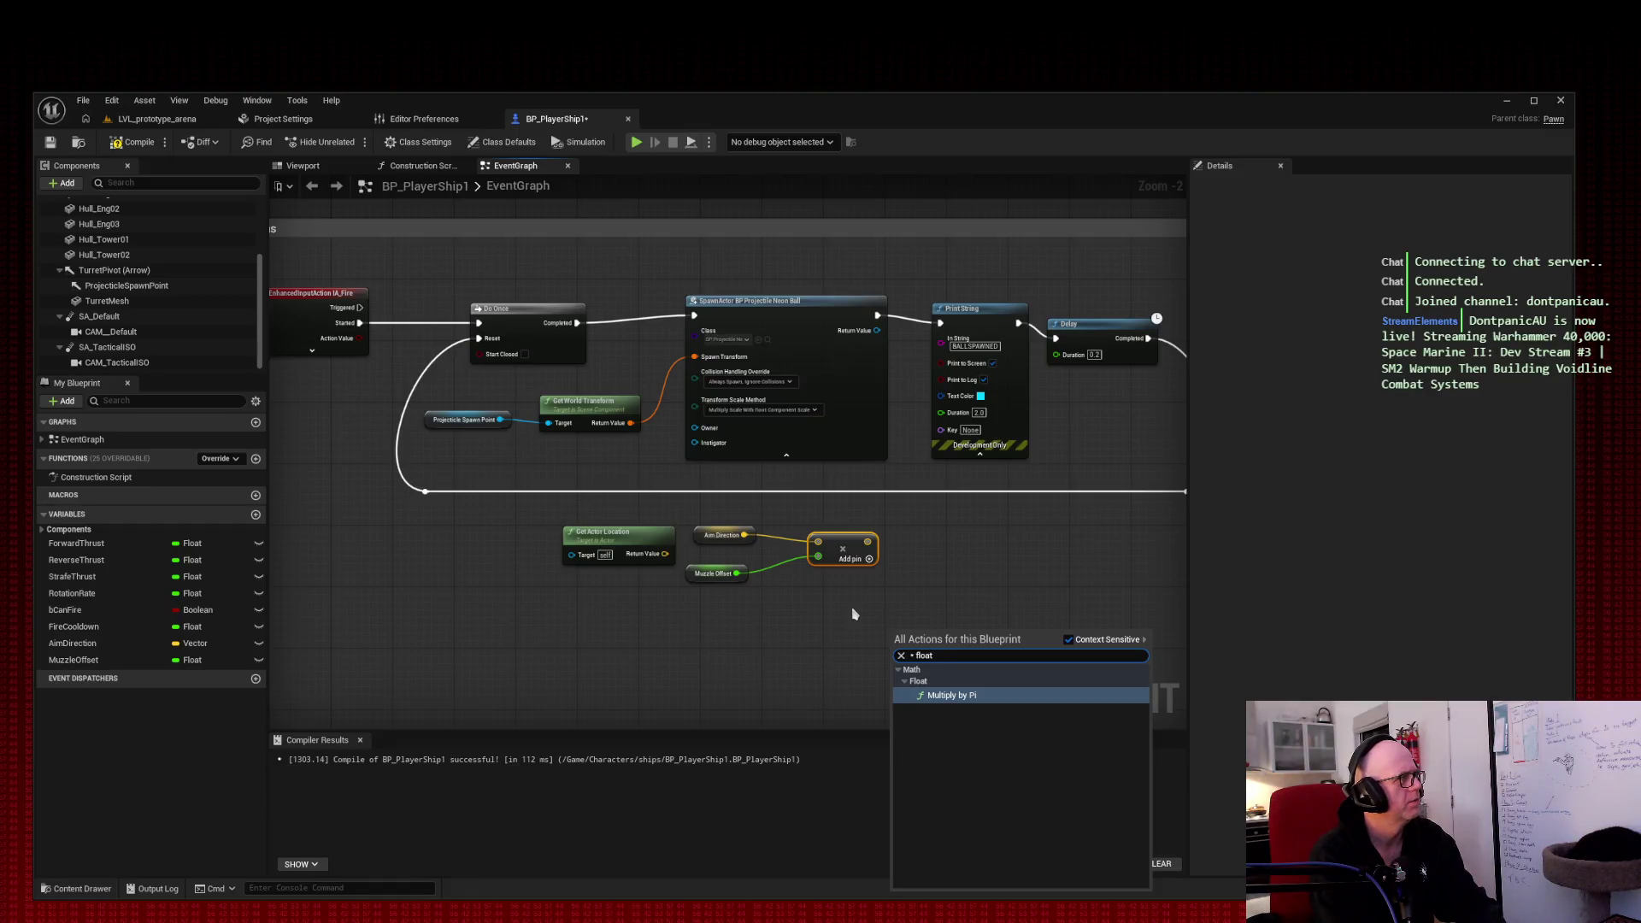
Step: Place a second Multiply node below the first and detach Aim Direction and Muzzle Offset from the original
key(BackSpace)
key(BackSpace)
key(BackSpace)
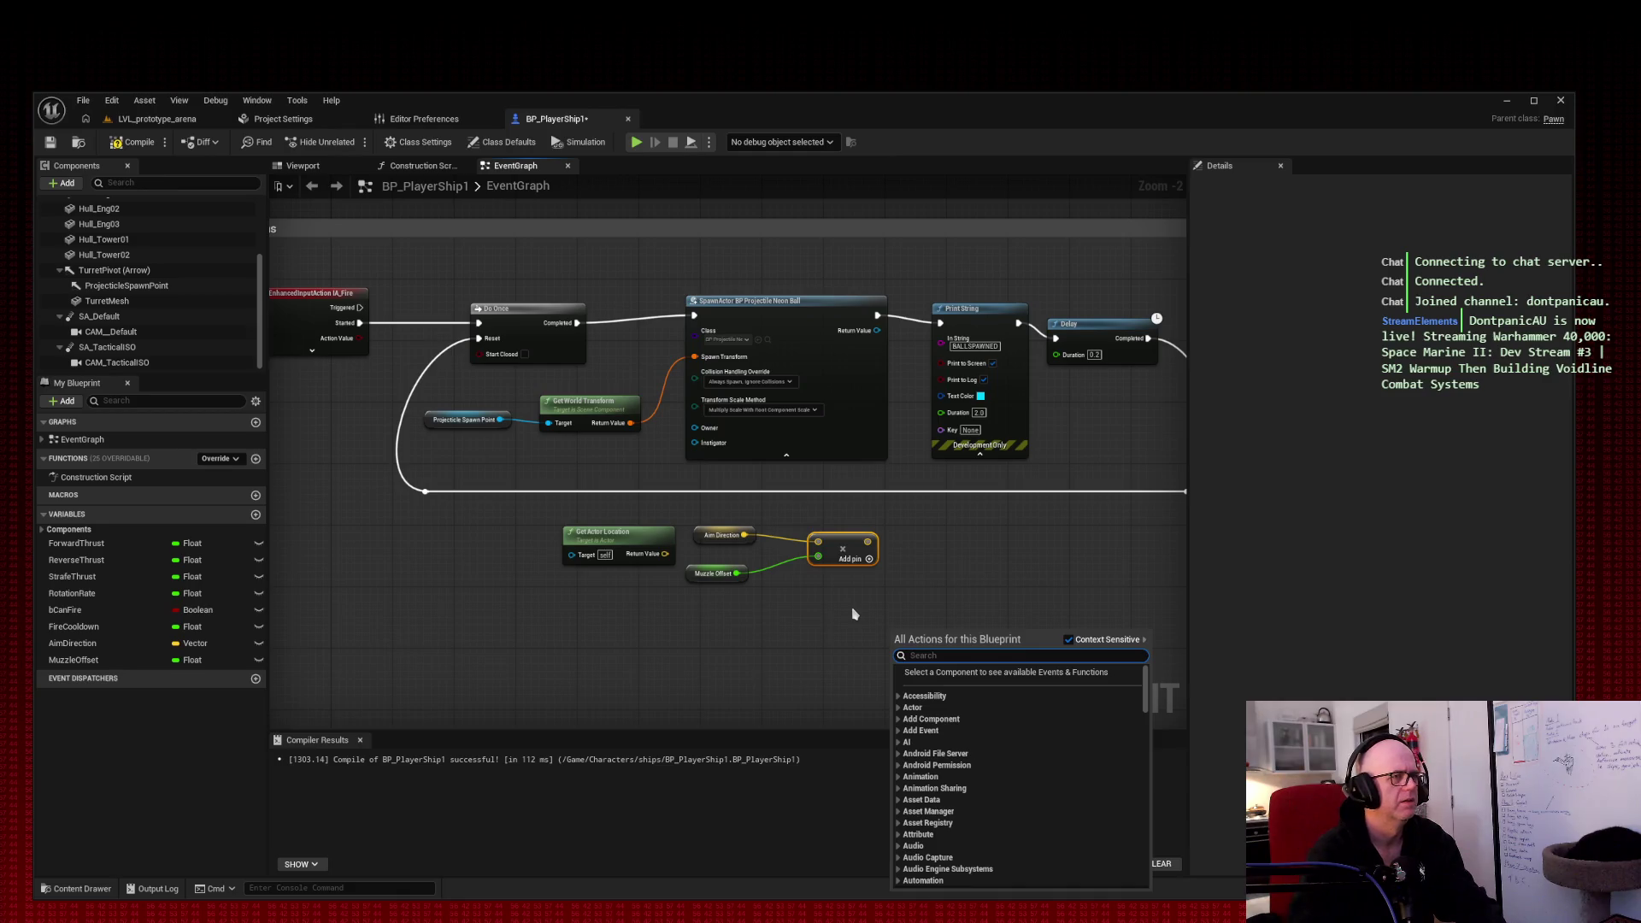
click(852, 613)
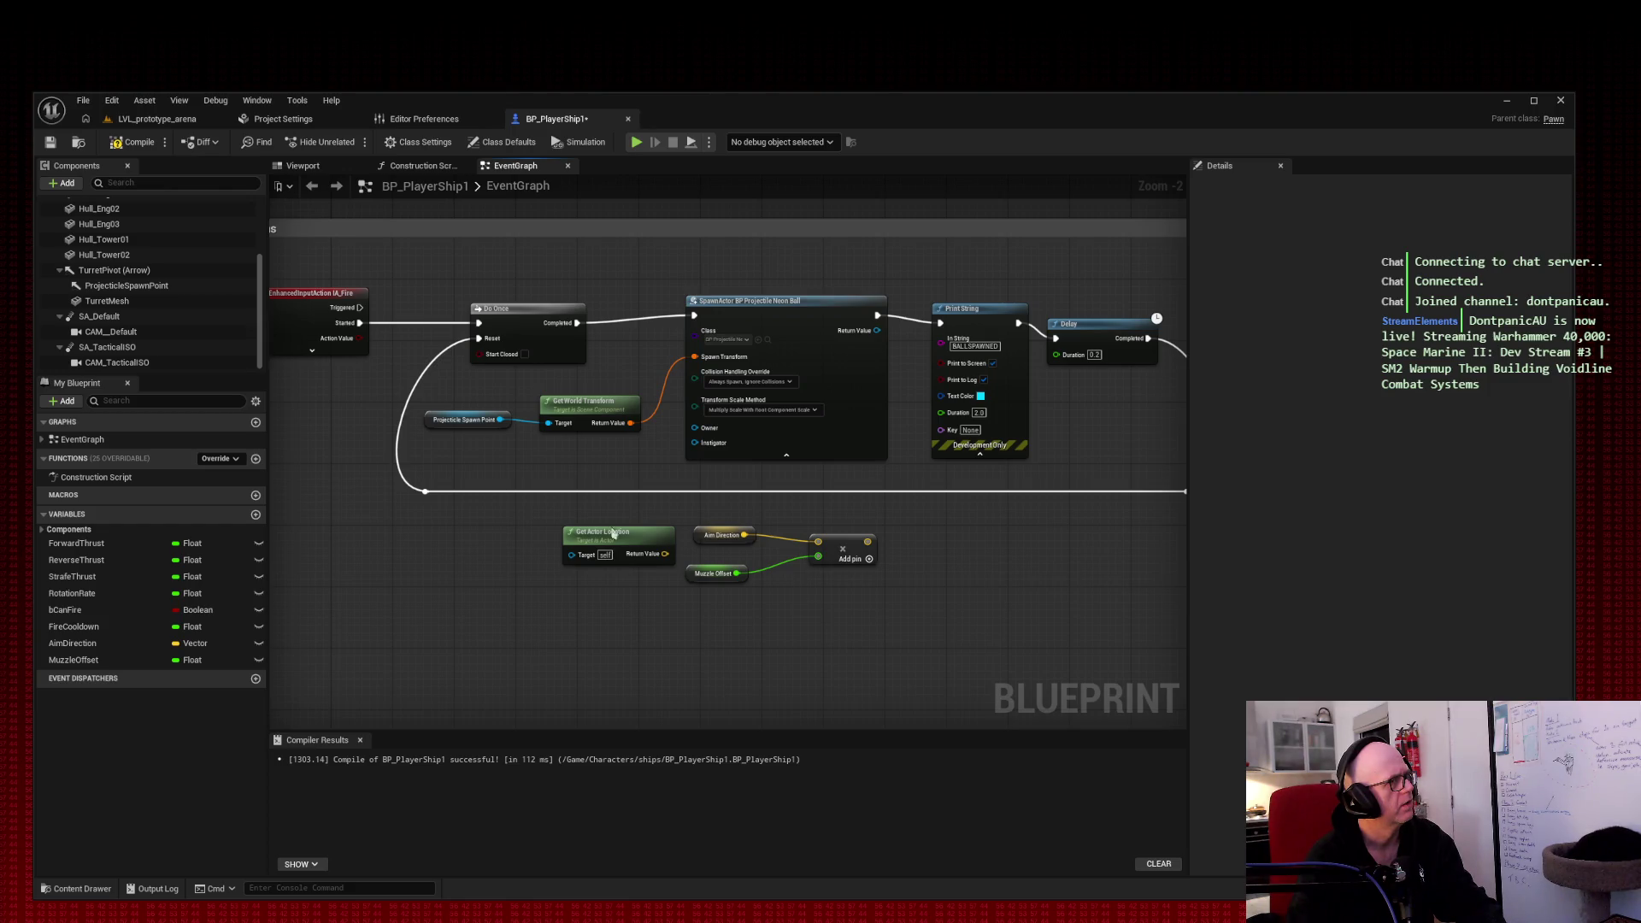
right_click(782, 617)
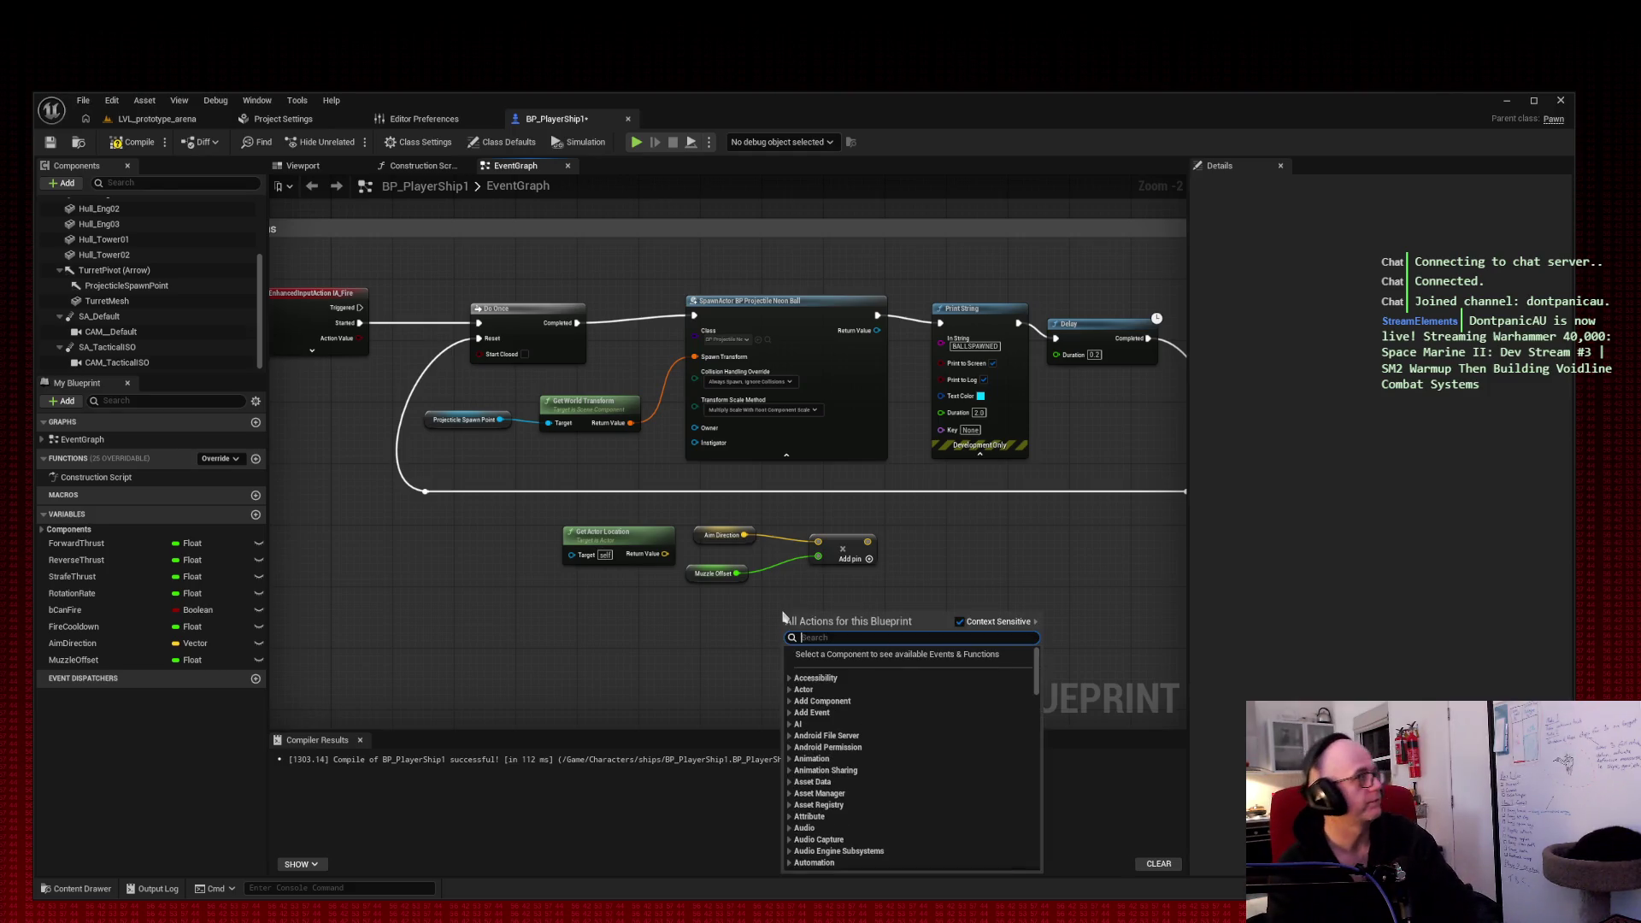
text(*)
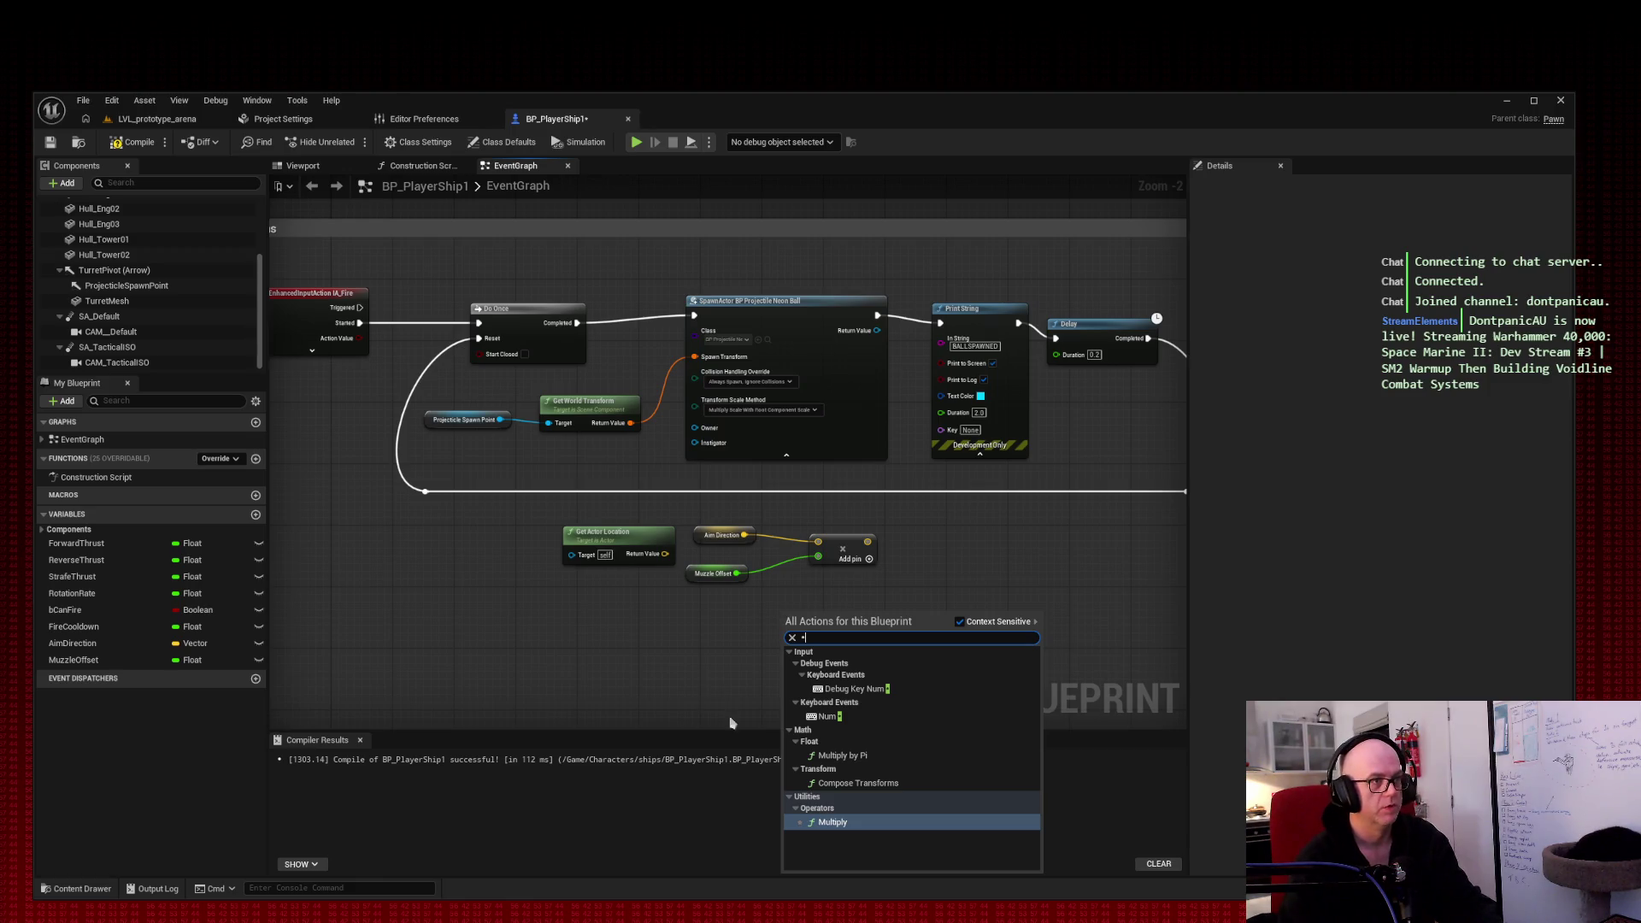
click(833, 822)
drag(818, 542, 795, 557)
alt+click(779, 569)
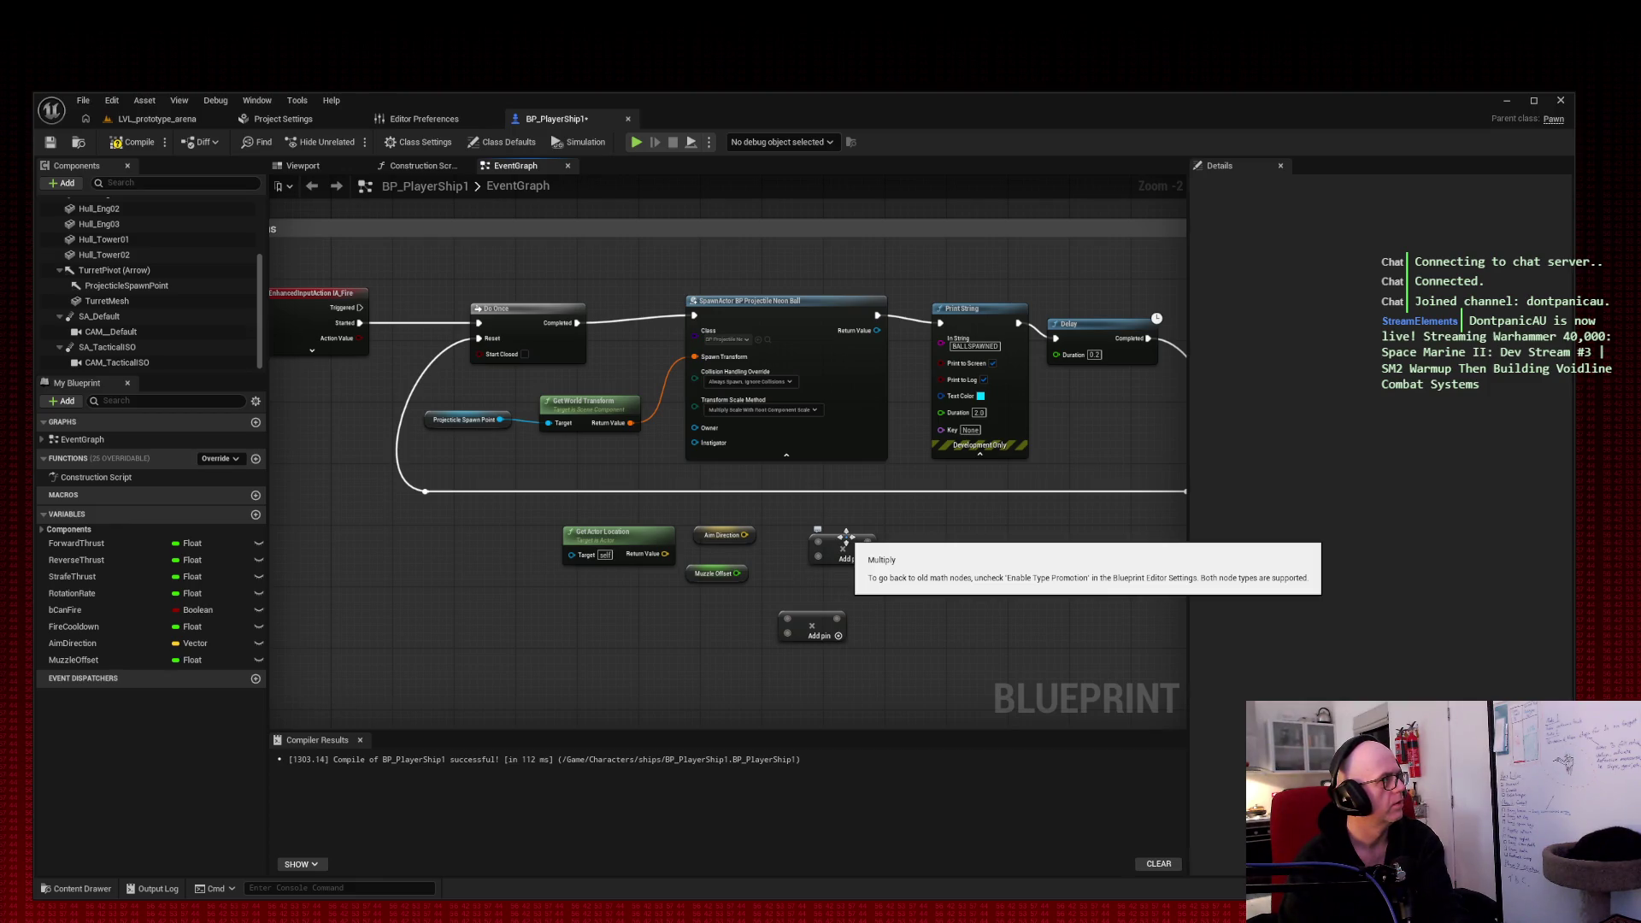
Step: Search the node list beside the Multiply nodes for a vector-times-float ('* float') operator
right_click(920, 589)
text(vector * )
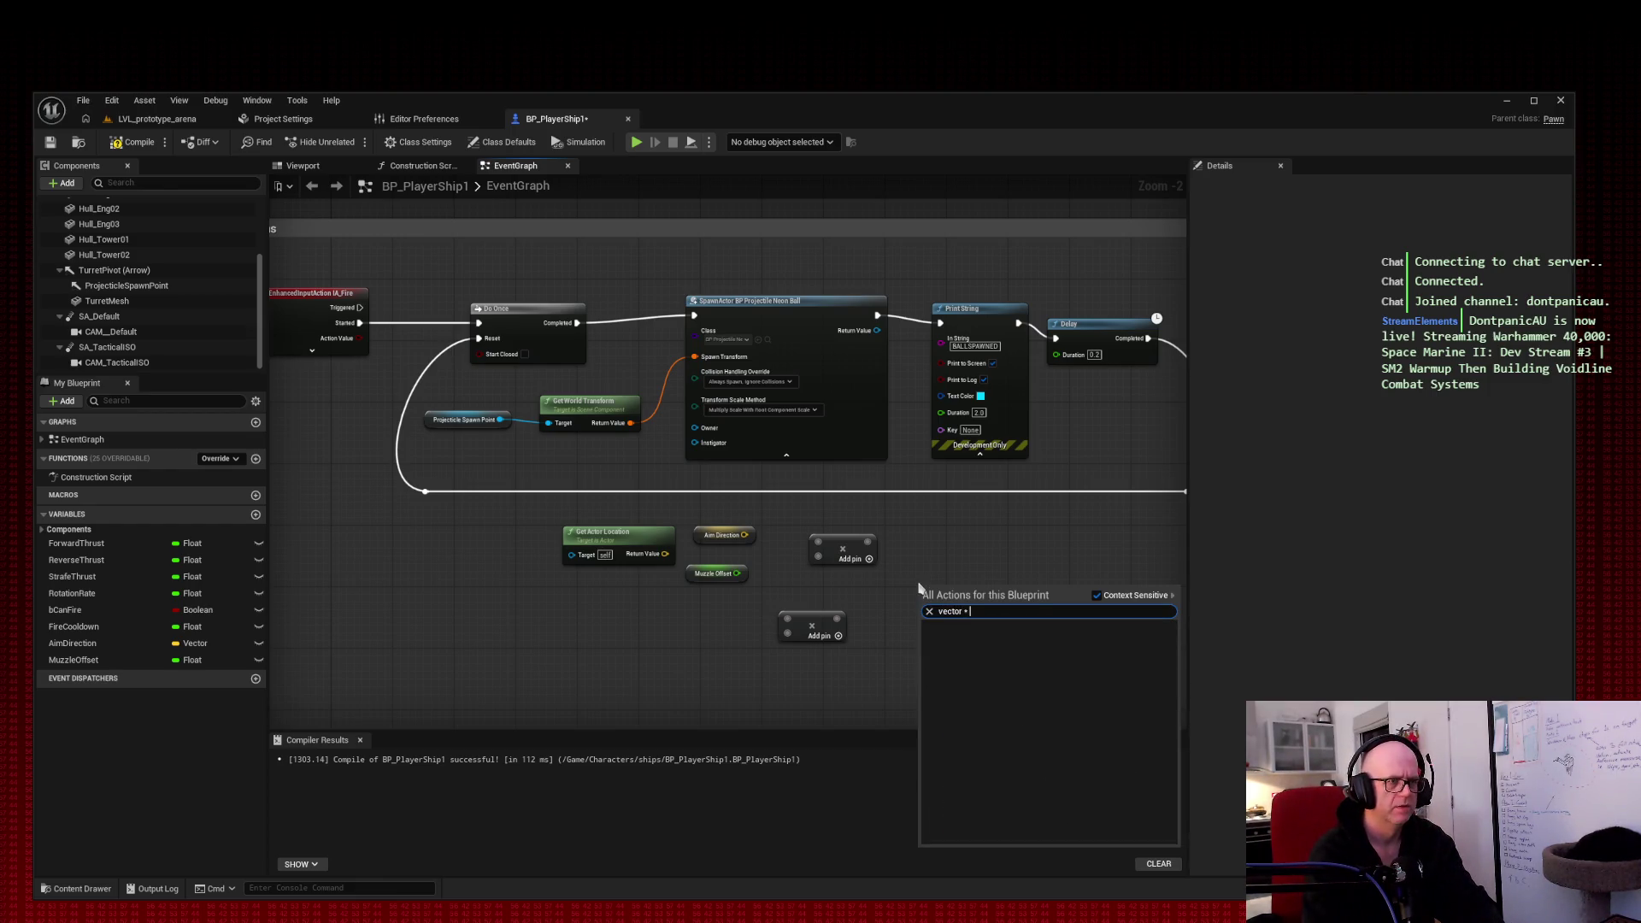
text(float)
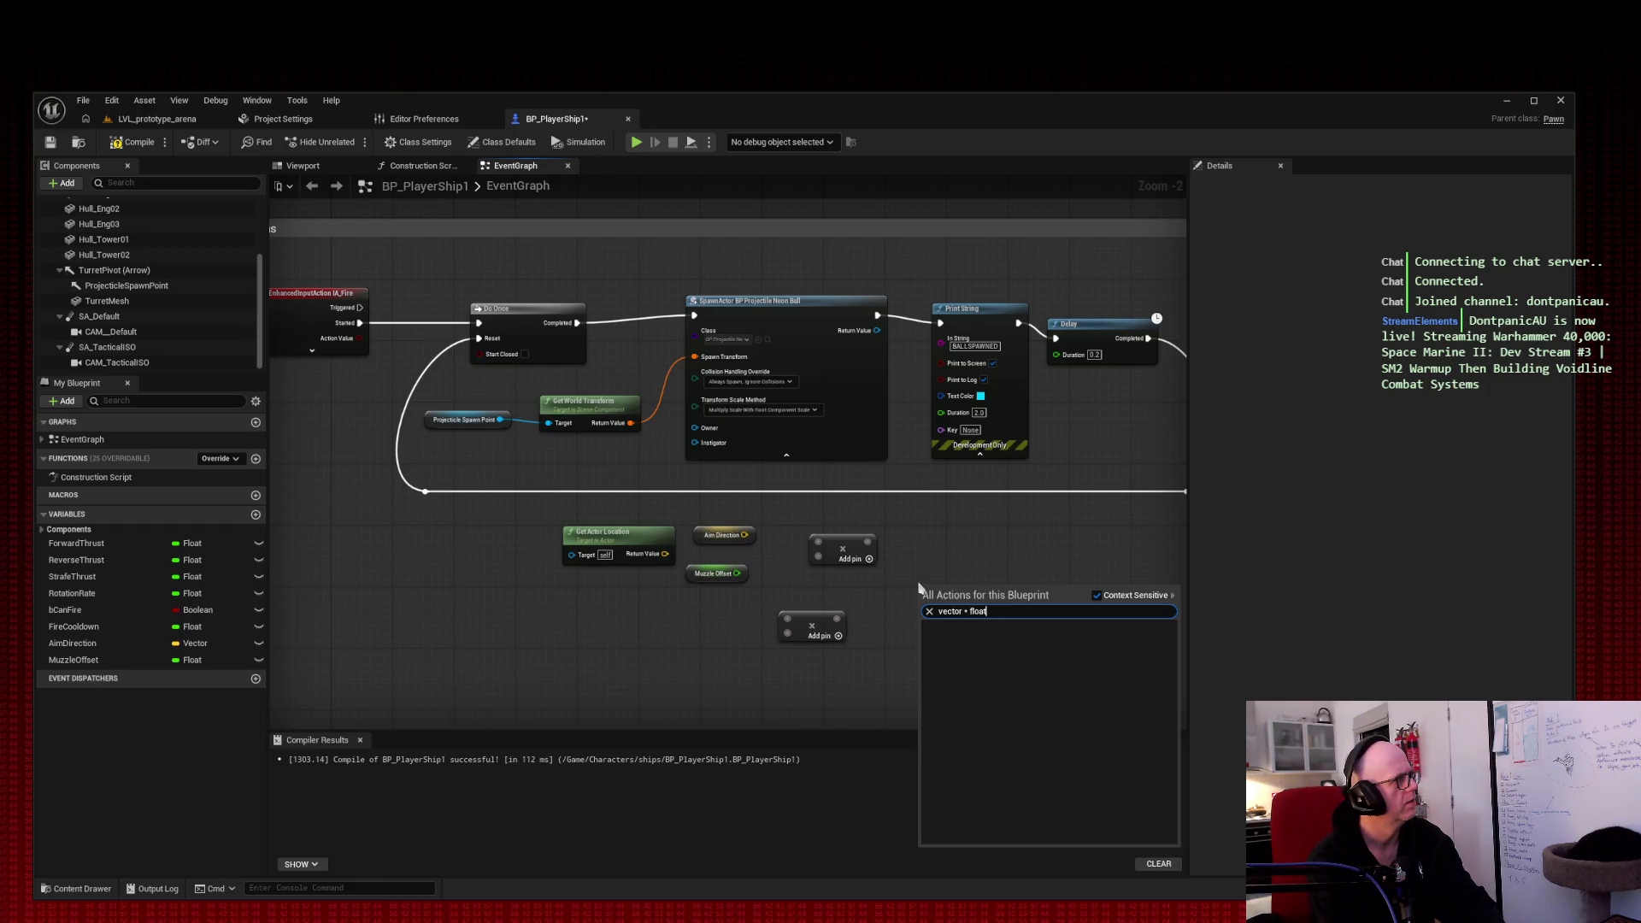
key(BackSpace)
key(BackSpace)
key(BackSpace)
text(*)
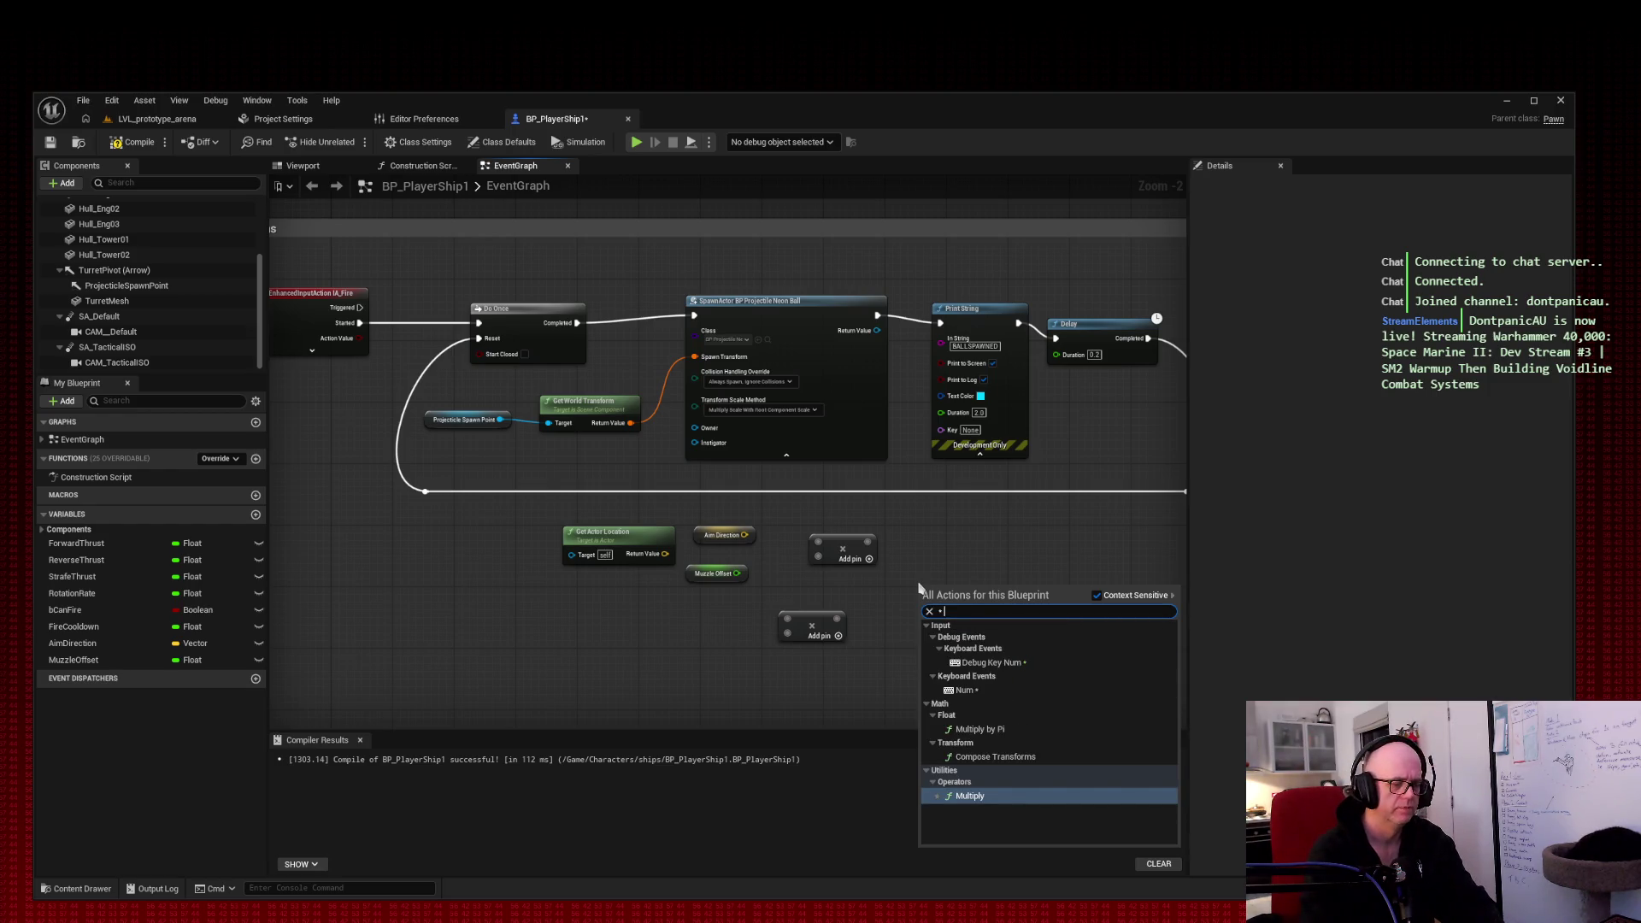
text( float)
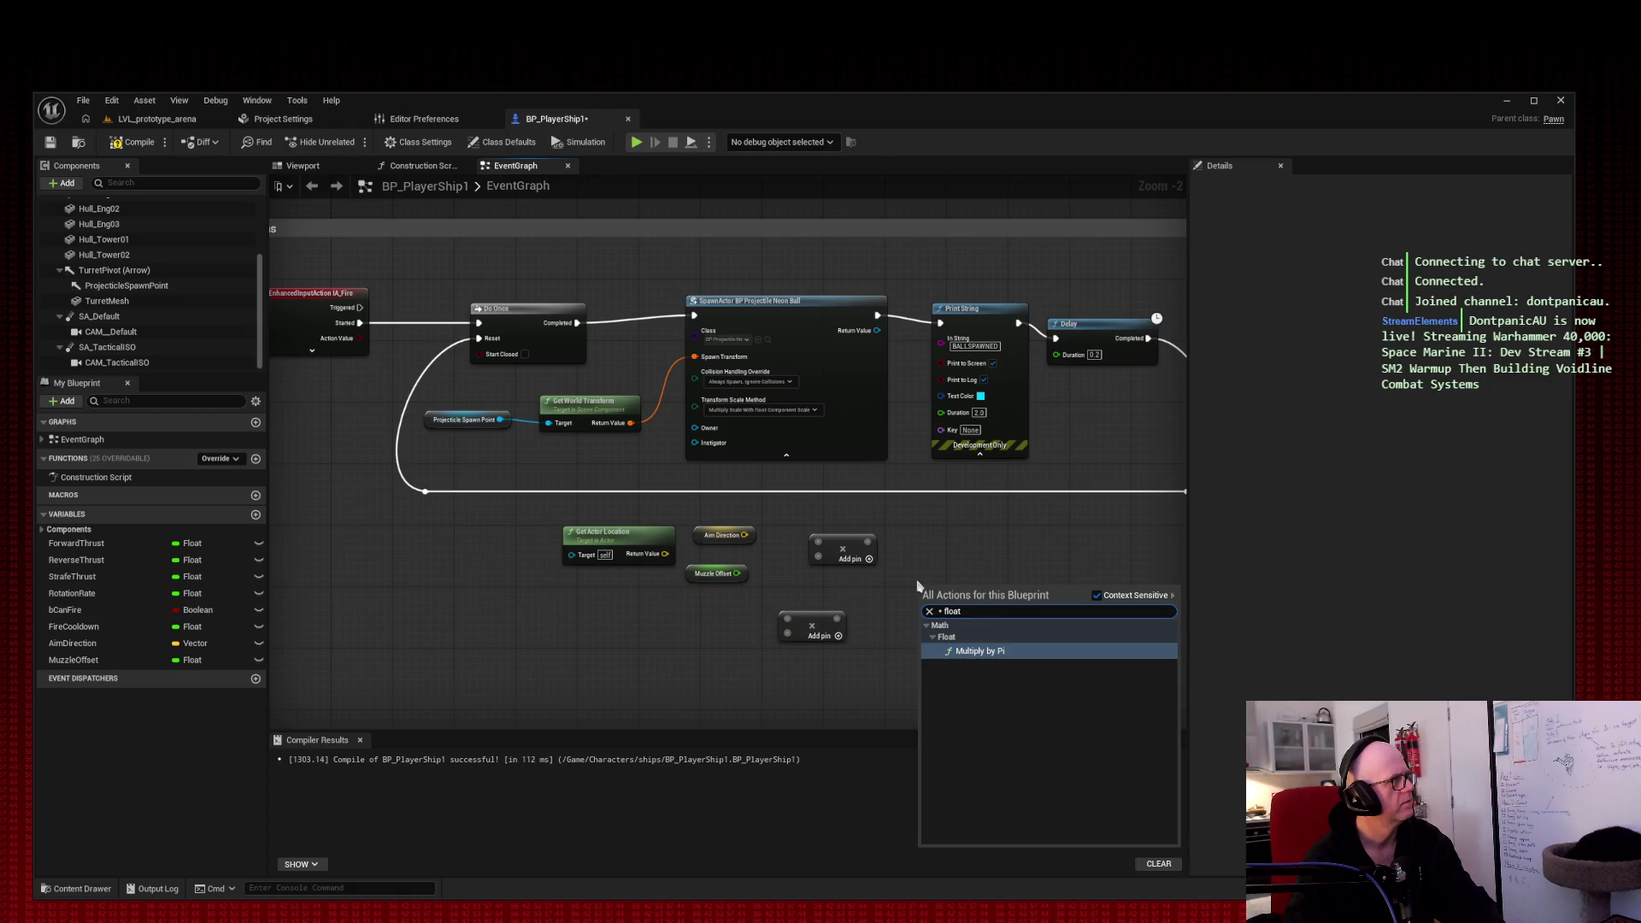
key(super+shift+s)
drag(494, 504, 1111, 679)
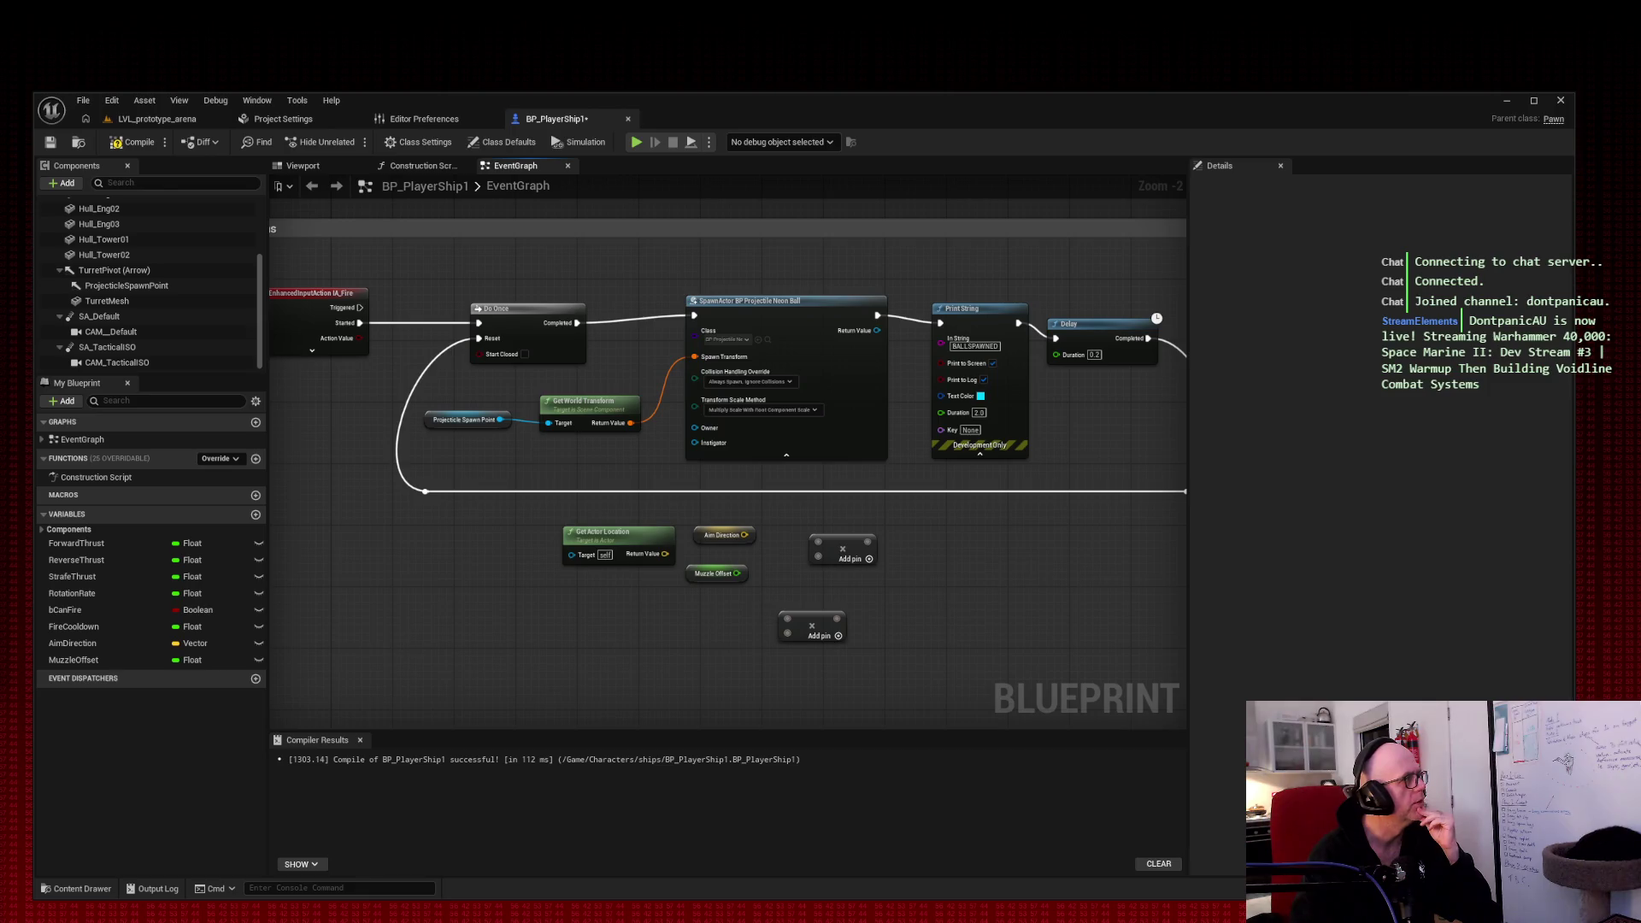
Step: Place a vector Multiply wired from Aim Direction, delete the old Multiply, and move the new one into its spot
drag(744, 535, 932, 527)
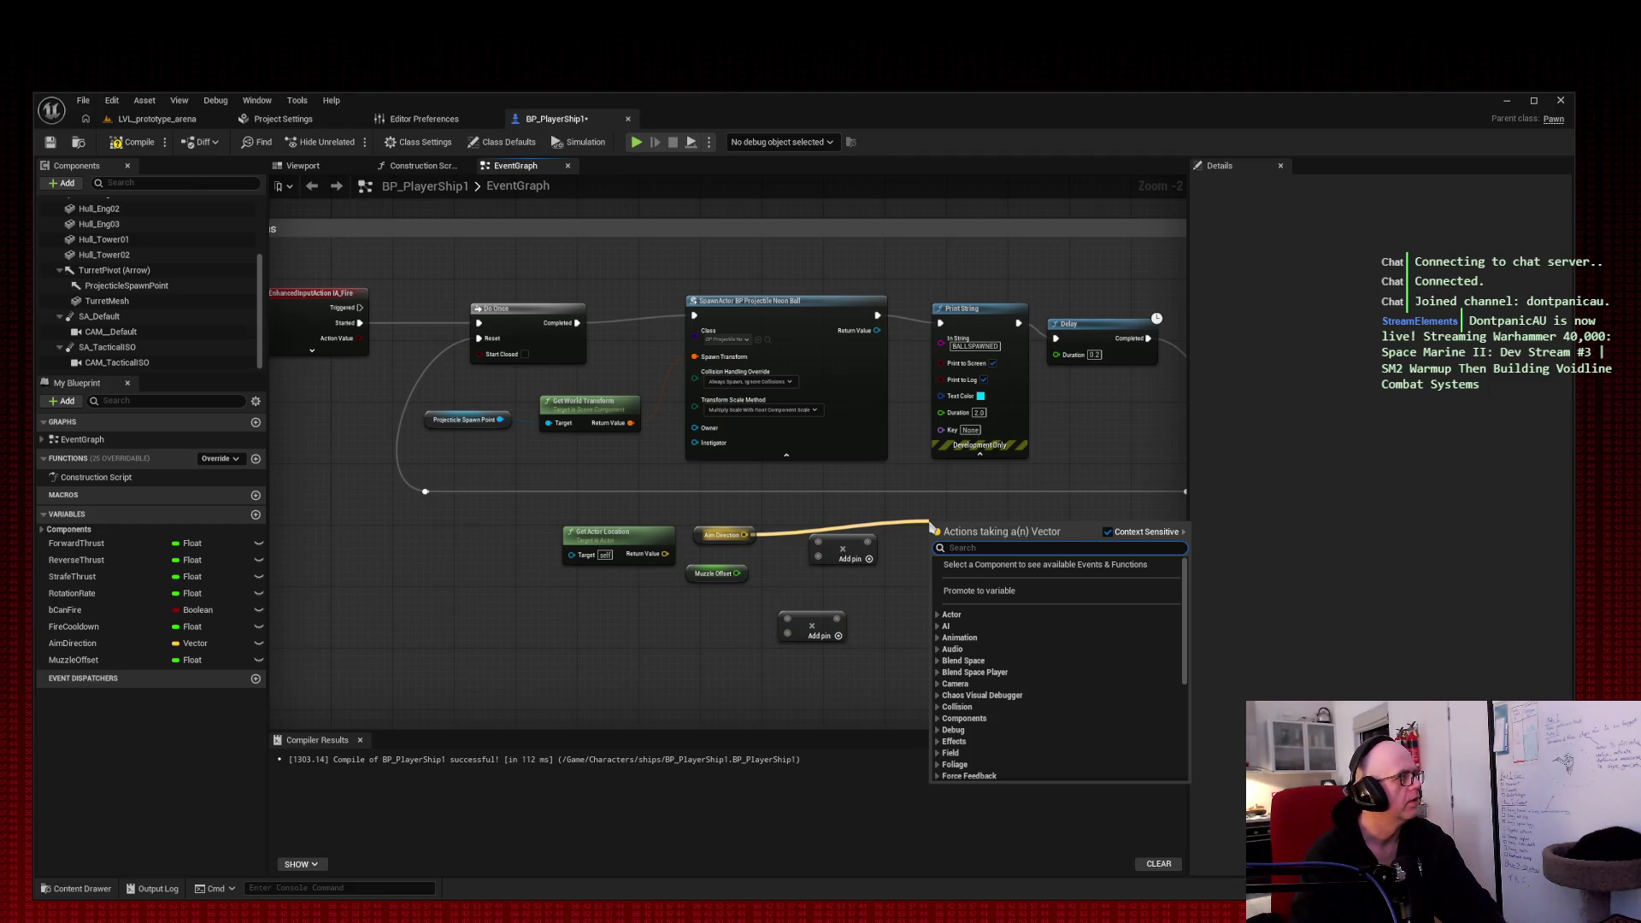
text(multiply)
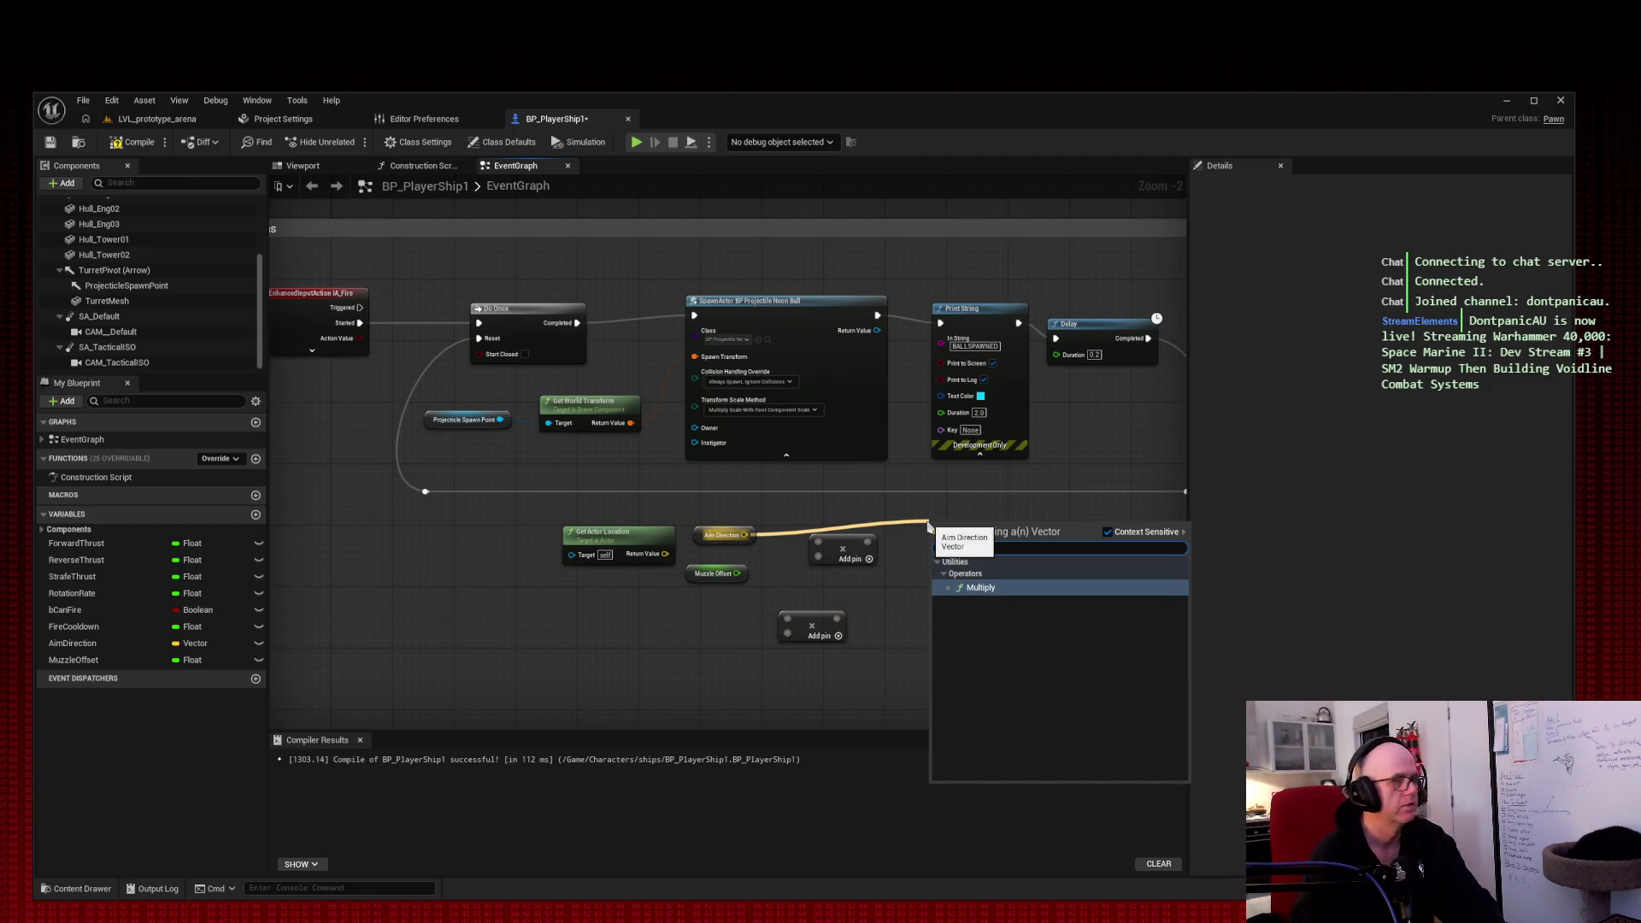
click(977, 588)
click(853, 552)
key(Delete)
drag(982, 530, 867, 532)
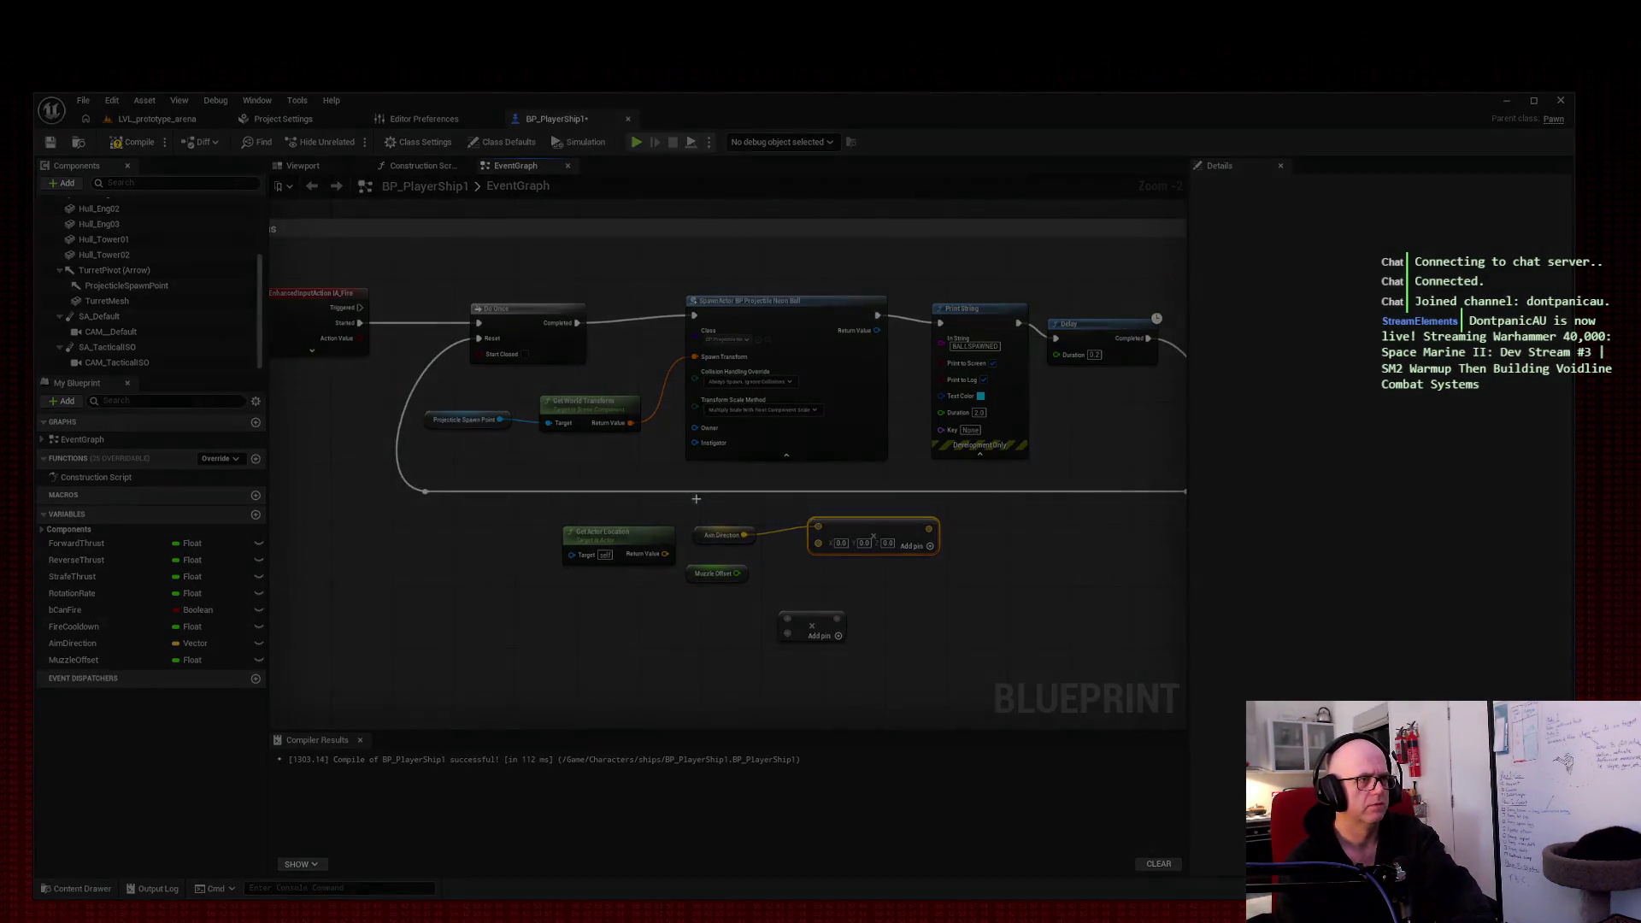
drag(692, 499, 969, 567)
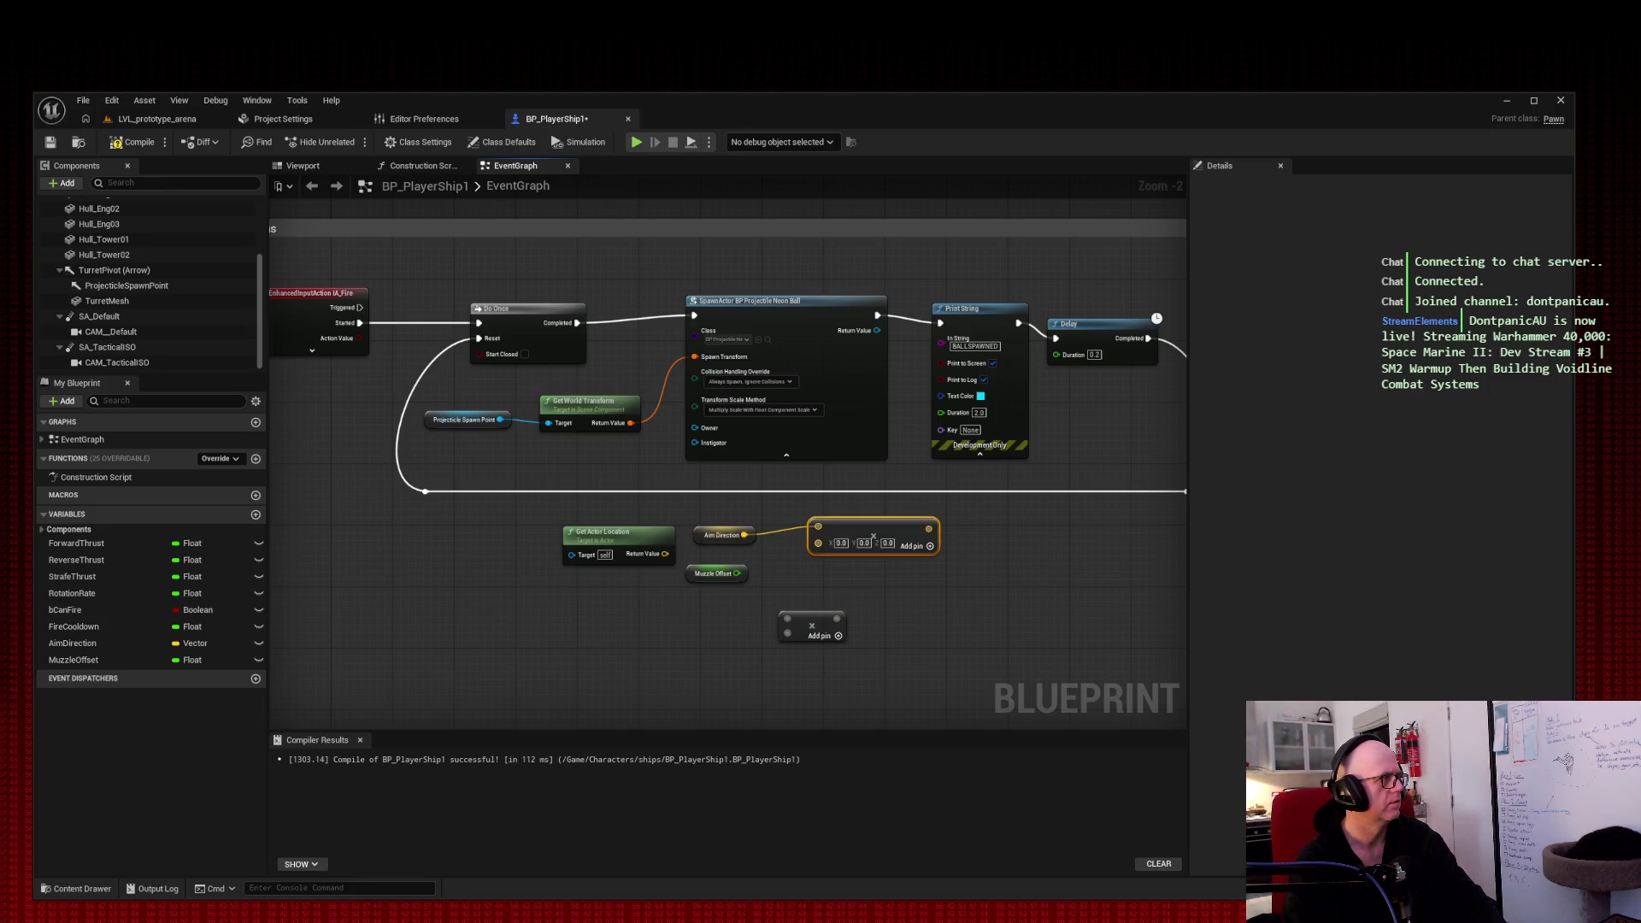
drag(744, 535, 935, 591)
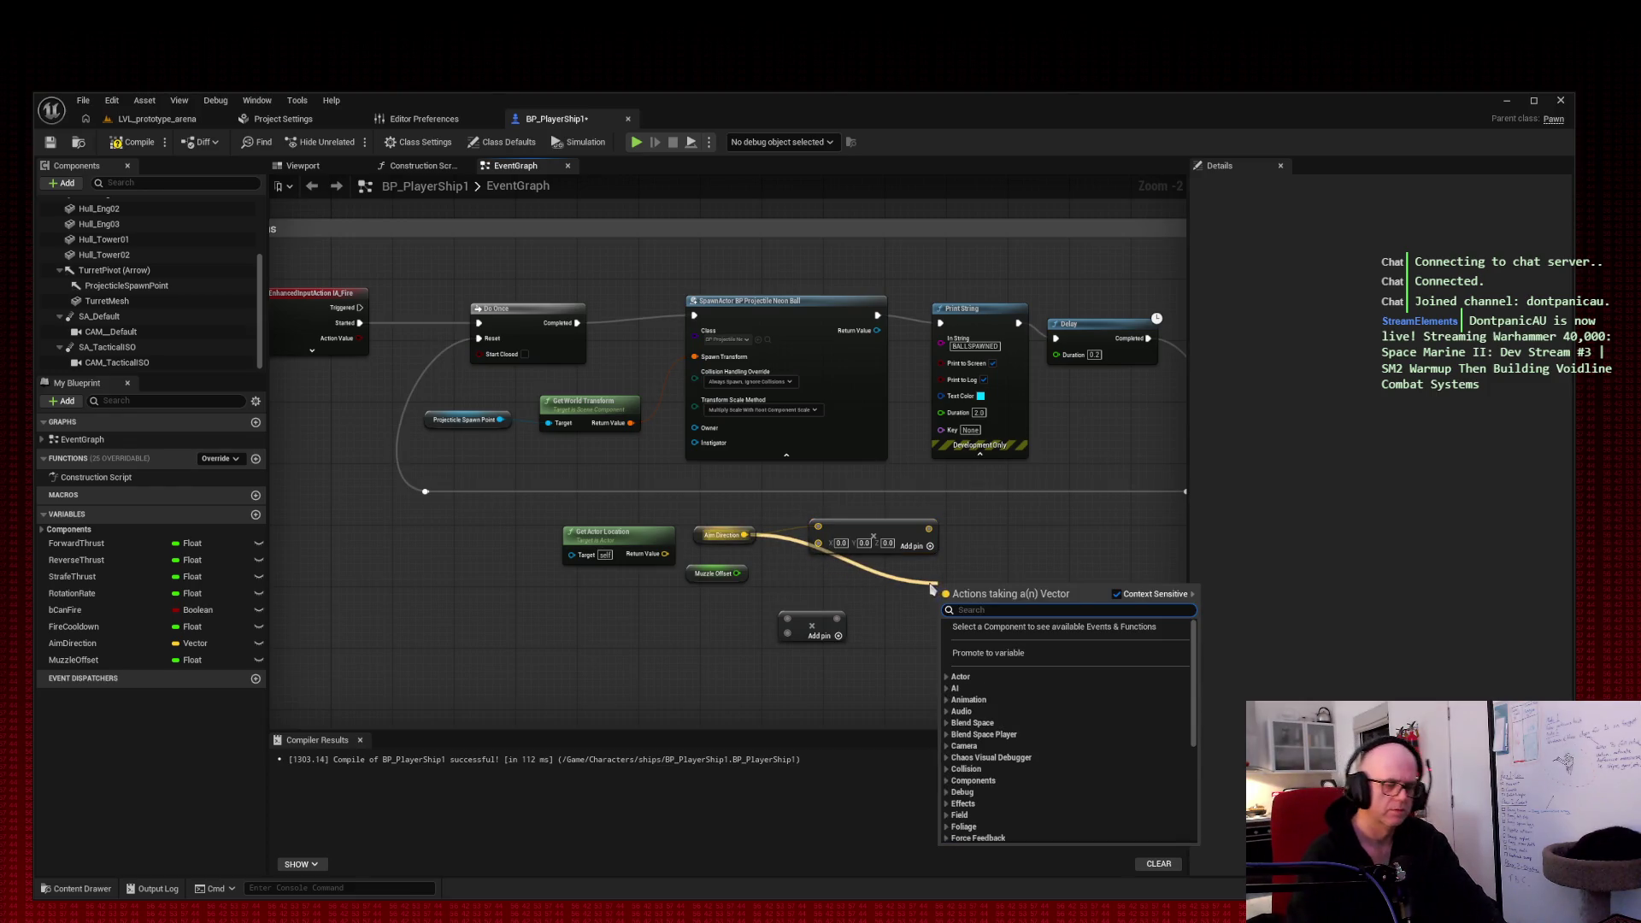
text(*)
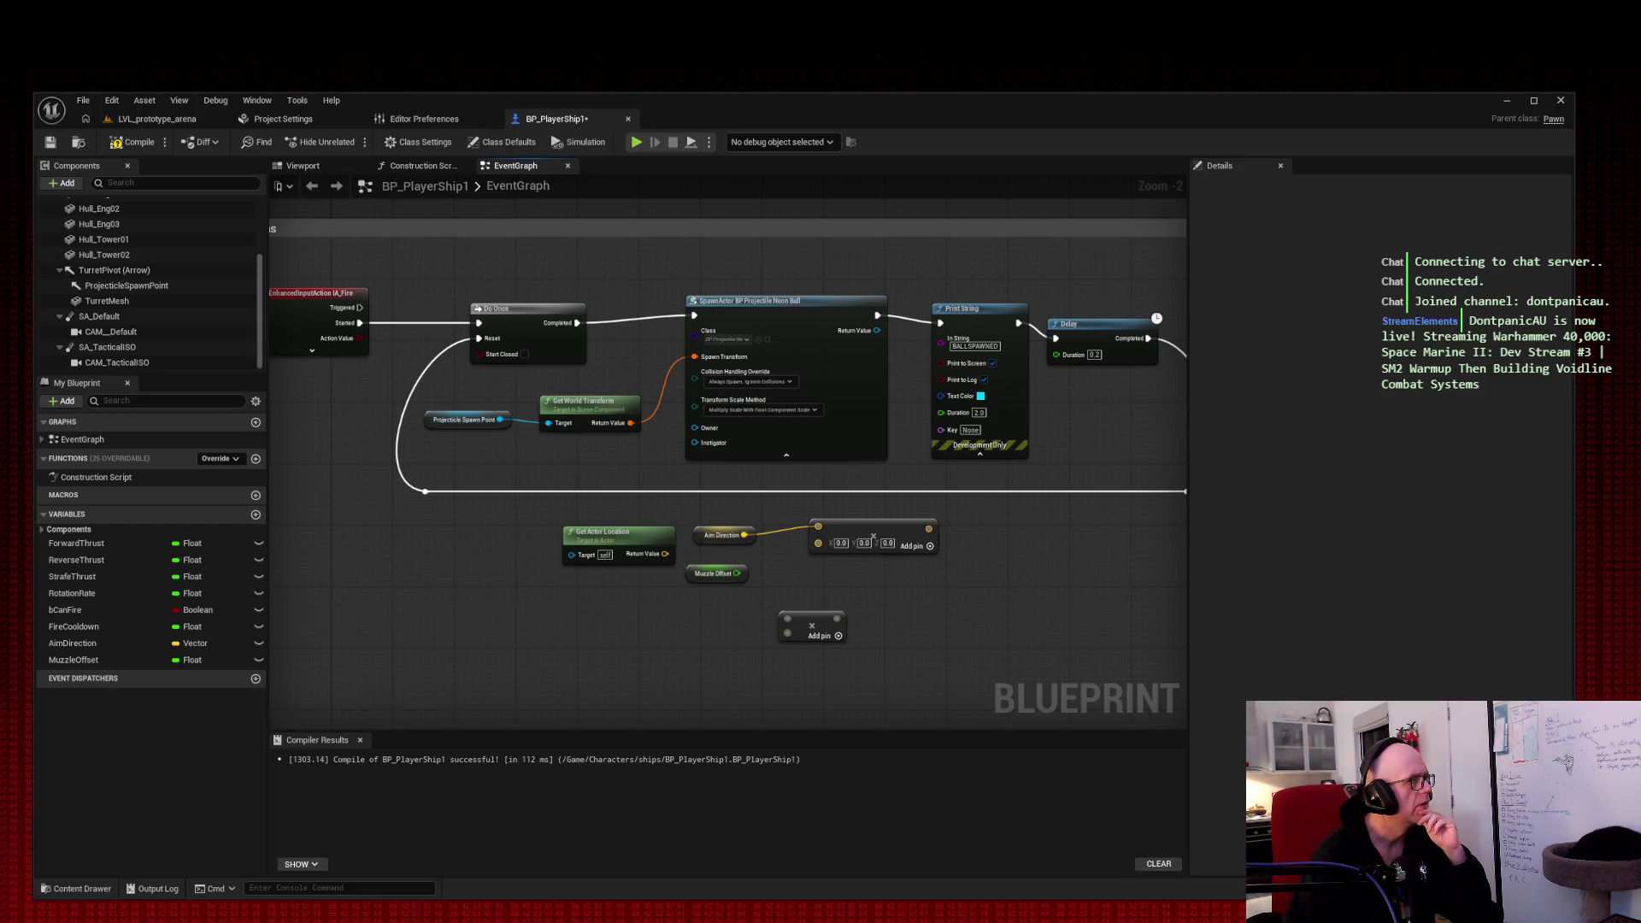
drag(737, 573, 818, 542)
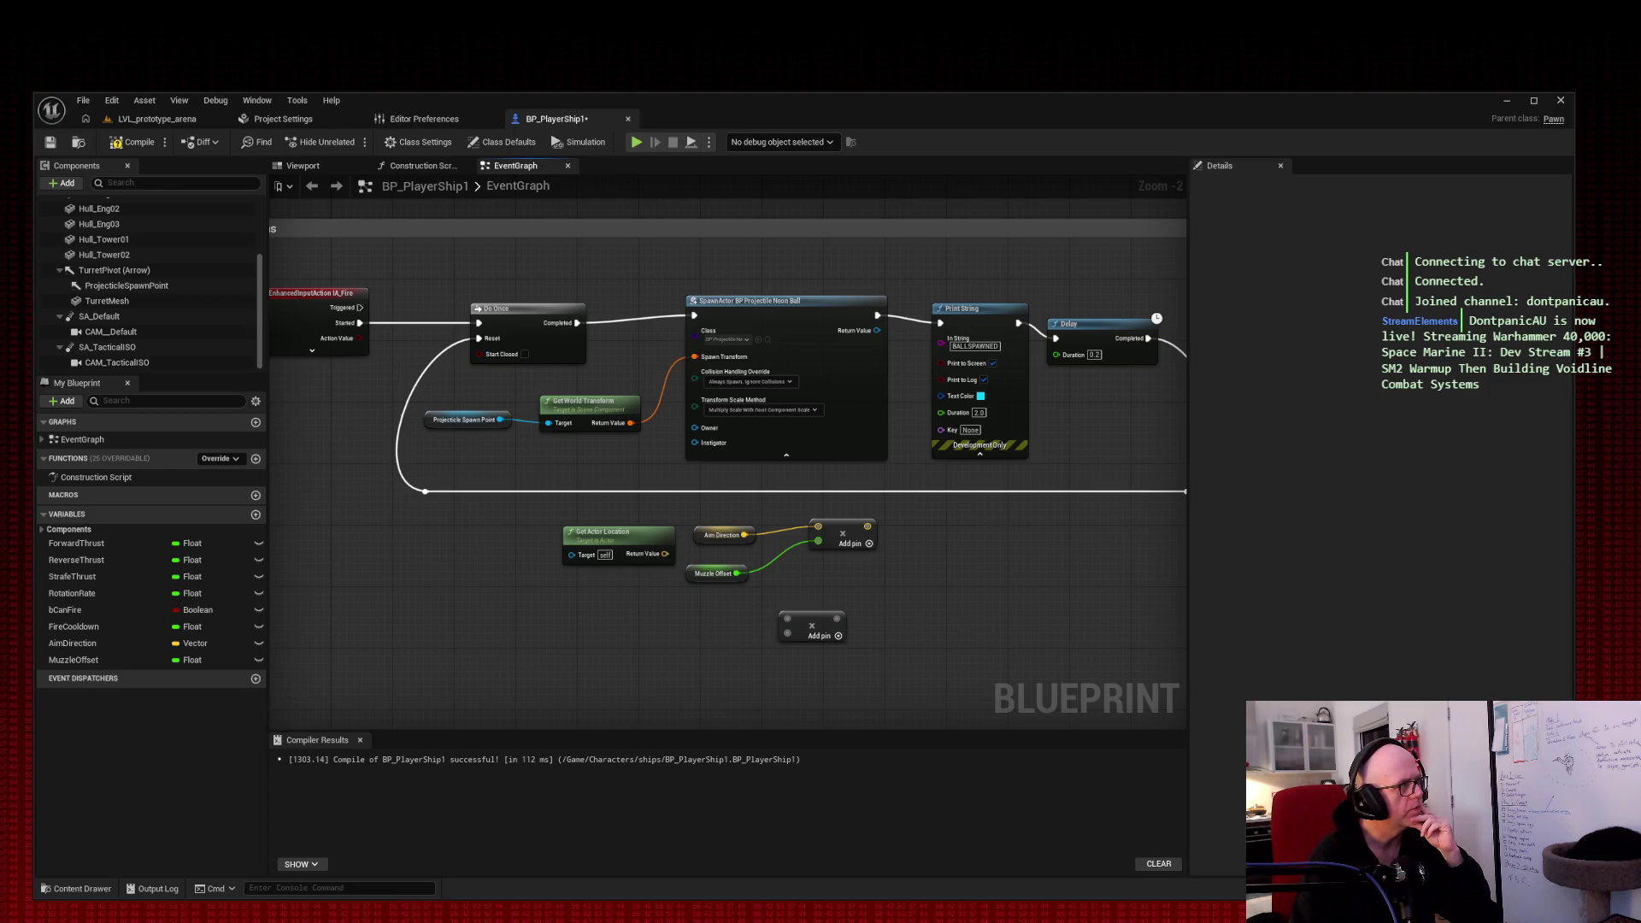
right_click(818, 542)
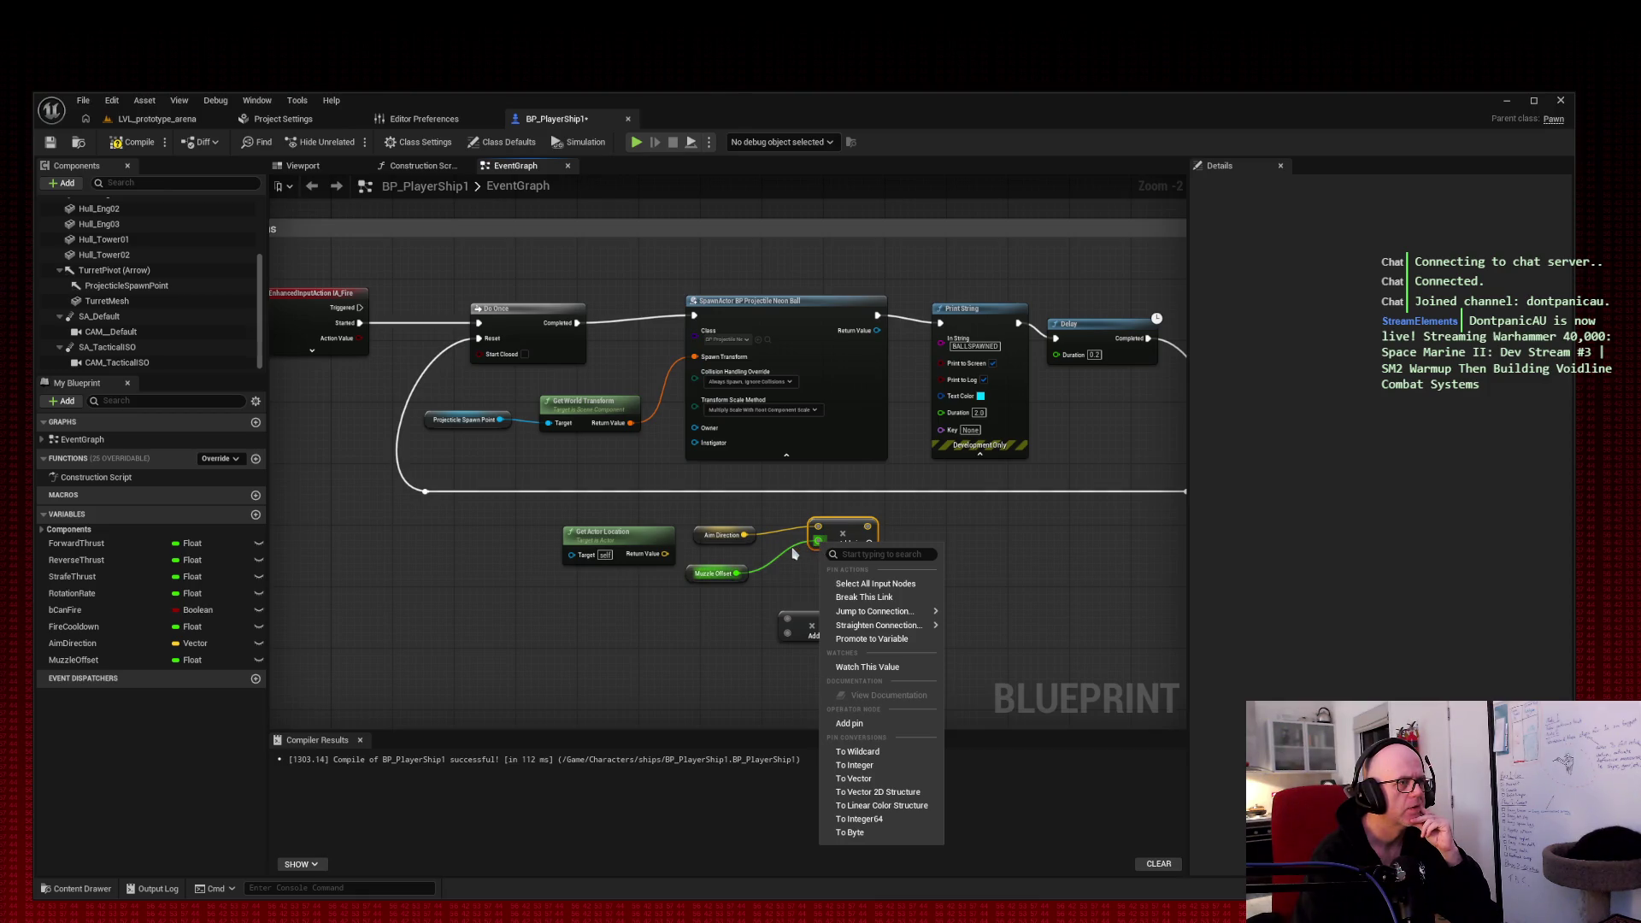
click(864, 596)
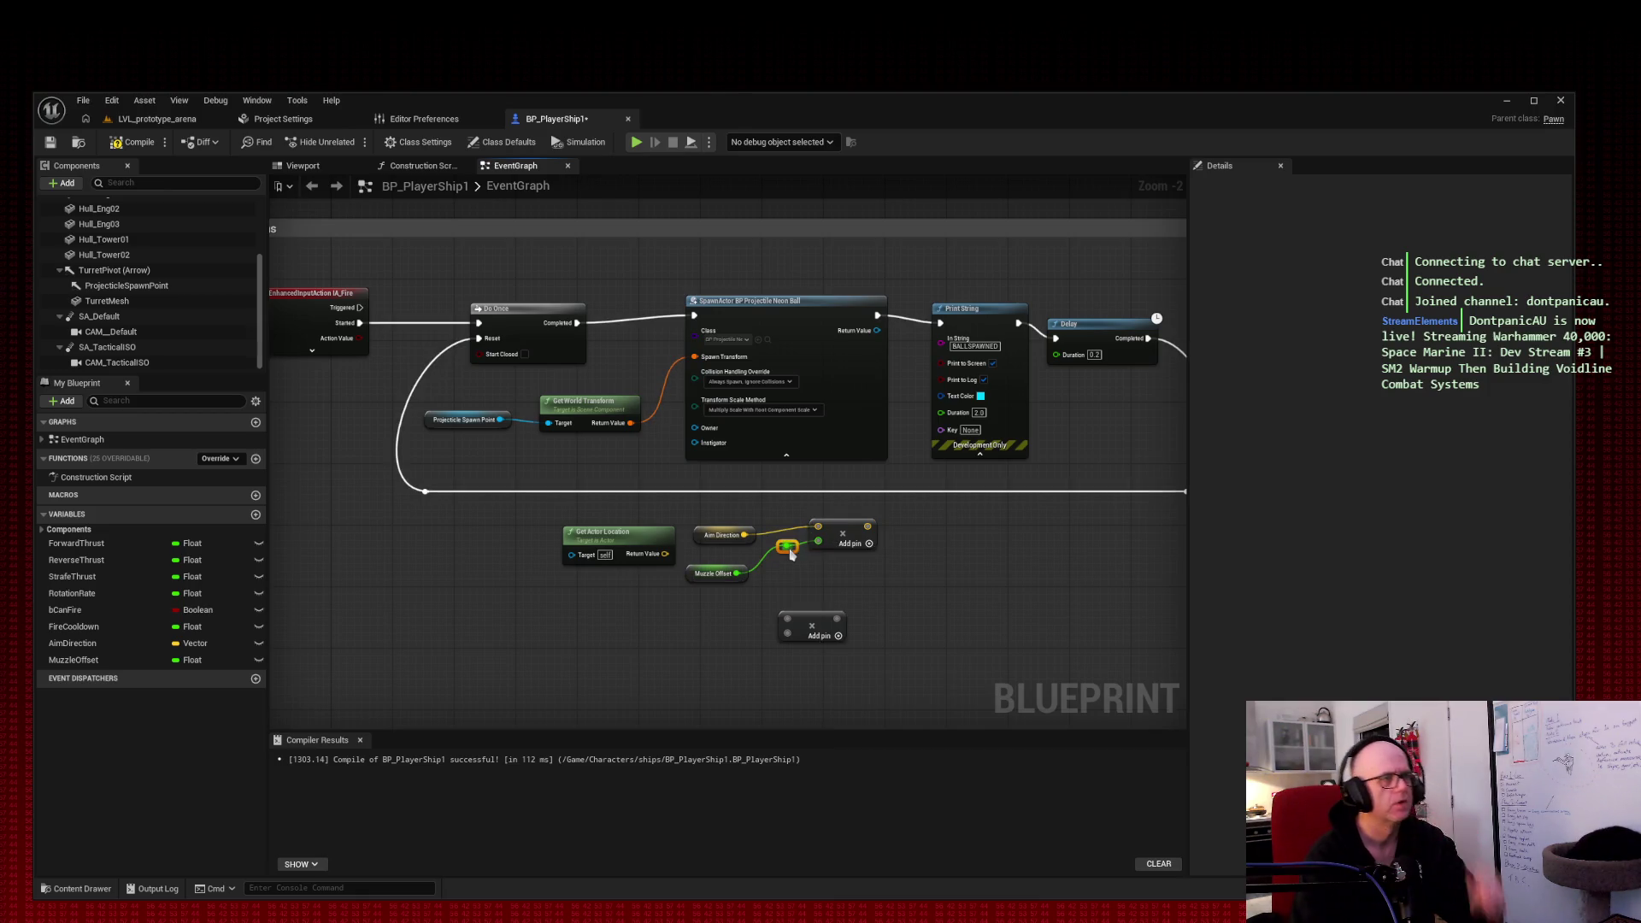
right_click(843, 536)
mouse_move(893, 667)
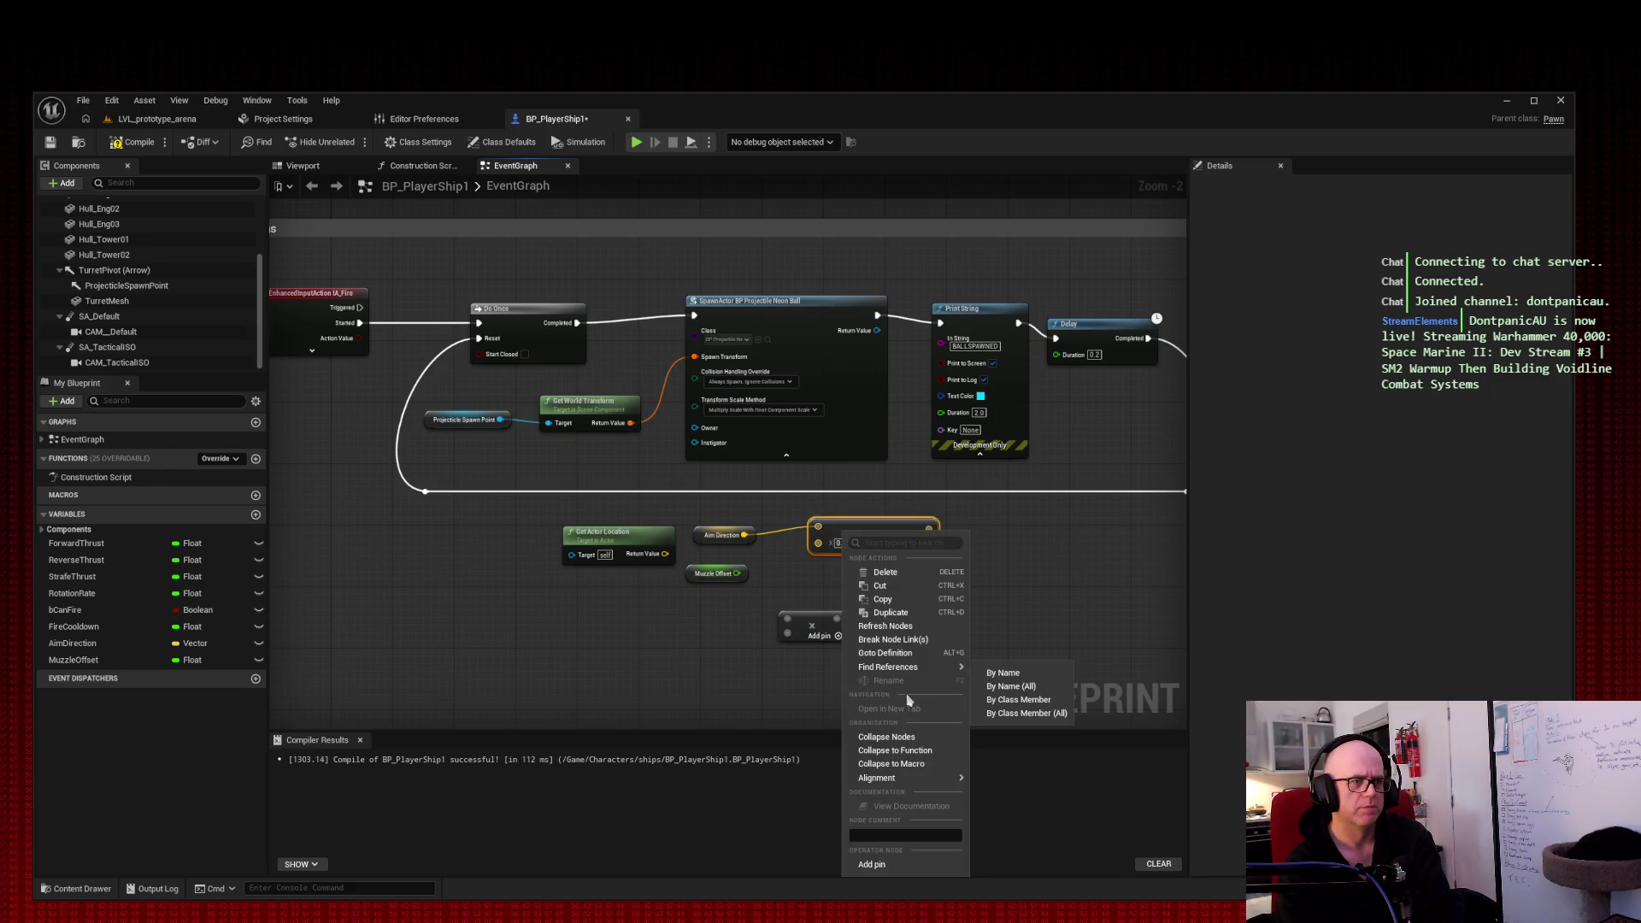
click(714, 649)
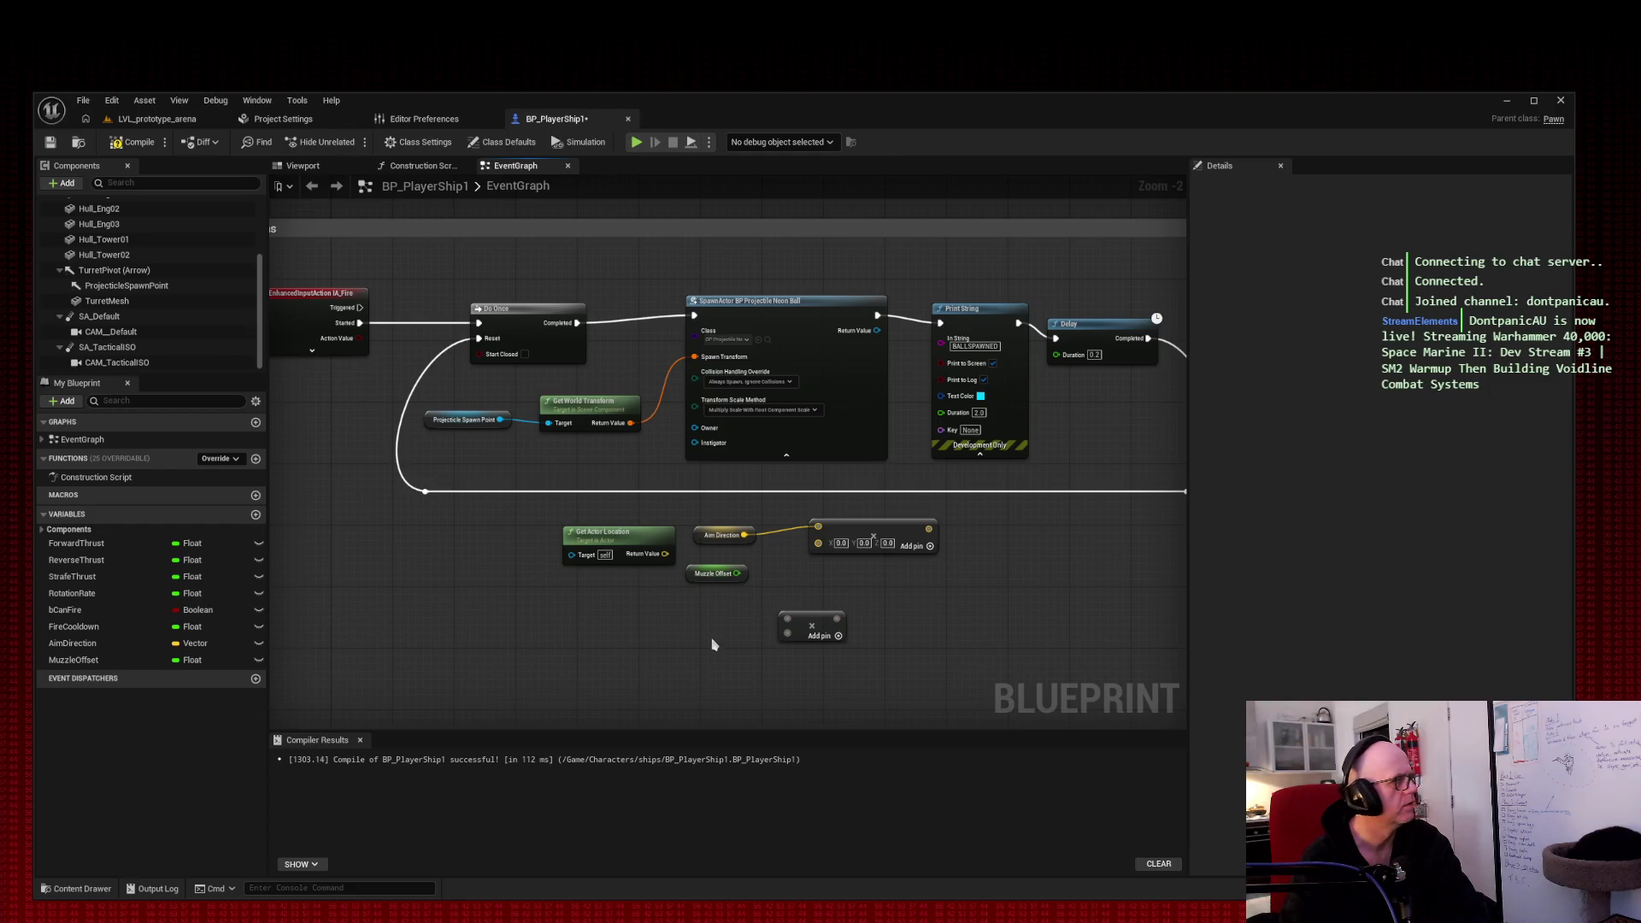
mouse_move(736, 574)
mouse_down()
mouse_move(800, 564)
mouse_move(819, 542)
mouse_up()
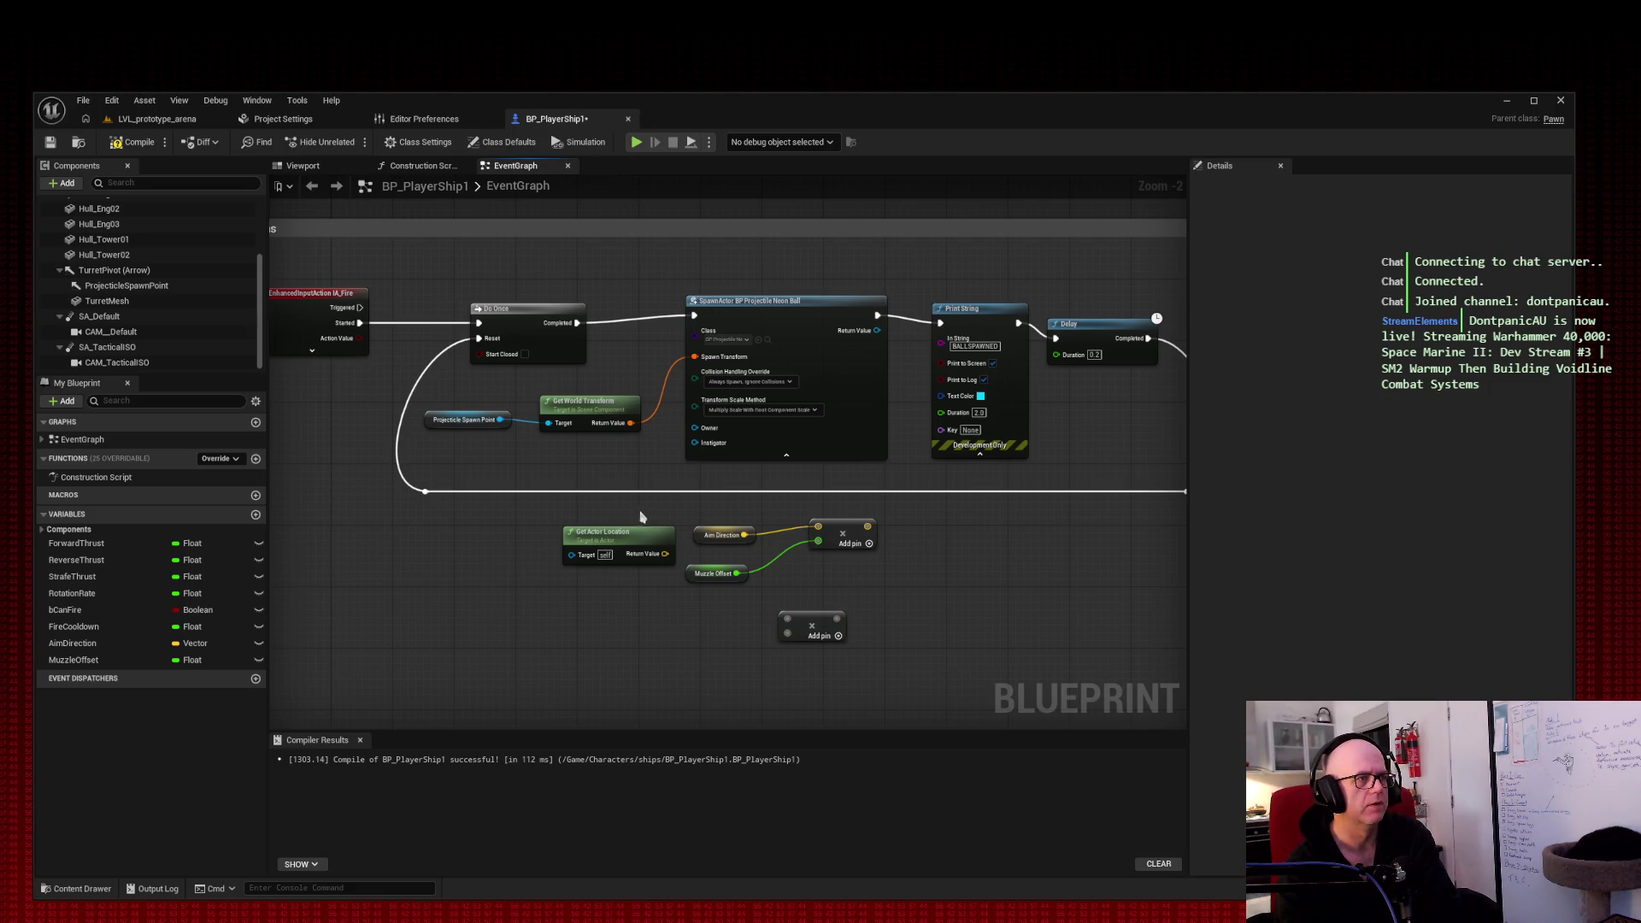
Step: Rearrange Aim Direction, Muzzle Offset, the spare Multiply and Get Actor Location, test-wiring the Multiply output
mouse_move(699, 506)
mouse_down()
mouse_move(876, 583)
mouse_move(752, 573)
mouse_move(726, 597)
mouse_move(776, 541)
mouse_up()
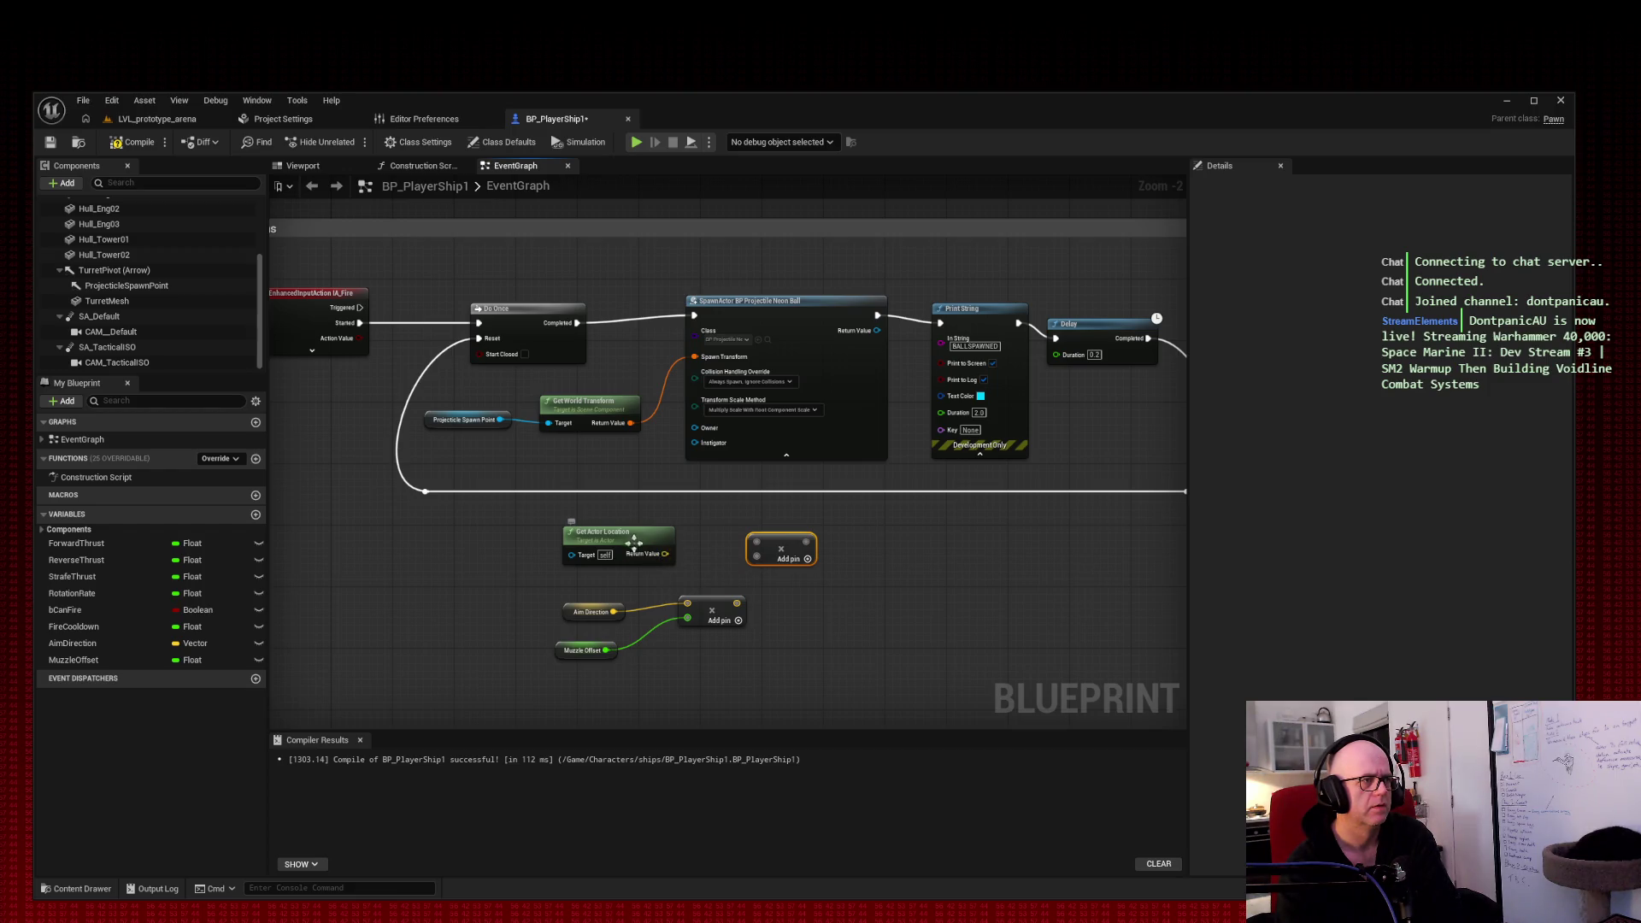
drag(787, 537, 980, 537)
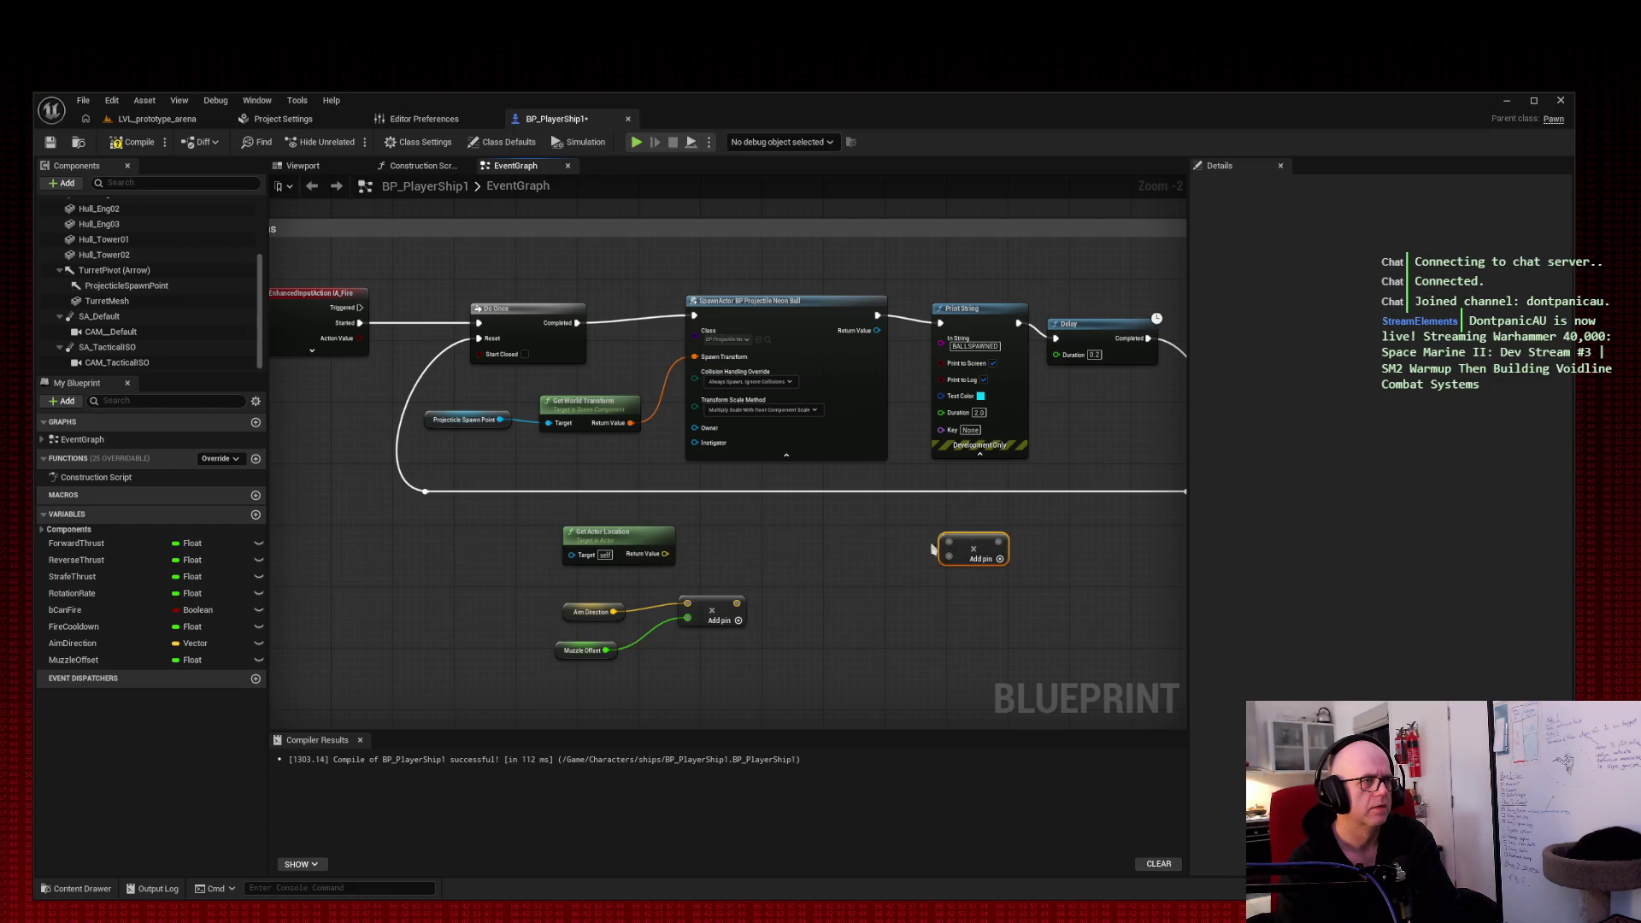
mouse_move(654, 538)
mouse_down()
mouse_move(857, 559)
mouse_move(868, 599)
mouse_up()
drag(512, 556, 898, 662)
drag(834, 595, 780, 542)
drag(977, 549, 932, 550)
click(878, 528)
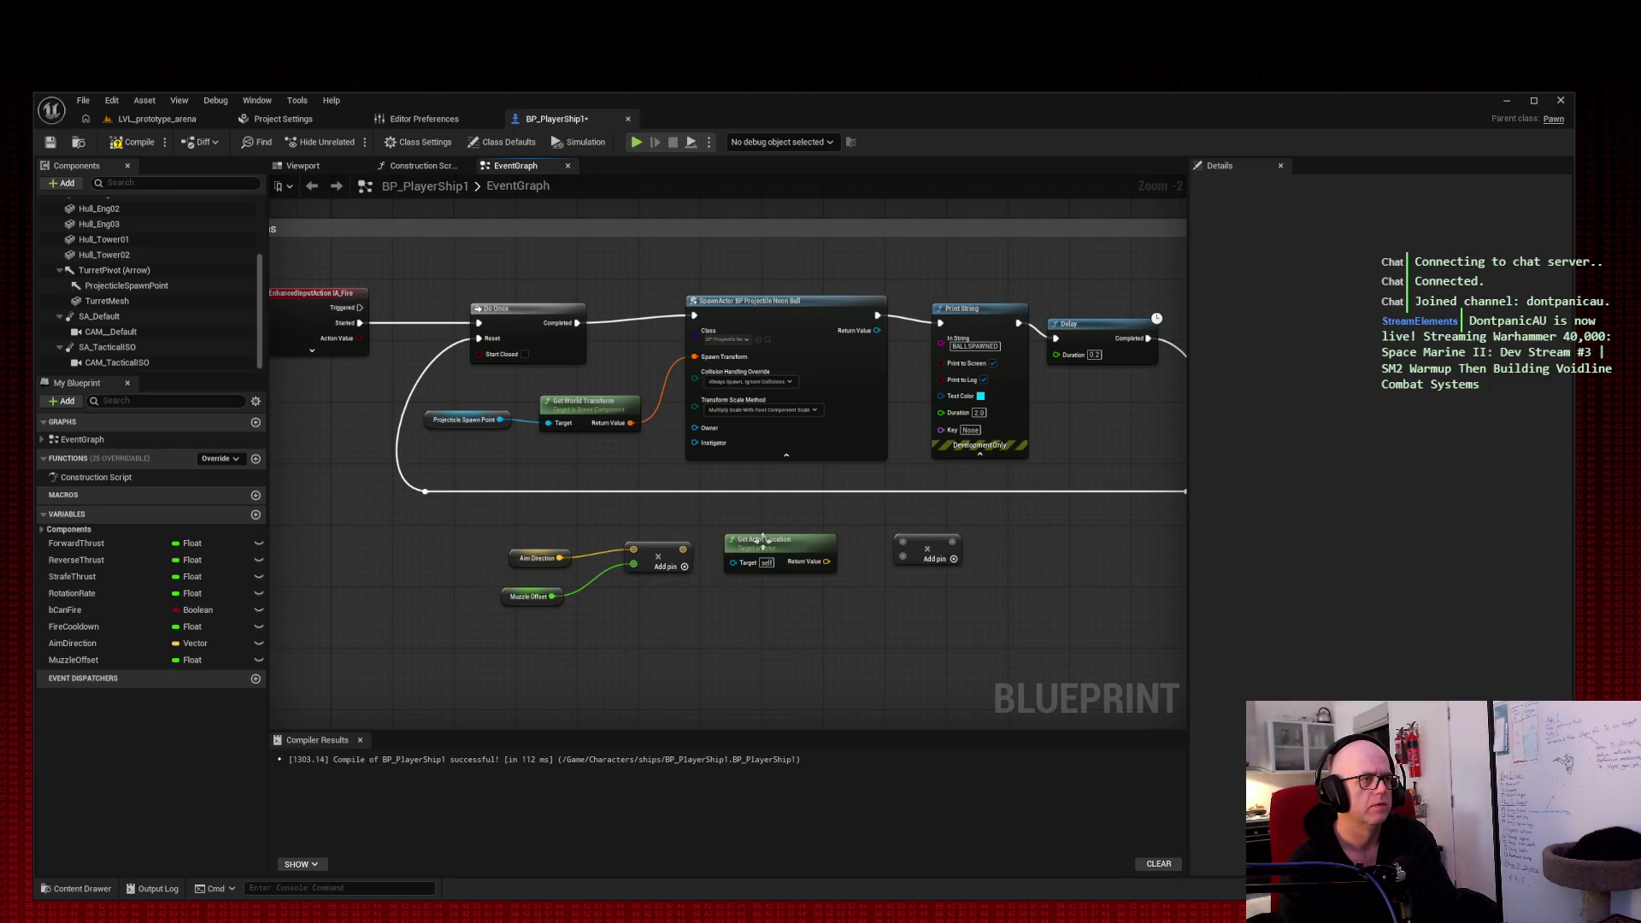
mouse_move(683, 549)
mouse_down()
mouse_move(752, 571)
mouse_move(771, 531)
mouse_move(731, 560)
mouse_move(865, 603)
mouse_move(905, 547)
mouse_up()
key(Escape)
click(719, 588)
mouse_move(786, 534)
mouse_down()
mouse_move(785, 598)
mouse_move(871, 609)
mouse_move(904, 556)
mouse_move(724, 591)
mouse_up()
drag(928, 545, 789, 547)
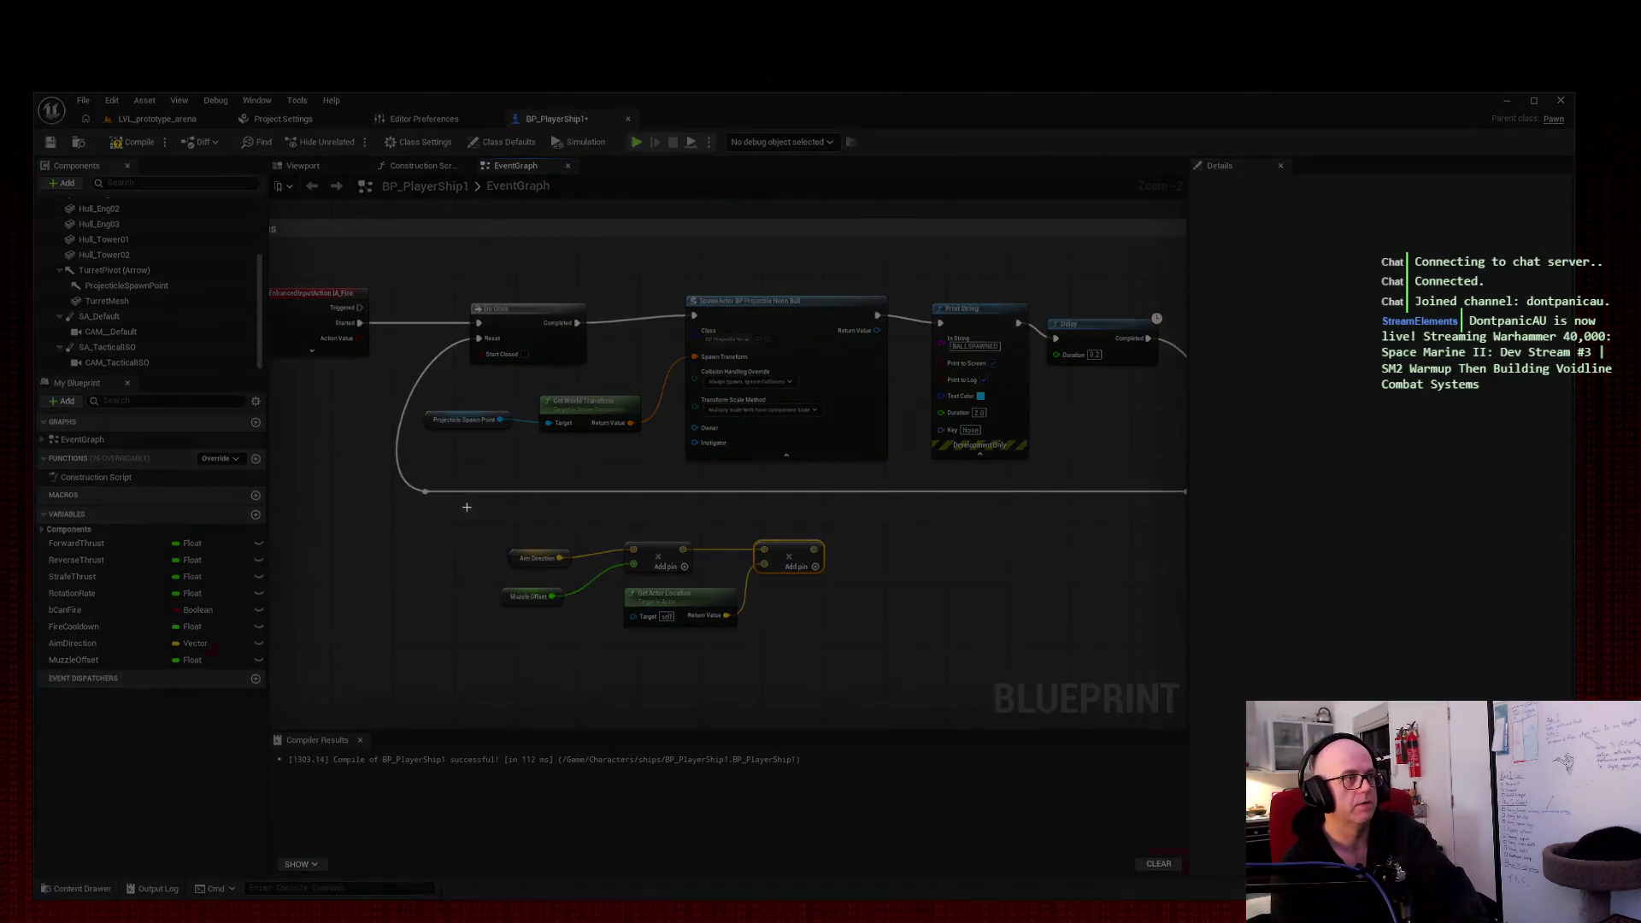
Step: Break the test wire, delete the spare Multiply node, and drag a wire from the Multiply output
drag(472, 514, 890, 678)
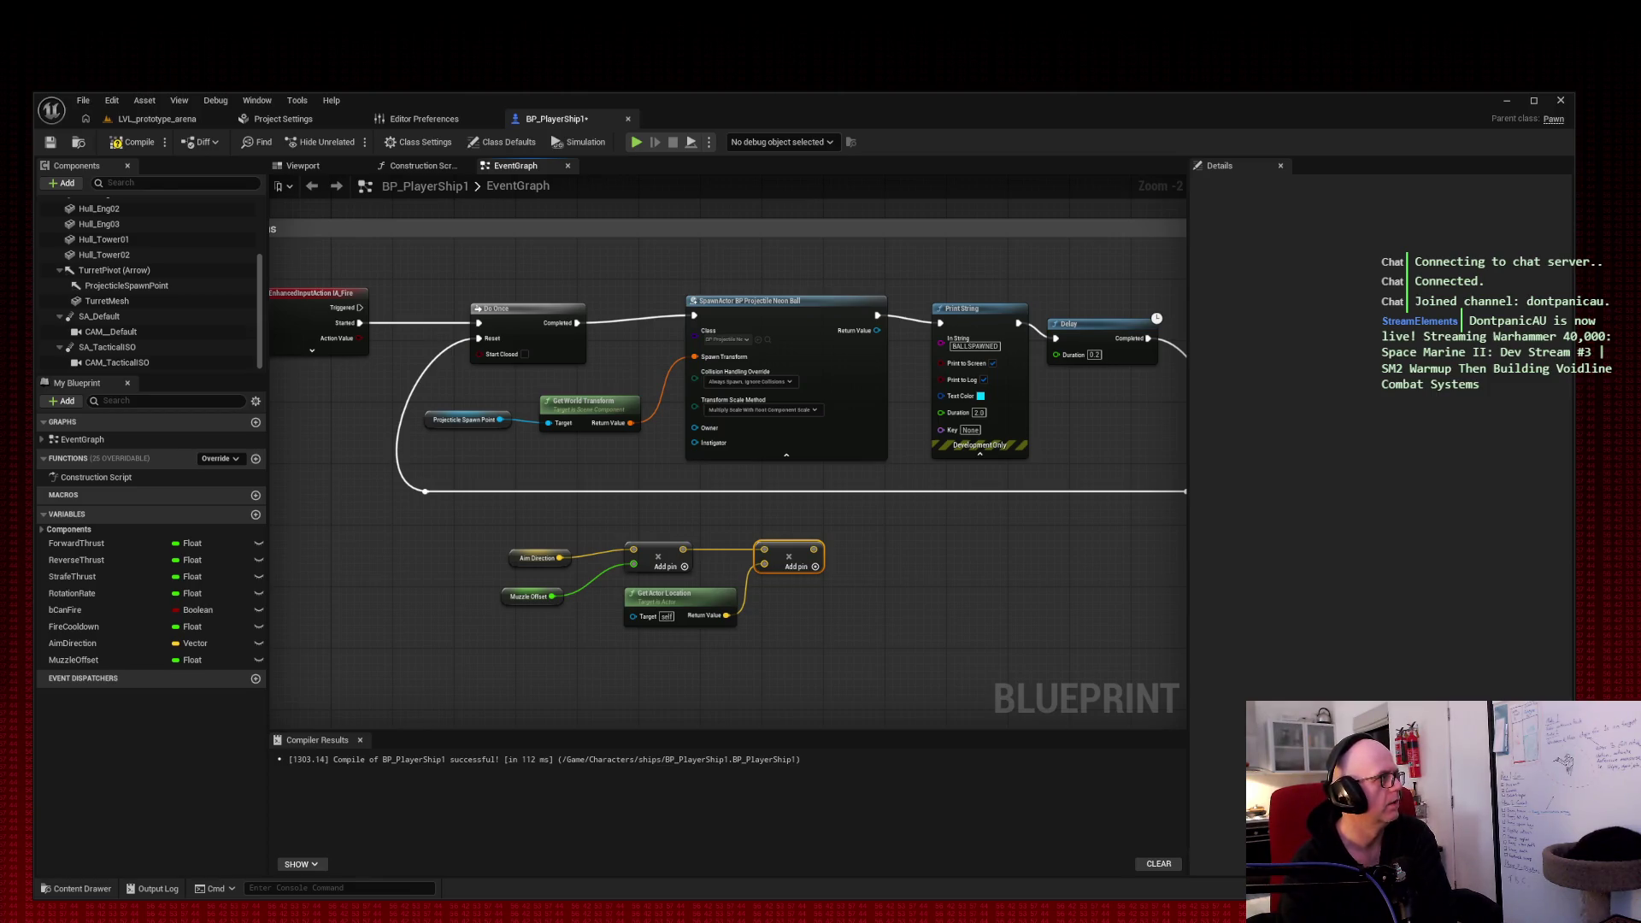
click(718, 557)
alt+click(764, 549)
click(798, 570)
key(Delete)
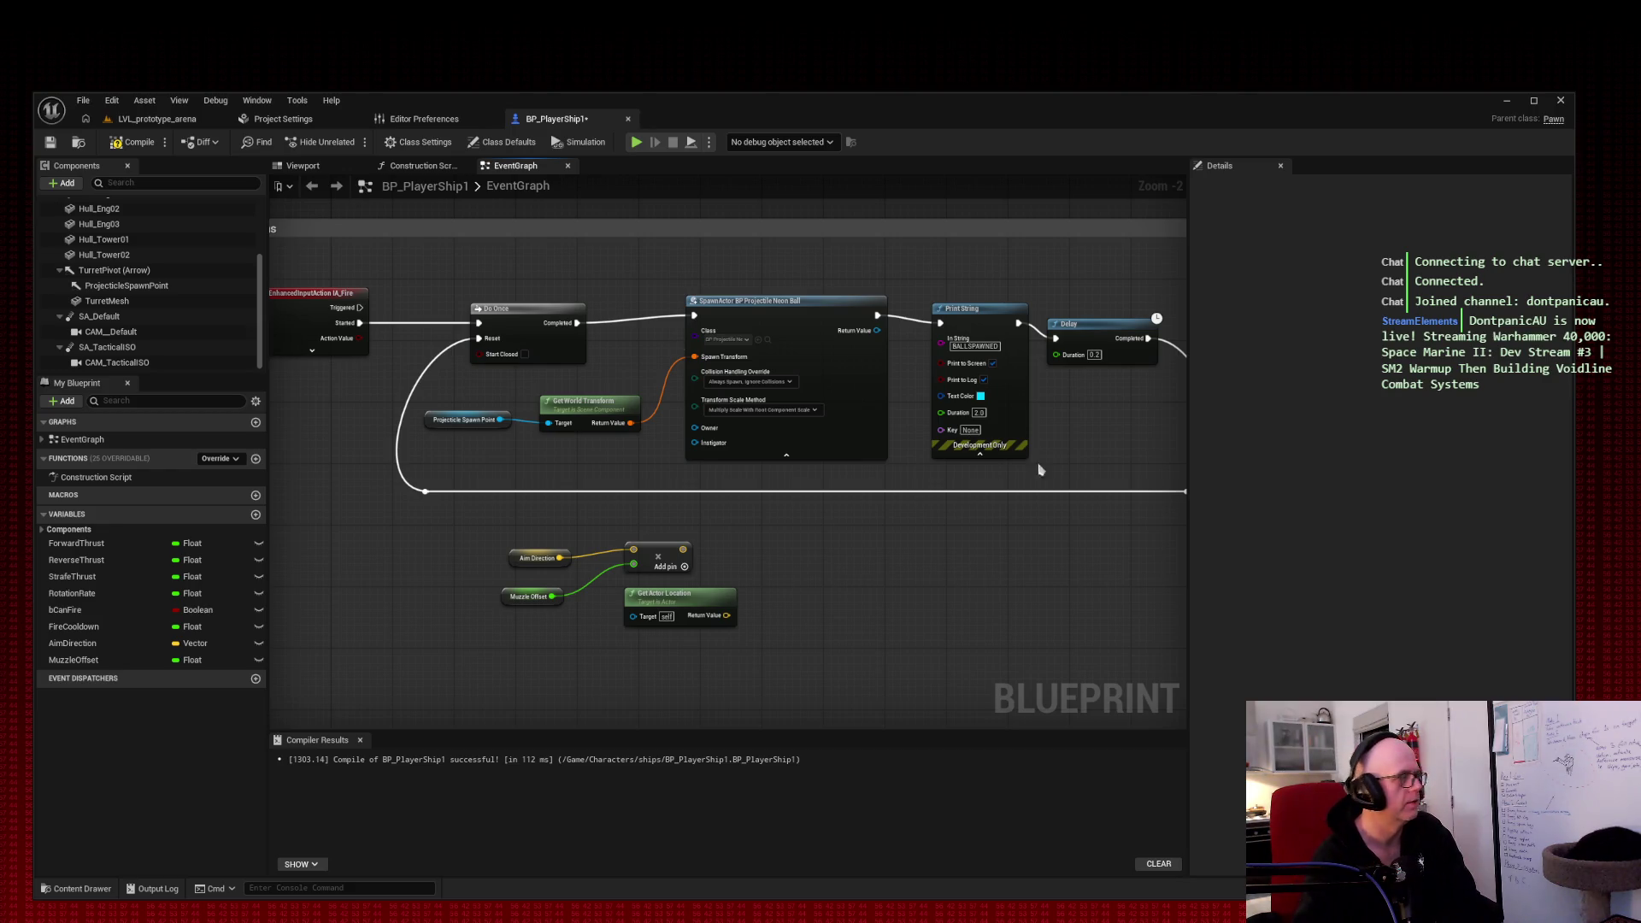
drag(683, 549, 791, 545)
Step: Add a vector Add node on the Multiply result and wire Get Actor Location into it
text(+)
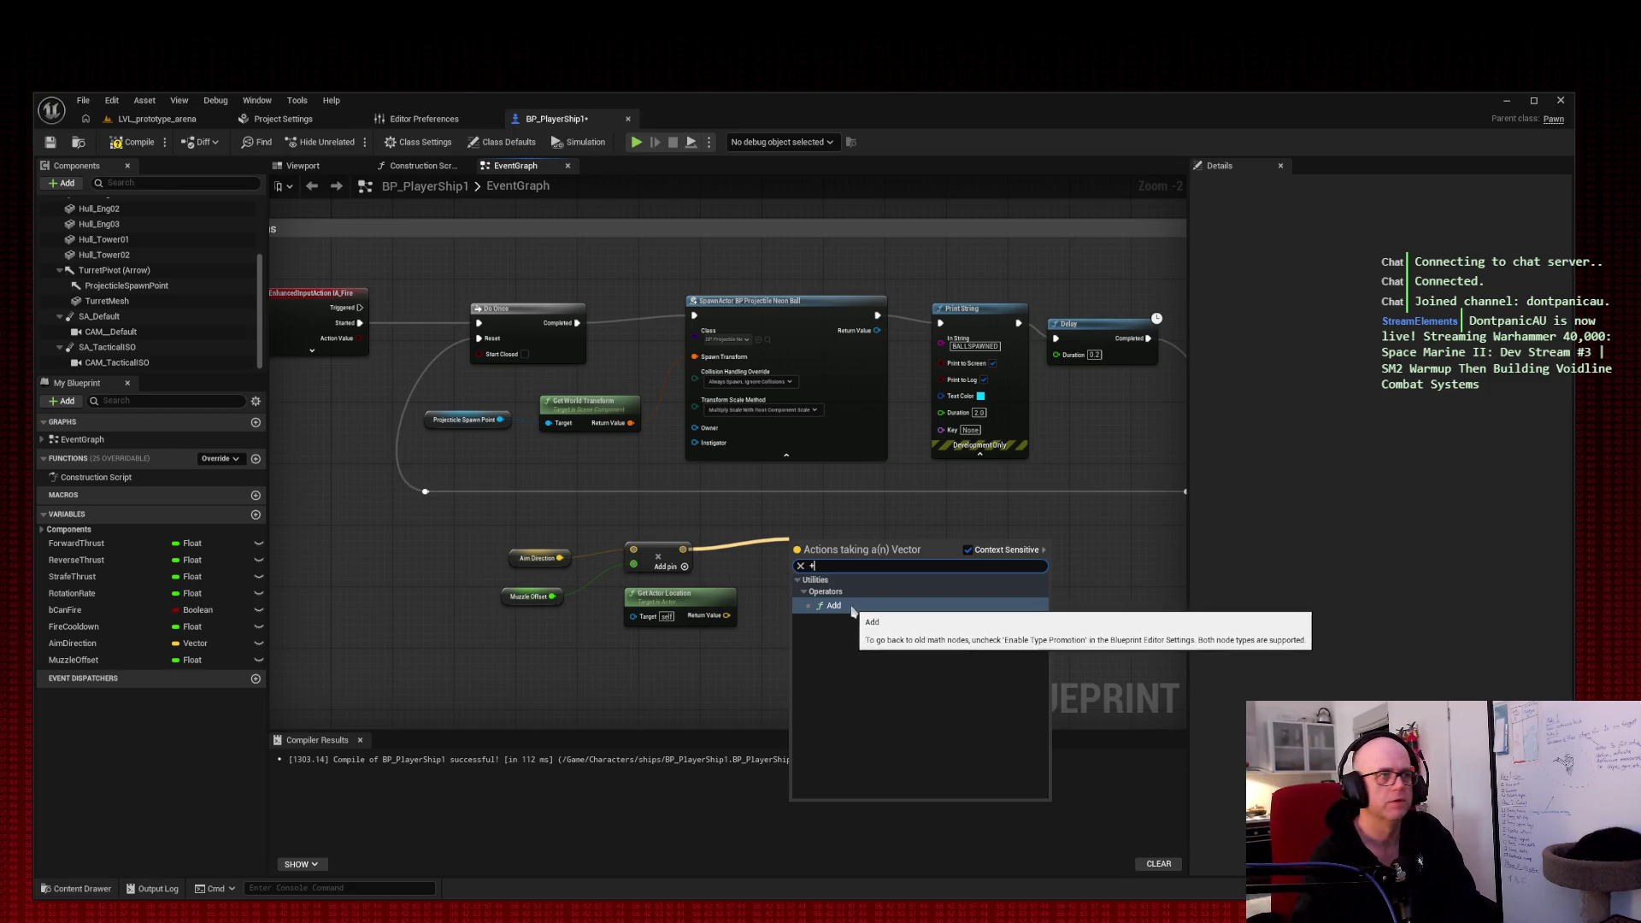
click(859, 607)
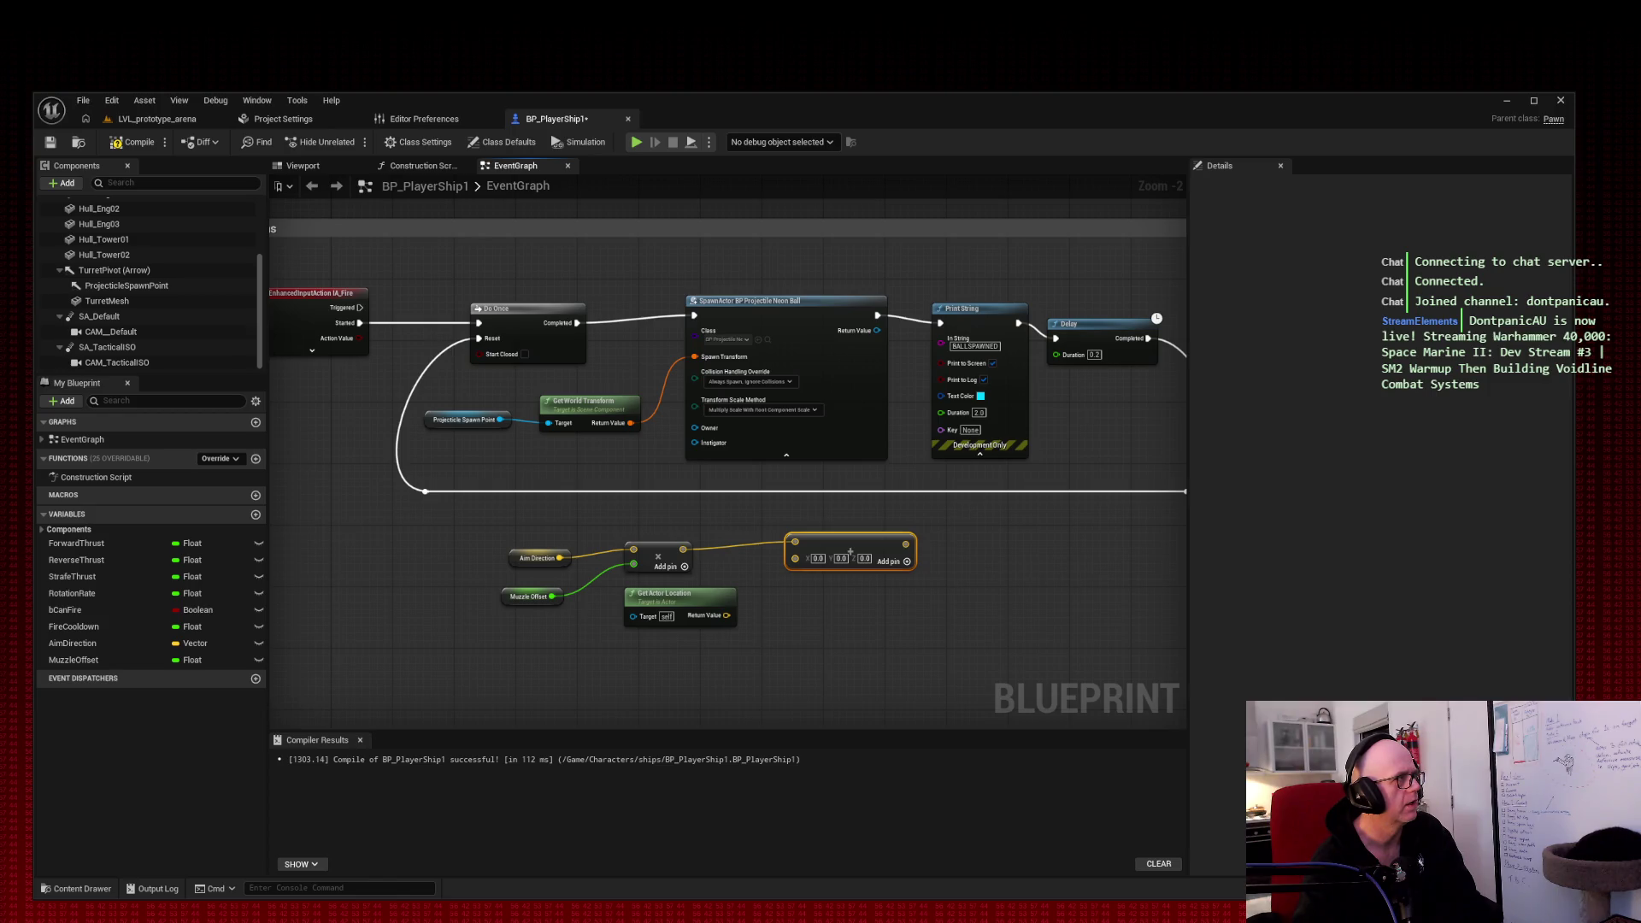
drag(716, 598, 708, 645)
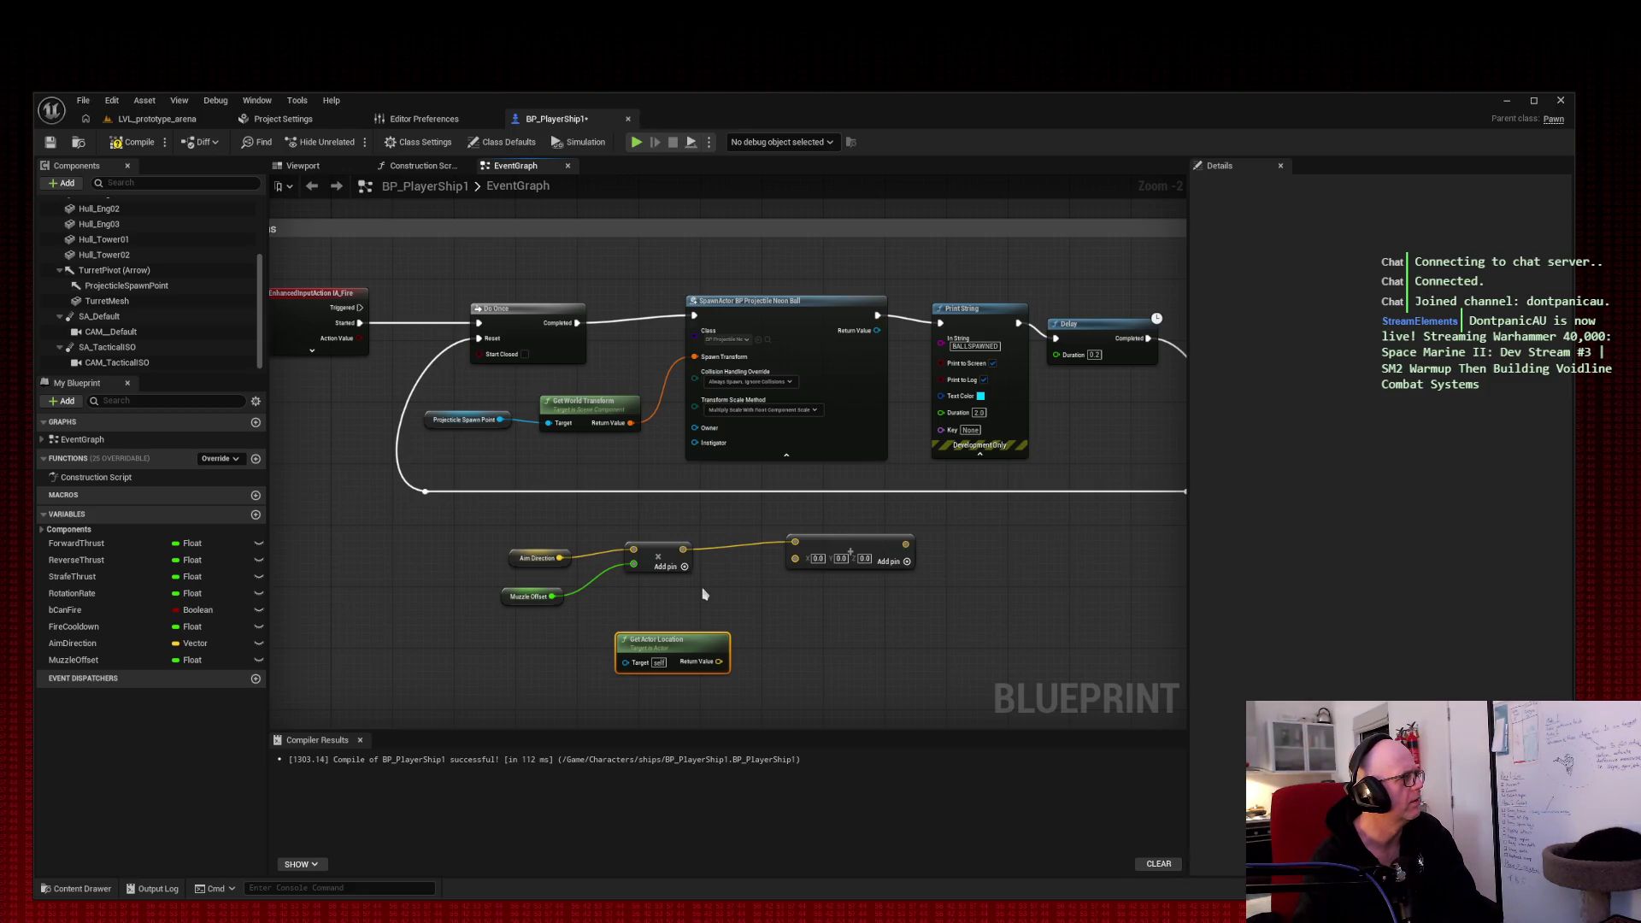
drag(691, 645, 684, 660)
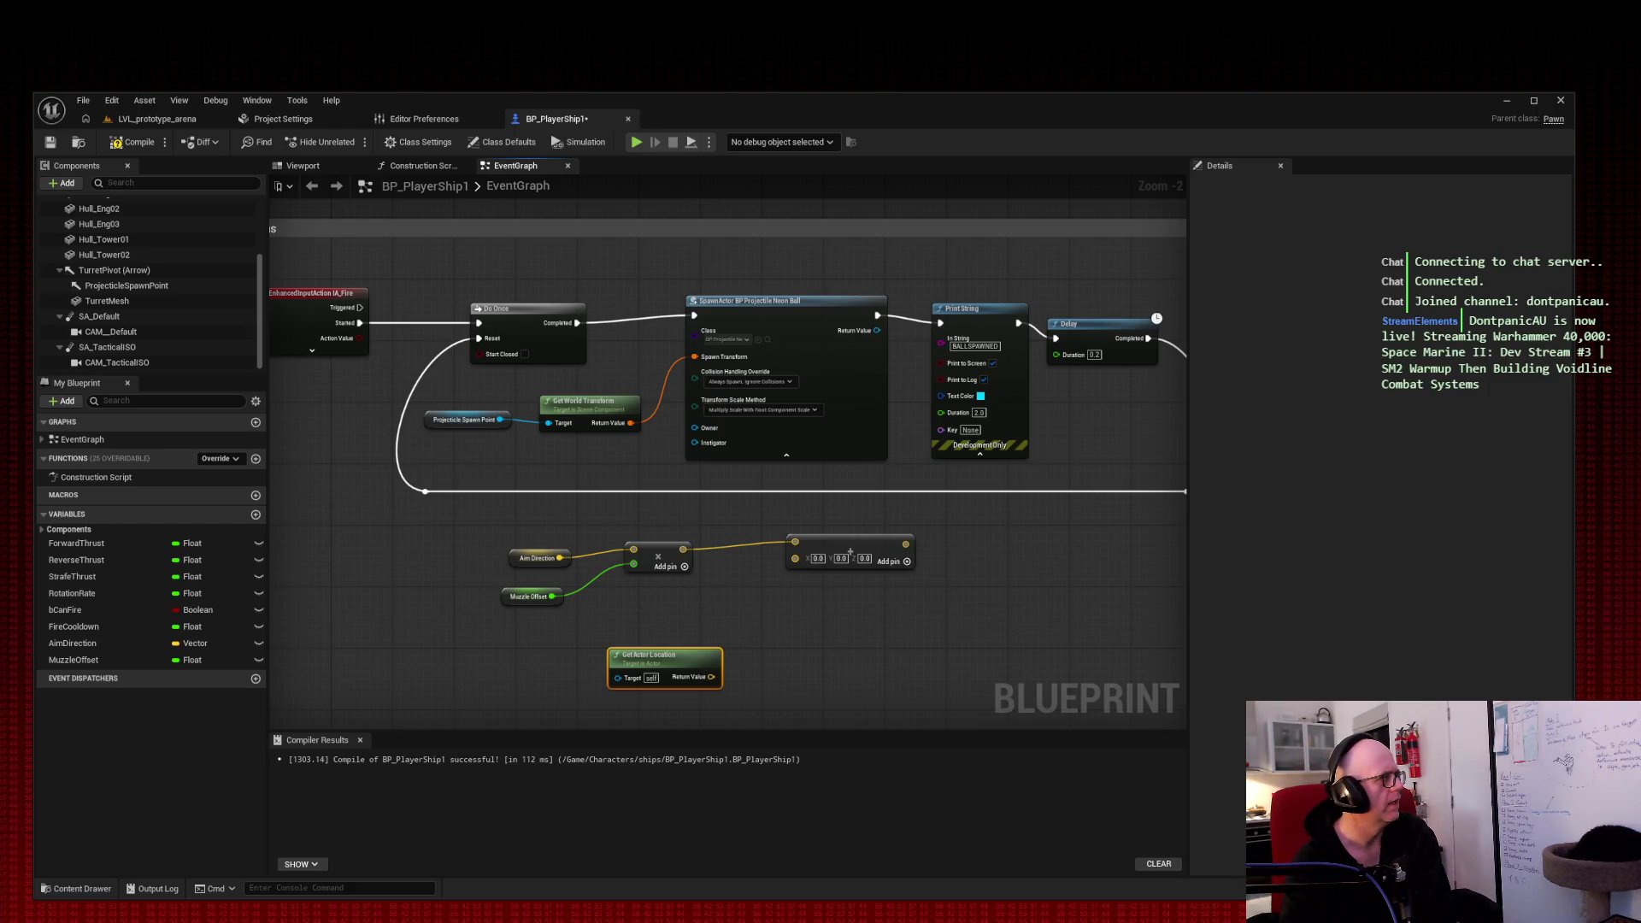
drag(711, 677, 795, 557)
drag(677, 654, 678, 593)
drag(817, 544, 786, 552)
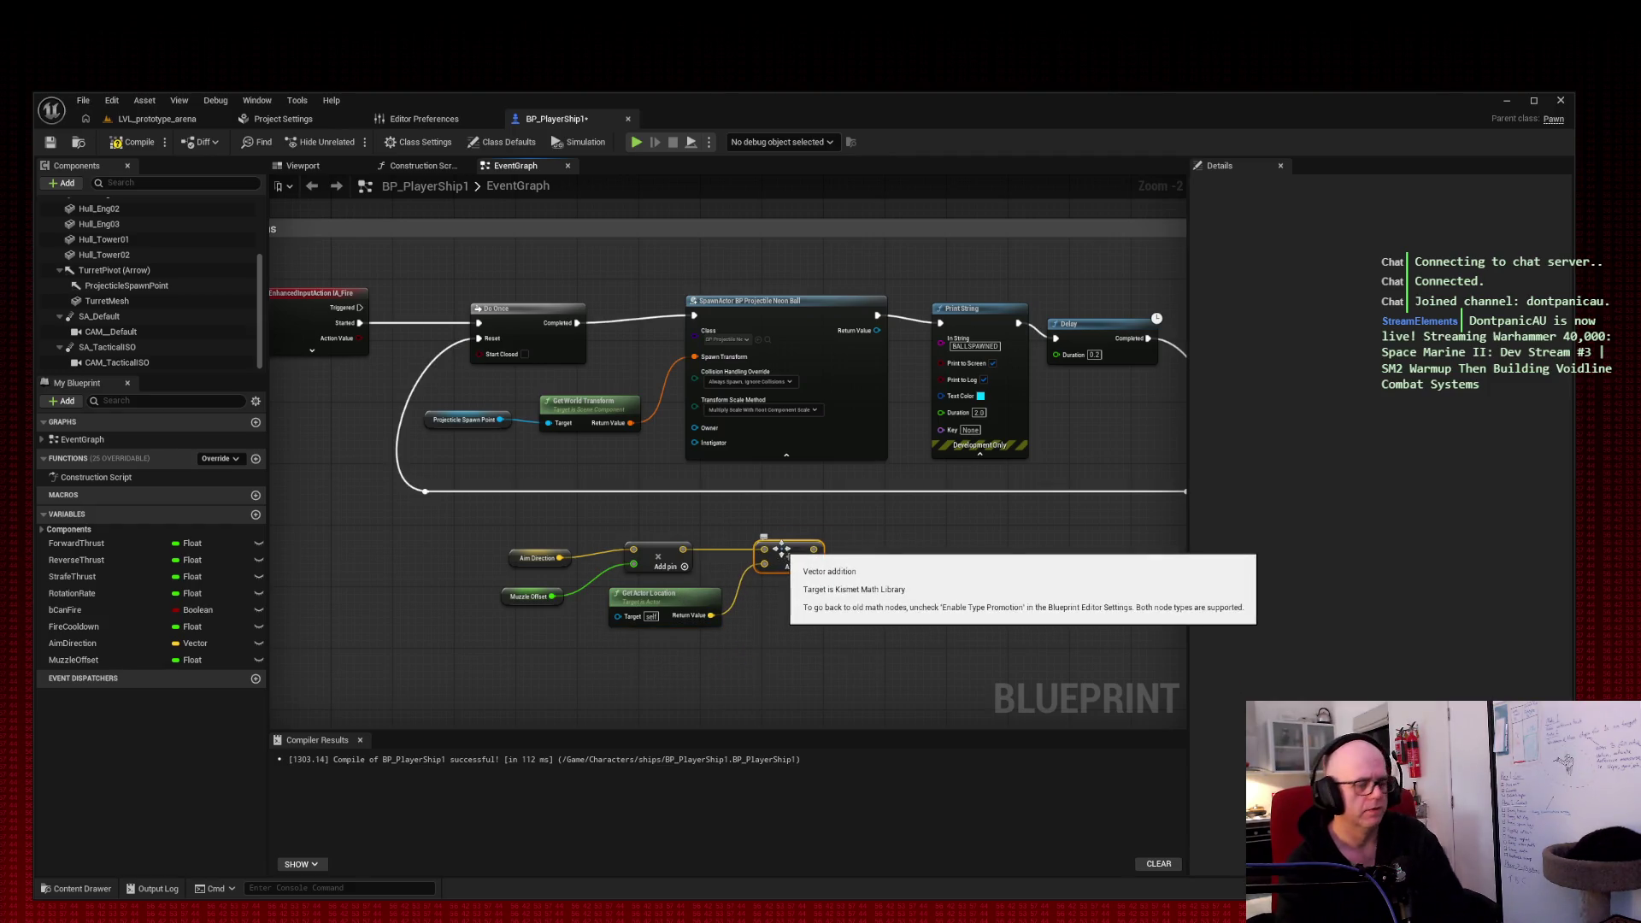
key(super+shift+s)
mouse_move(221, 195)
mouse_down()
mouse_move(1058, 667)
mouse_move(1259, 694)
mouse_up()
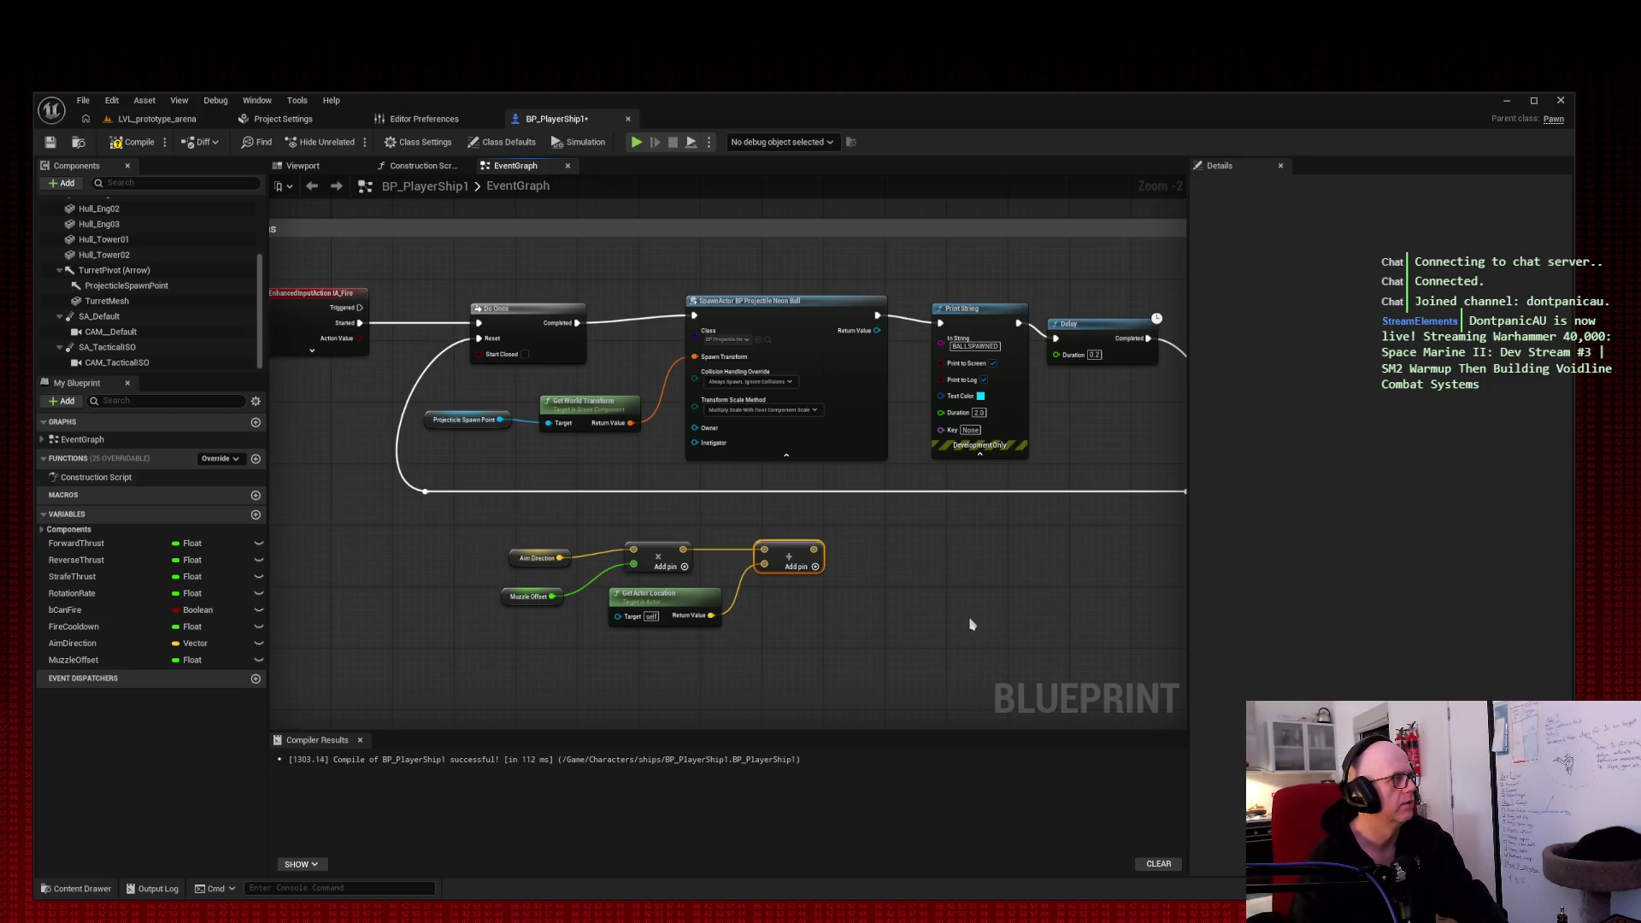
Step: Place a Make Transform node from the Add result and feed the summed vector into its Location
drag(814, 549, 899, 553)
text(make transform)
key(Return)
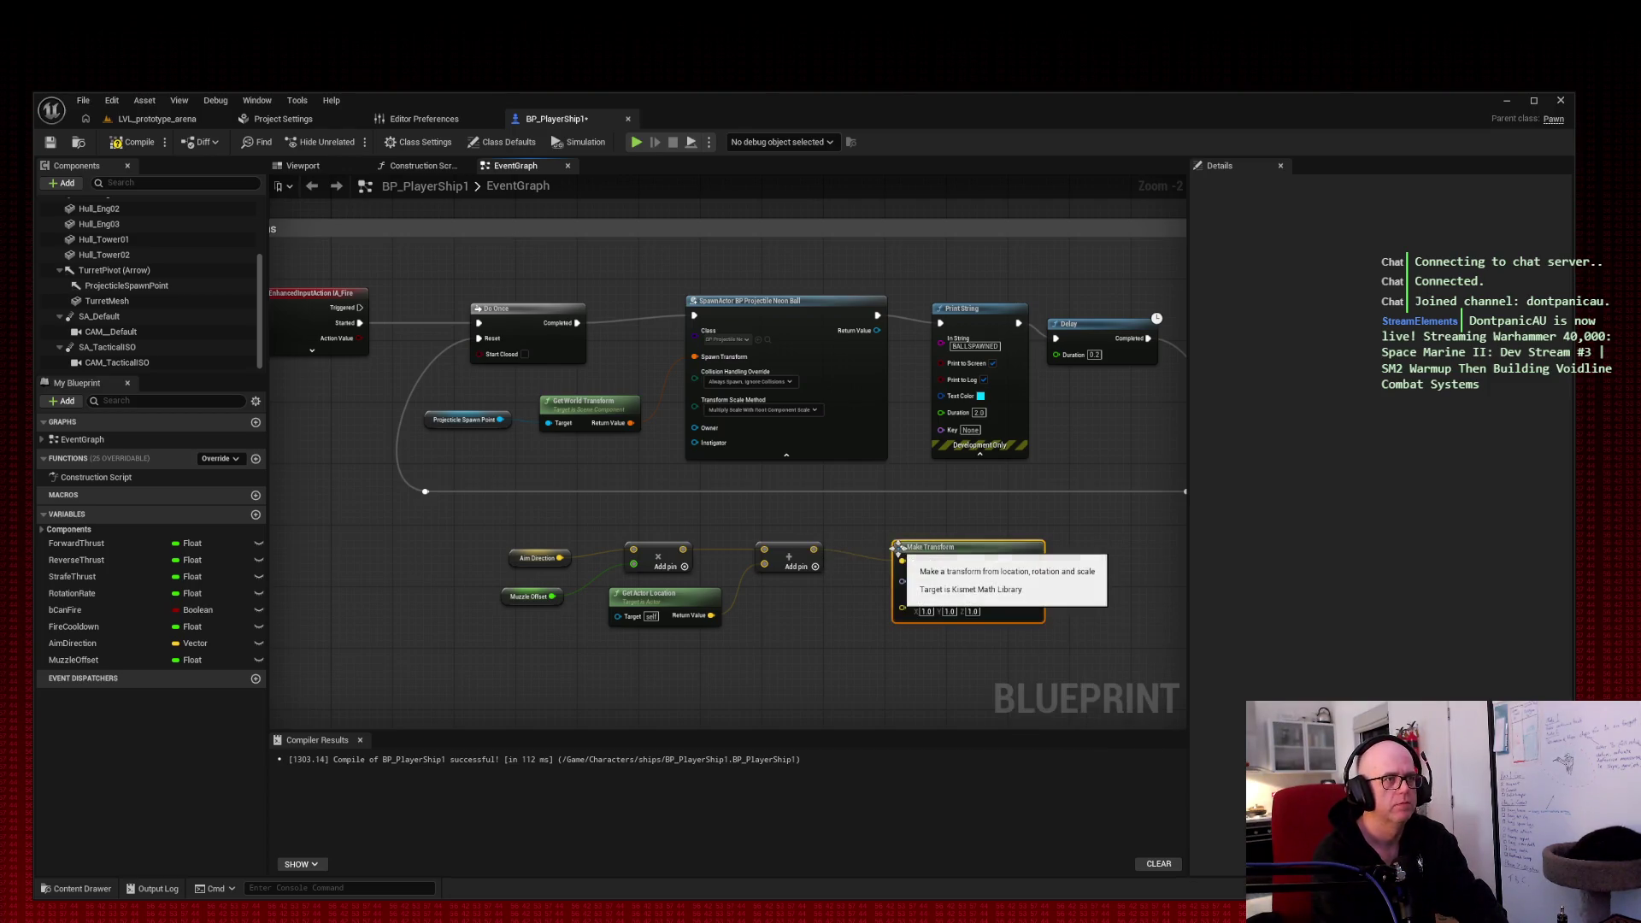
drag(958, 551, 951, 544)
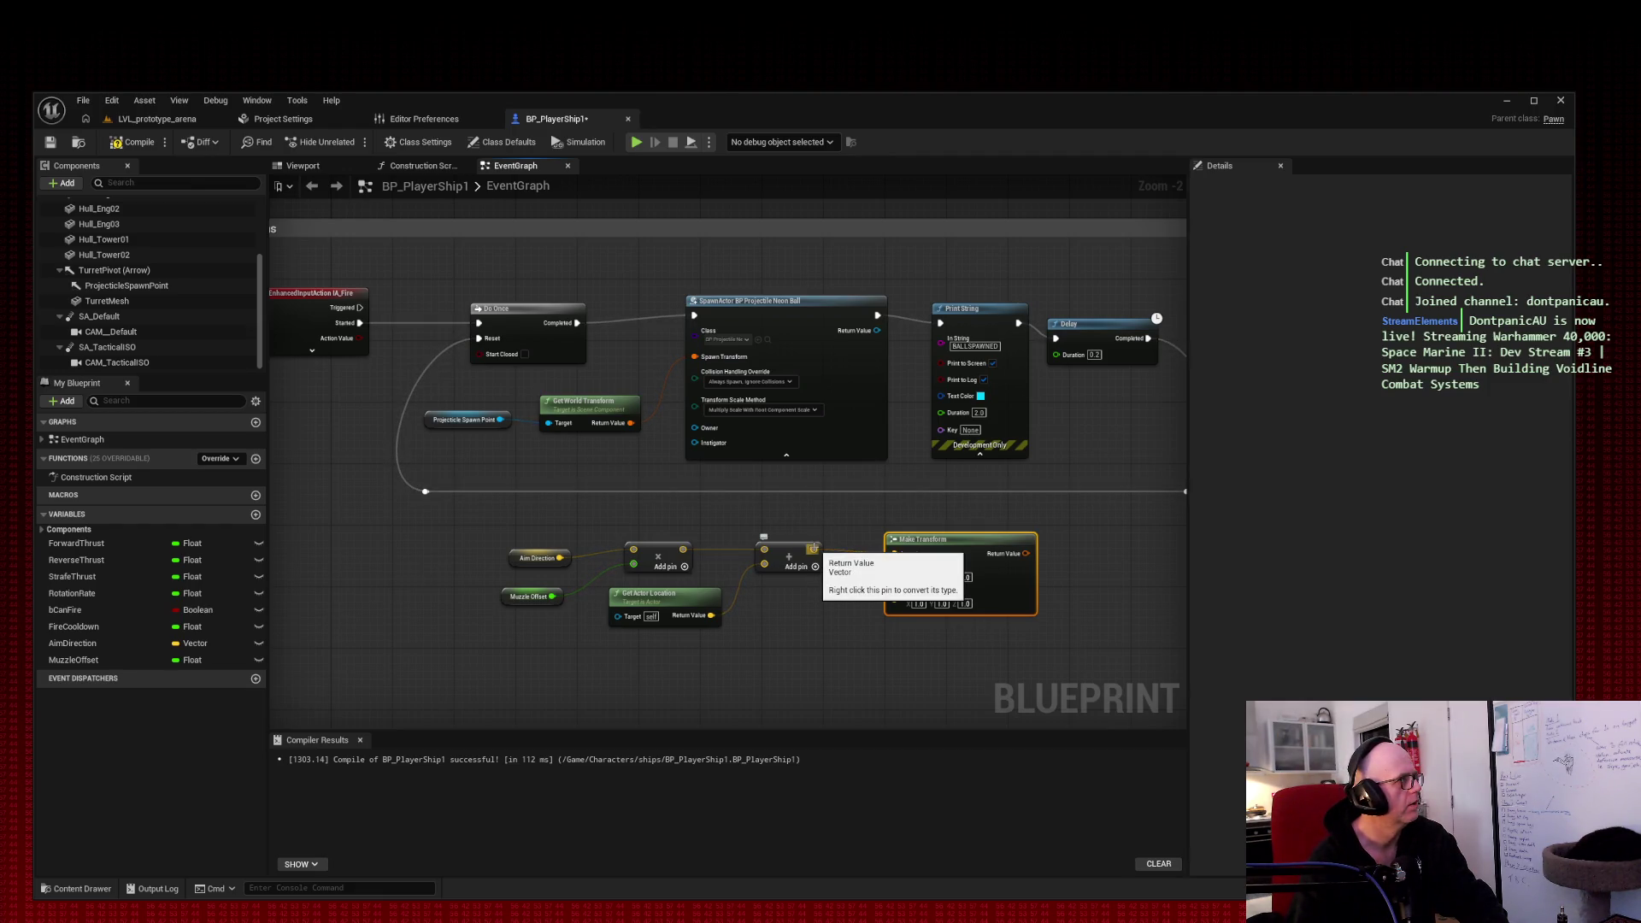
drag(815, 549, 896, 554)
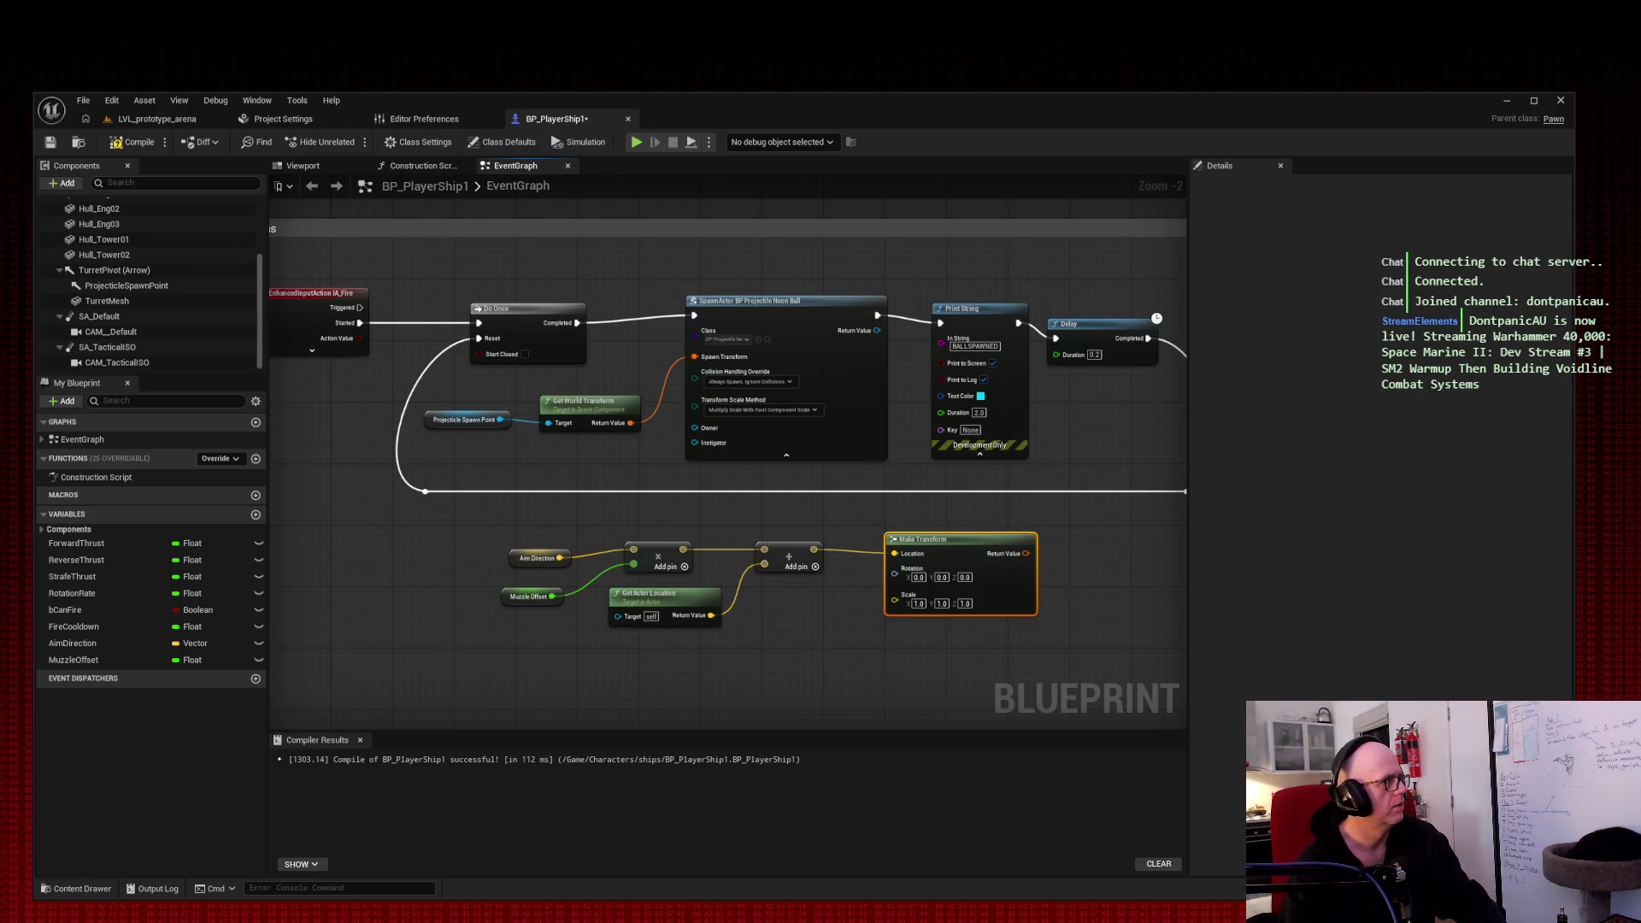
Step: Place a Rotation From X Vector node and wire Aim Direction into its In Vec
right_click(749, 670)
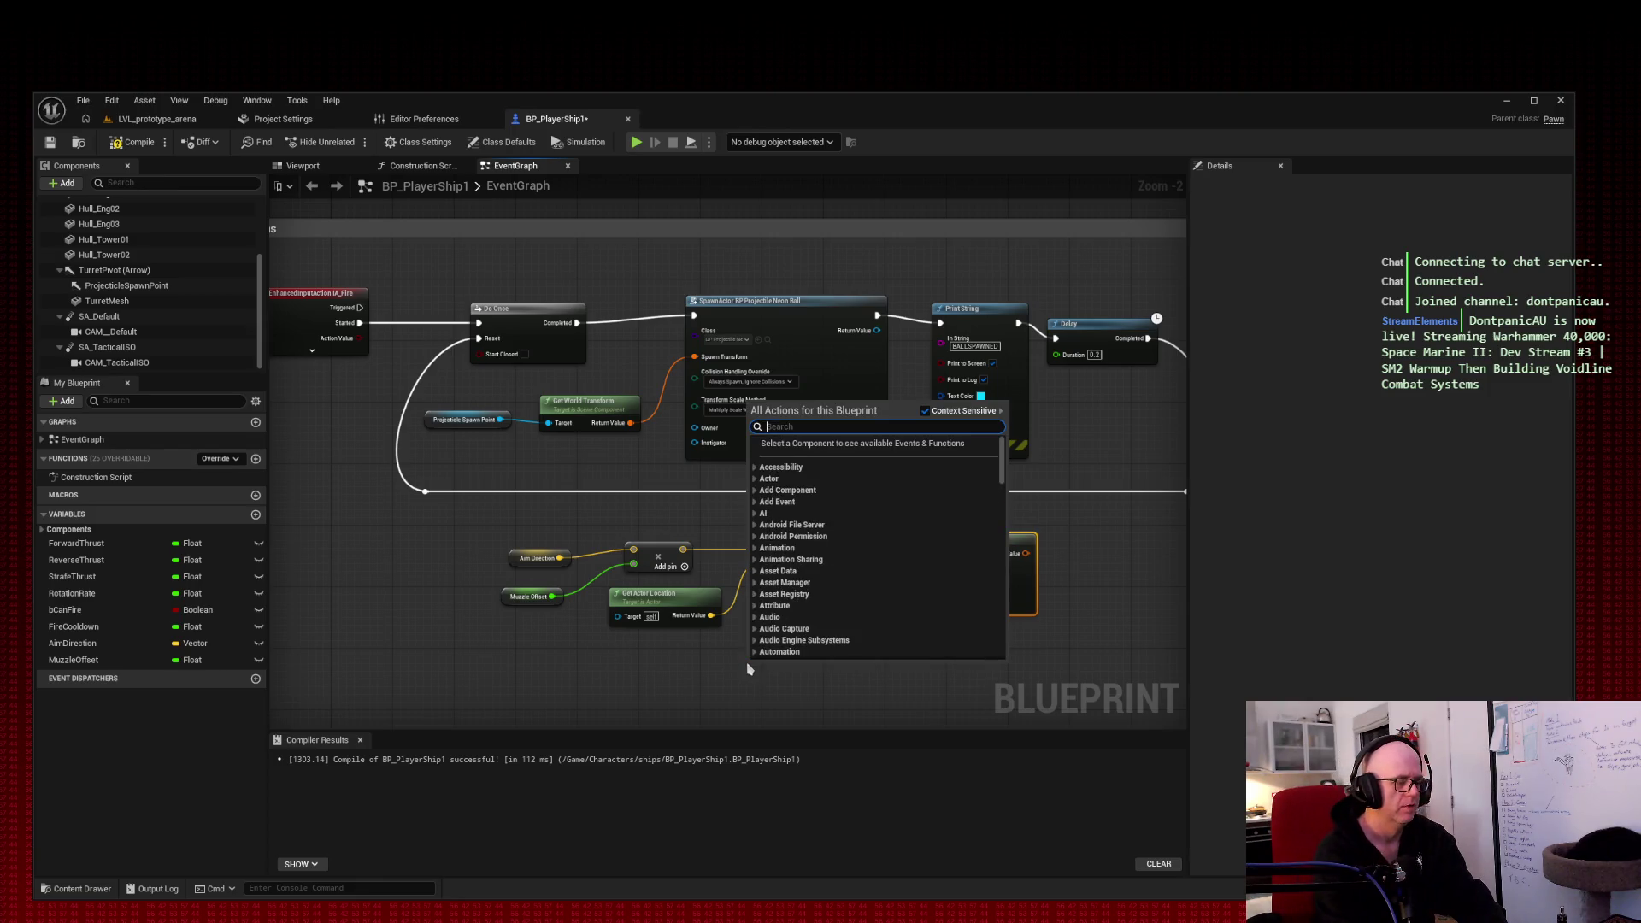
text(rotation from x)
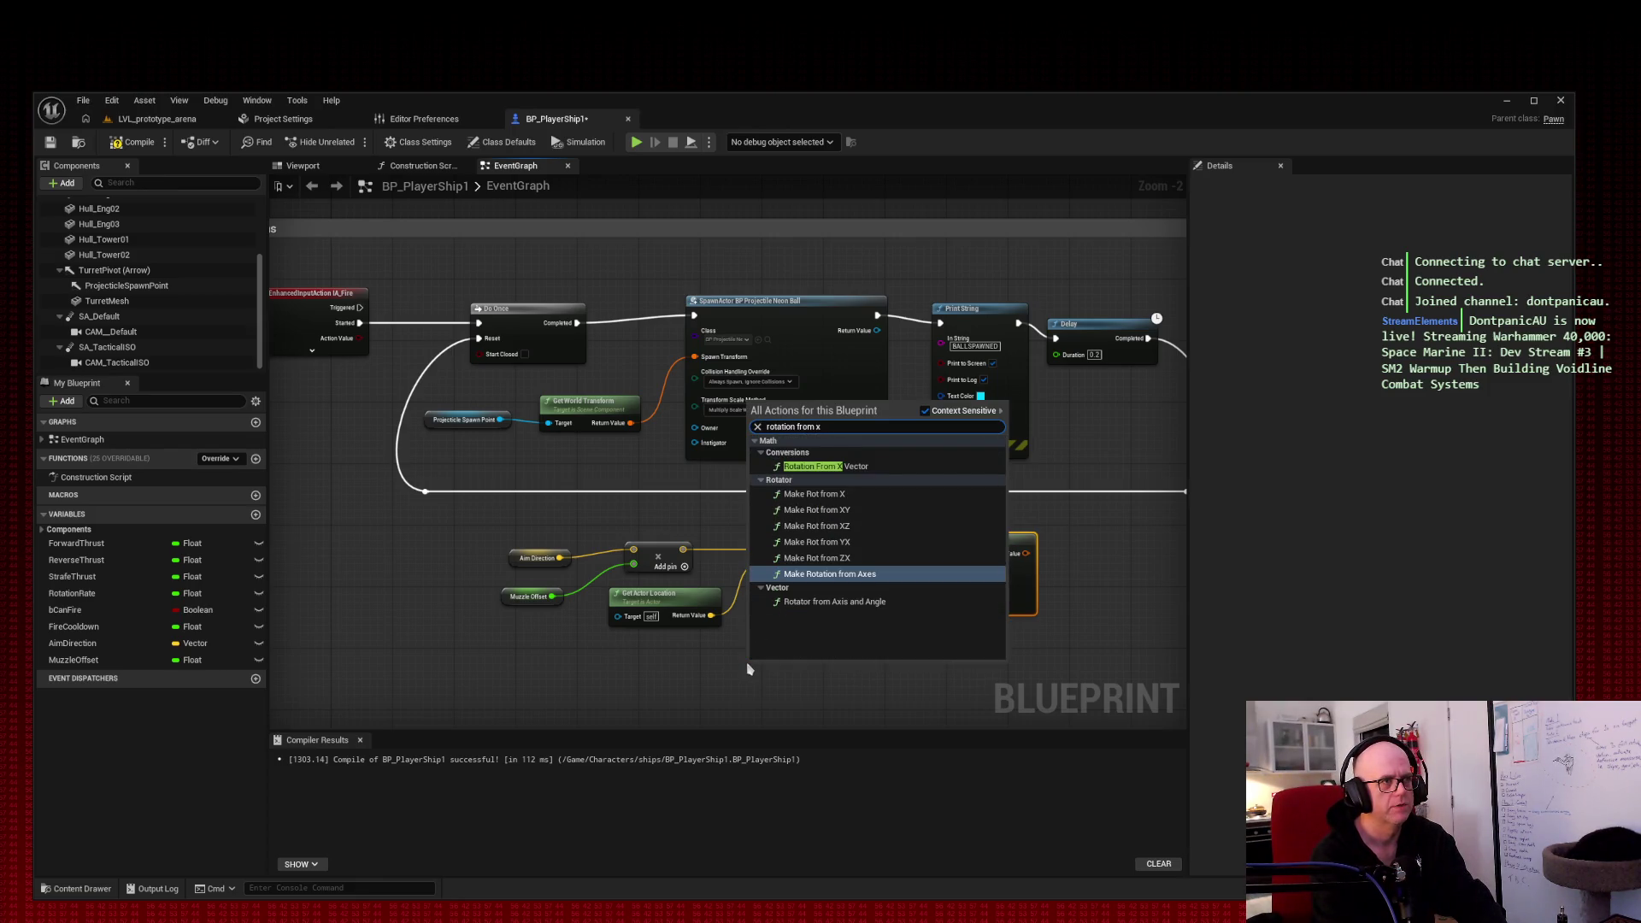
key(Return)
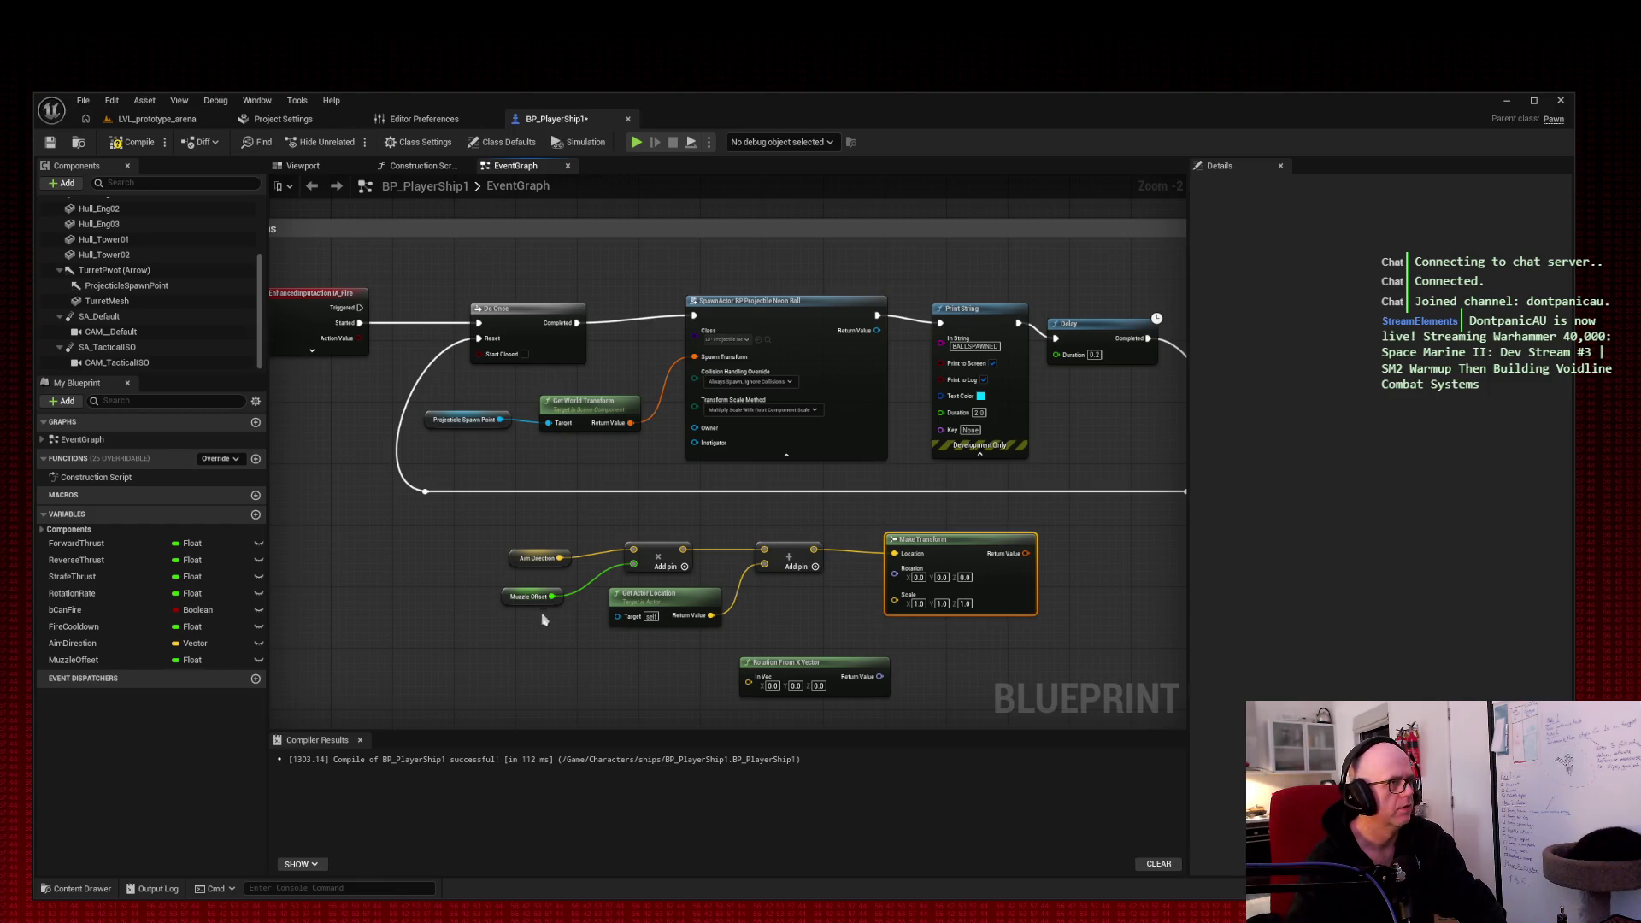
mouse_move(560, 558)
mouse_down()
mouse_move(755, 691)
mouse_move(760, 606)
mouse_move(674, 513)
mouse_up()
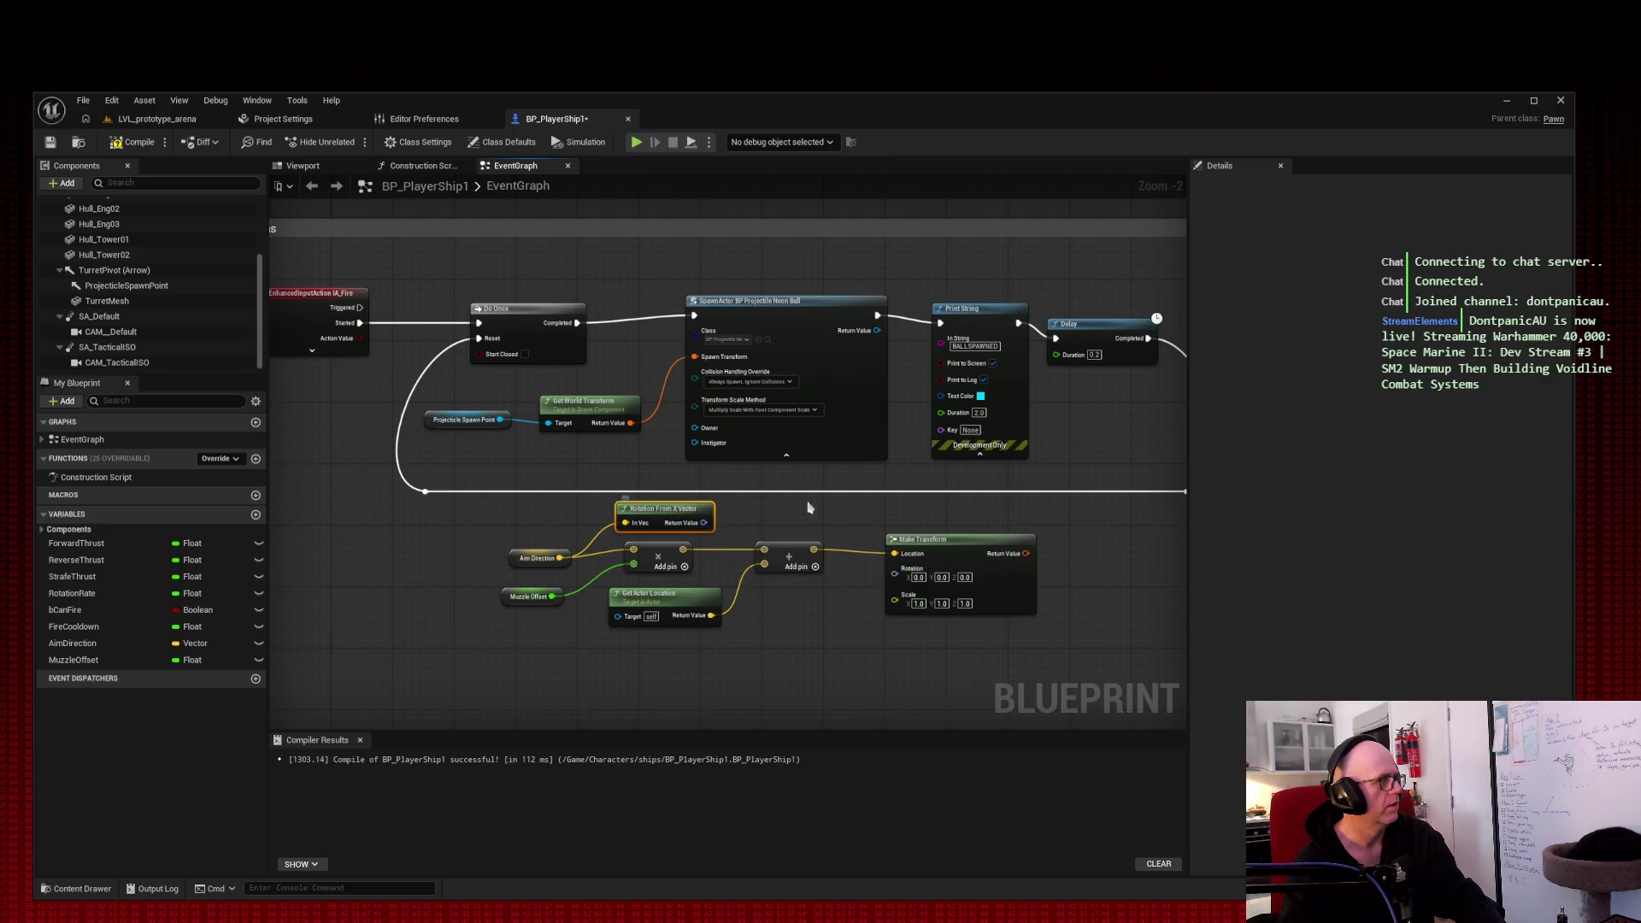
Step: Wire Rotation From X Vector into Make Transform's Rotation, keep the Add result on Location, and reroute the rotation wire
mouse_move(704, 522)
mouse_down()
mouse_move(804, 564)
mouse_move(894, 573)
mouse_move(833, 556)
mouse_up()
key(Escape)
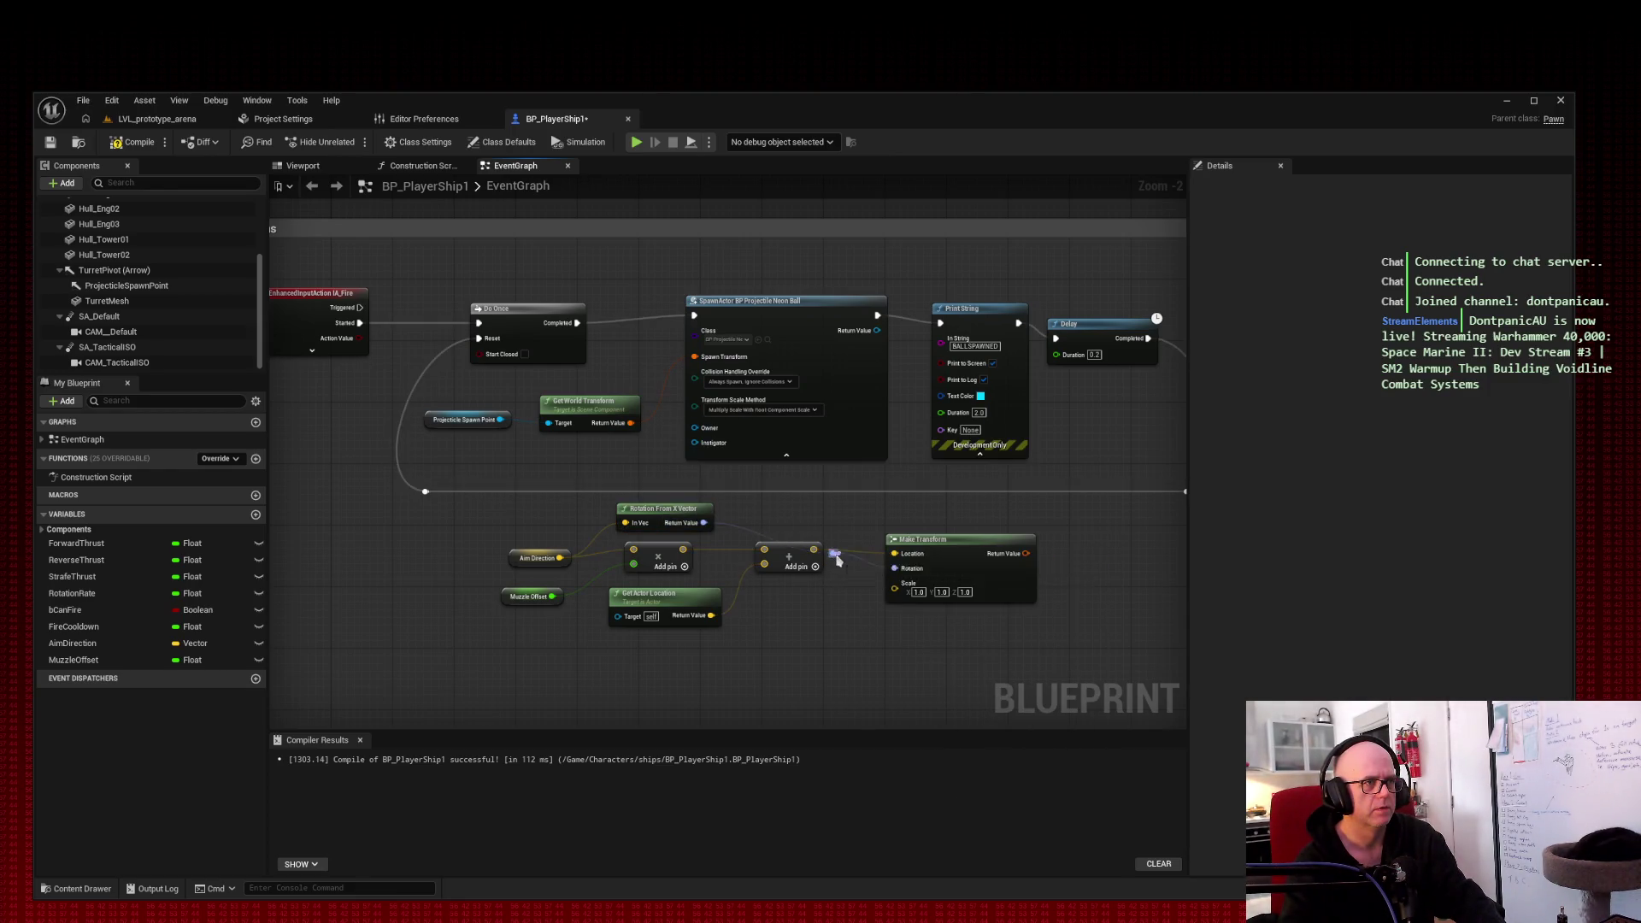
key(Escape)
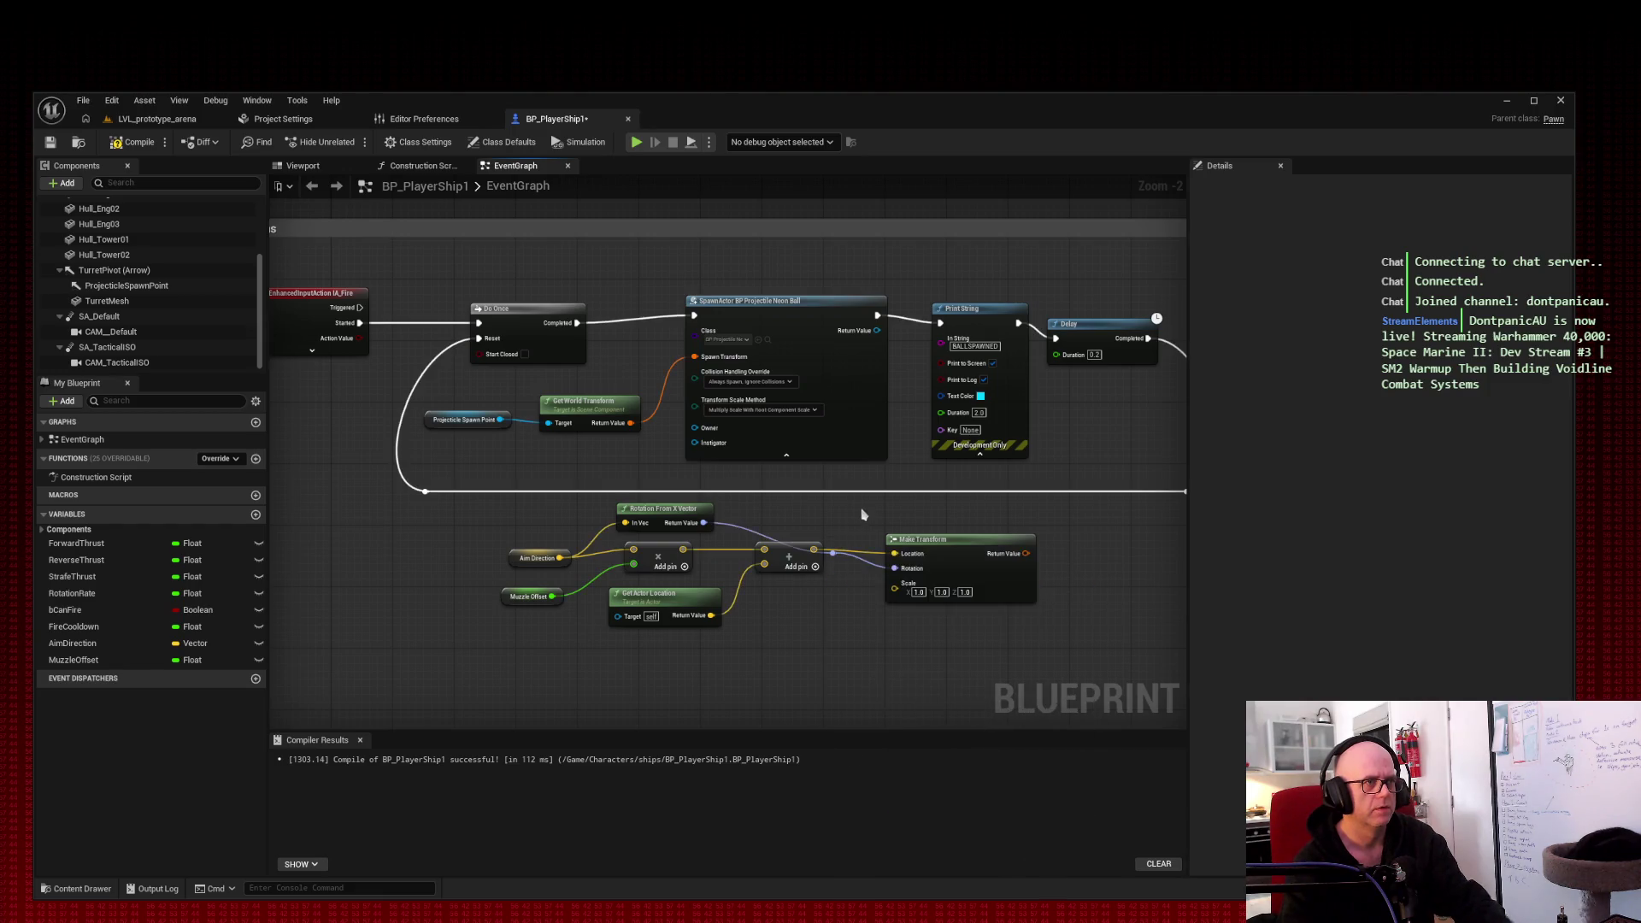
drag(814, 550, 843, 547)
key(Escape)
right_click(834, 554)
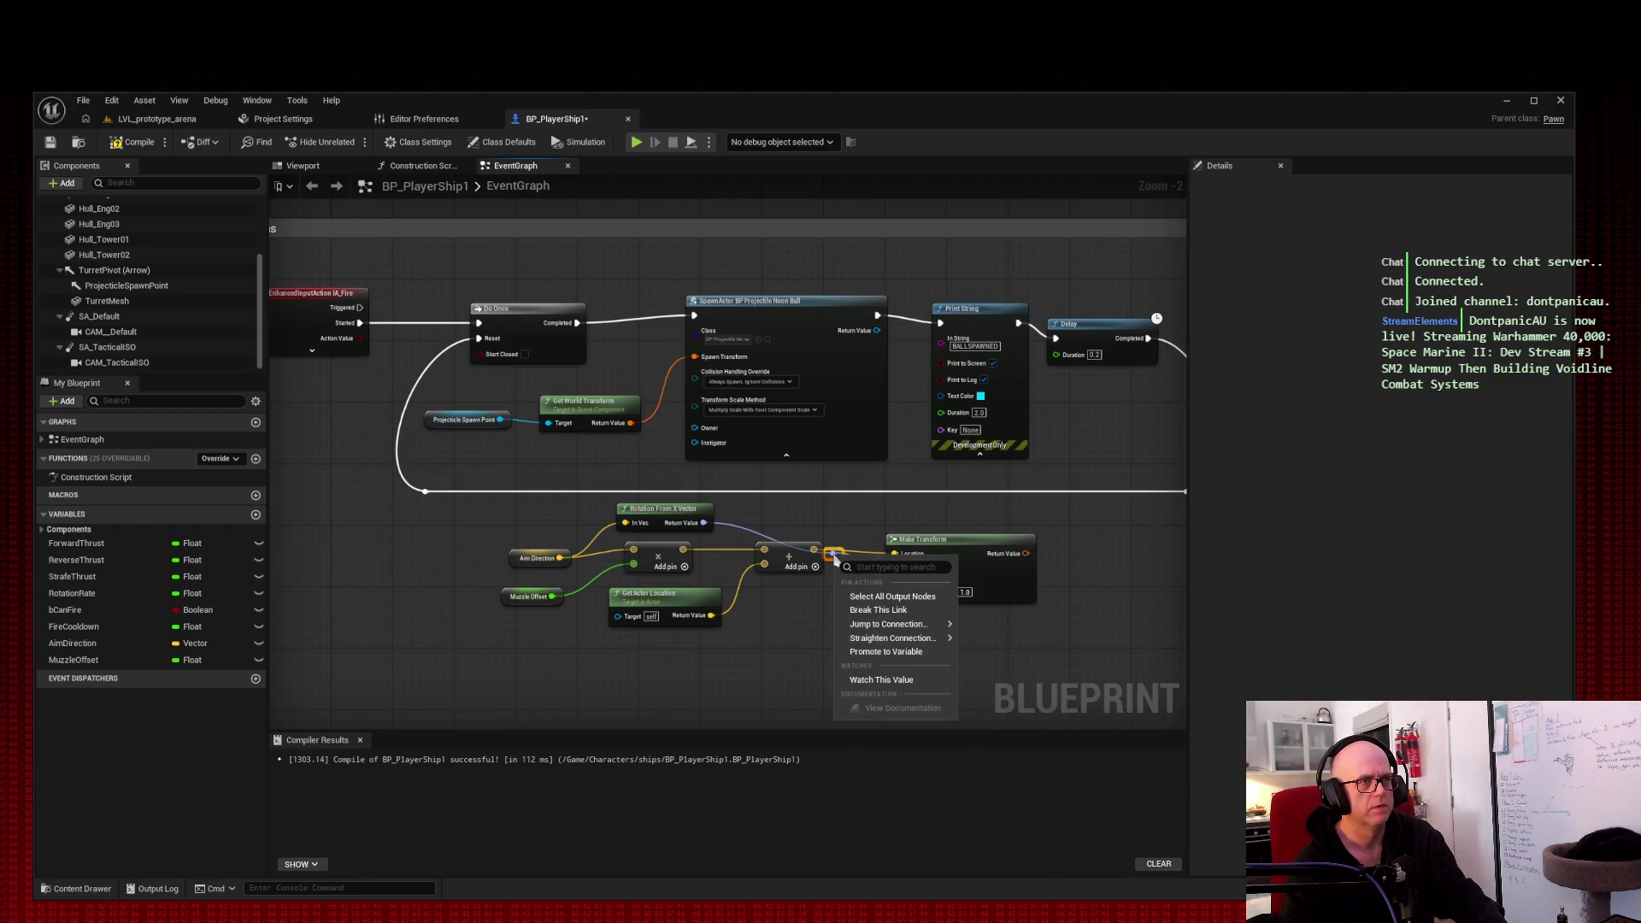
click(872, 590)
drag(834, 554, 847, 523)
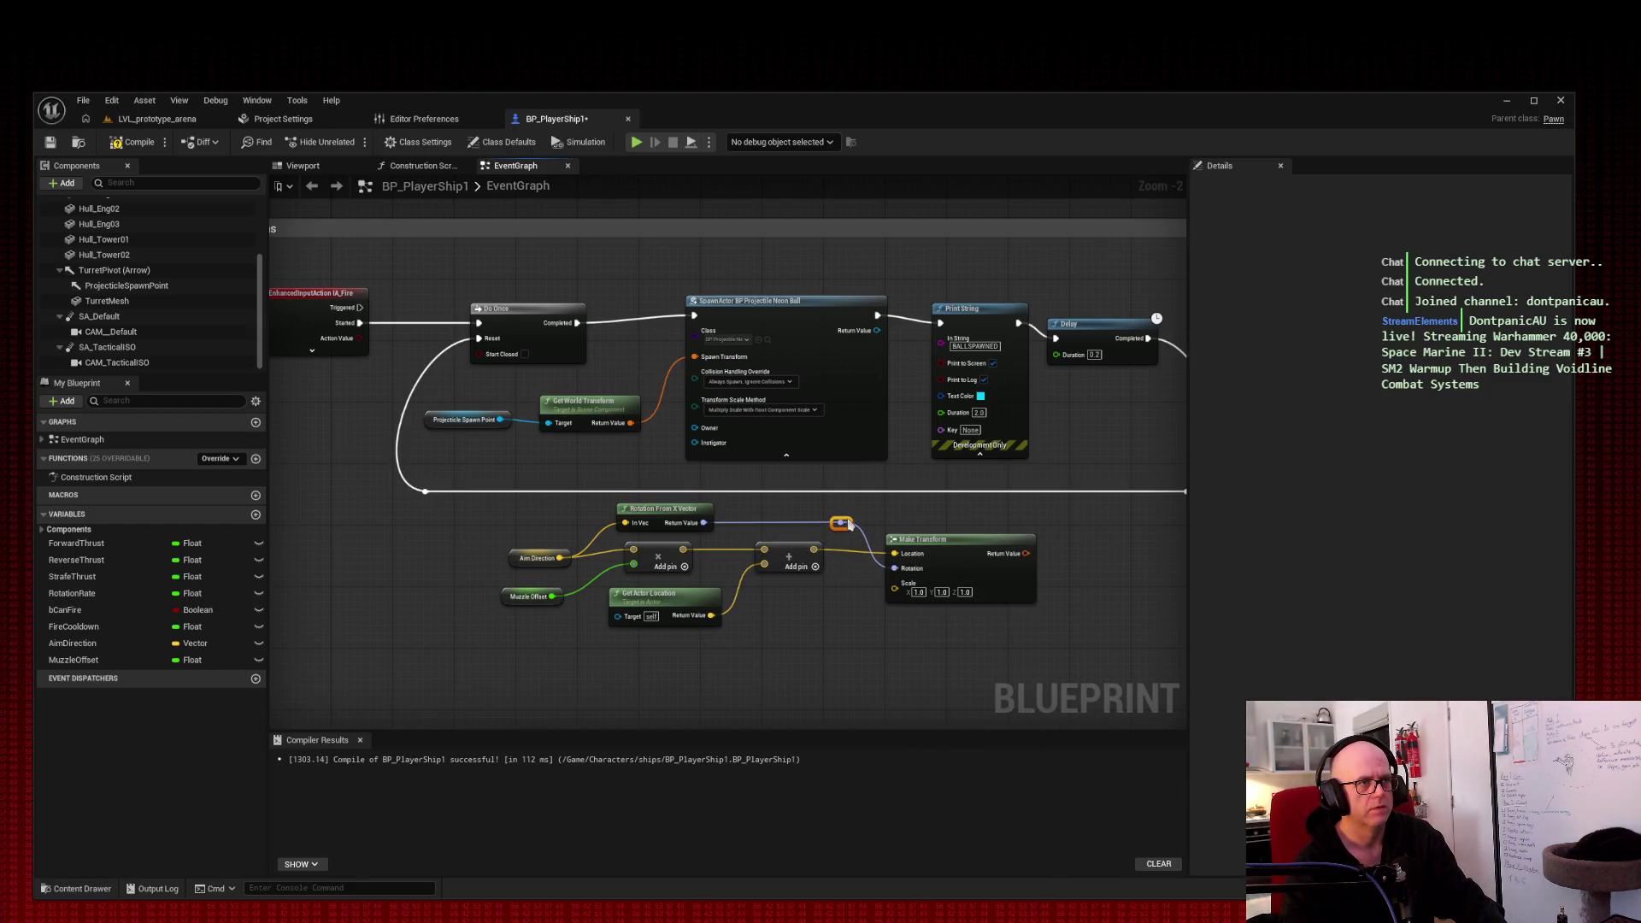
click(932, 513)
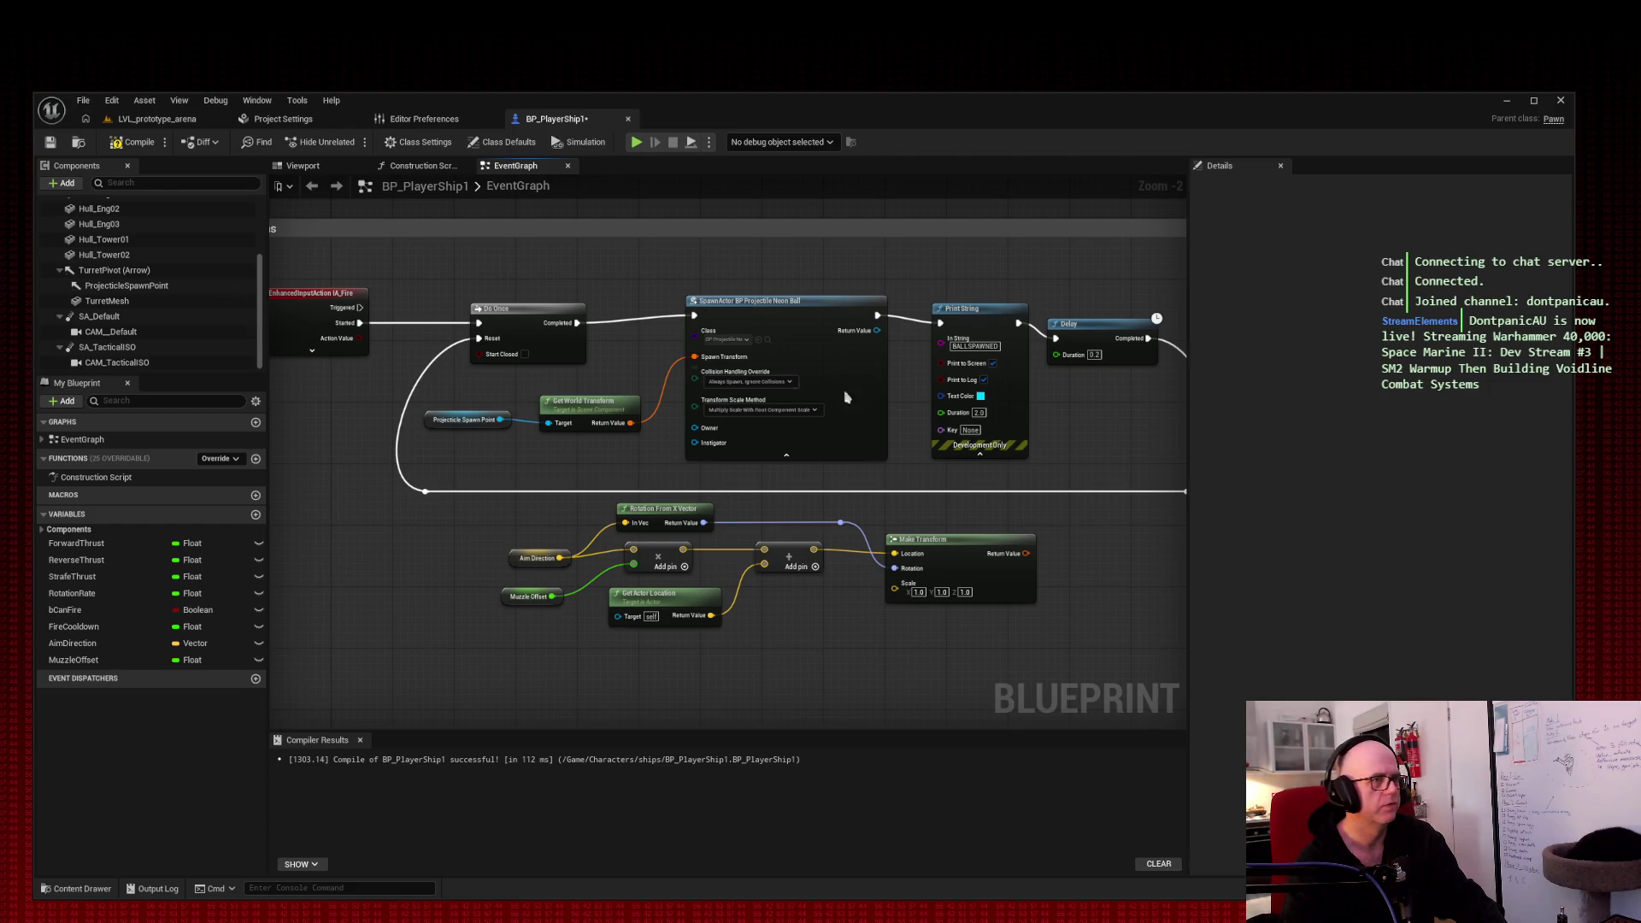
Step: Remove the Get World Transform link to SpawnActor and wire Make Transform into Spawn Transform
double_click(663, 381)
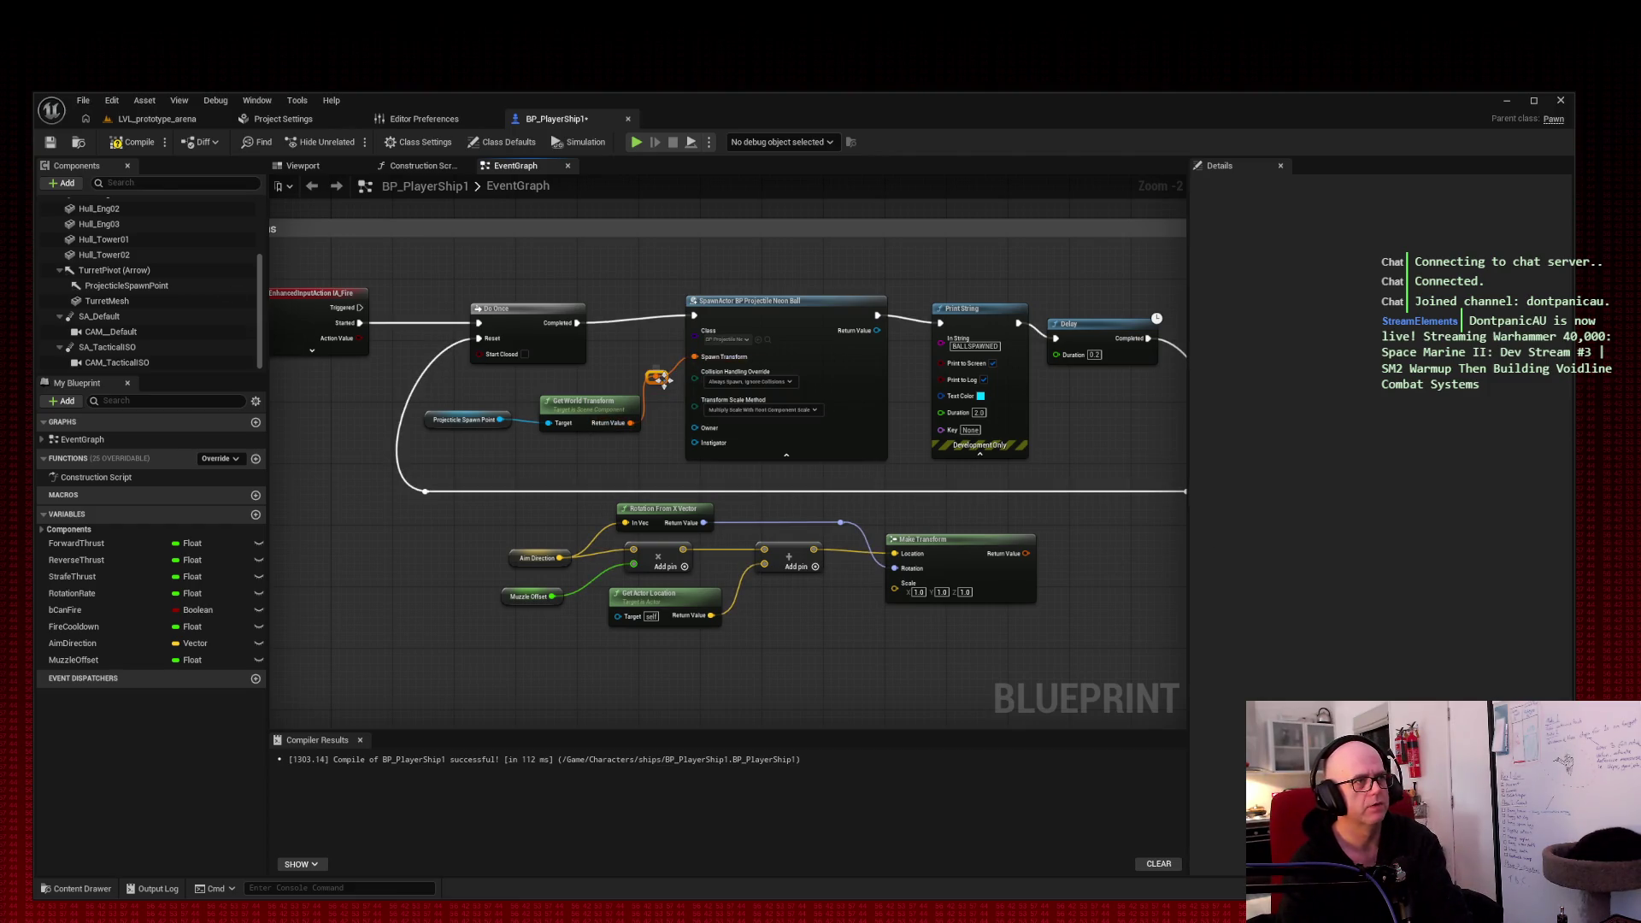
key(Delete)
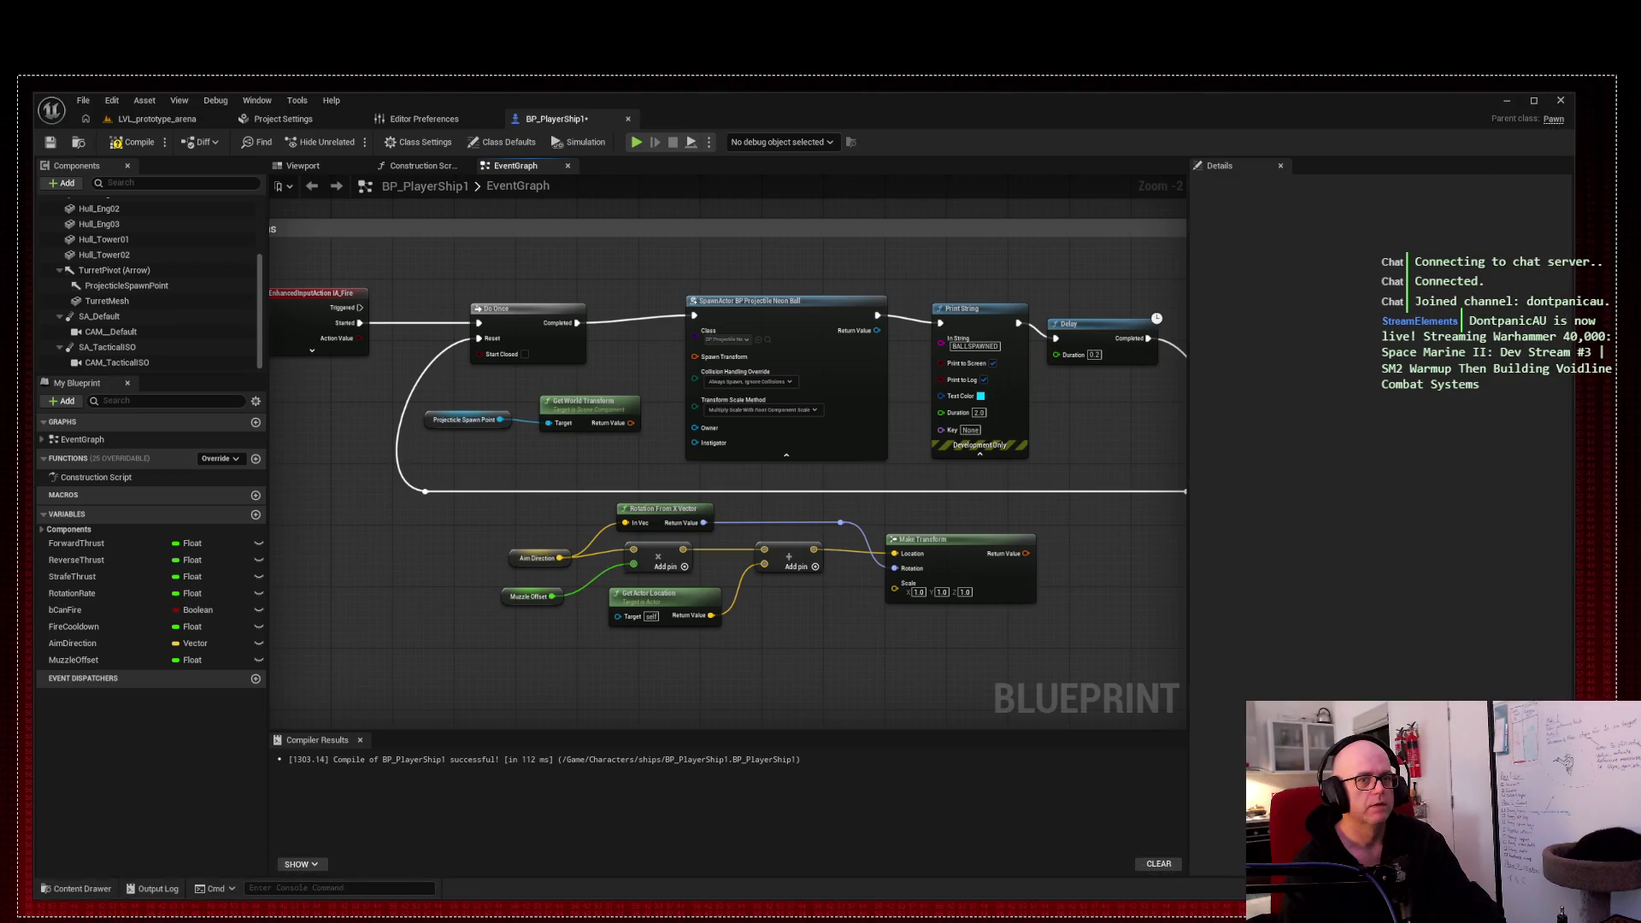
mouse_move(972, 179)
mouse_down()
mouse_move(429, 59)
mouse_move(260, 50)
mouse_up()
click(1032, 559)
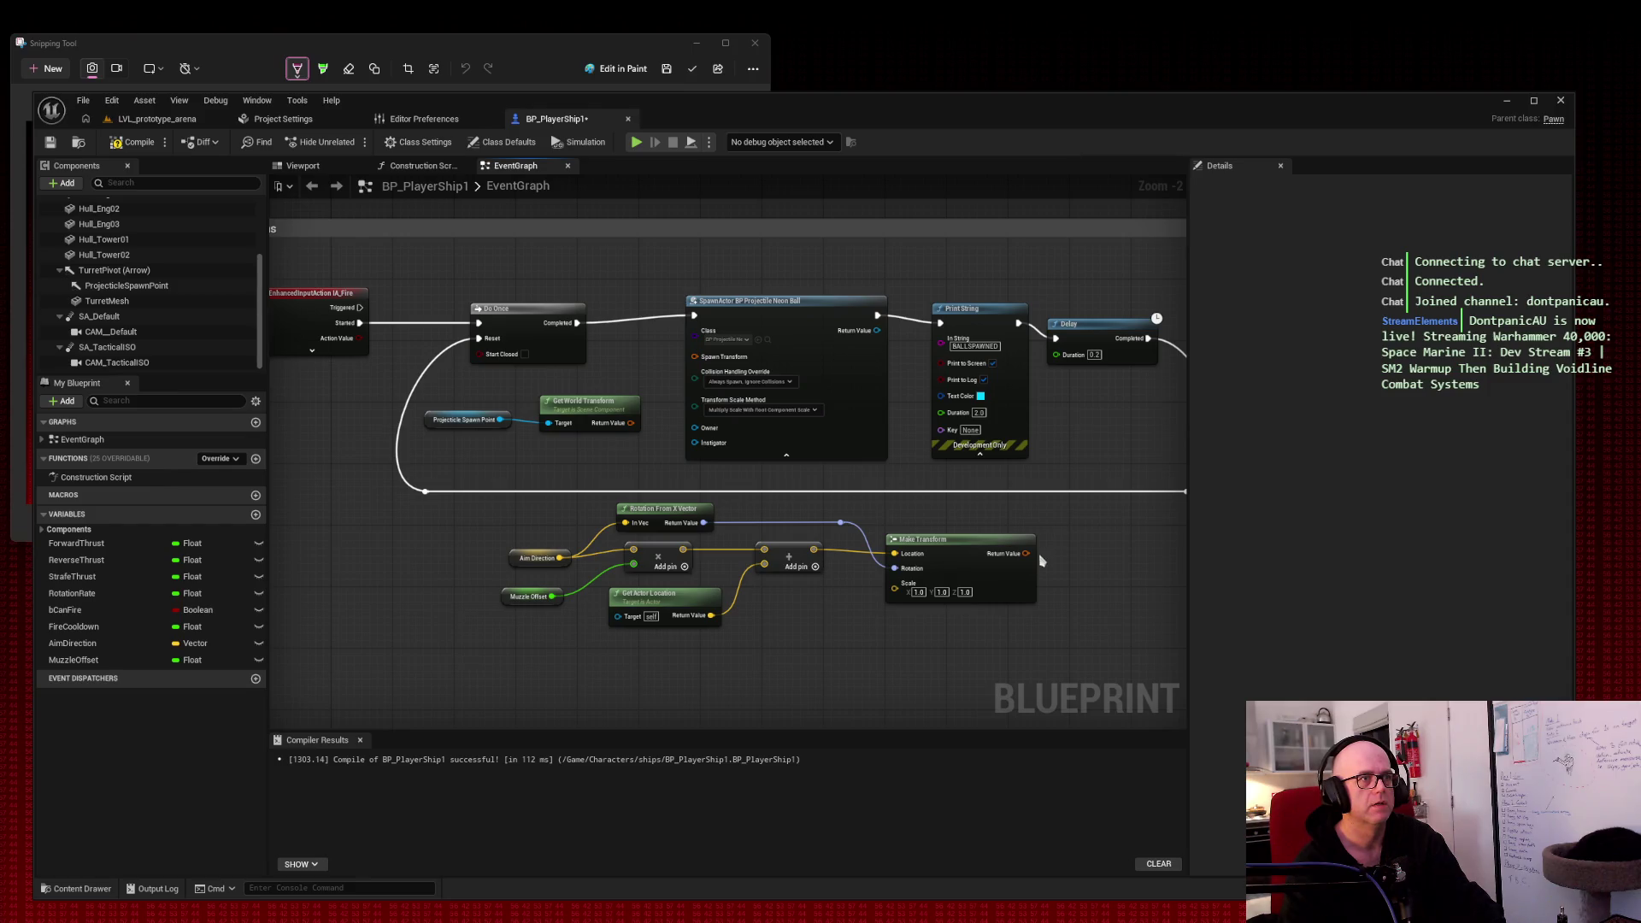
mouse_move(1031, 560)
mouse_down()
mouse_move(606, 366)
mouse_move(704, 369)
mouse_up()
Step: Route the Make Transform-to-Spawn Transform wire below the nodes with two reroute points
double_click(997, 509)
drag(997, 510, 1048, 479)
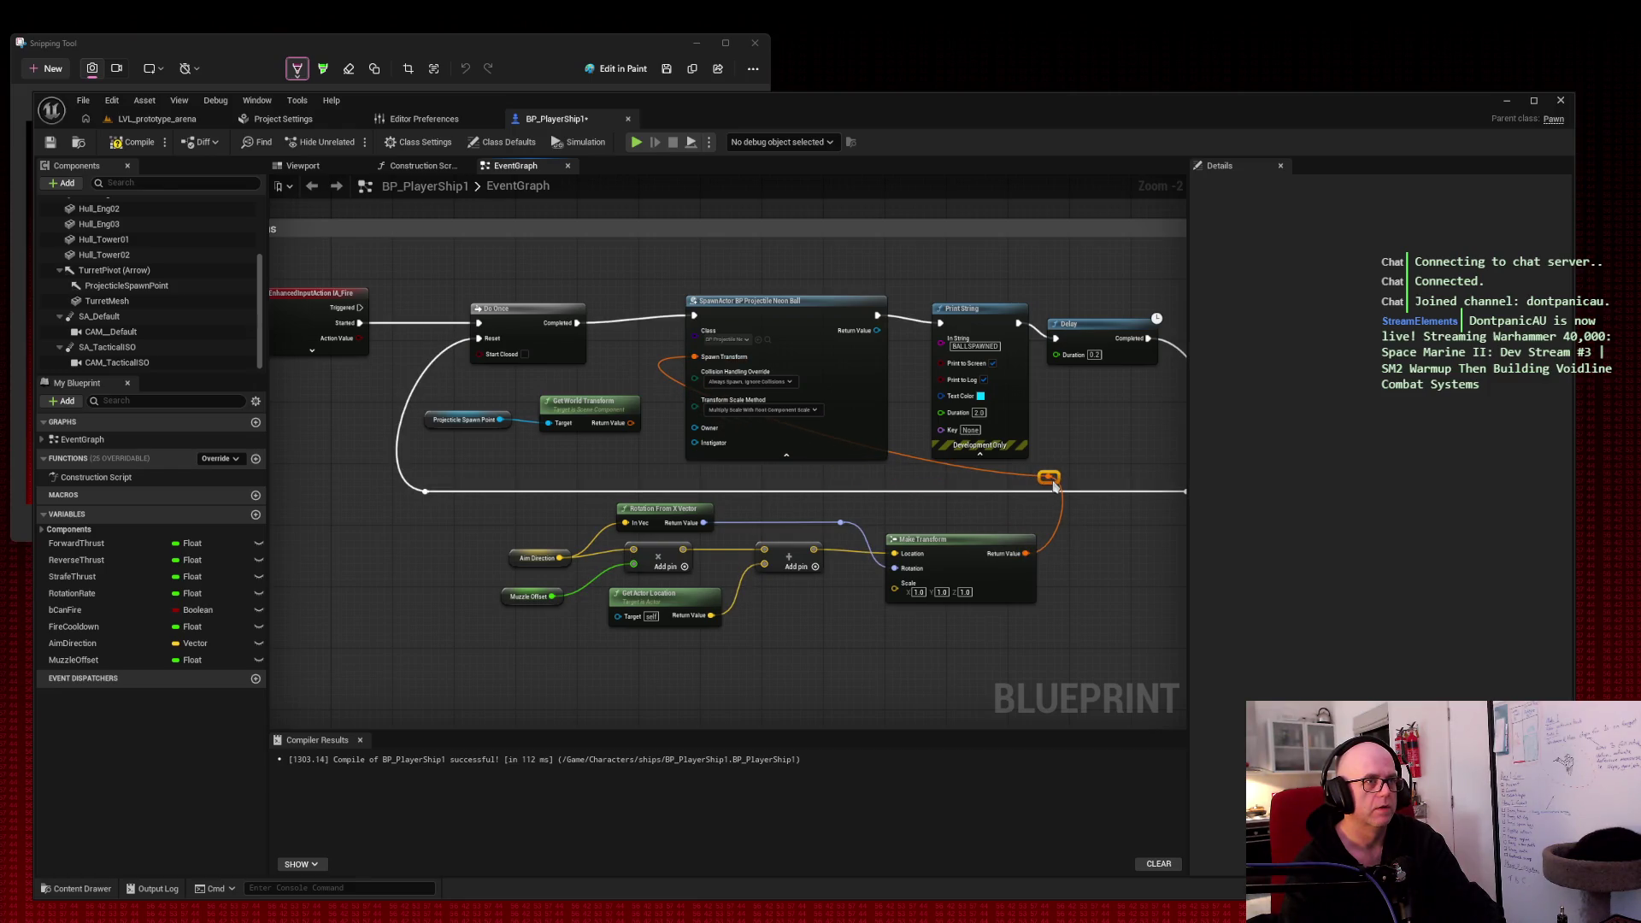
double_click(894, 462)
drag(895, 461, 681, 484)
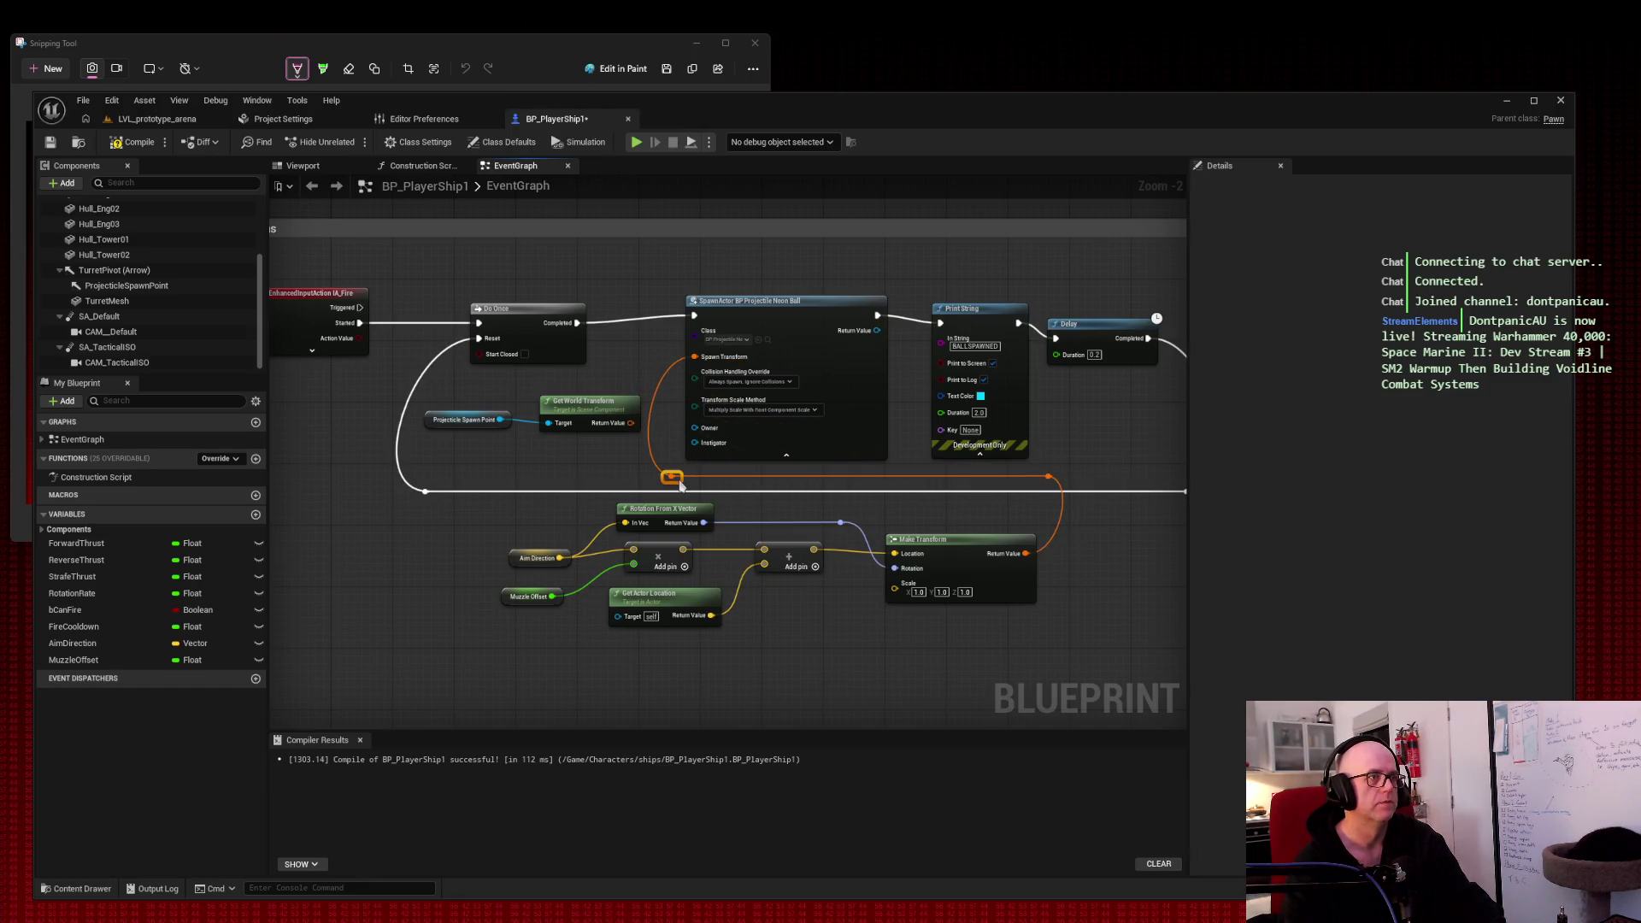
click(1120, 423)
drag(453, 380, 600, 456)
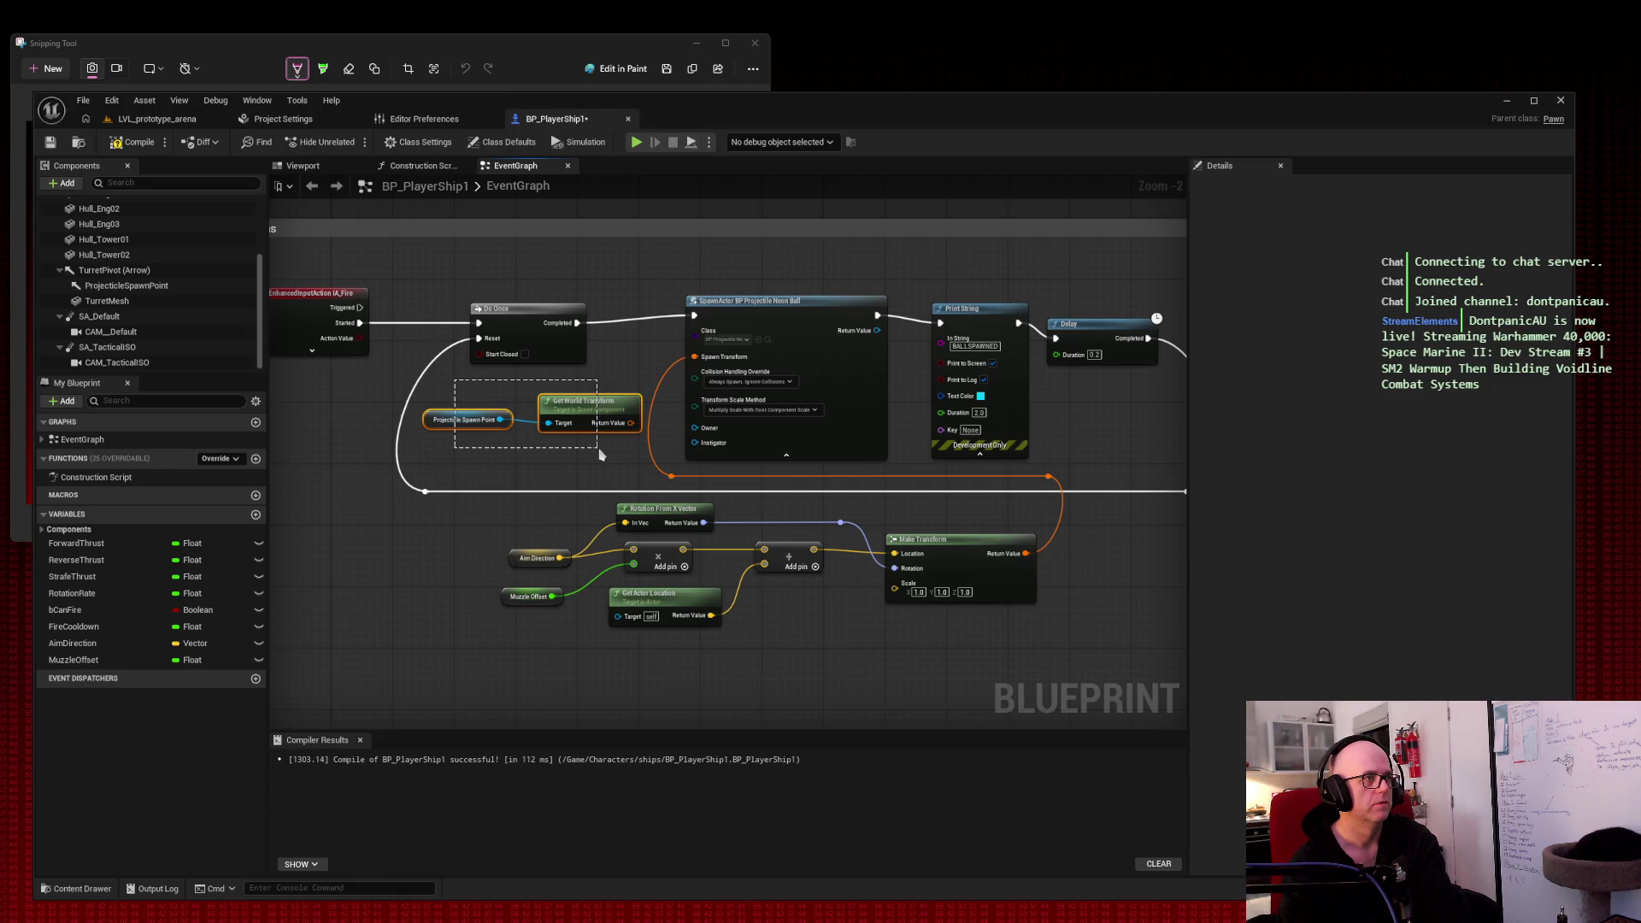
drag(600, 456, 487, 397)
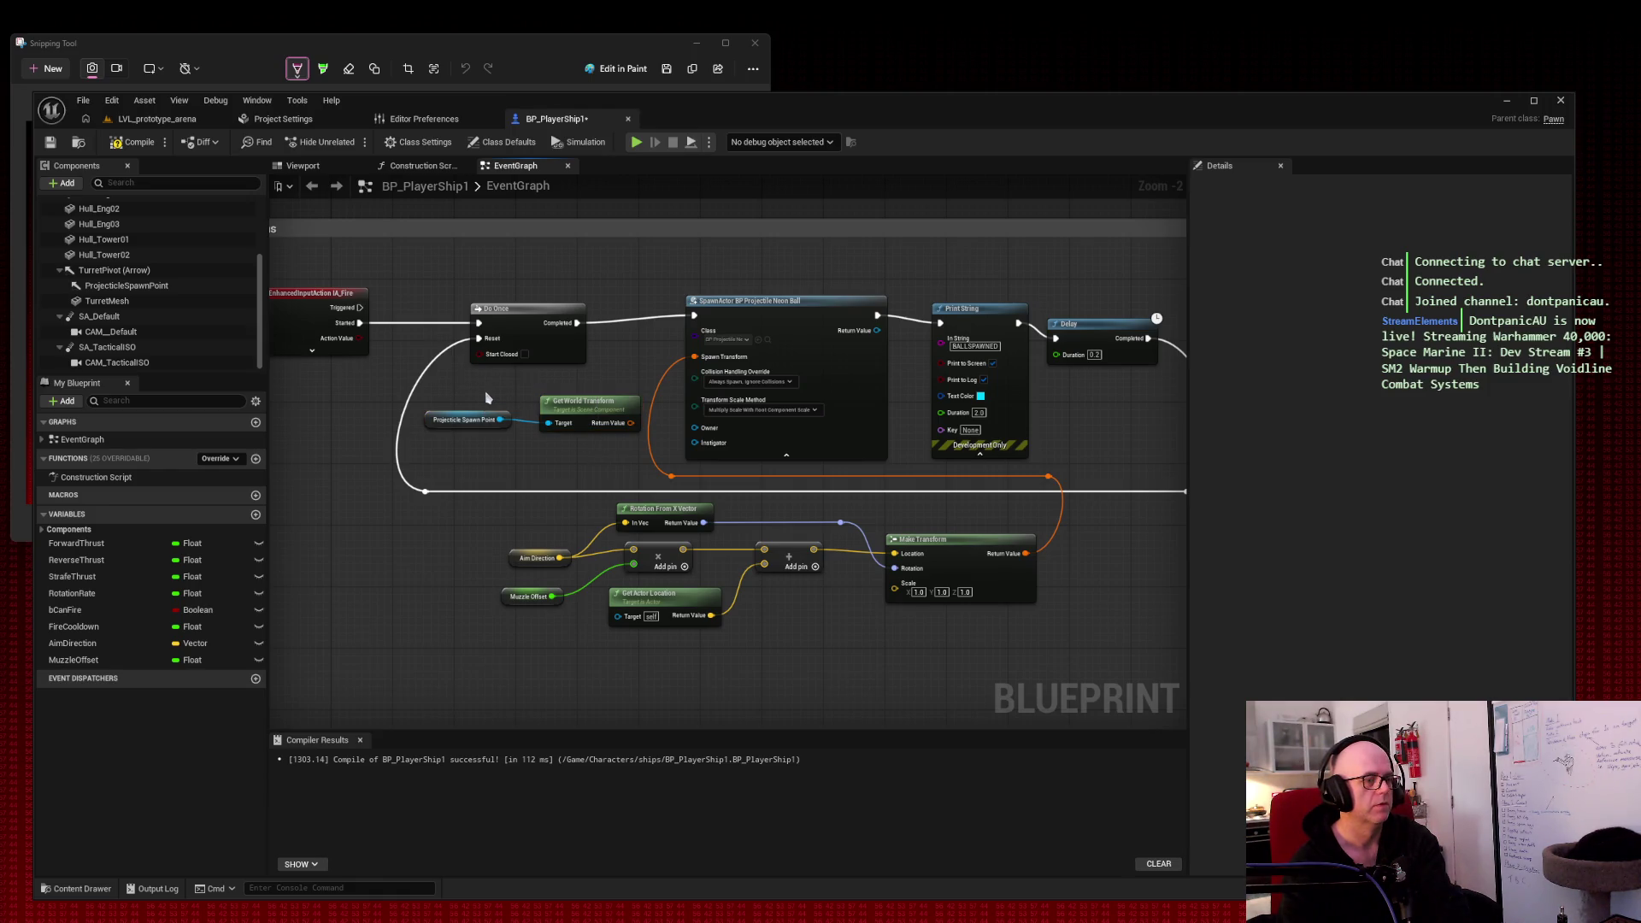
key(super+shift+s)
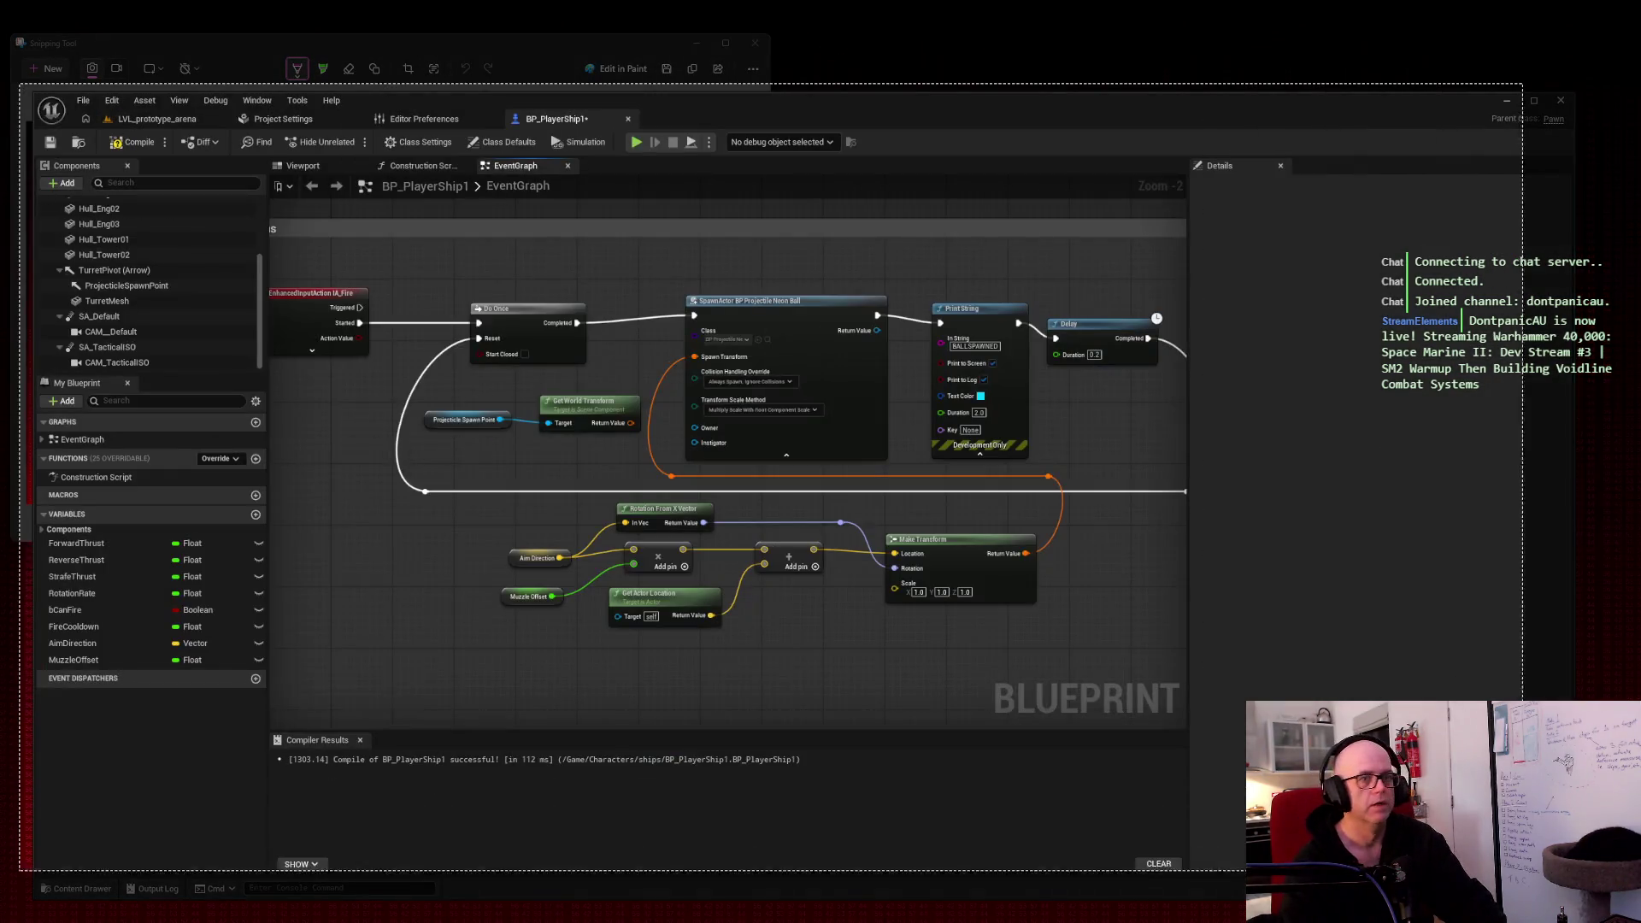
Step: Compile BP_PlayerShip1 and switch to the LVL_prototype_arena level tab
key(Escape)
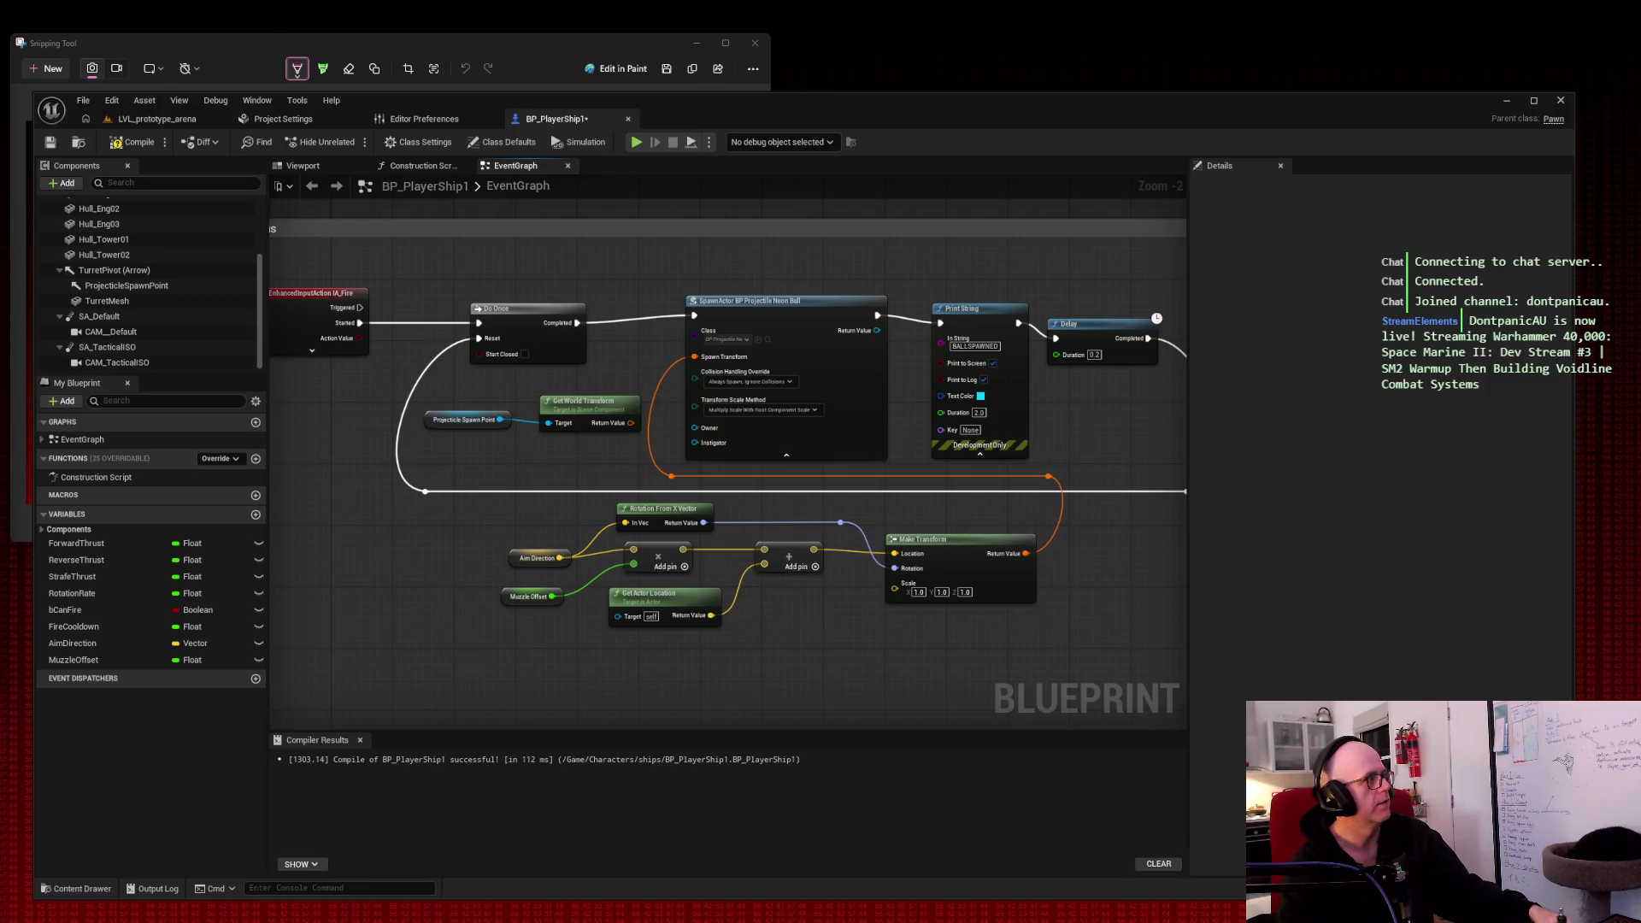
click(141, 146)
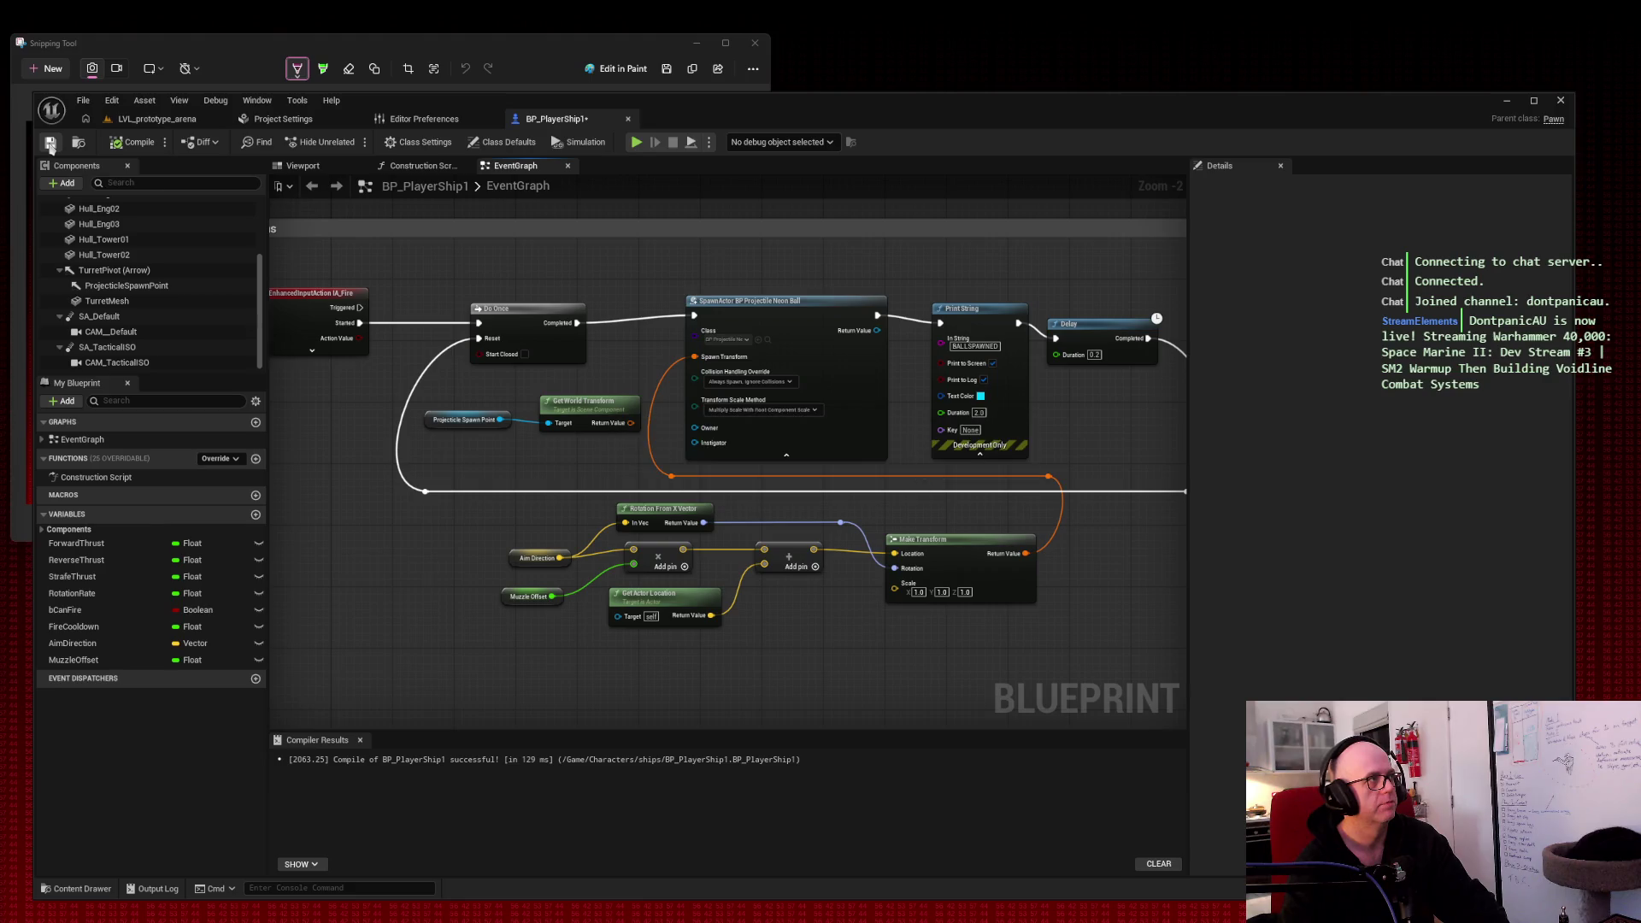
click(143, 124)
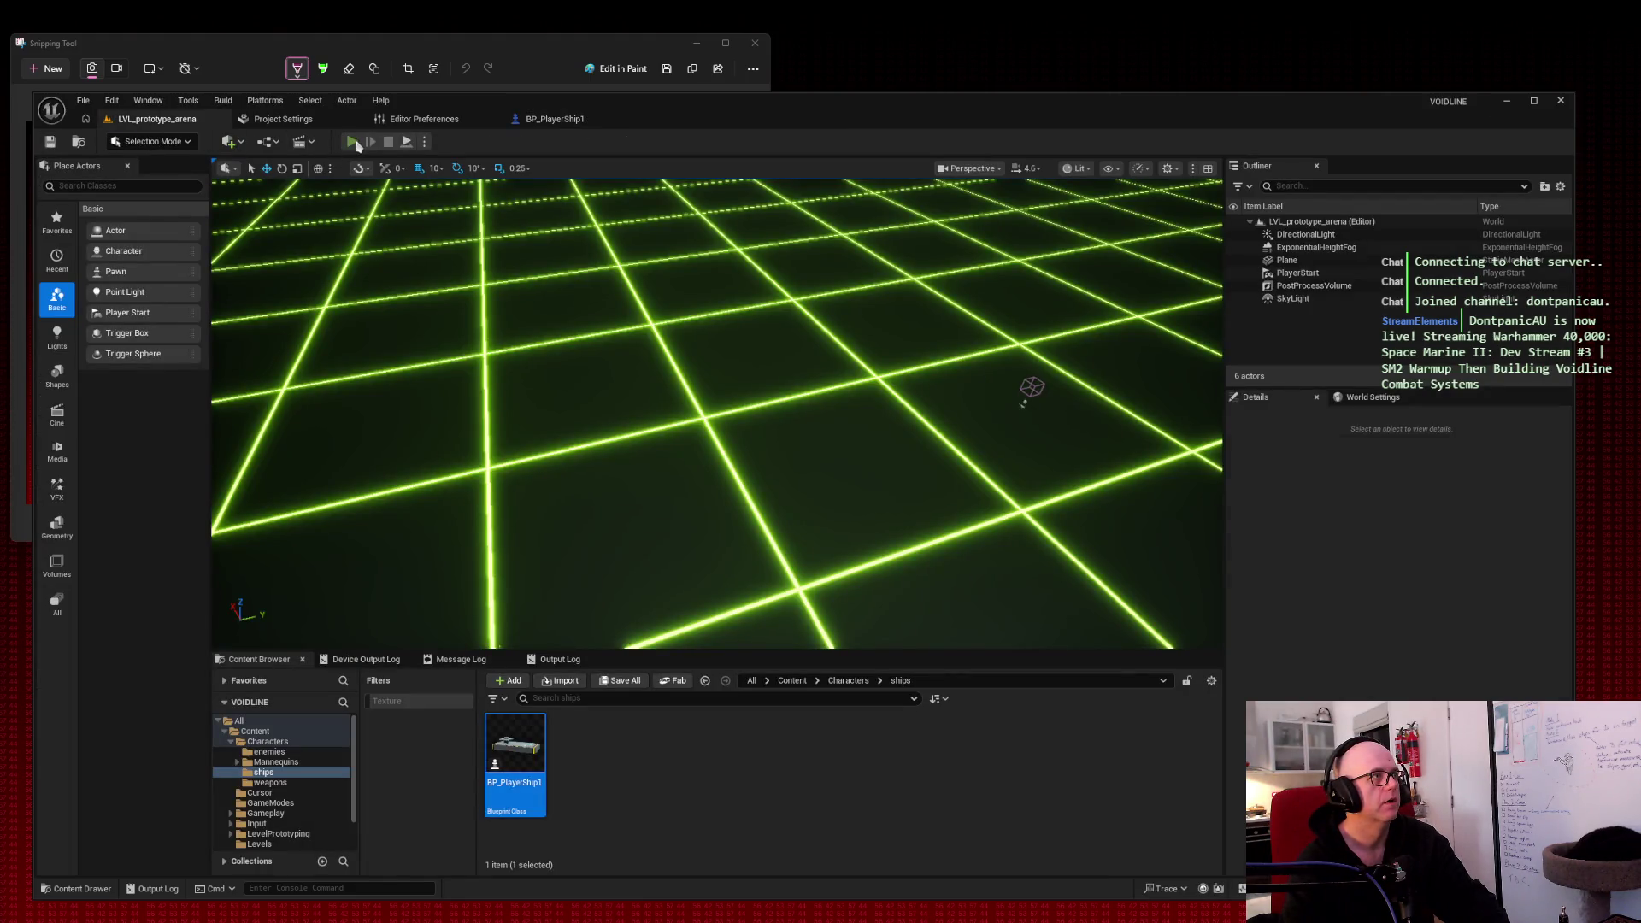
Step: Play-test the arena, flying with W and firing glowing balls, then stop and return to BP_PlayerShip1
click(691, 351)
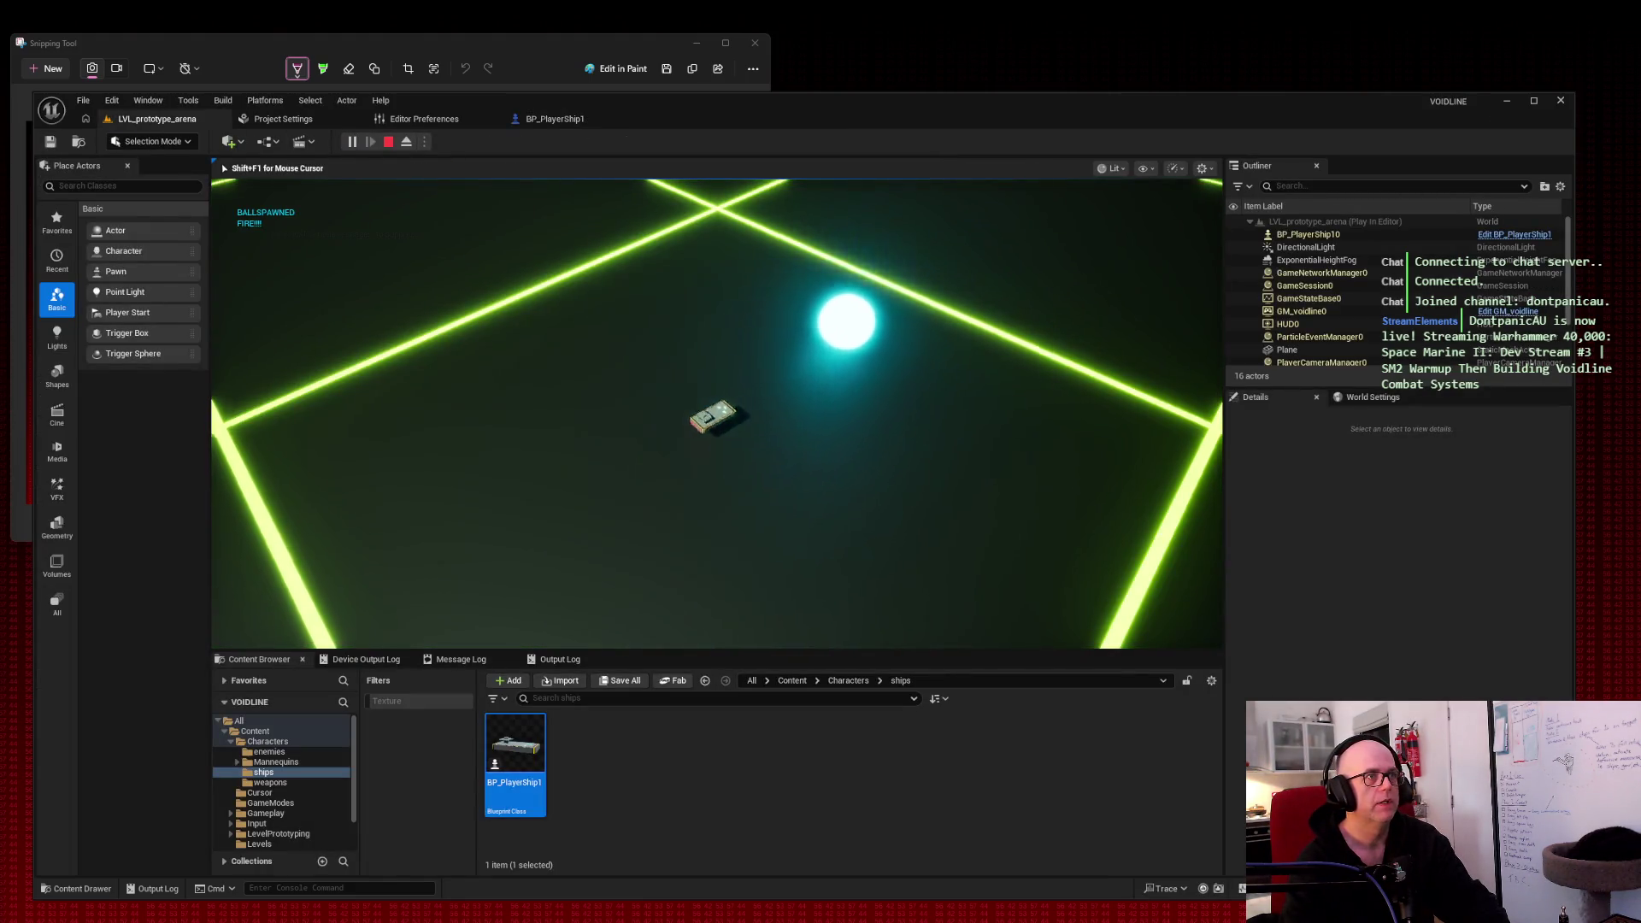
click(690, 351)
key(w)
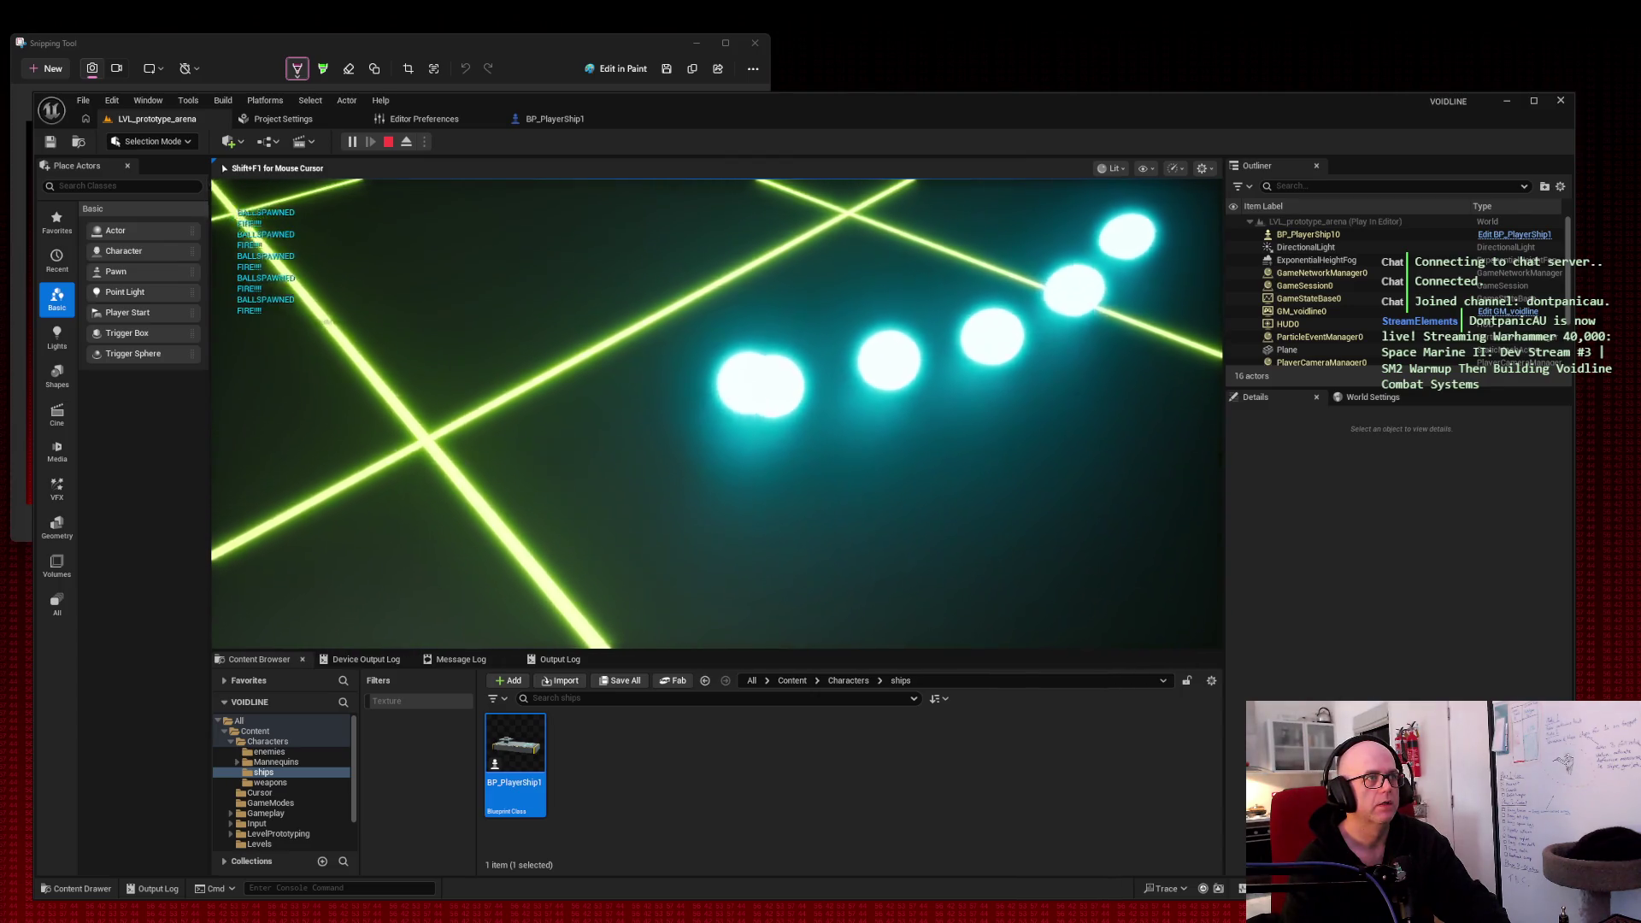
key(w)
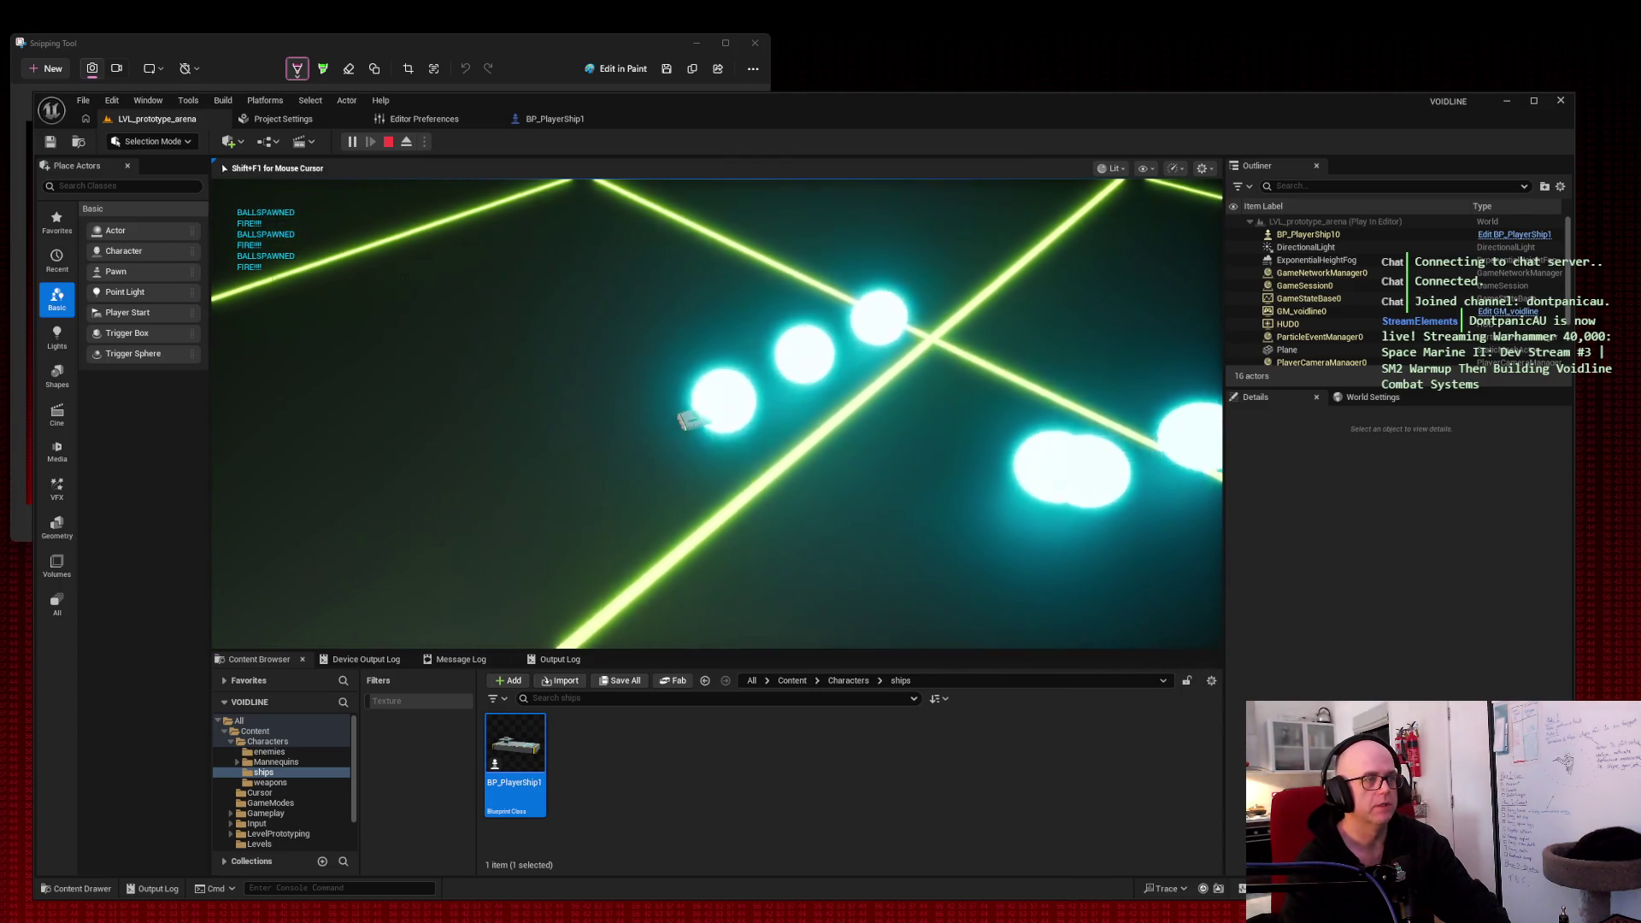
key(super+shift+s)
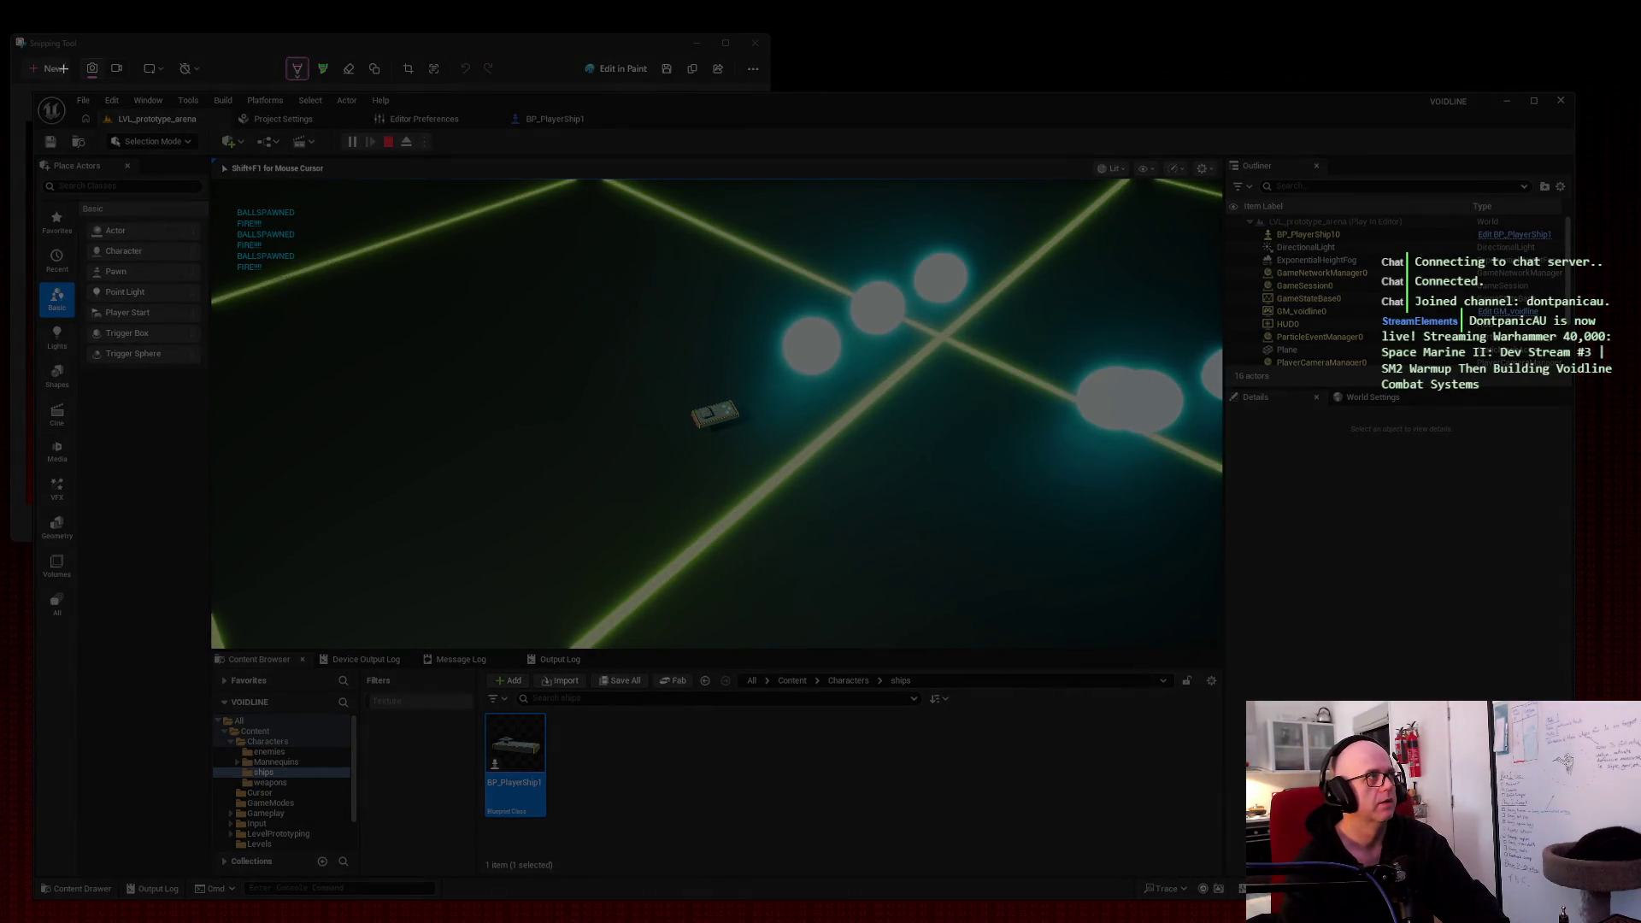
drag(15, 55, 1203, 644)
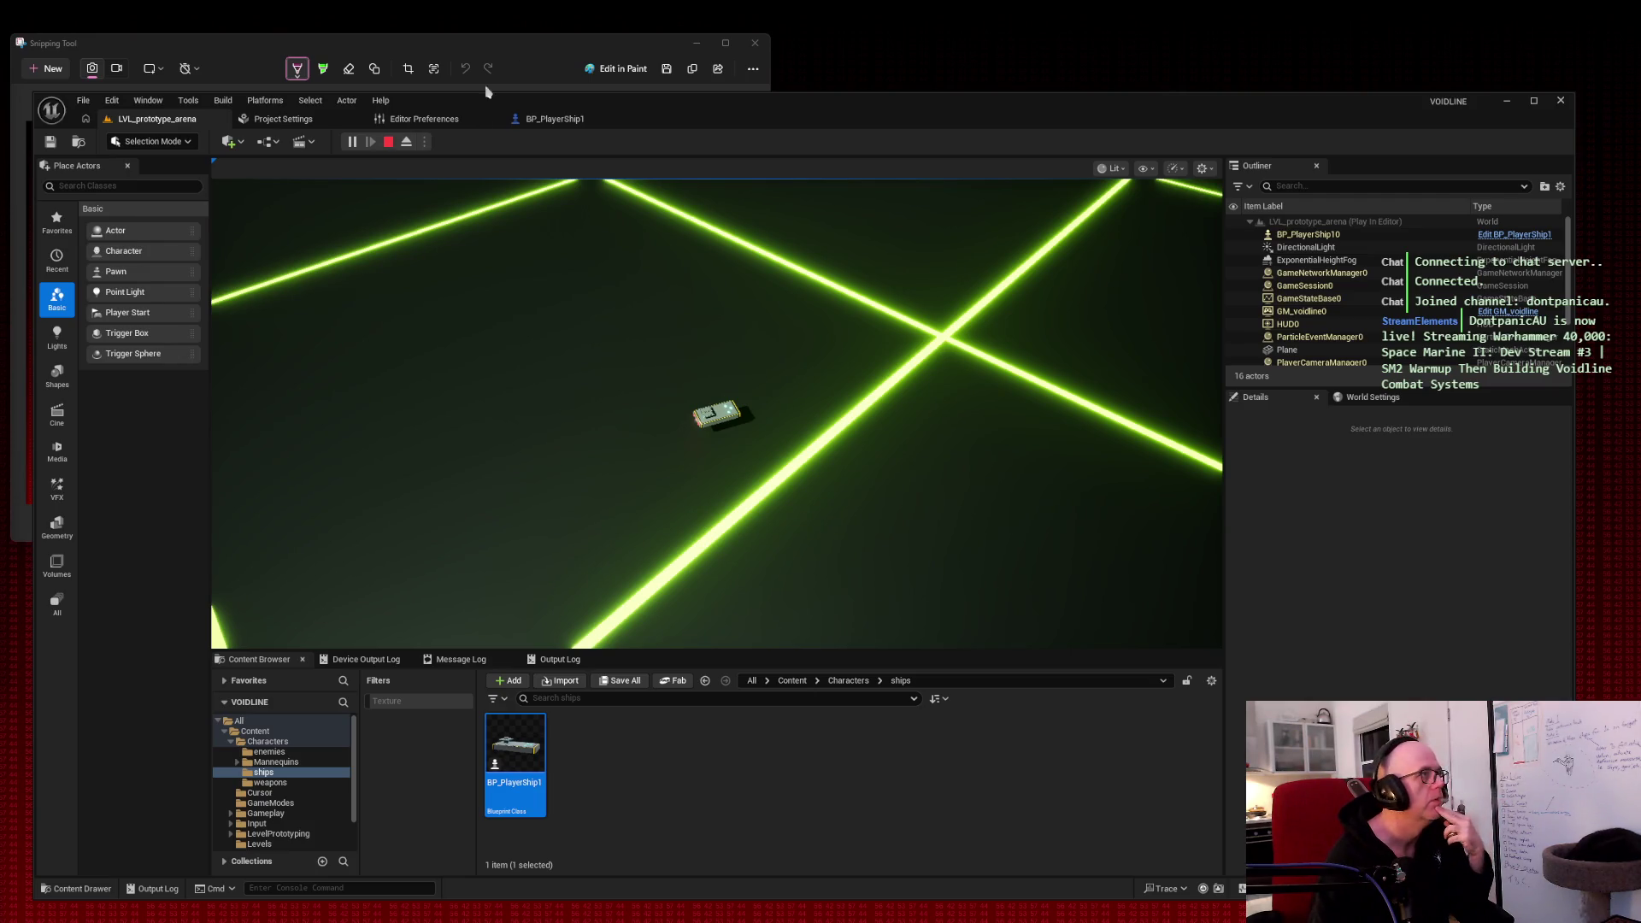
click(389, 142)
click(554, 119)
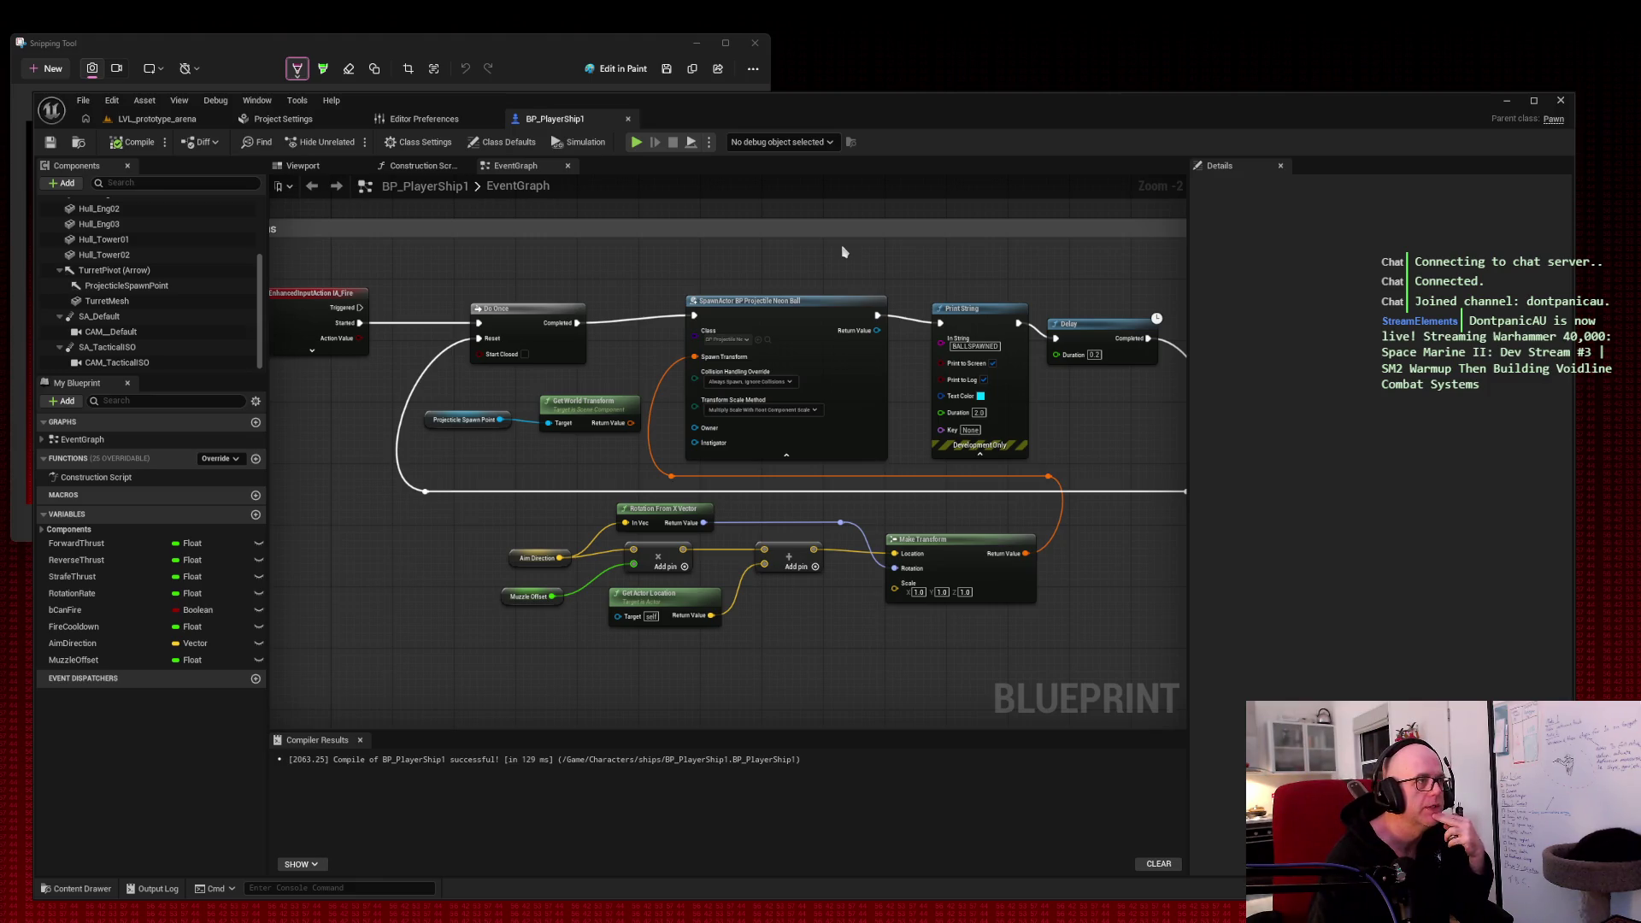
Step: Pan the BP_PlayerShip1 graph to view the right-hand nodes, then return to the LVL_prototype_arena tab
mouse_move(1058, 266)
mouse_down()
mouse_move(595, 274)
mouse_move(1014, 263)
mouse_up()
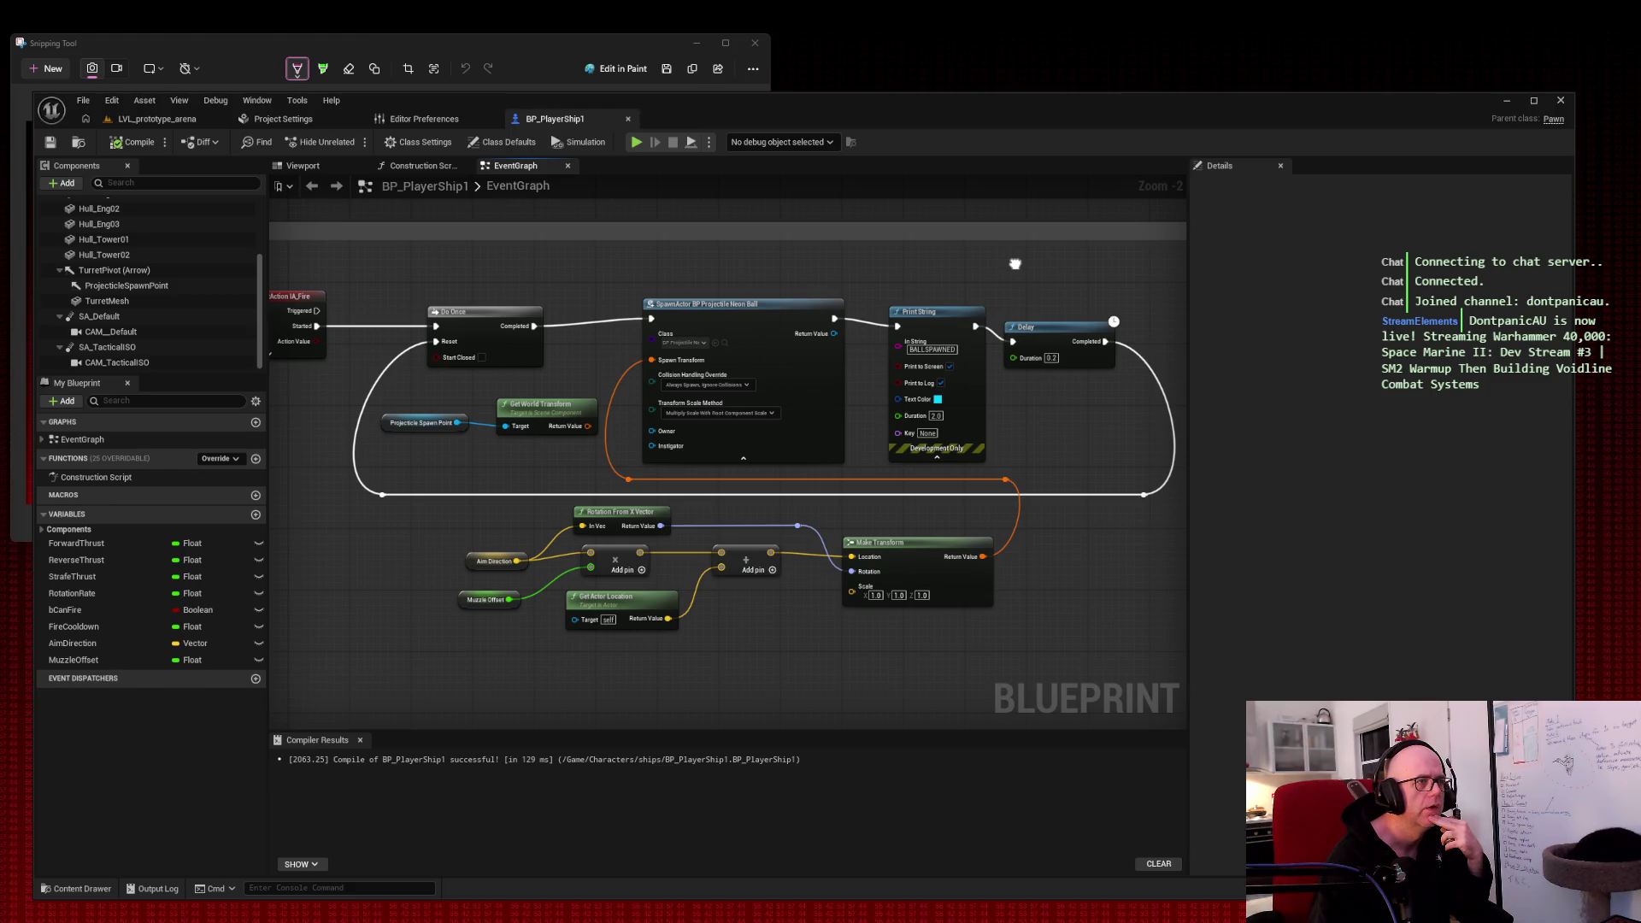
drag(1015, 263, 1048, 265)
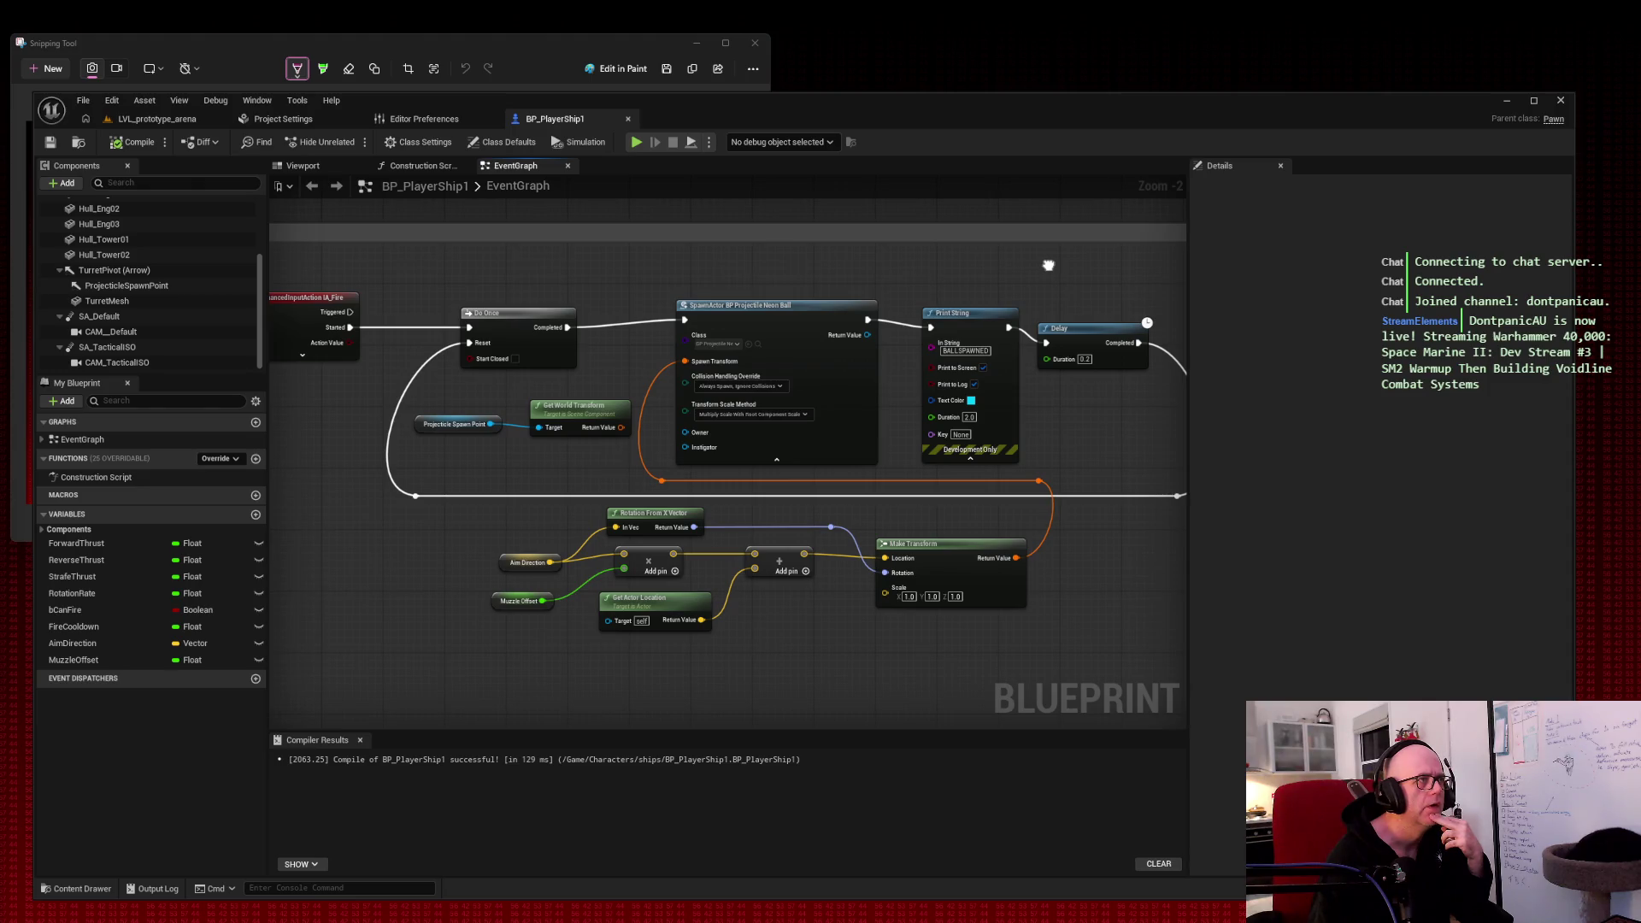
click(190, 122)
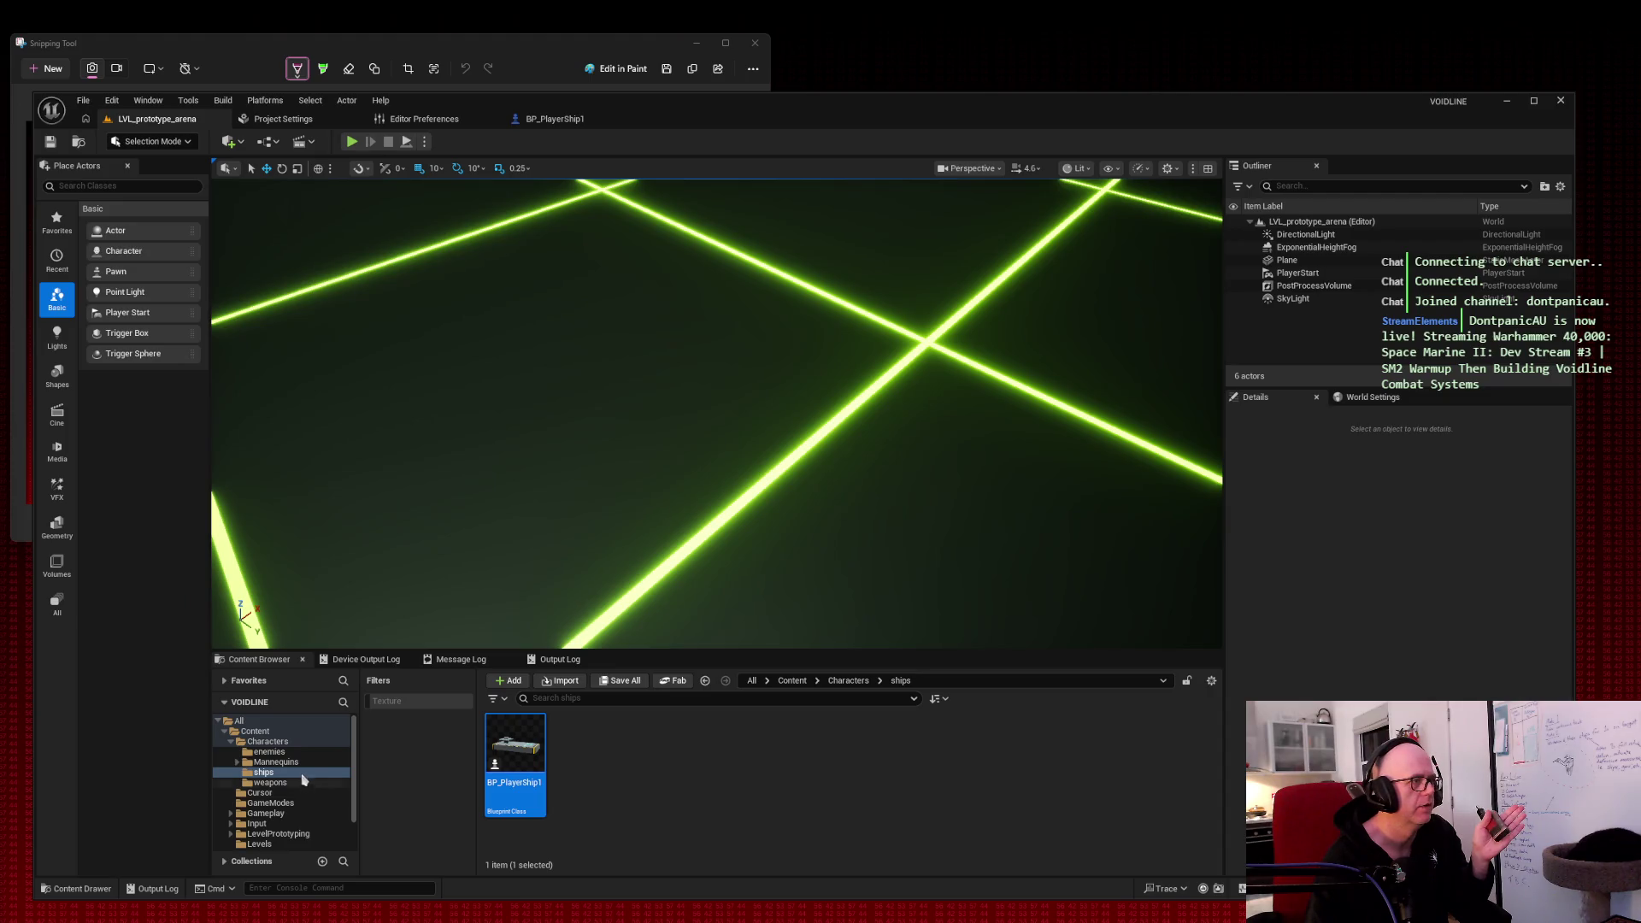
Step: Browse the Mannequins and Characters folders and select the M_Grid_NeonBlue1 material
click(302, 783)
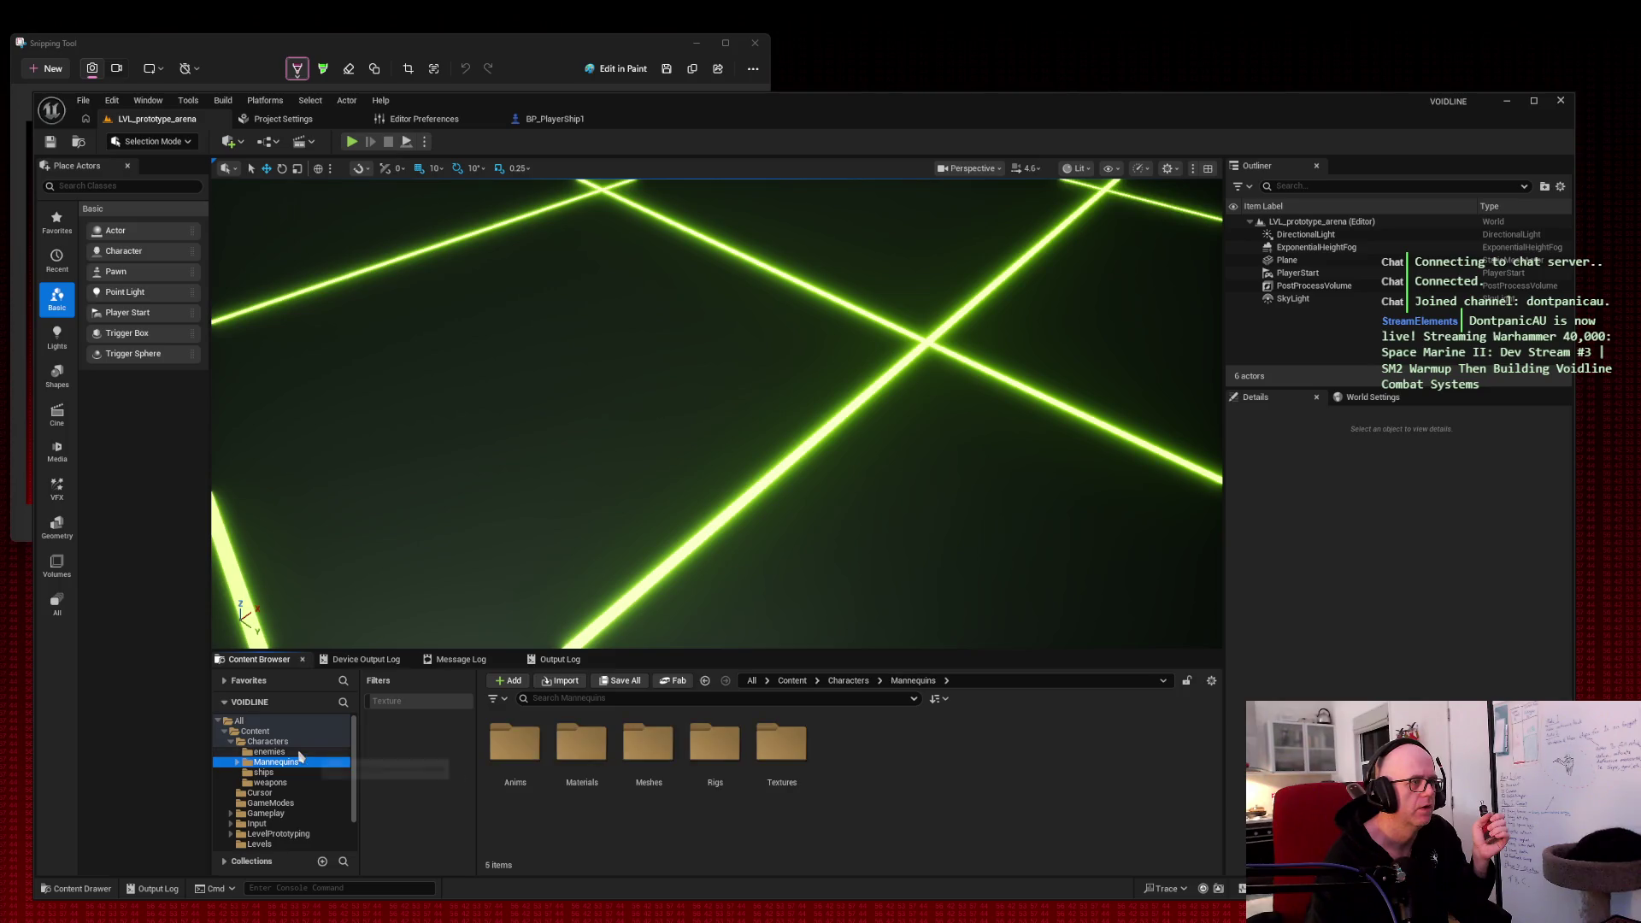
click(237, 762)
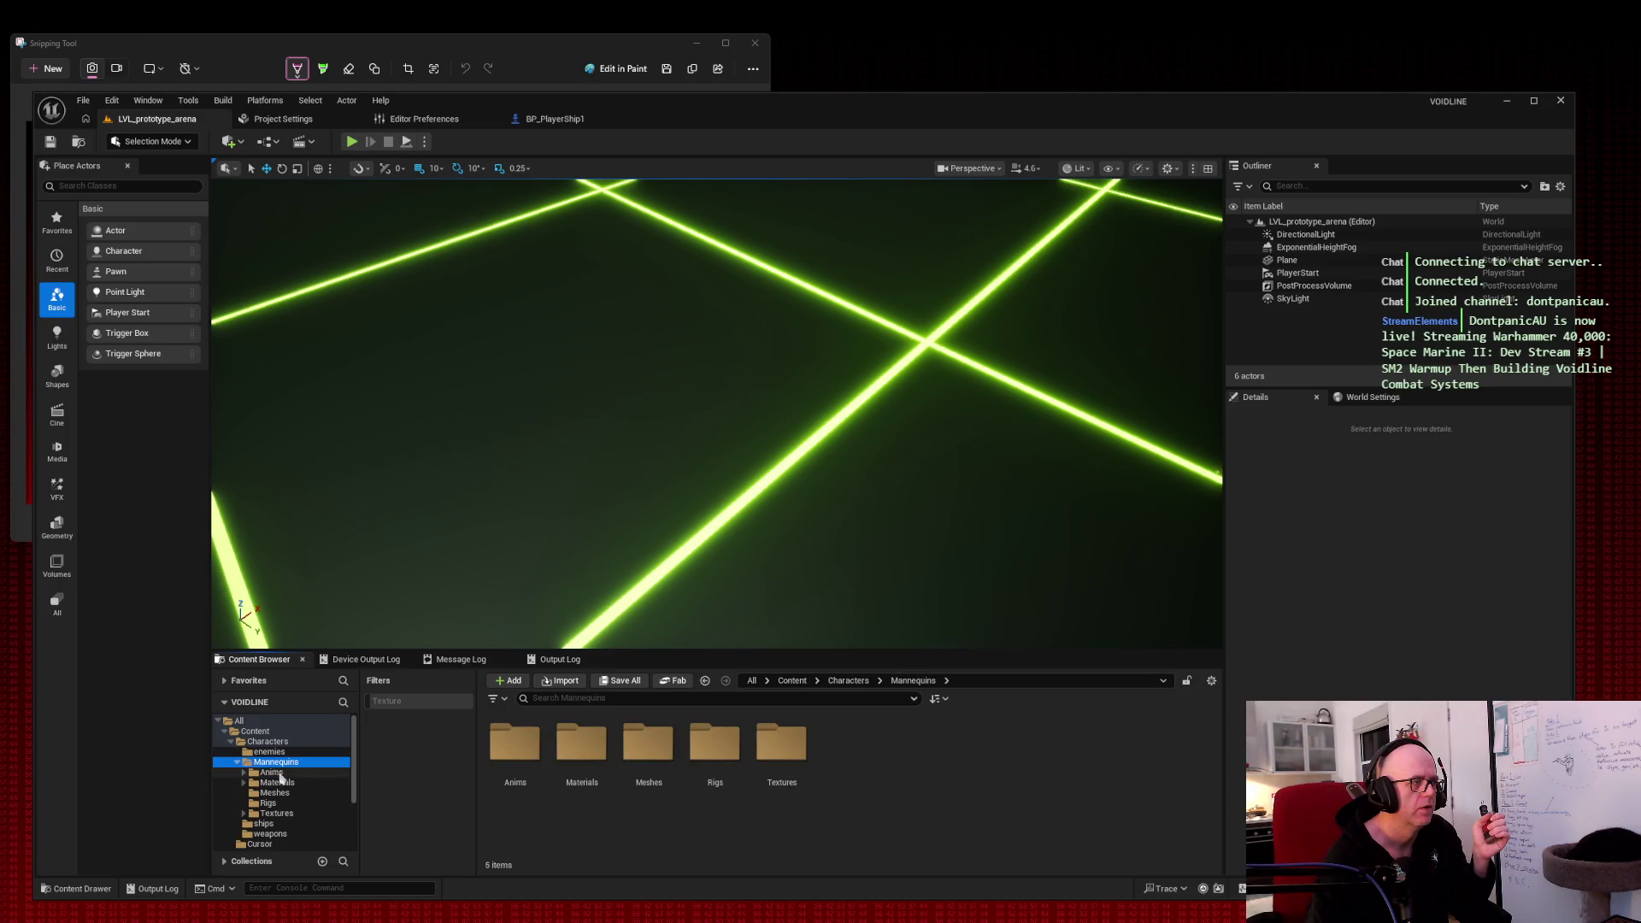
click(291, 783)
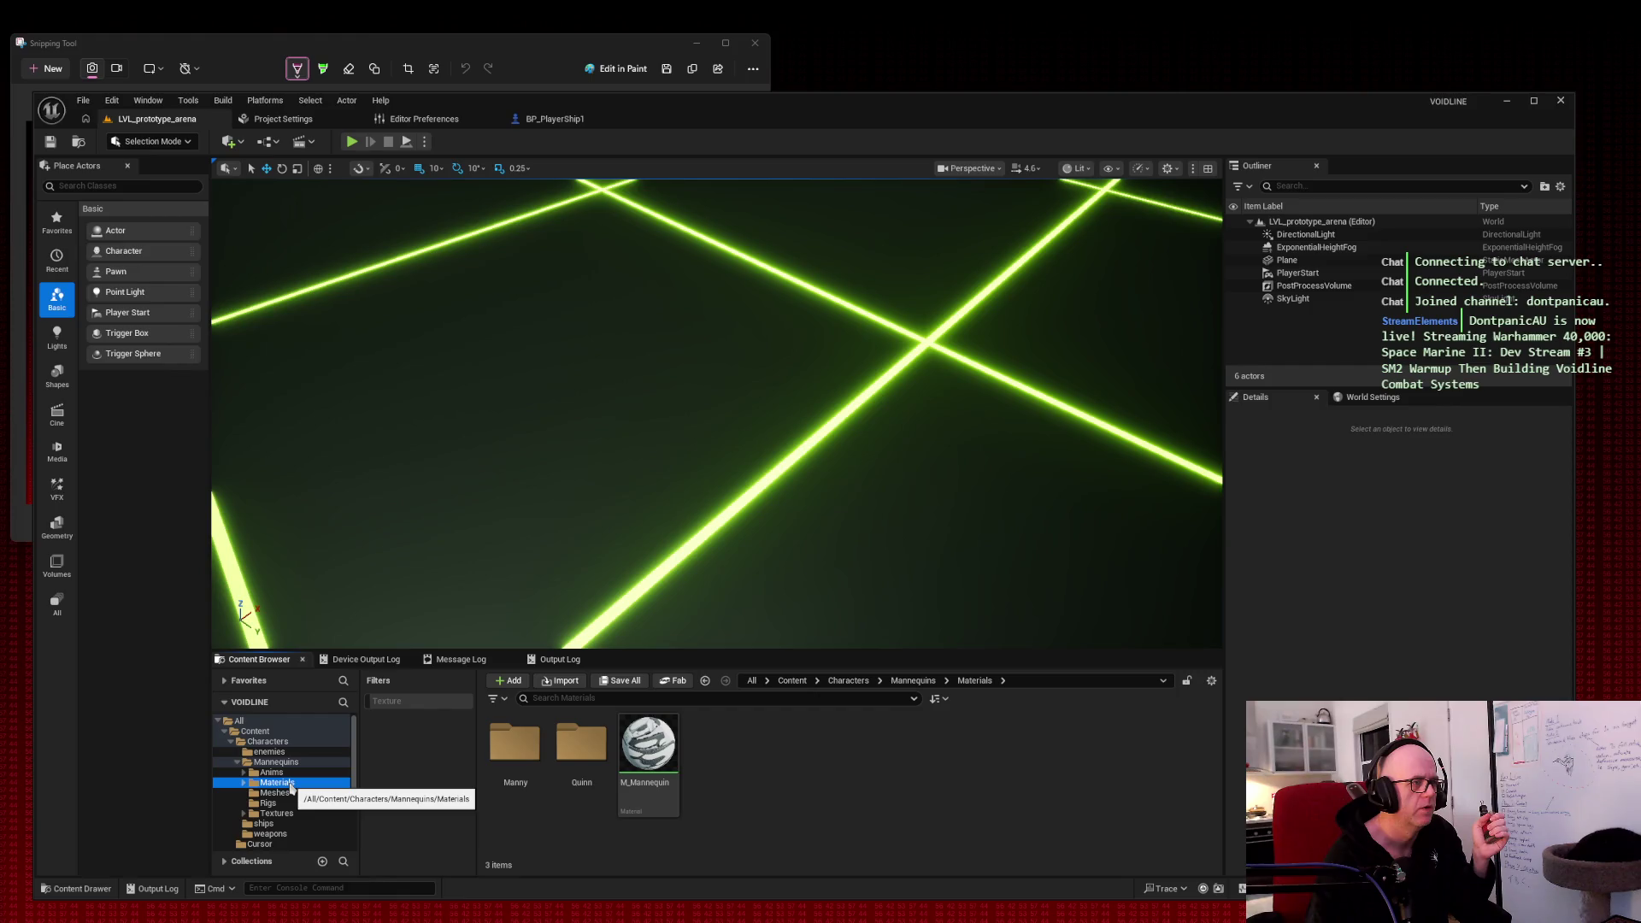
click(237, 762)
click(247, 751)
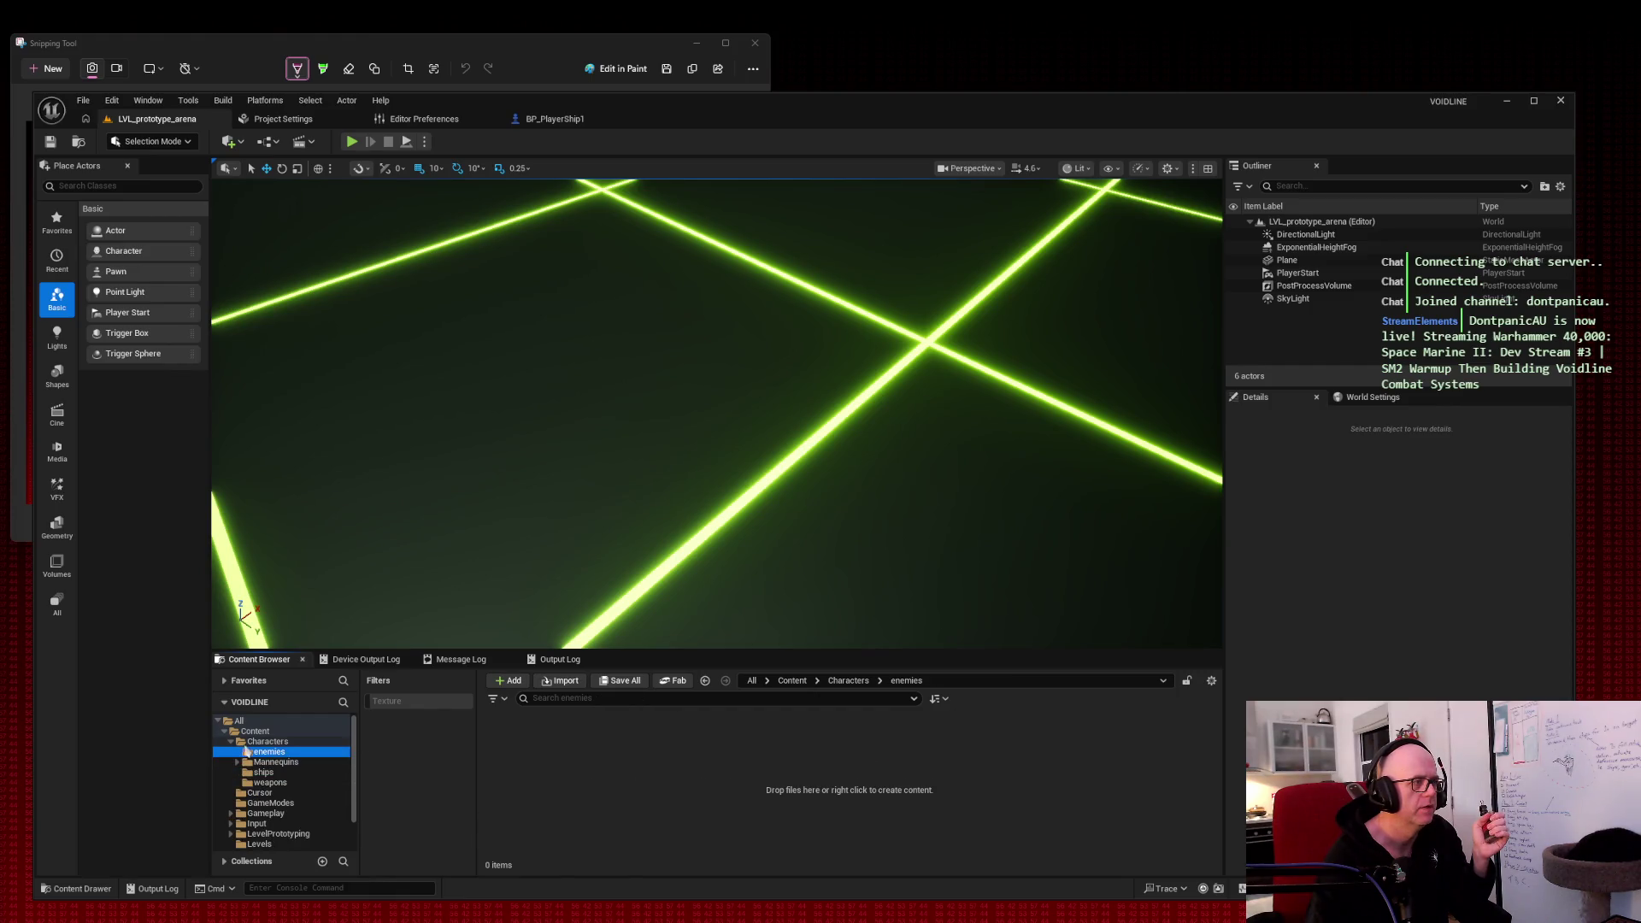
click(256, 740)
scroll(291, 795, down, 2)
click(299, 813)
click(718, 748)
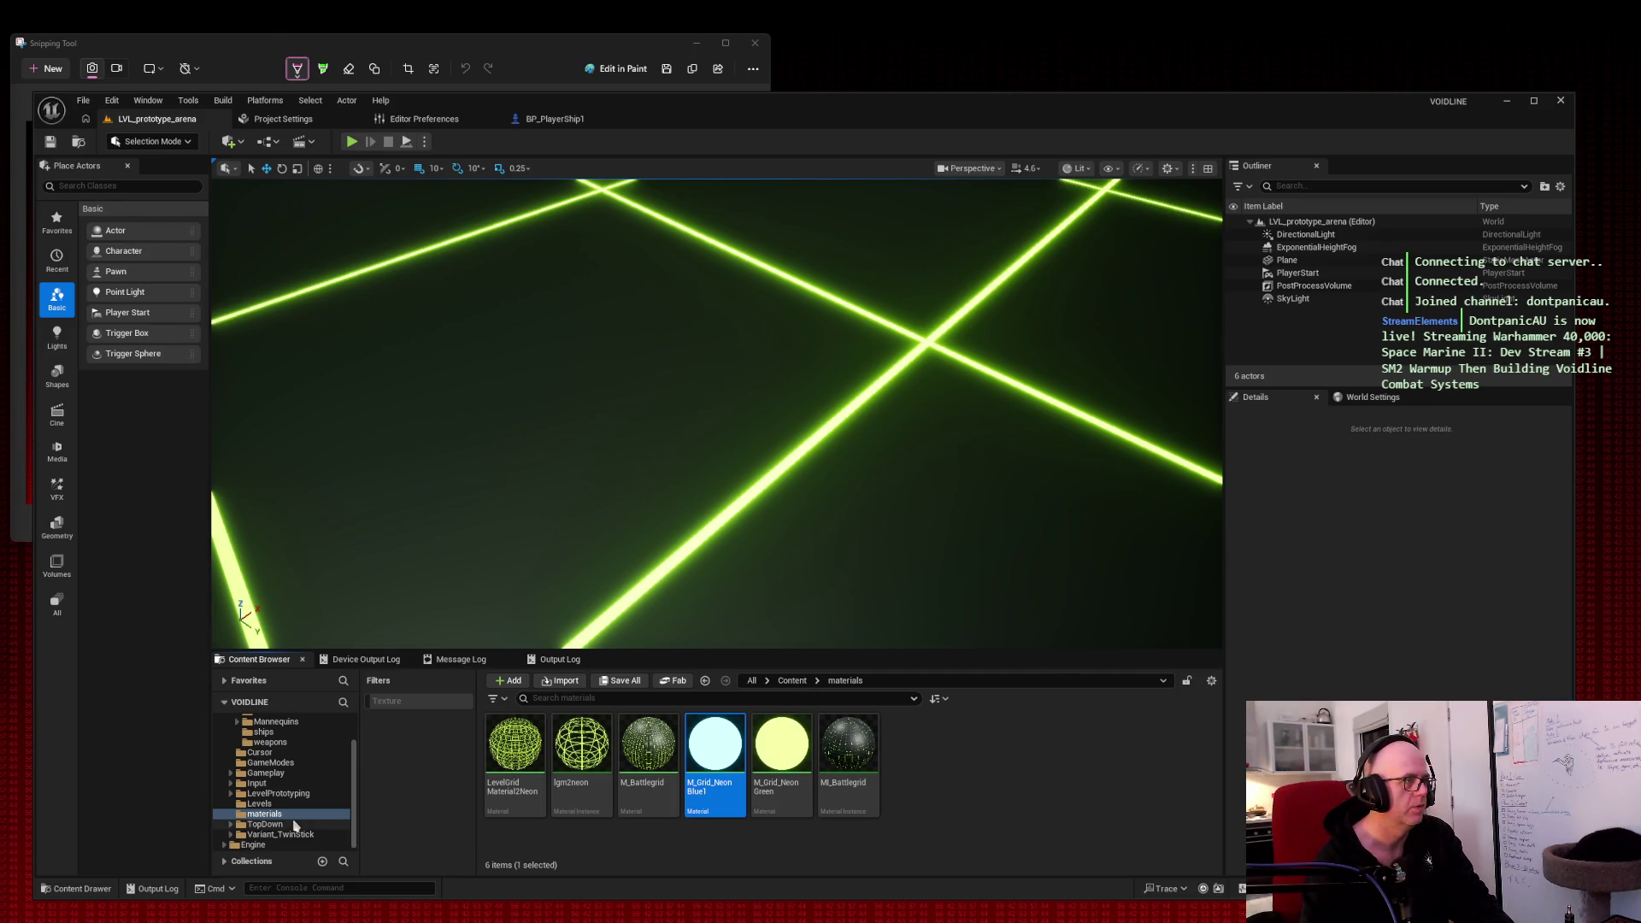
Step: Browse back through the top-level Content folders to Gameplay > Projectiles
scroll(294, 824, up, 2)
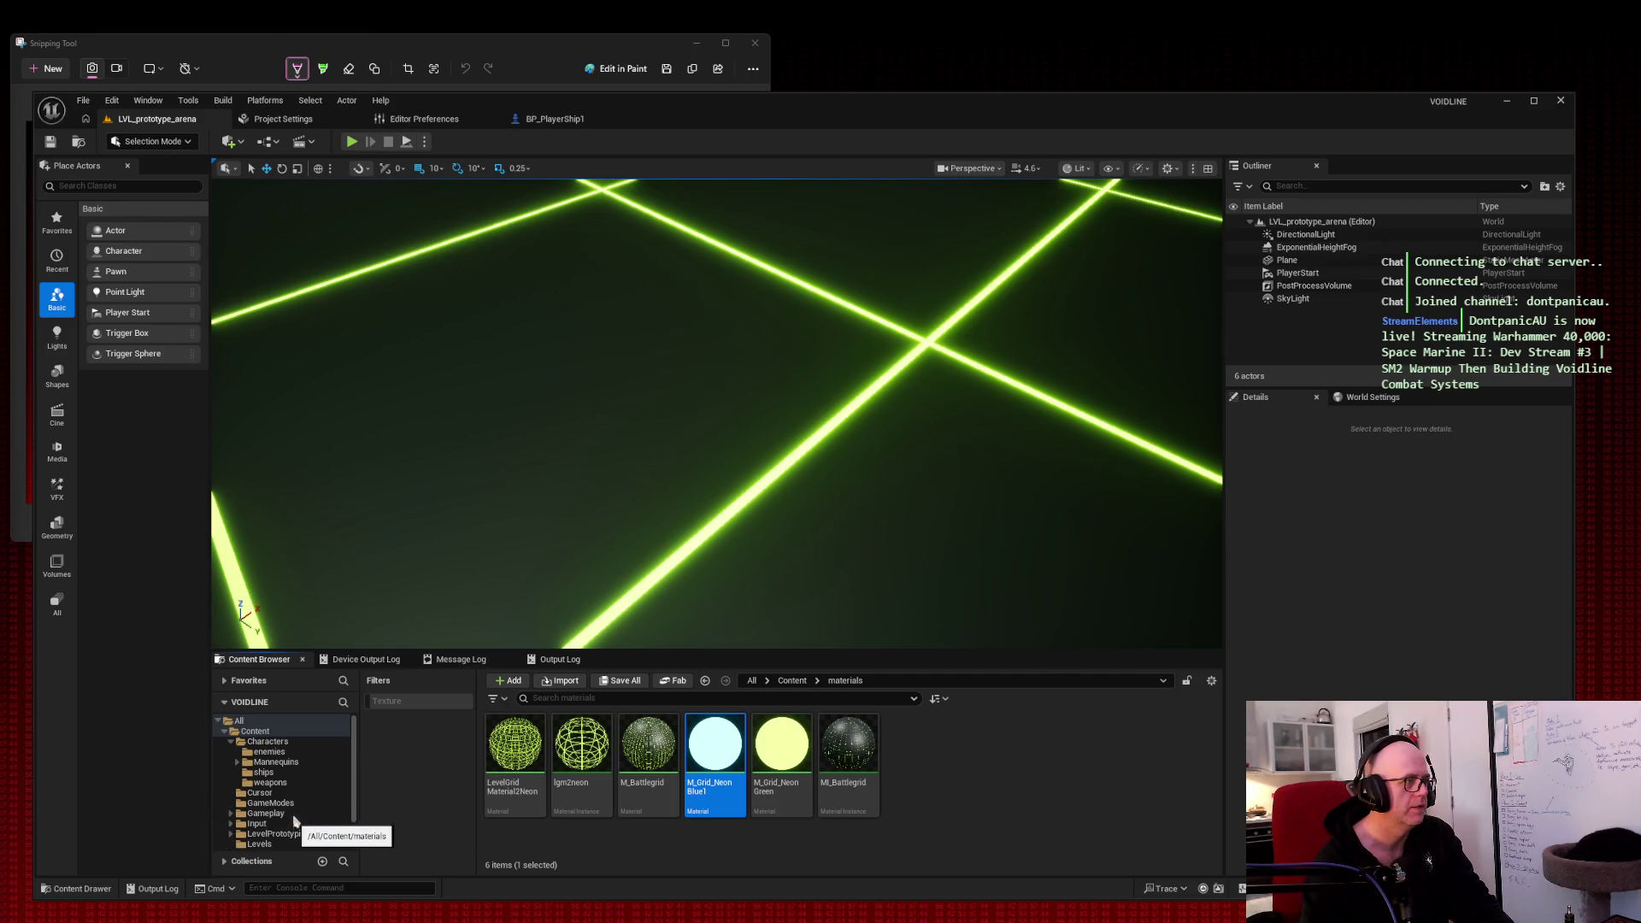
click(293, 733)
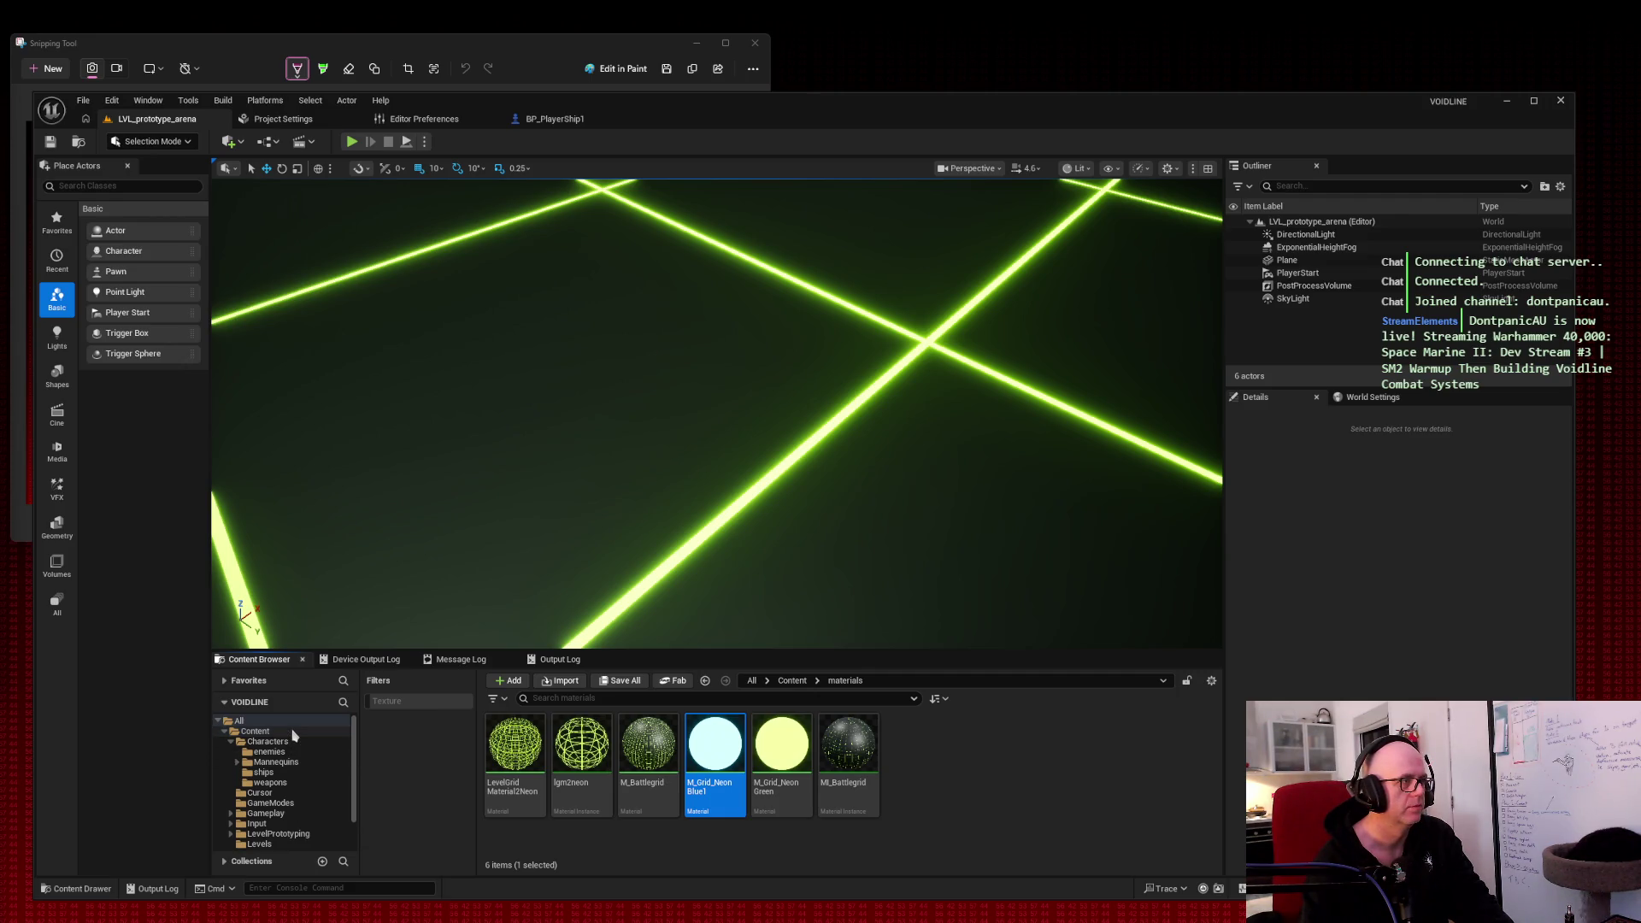
click(293, 742)
click(294, 752)
click(296, 762)
click(299, 773)
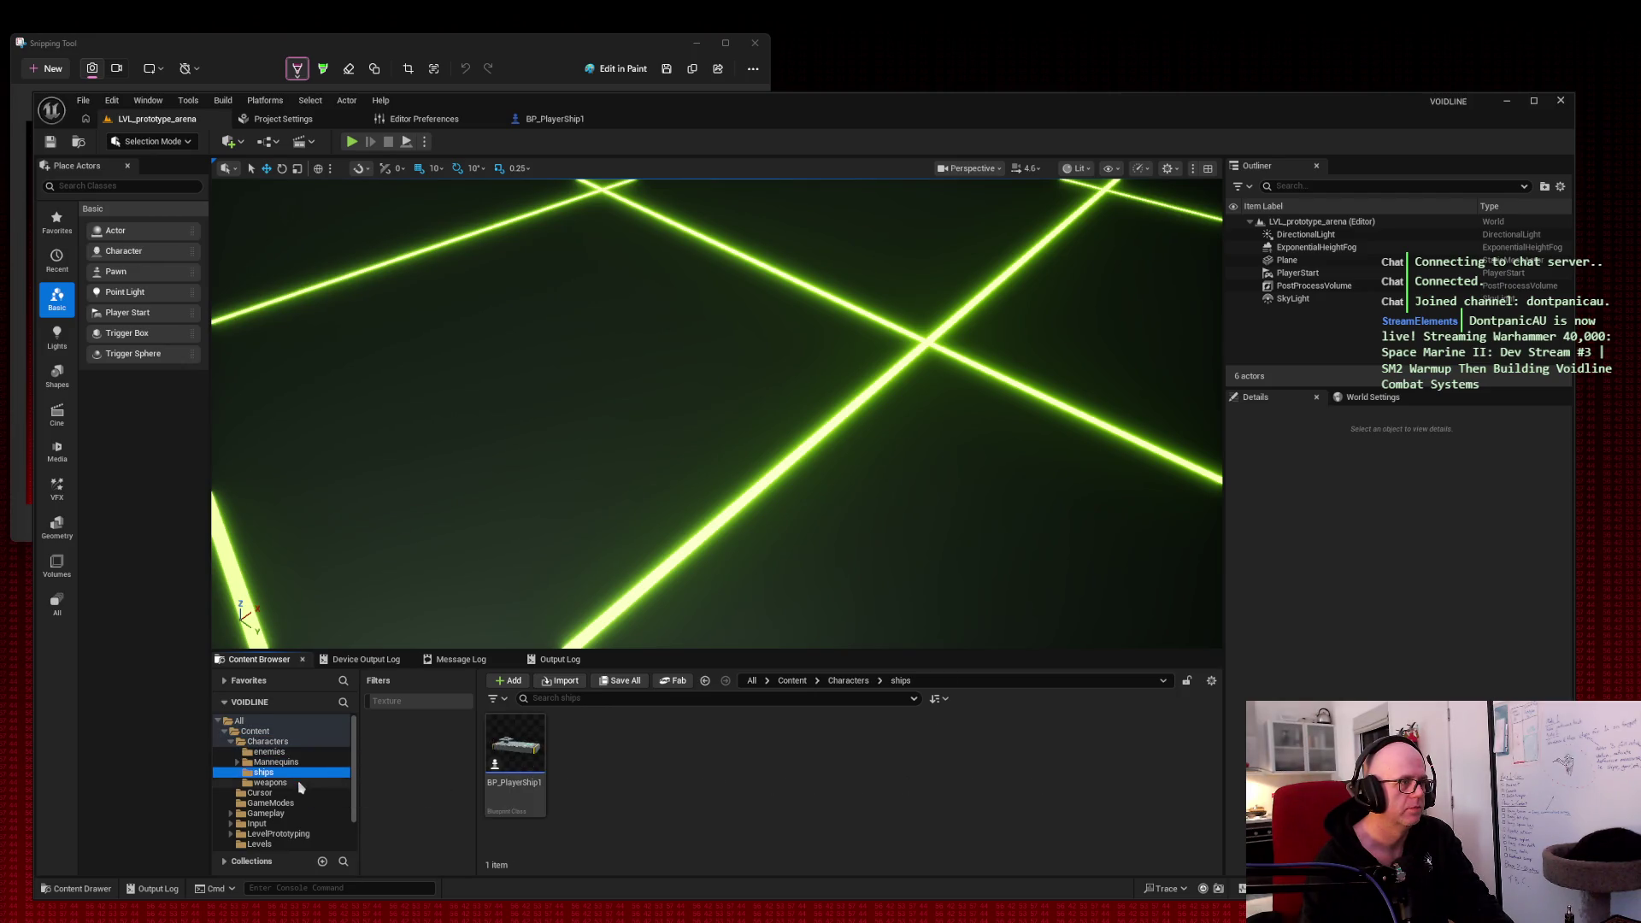
click(300, 783)
key(Down)
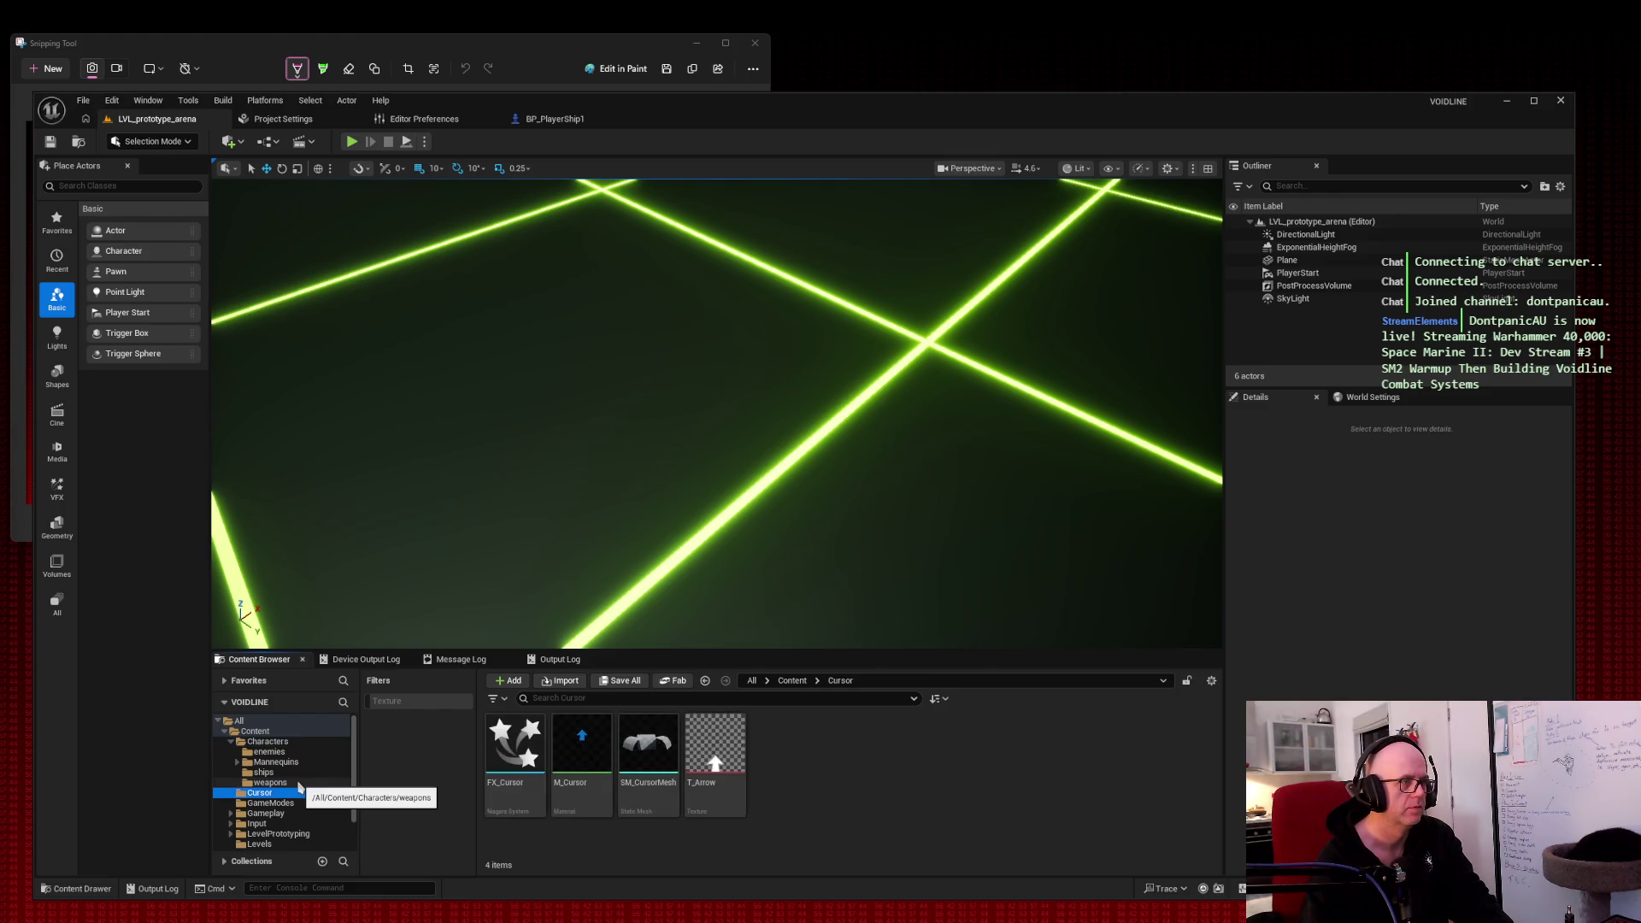
key(Down)
key(Down)
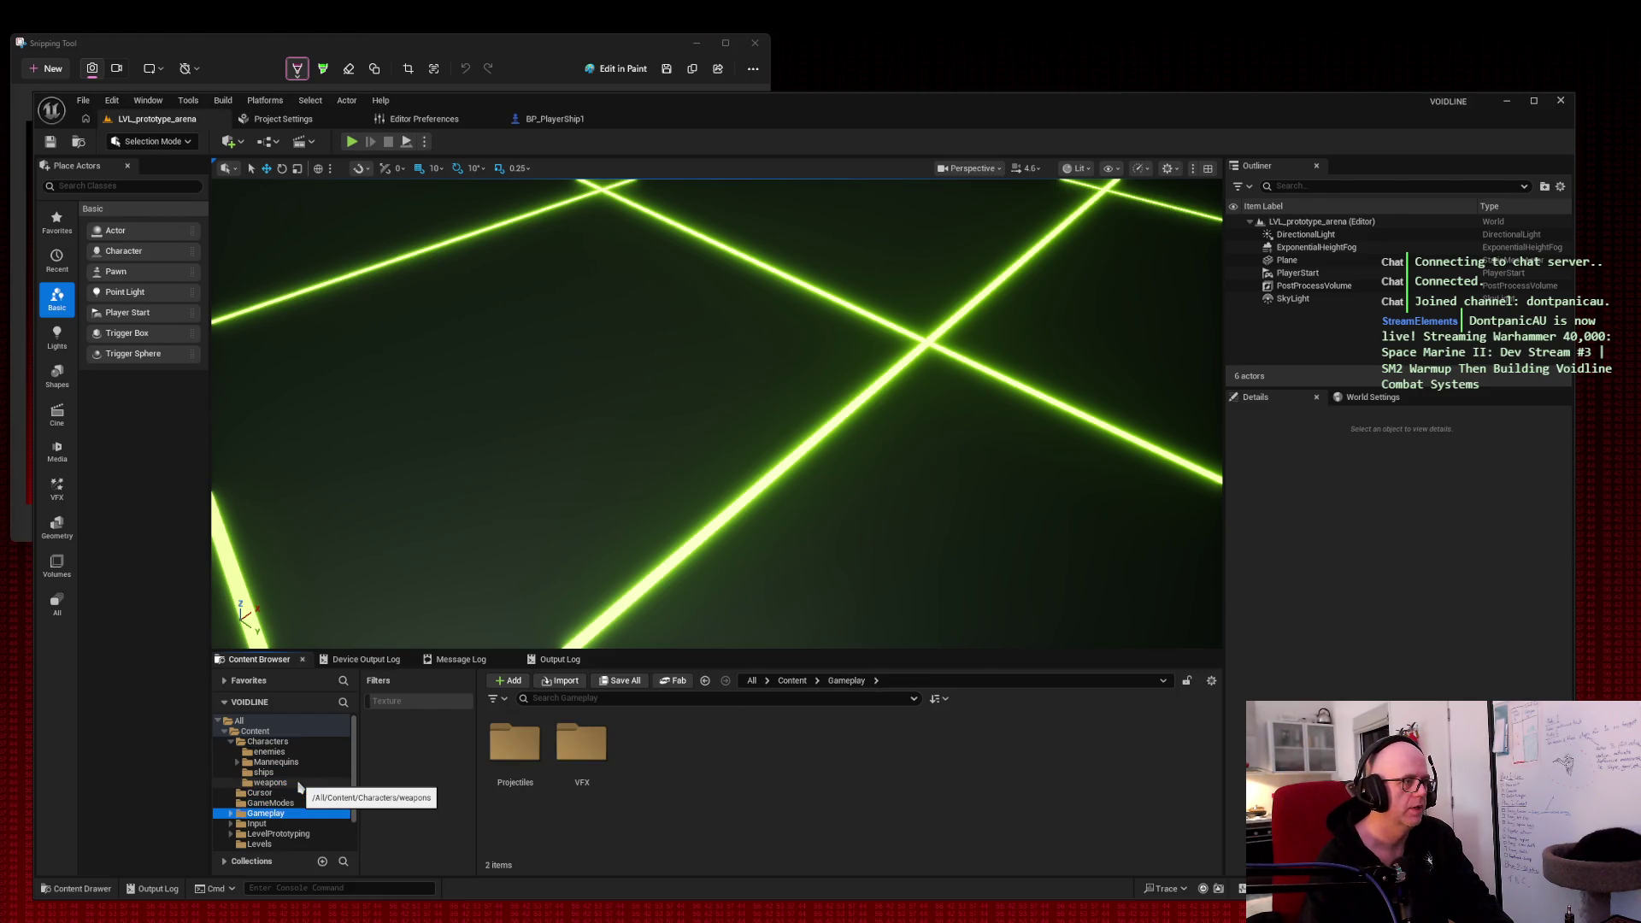
click(231, 814)
click(271, 824)
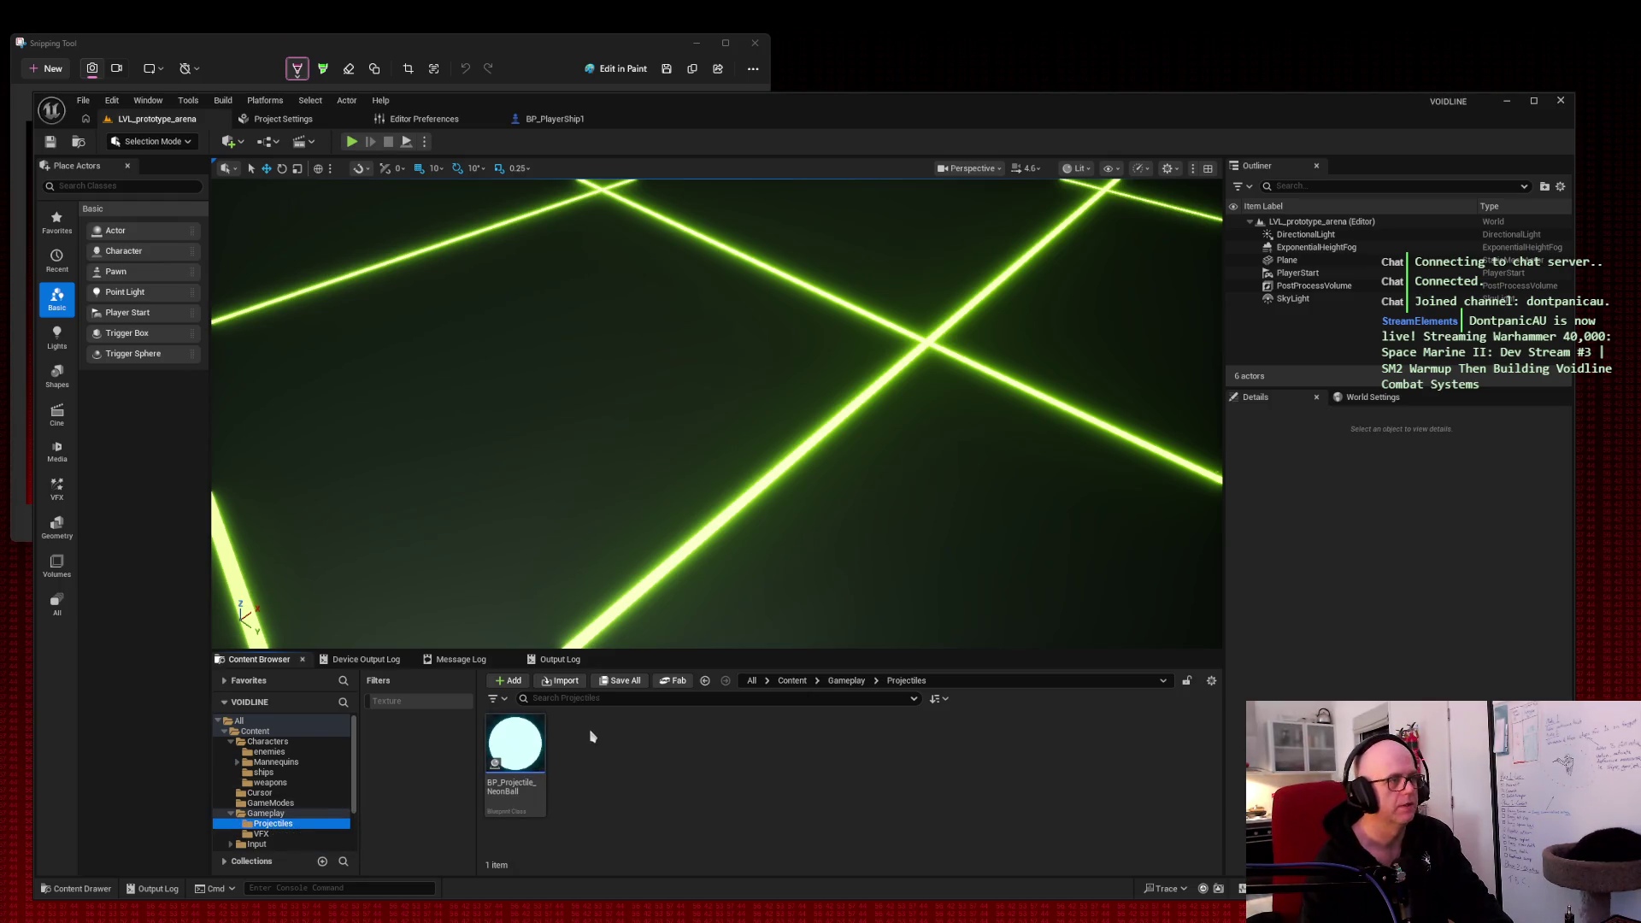
Step: Open the BP_Projectile_NeonBall blueprint from the Gameplay > Projectiles folder
mouse_move(536, 742)
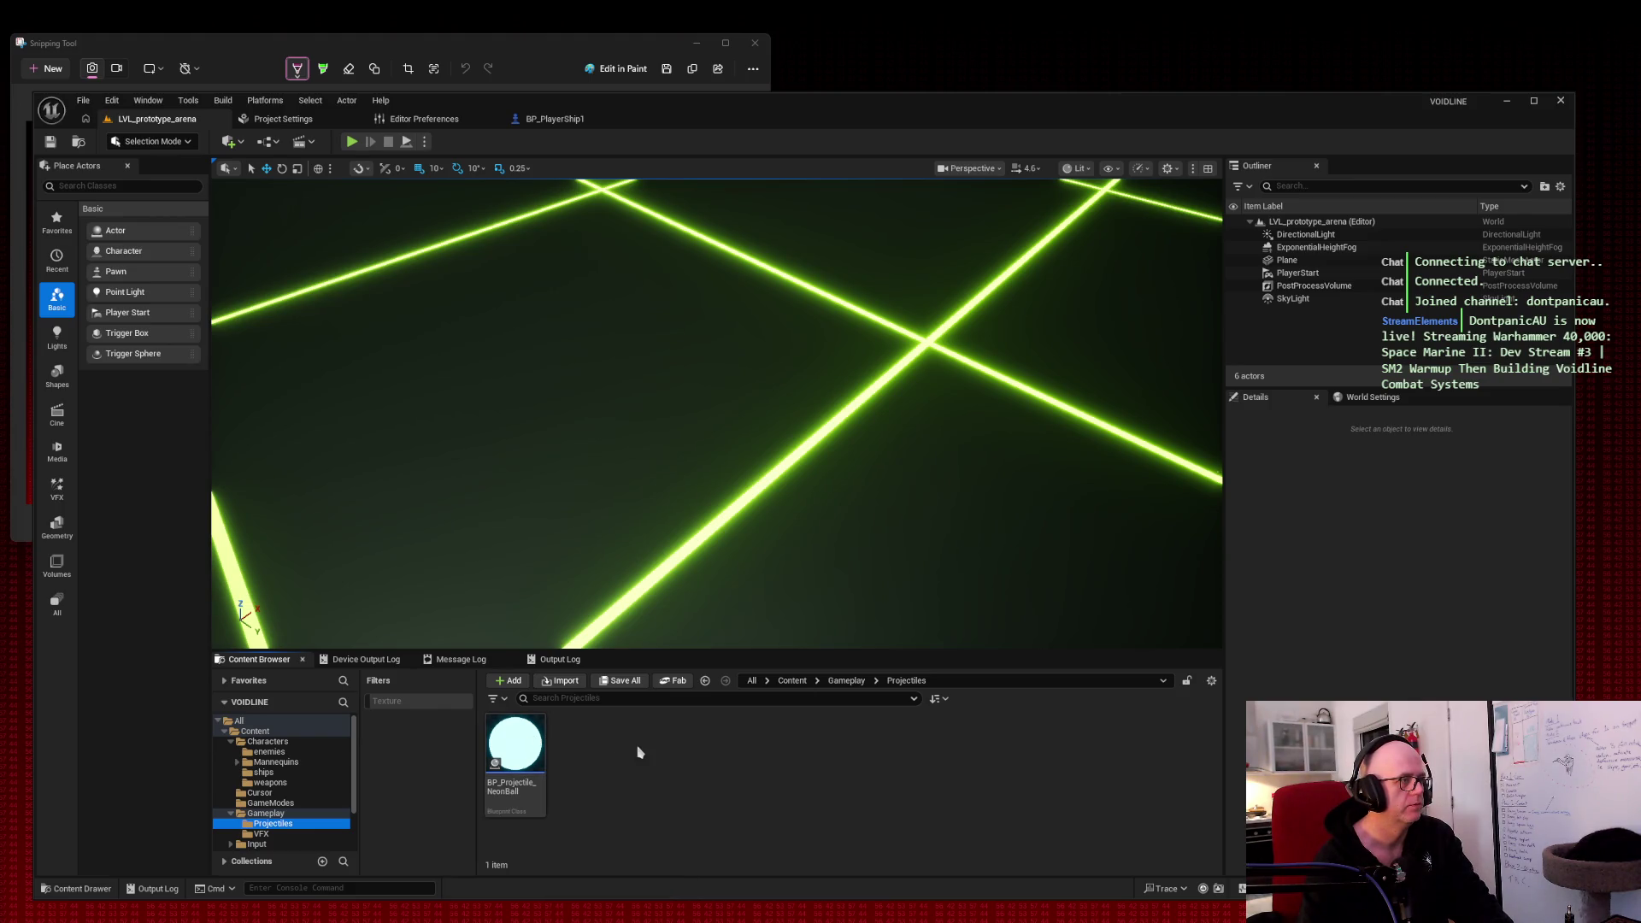
scroll(328, 767, down, 2)
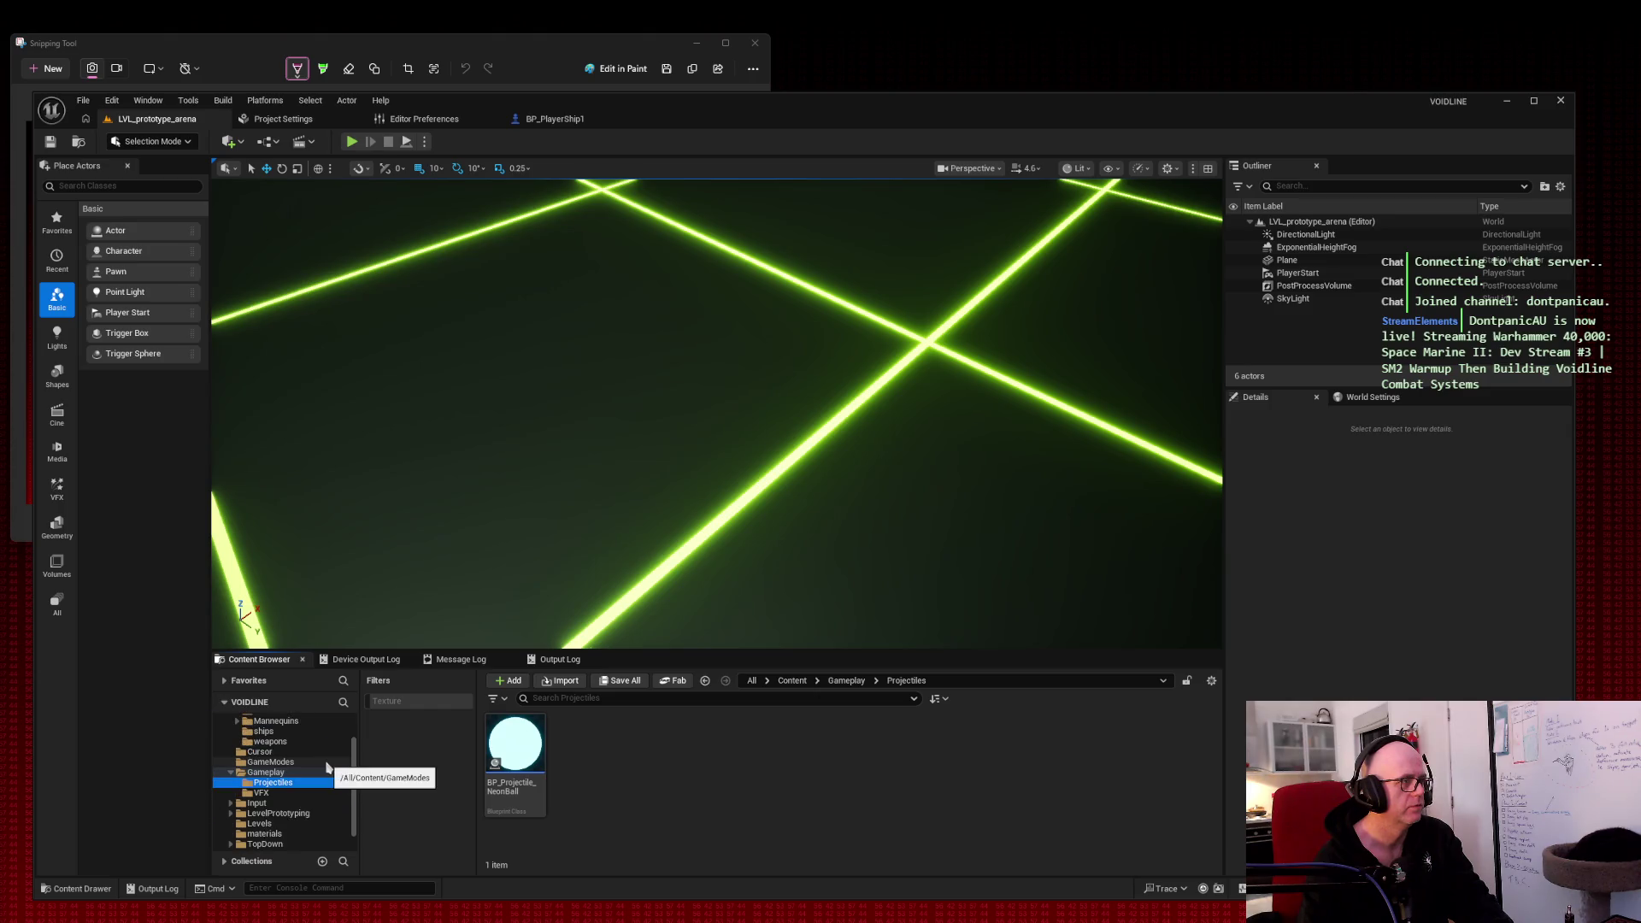
scroll(327, 766, up, 2)
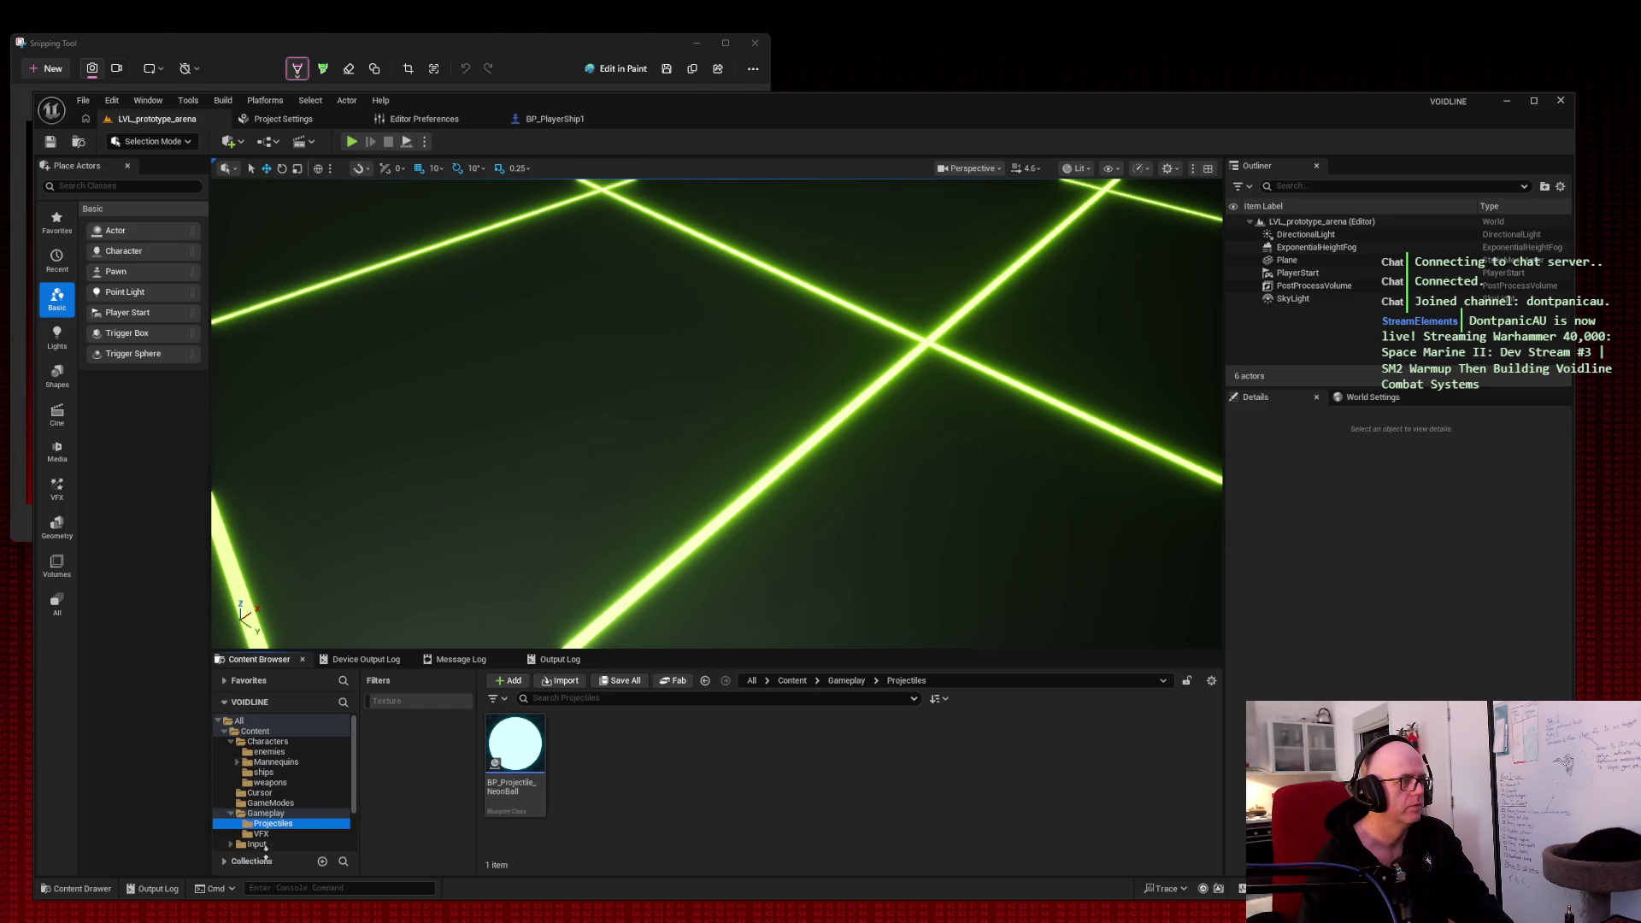
click(261, 834)
click(281, 814)
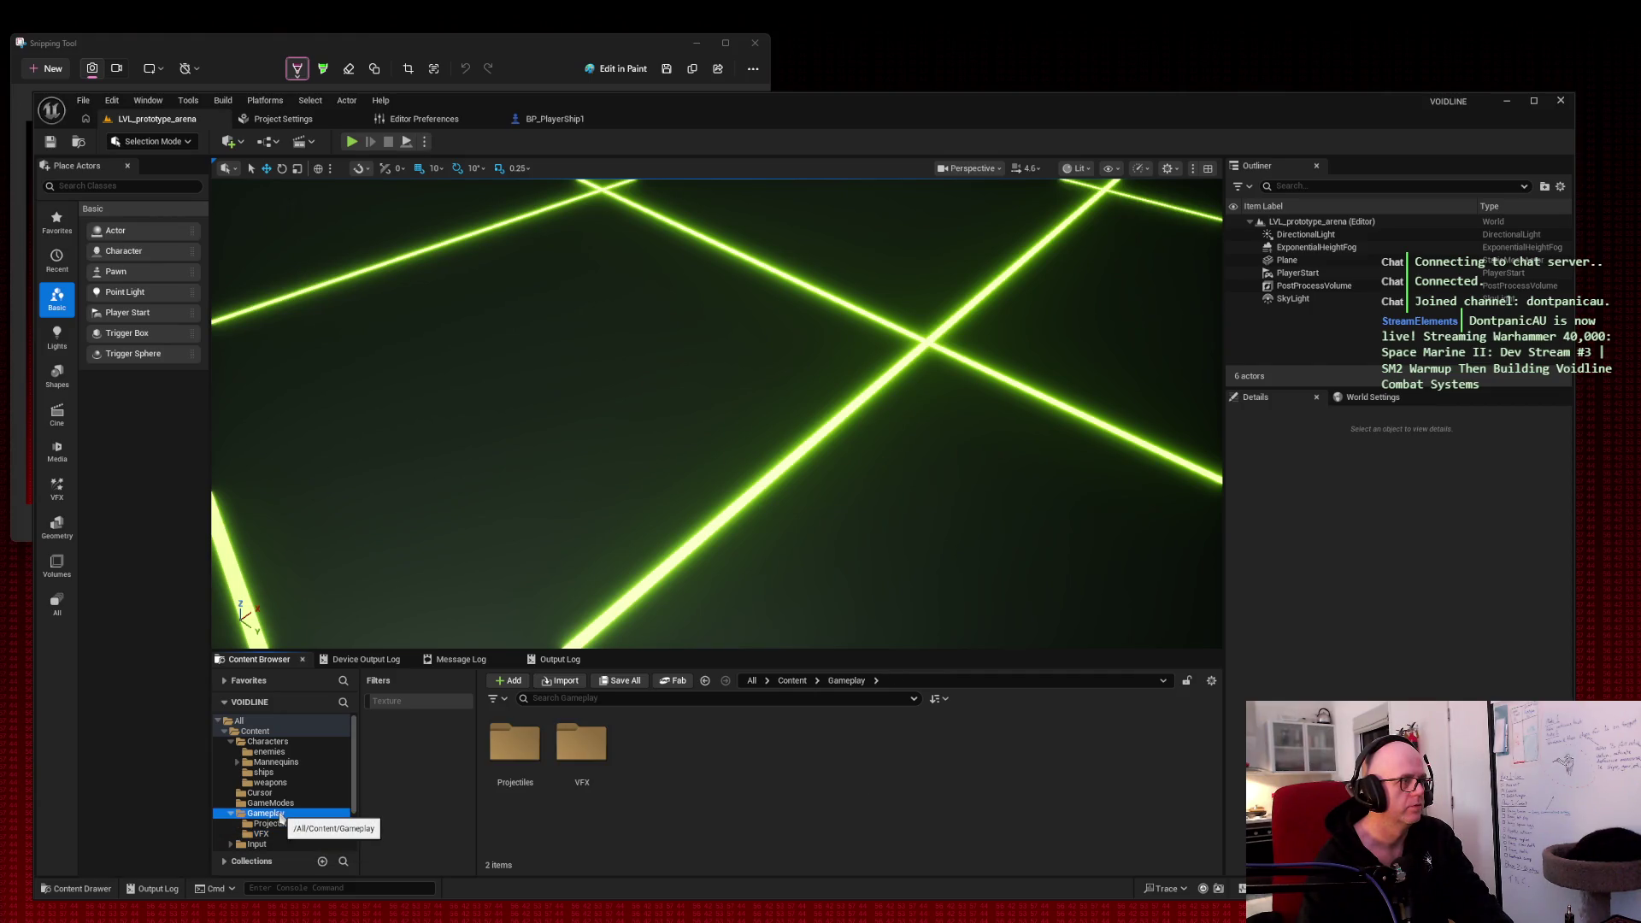
click(270, 823)
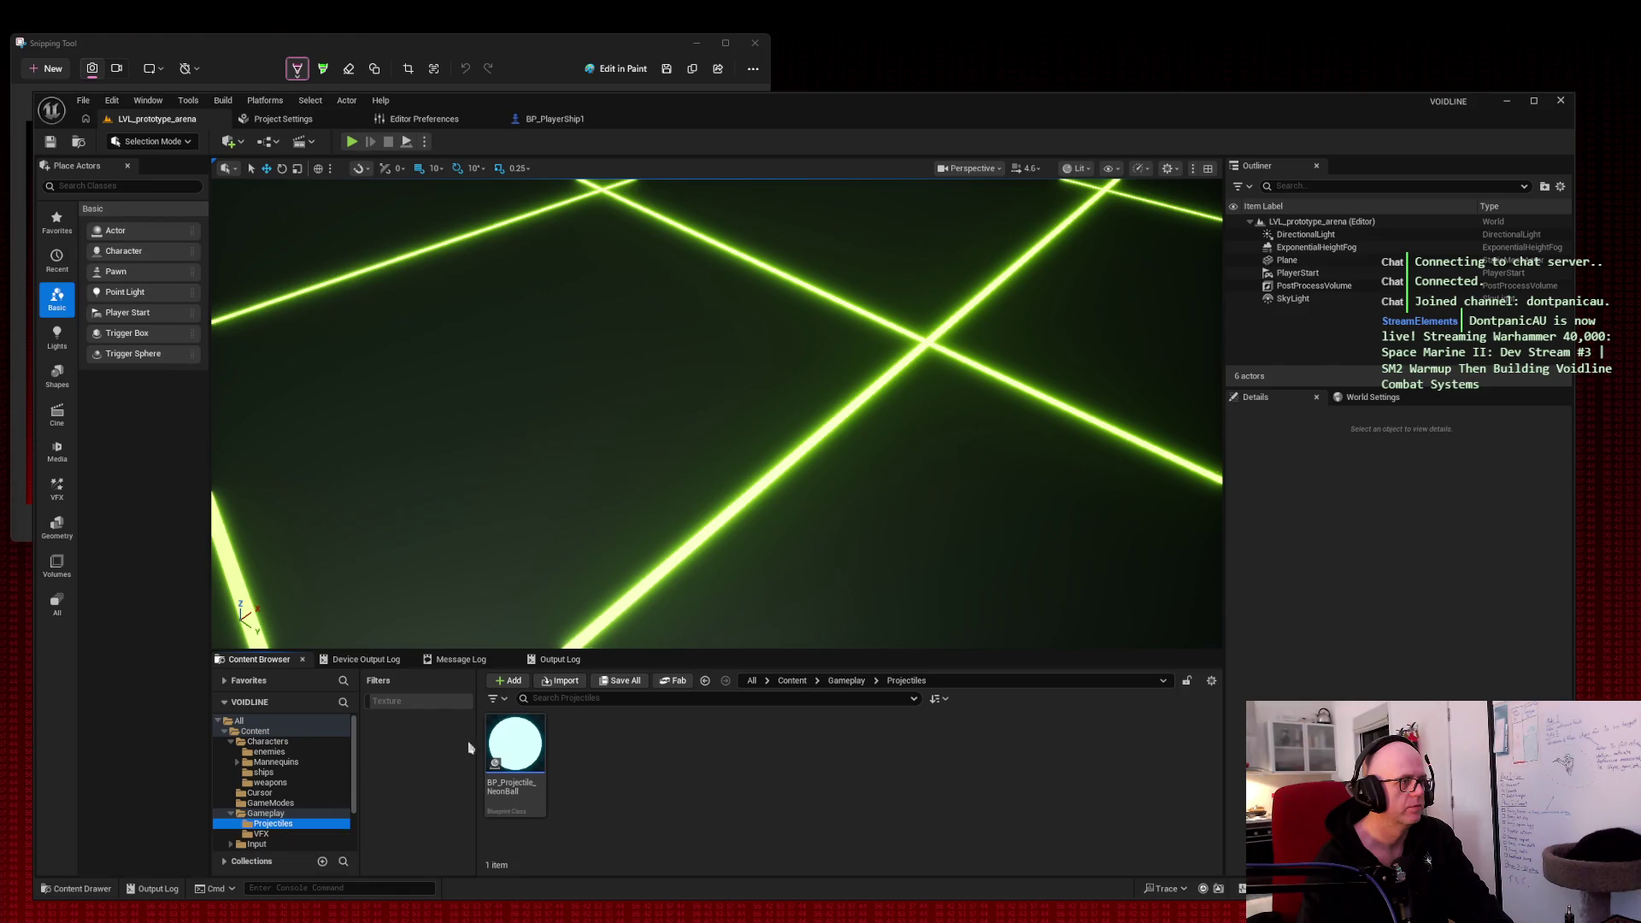
click(517, 739)
double_click(517, 740)
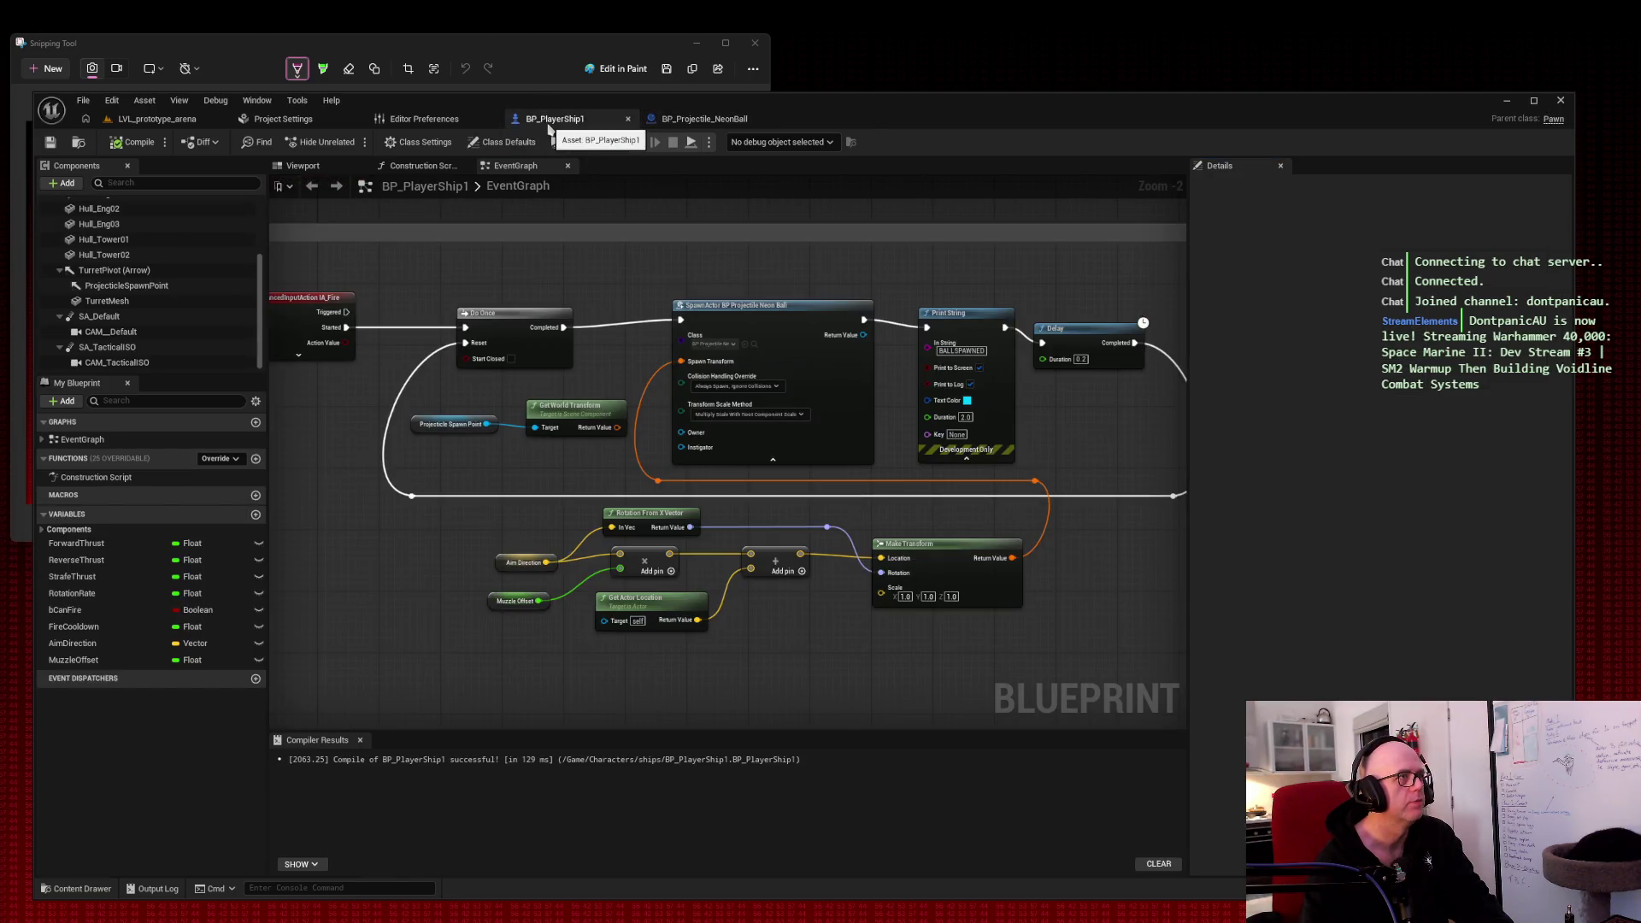
Step: Inspect BP_PlayerShip1's ProjectileSpawnPoint component in the 3D viewport
click(555, 118)
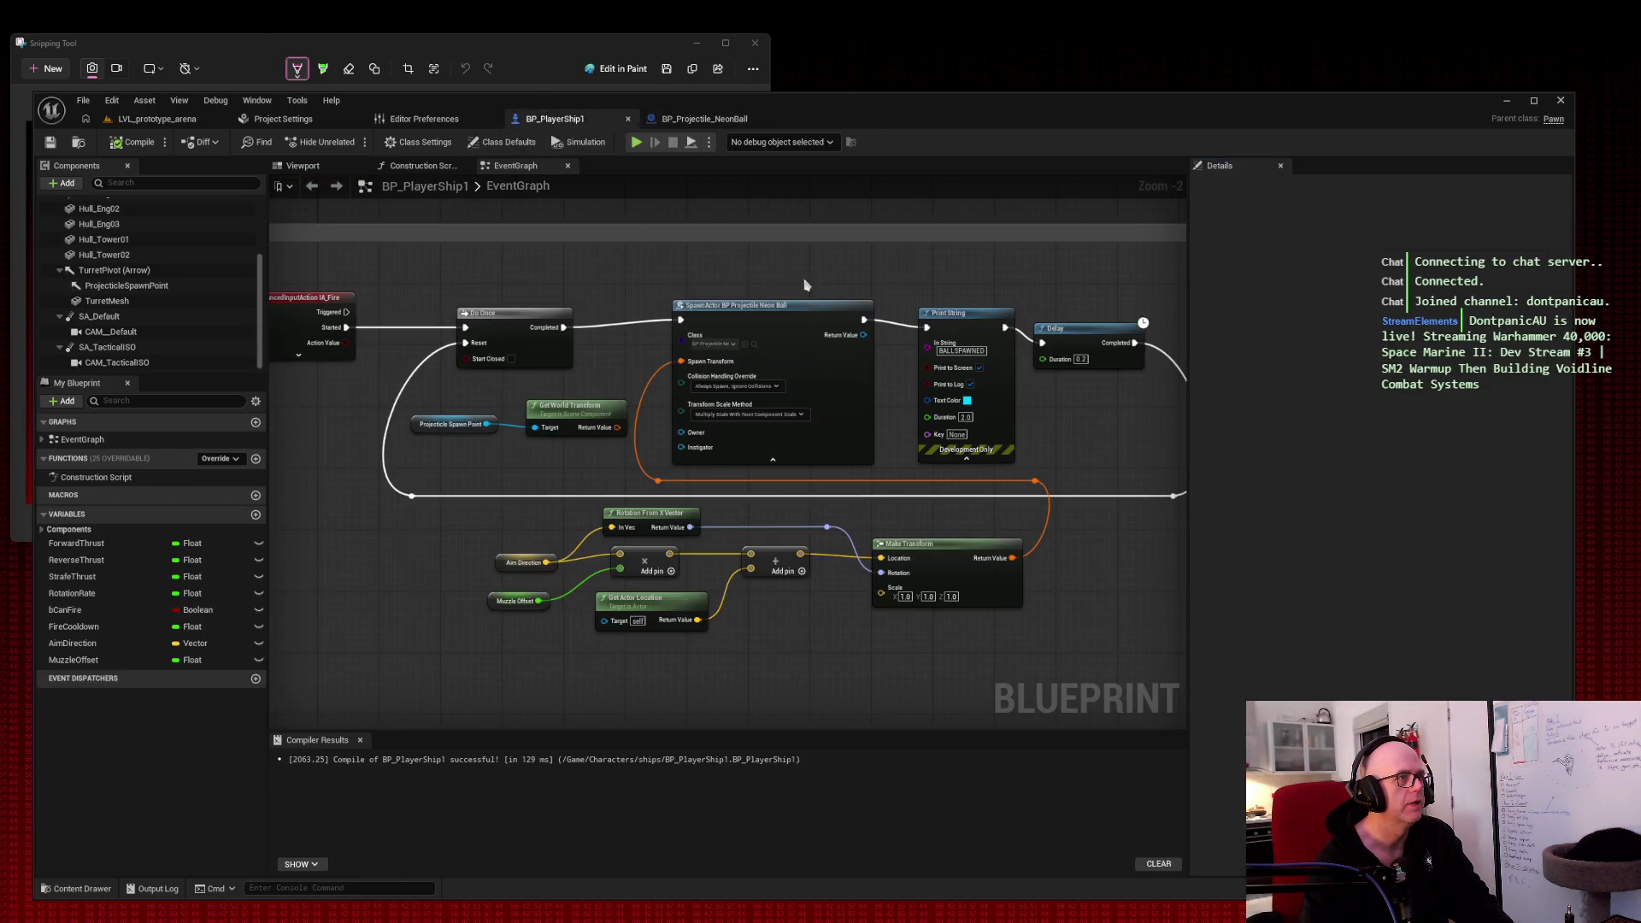
click(323, 175)
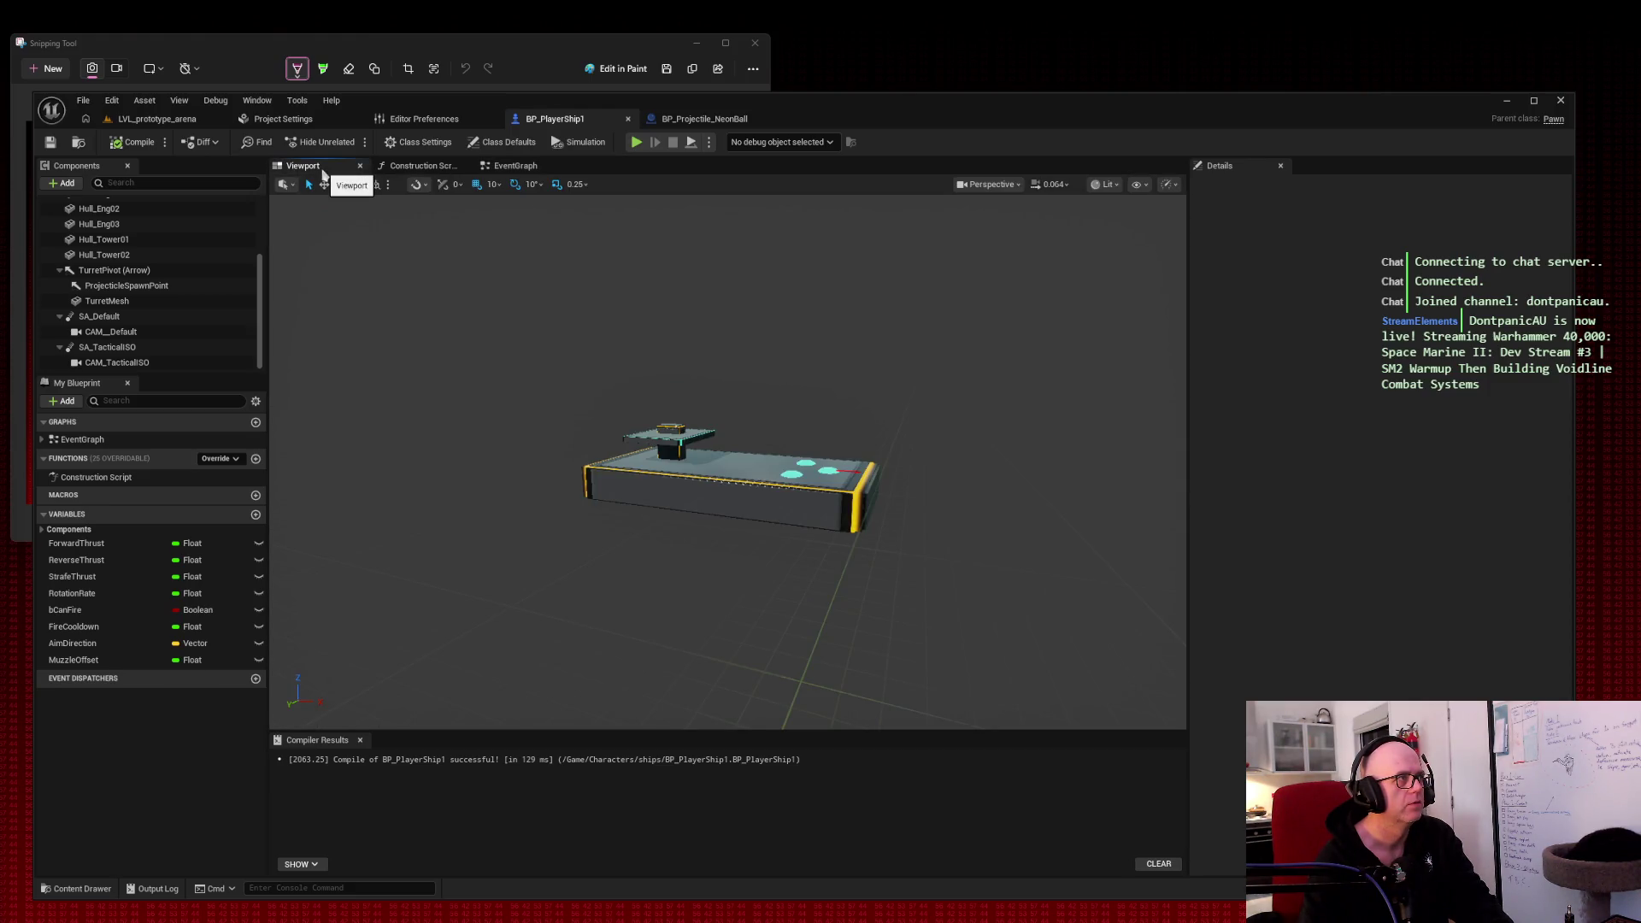
scroll(188, 299, up, 3)
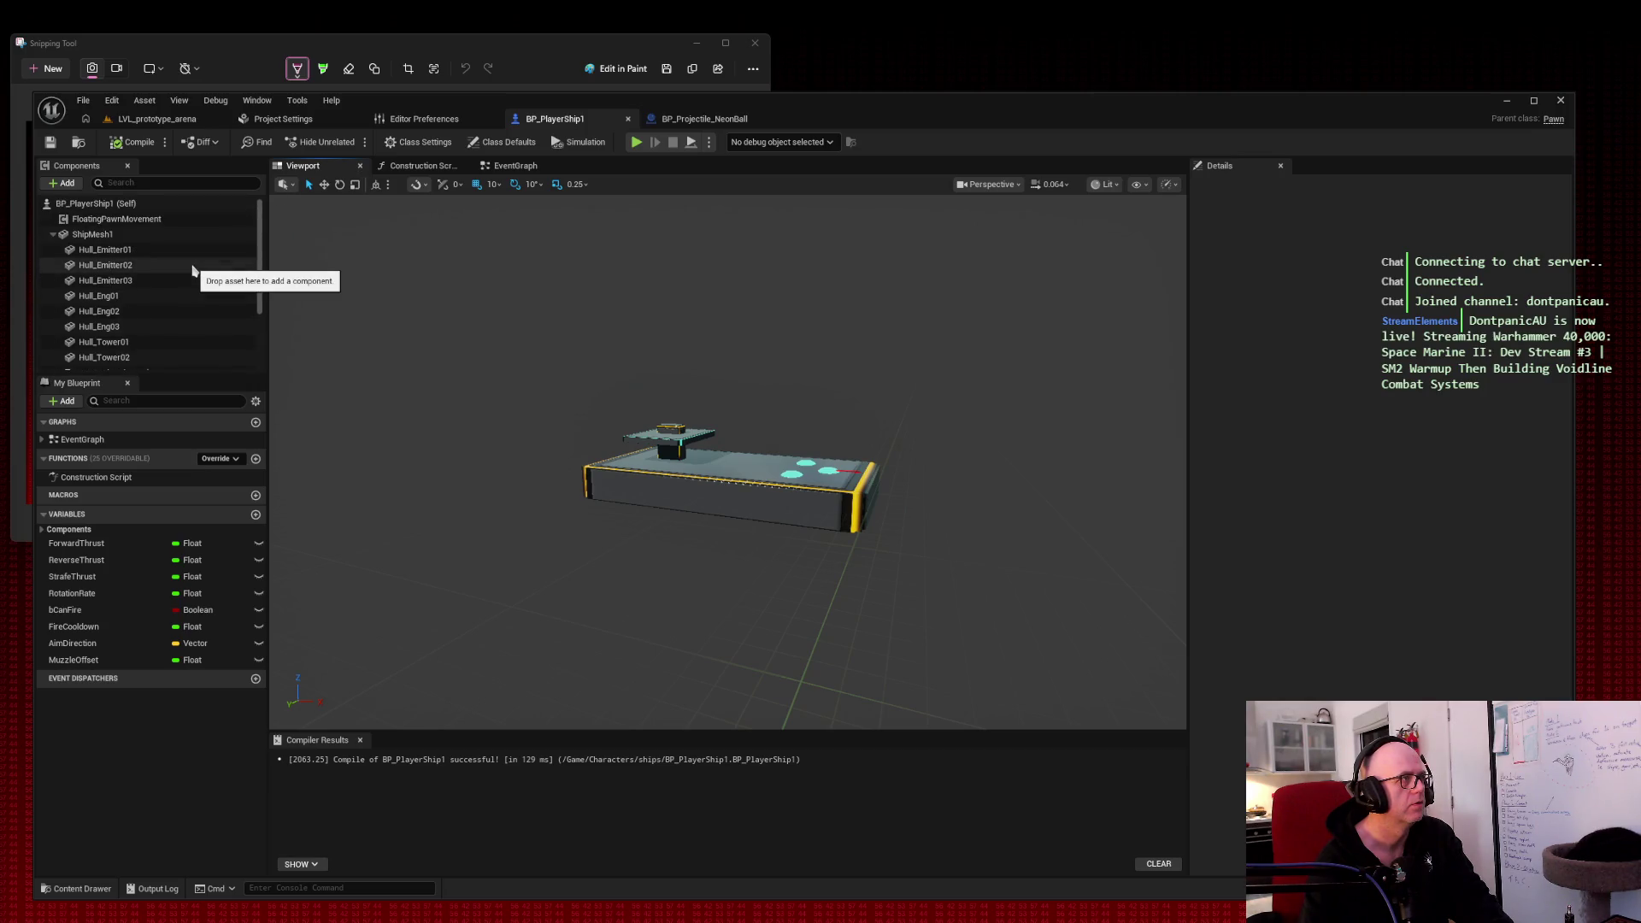
scroll(195, 300, down, 3)
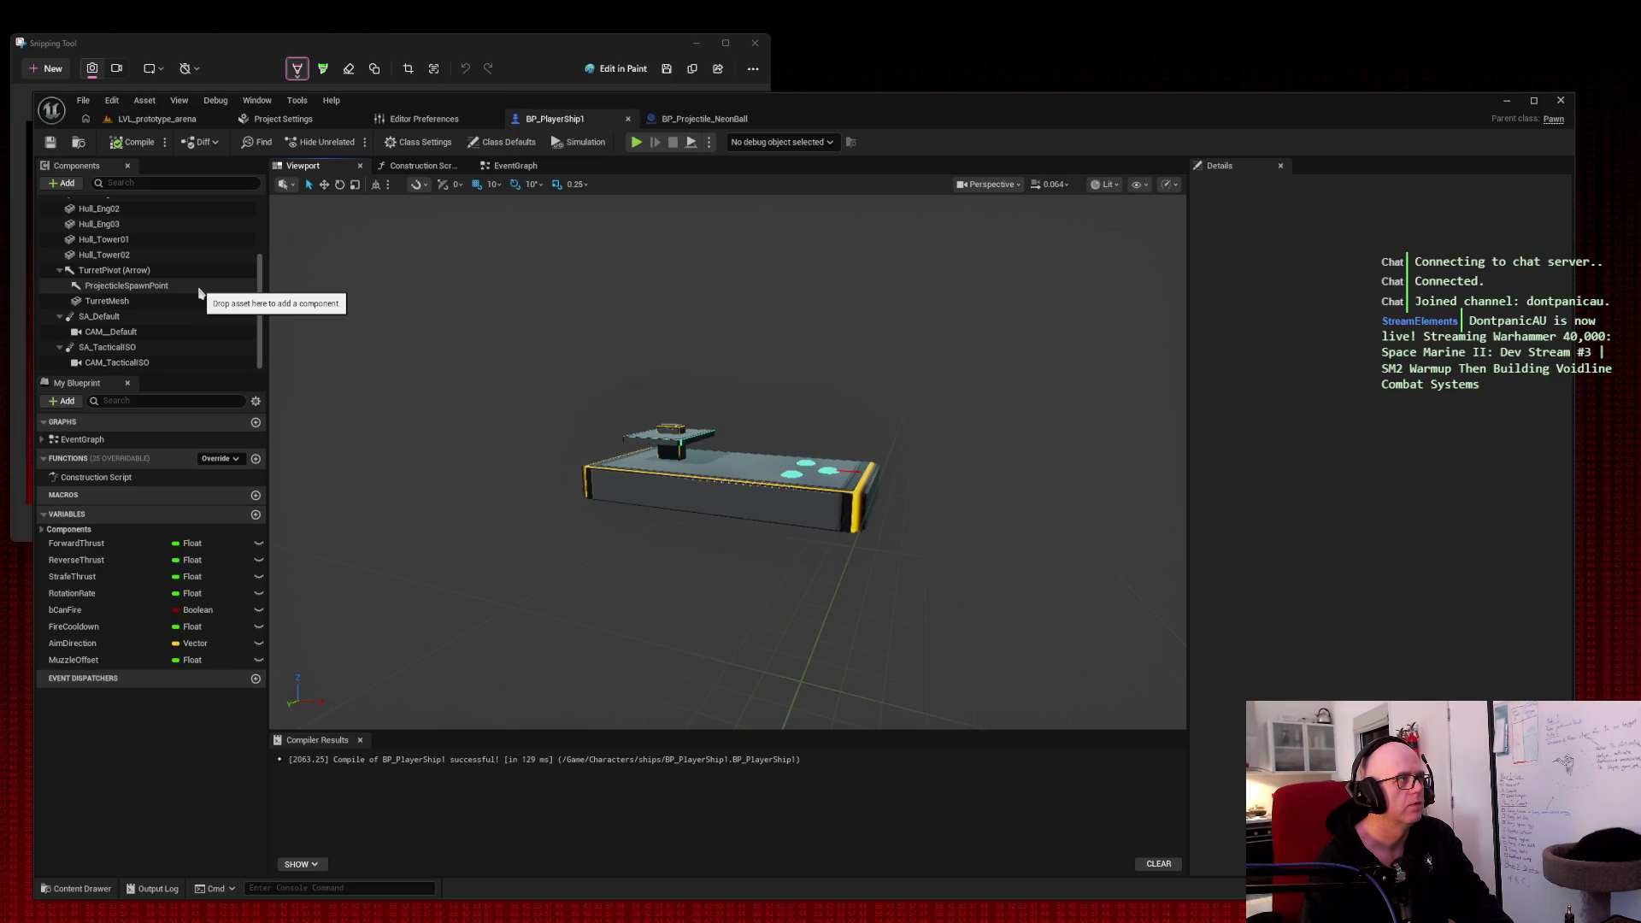
click(128, 286)
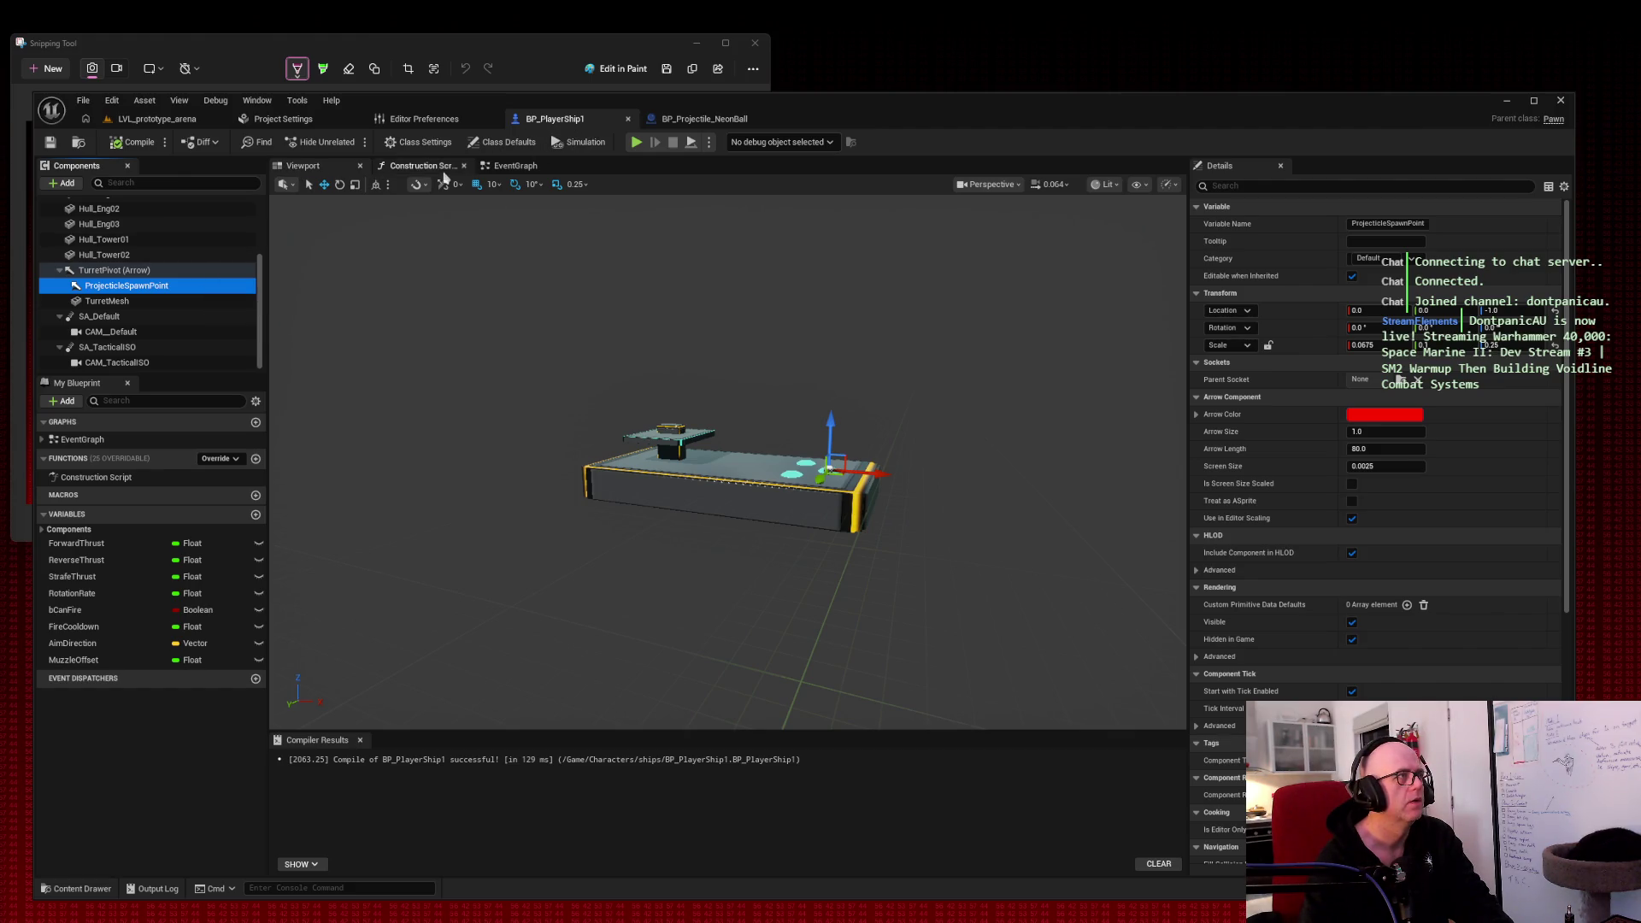
Step: Delete the Projectile Spawn Point and Get World Transform nodes and compile BP_PlayerShip1
click(508, 165)
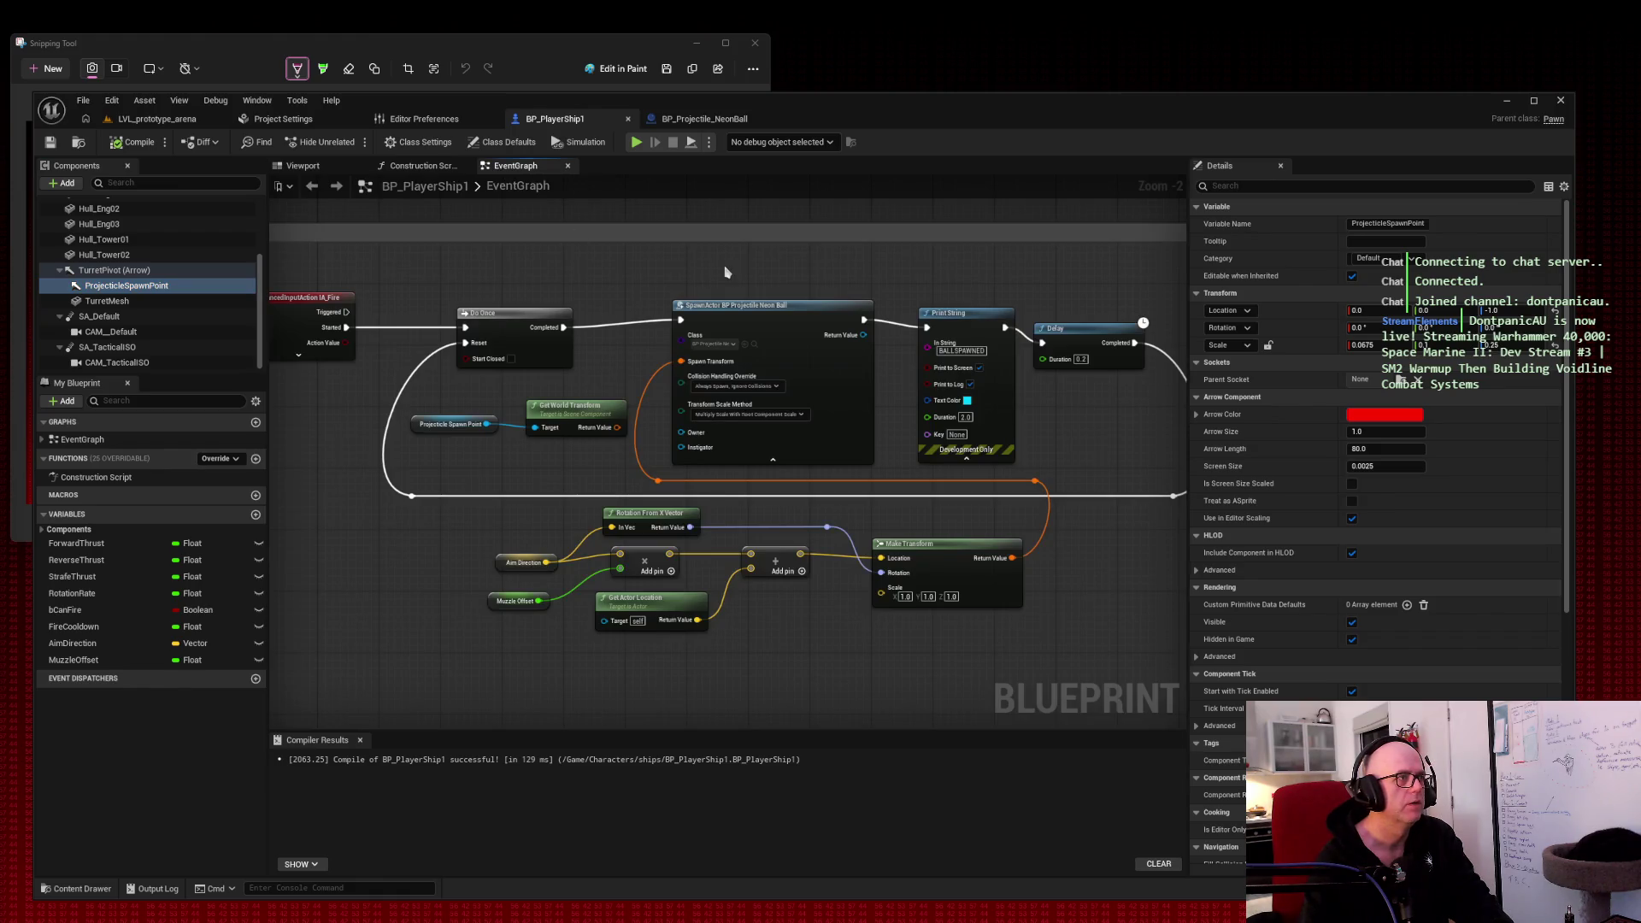
click(535, 417)
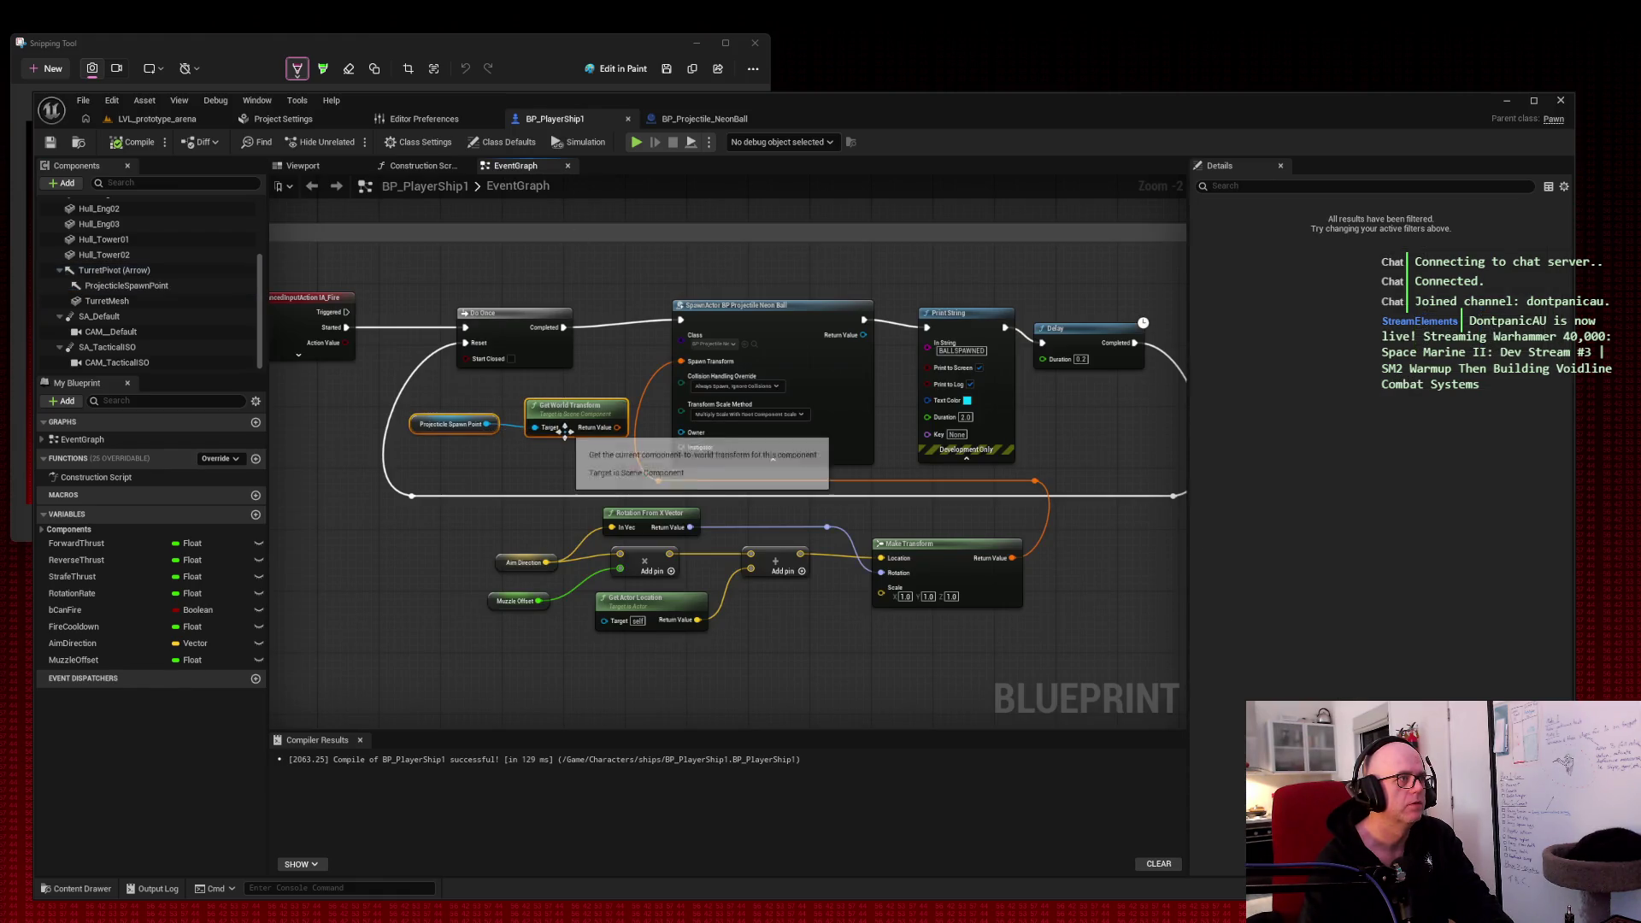
key(Delete)
click(133, 145)
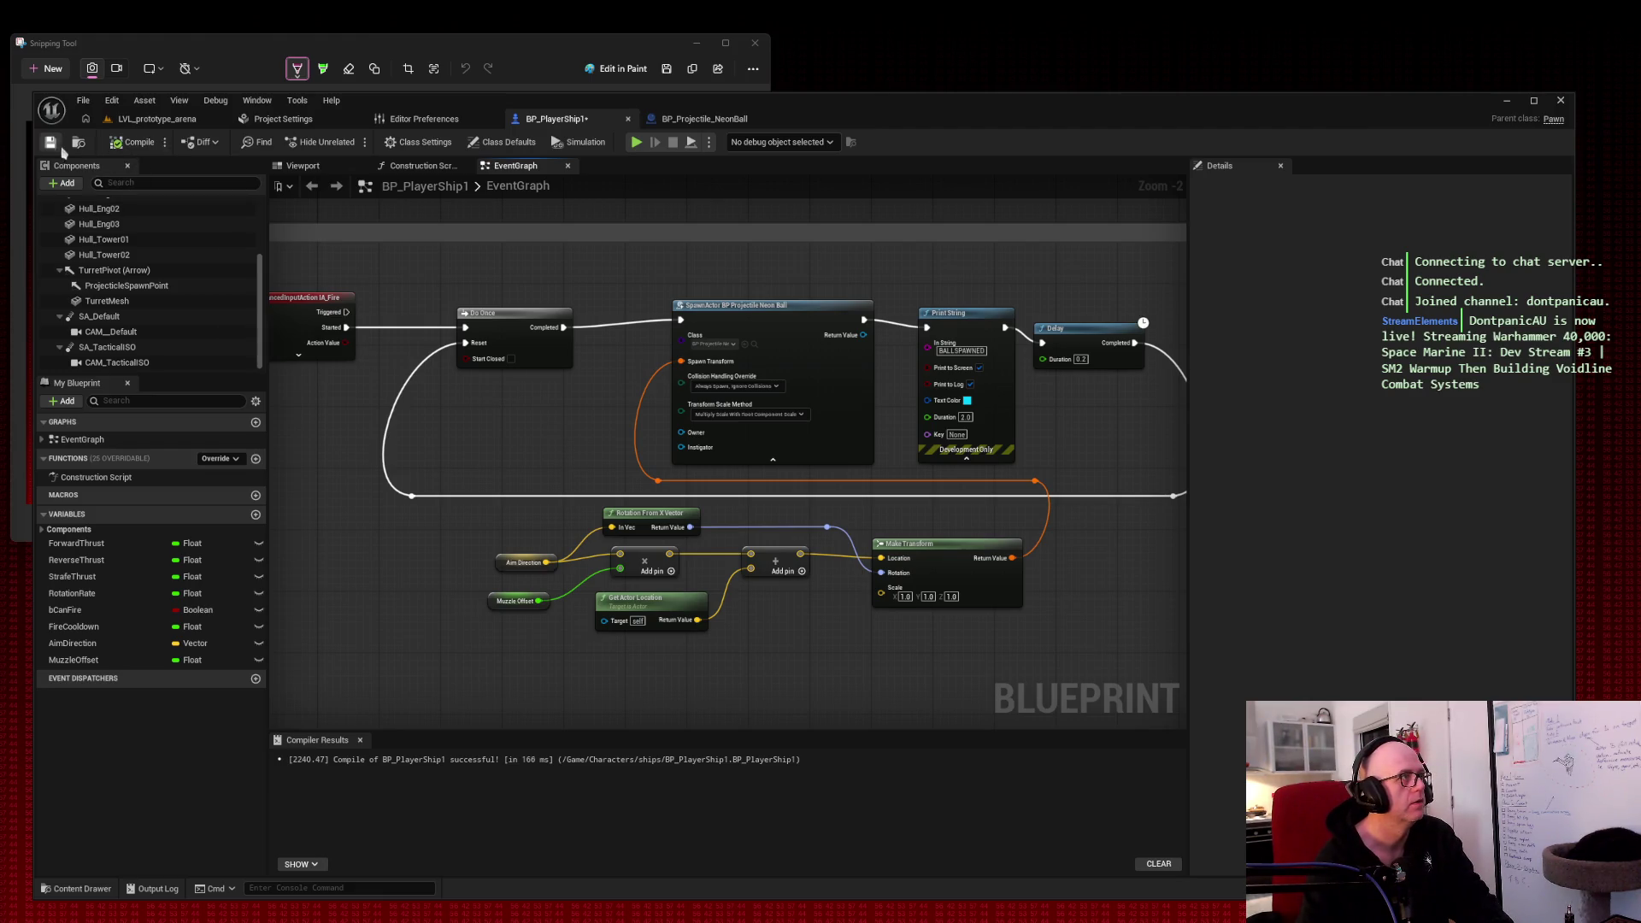
click(154, 119)
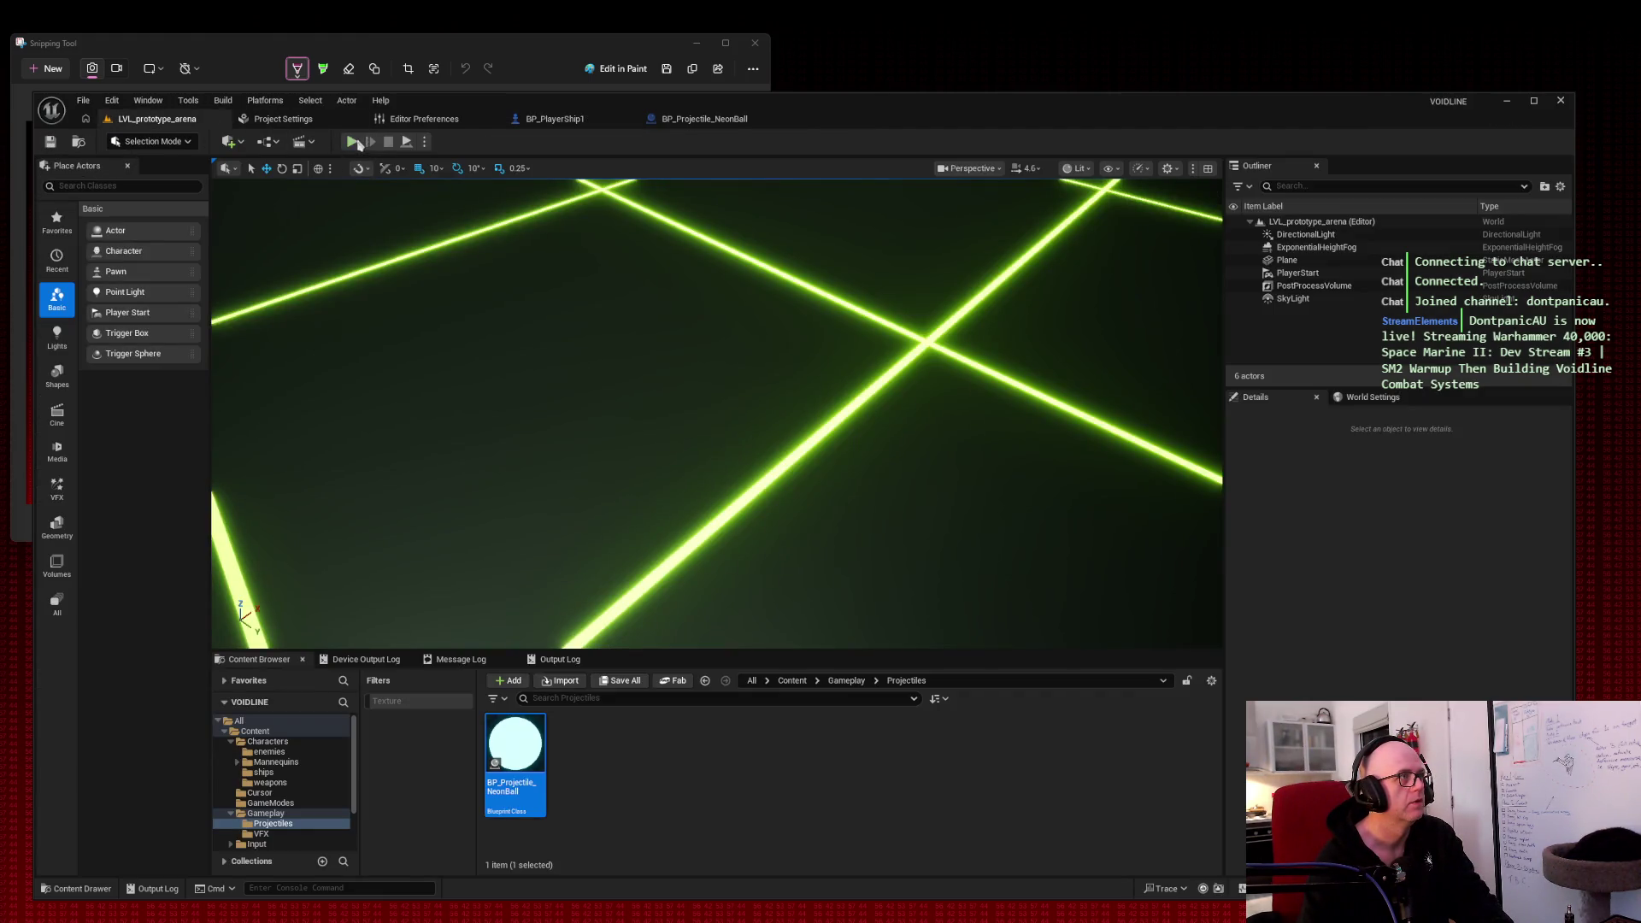
Step: Play-test the arena, firing neon balls while steering the ship, then stop the session
click(352, 142)
click(513, 326)
click(513, 327)
click(512, 326)
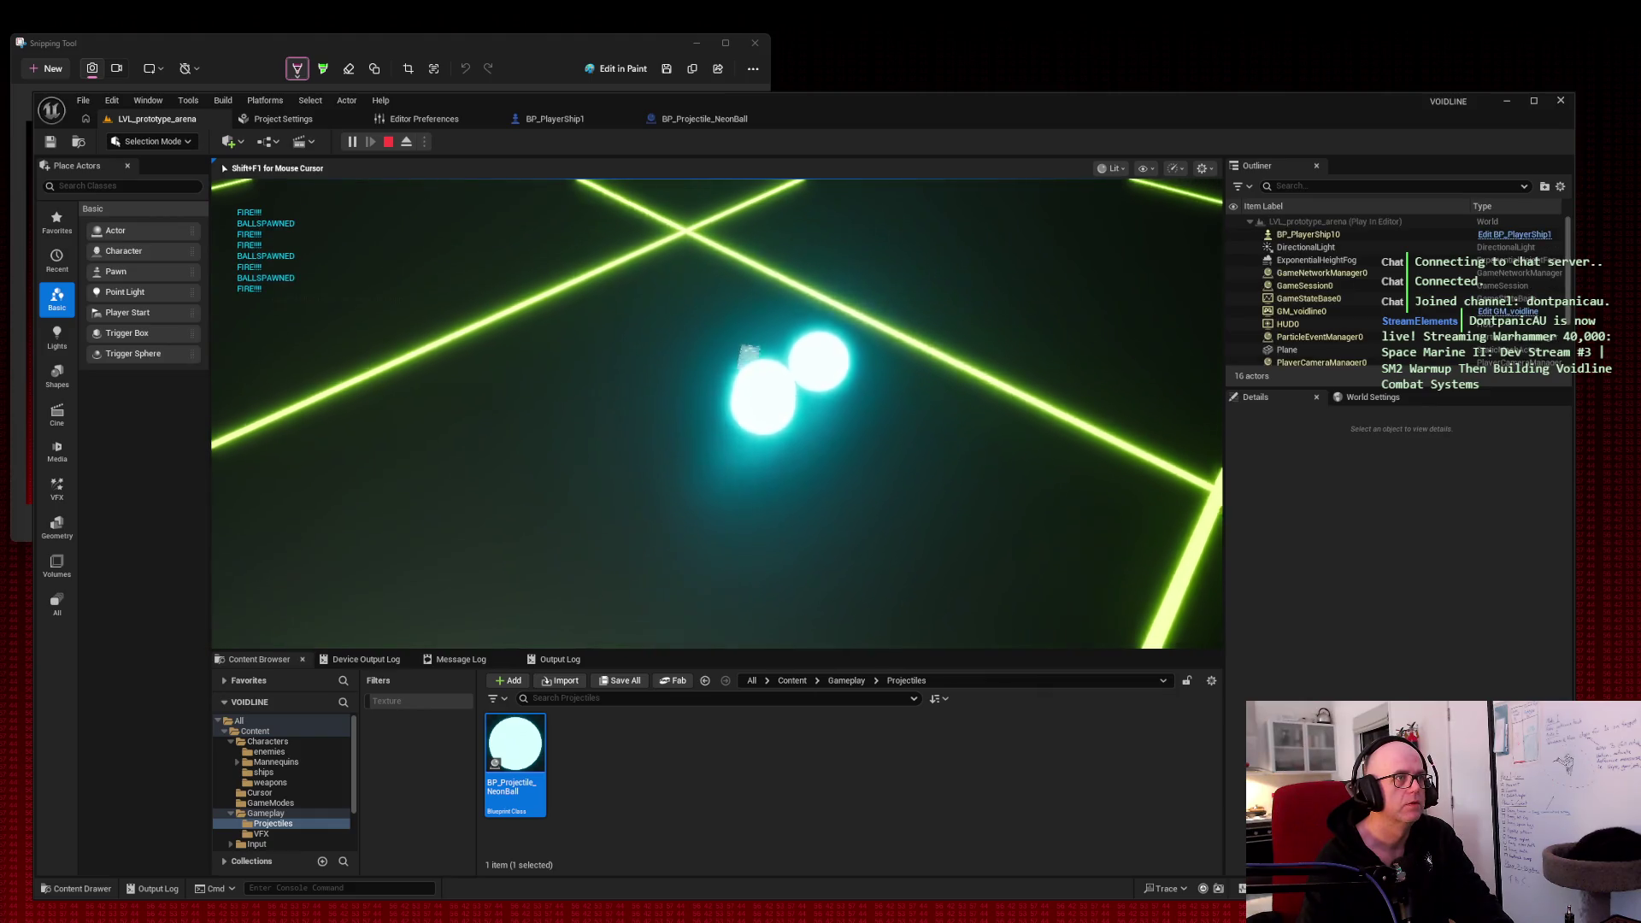
click(513, 327)
click(513, 326)
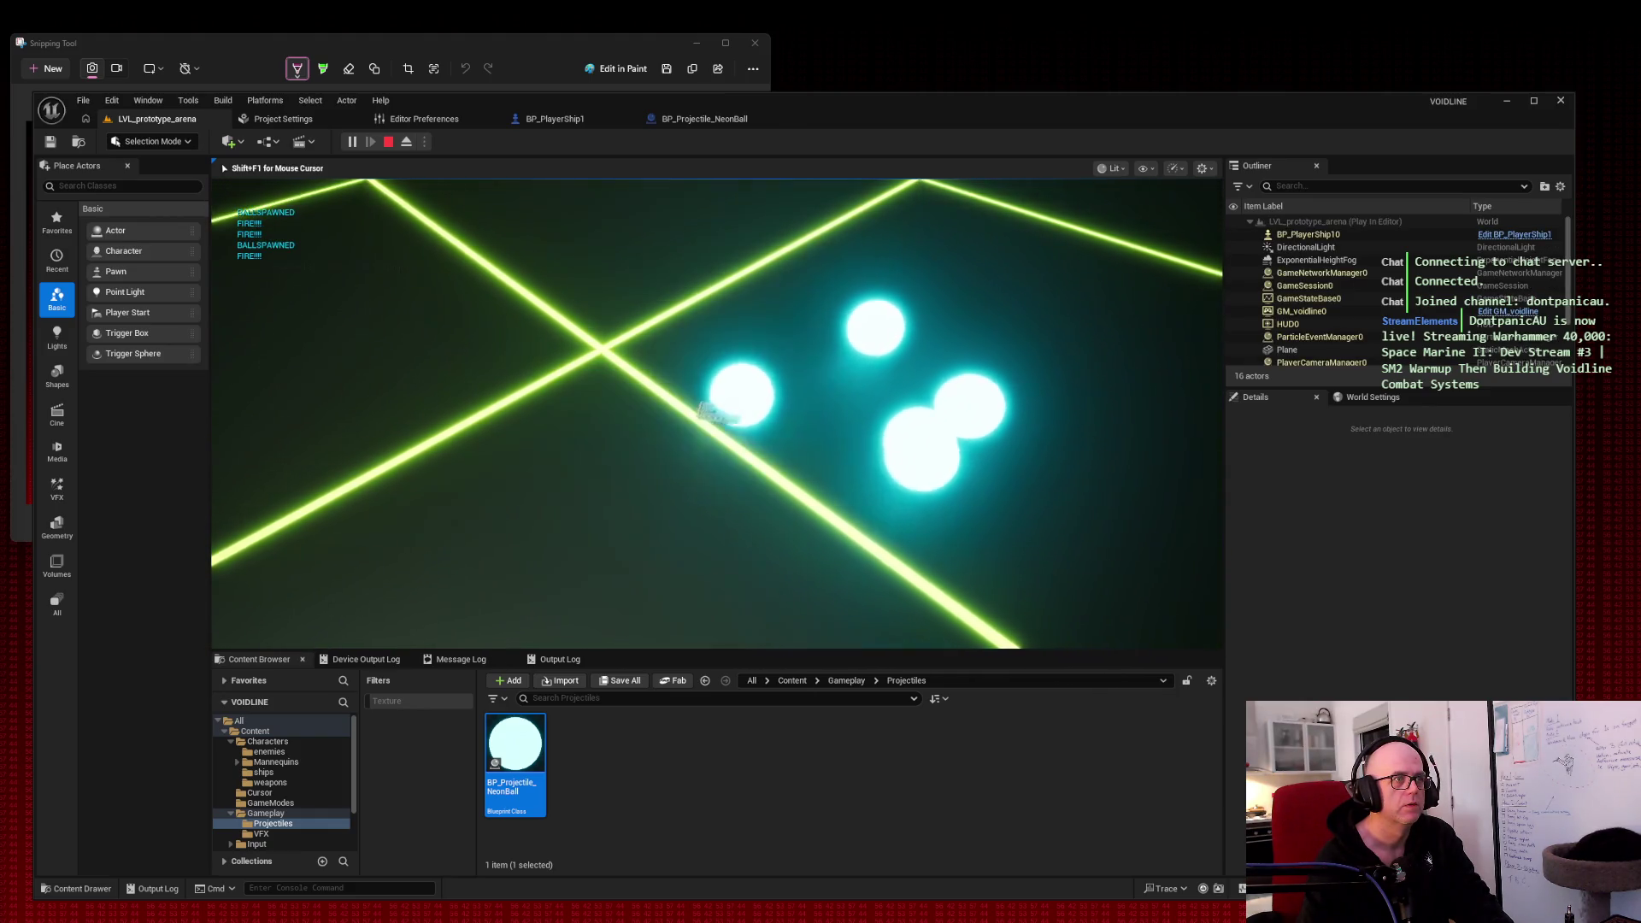
click(512, 327)
click(513, 327)
click(513, 326)
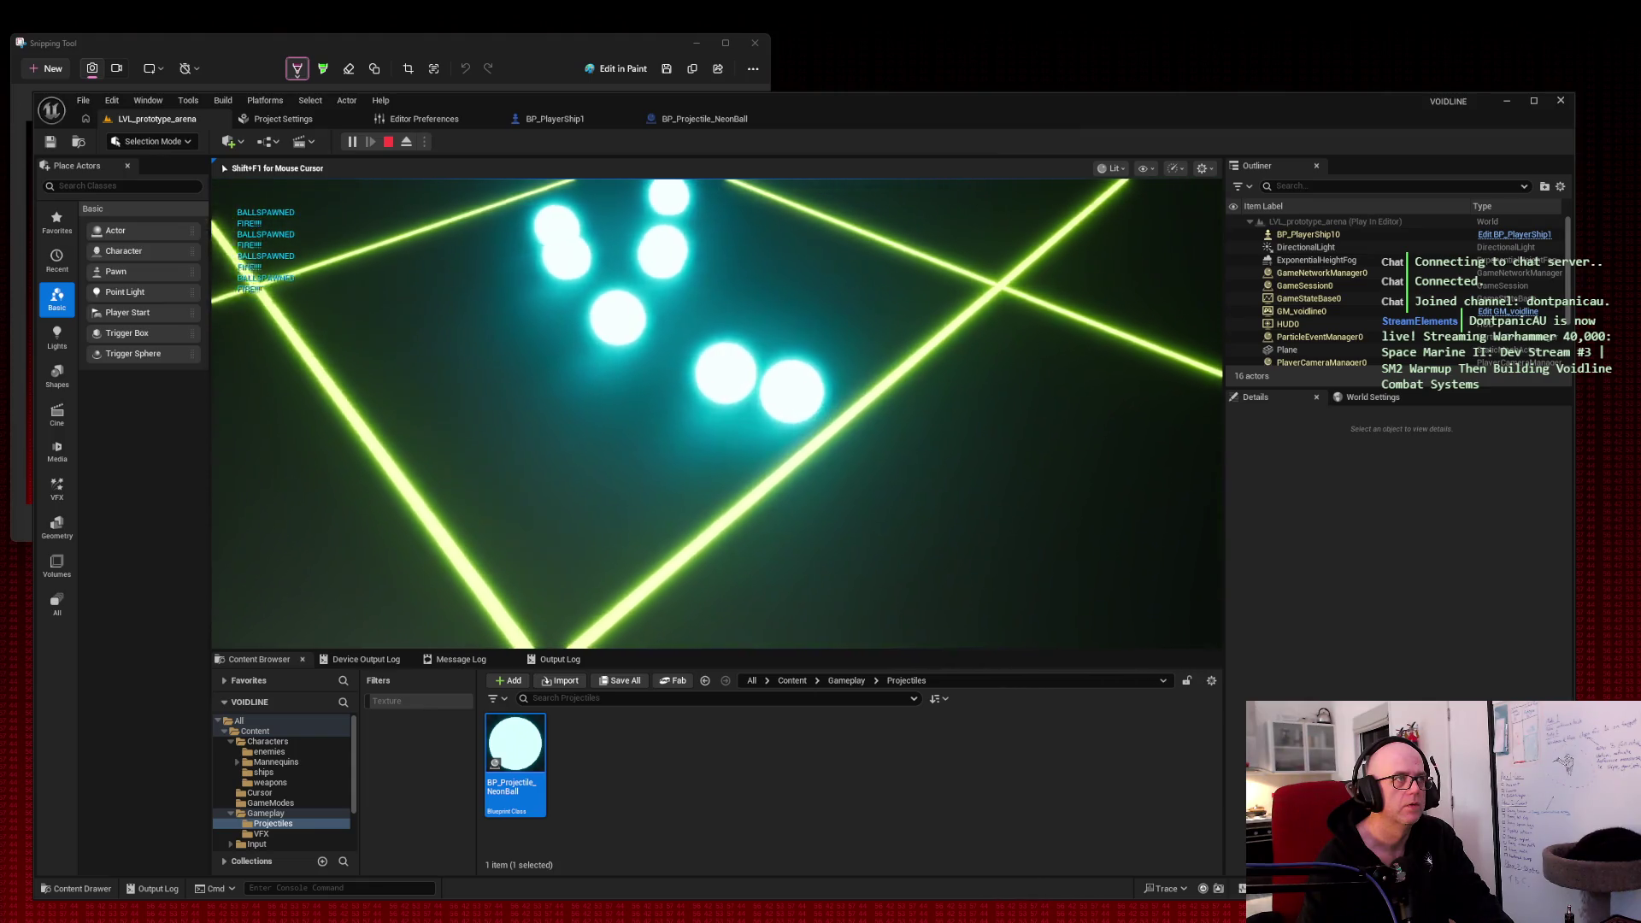
key(s)
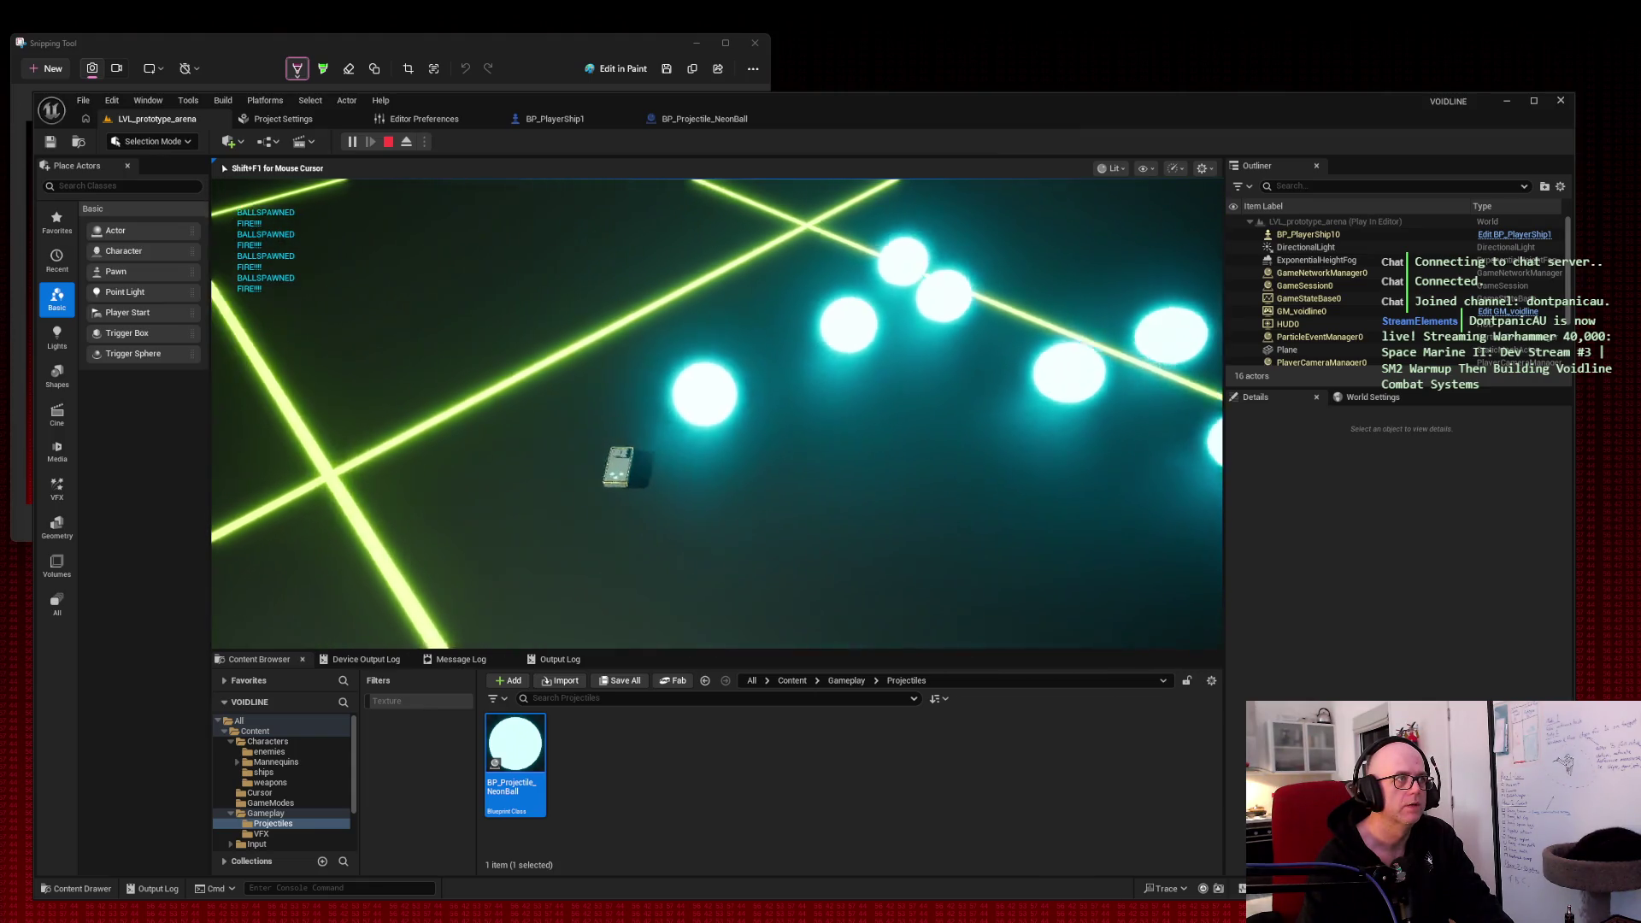
key(w)
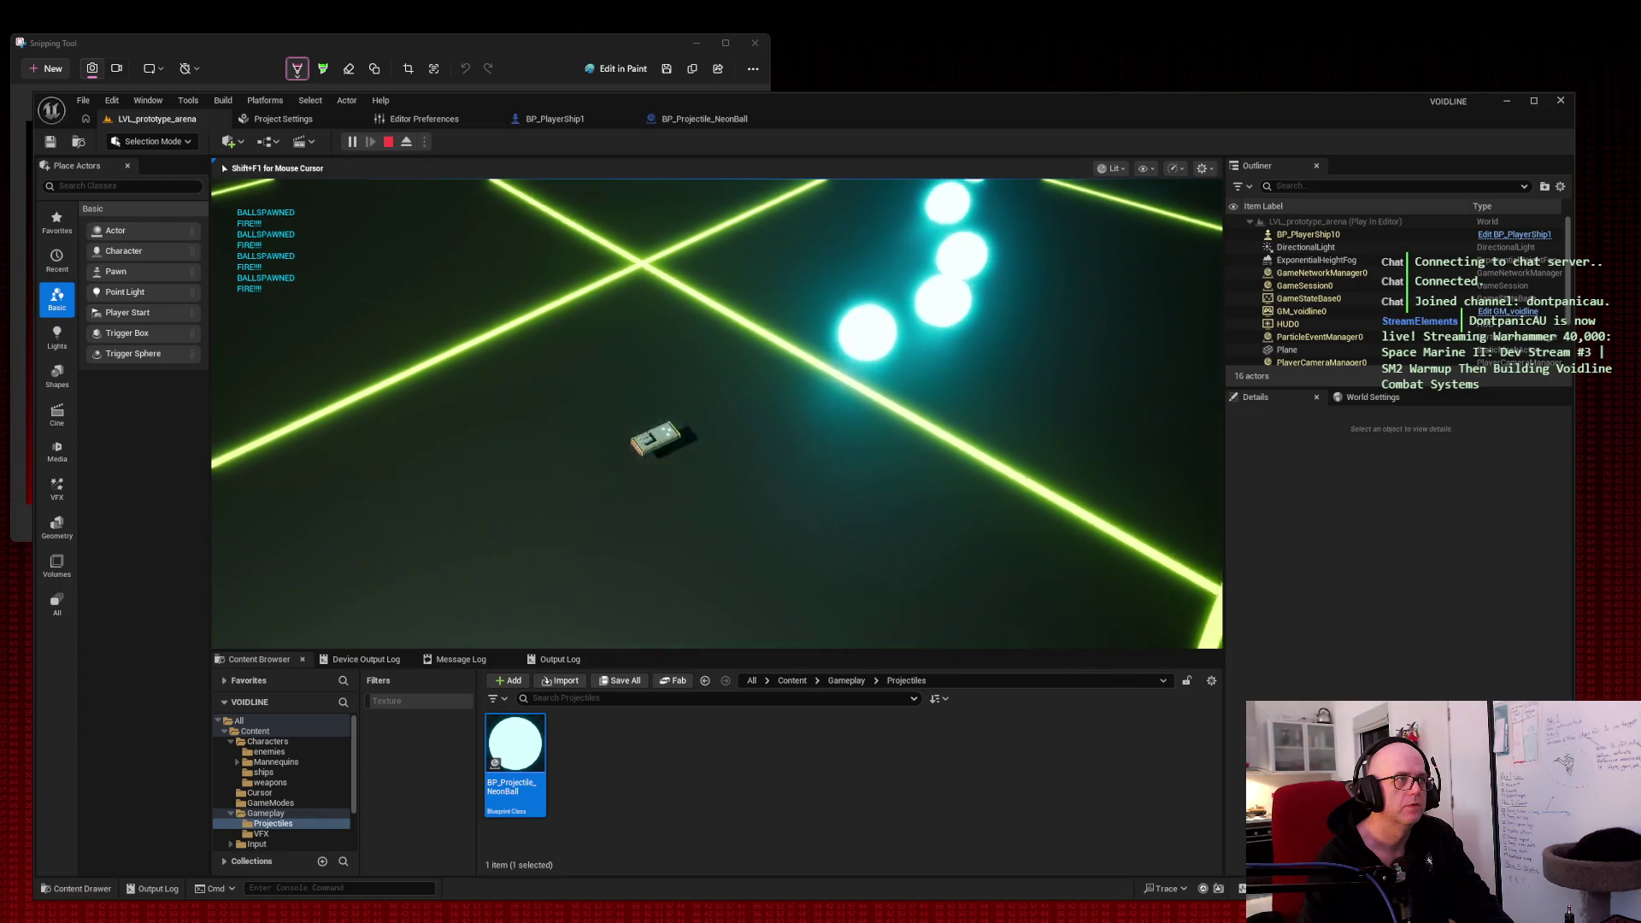
key(Escape)
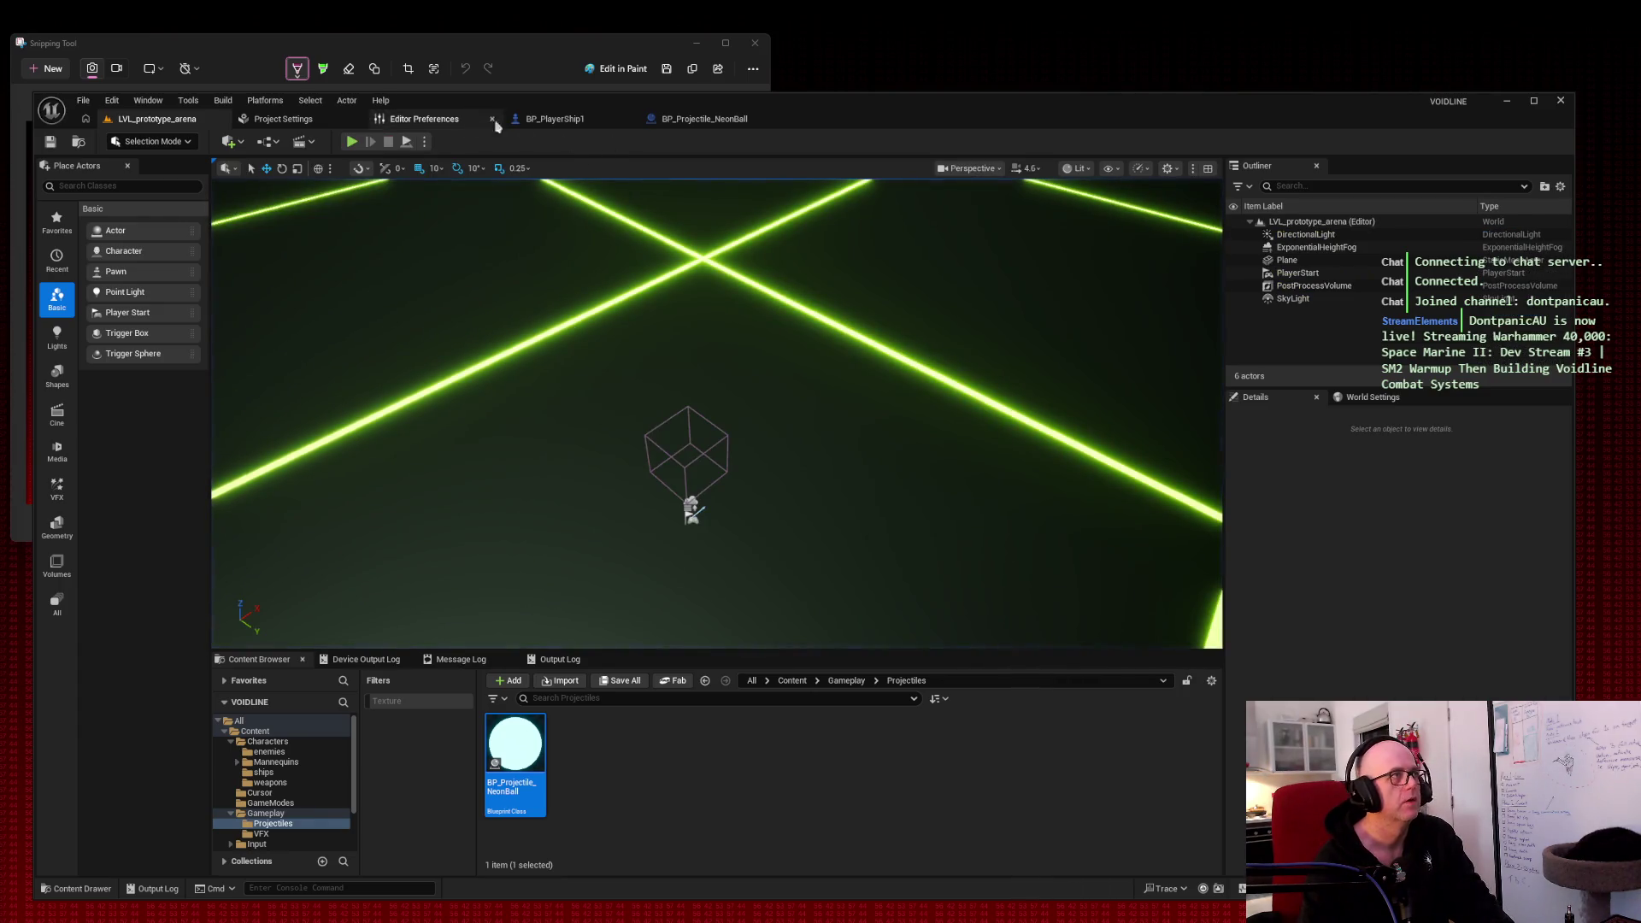
click(704, 119)
Step: View the projectile in its 3D viewport, comparing the ProjectileMesh and CollisionSphere components
mouse_move(615, 412)
mouse_down()
mouse_move(740, 359)
mouse_move(775, 464)
mouse_up()
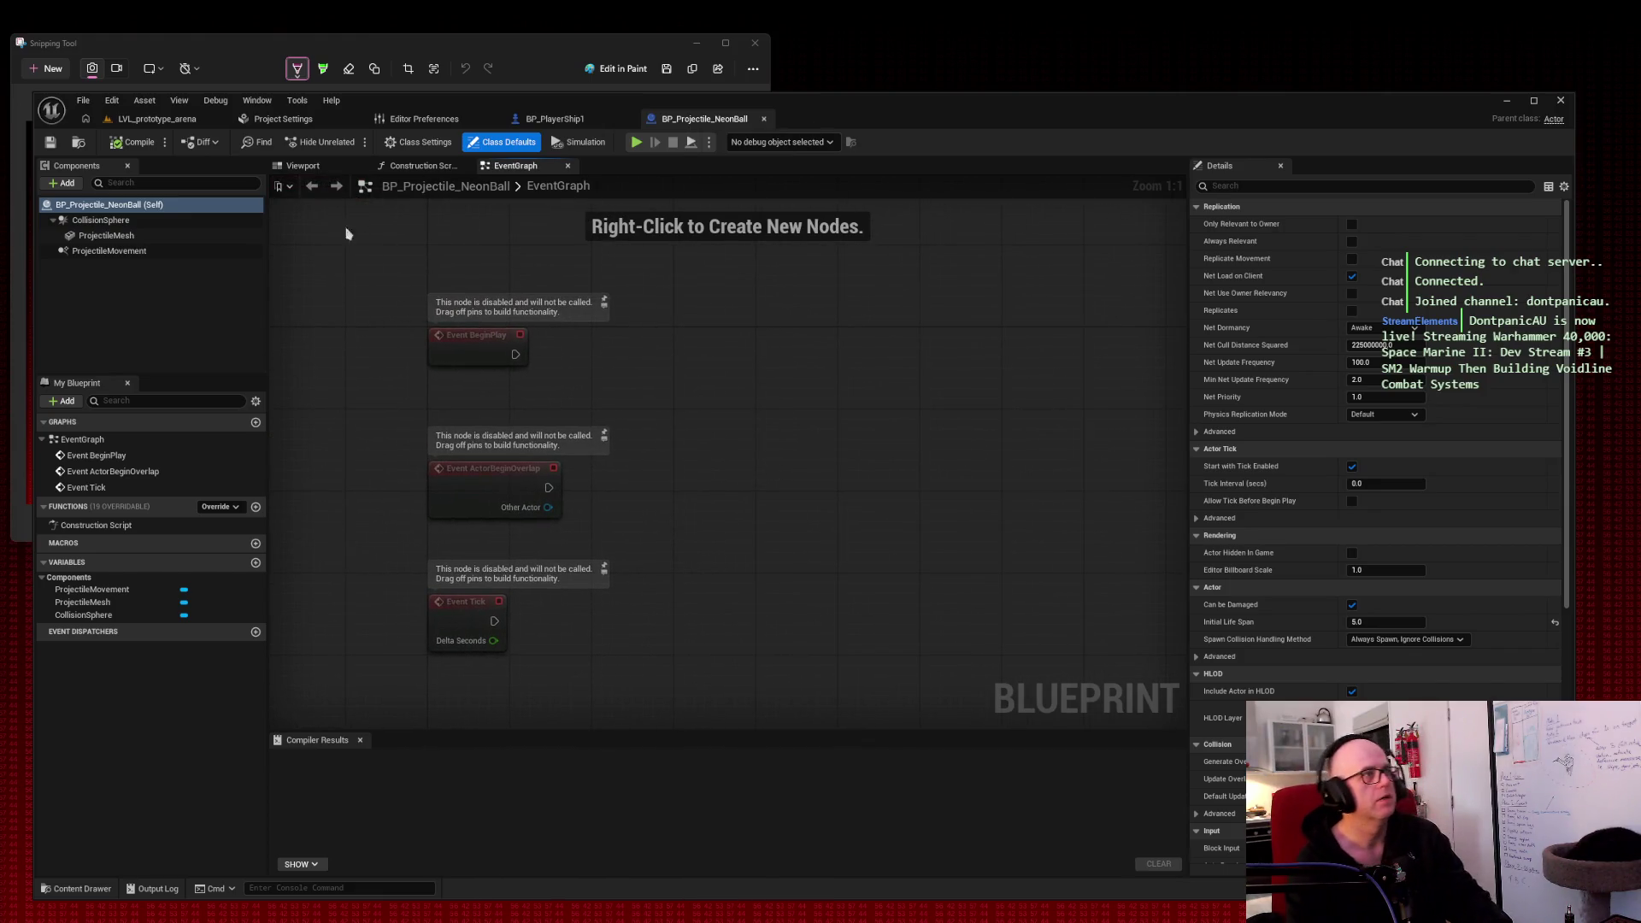
click(316, 169)
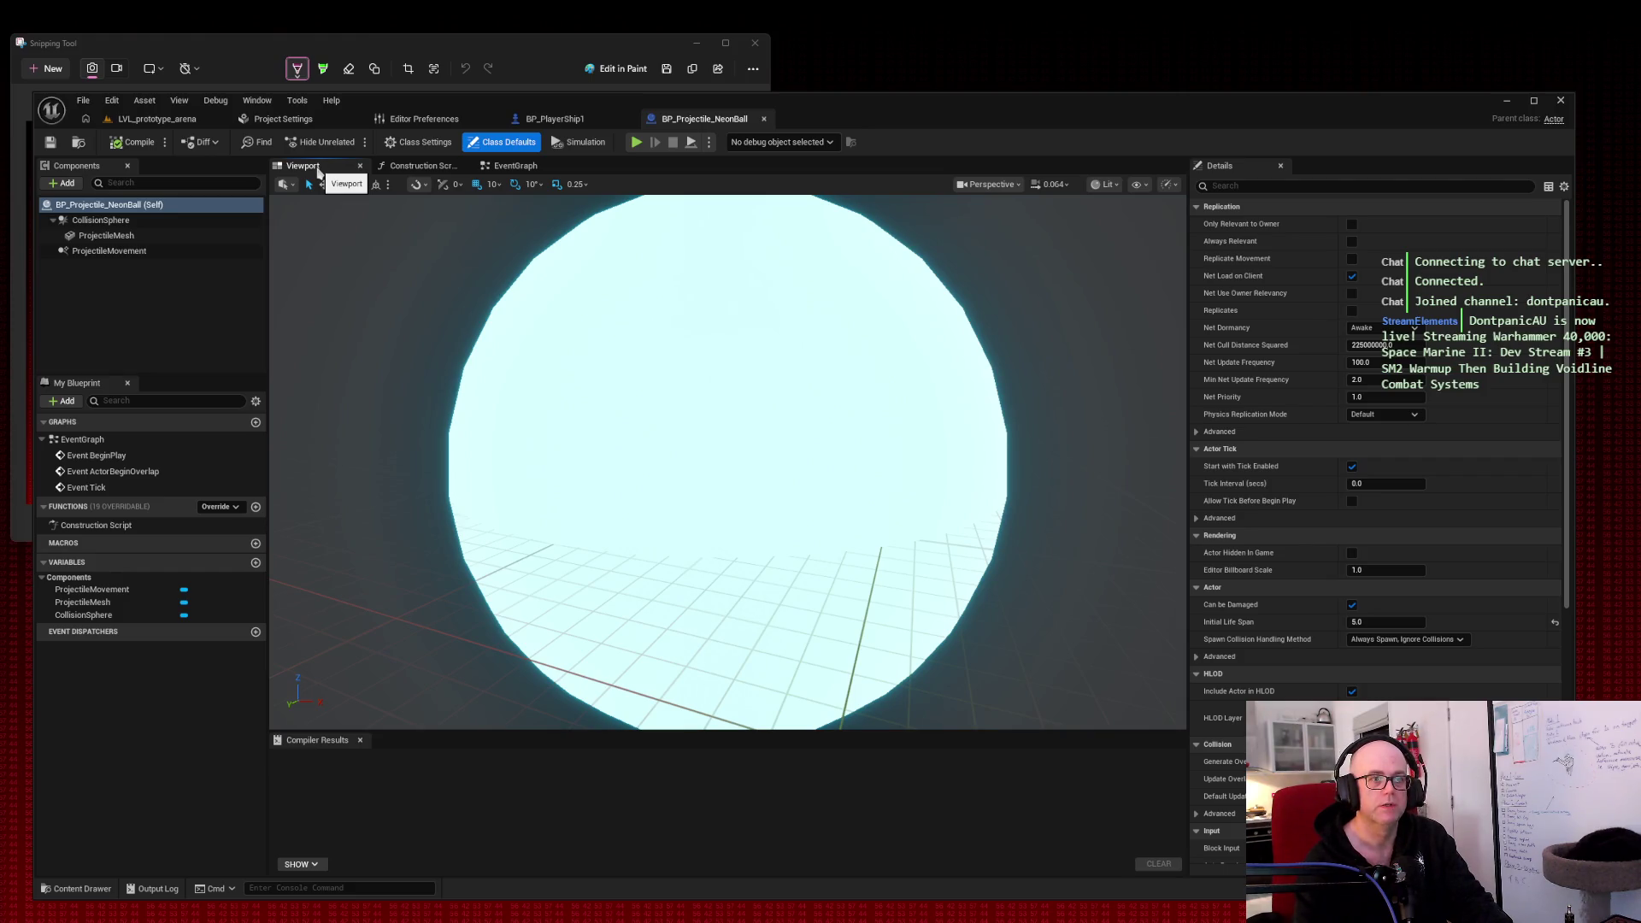
mouse_move(1038, 329)
mouse_down()
mouse_move(957, 338)
mouse_move(991, 385)
mouse_move(1066, 325)
mouse_up()
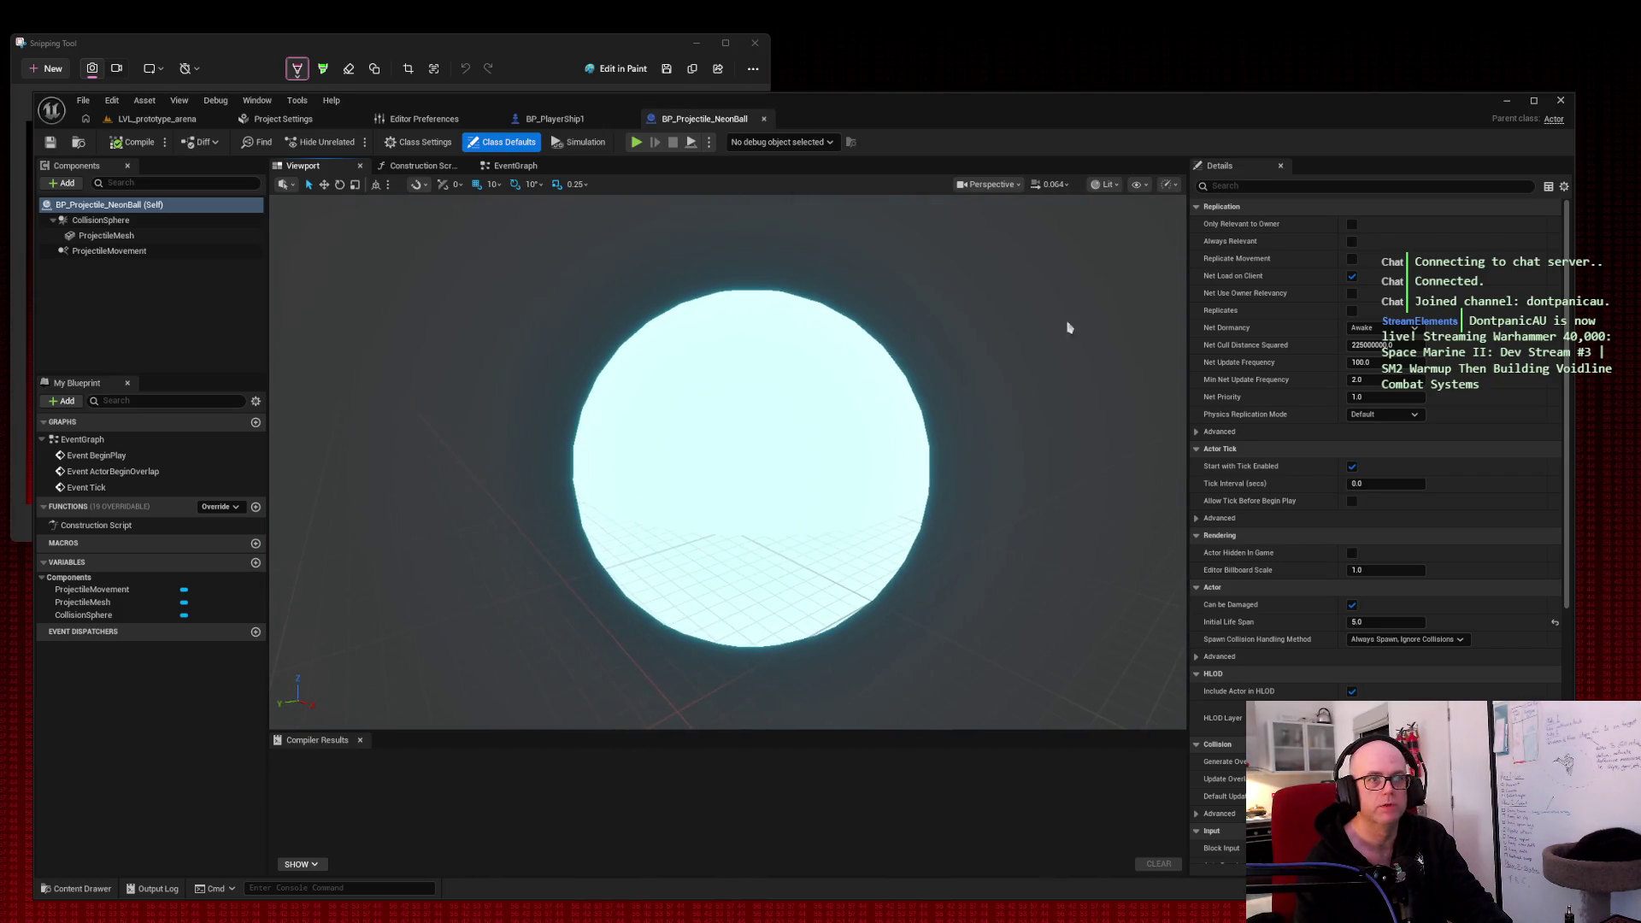
click(156, 239)
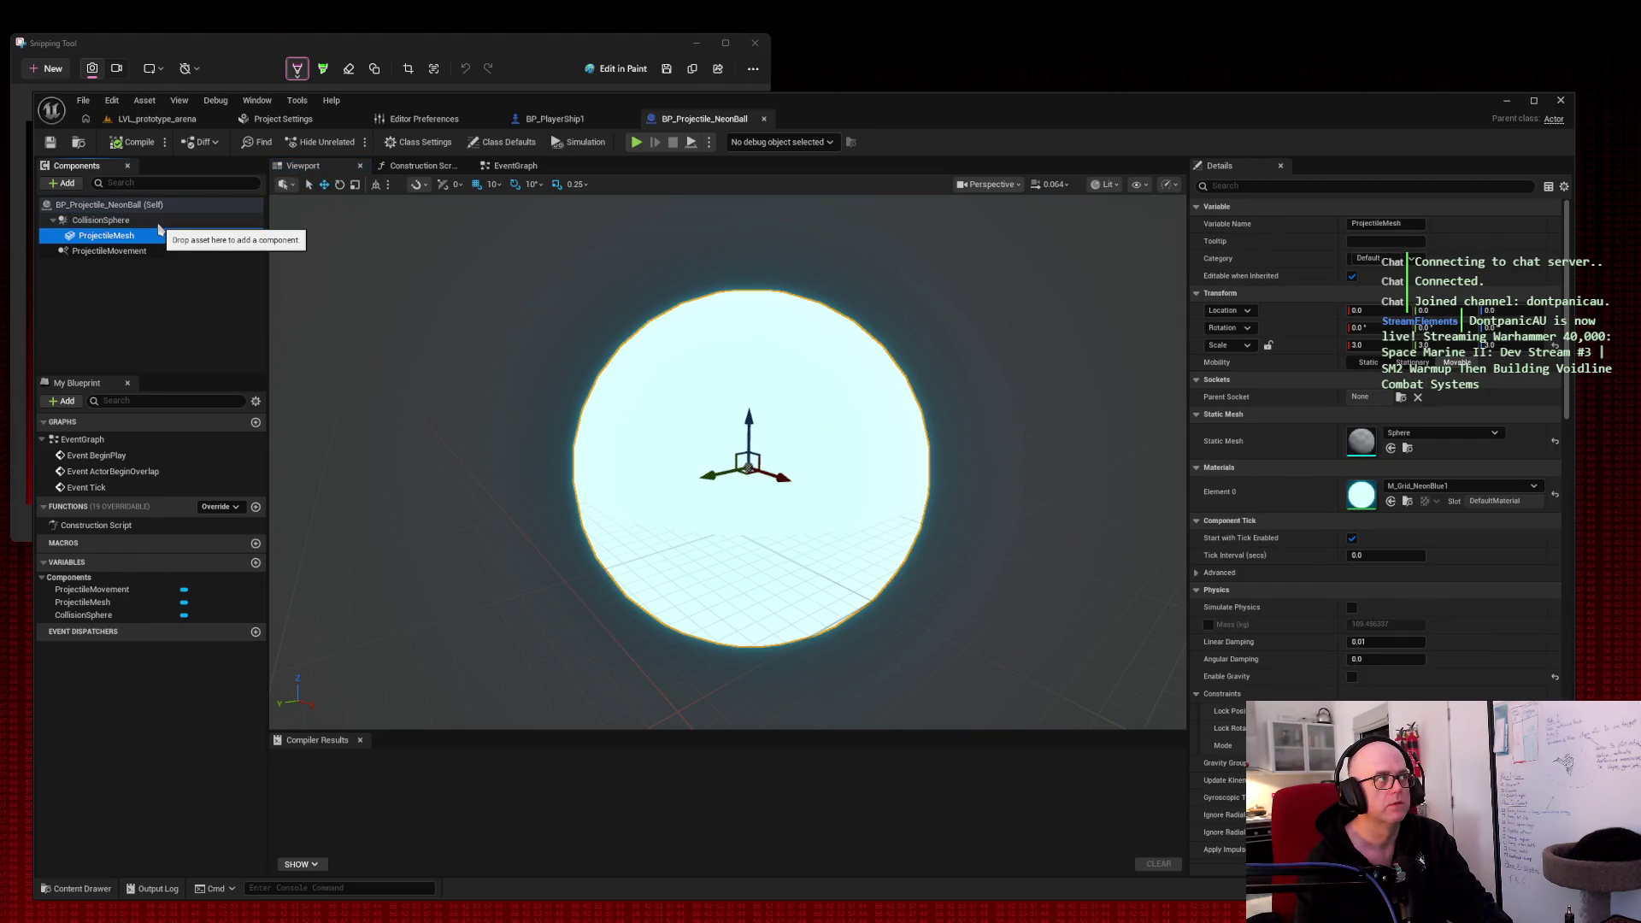
click(158, 222)
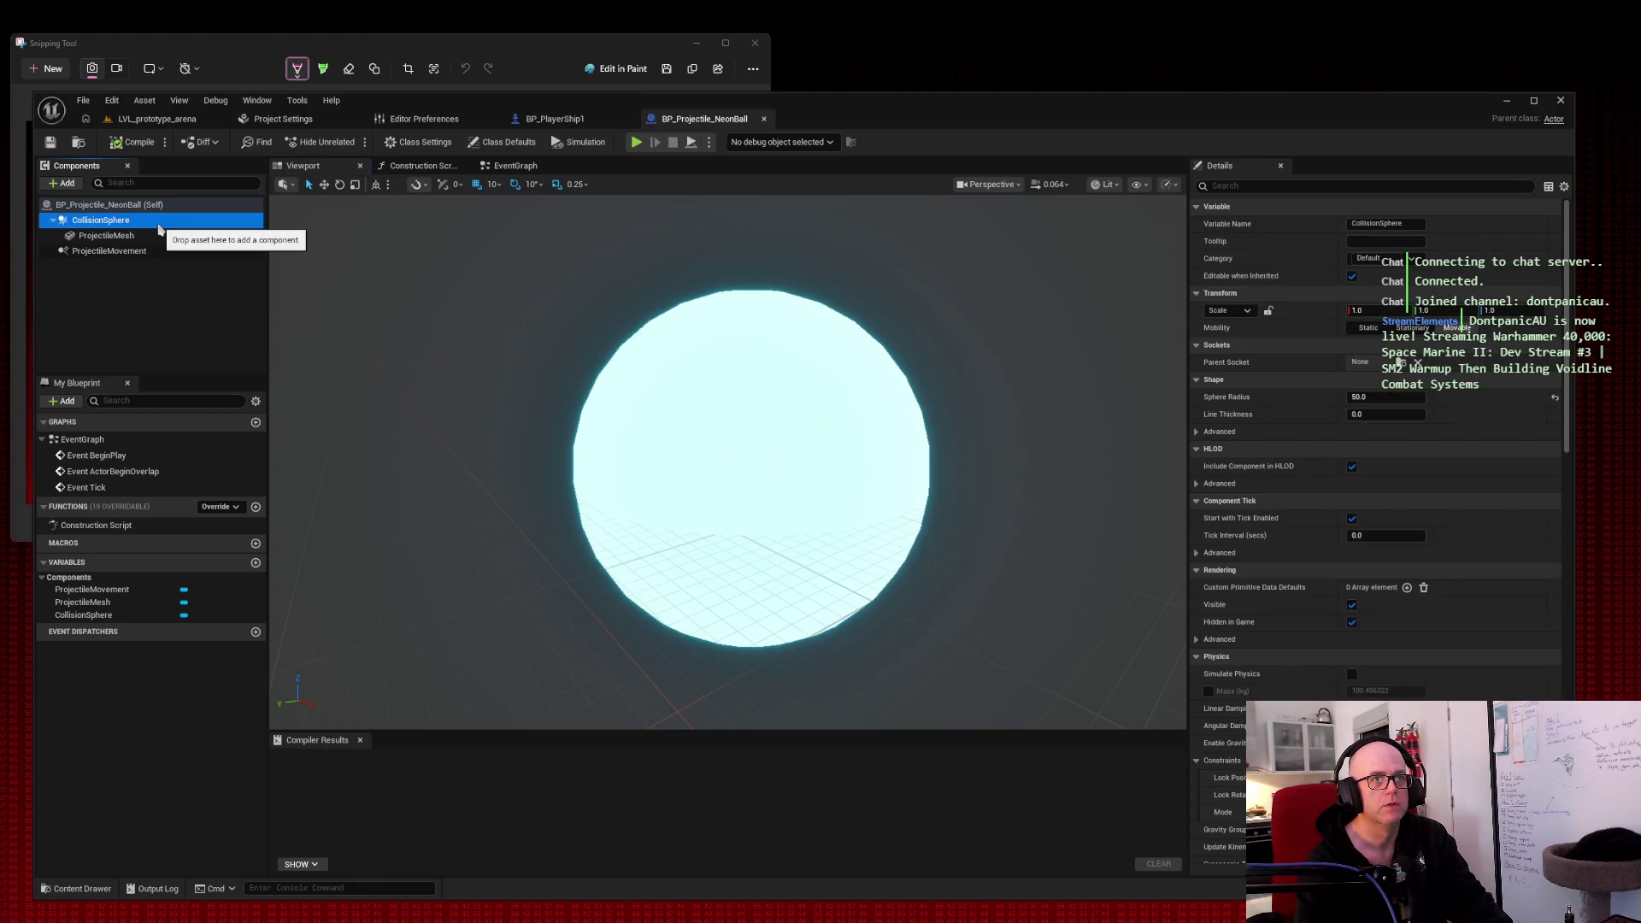
click(159, 235)
Step: Set the ProjectileMesh scale to 1.0 on X, Y and Z and compile
click(1359, 344)
text(1)
key(Tab)
text(1)
key(Tab)
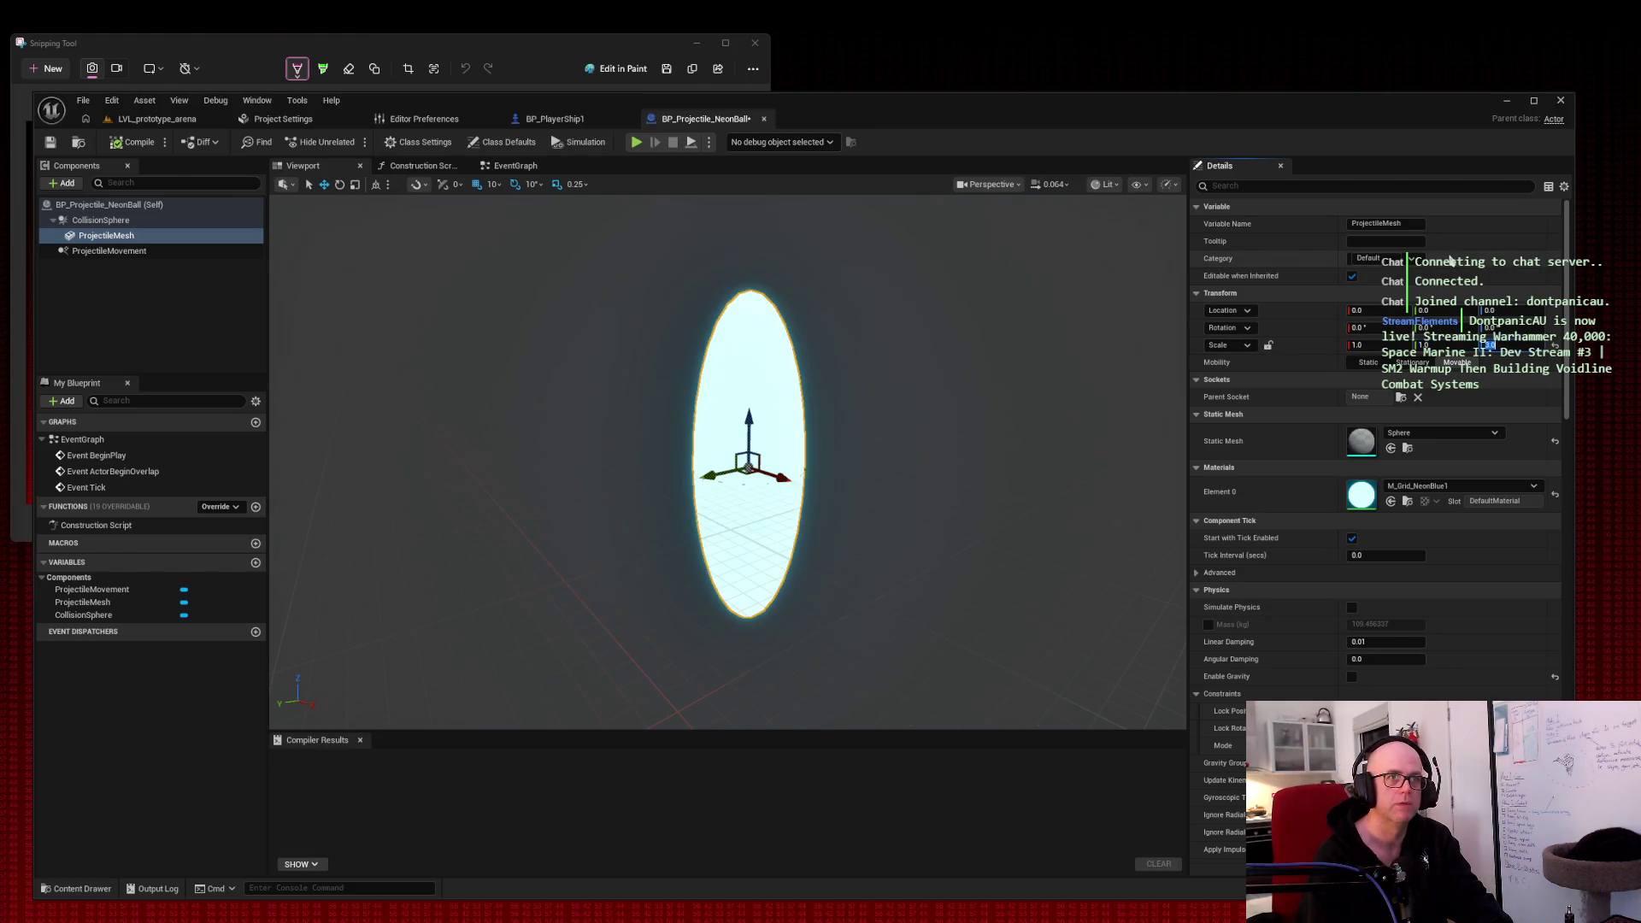
text(1)
key(Tab)
click(112, 143)
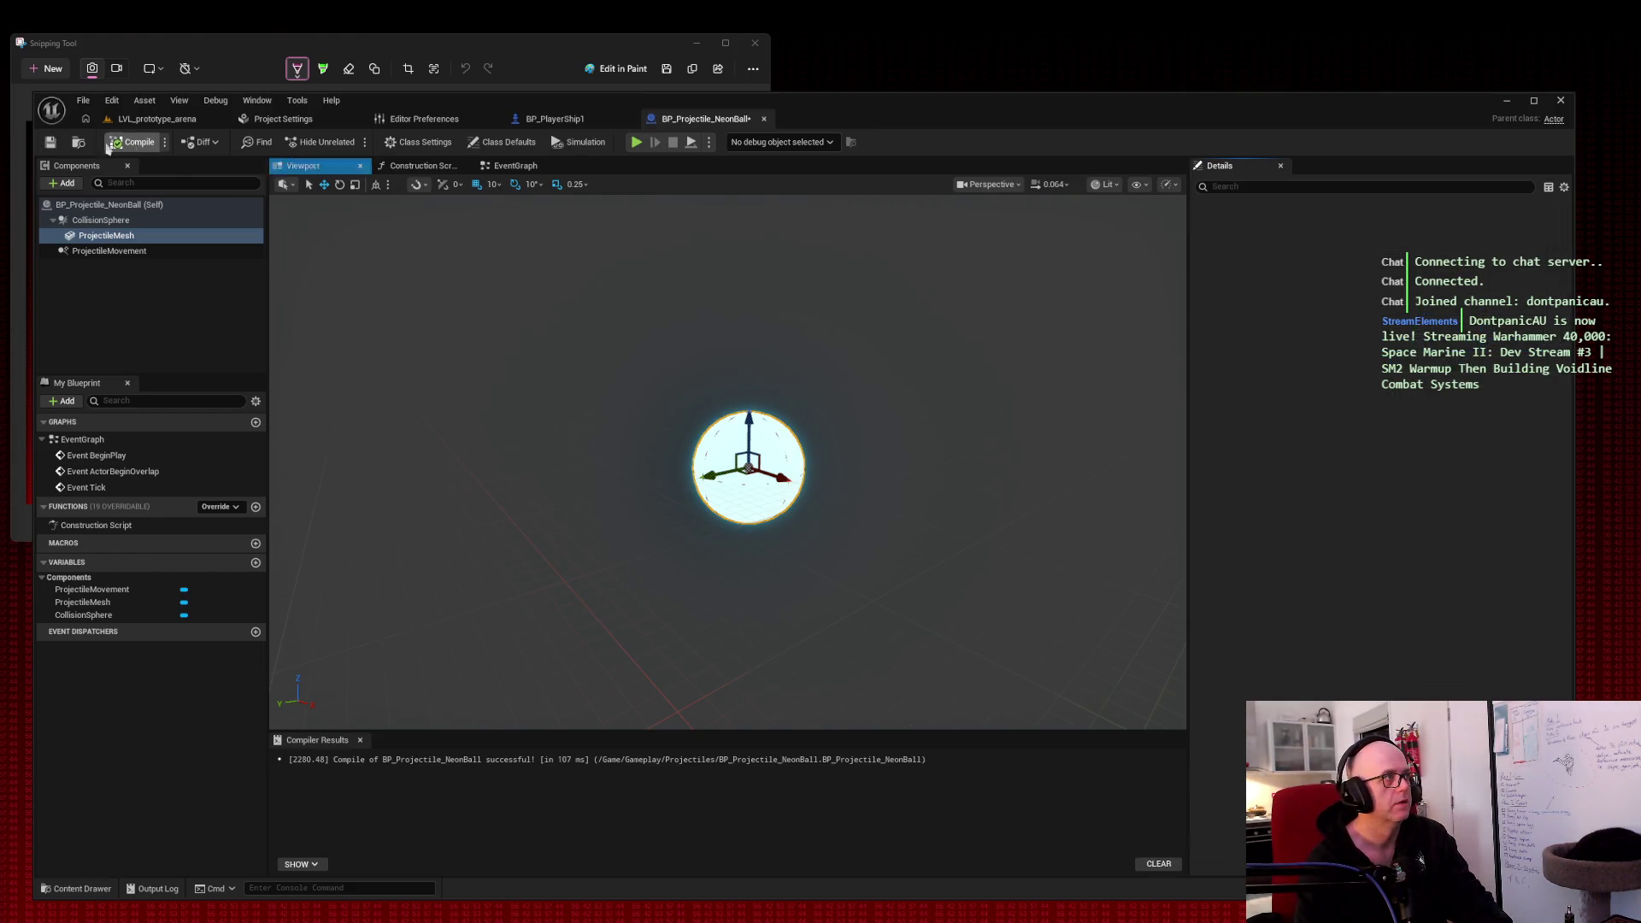
click(154, 119)
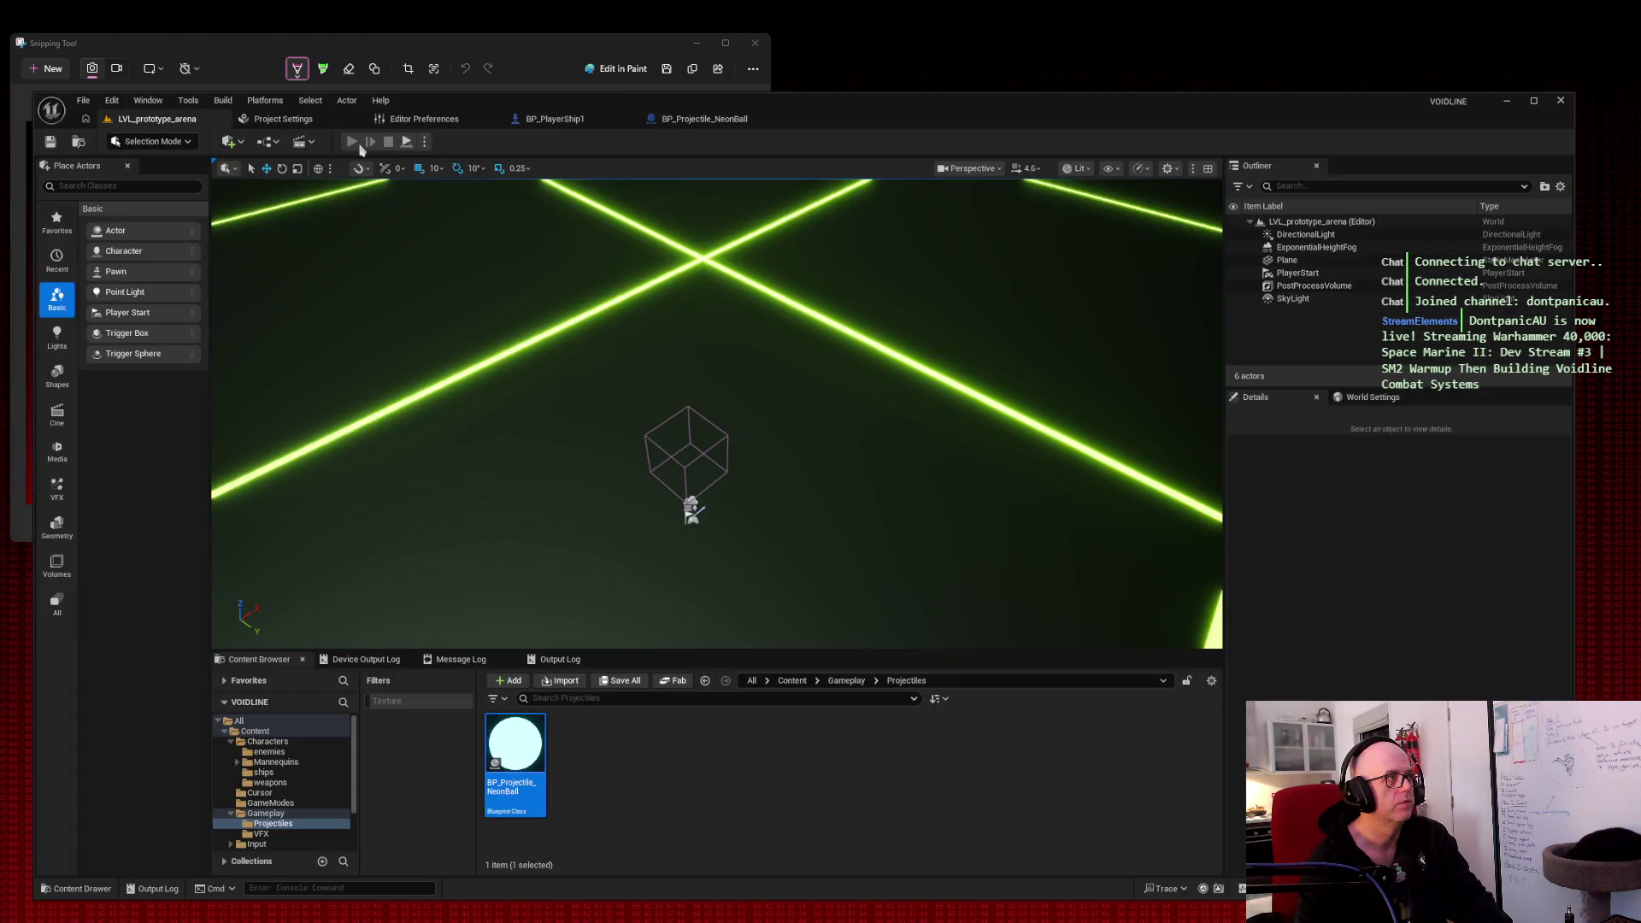
Step: Run a quick play test of the smaller neon balls and stop it
click(353, 142)
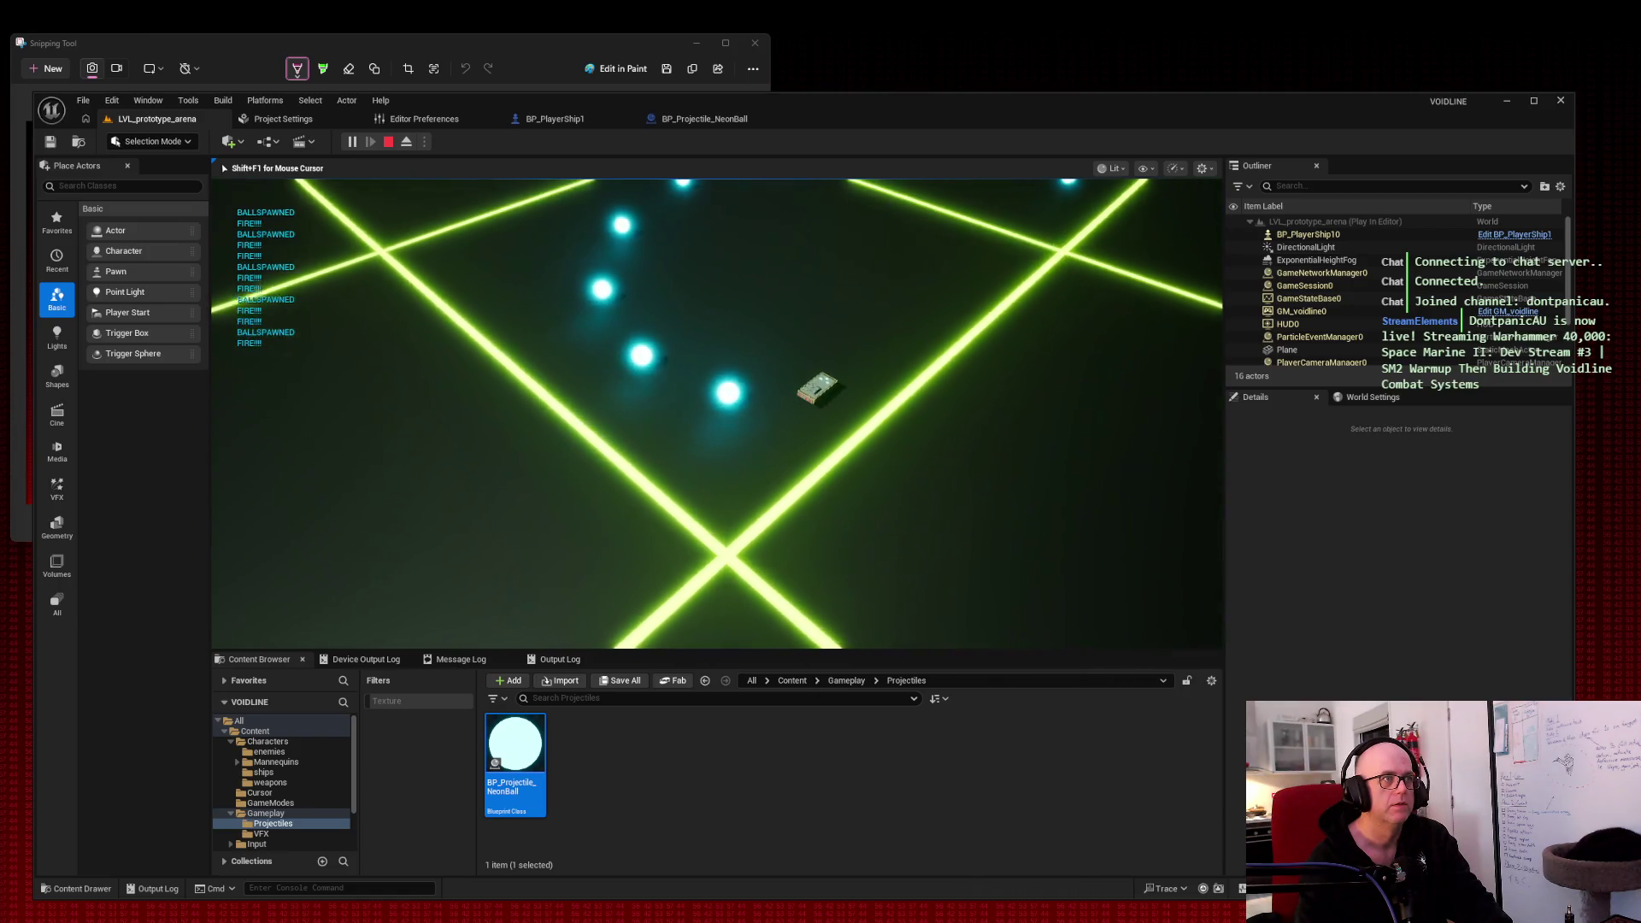
key(Escape)
click(704, 119)
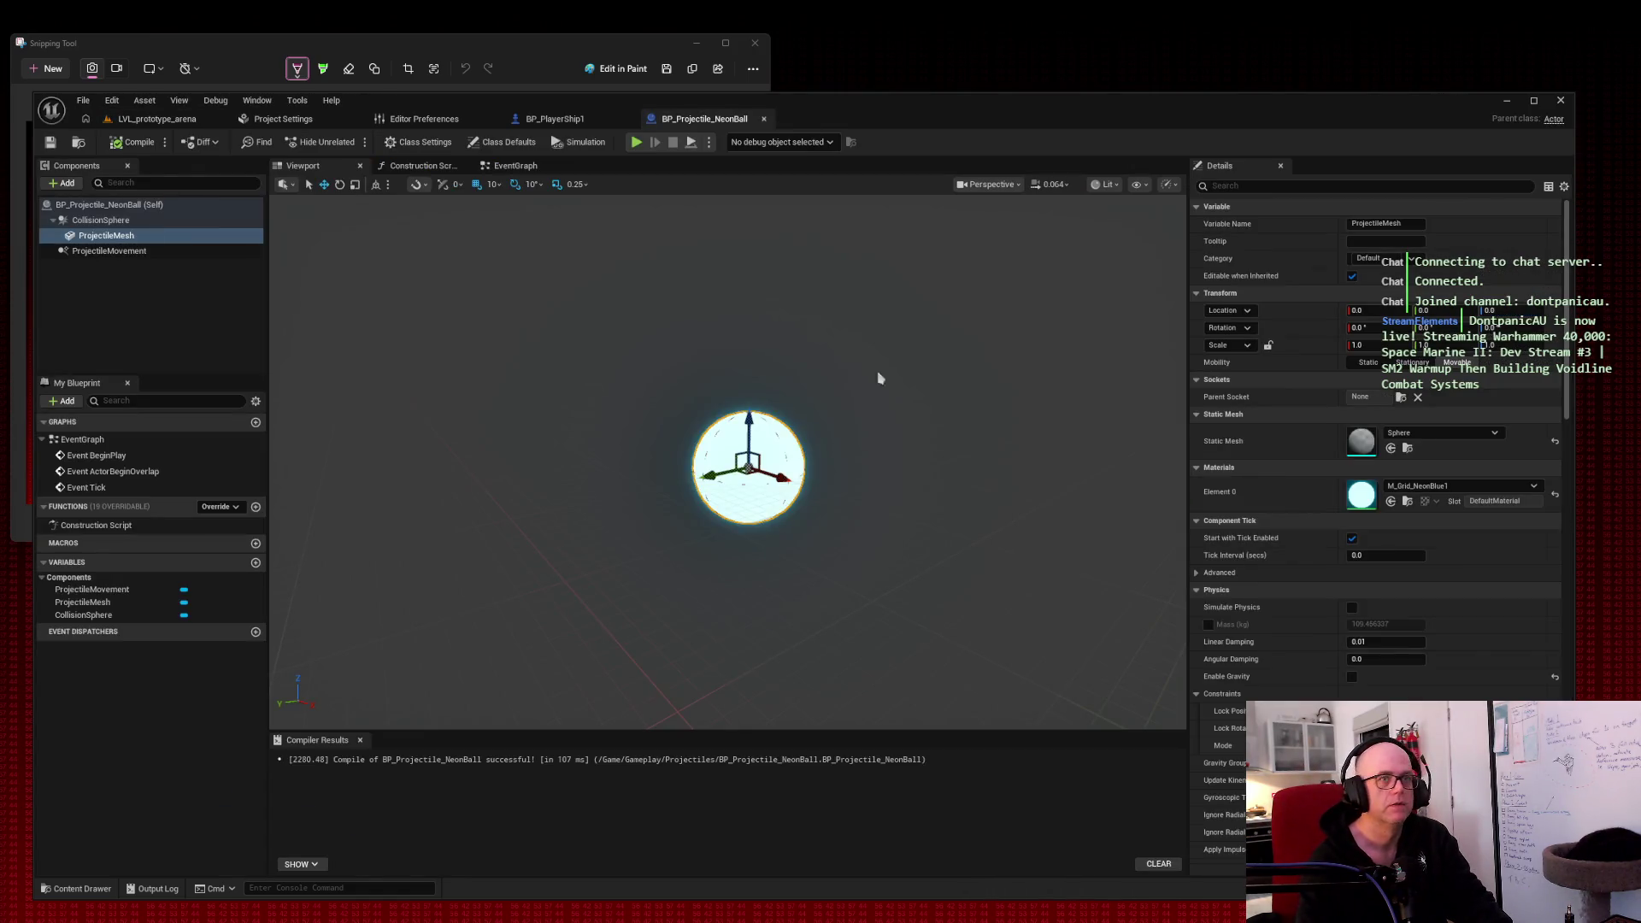
mouse_move(1566, 336)
mouse_down()
mouse_move(1588, 727)
mouse_move(1577, 293)
mouse_up()
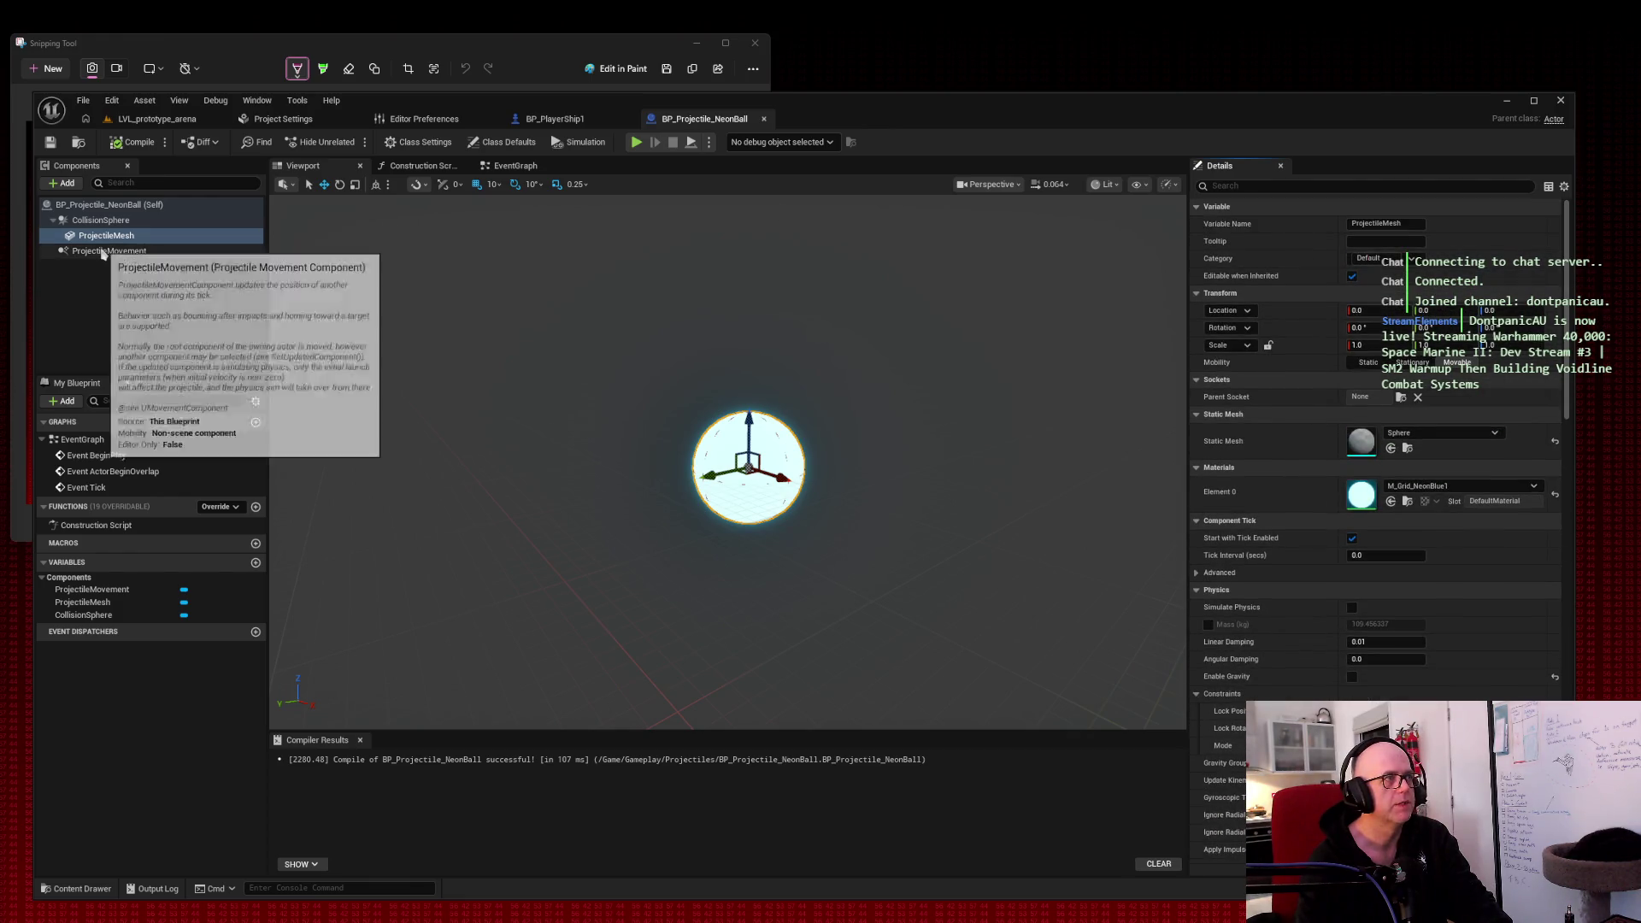
click(103, 252)
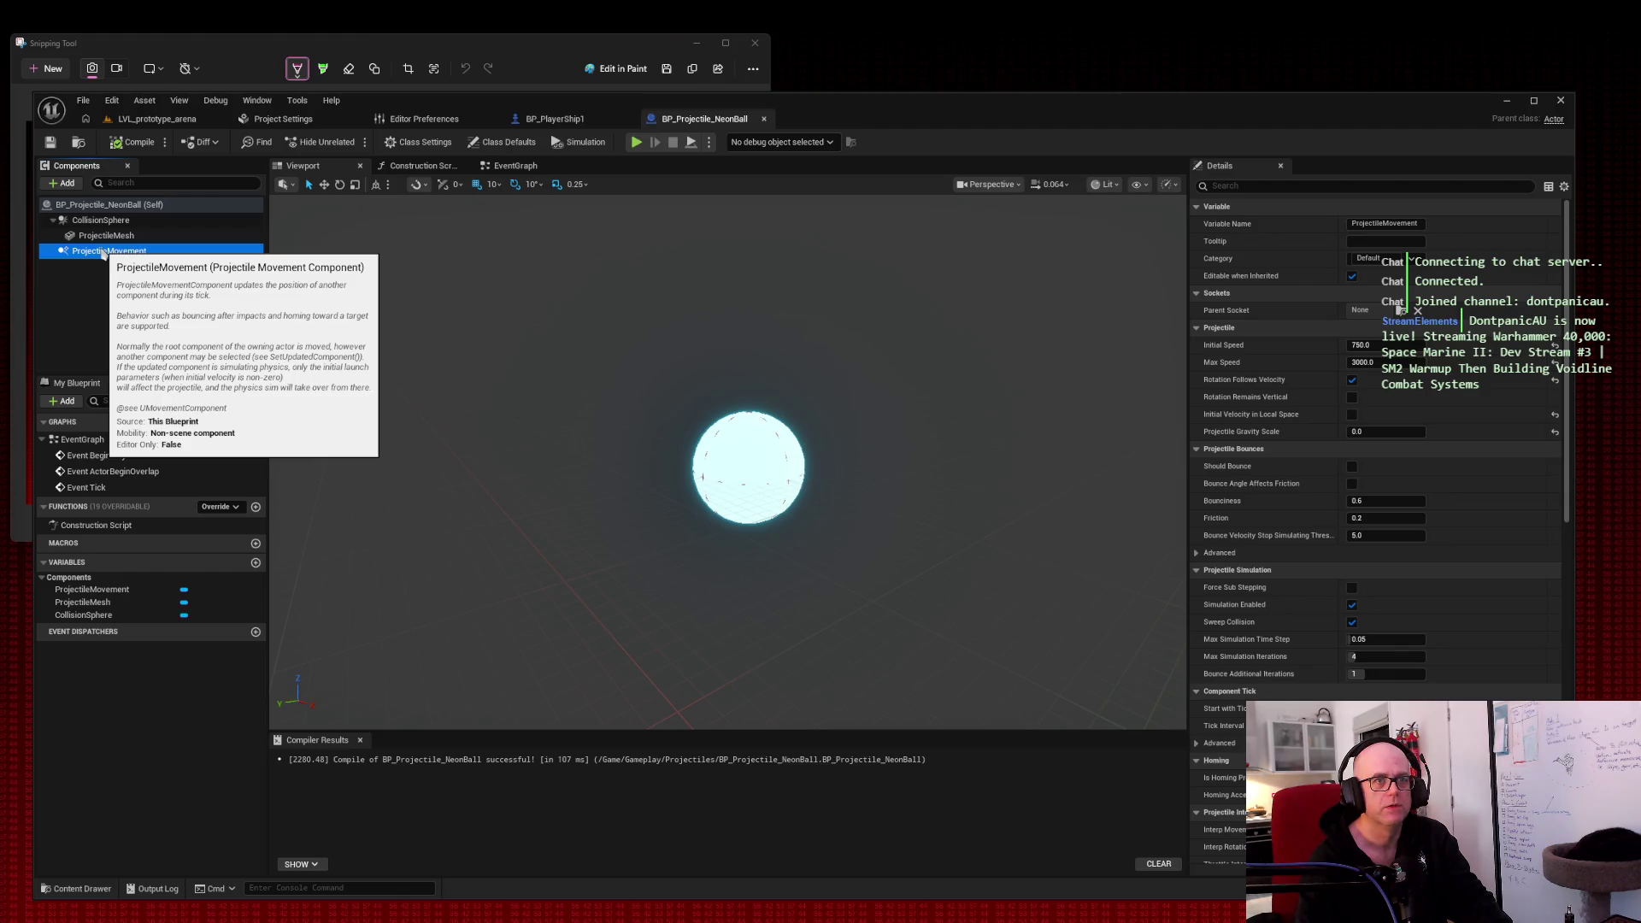
scroll(1536, 267, down, 10)
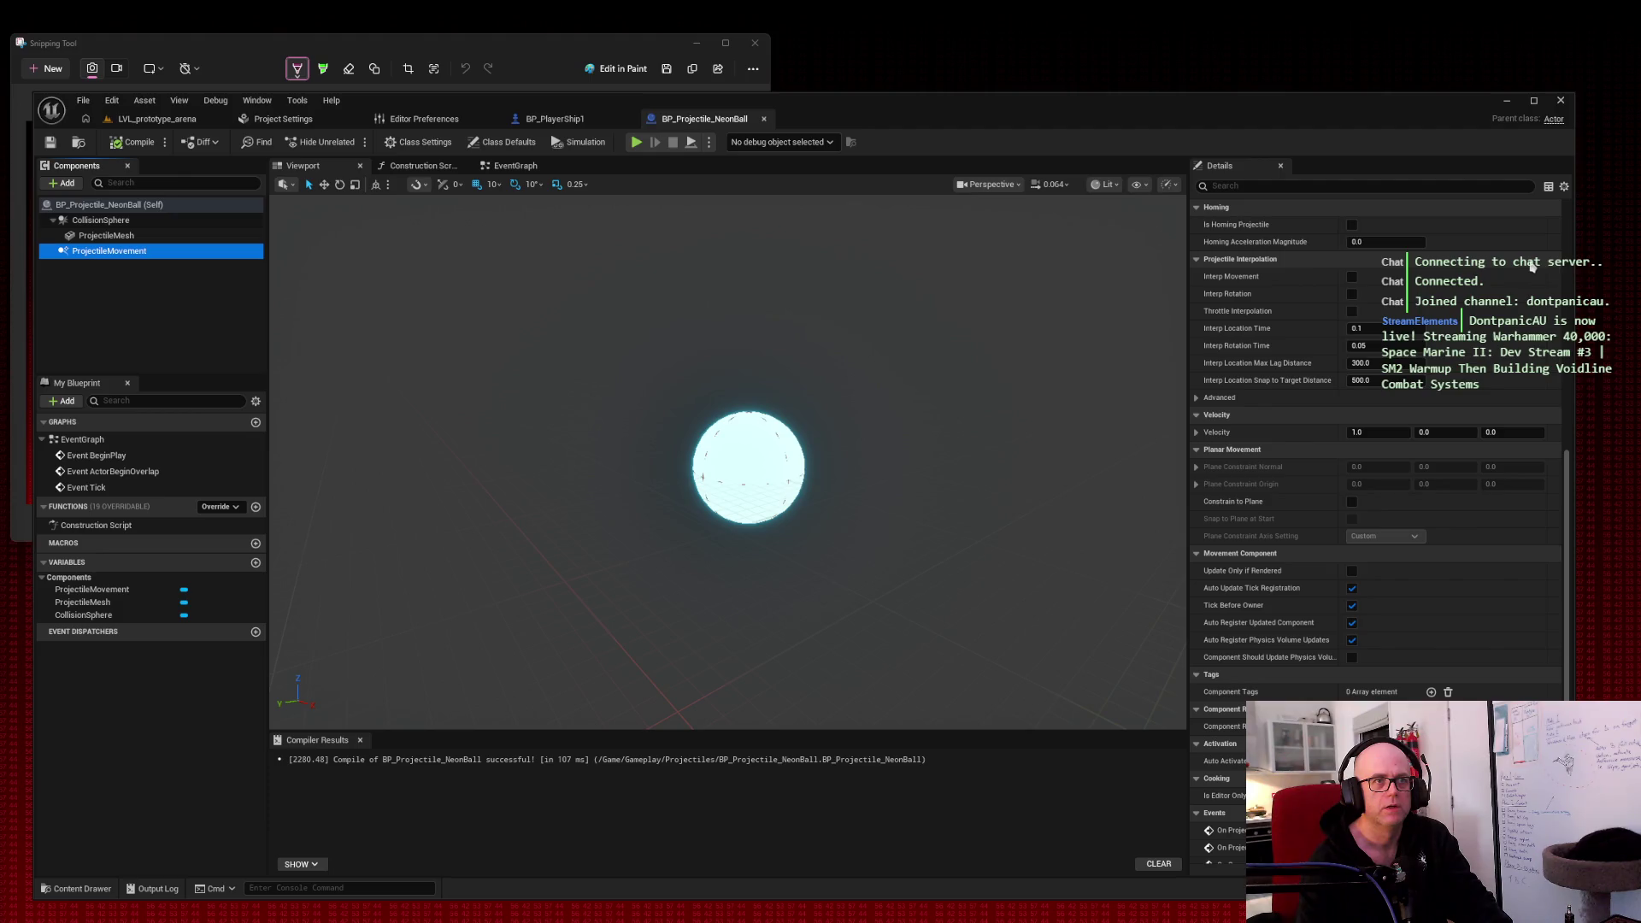
scroll(1532, 267, up, 10)
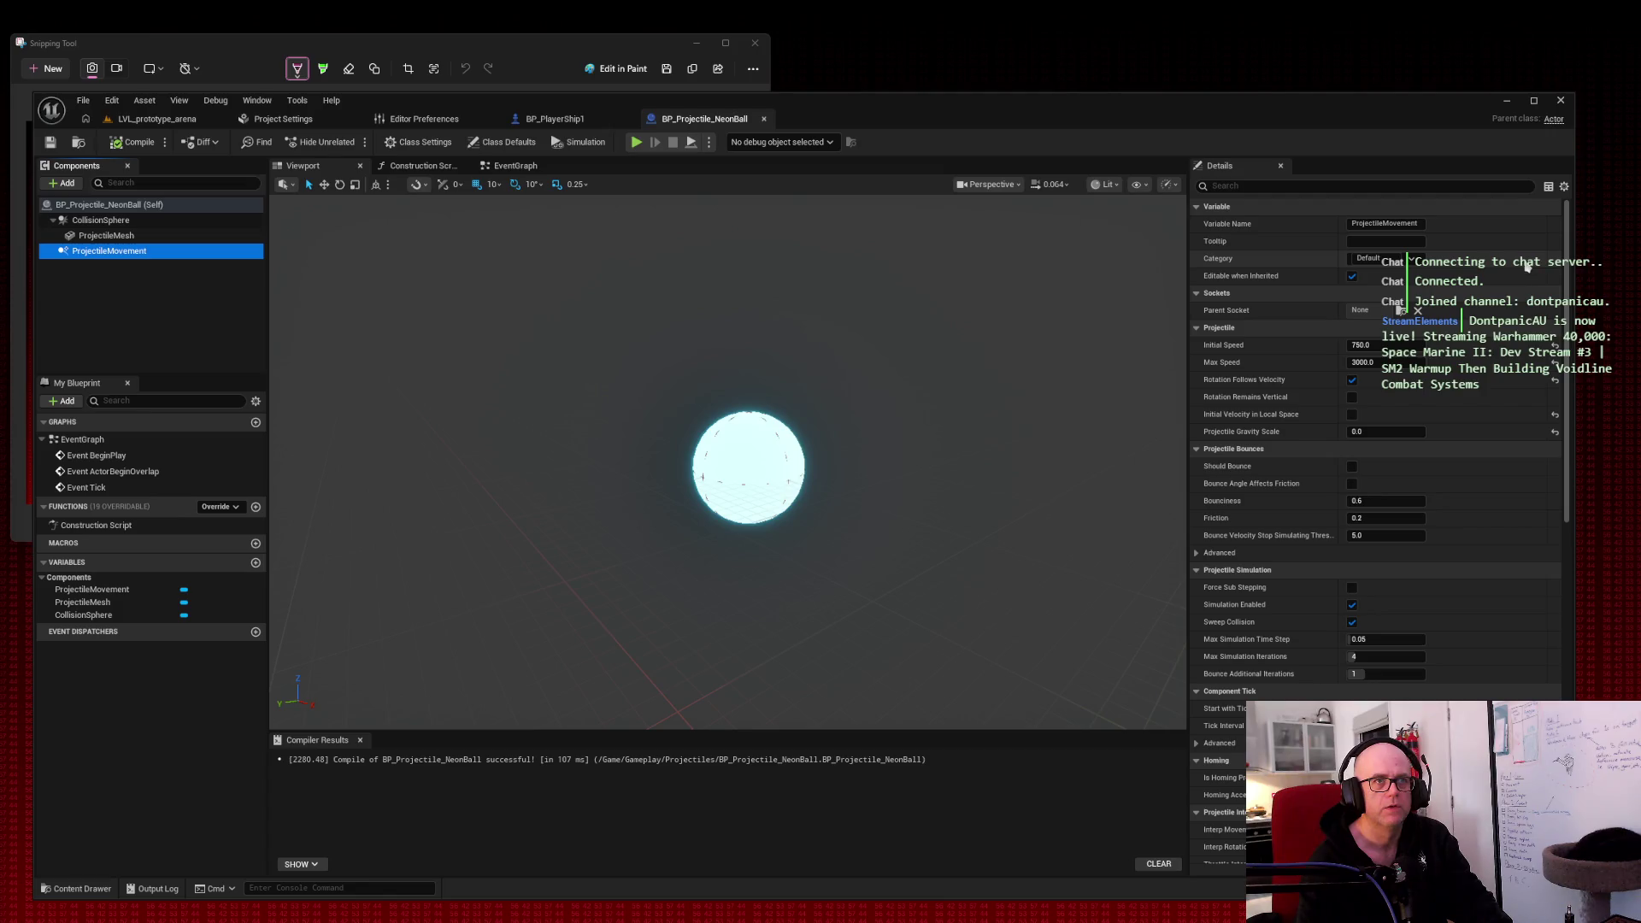
click(135, 224)
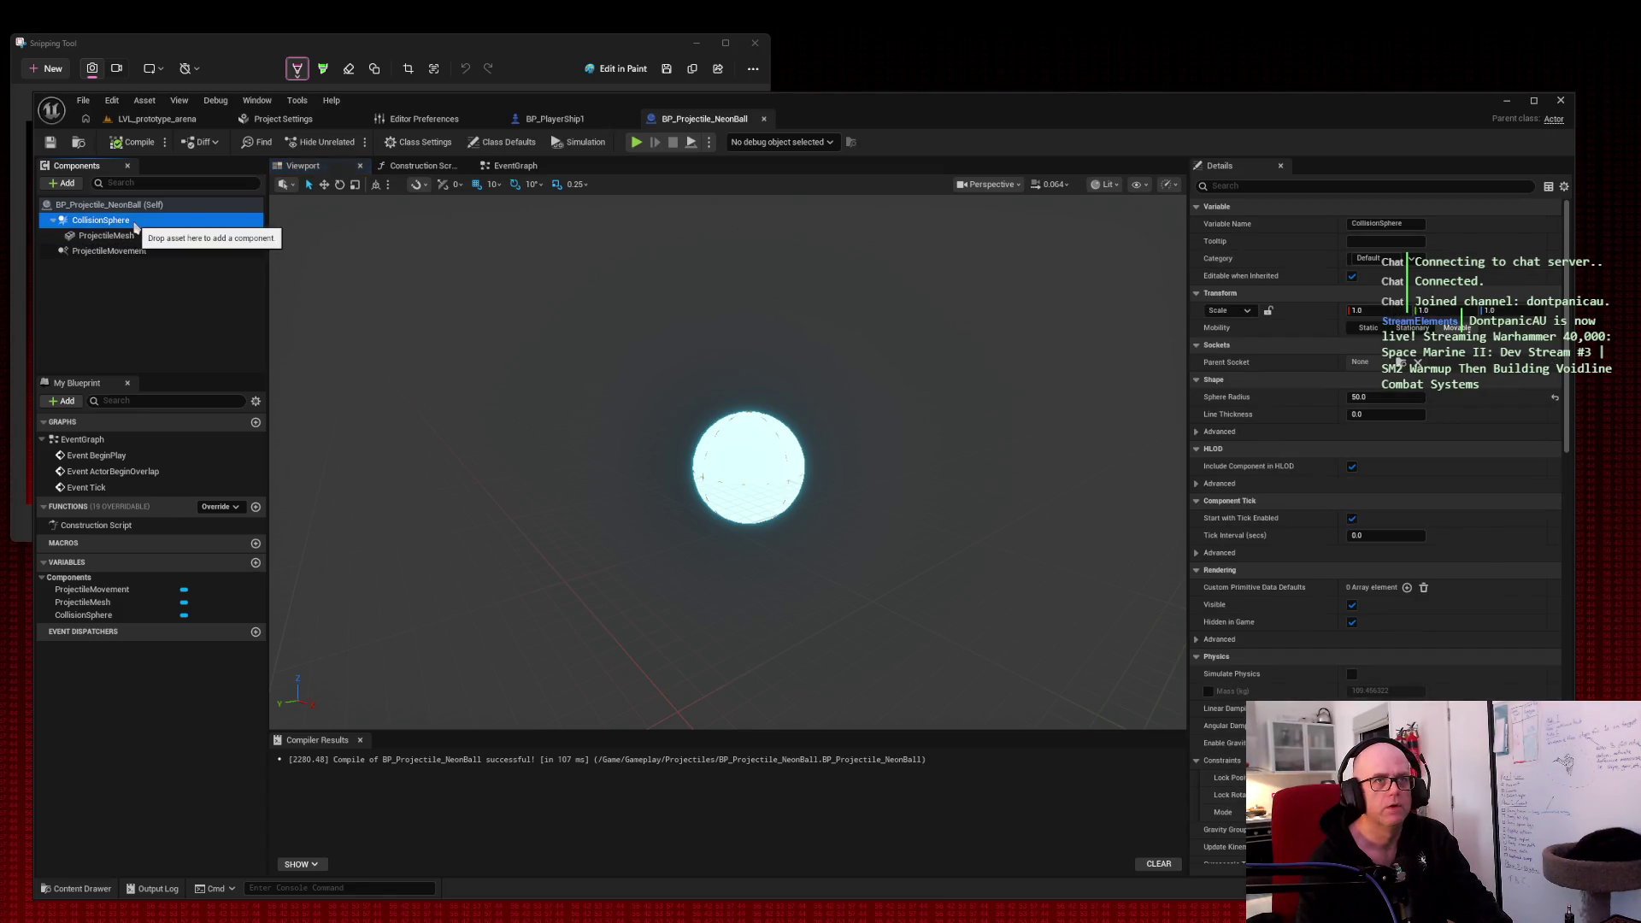
click(101, 207)
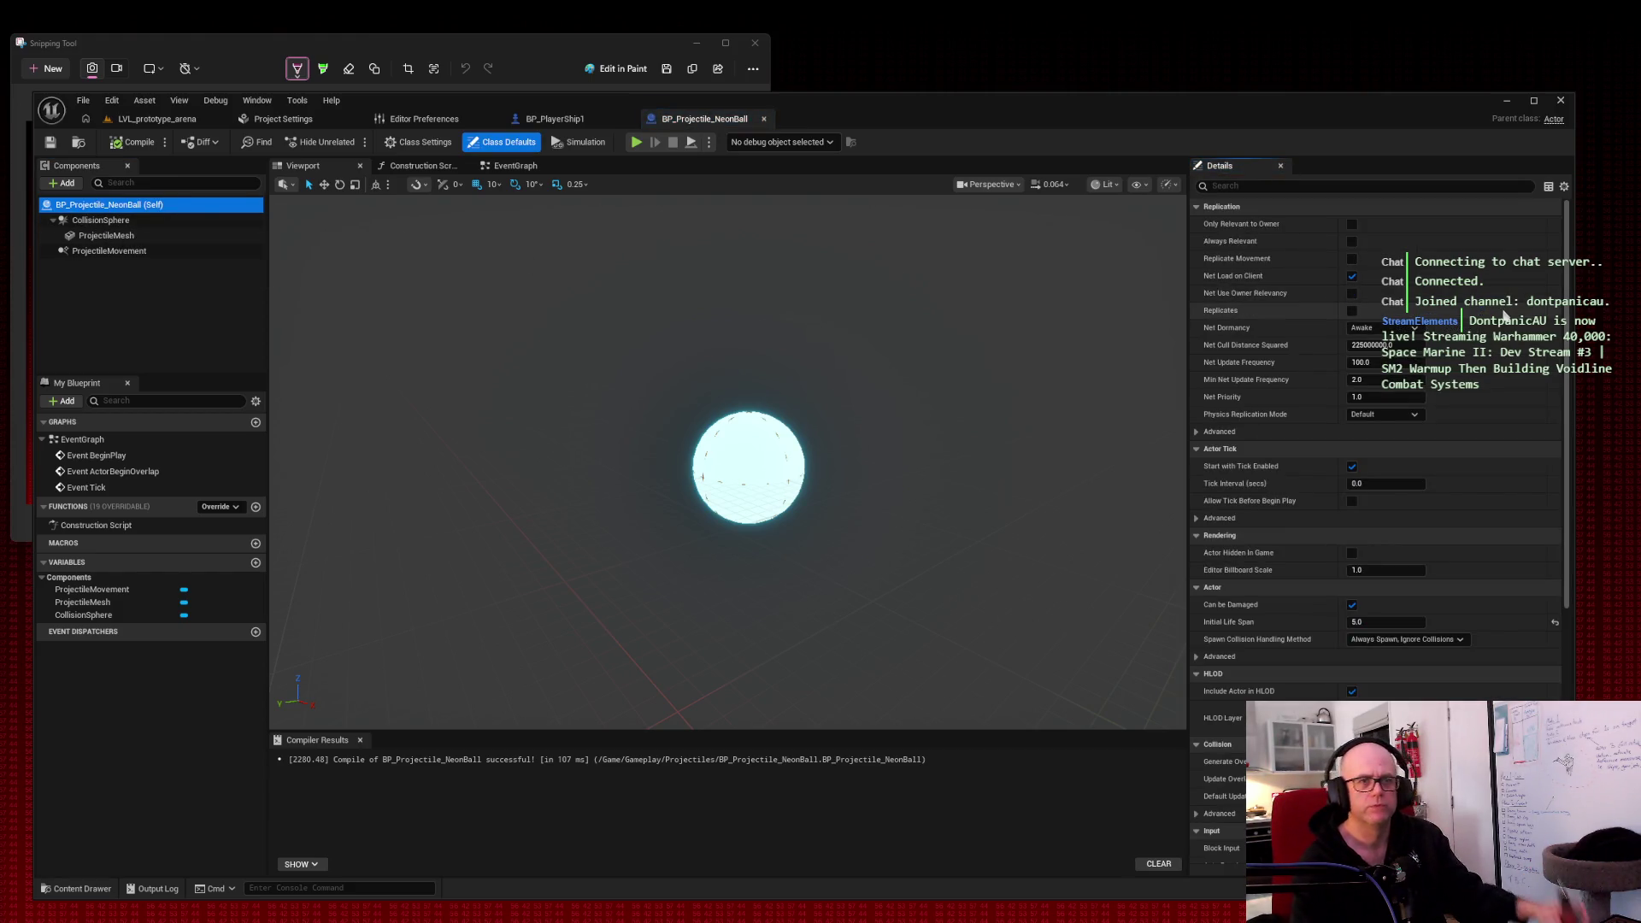
scroll(1504, 316, down, 10)
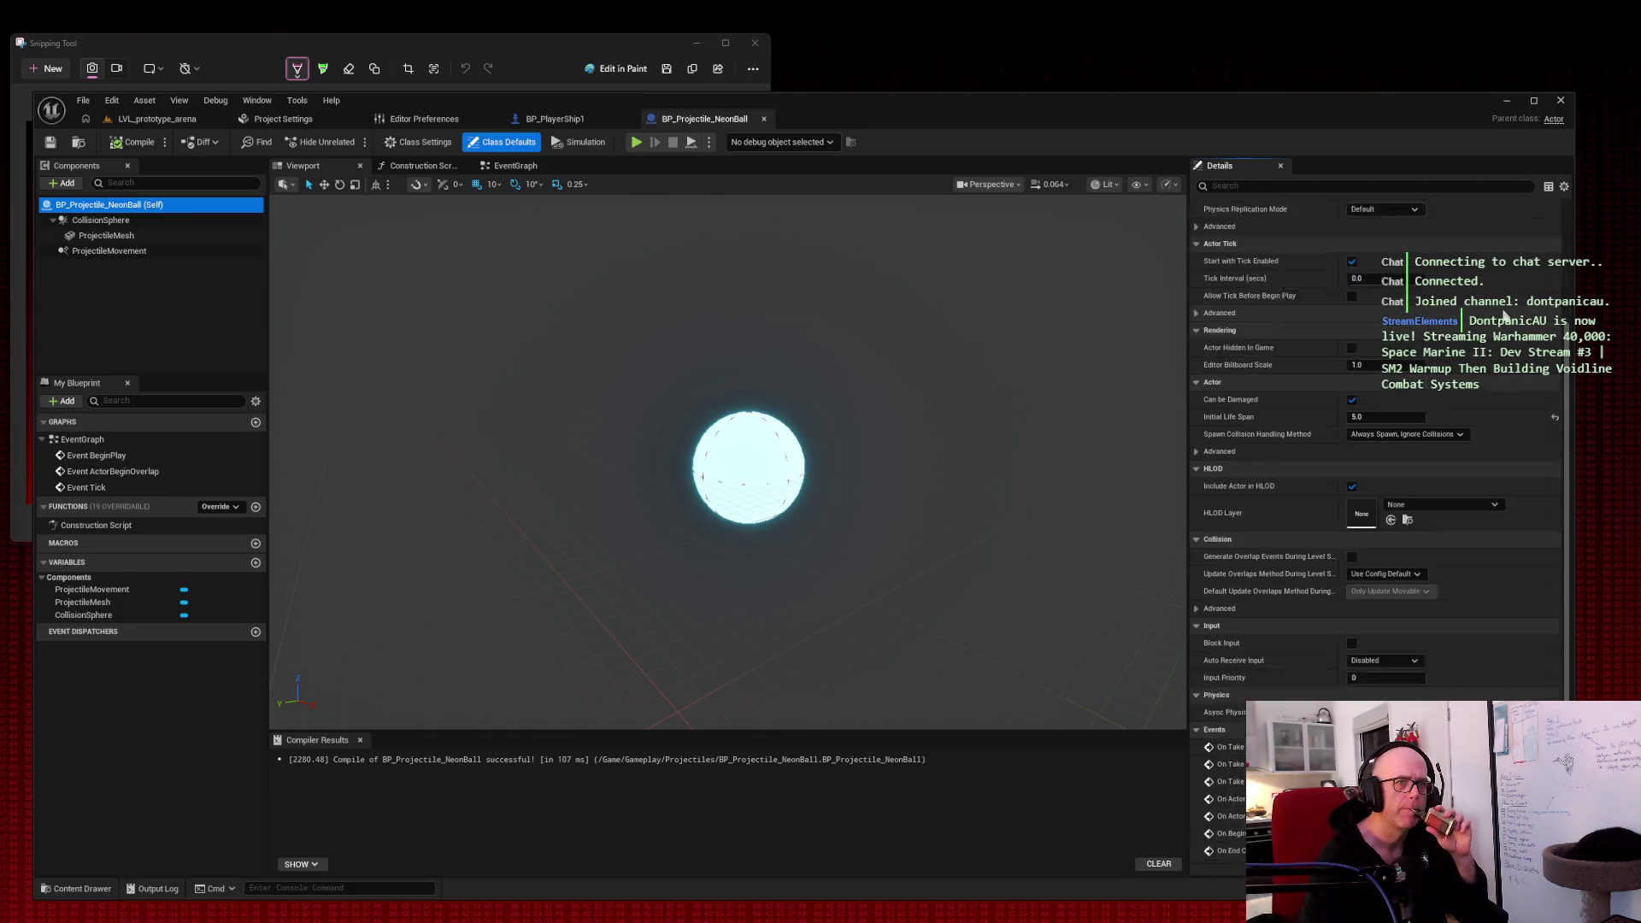
scroll(1504, 316, up, 10)
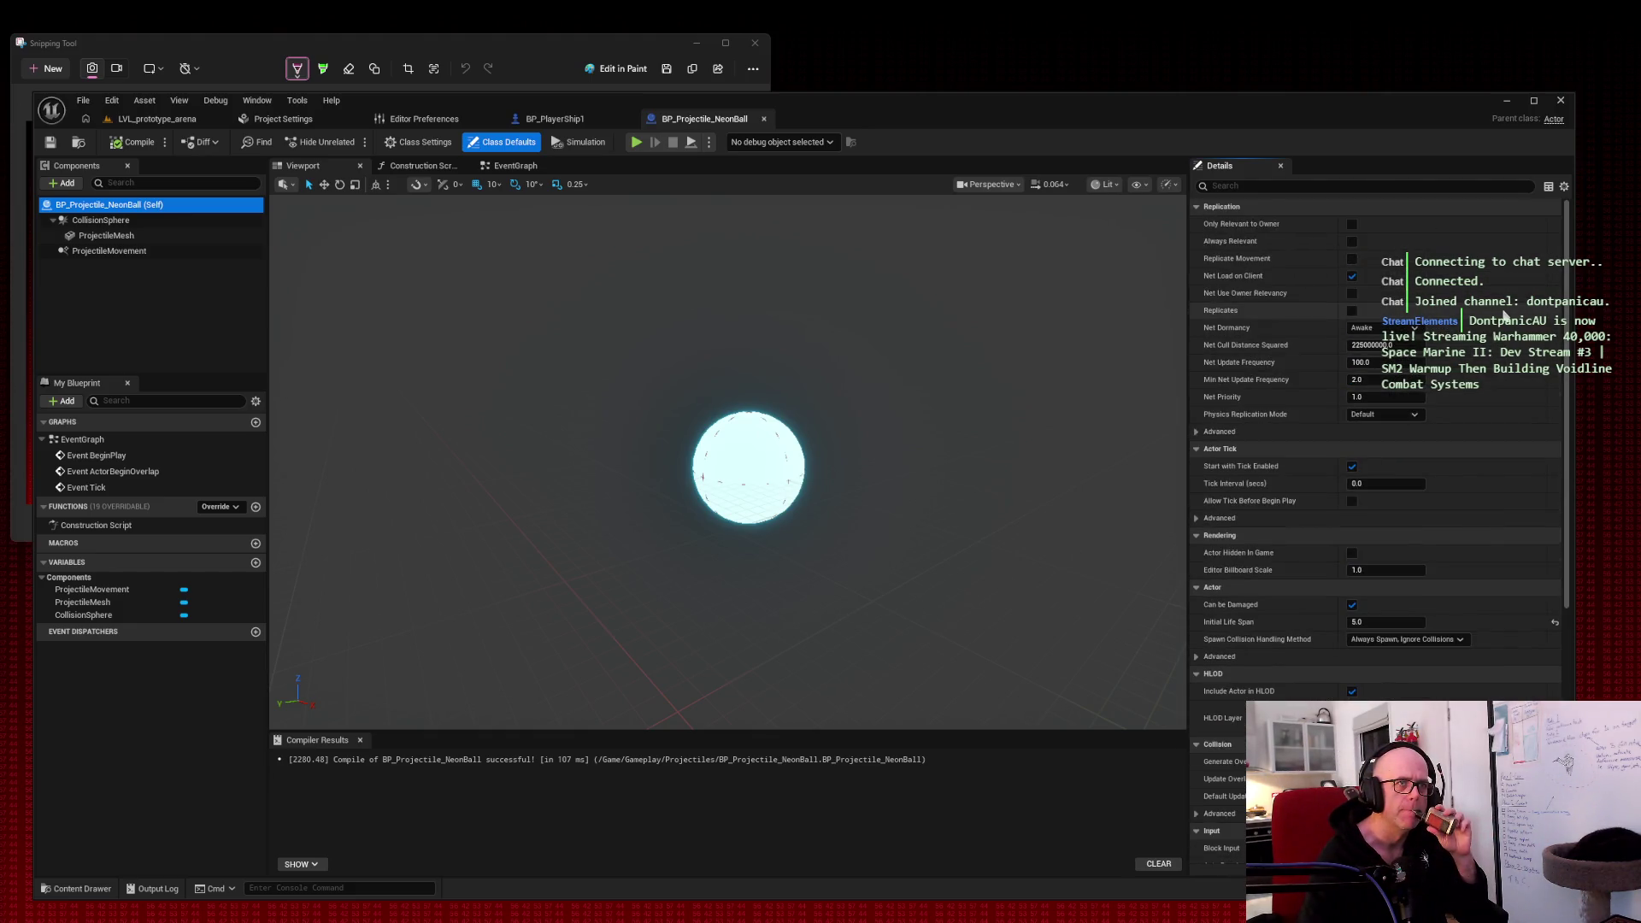
click(1259, 186)
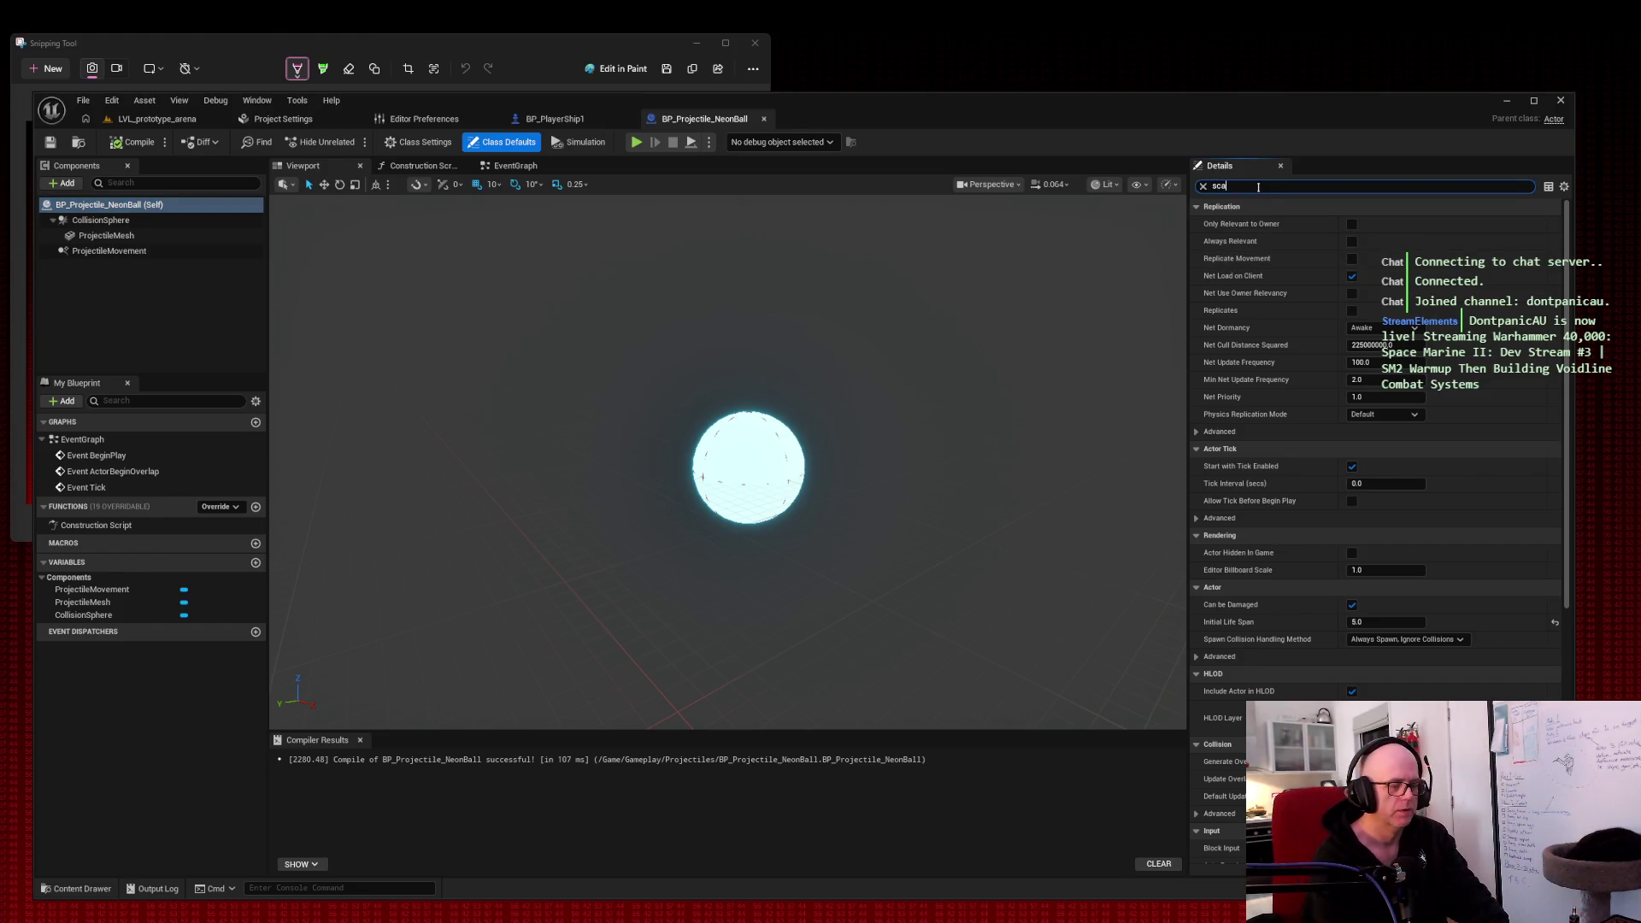
text(le)
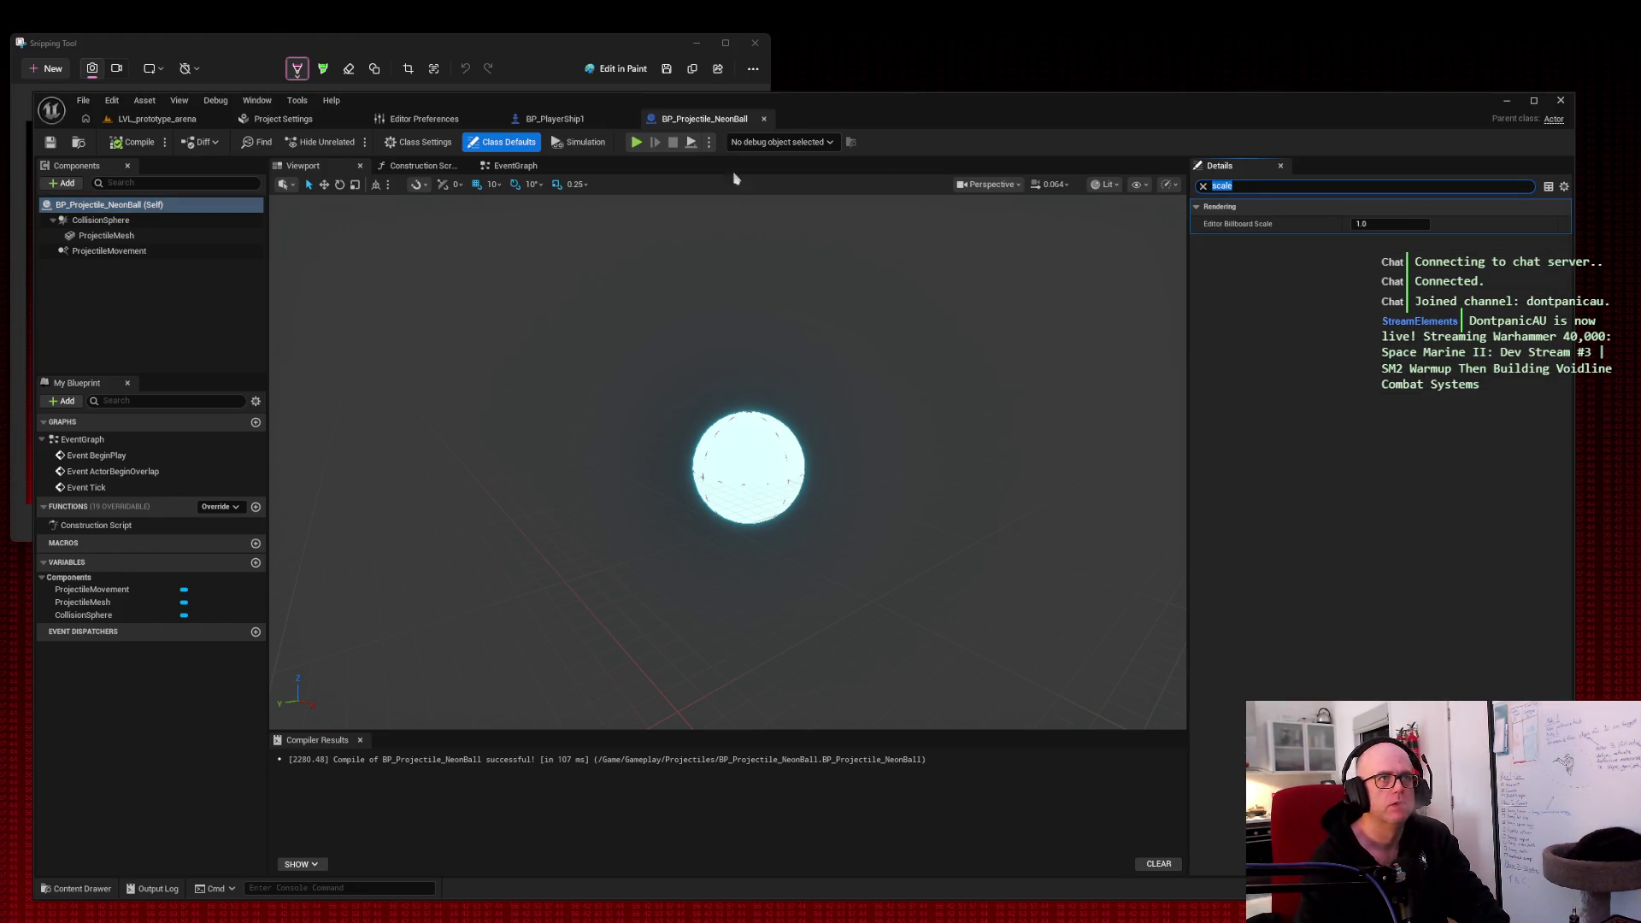
click(165, 222)
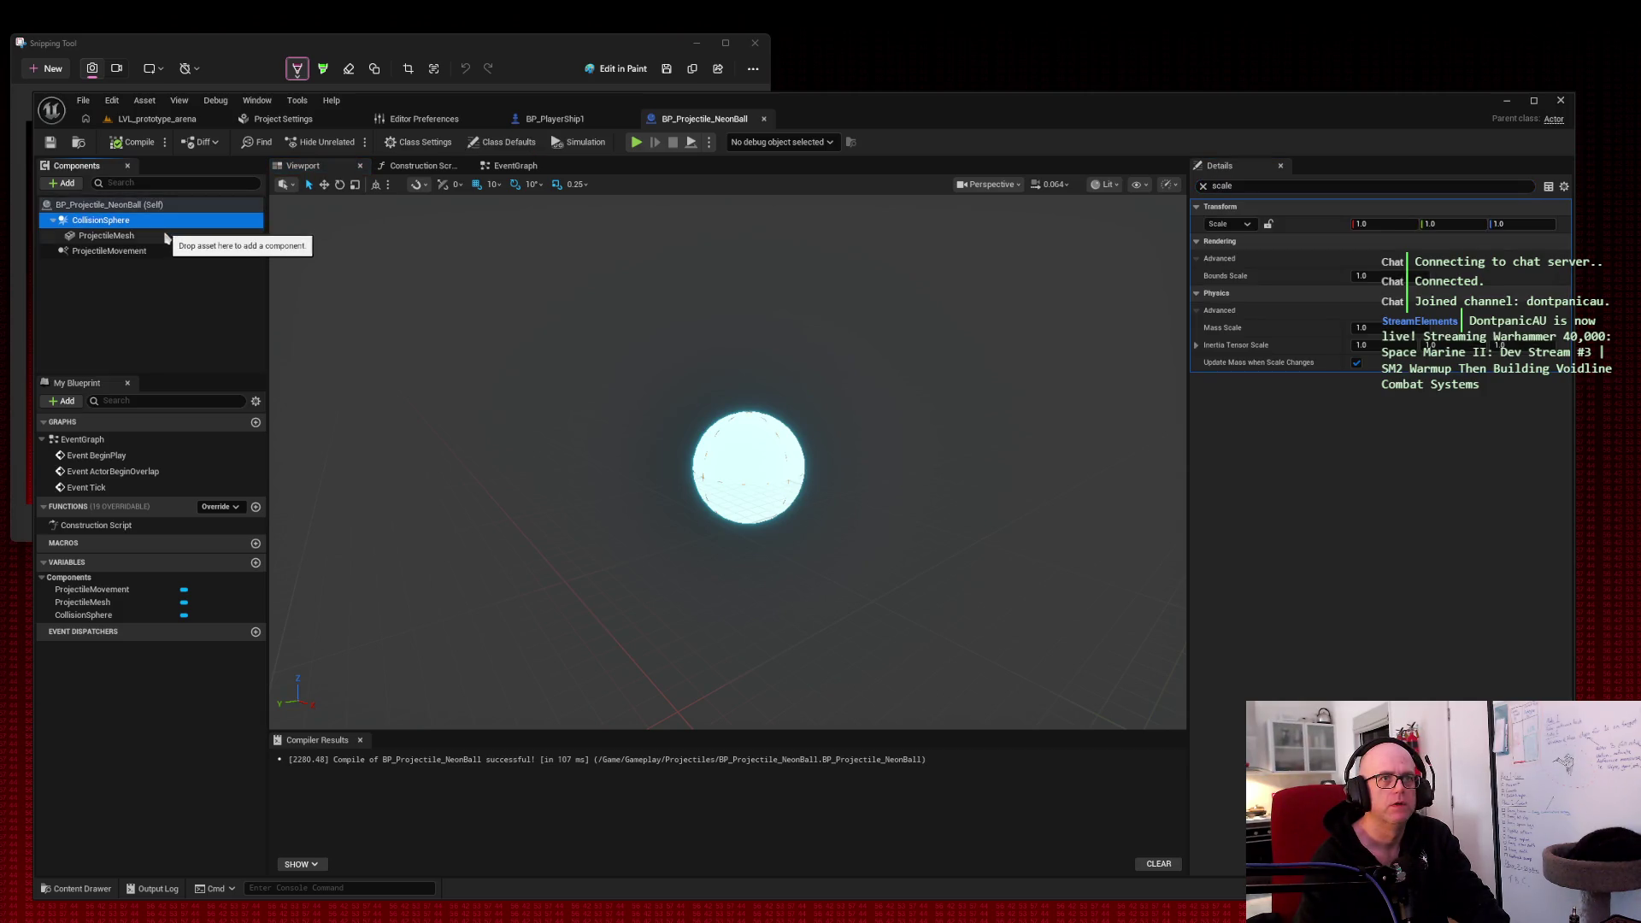
click(164, 237)
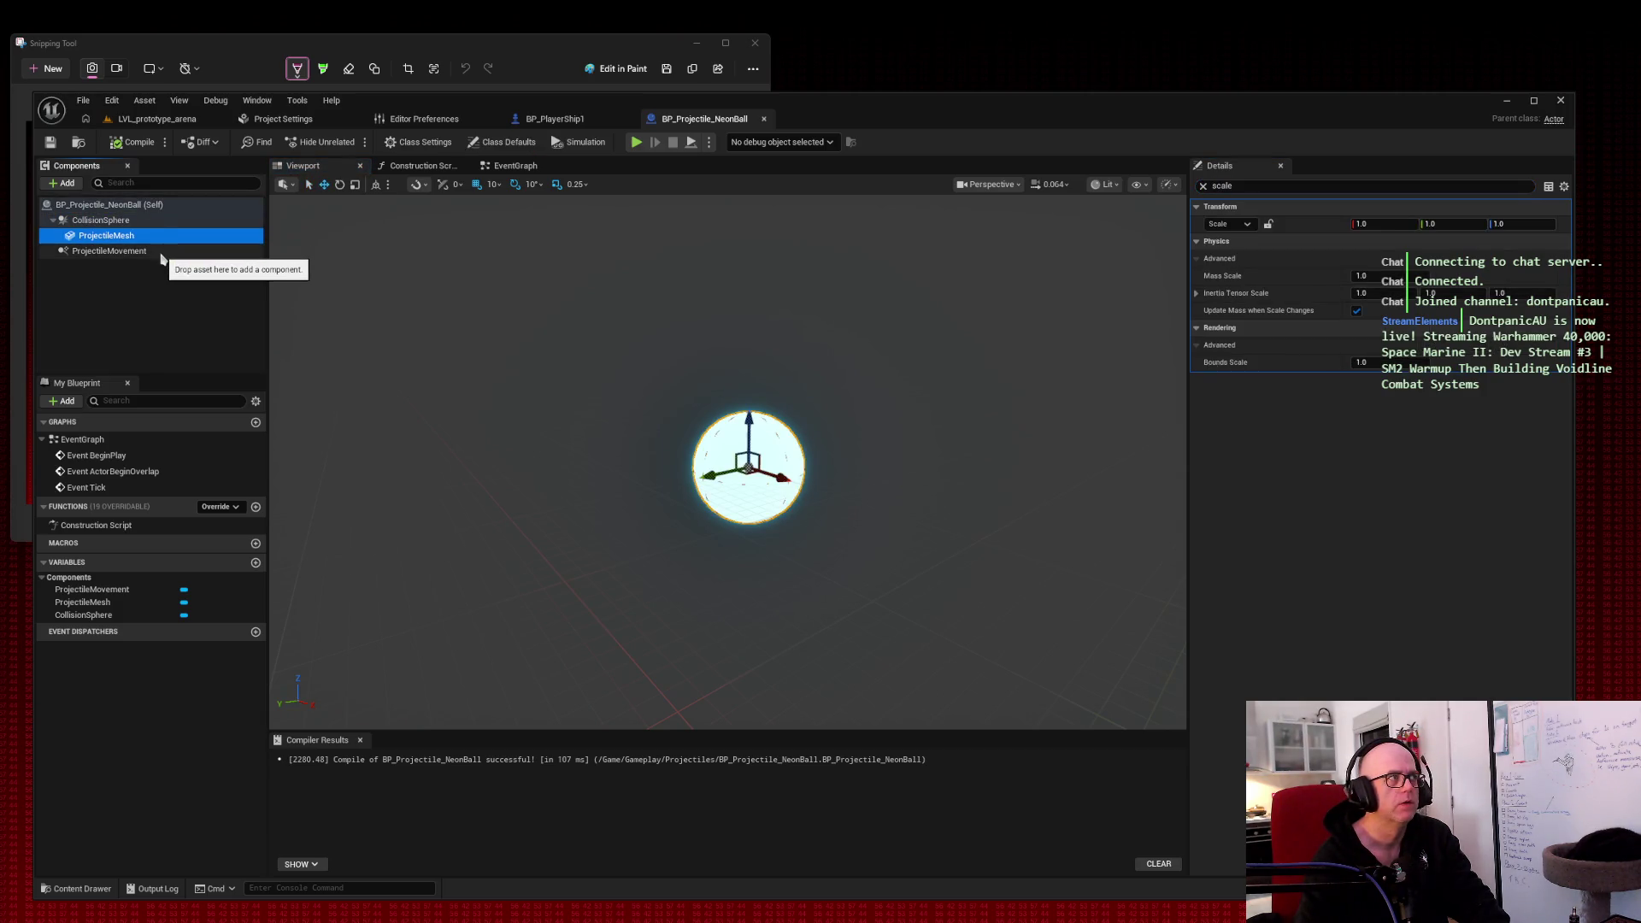
click(161, 252)
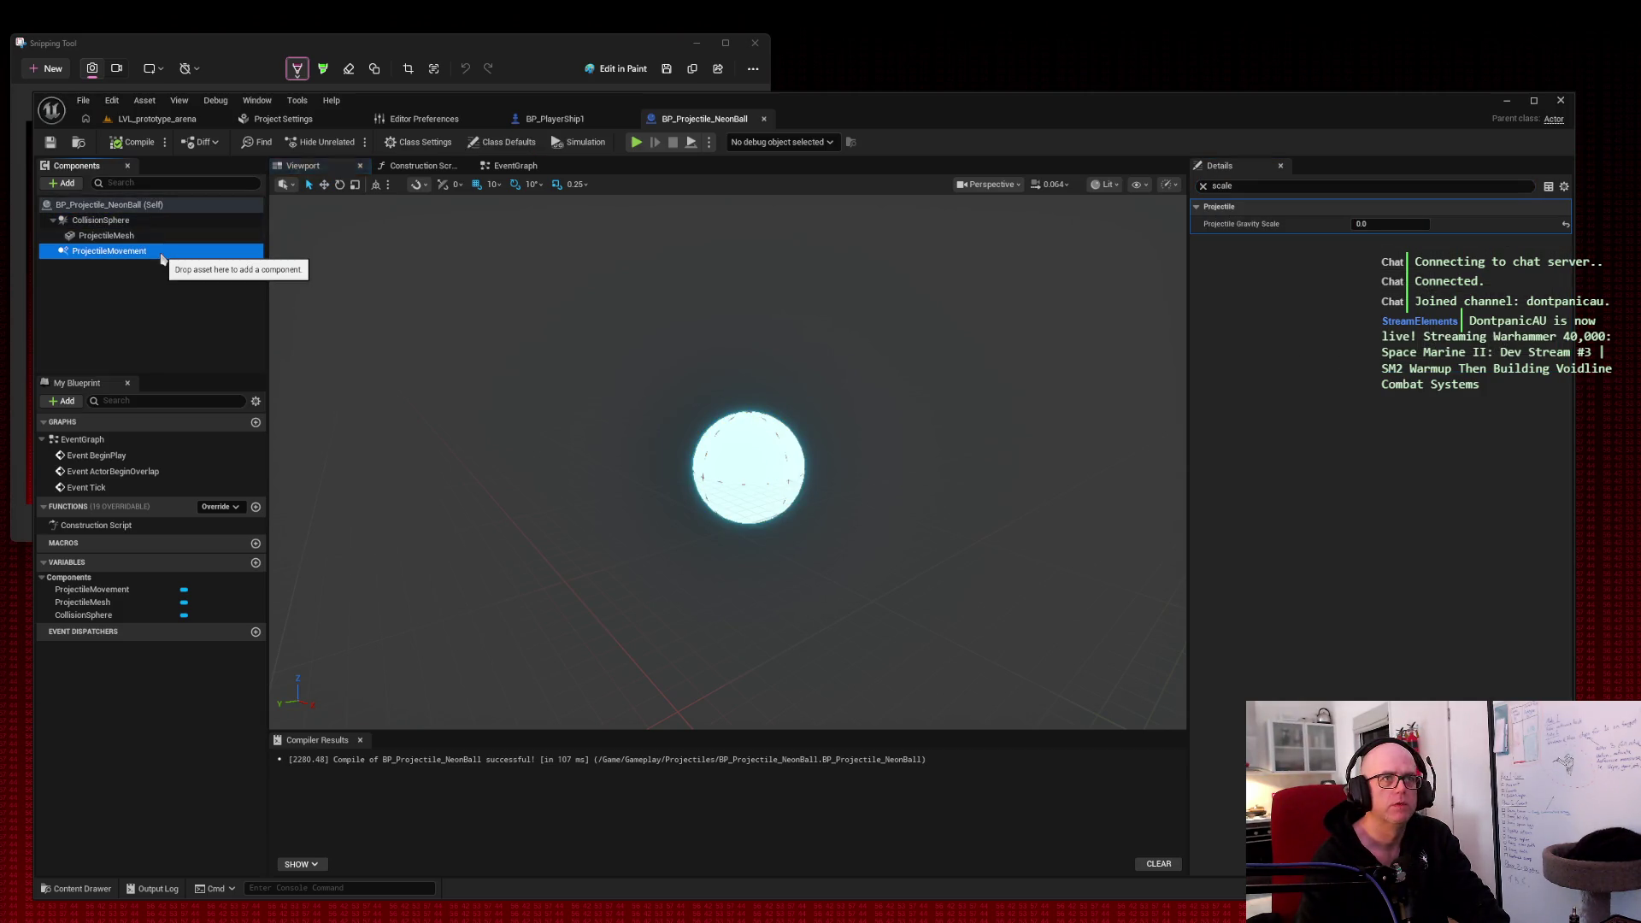
click(152, 206)
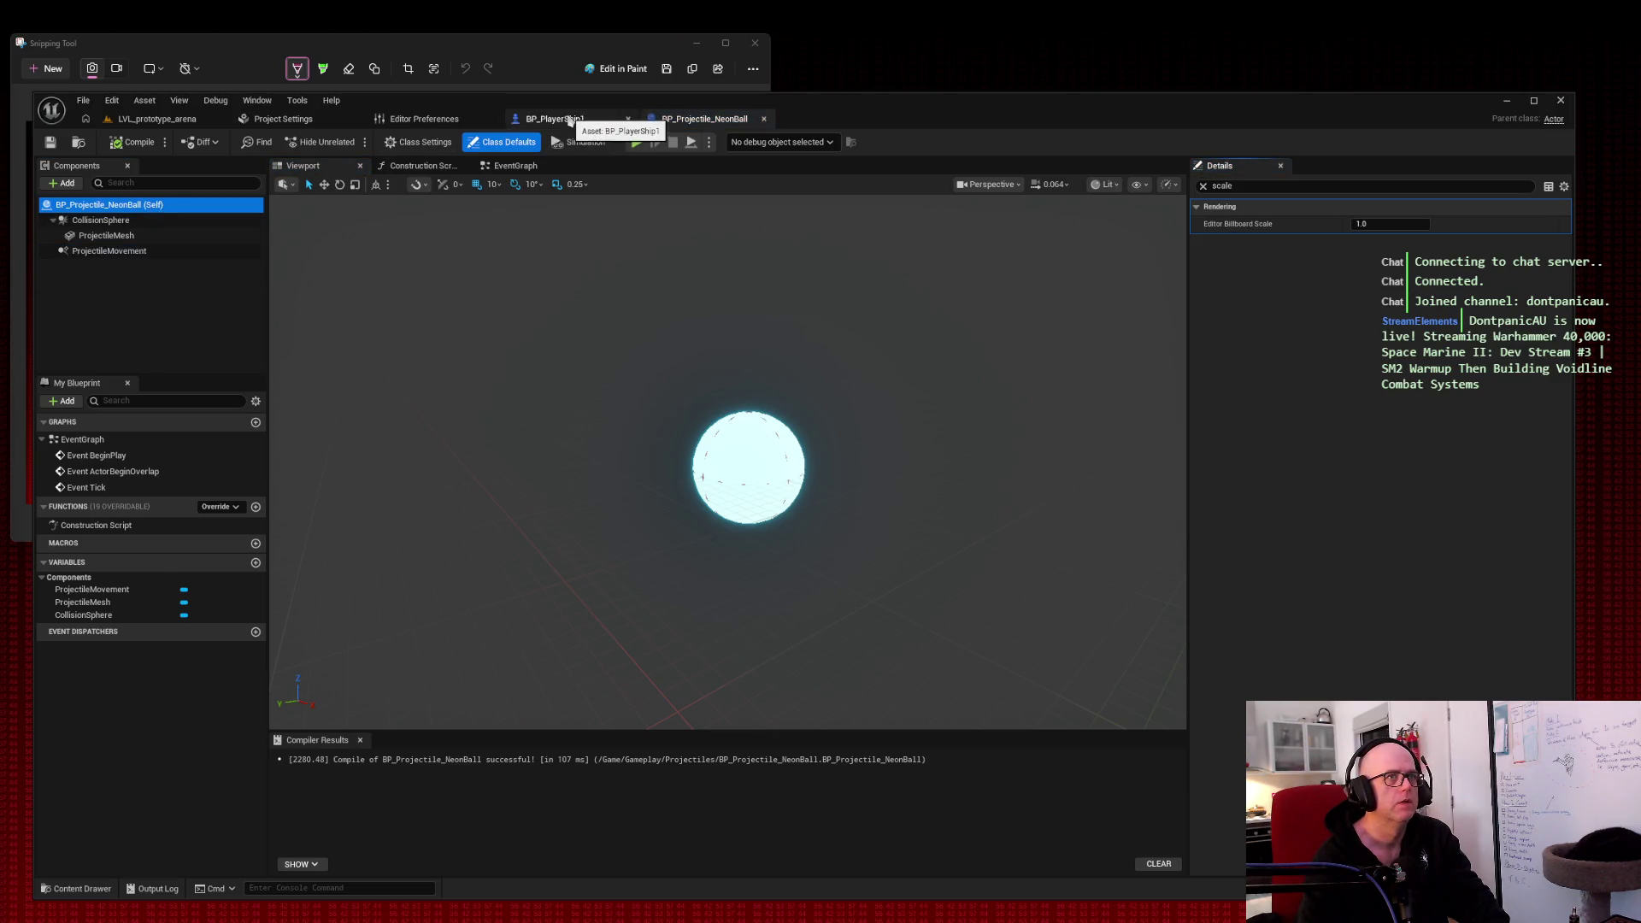
click(570, 121)
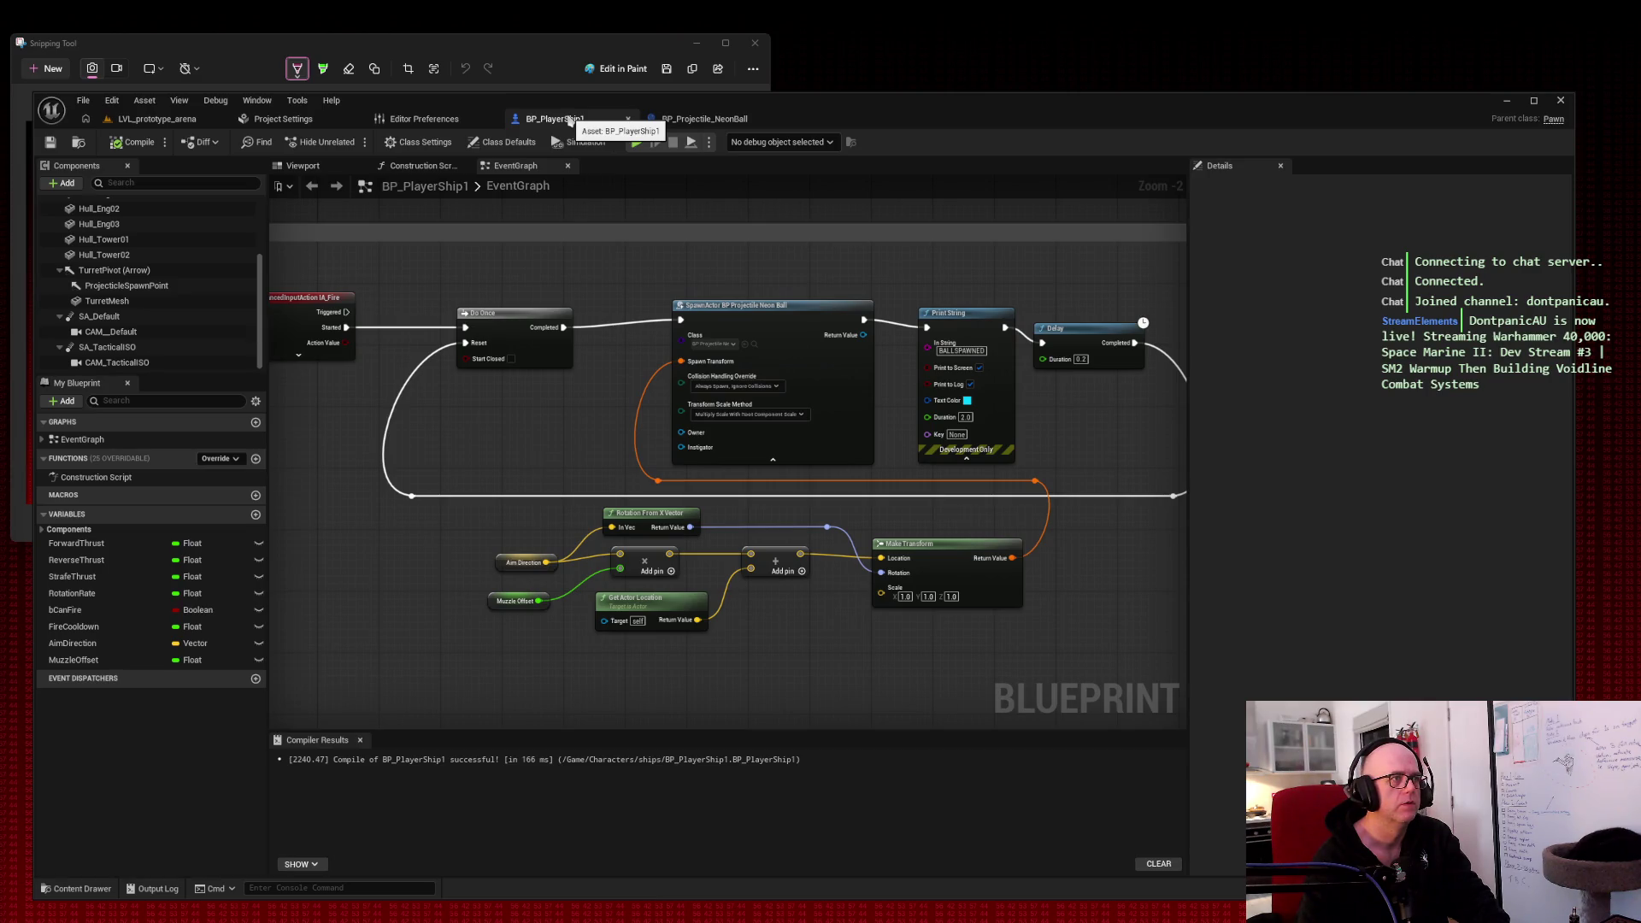
Step: Check the ProjectileMesh scale in BP_Projectile_NeonBall, cancelling an accidental screen capture
click(179, 120)
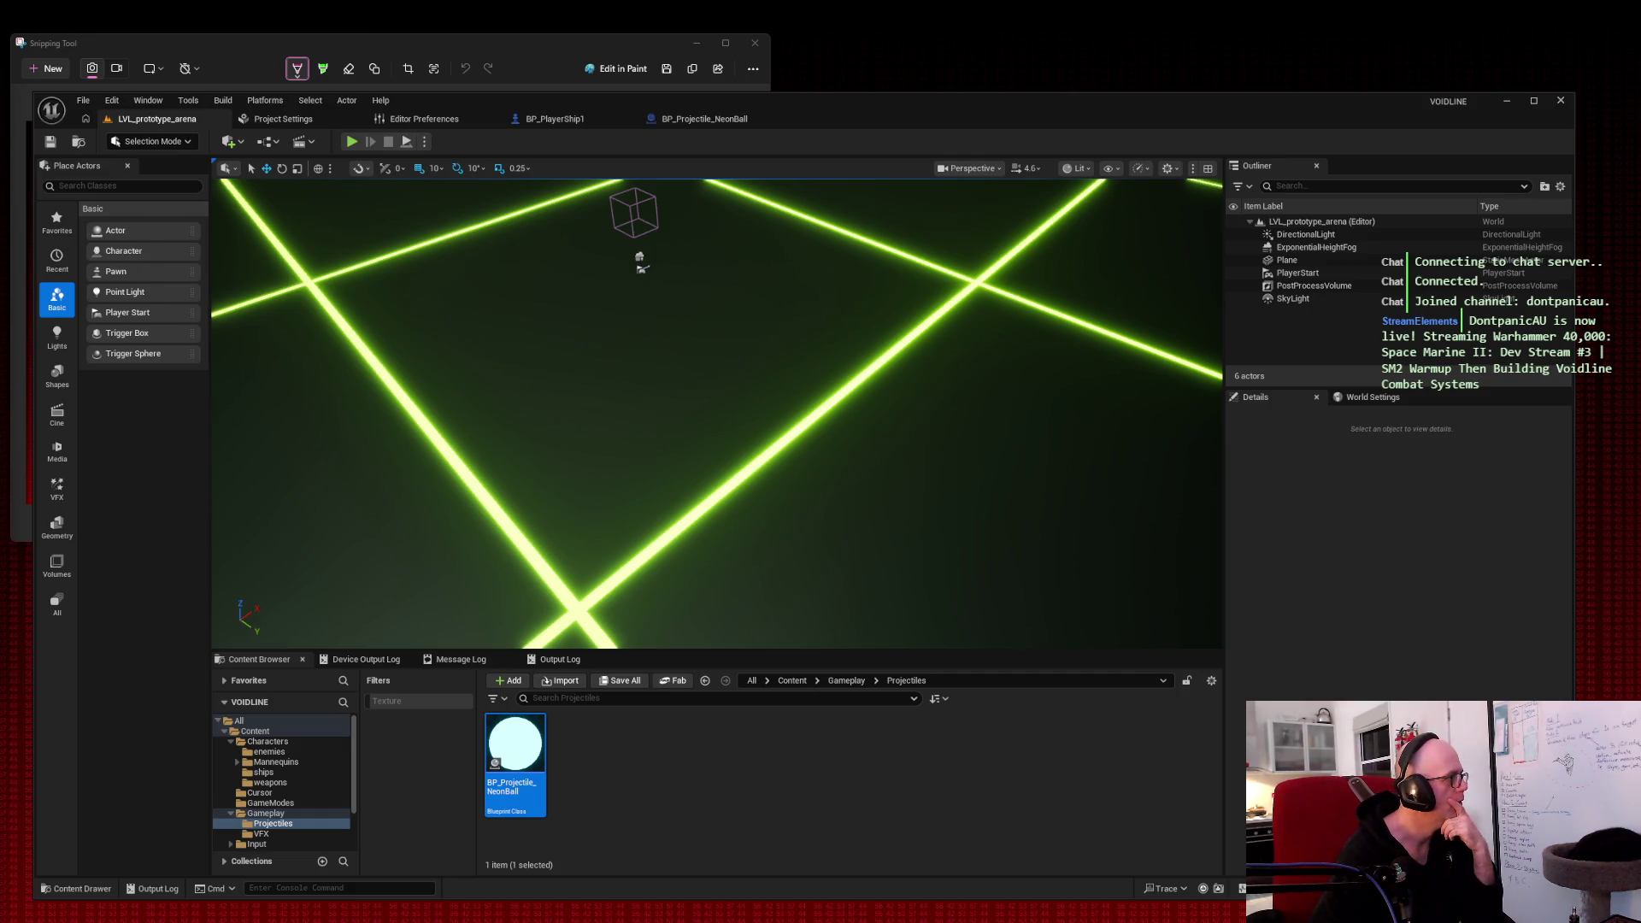
click(708, 125)
click(180, 235)
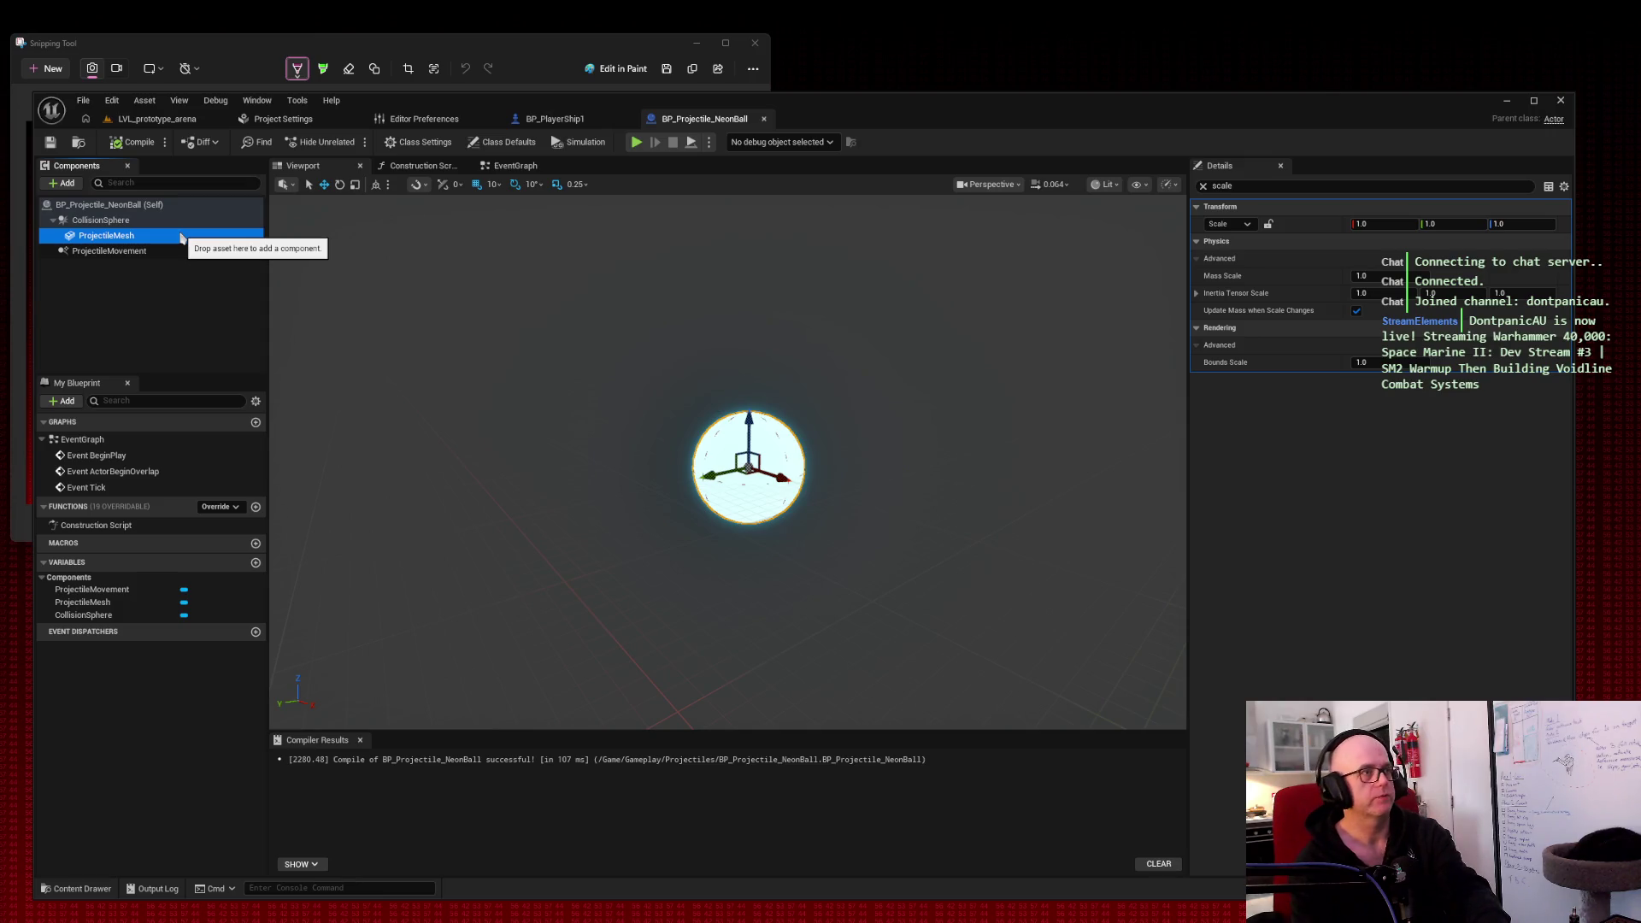
click(47, 69)
key(Escape)
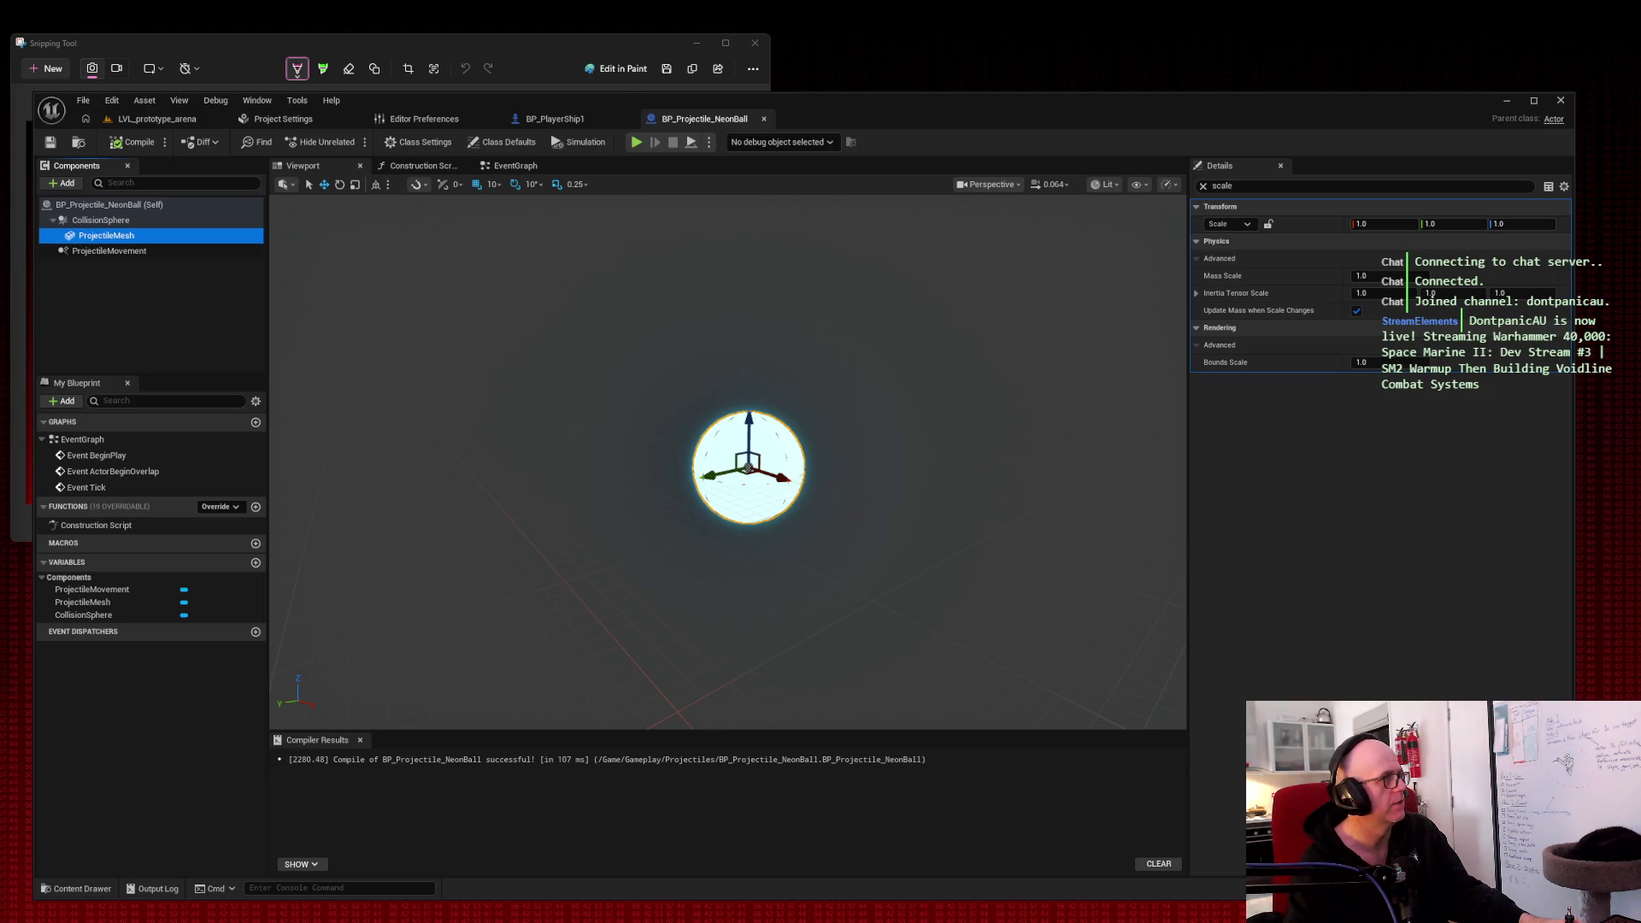
Step: Capture a region screenshot of BP_PlayerShip1's firing graph with Make Transform selected
click(557, 119)
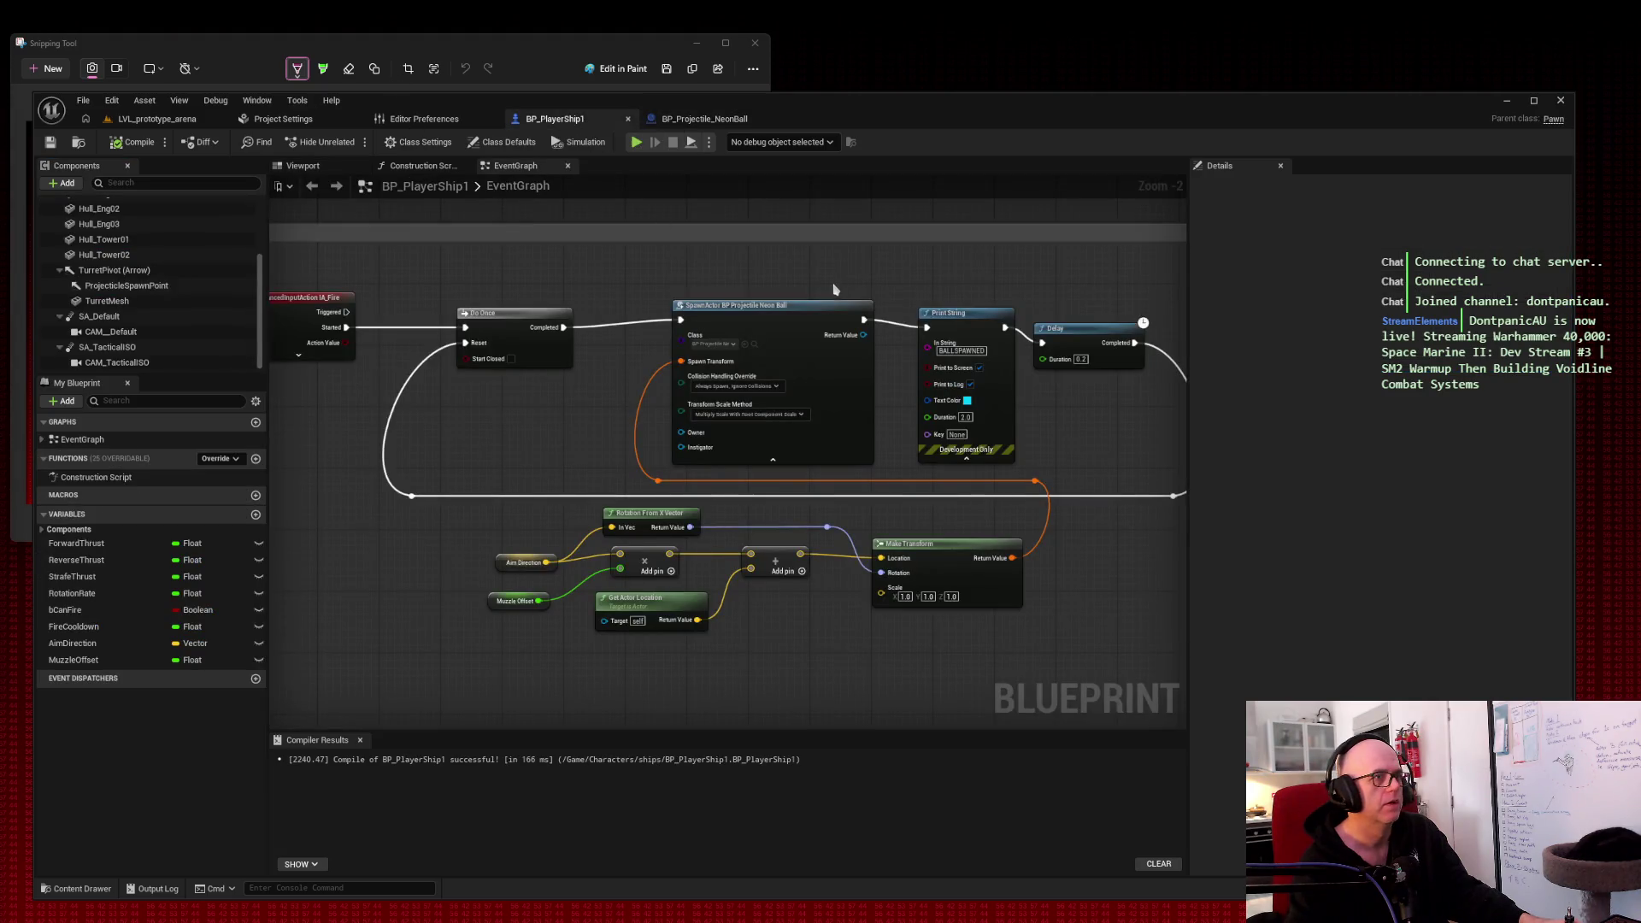
click(949, 544)
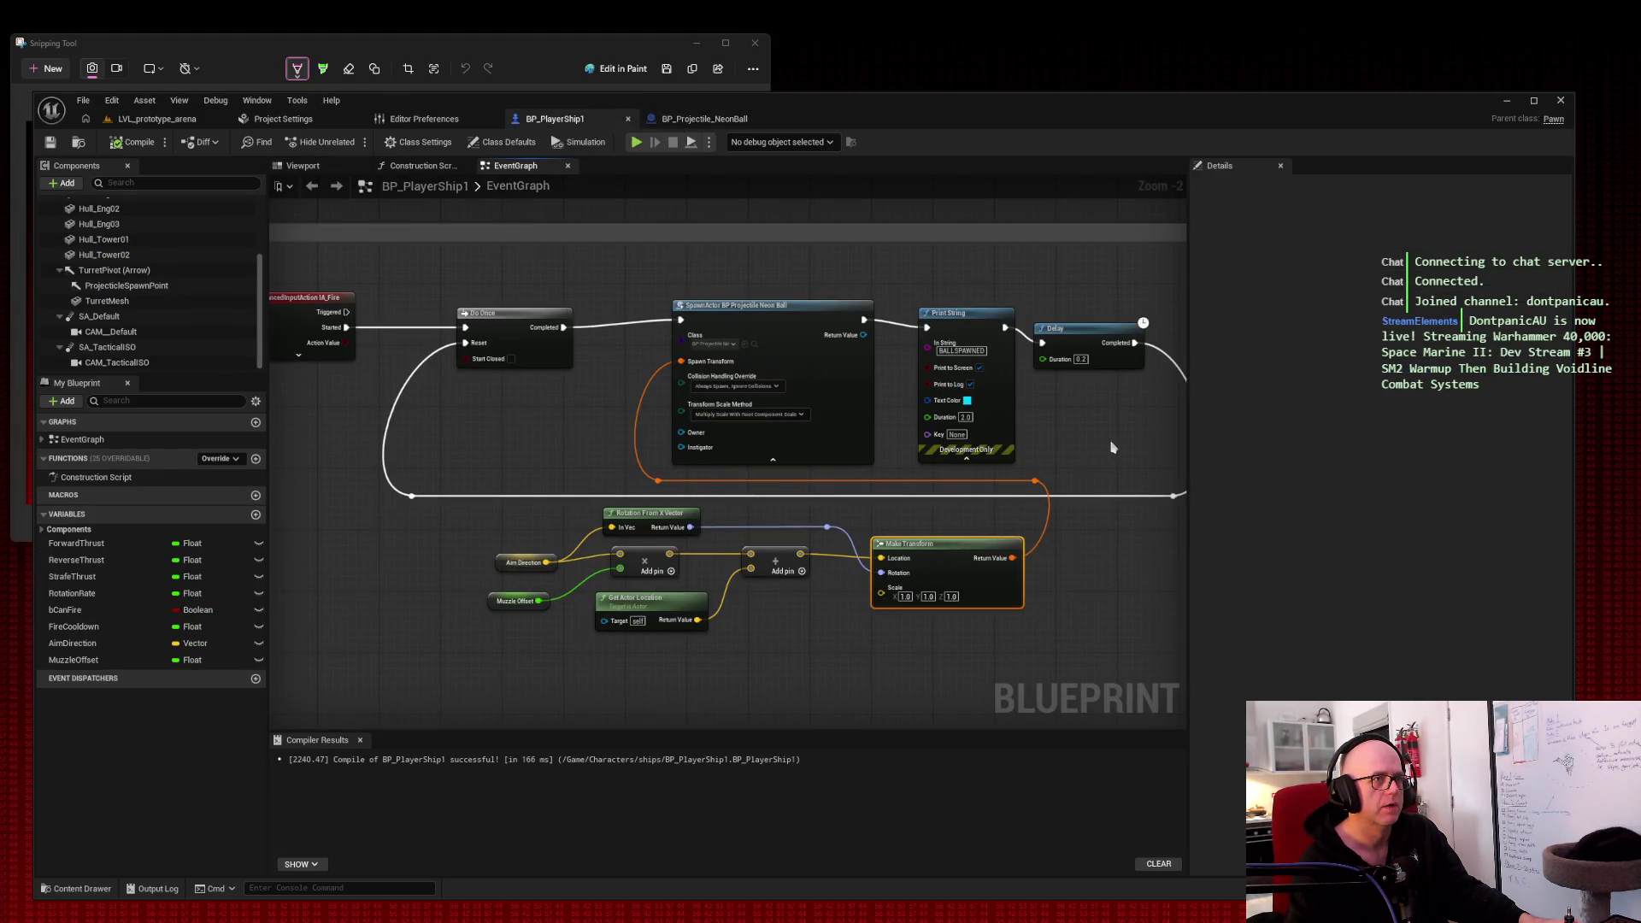
key(super+shift+s)
mouse_move(235, 194)
mouse_down()
mouse_move(1269, 754)
mouse_move(1201, 720)
mouse_up()
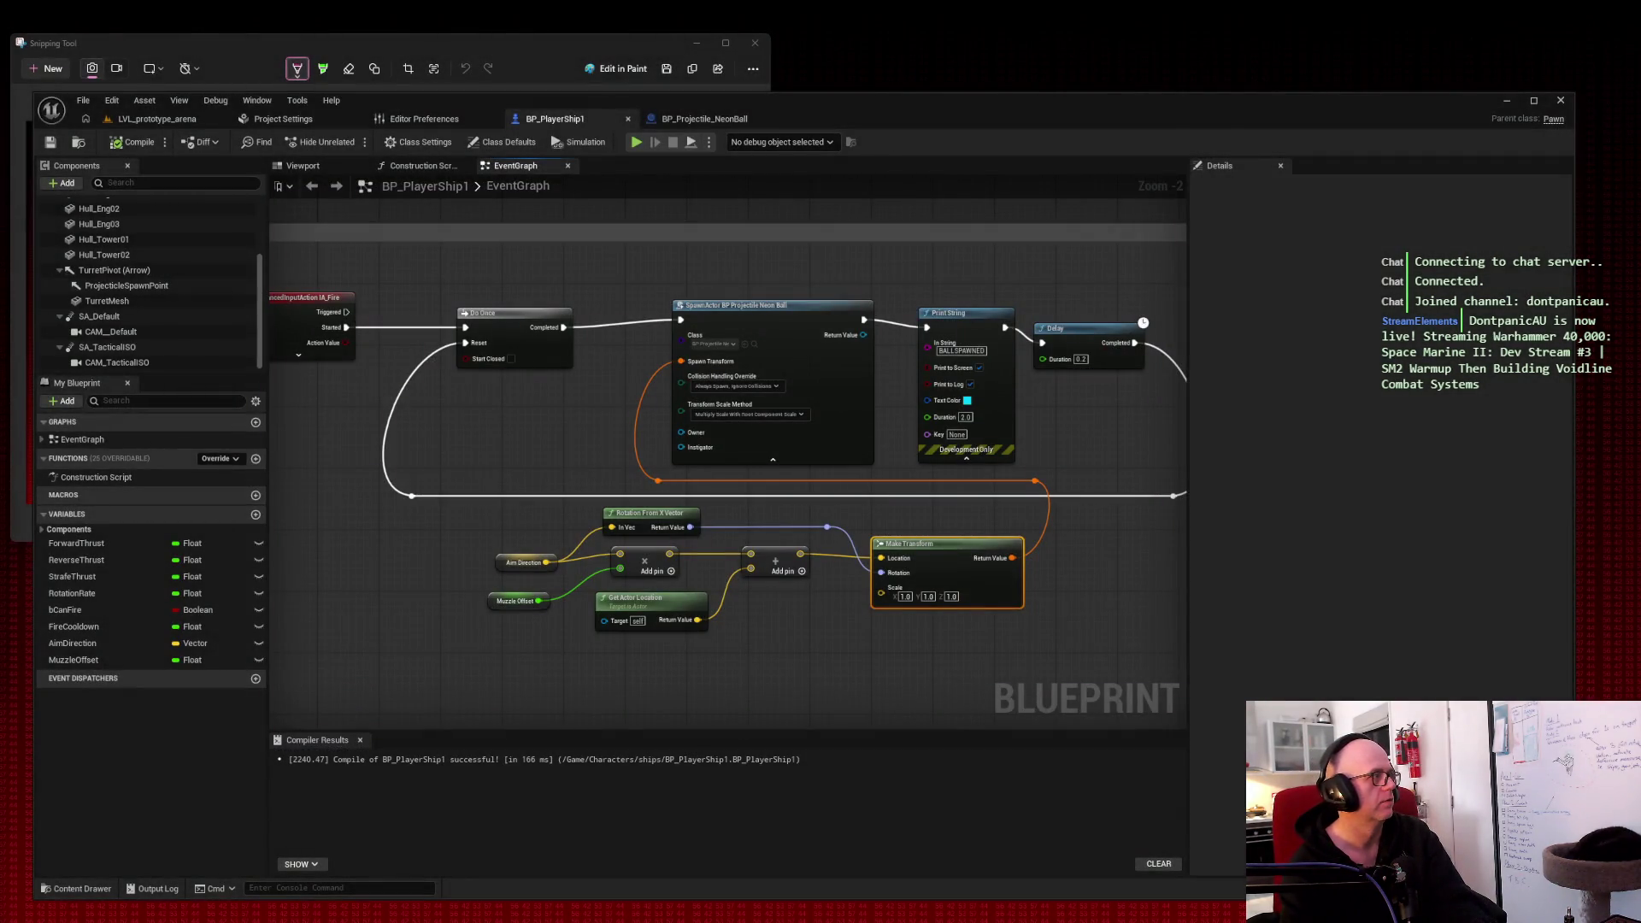
click(154, 119)
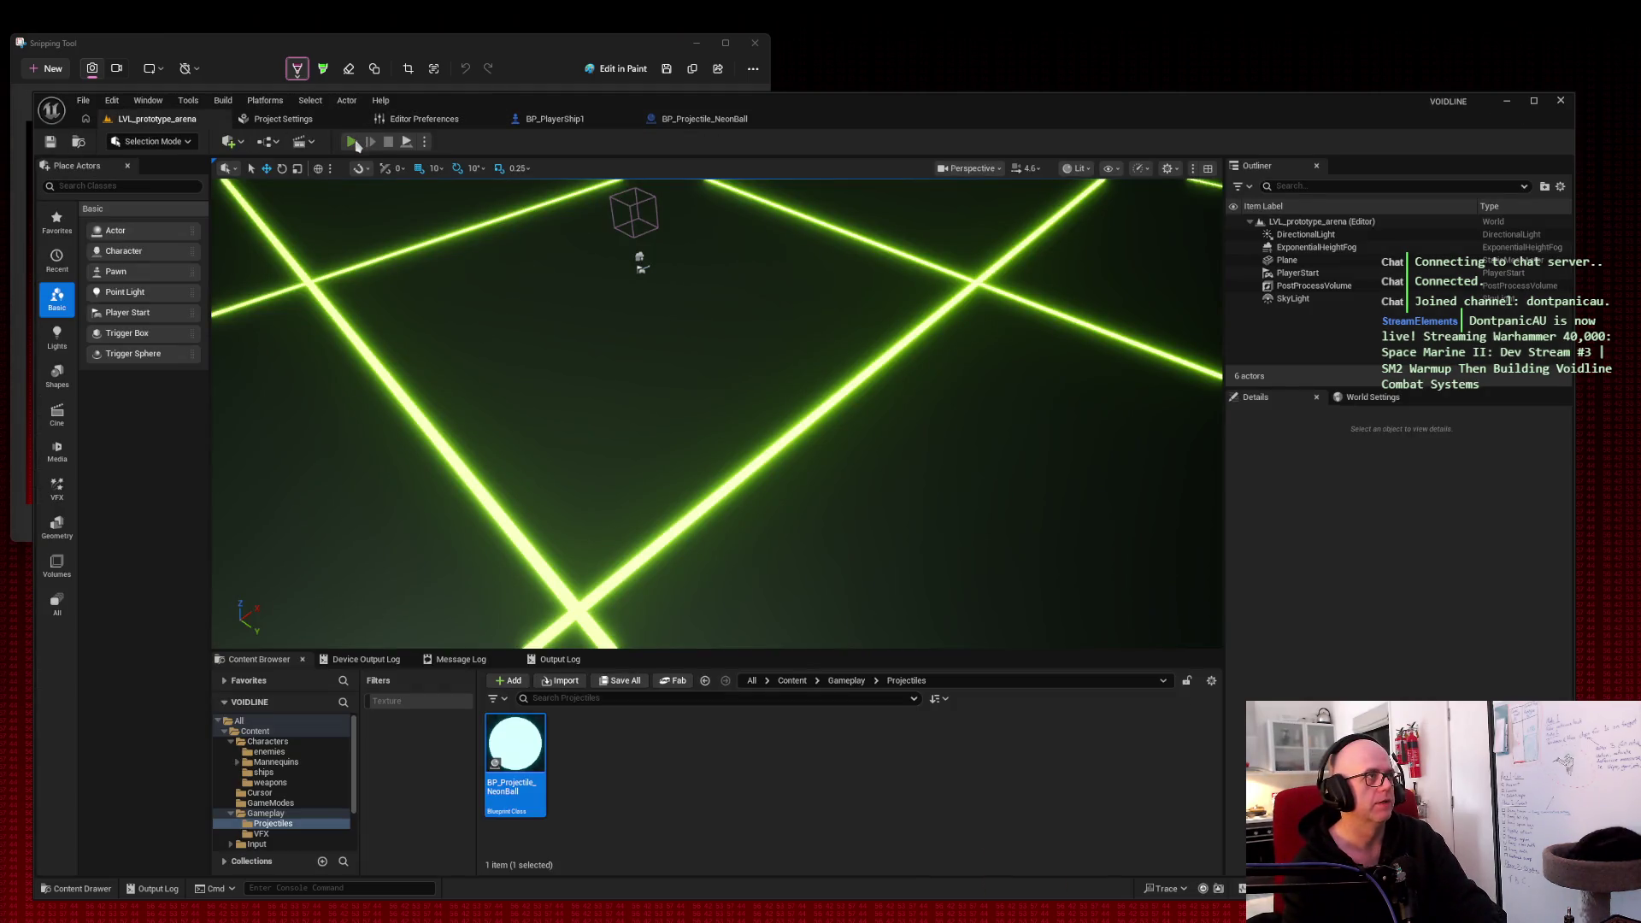
Step: Play-test firing, screenshot the running game, then select ProjectileMesh in BP_Projectile_NeonBall
click(352, 142)
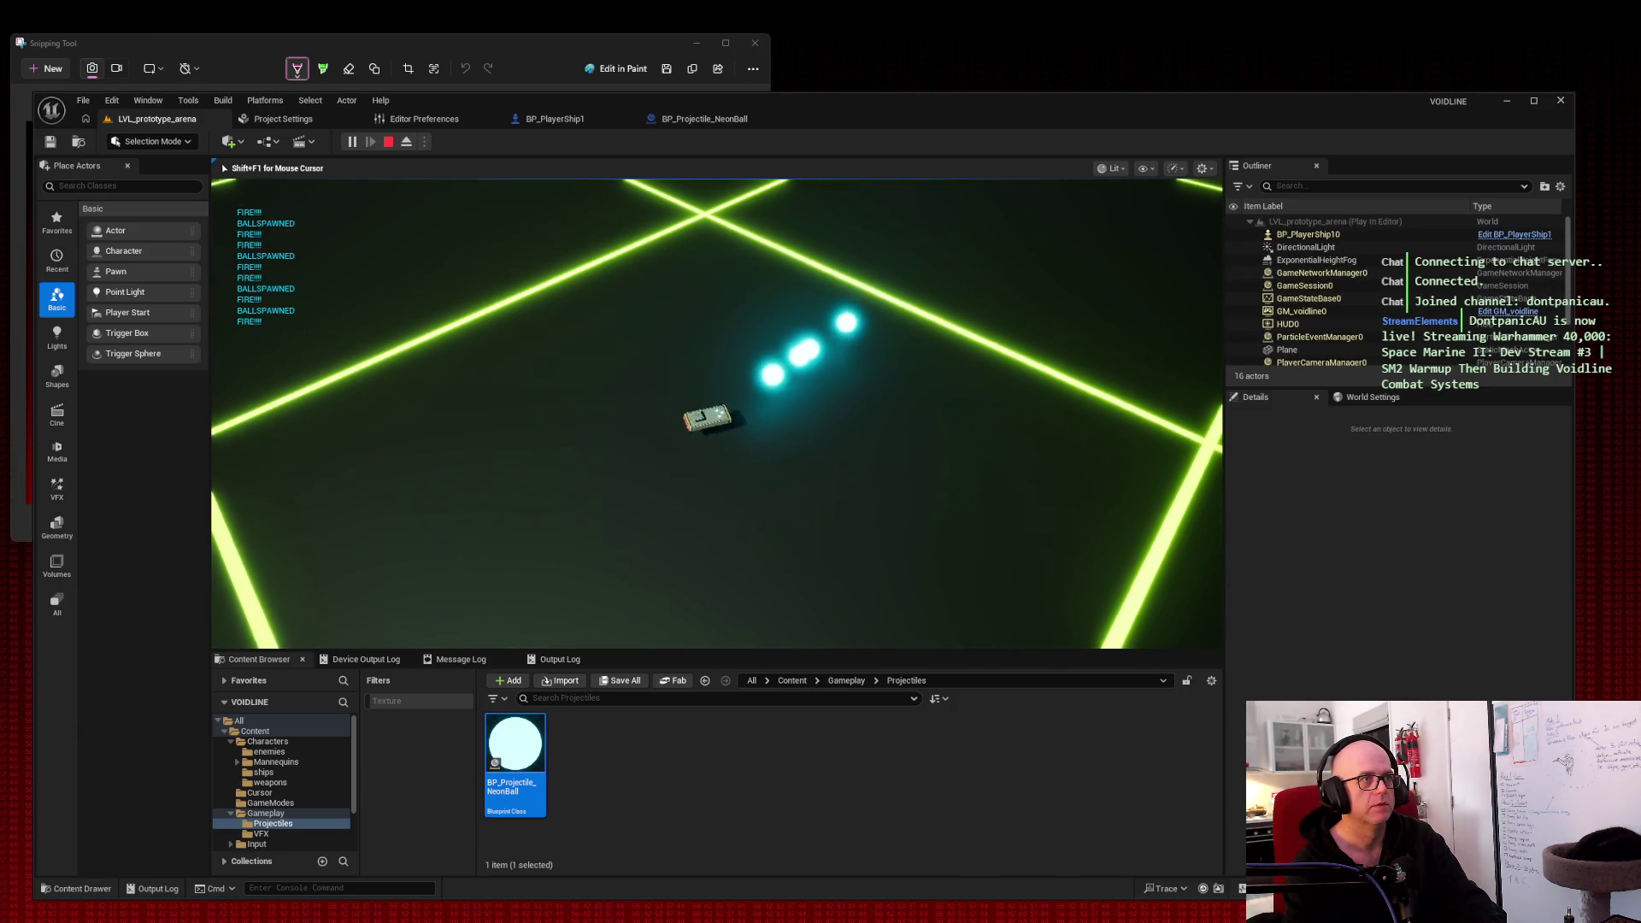
key(space)
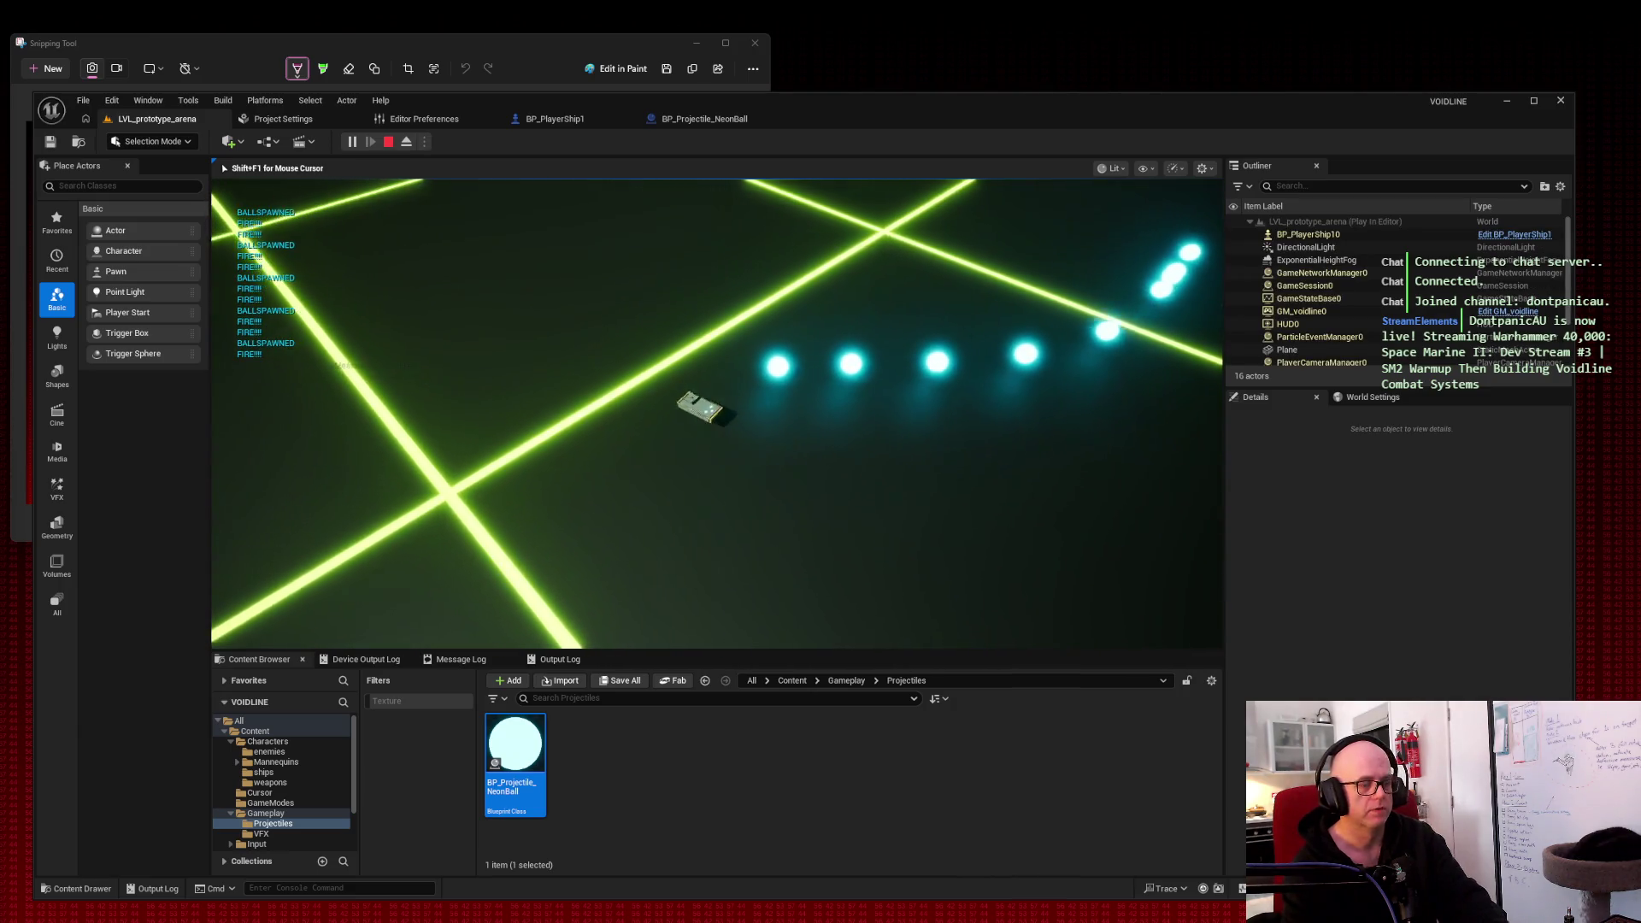
key(super+shift+s)
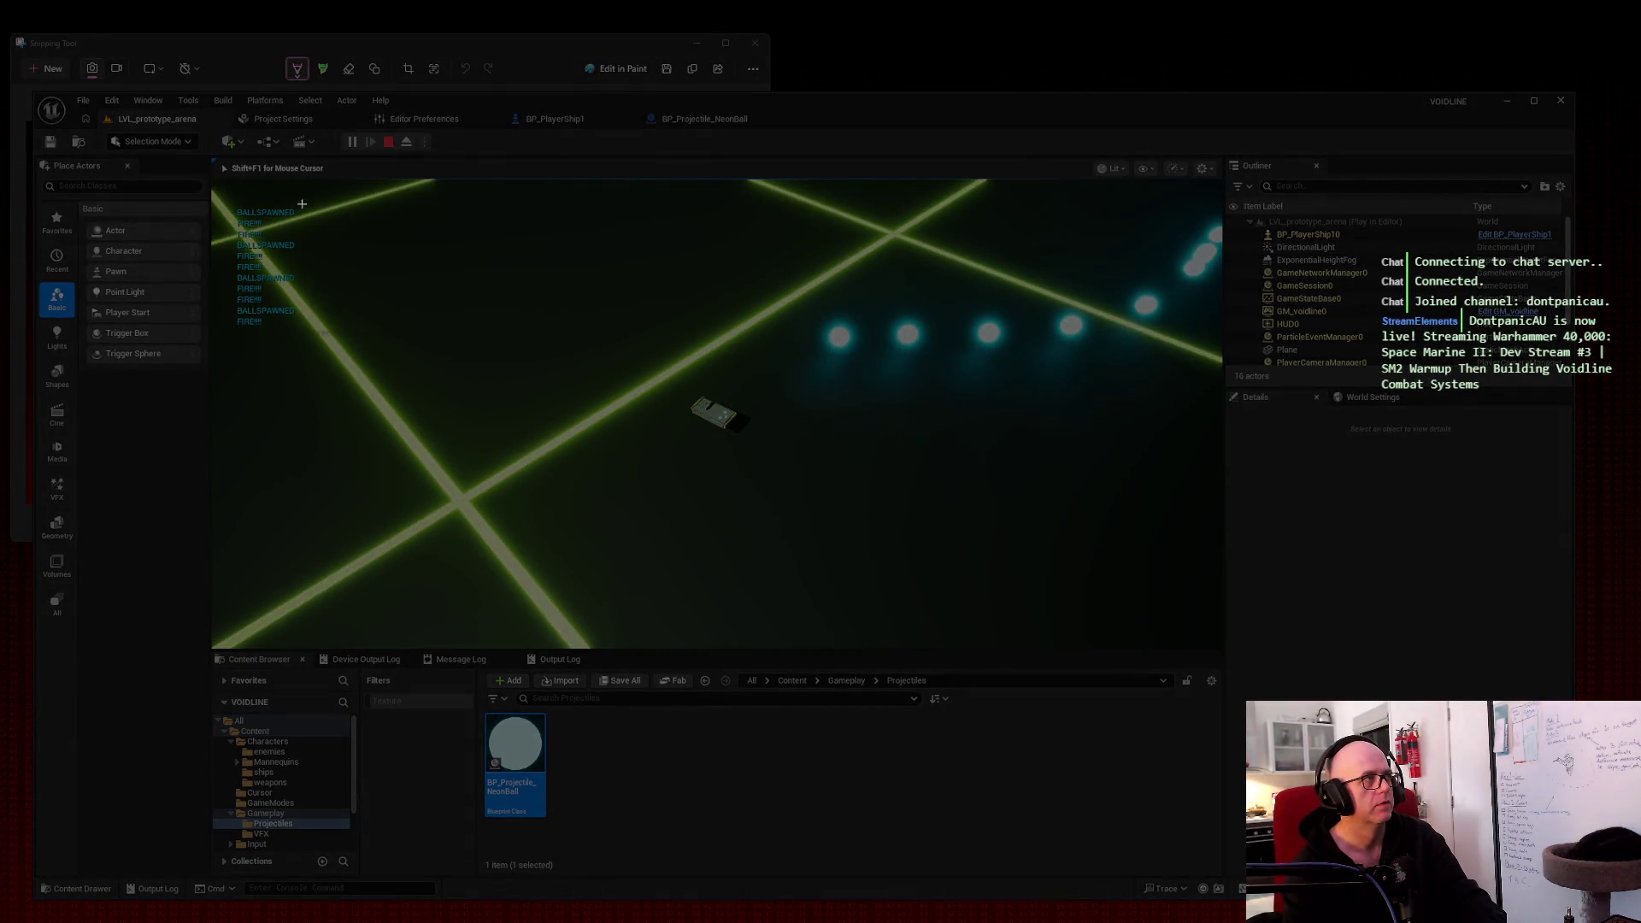
drag(178, 148, 1359, 697)
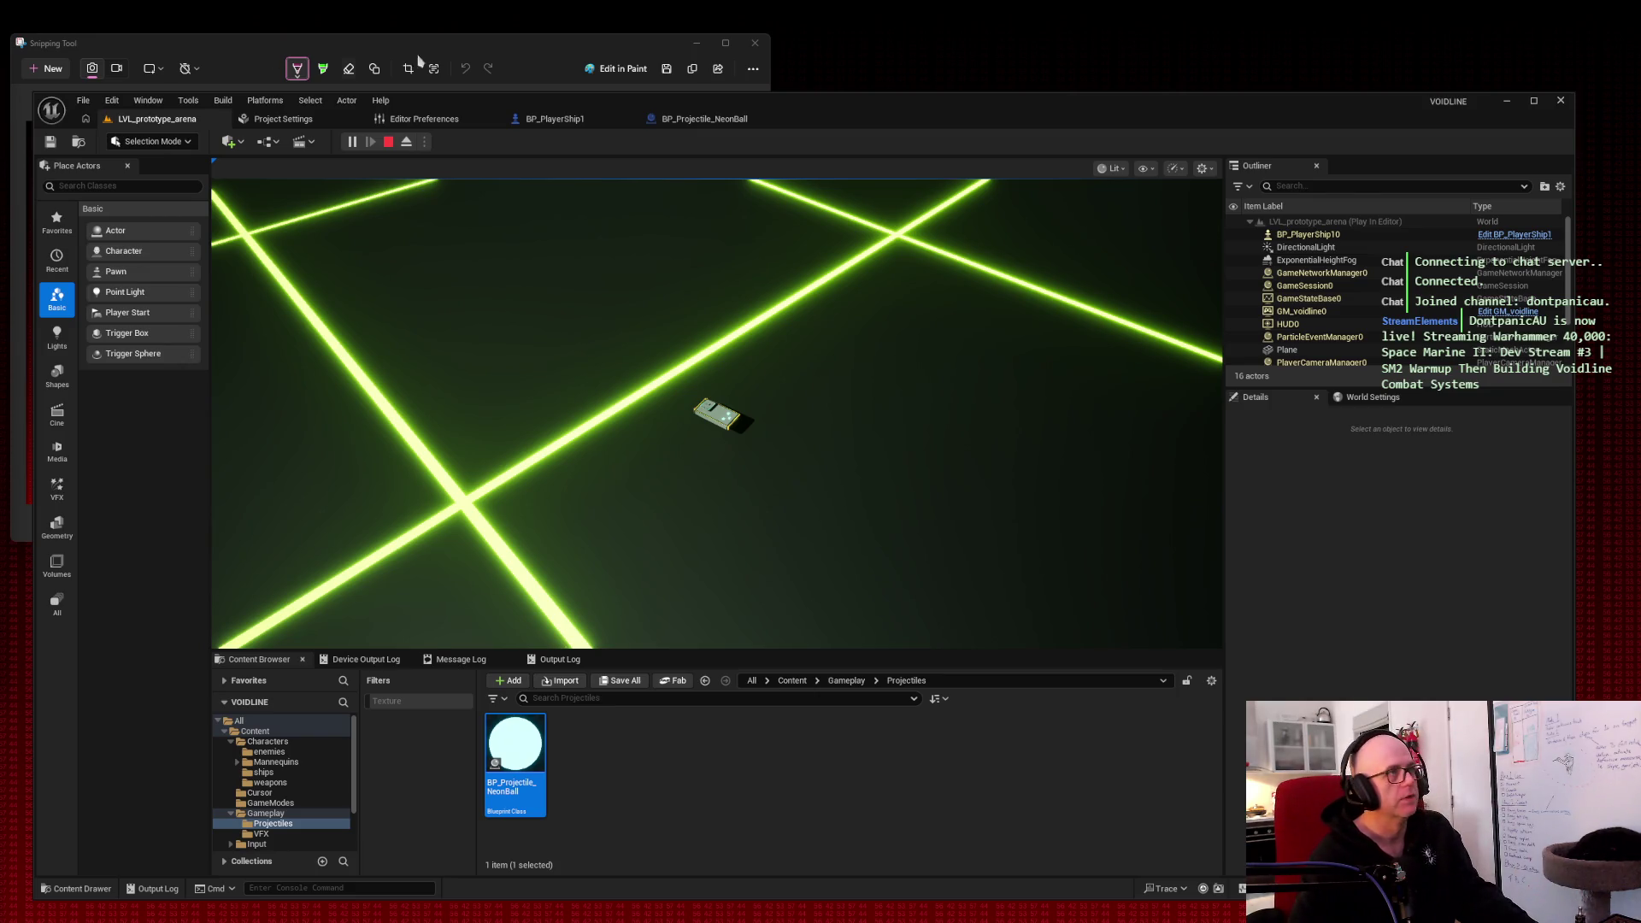
click(716, 125)
click(121, 239)
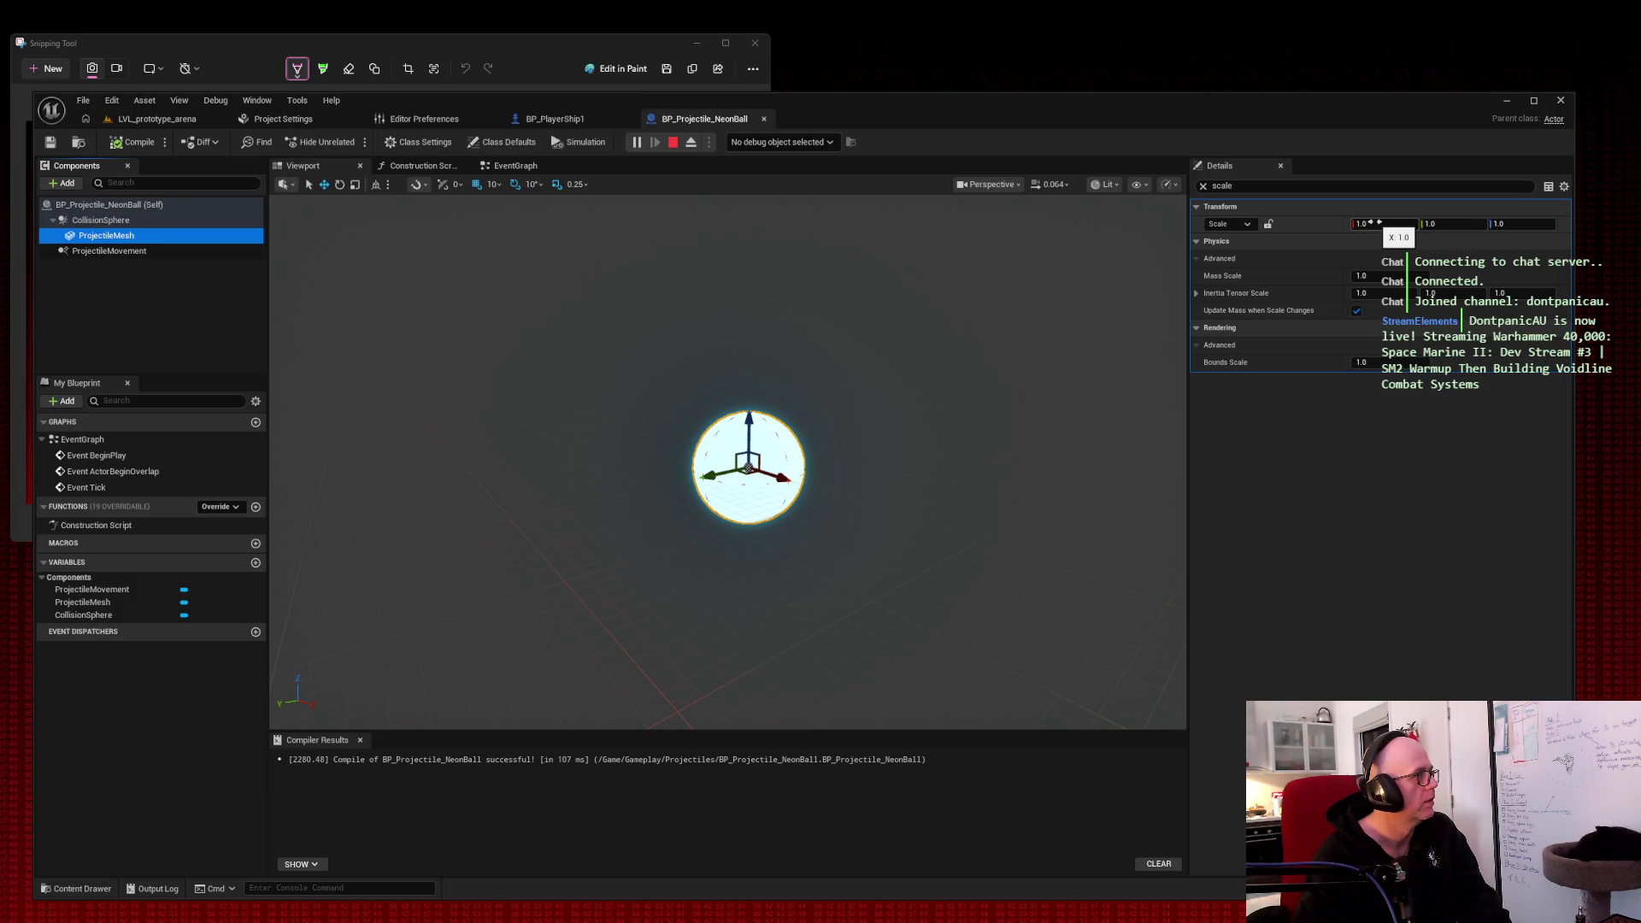
Step: Set the ProjectileMesh scale to 0.15 on X, Y and Z
click(1374, 223)
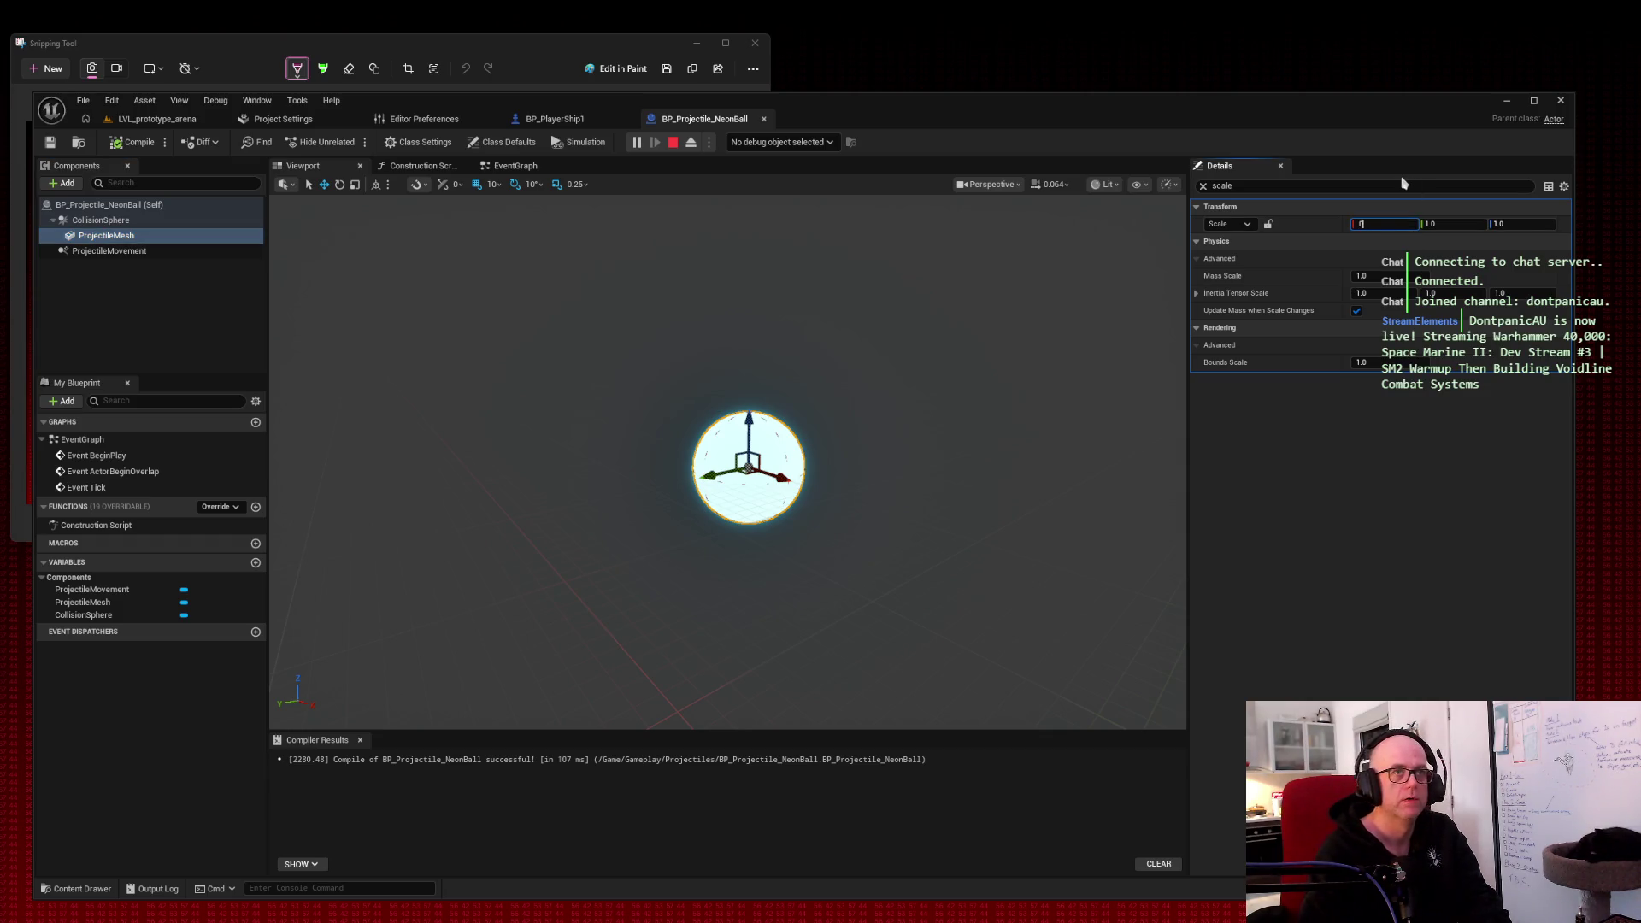
text(.15)
key(Tab)
text(.15)
key(Tab)
text(.15)
key(Tab)
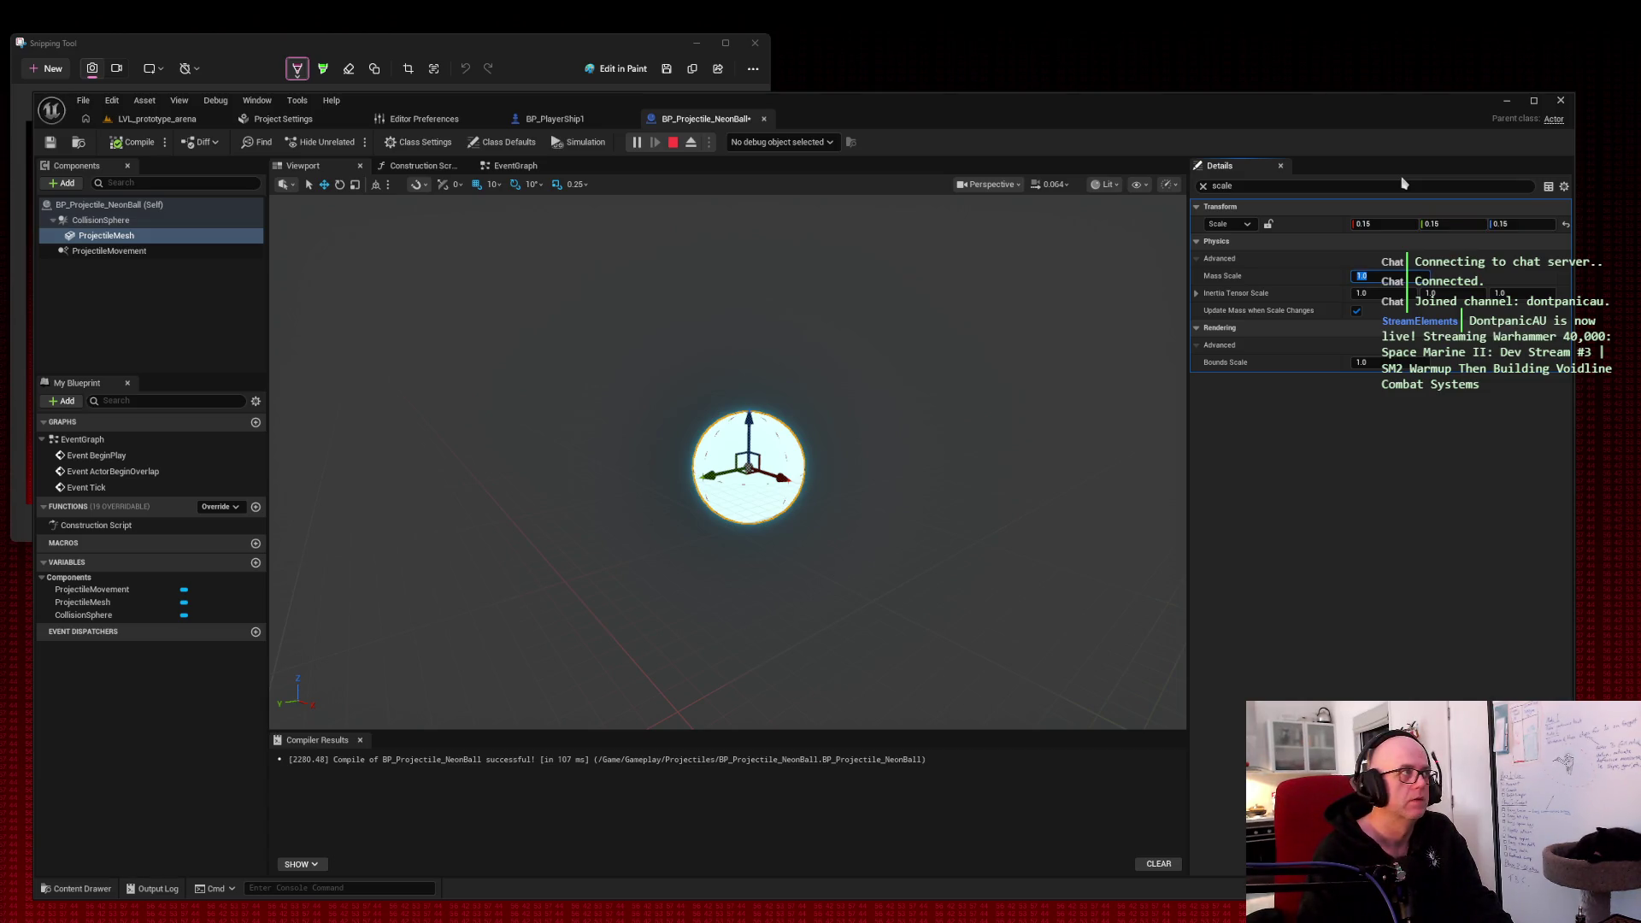
Step: Compare the 0.15-scale ball against the CollisionSphere by alternating their selection in the viewport
click(121, 224)
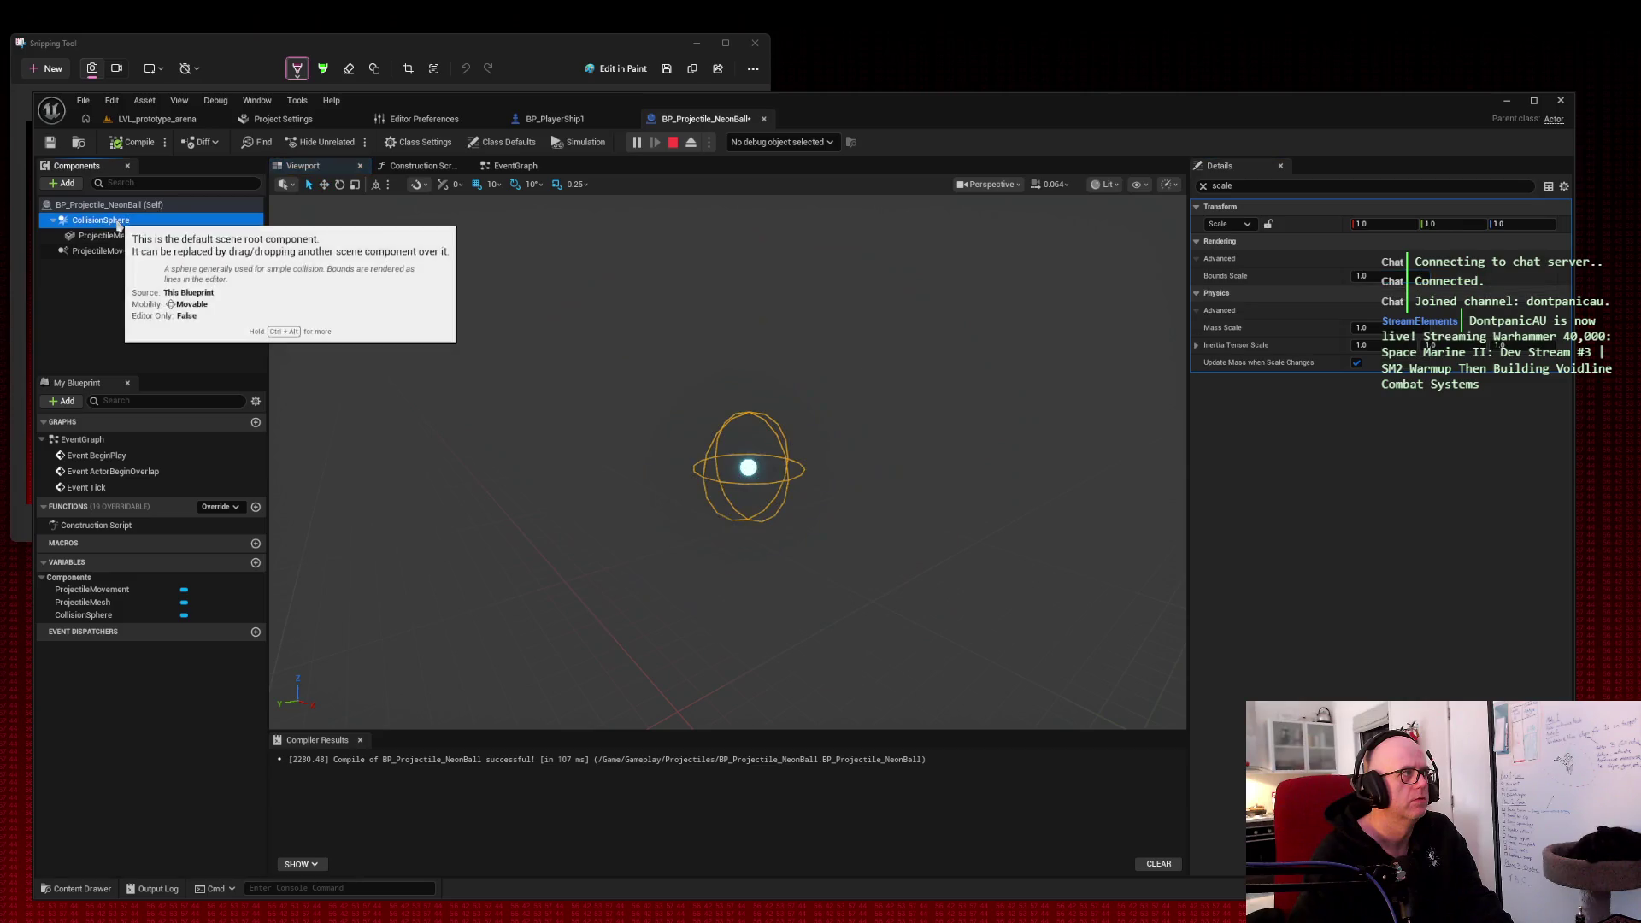
click(119, 236)
click(125, 223)
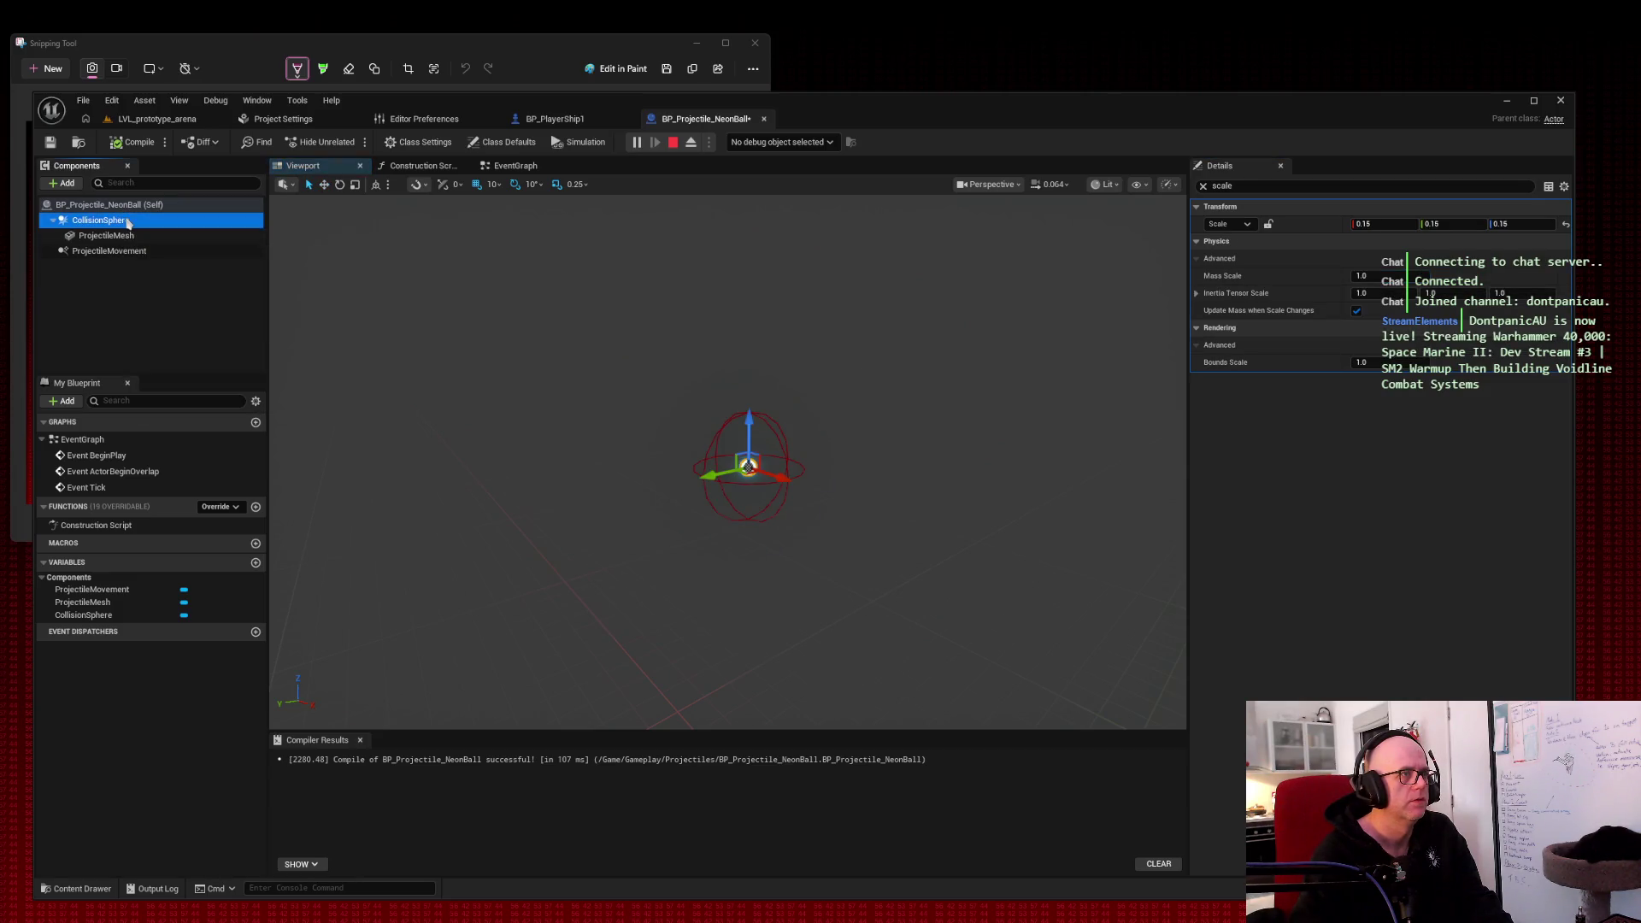
click(104, 235)
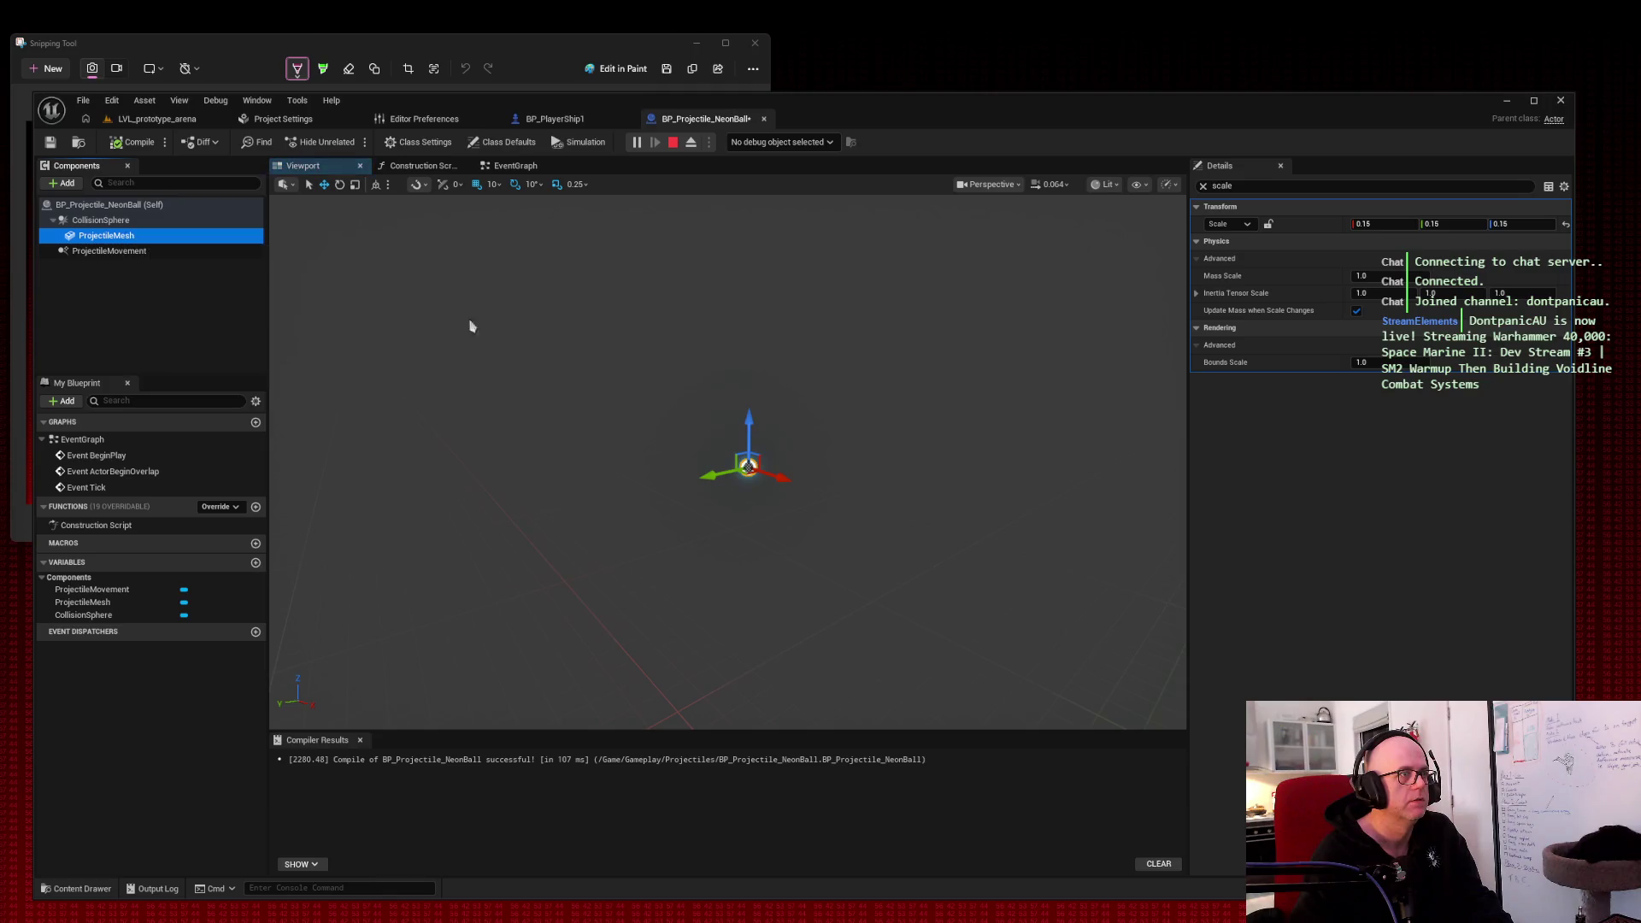
scroll(733, 466, up, 5)
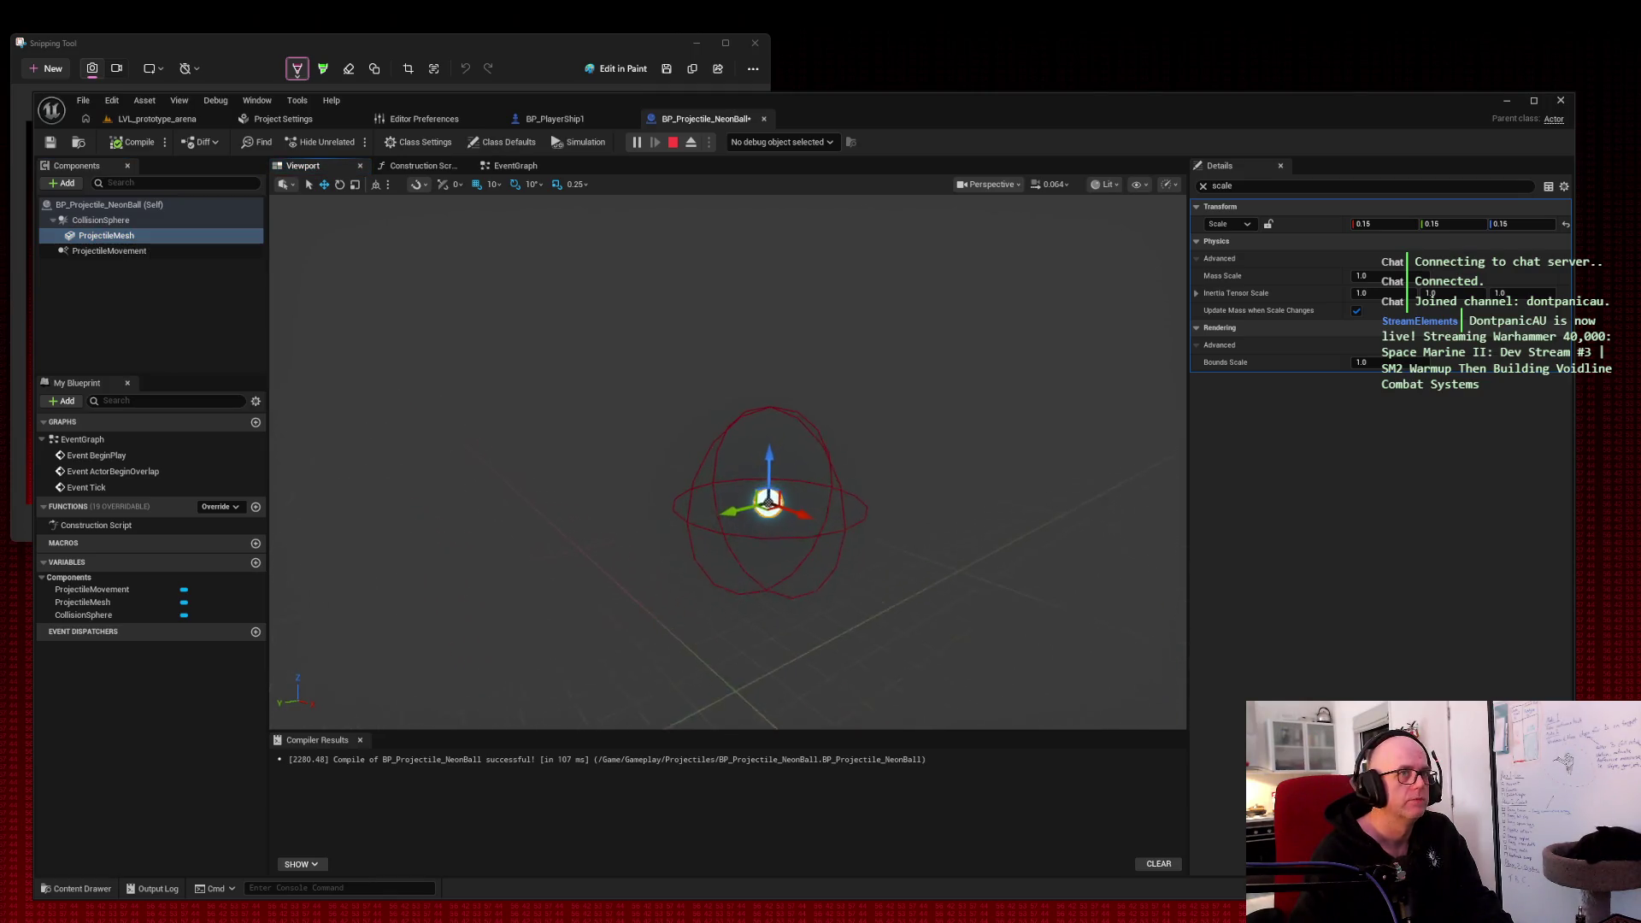
scroll(1099, 339, up, 3)
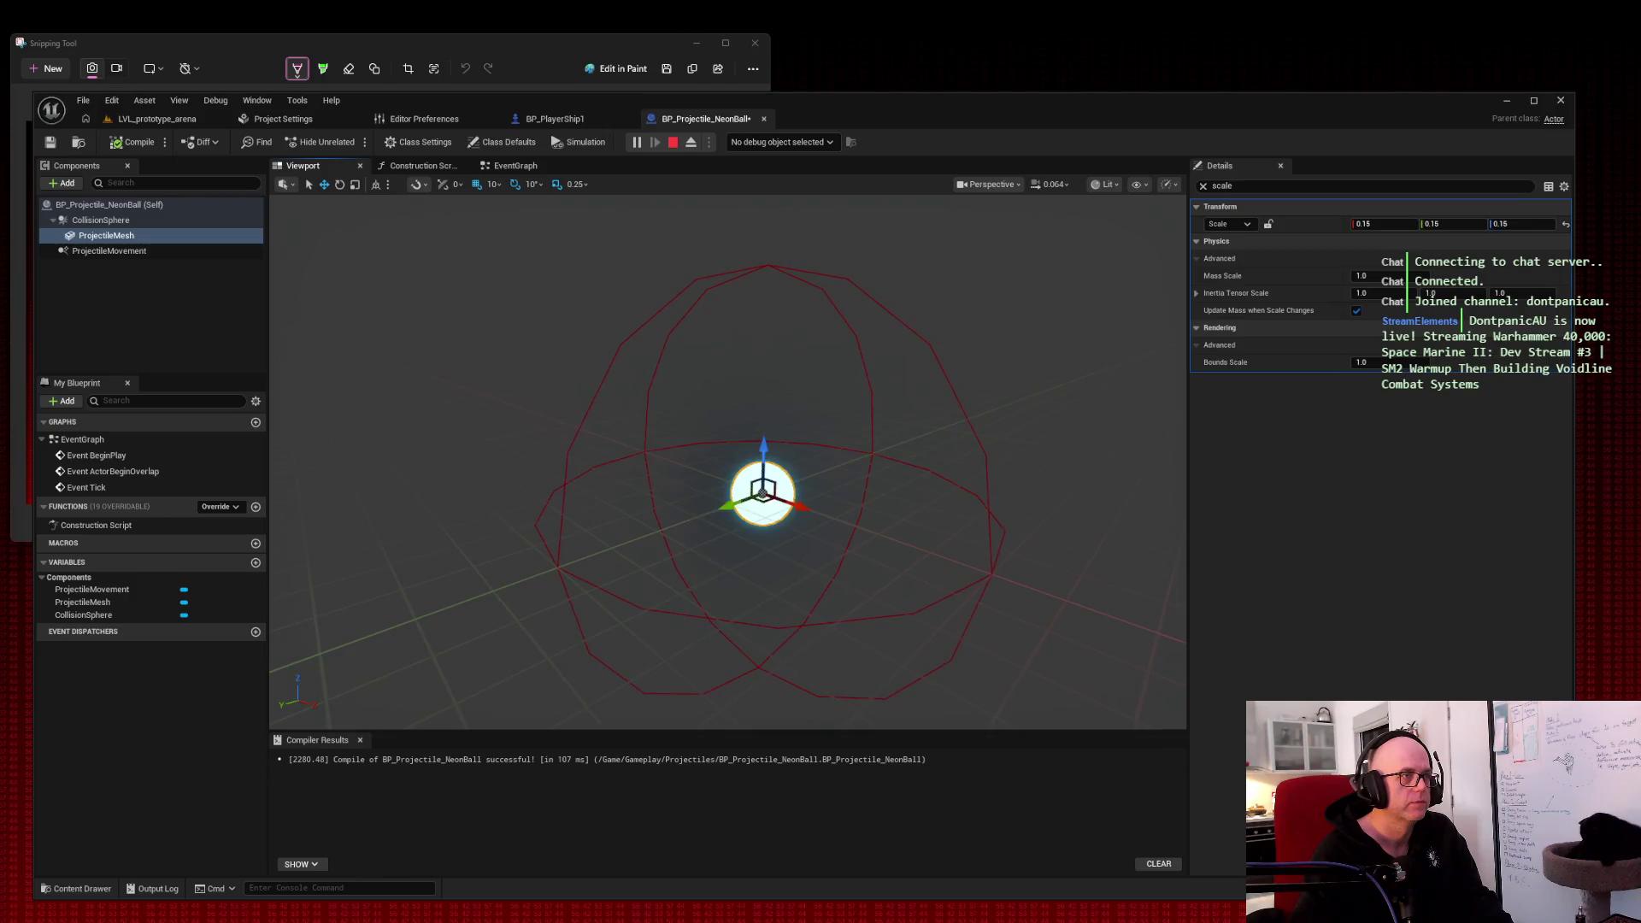
click(1100, 338)
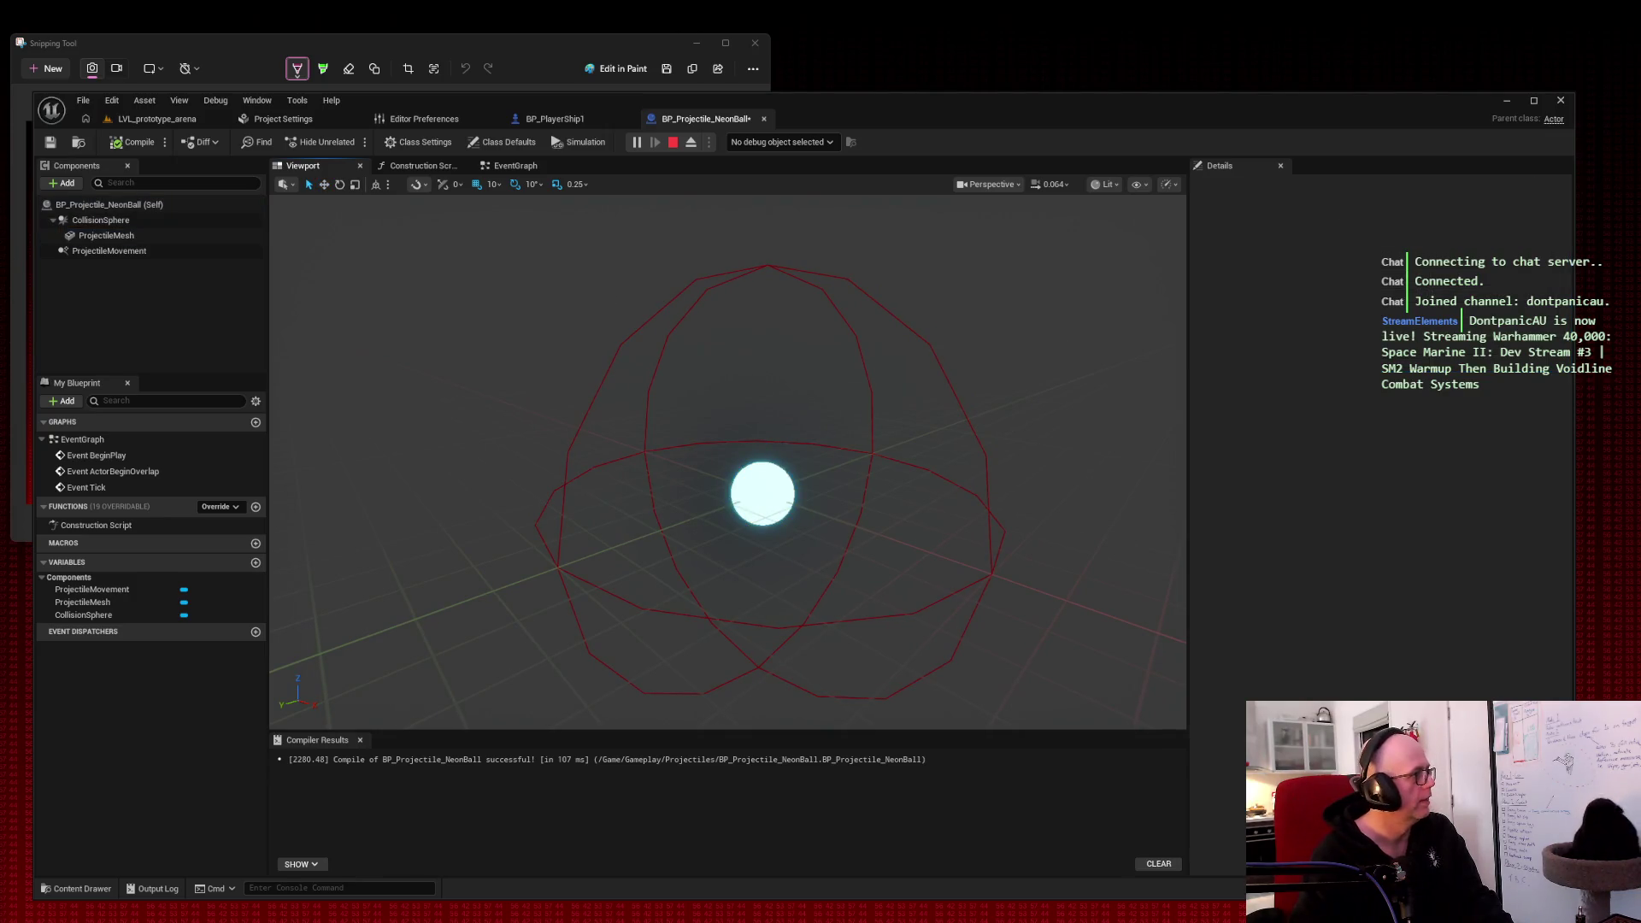
click(119, 221)
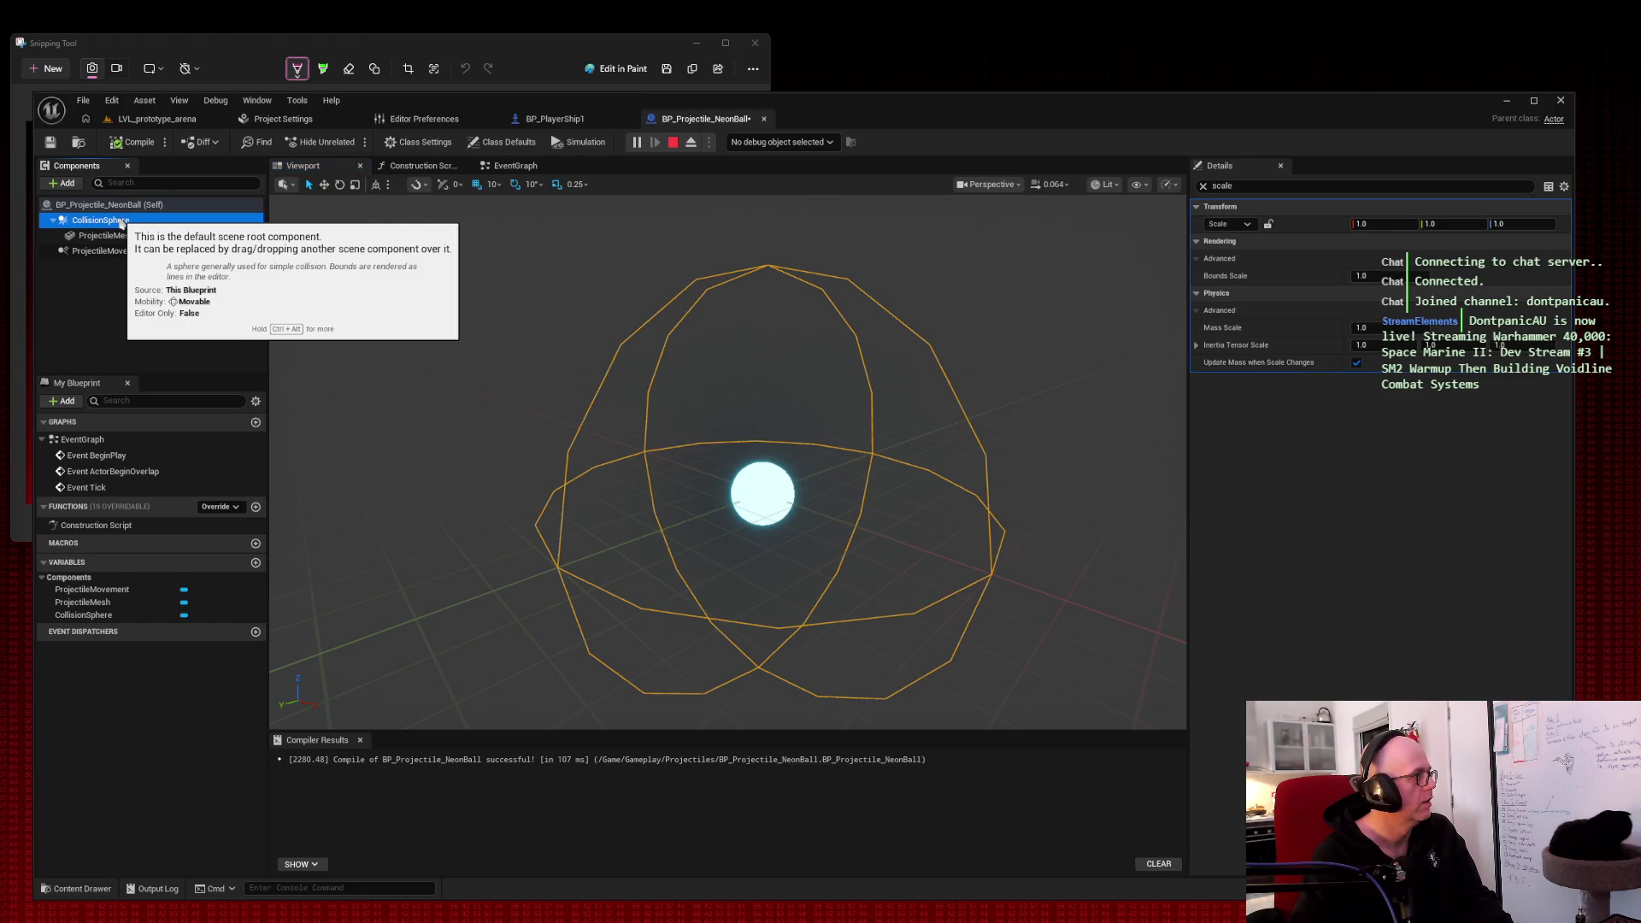
Step: Filter Details for 'sphere' and try Sphere Radius values of 5 and 10
click(1204, 186)
text(sphere)
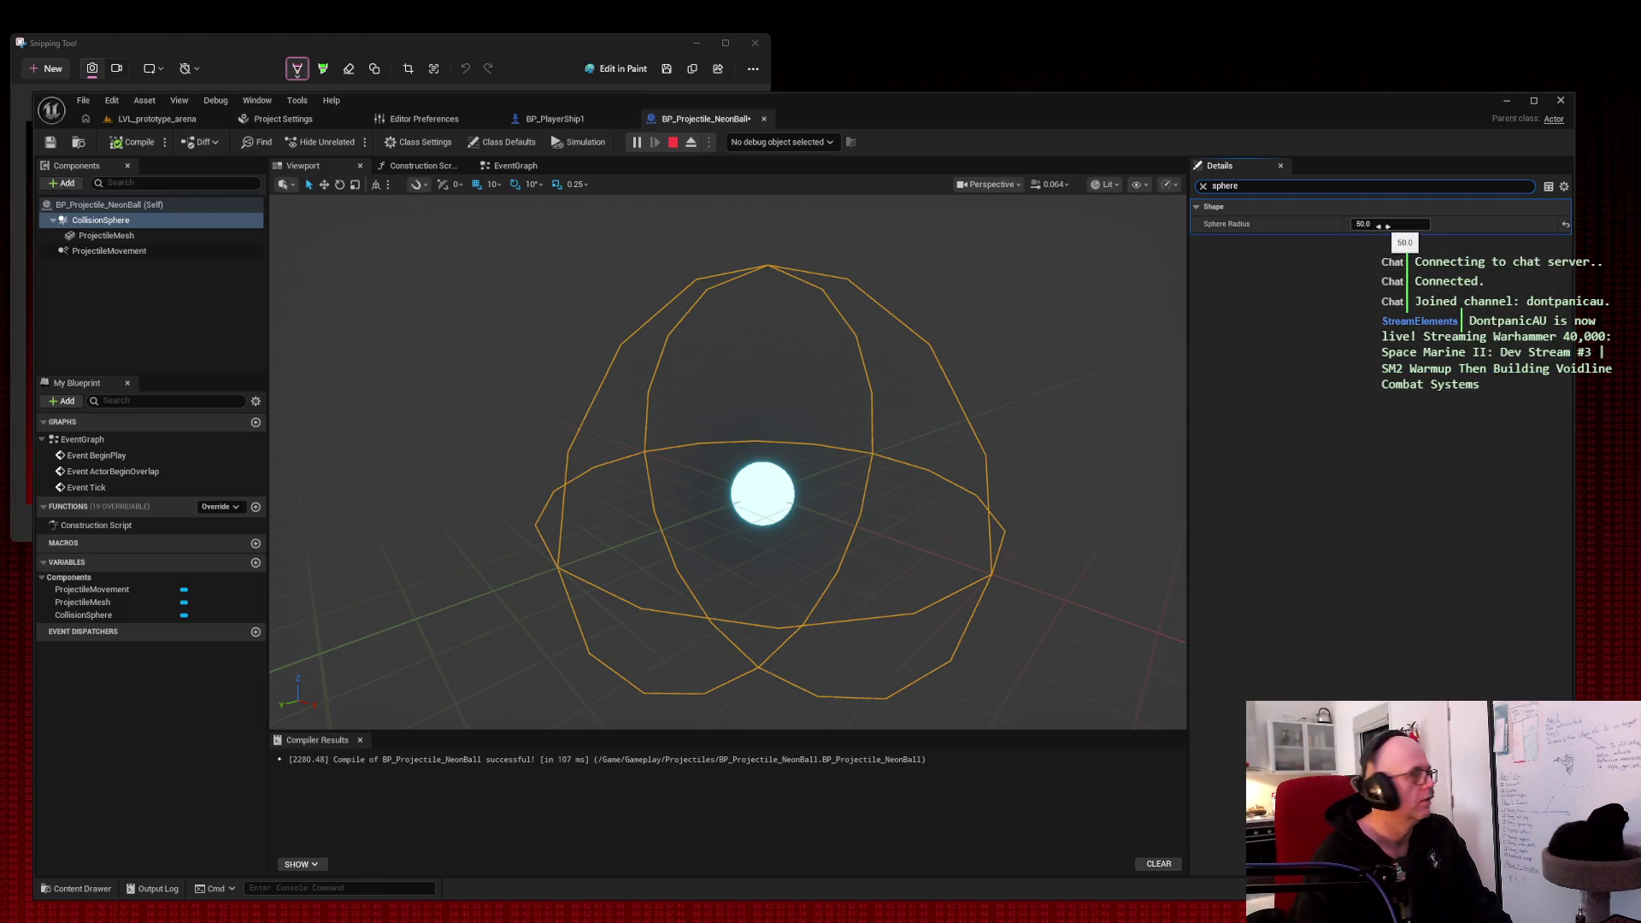
click(1383, 226)
text(5)
key(Return)
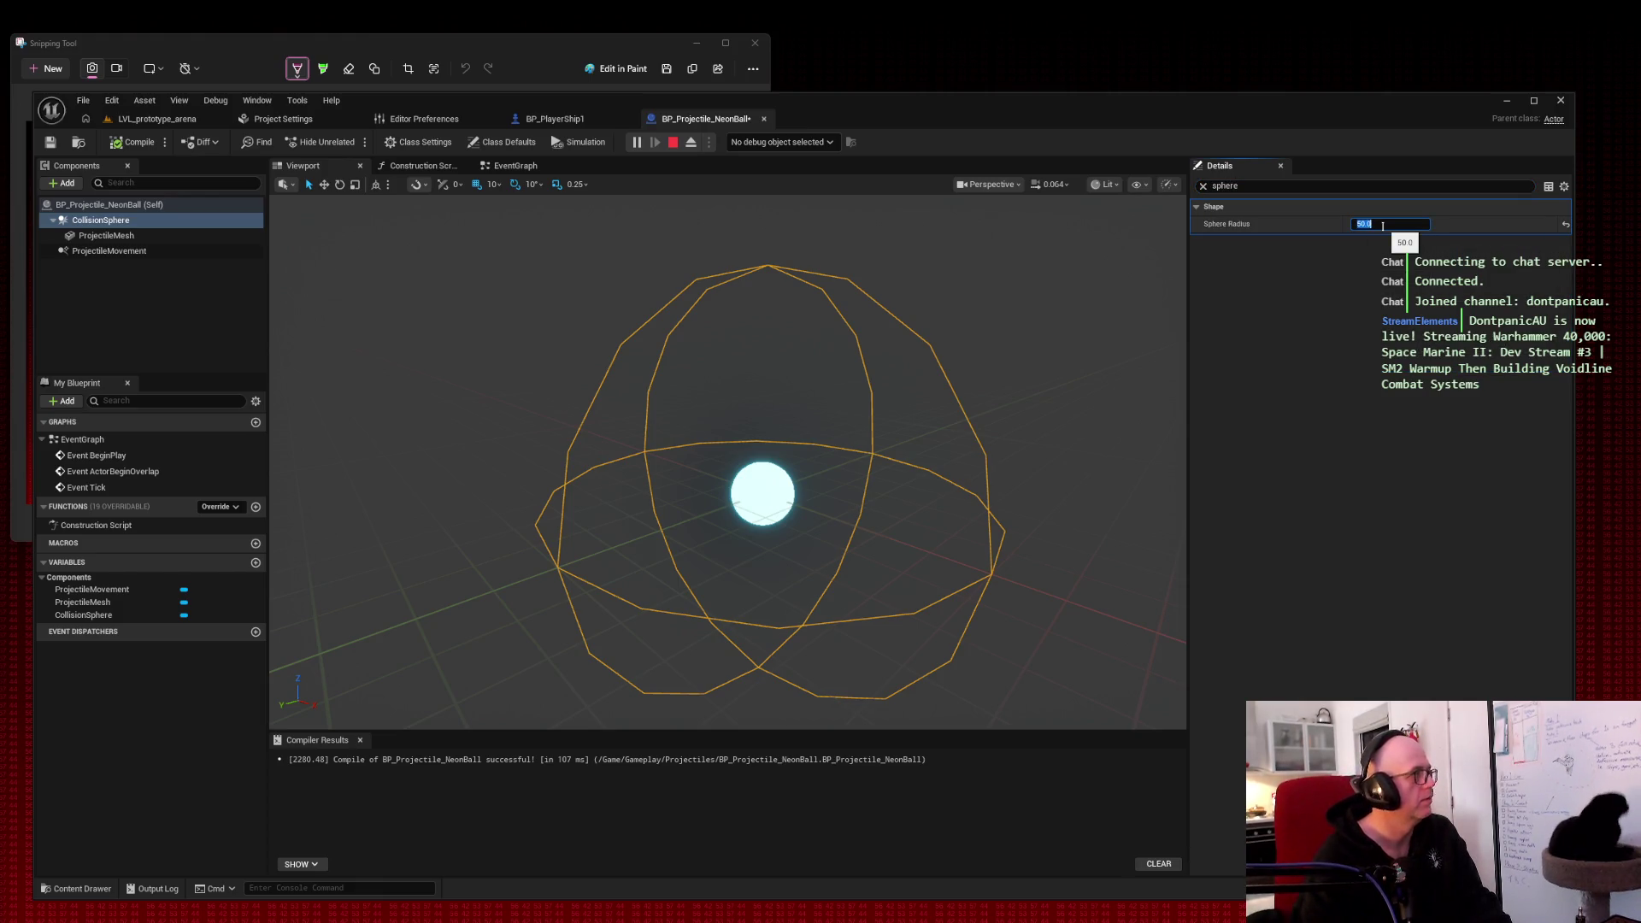
click(1365, 224)
text(10)
key(Return)
Step: Settle the Sphere Radius at 7.7, then compile and save the blueprint
mouse_move(1366, 224)
mouse_down()
mouse_move(923, 324)
mouse_move(889, 273)
mouse_move(820, 290)
mouse_move(922, 323)
mouse_up()
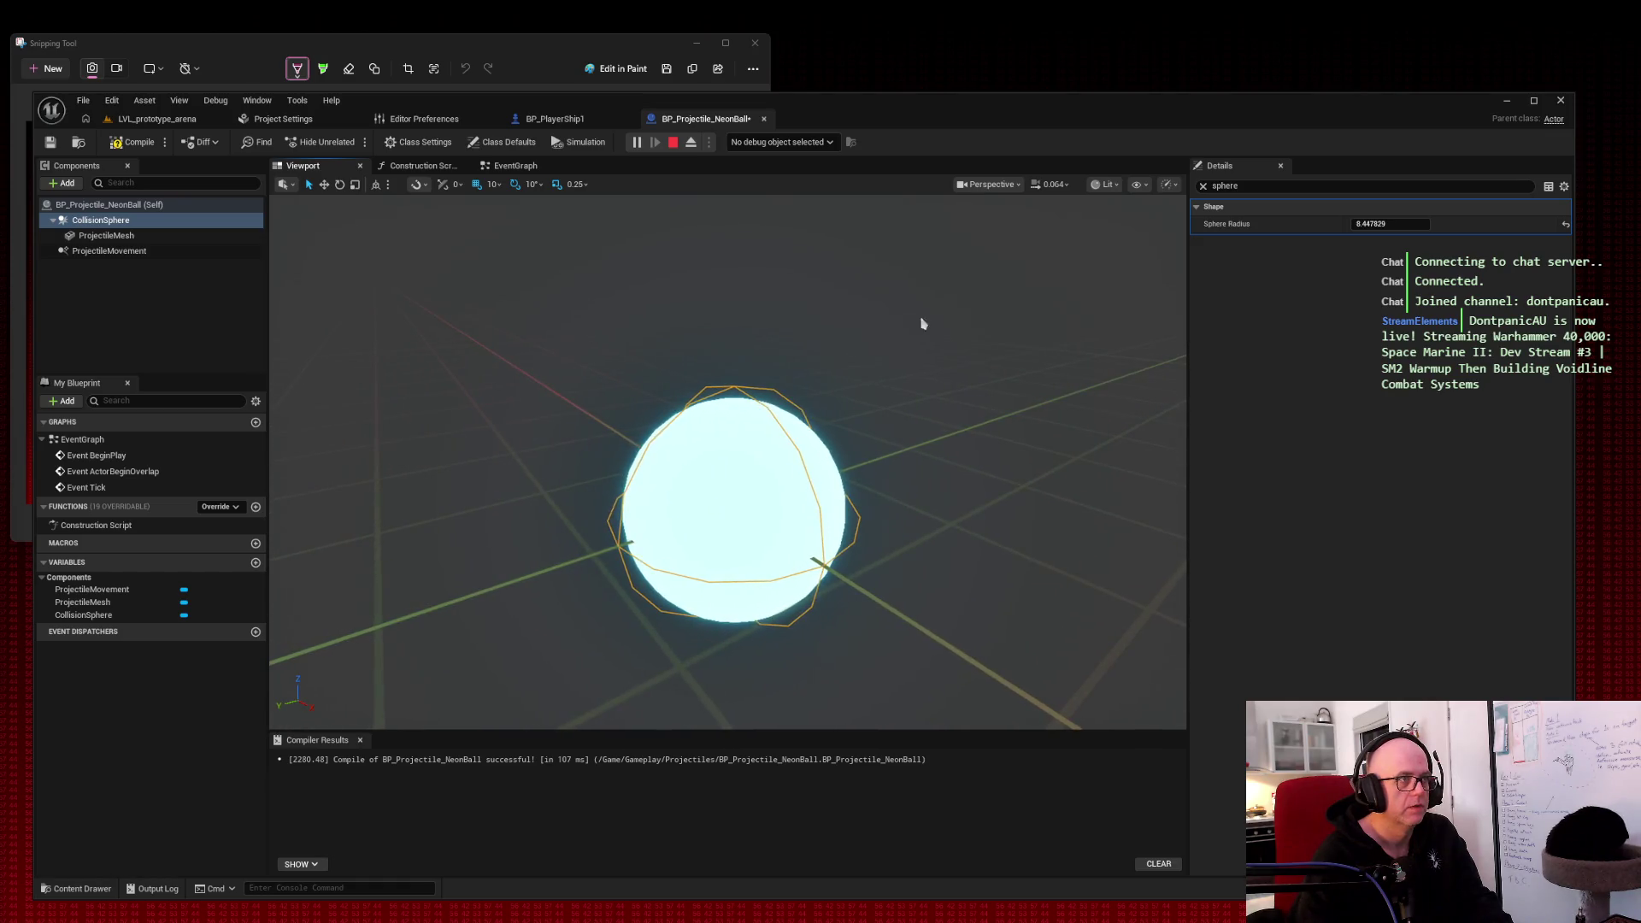
drag(1375, 221, 1337, 220)
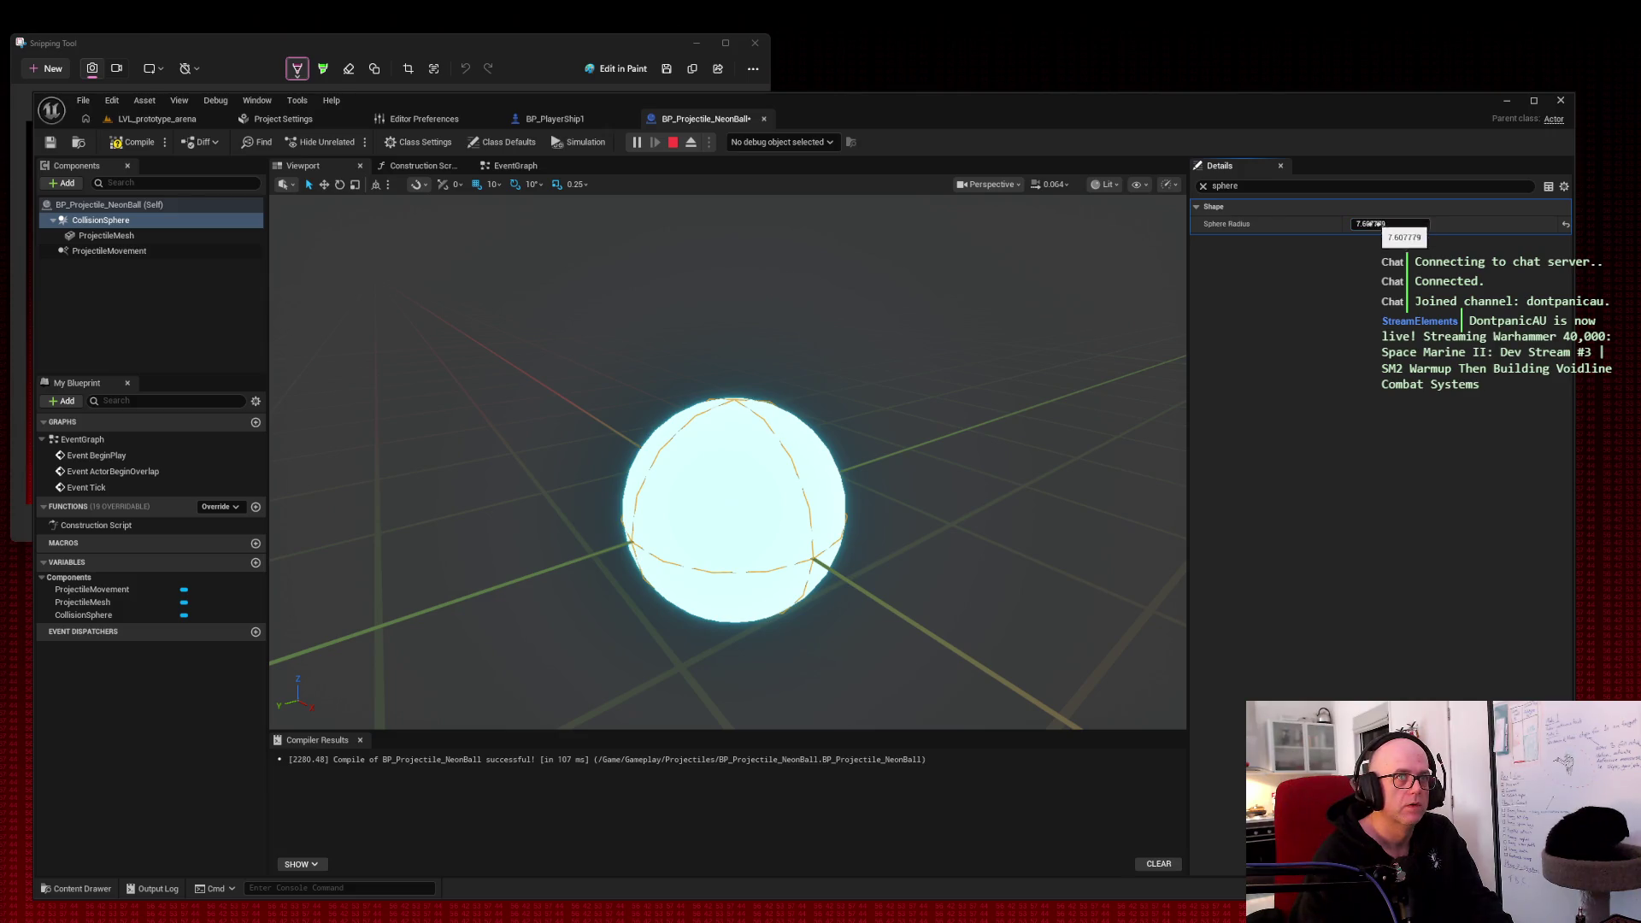
text(7.7)
key(Return)
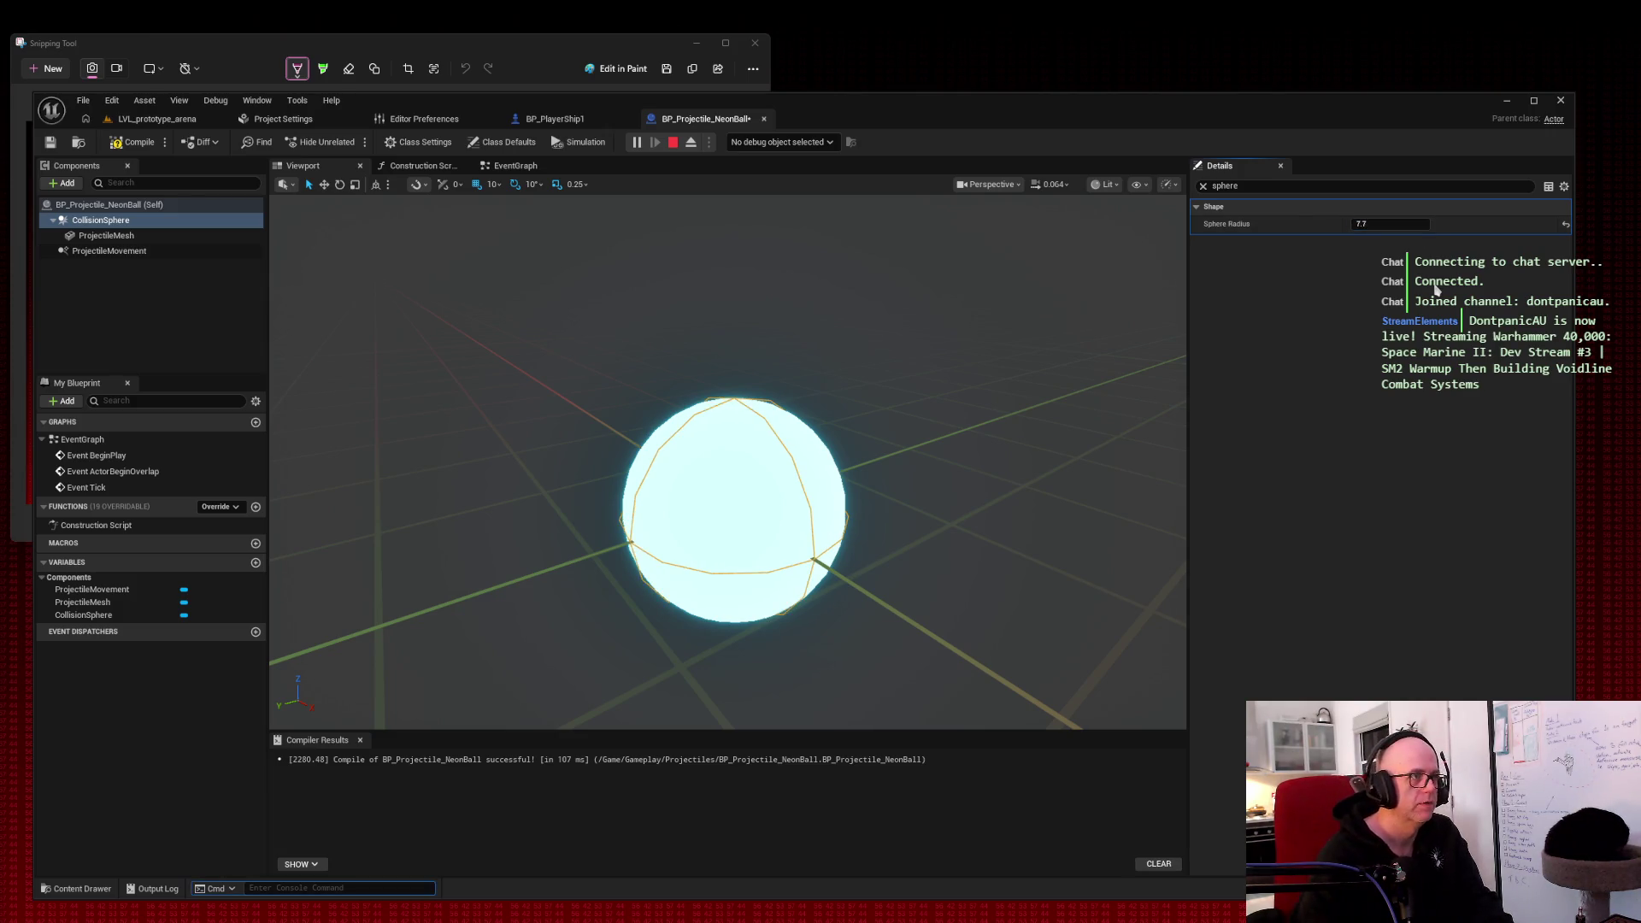
mouse_move(727, 513)
mouse_down()
mouse_move(765, 402)
mouse_move(765, 453)
mouse_move(871, 446)
mouse_up()
click(133, 142)
click(50, 142)
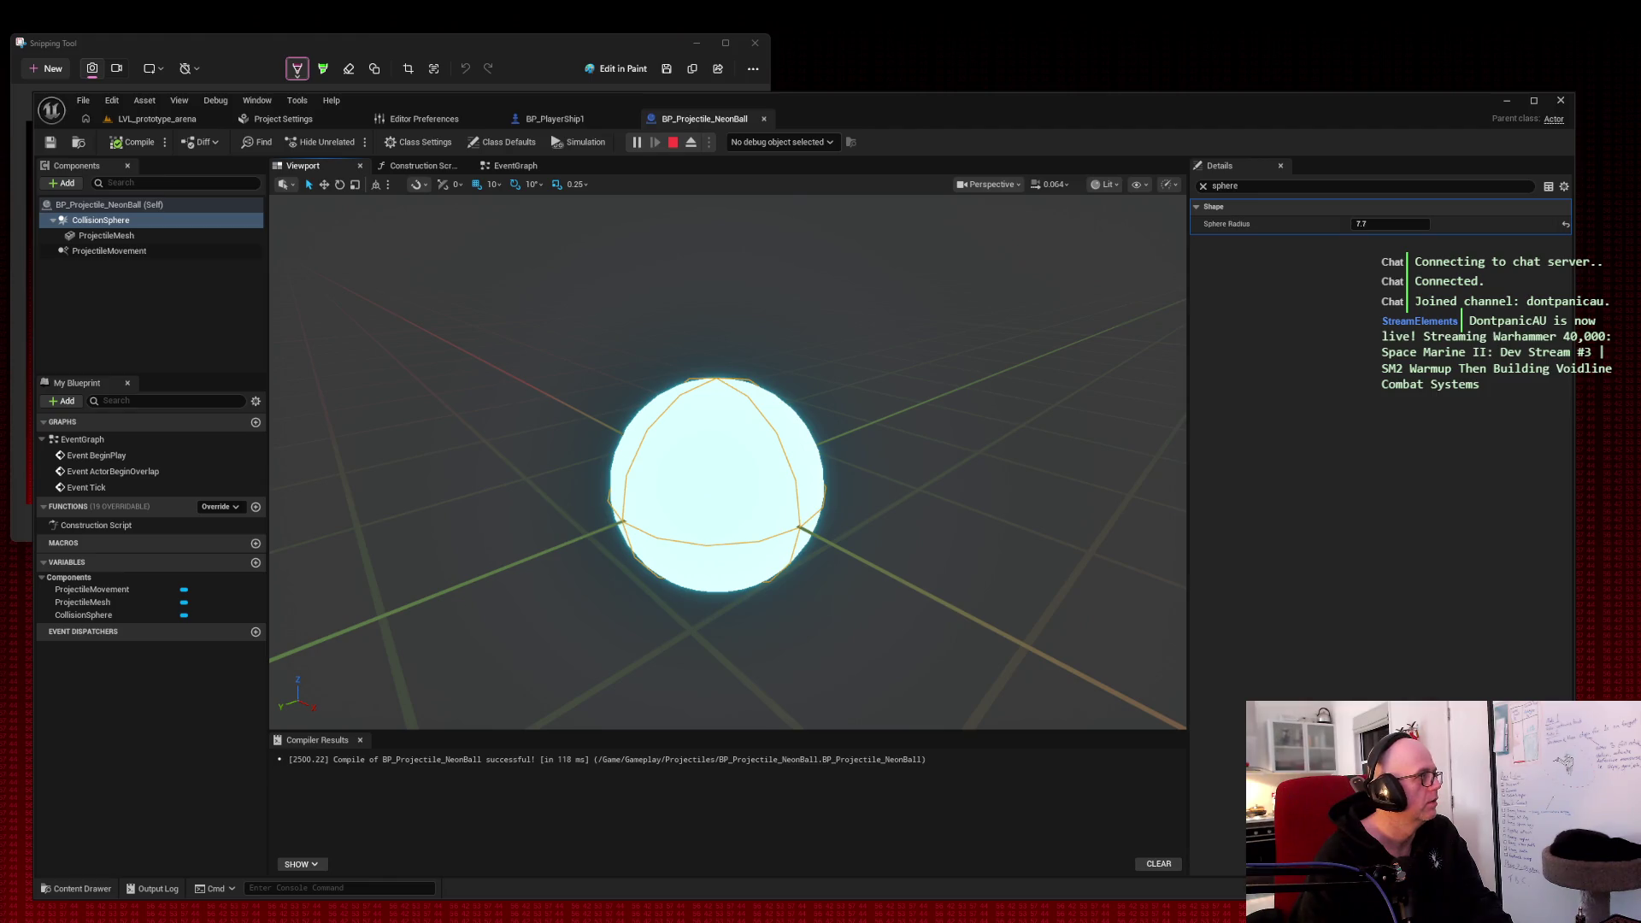
click(154, 119)
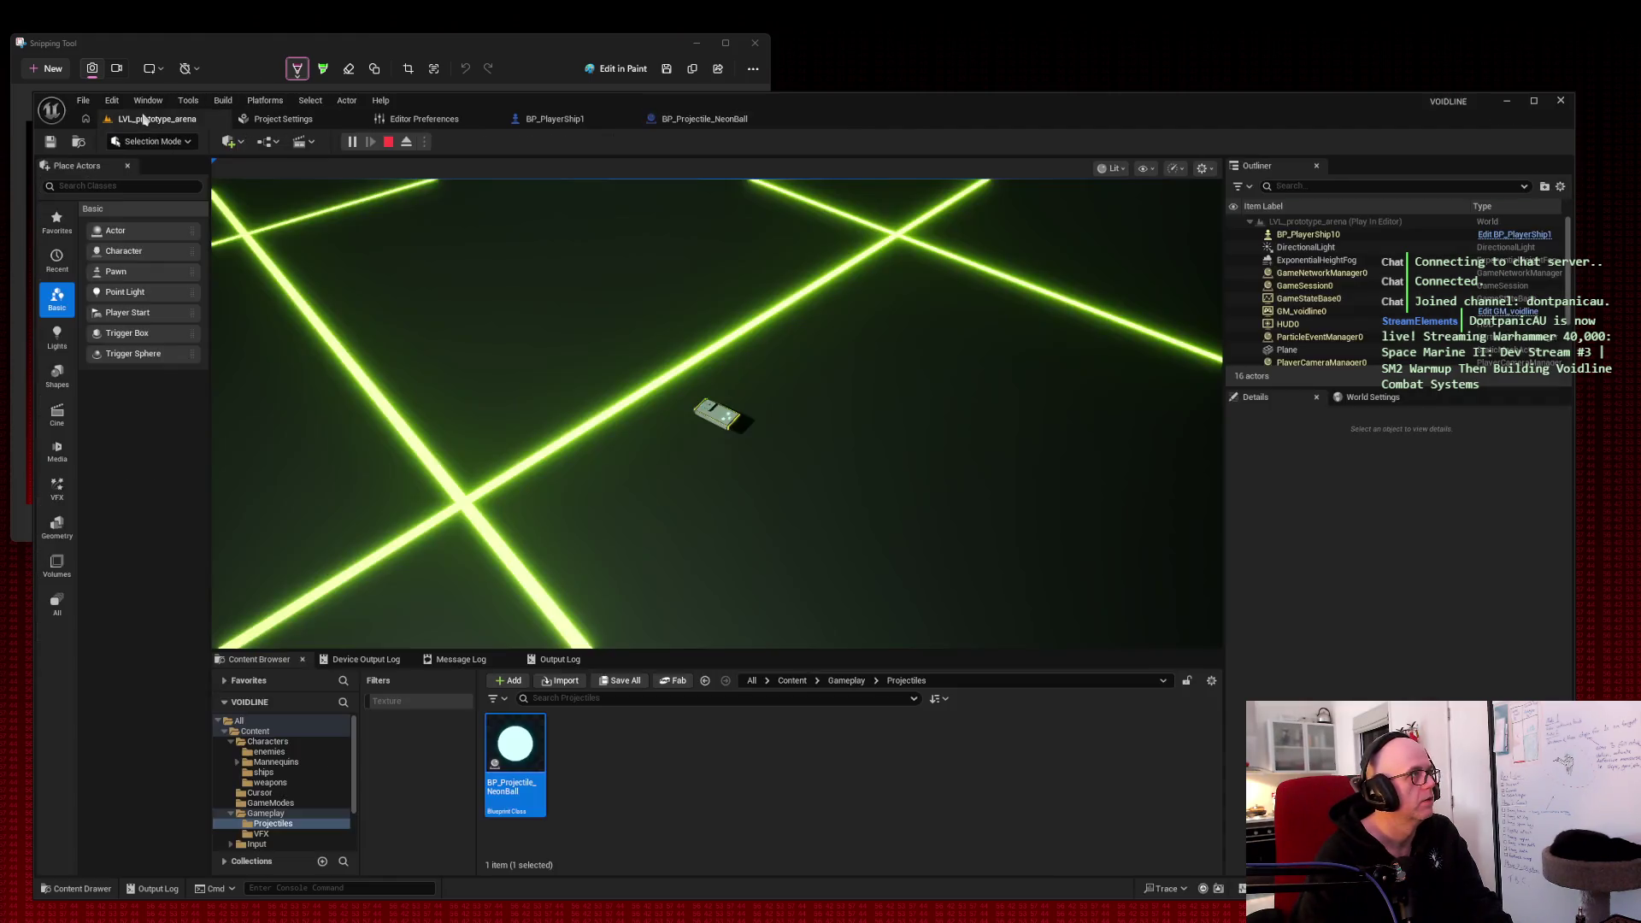
Step: Fly the ship back and forth firing the resized projectiles, then free the mouse with Shift+F1
click(367, 170)
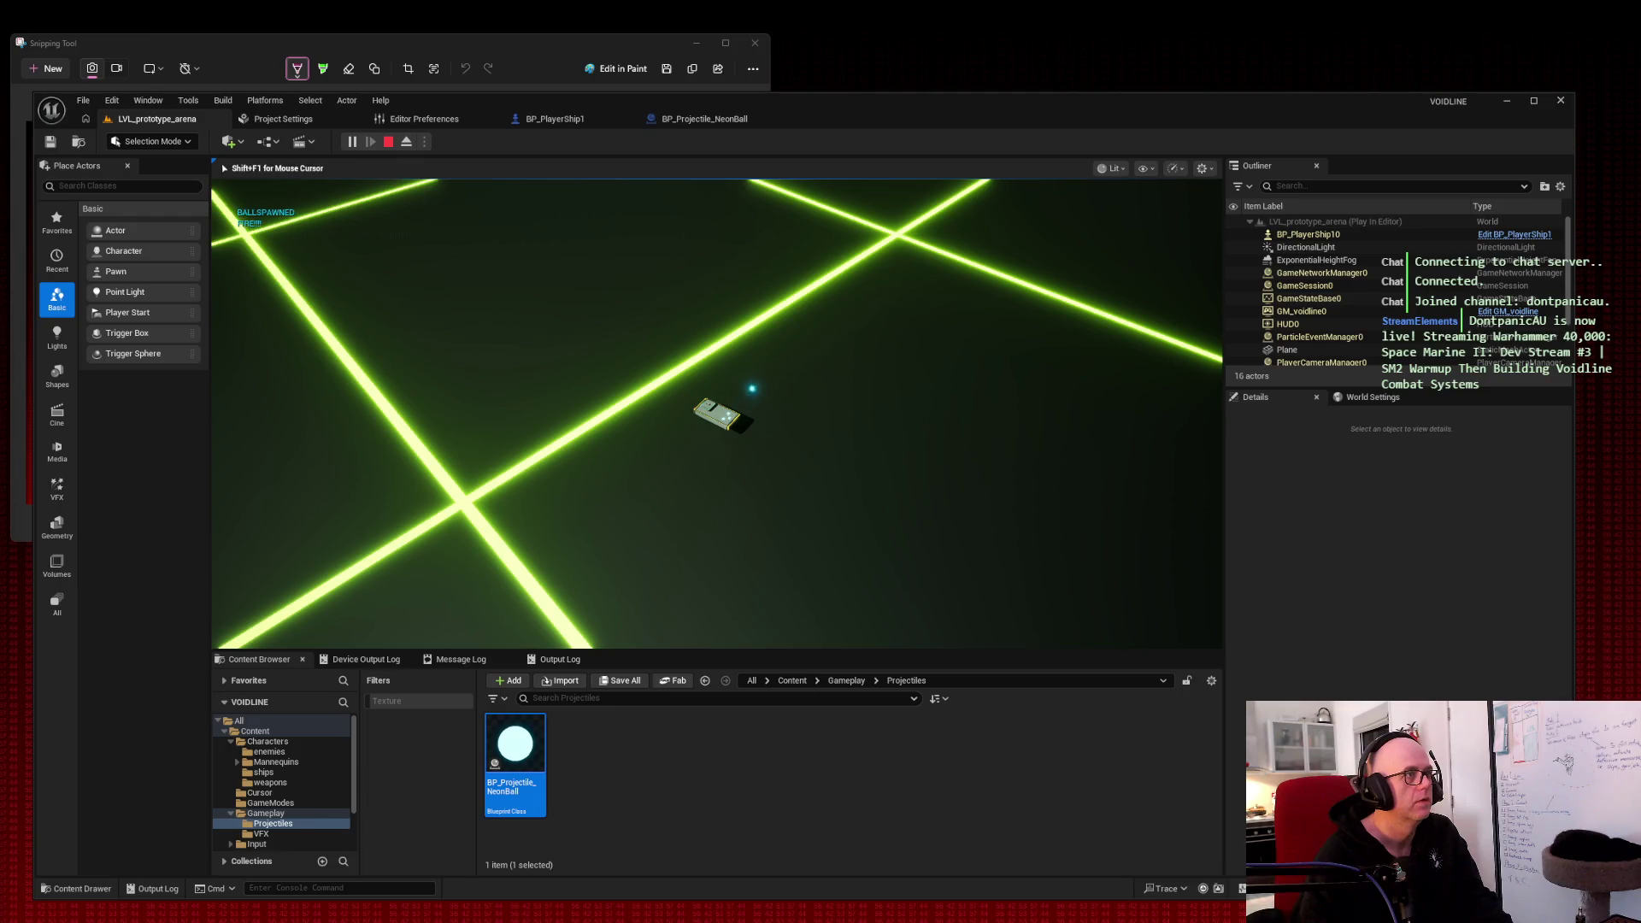
key(w)
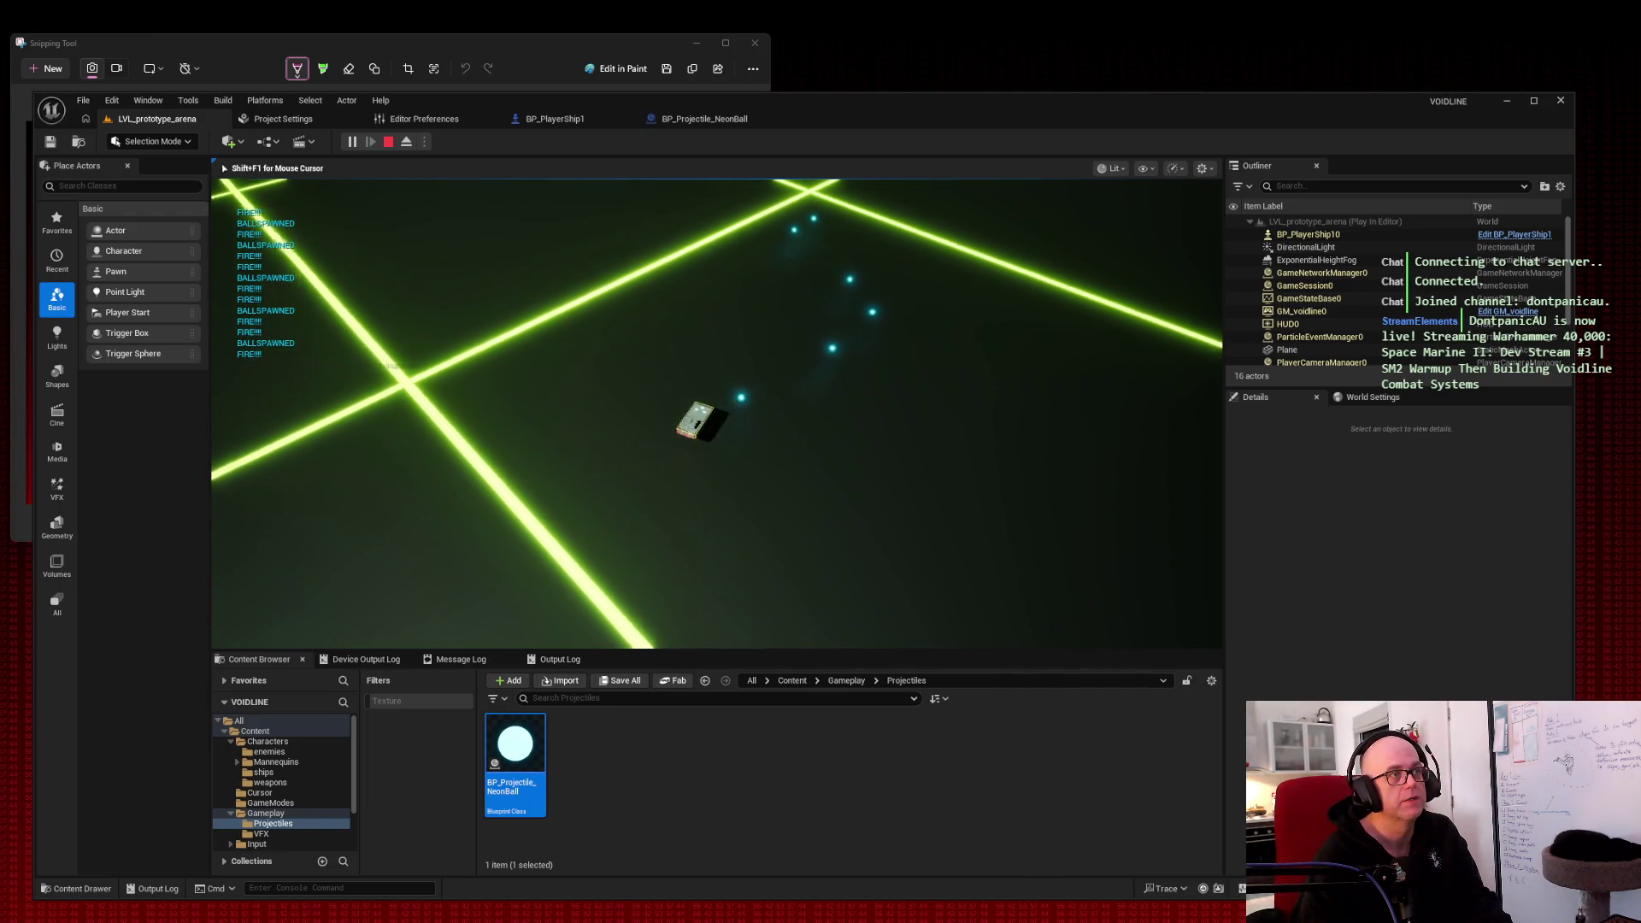
key(s)
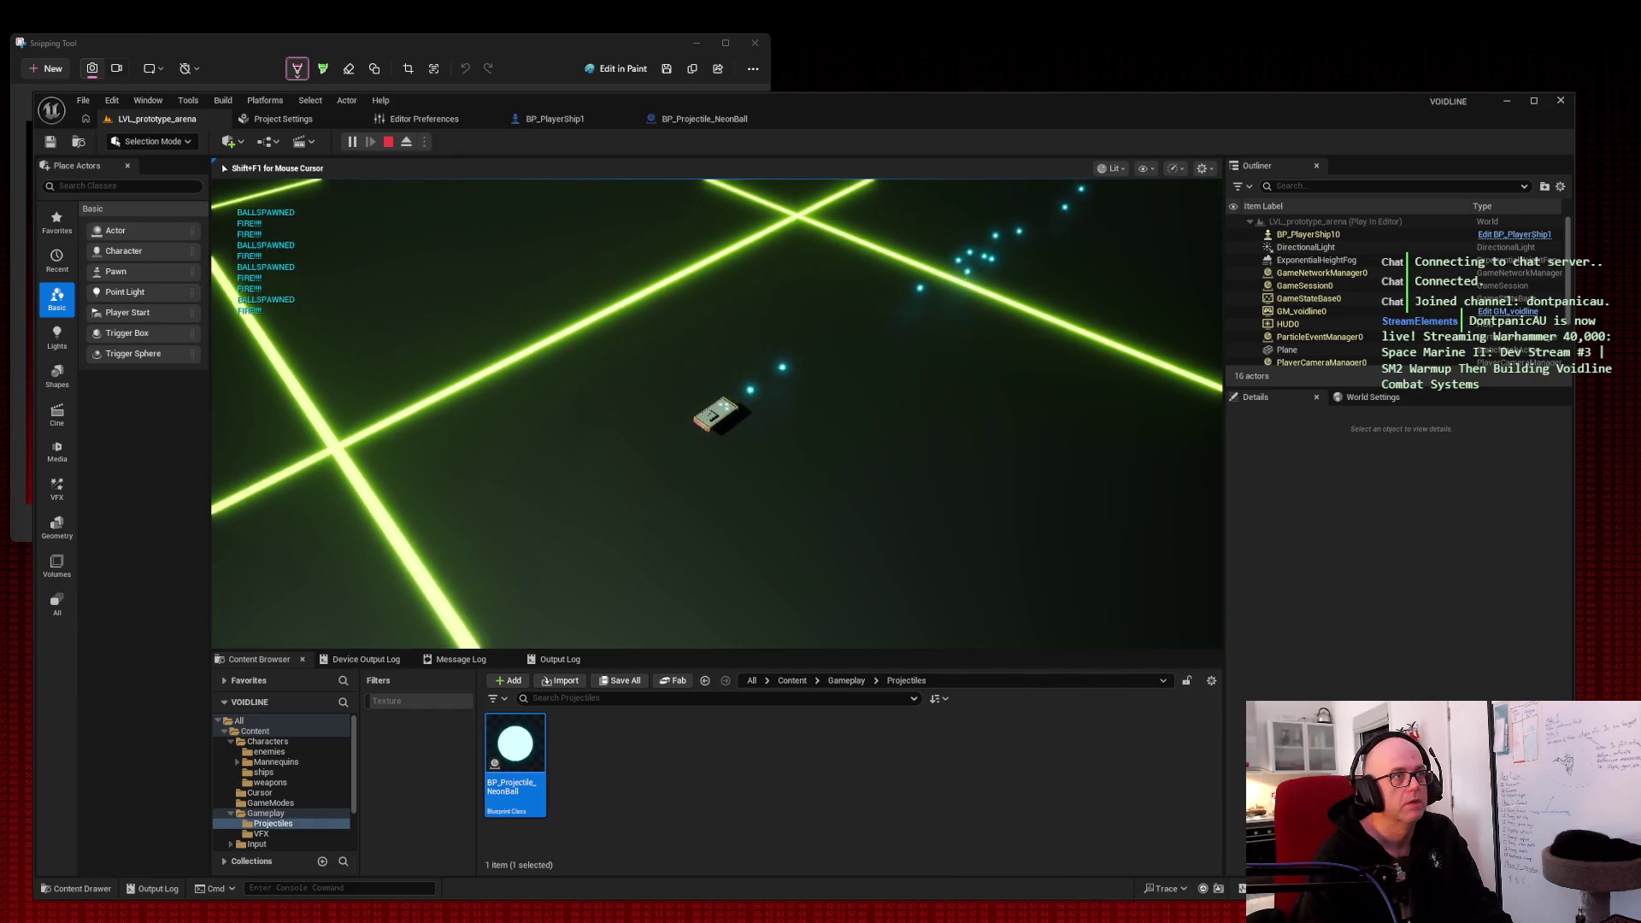
key(shift+F1)
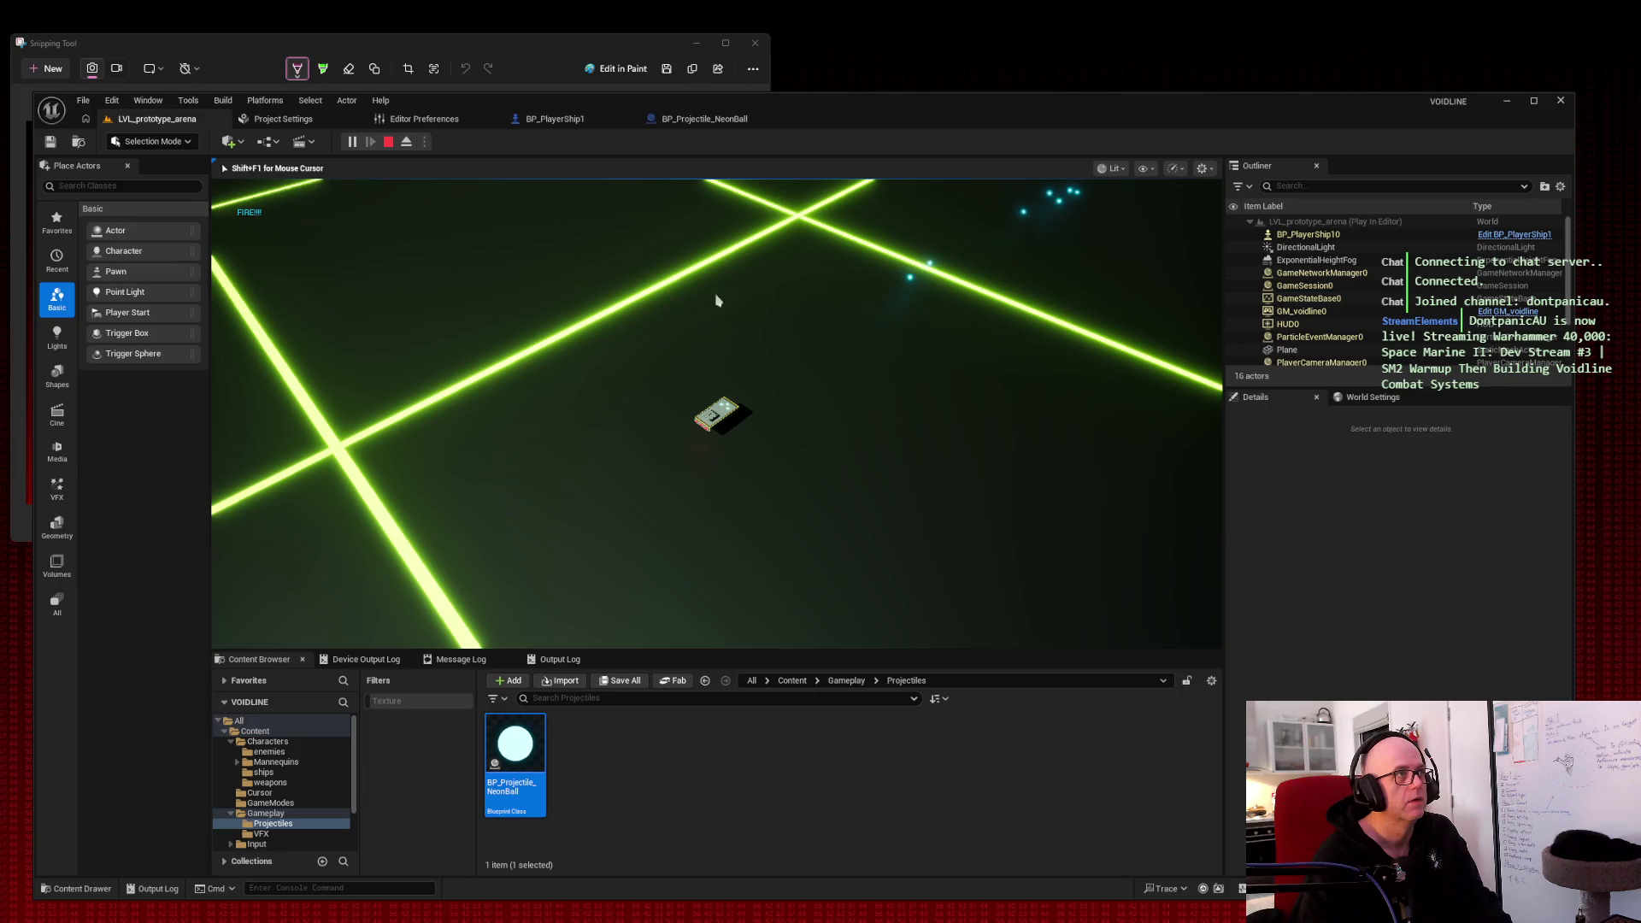
click(710, 120)
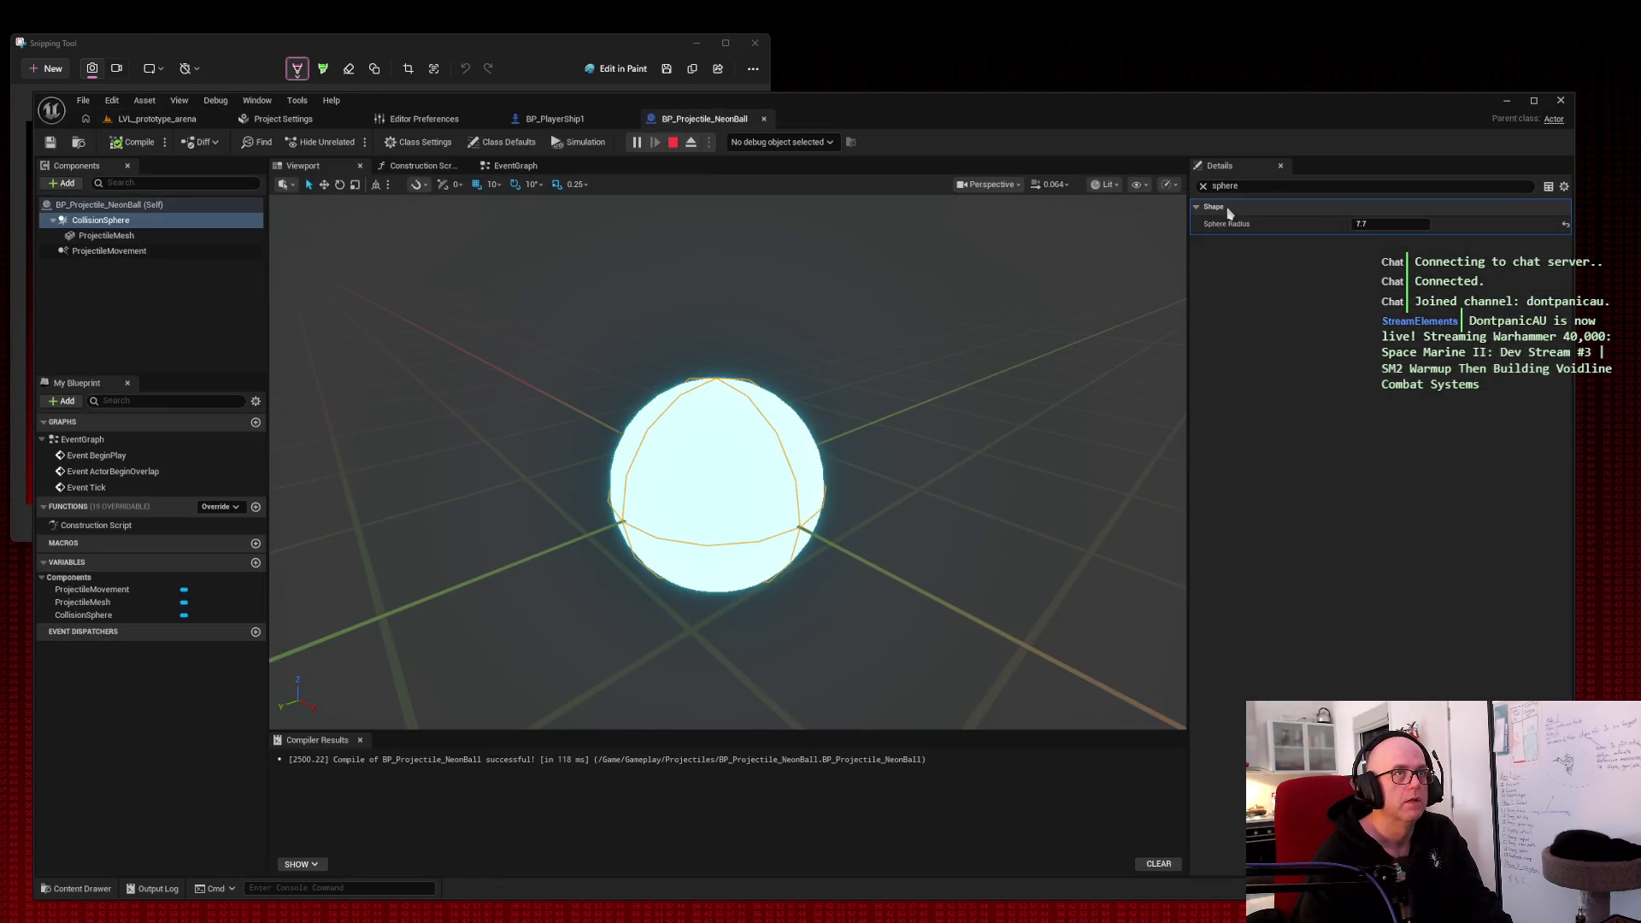
Step: Scale the NeonBall's ProjectileMesh to 0.12 on all three axes
click(106, 235)
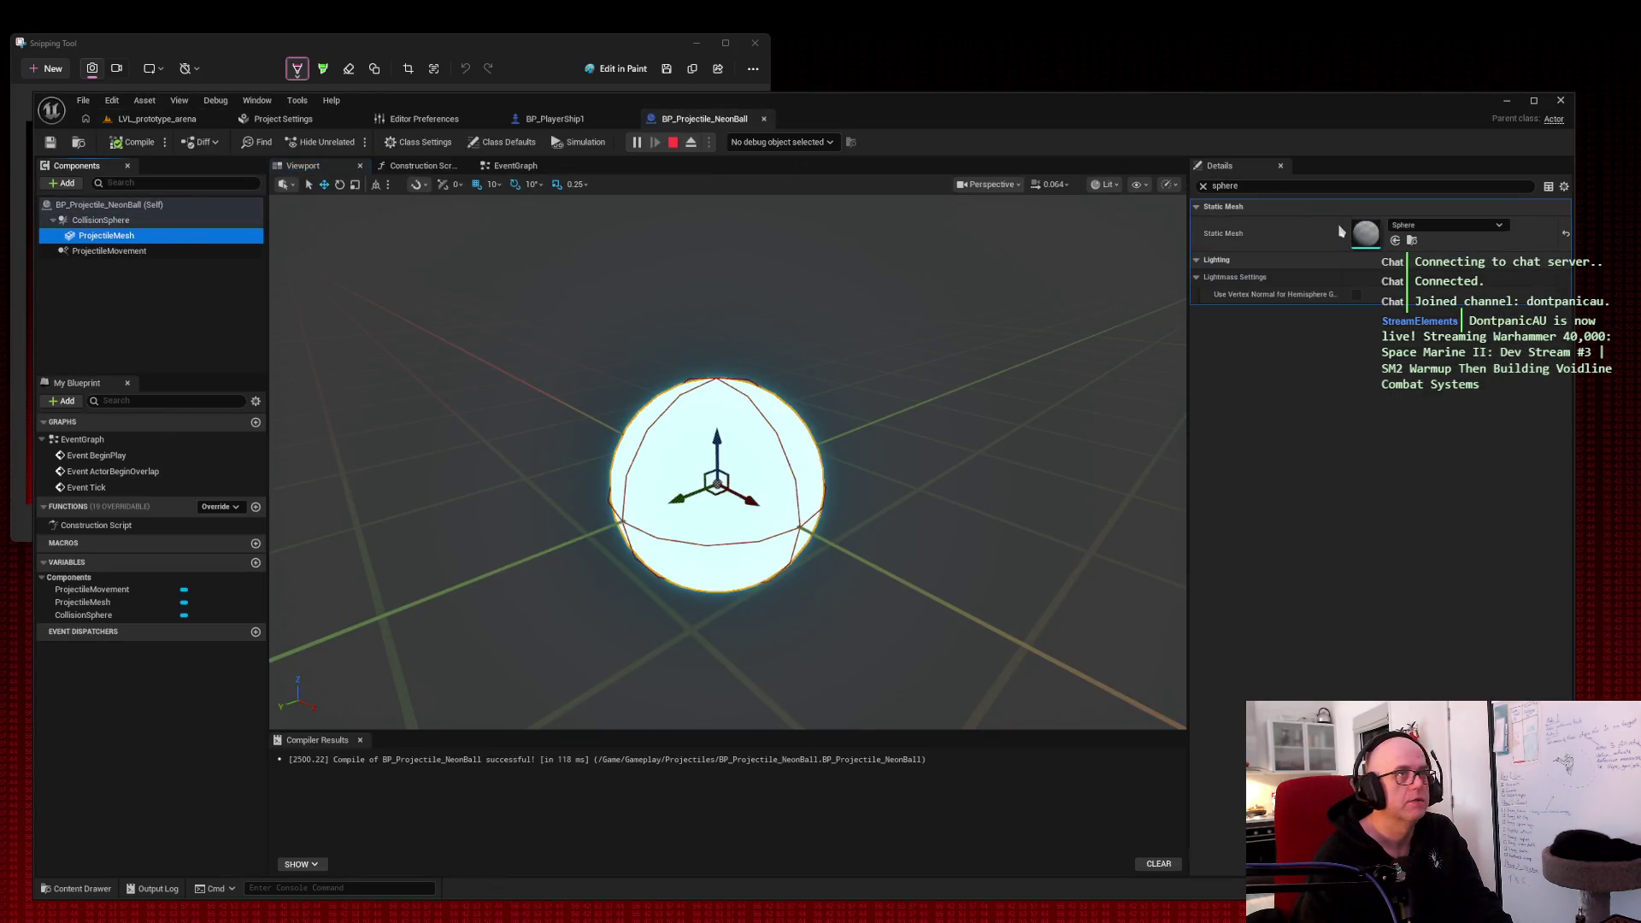
double_click(1268, 184)
text(scale)
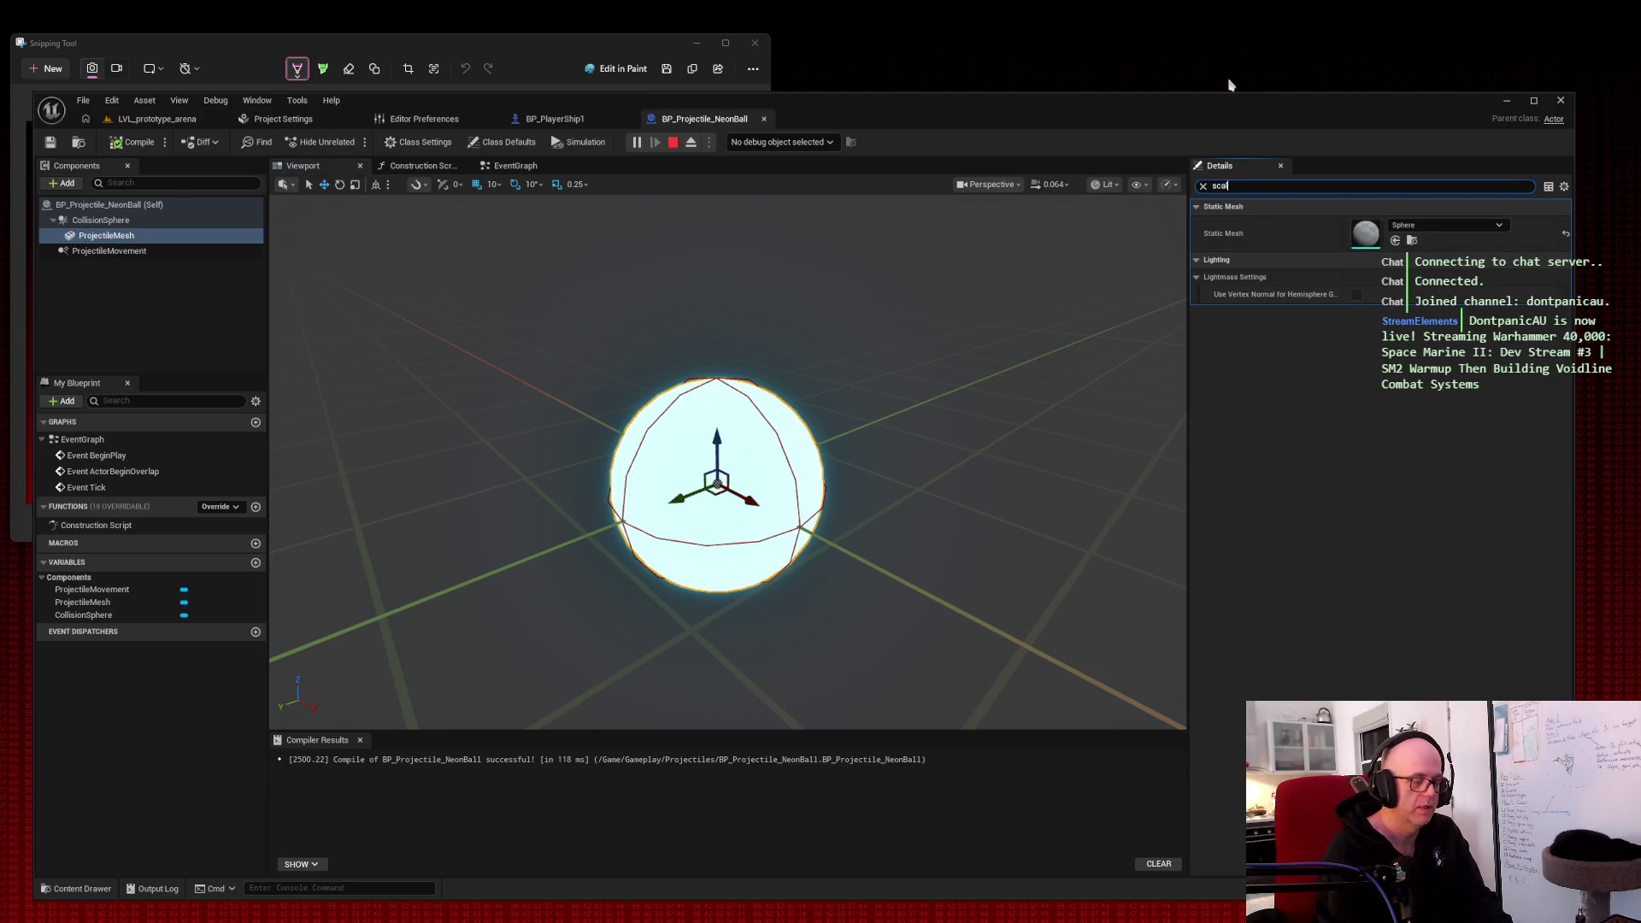
click(1385, 224)
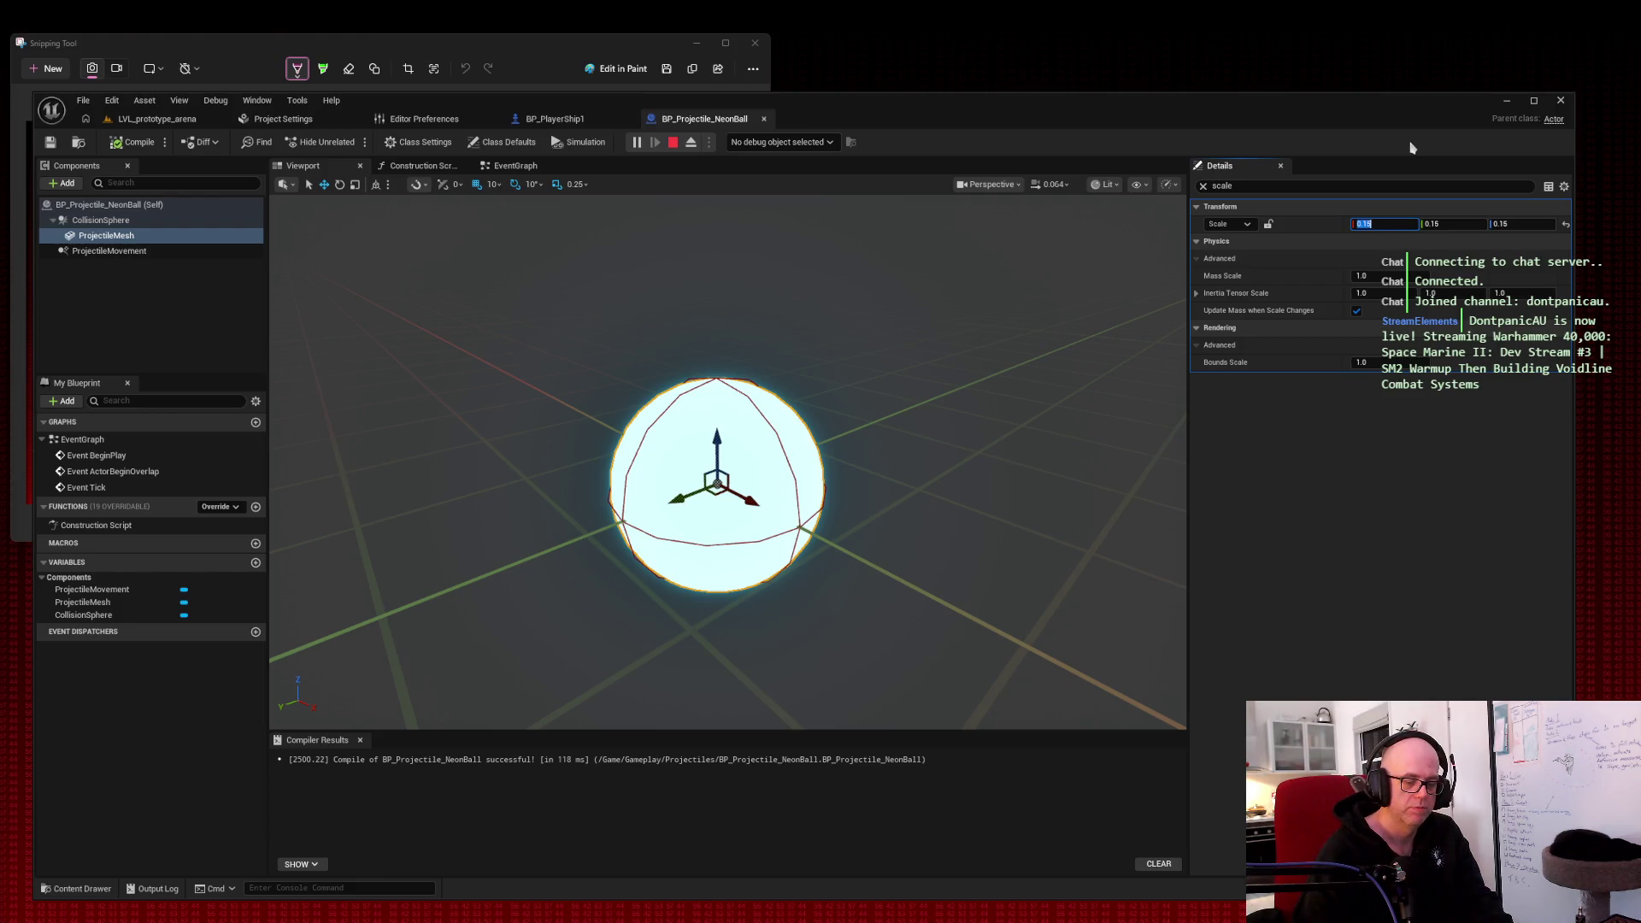
key(Tab)
text(.12)
key(Tab)
text(.12)
key(Tab)
Step: Set the CollisionSphere's Sphere Radius to 6.2
click(141, 221)
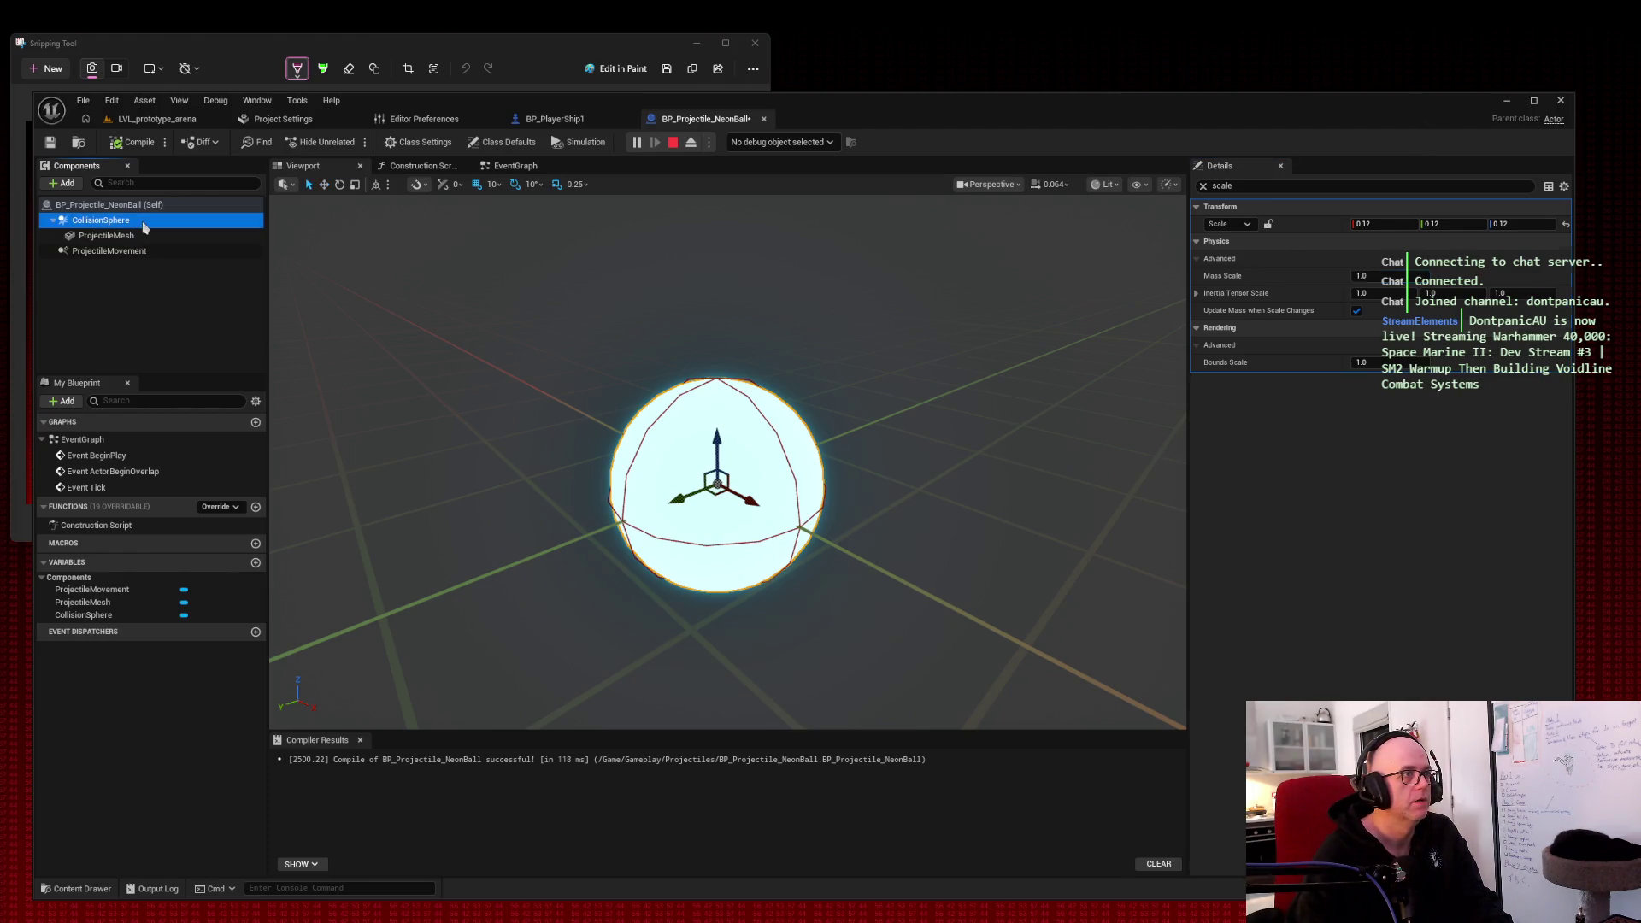
double_click(1252, 187)
text(sphere)
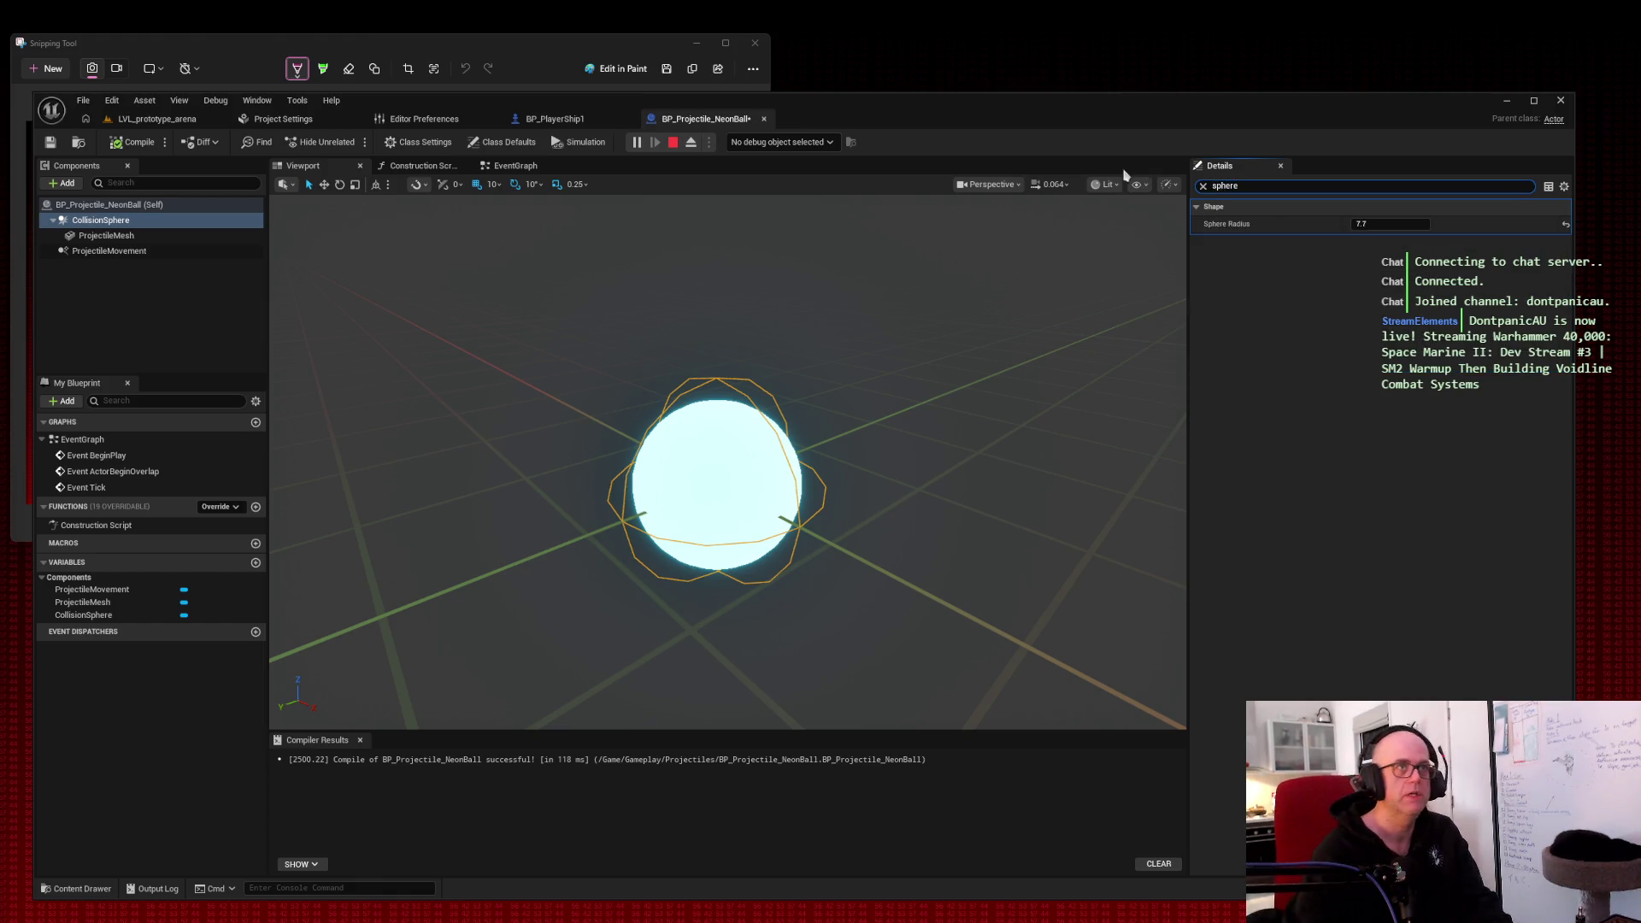
click(1384, 224)
drag(1384, 224, 1329, 223)
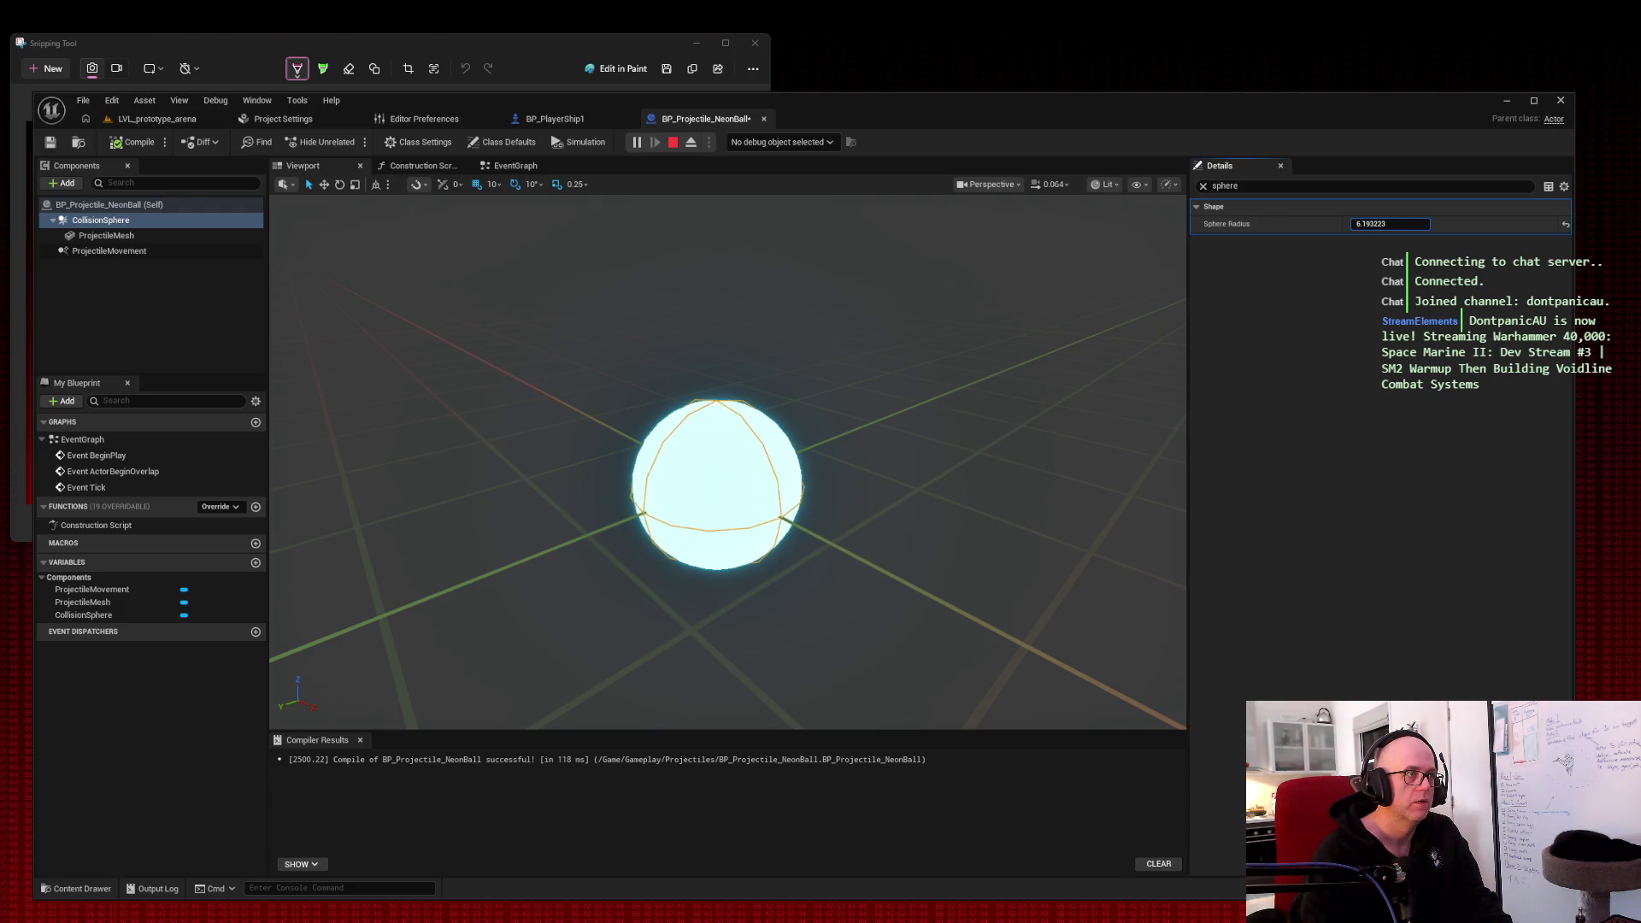
drag(1018, 249, 1019, 247)
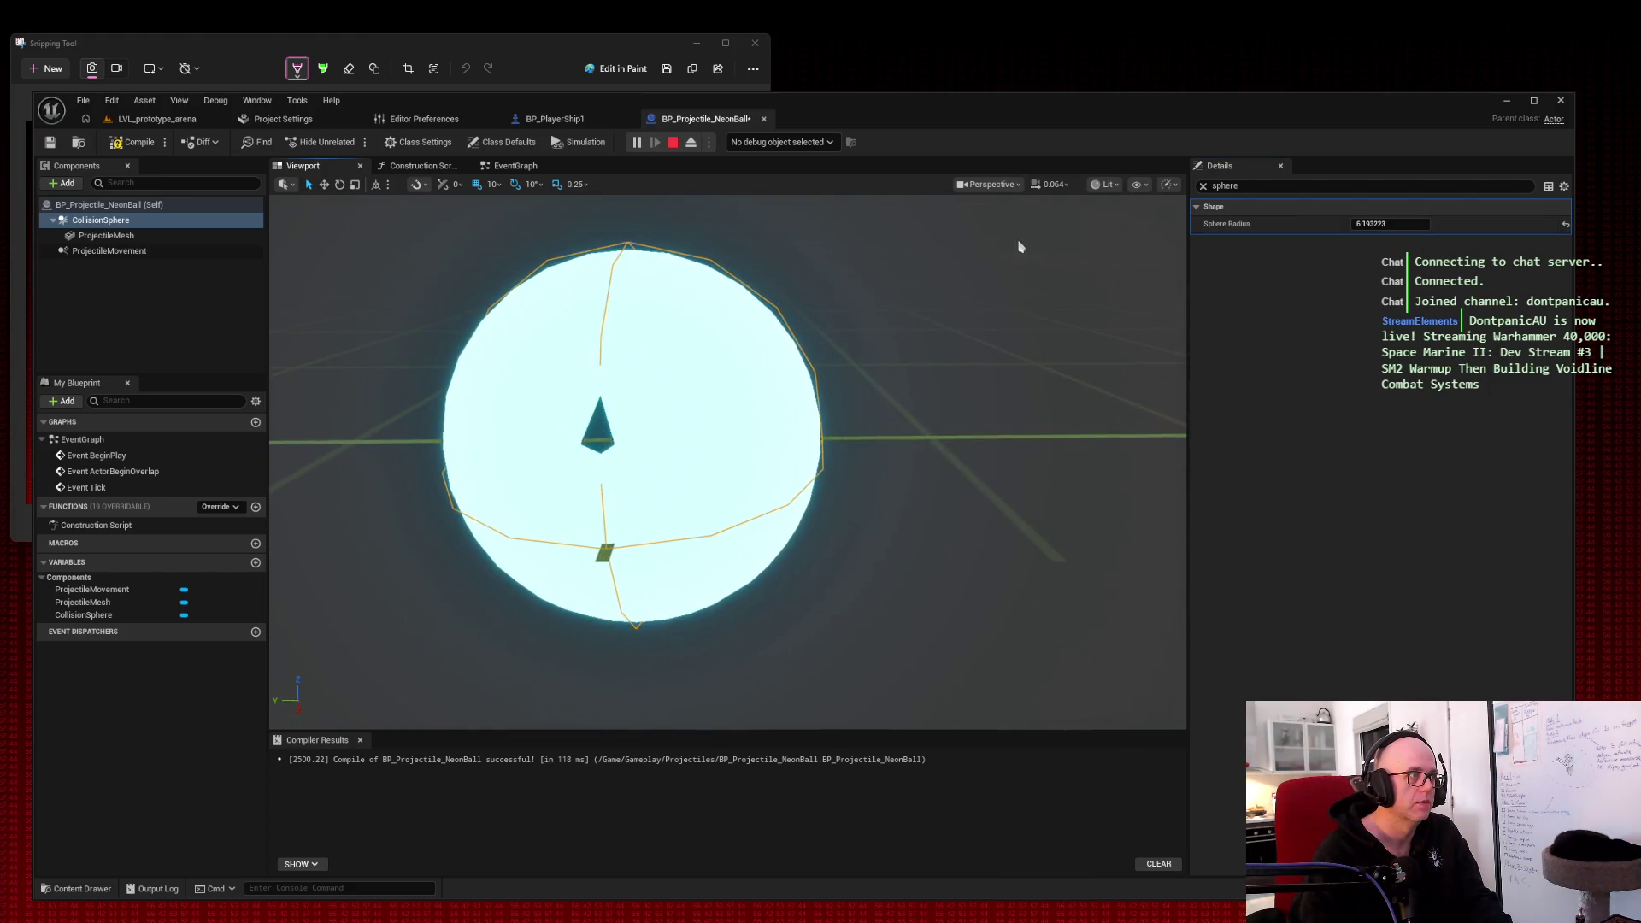
click(1384, 223)
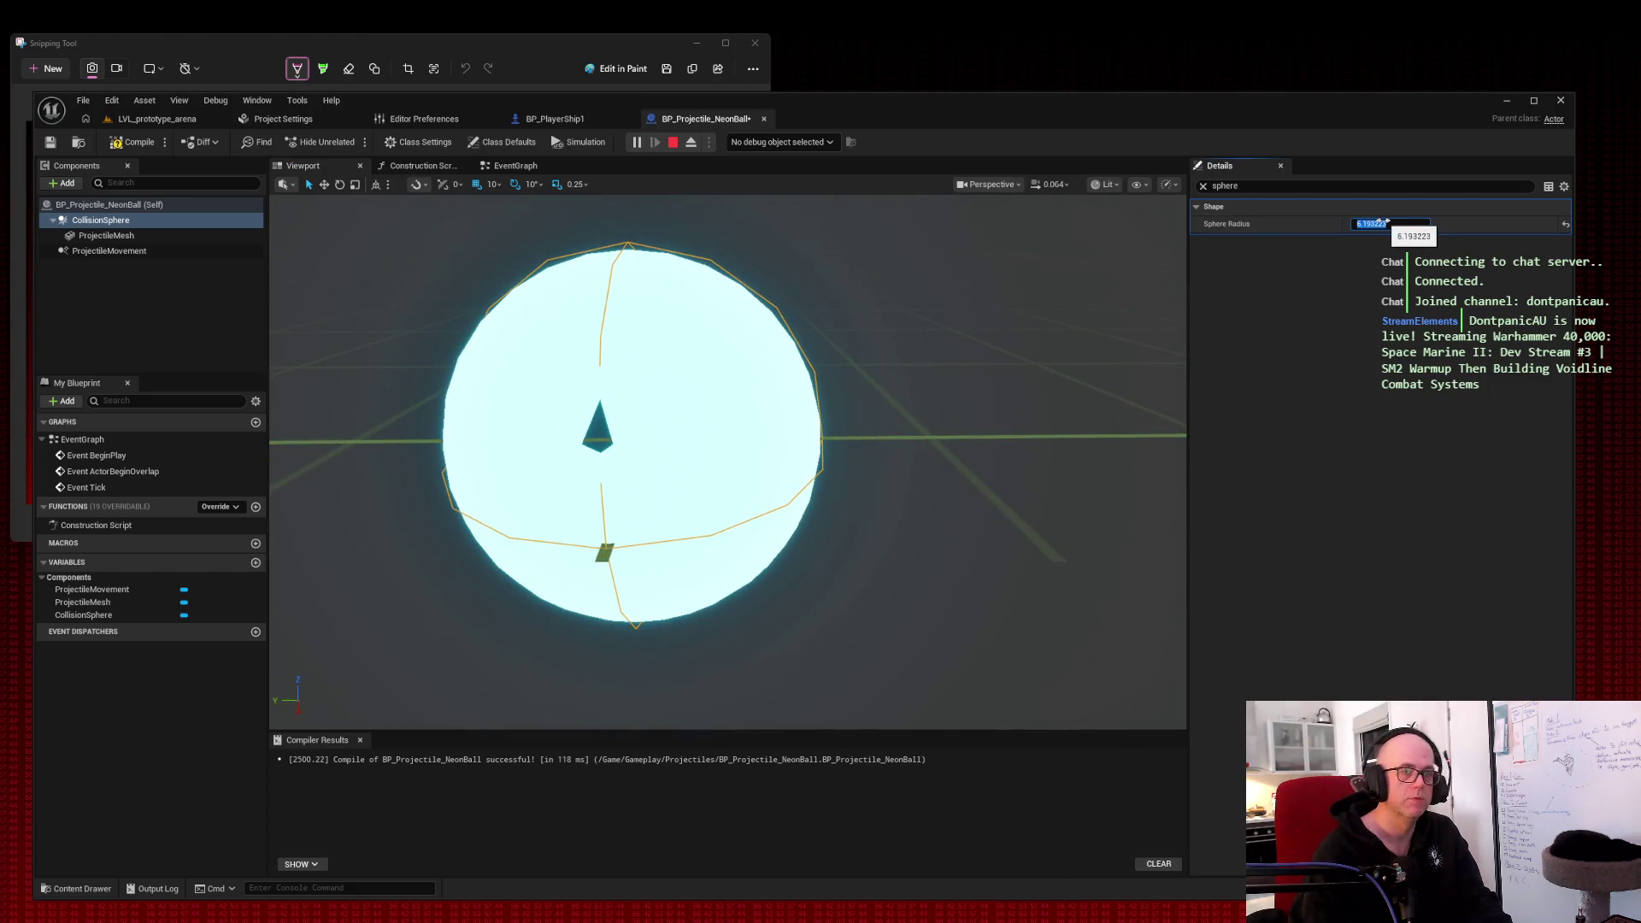
text(6.2)
key(Return)
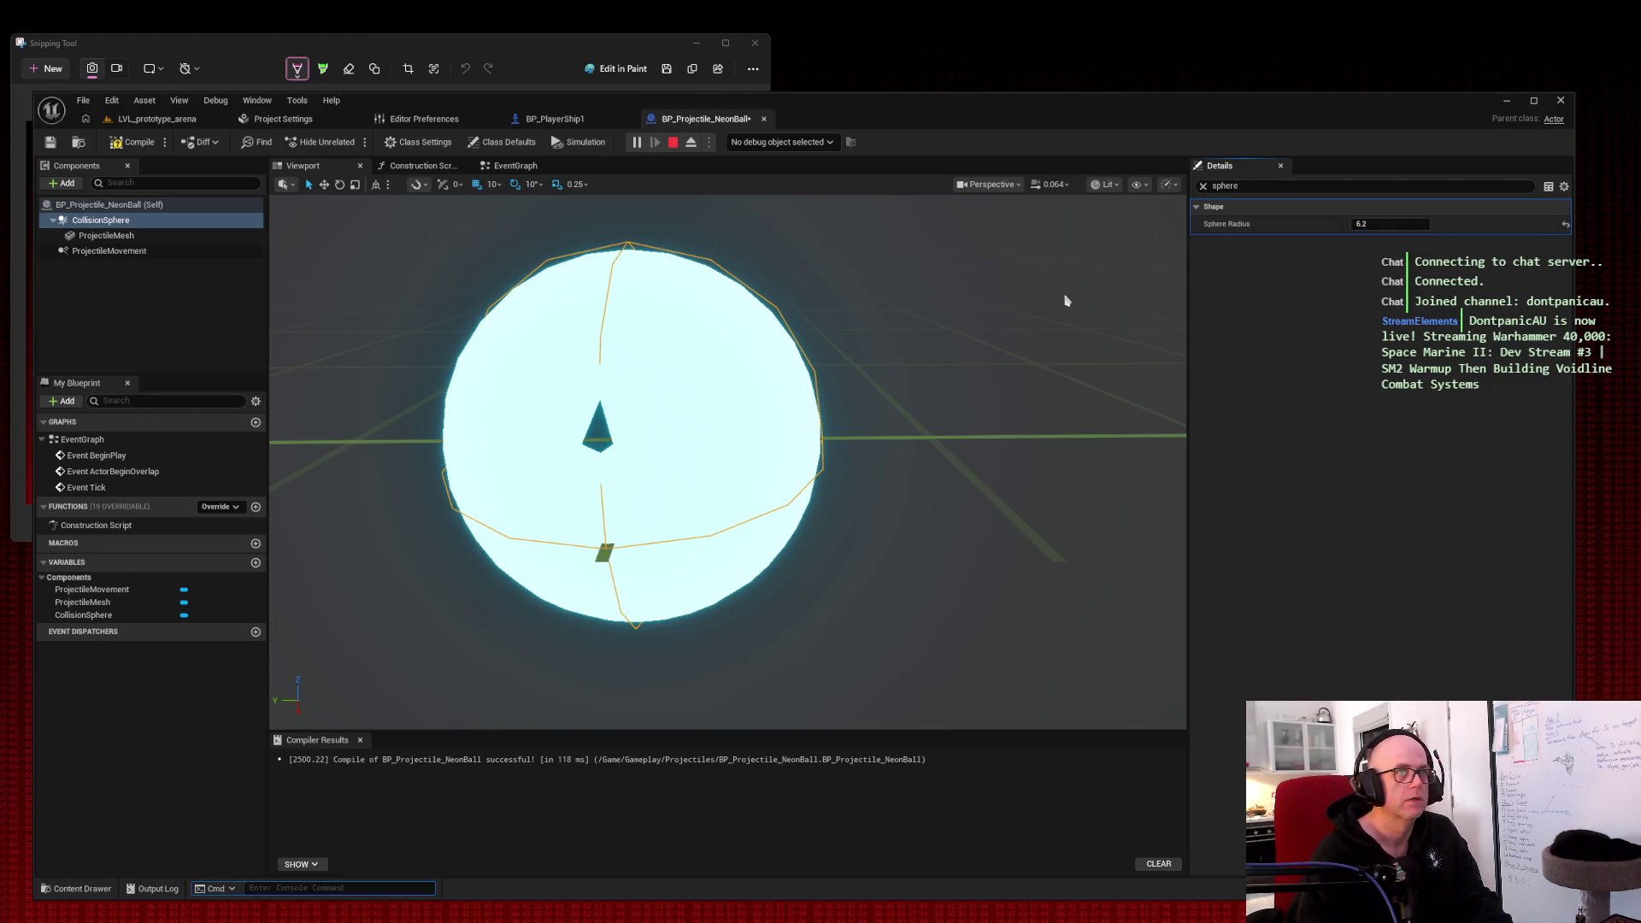
Step: Compile the projectile blueprint, fire five test shots in the arena, then return to NeonBall
click(139, 143)
click(157, 119)
click(586, 293)
click(586, 293)
click(587, 293)
click(586, 293)
click(587, 293)
key(shift+F1)
click(704, 119)
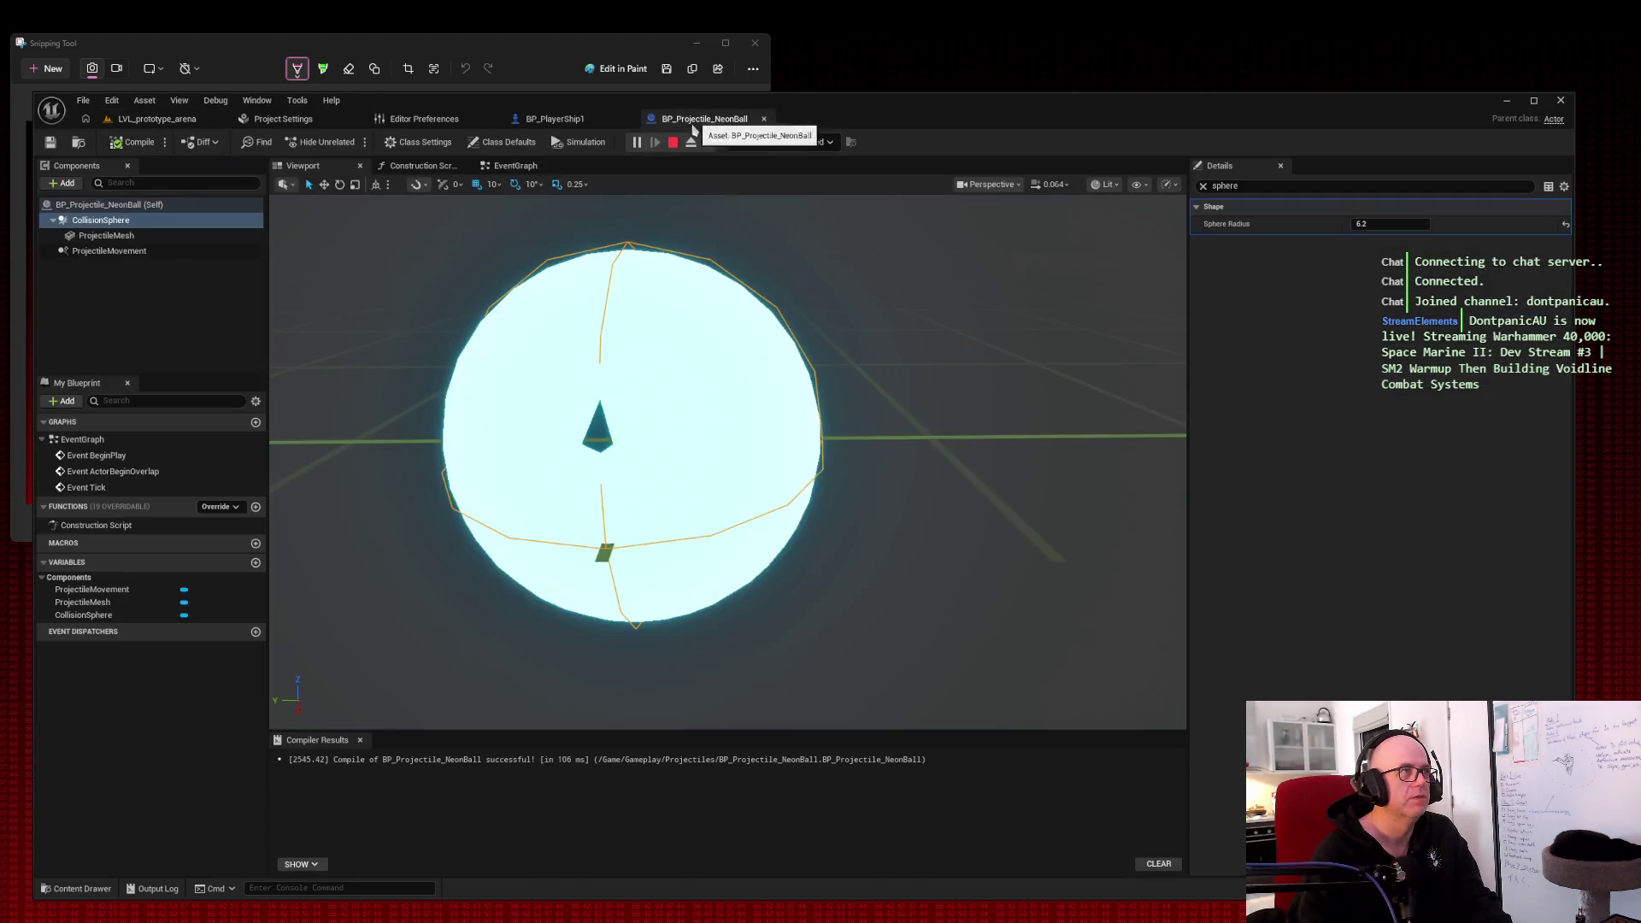
Step: Scale the ProjectileMesh down to 0.08/0.08/0.085
click(128, 236)
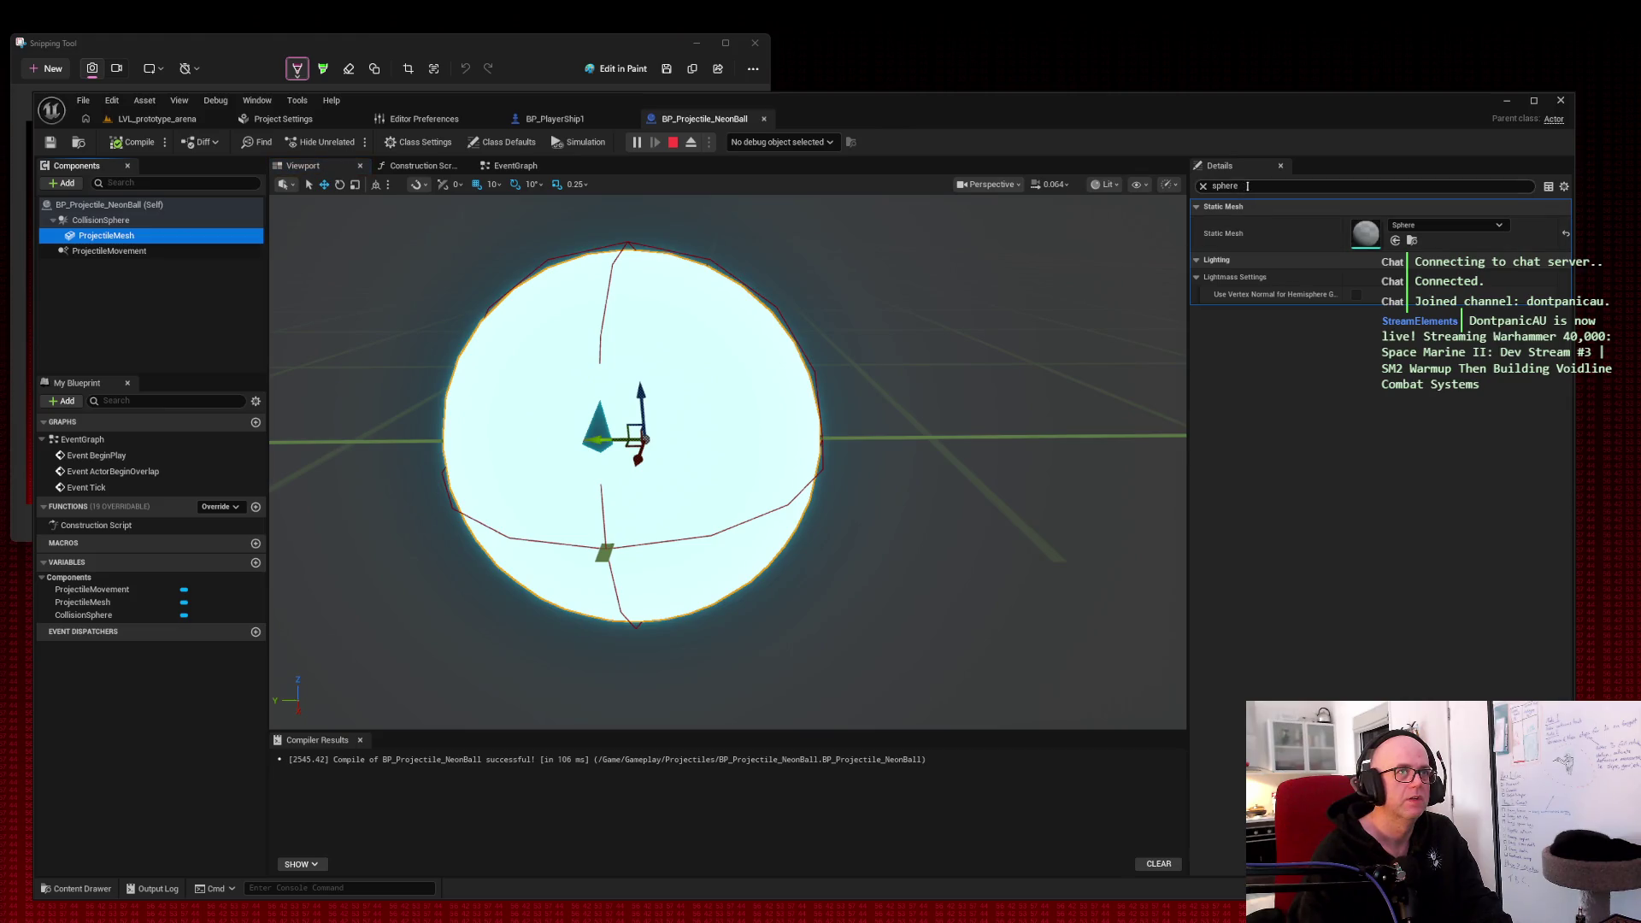
text(scale)
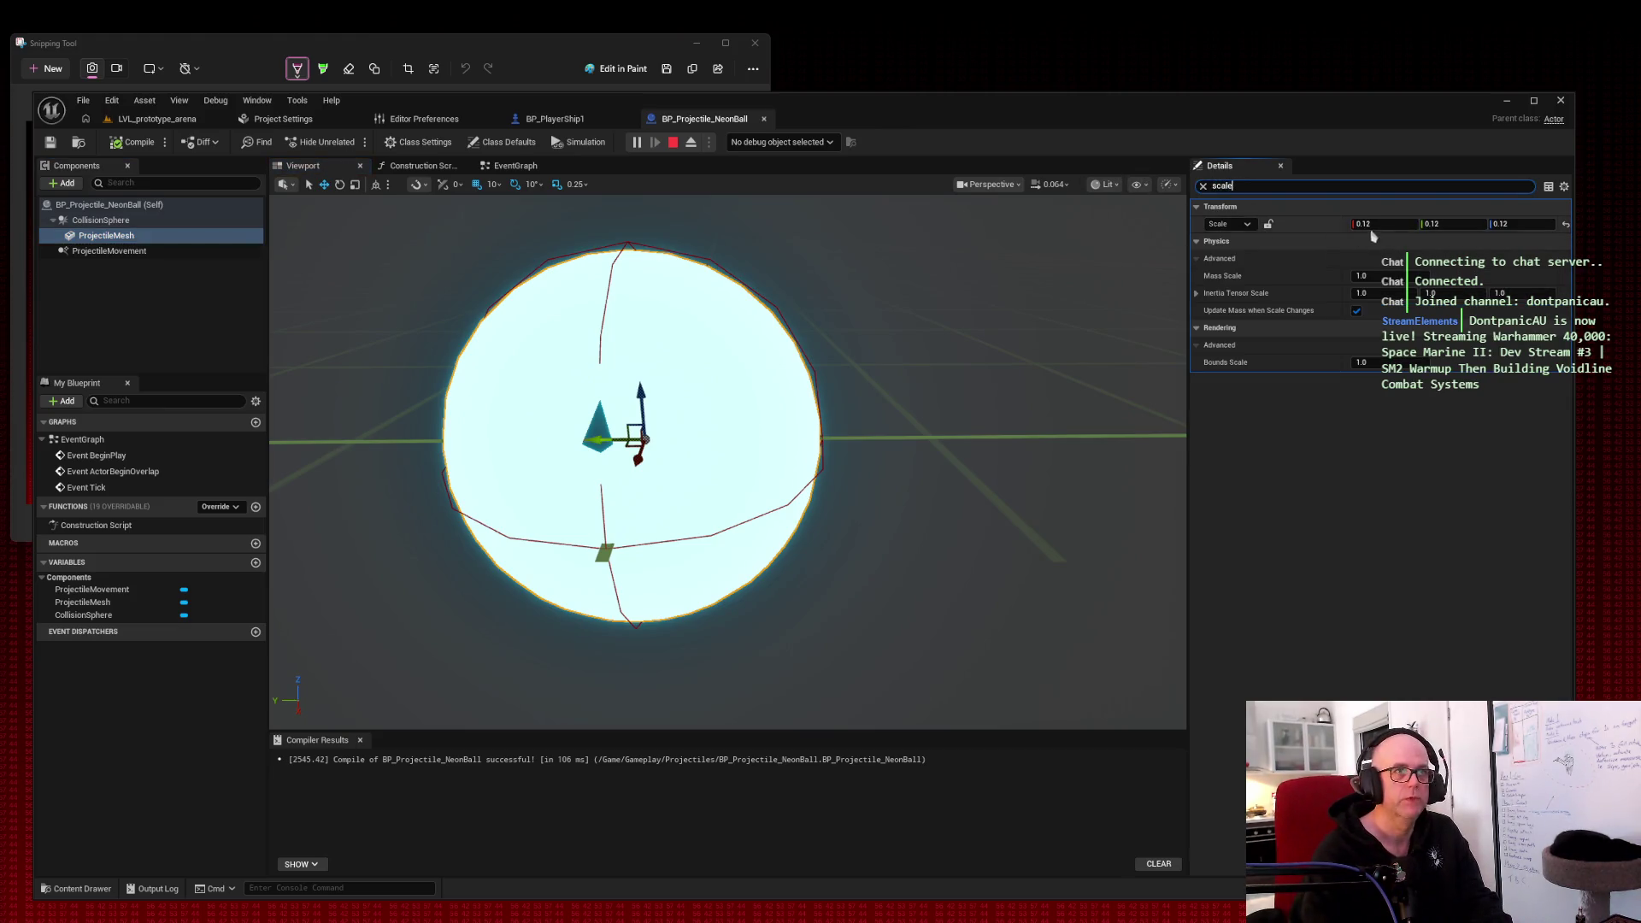
click(1377, 224)
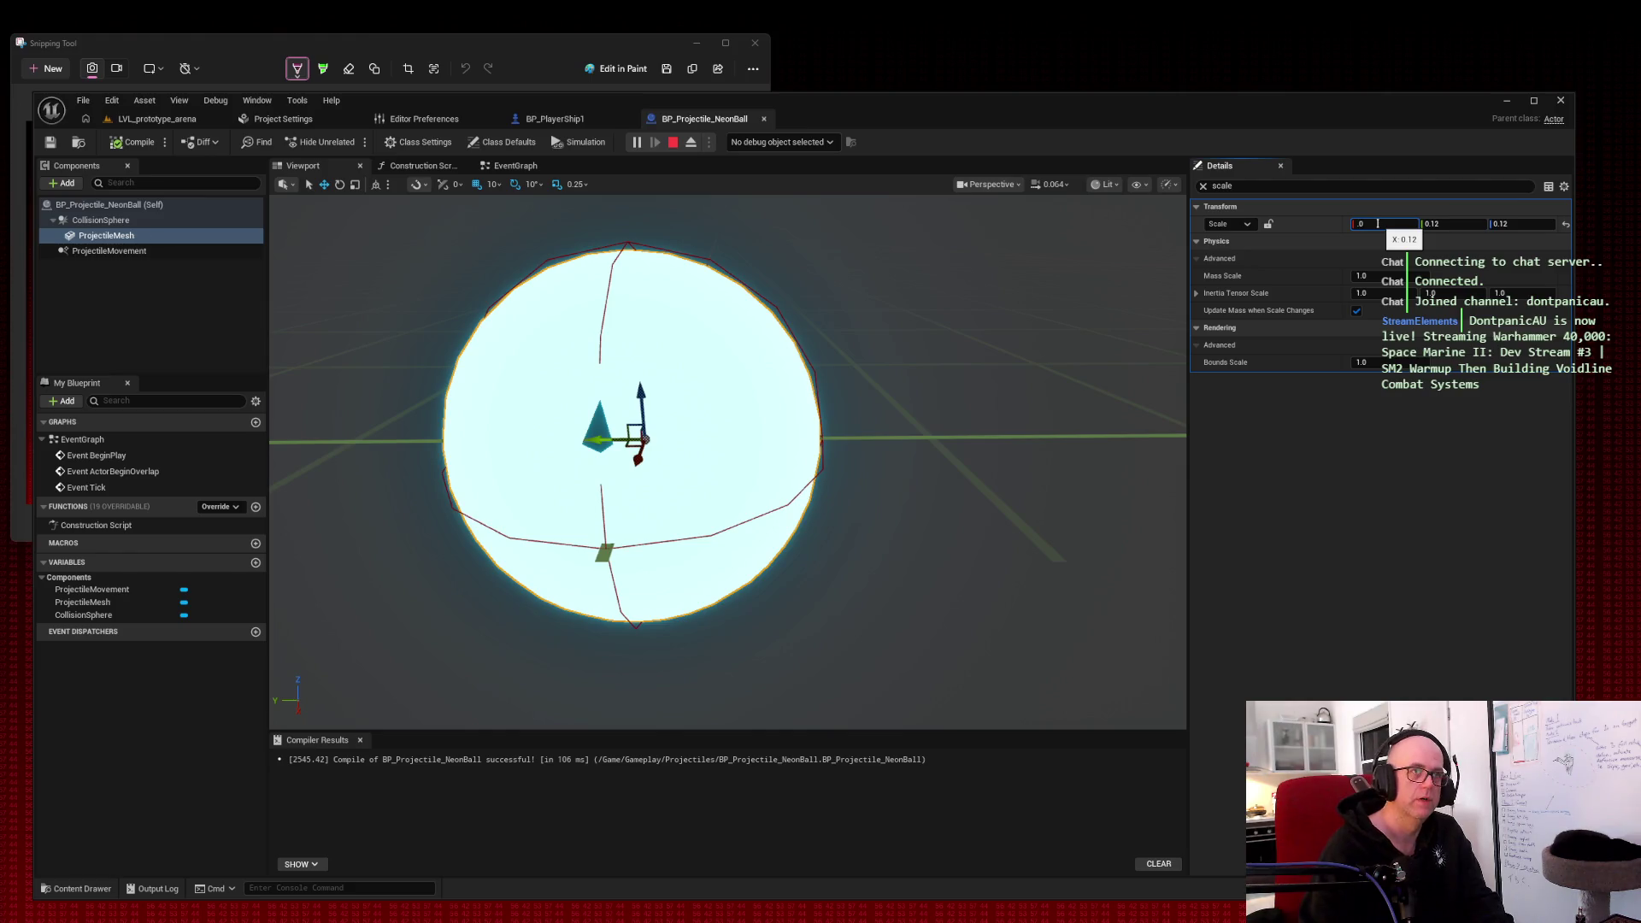
text(0.08)
key(Tab)
text(0.085)
key(Return)
click(1517, 224)
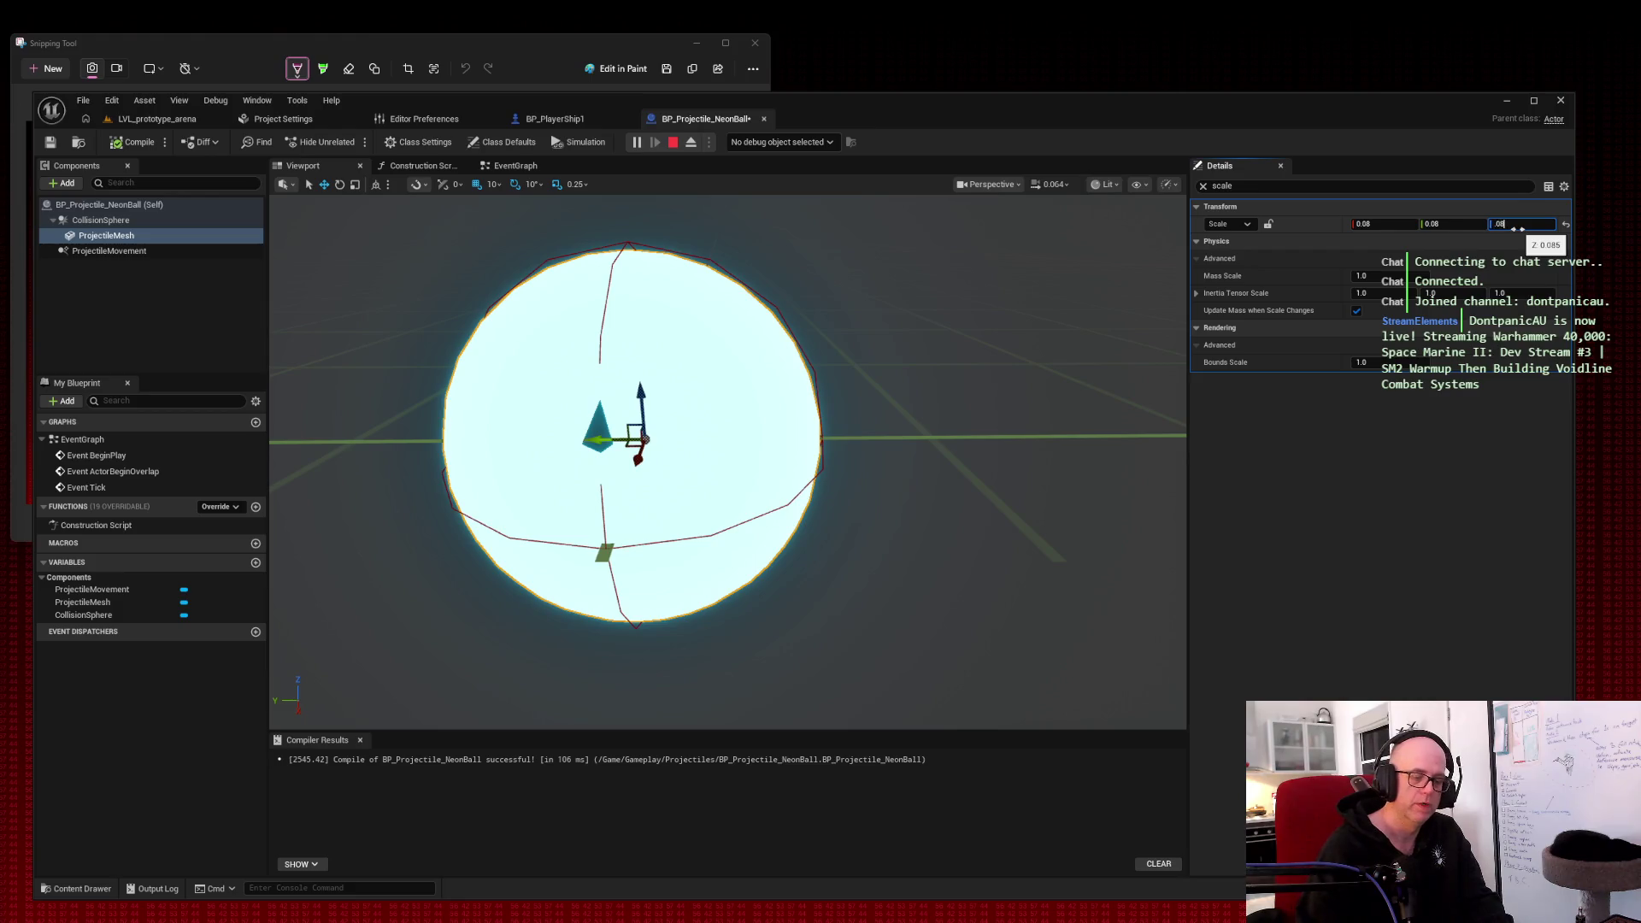
Step: Set the CollisionSphere's Sphere Radius to 4.2
click(159, 221)
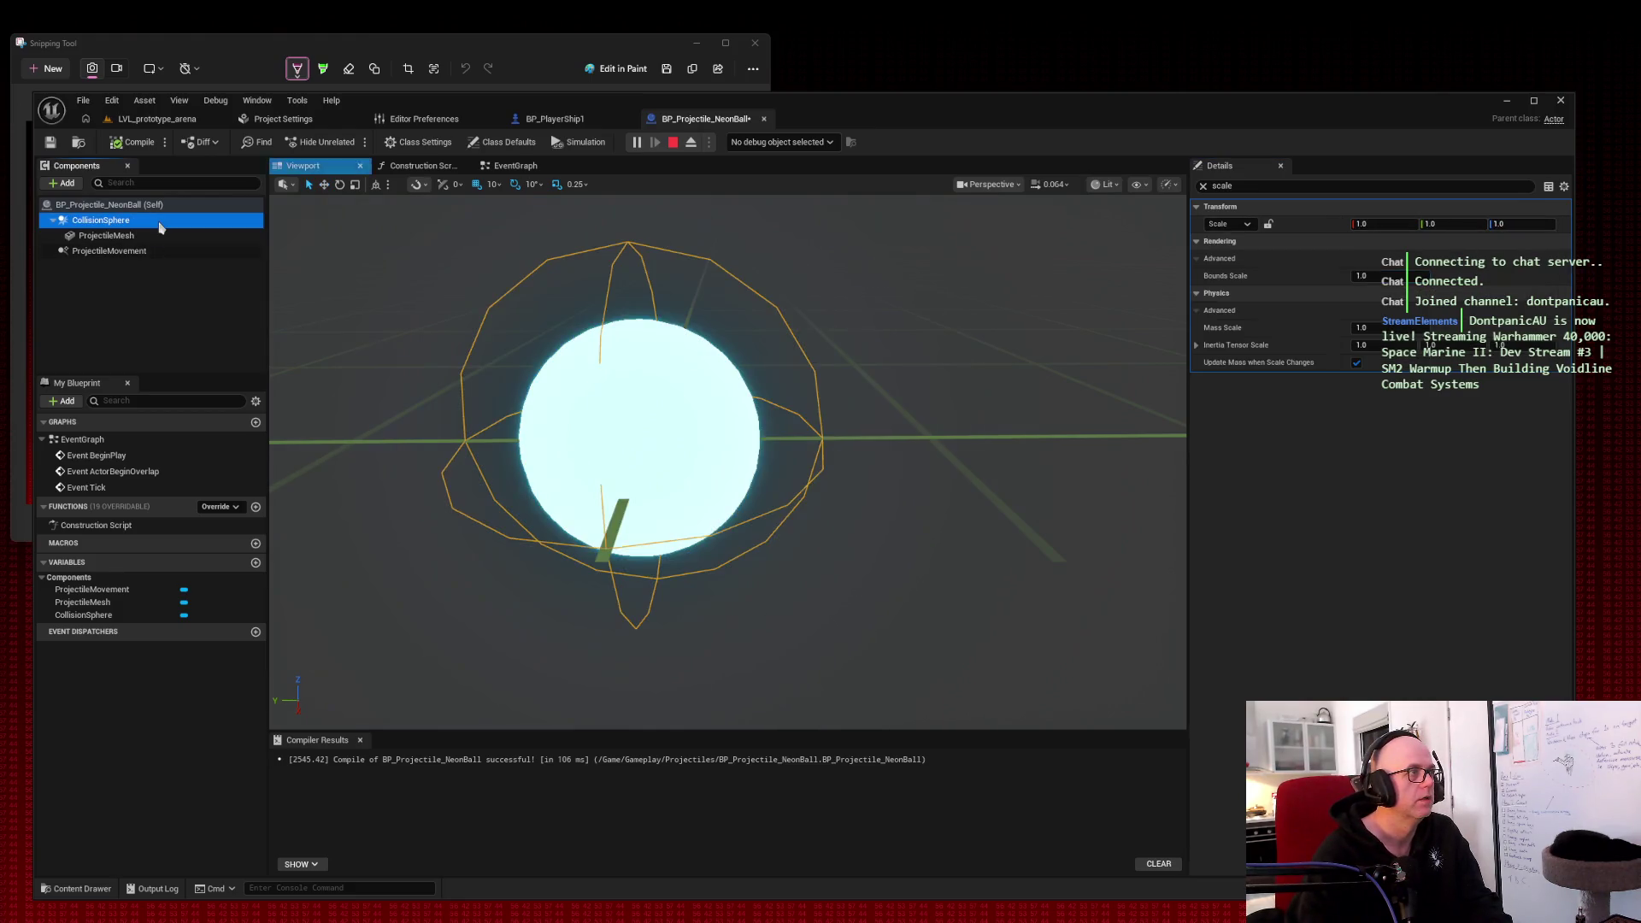
click(1289, 188)
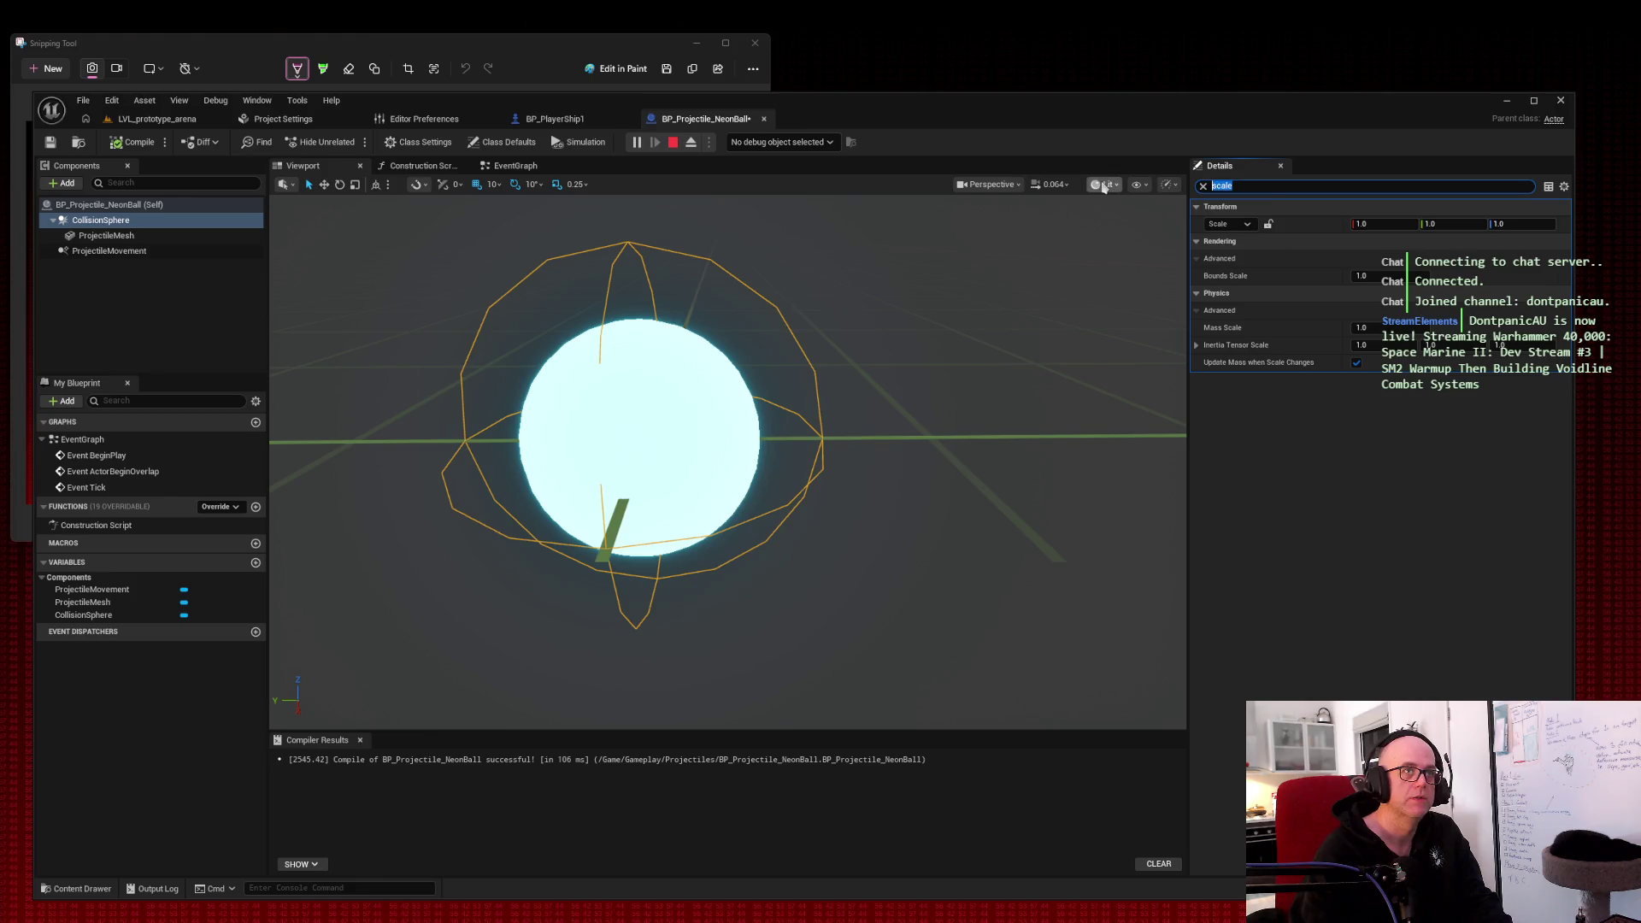
text(sphere)
drag(1367, 224, 1286, 224)
click(1389, 223)
key(Tab)
key(shift+Tab)
text(4.2)
key(Tab)
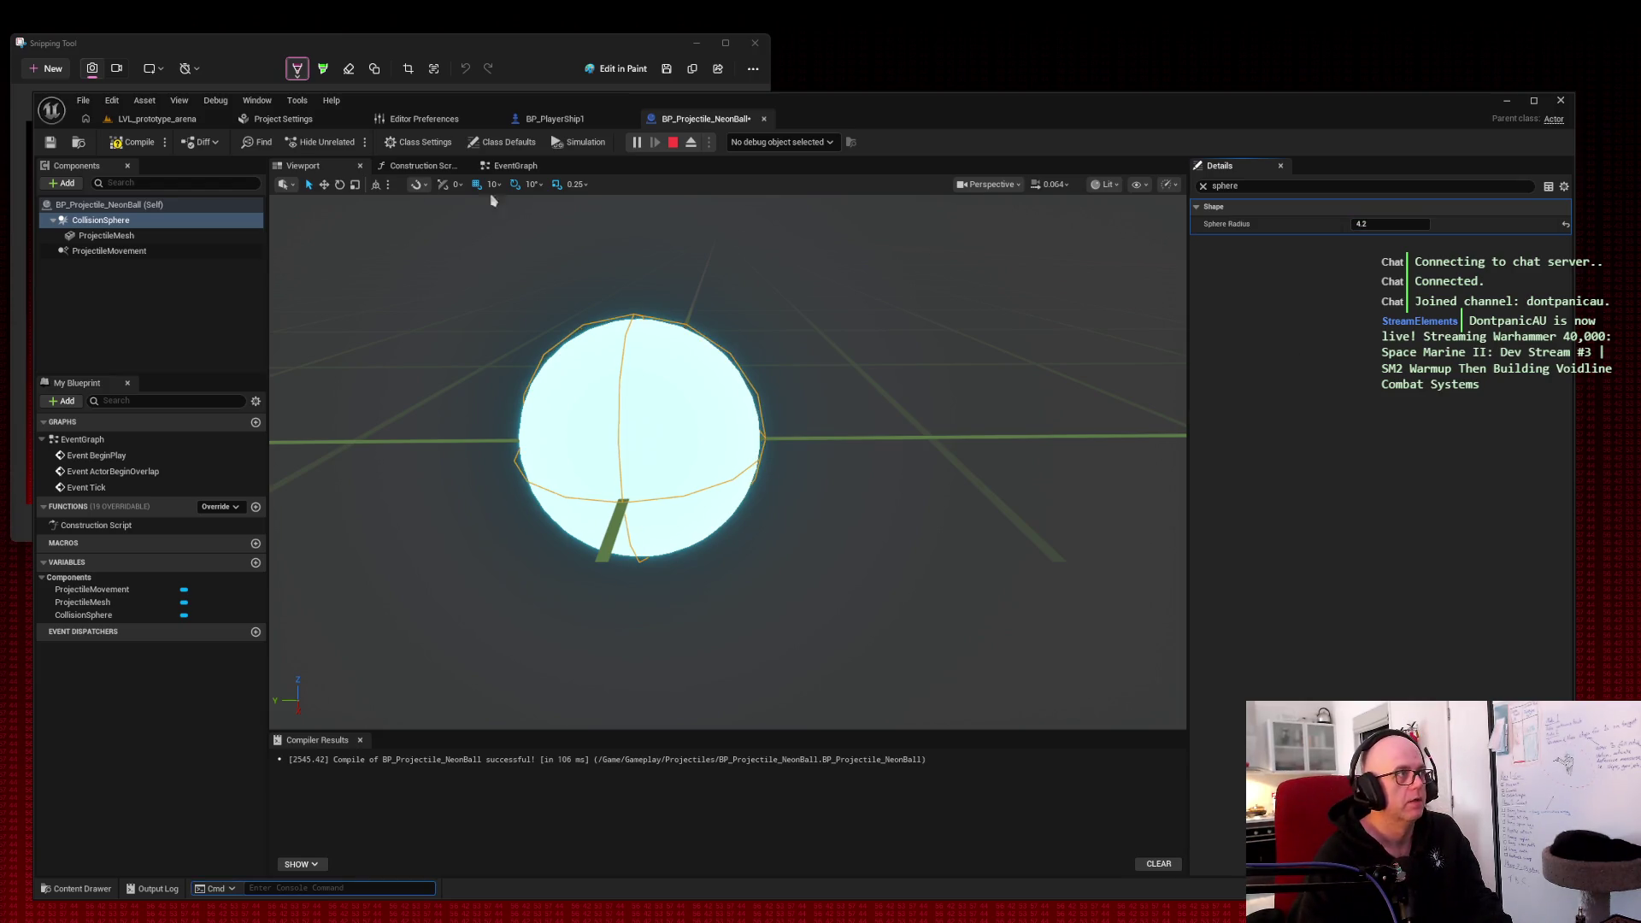
Step: Compile the projectile blueprint and start a play test in the arena
click(134, 142)
click(150, 119)
click(528, 321)
Step: Fly the ship with W, A and S while firing, then stop play and return to NeonBall
key(space)
key(space)
key(space)
key(w)
key(space)
key(space)
key(space)
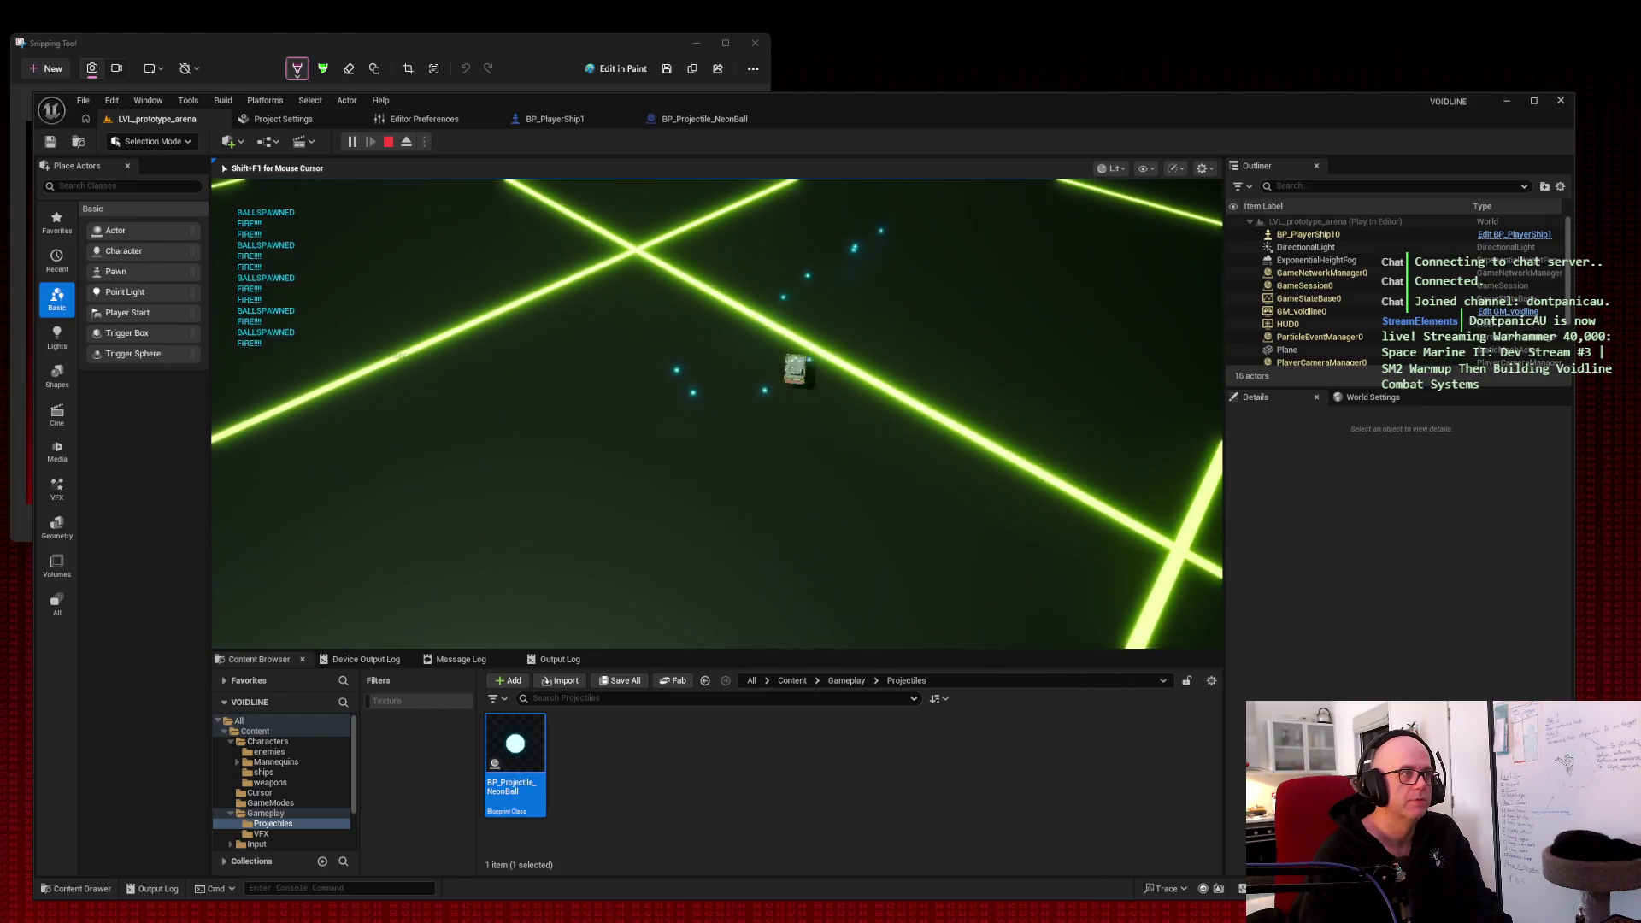
key(a)
key(space)
key(space)
key(space)
key(w)
key(space)
key(space)
key(space)
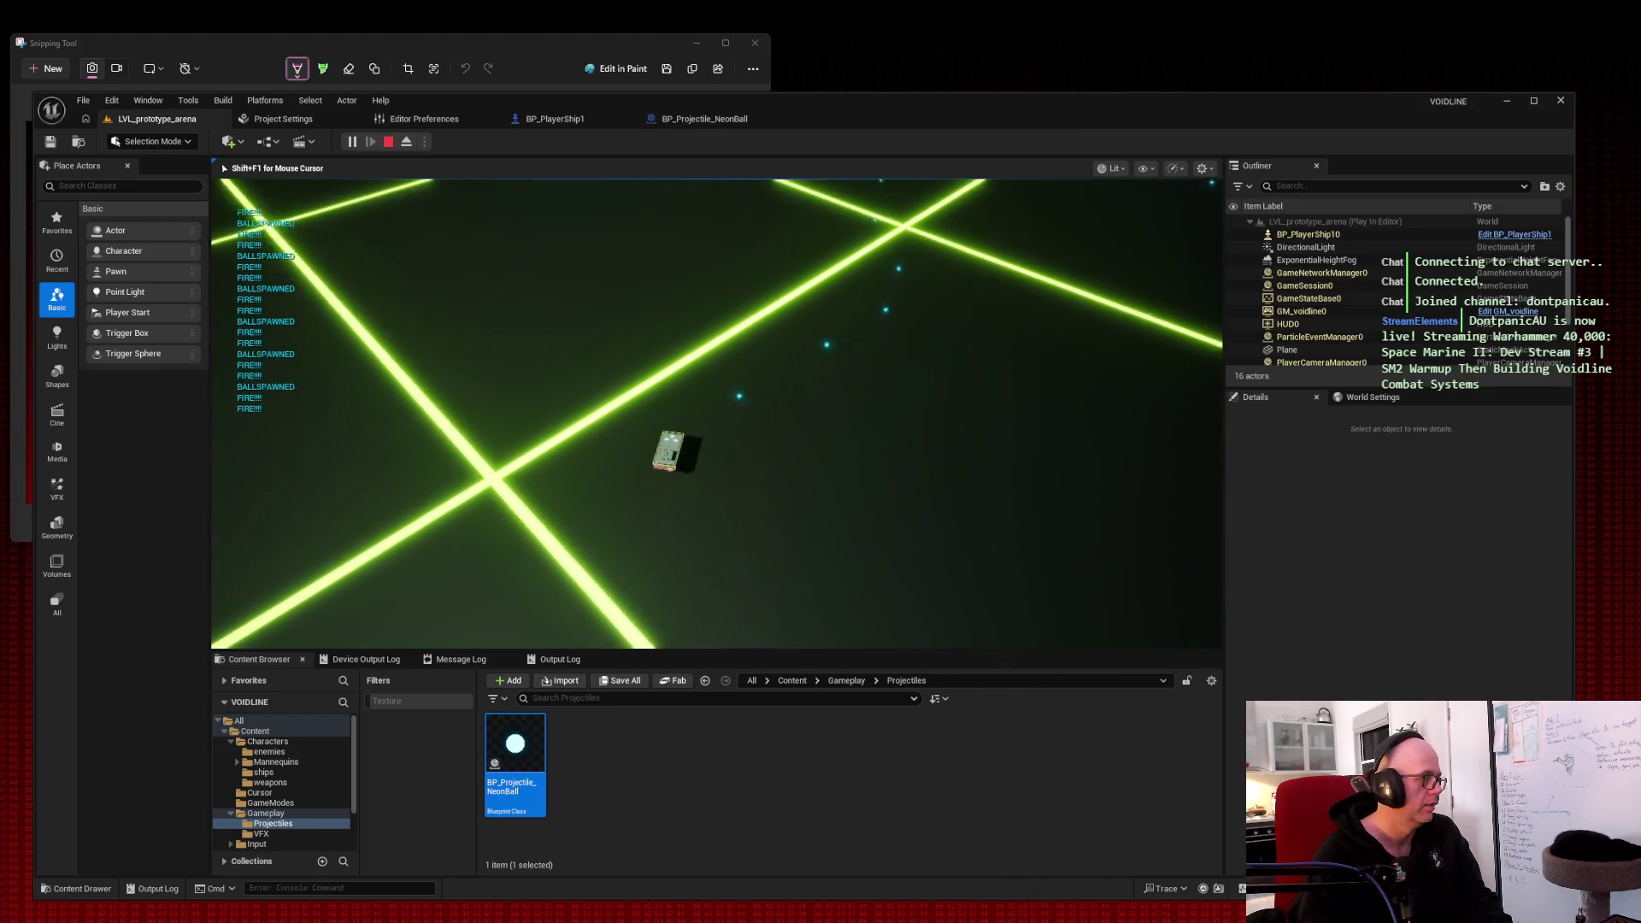
key(w)
key(space)
key(space)
key(space)
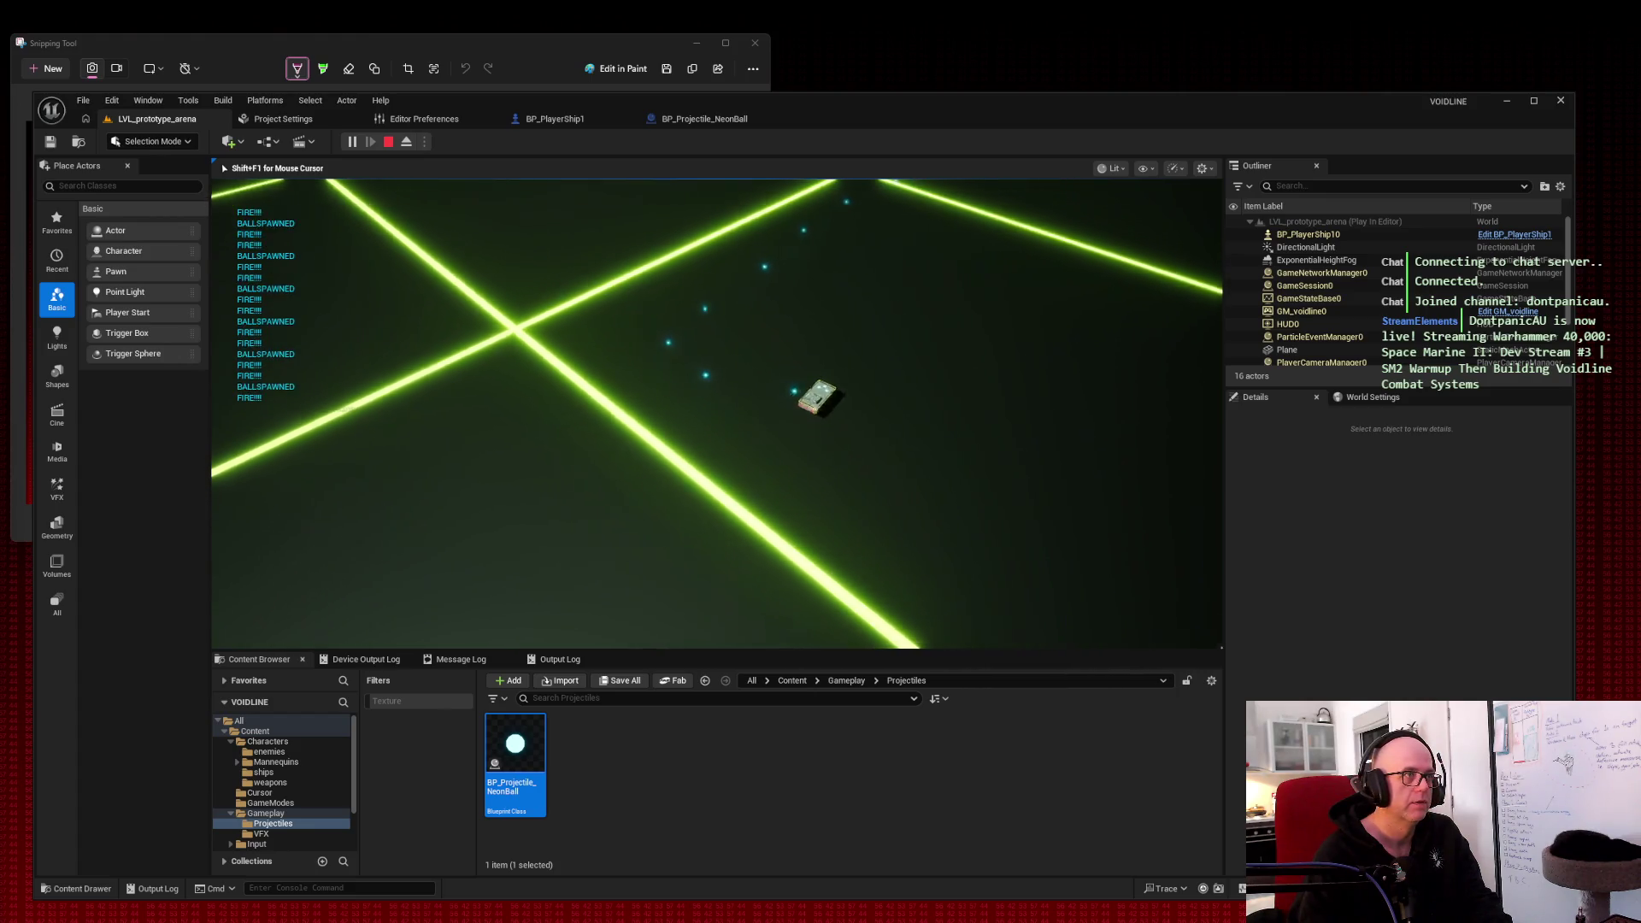
key(s)
key(space)
key(space)
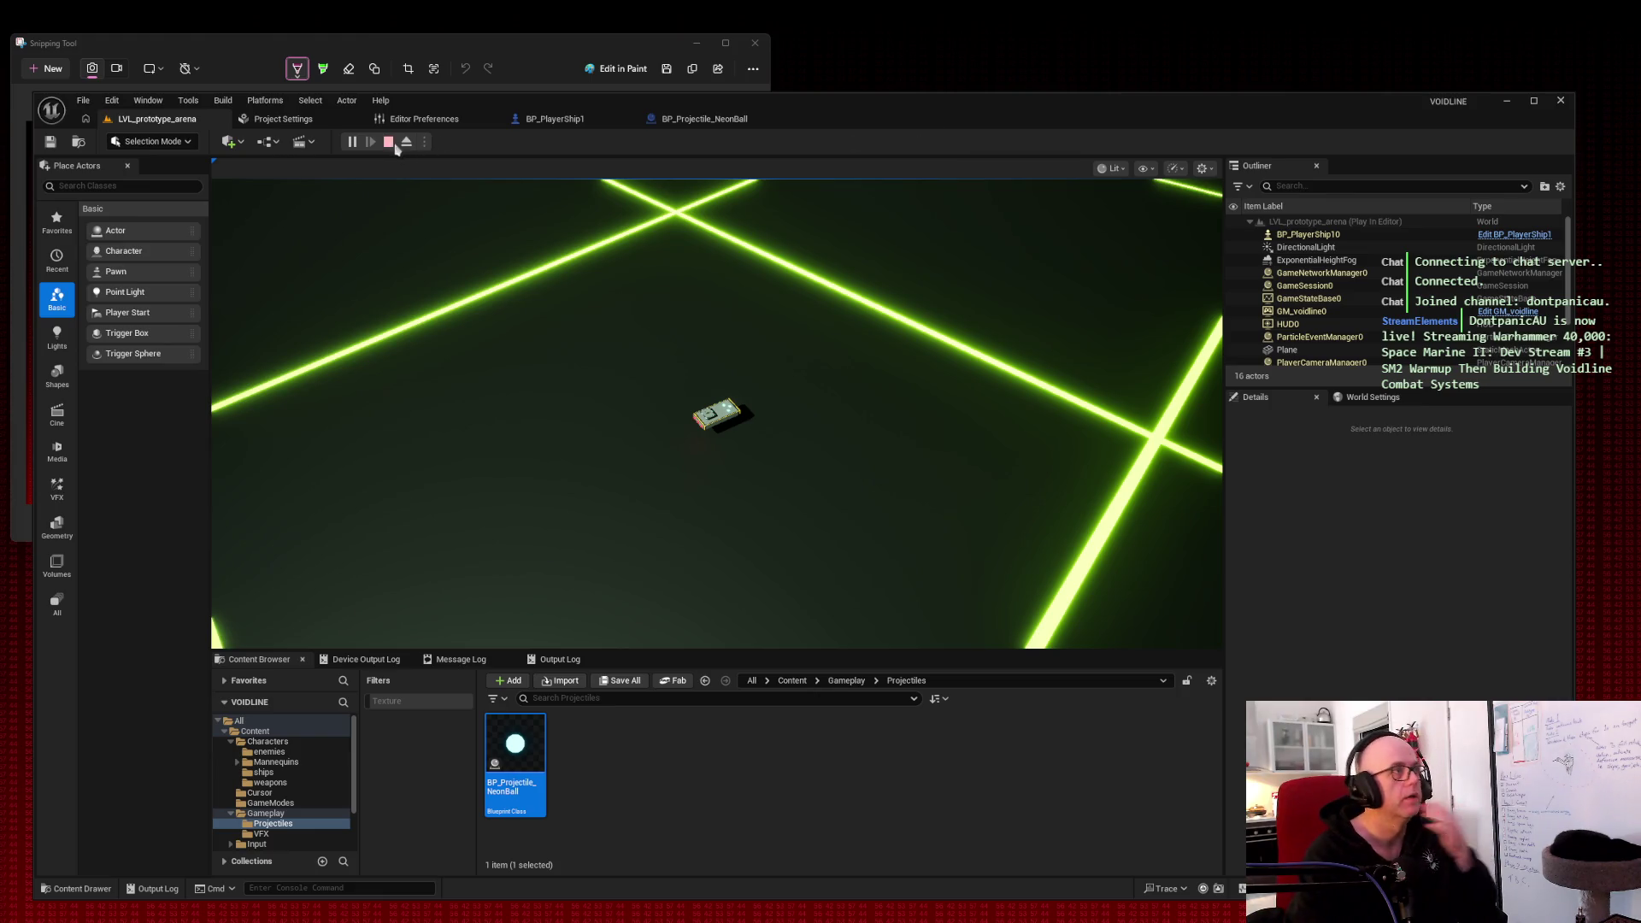
click(389, 143)
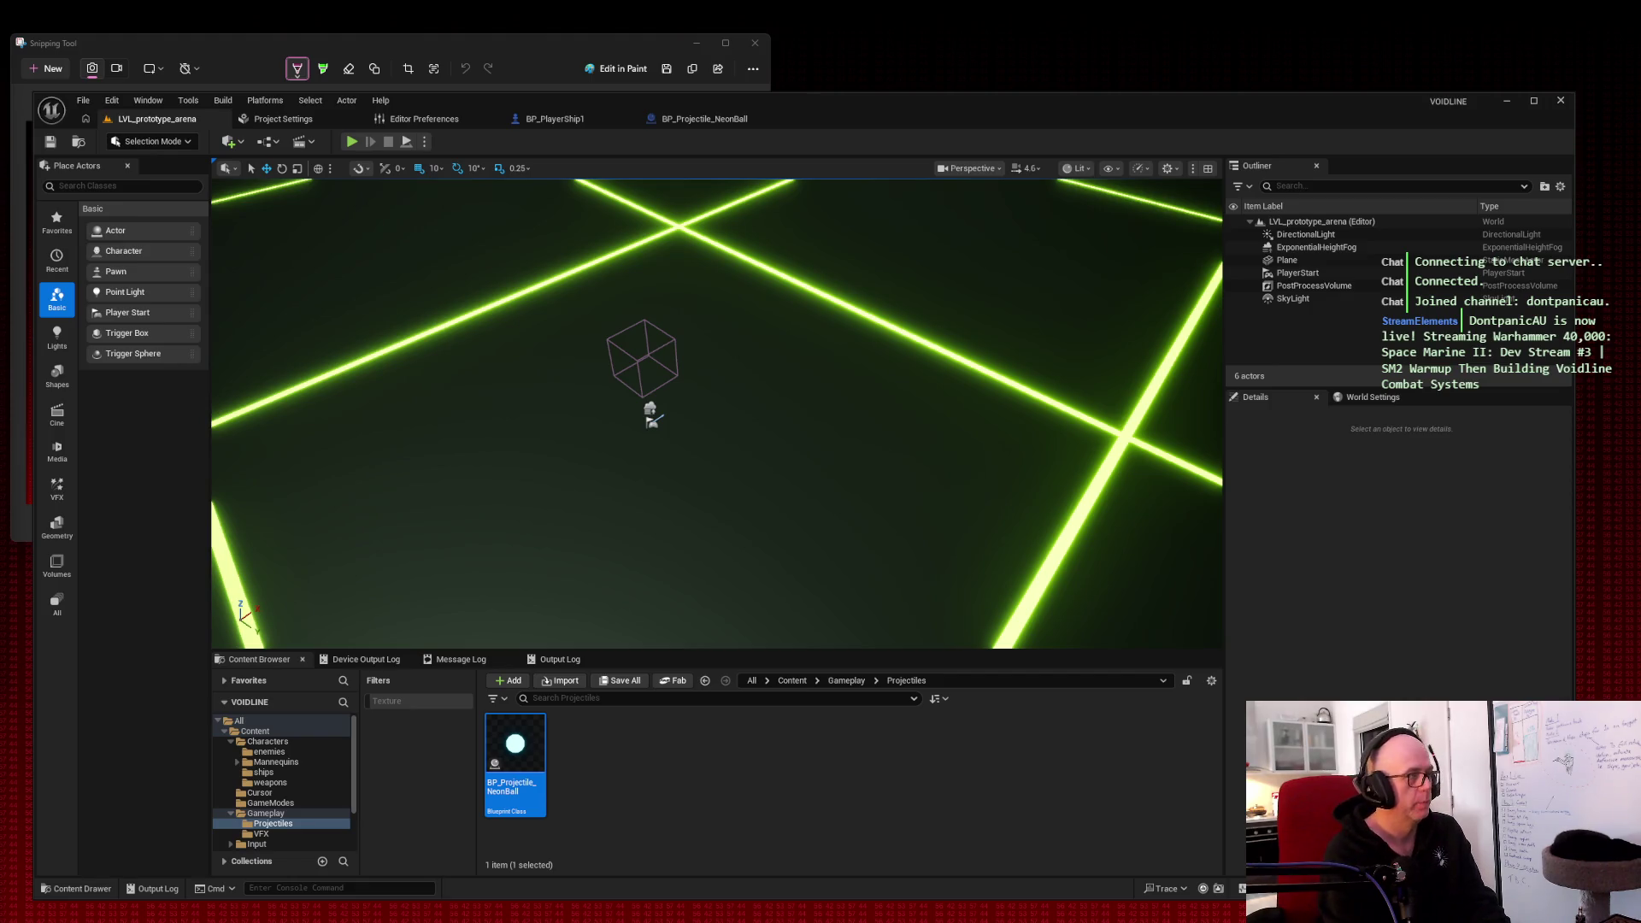
click(705, 122)
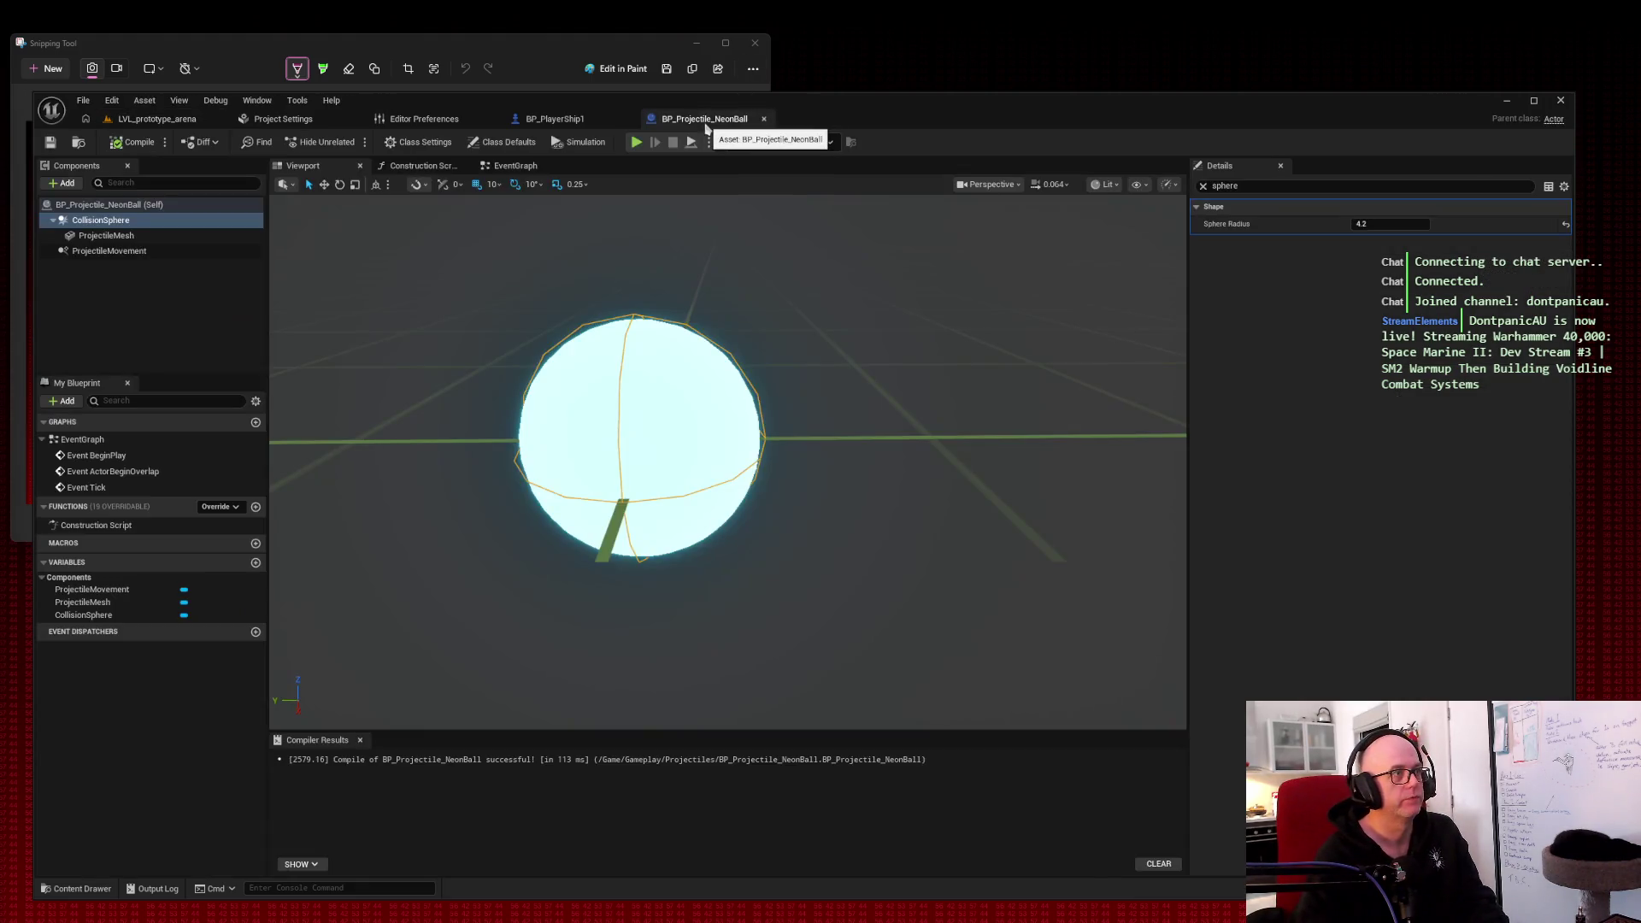
Step: Close NeonBall and pull IA_Fire, Do Once, SpawnActor and the transform nodes closer together
click(763, 119)
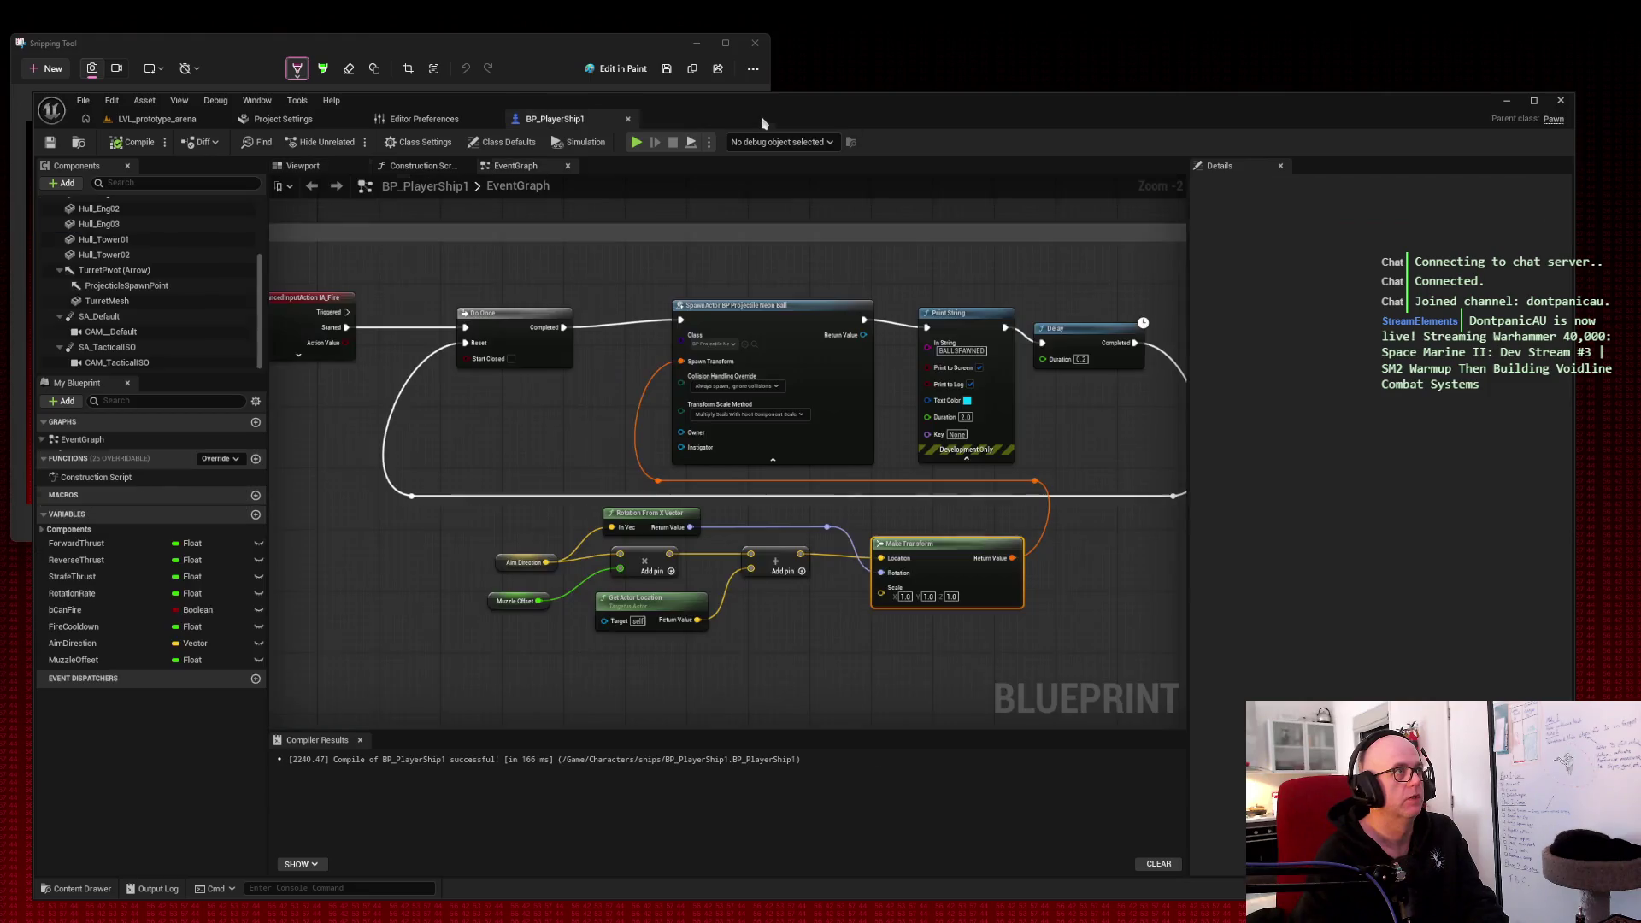
drag(440, 523, 1022, 644)
drag(957, 574, 627, 565)
mouse_move(857, 515)
mouse_down()
mouse_move(875, 527)
mouse_move(843, 517)
mouse_move(952, 505)
mouse_move(789, 523)
mouse_move(835, 523)
mouse_up()
drag(426, 299, 388, 276)
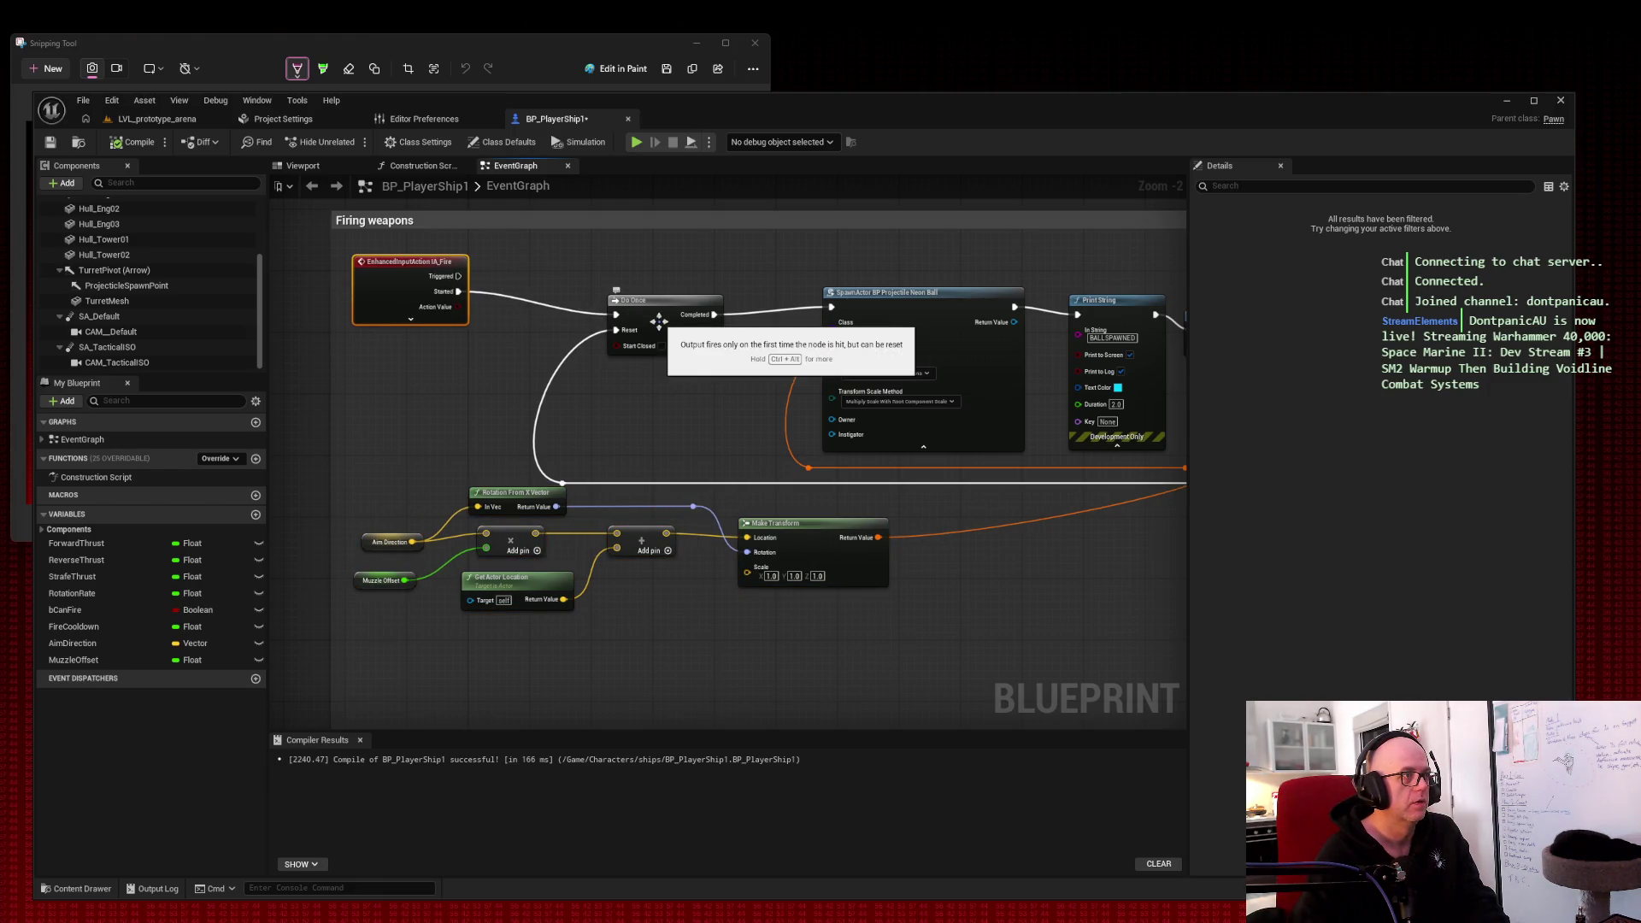
drag(658, 321, 577, 293)
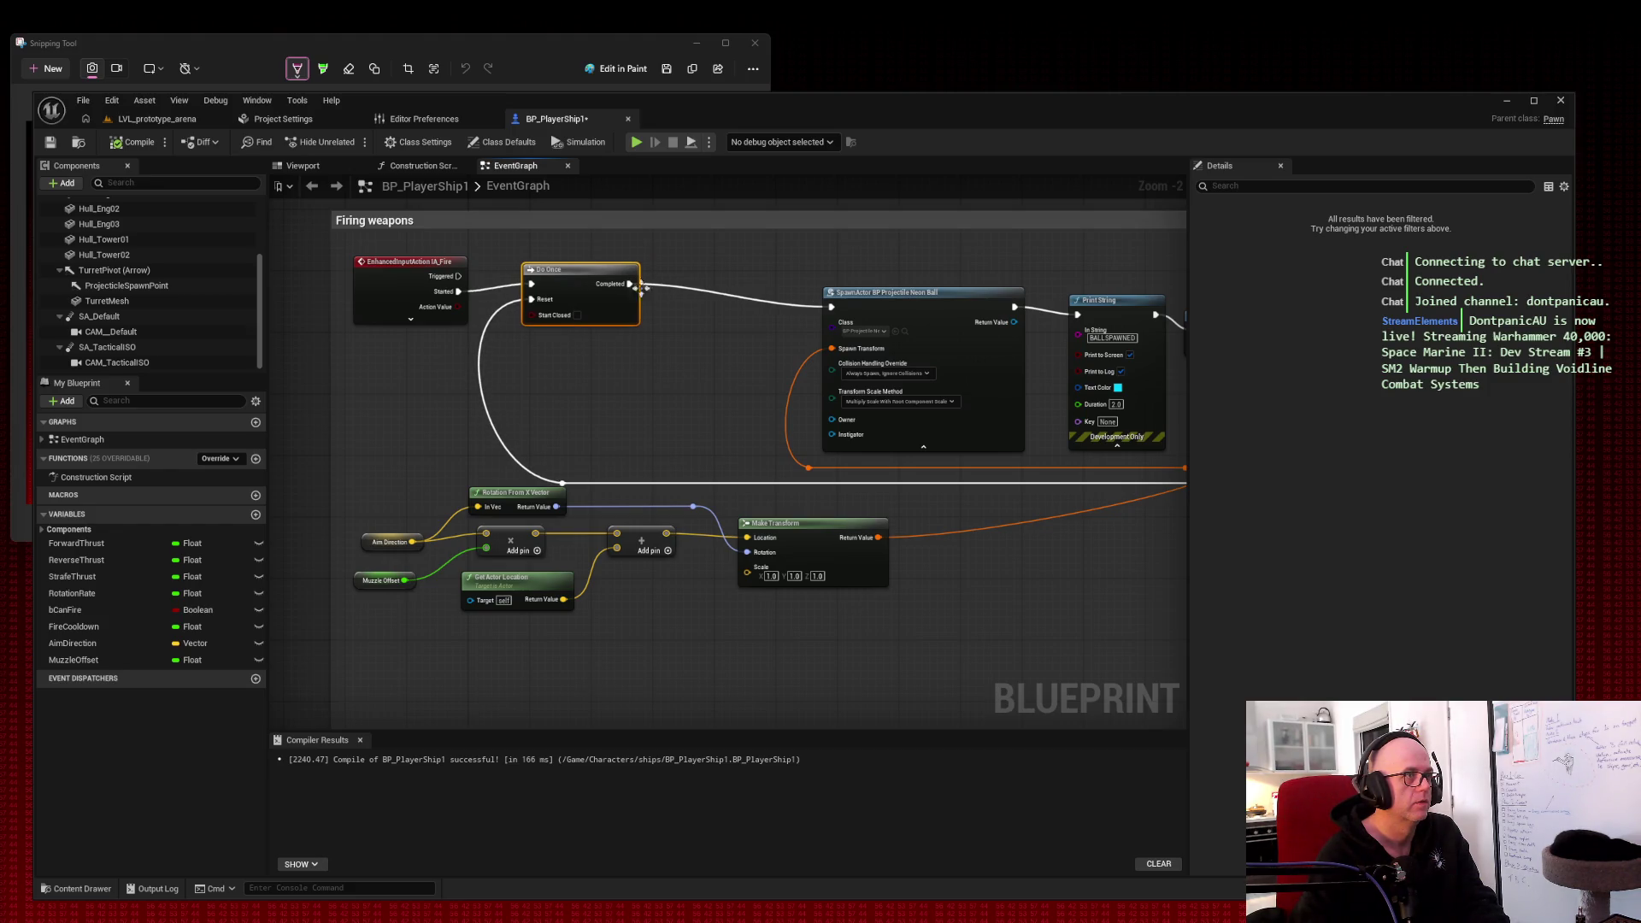
mouse_move(916, 306)
mouse_down()
mouse_move(902, 283)
mouse_move(791, 281)
mouse_move(933, 283)
mouse_up()
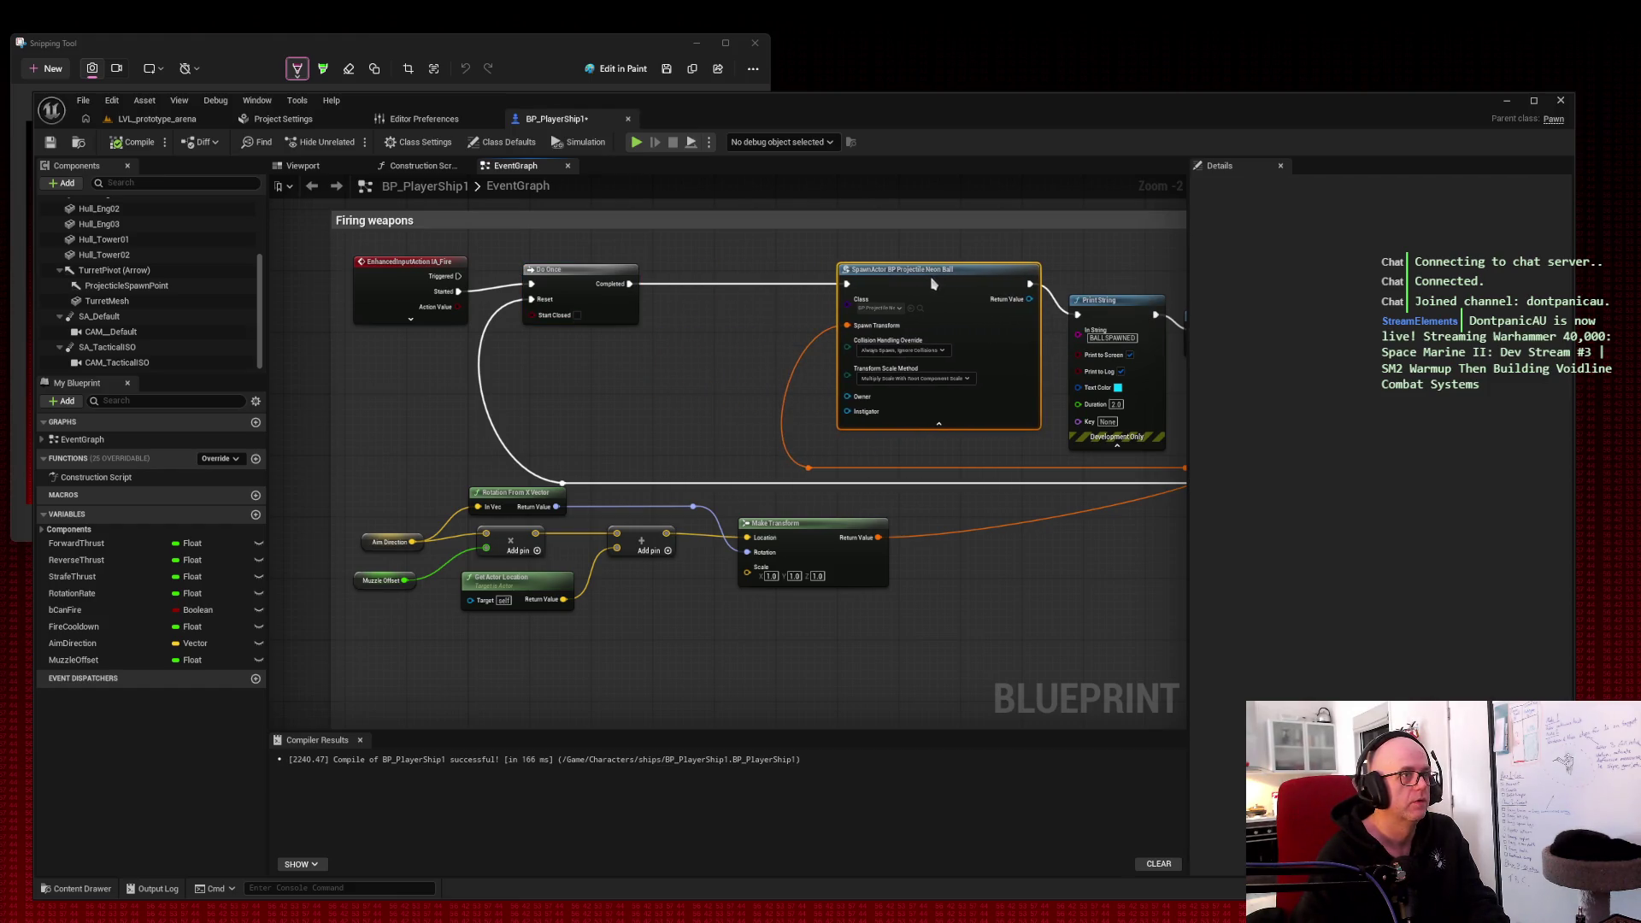
drag(512, 493, 506, 489)
mouse_move(376, 467)
mouse_down()
mouse_move(692, 613)
mouse_move(893, 611)
mouse_up()
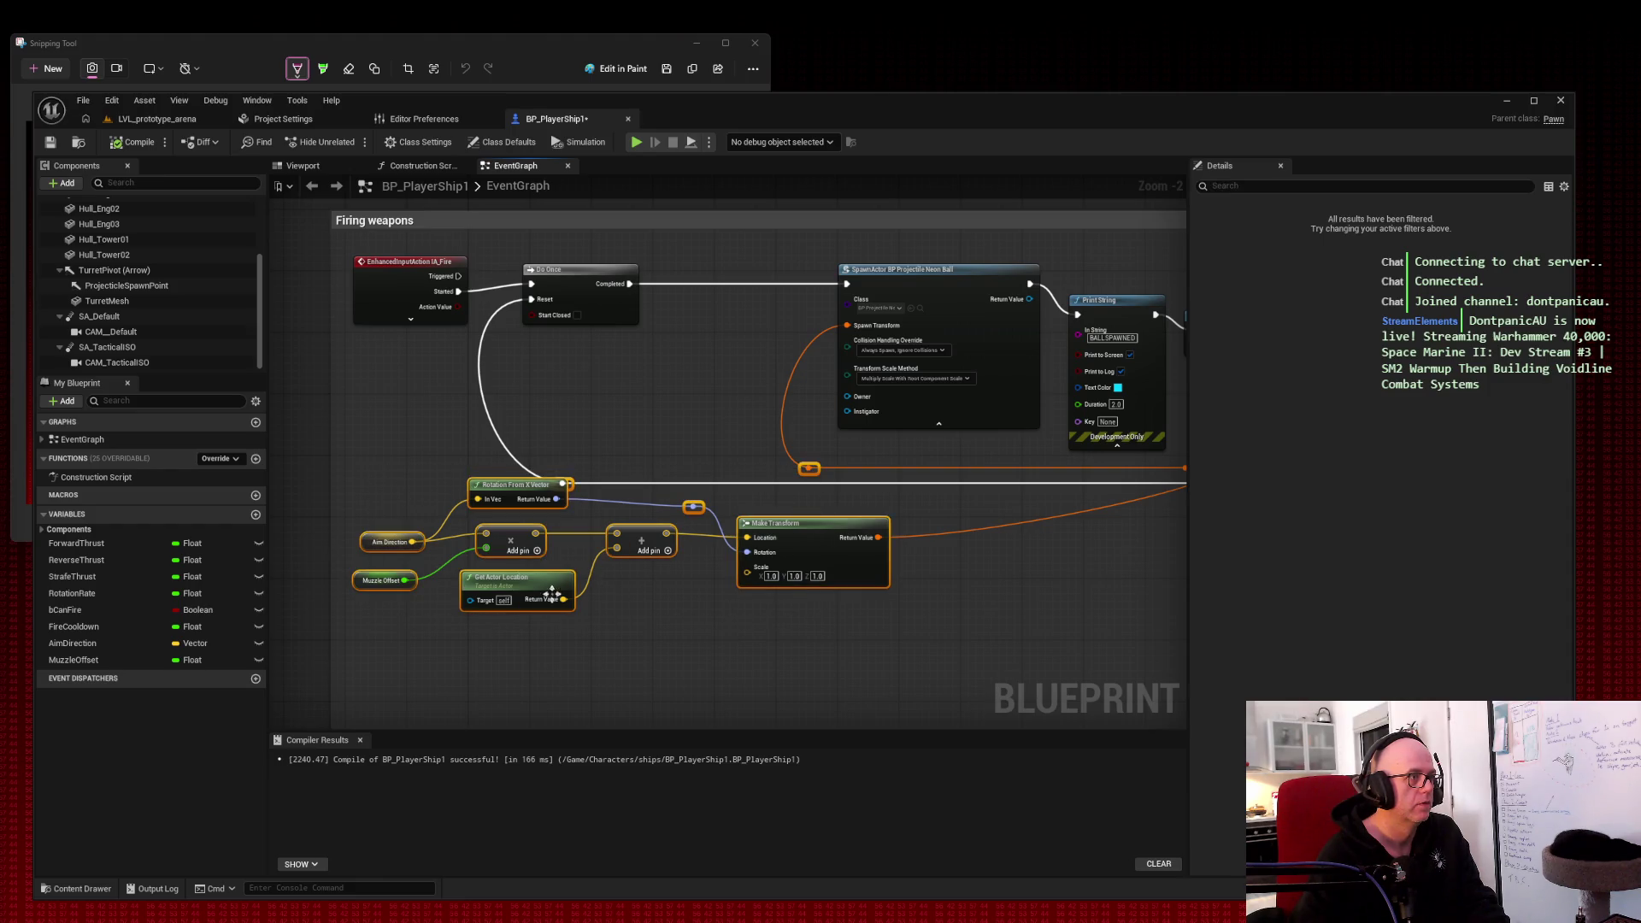
drag(543, 590, 544, 628)
click(656, 451)
Step: Wire Make Transform's Return Value straight into SpawnActor's Spawn Transform, dropping the reroute
mouse_move(555, 522)
mouse_down()
mouse_move(584, 509)
mouse_move(575, 478)
mouse_move(544, 488)
mouse_up()
click(596, 445)
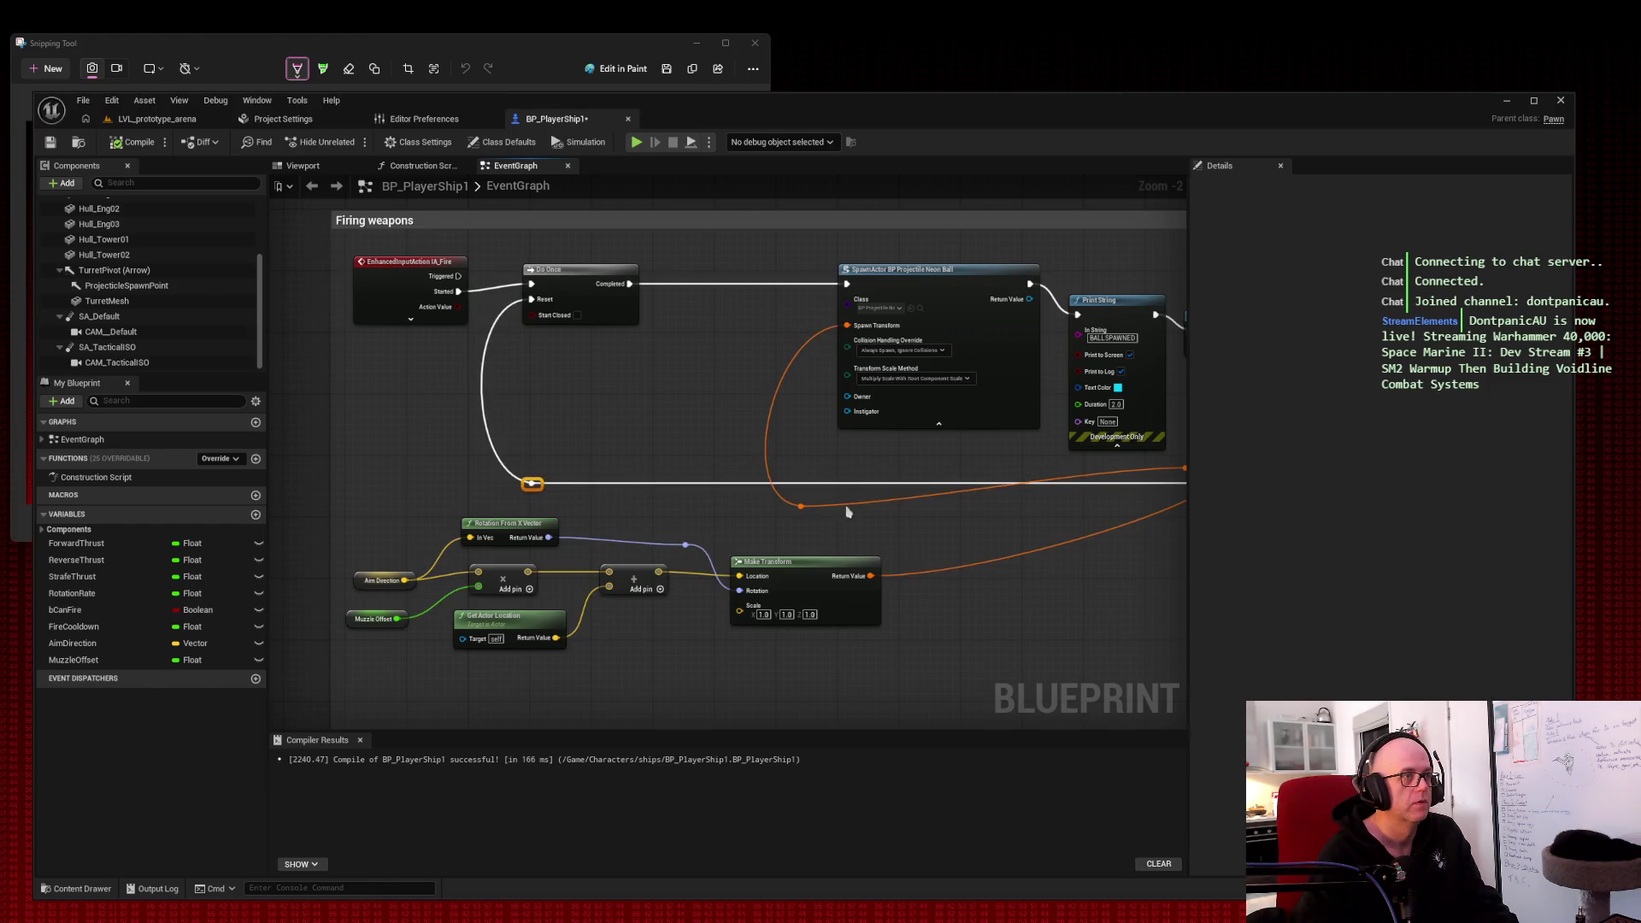
drag(802, 505, 807, 476)
scroll(844, 488, right, 3)
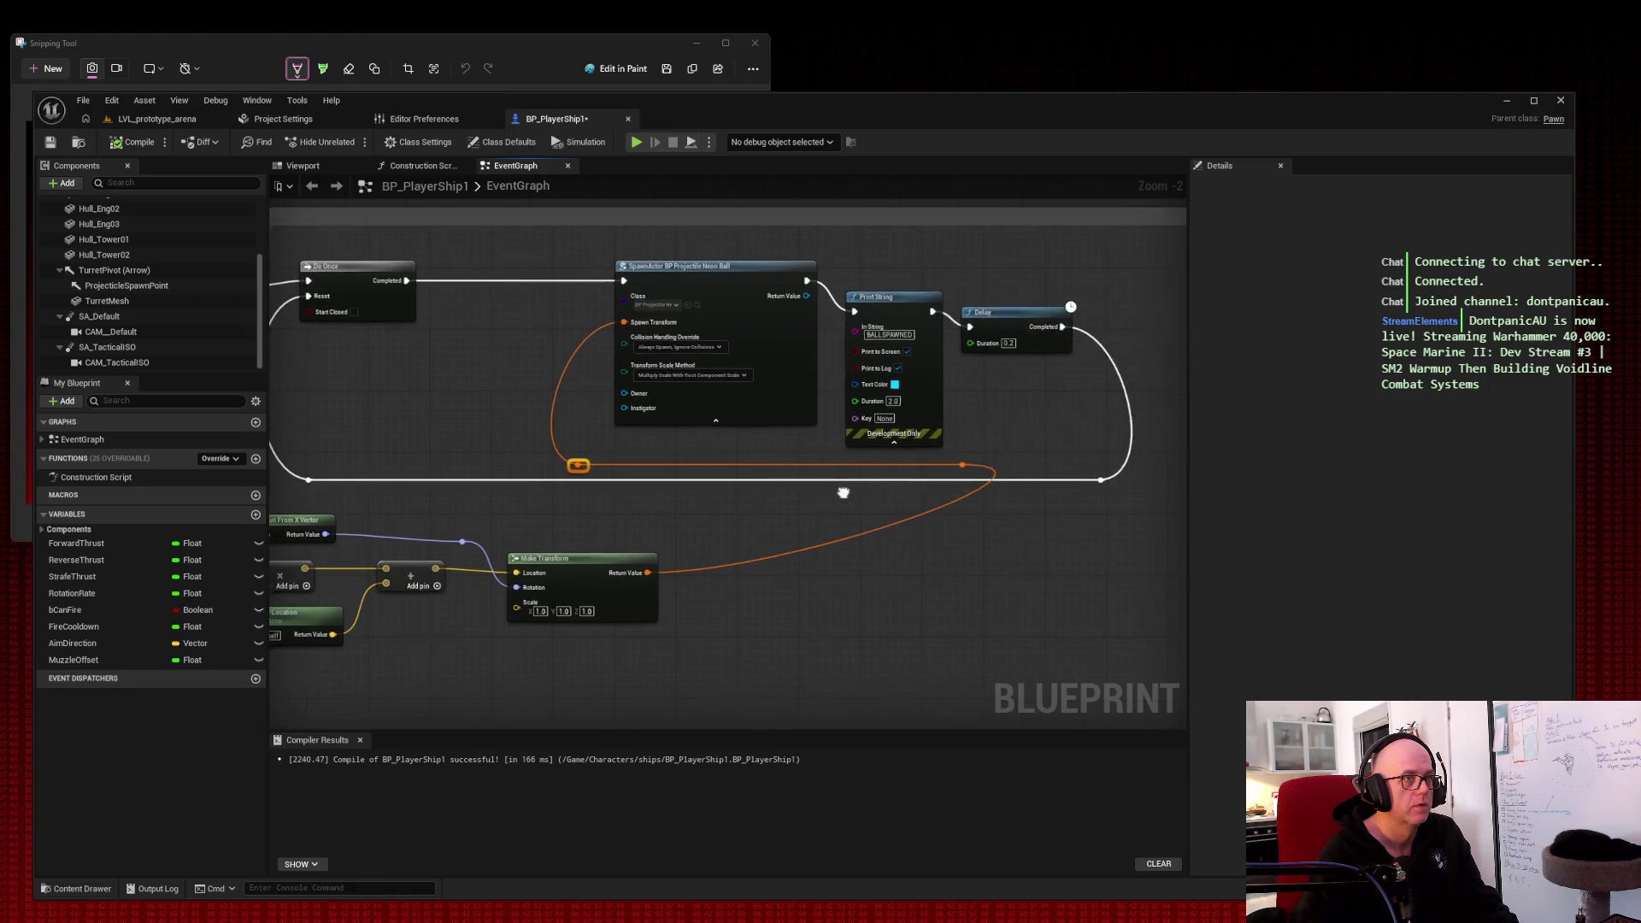
drag(1097, 453, 1098, 455)
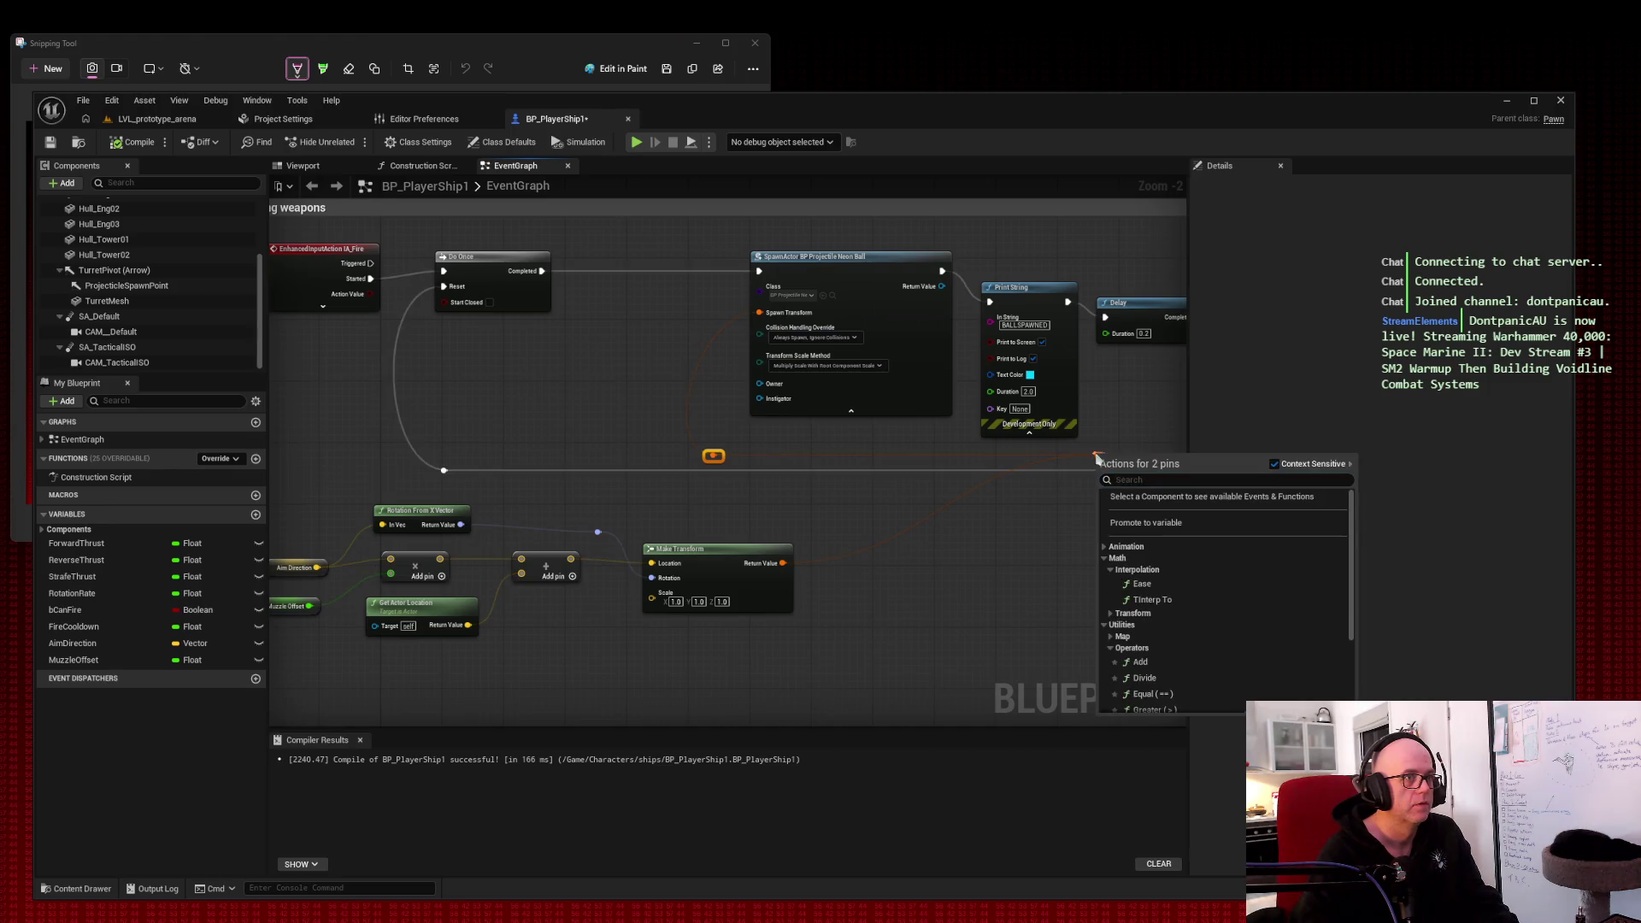
key(Escape)
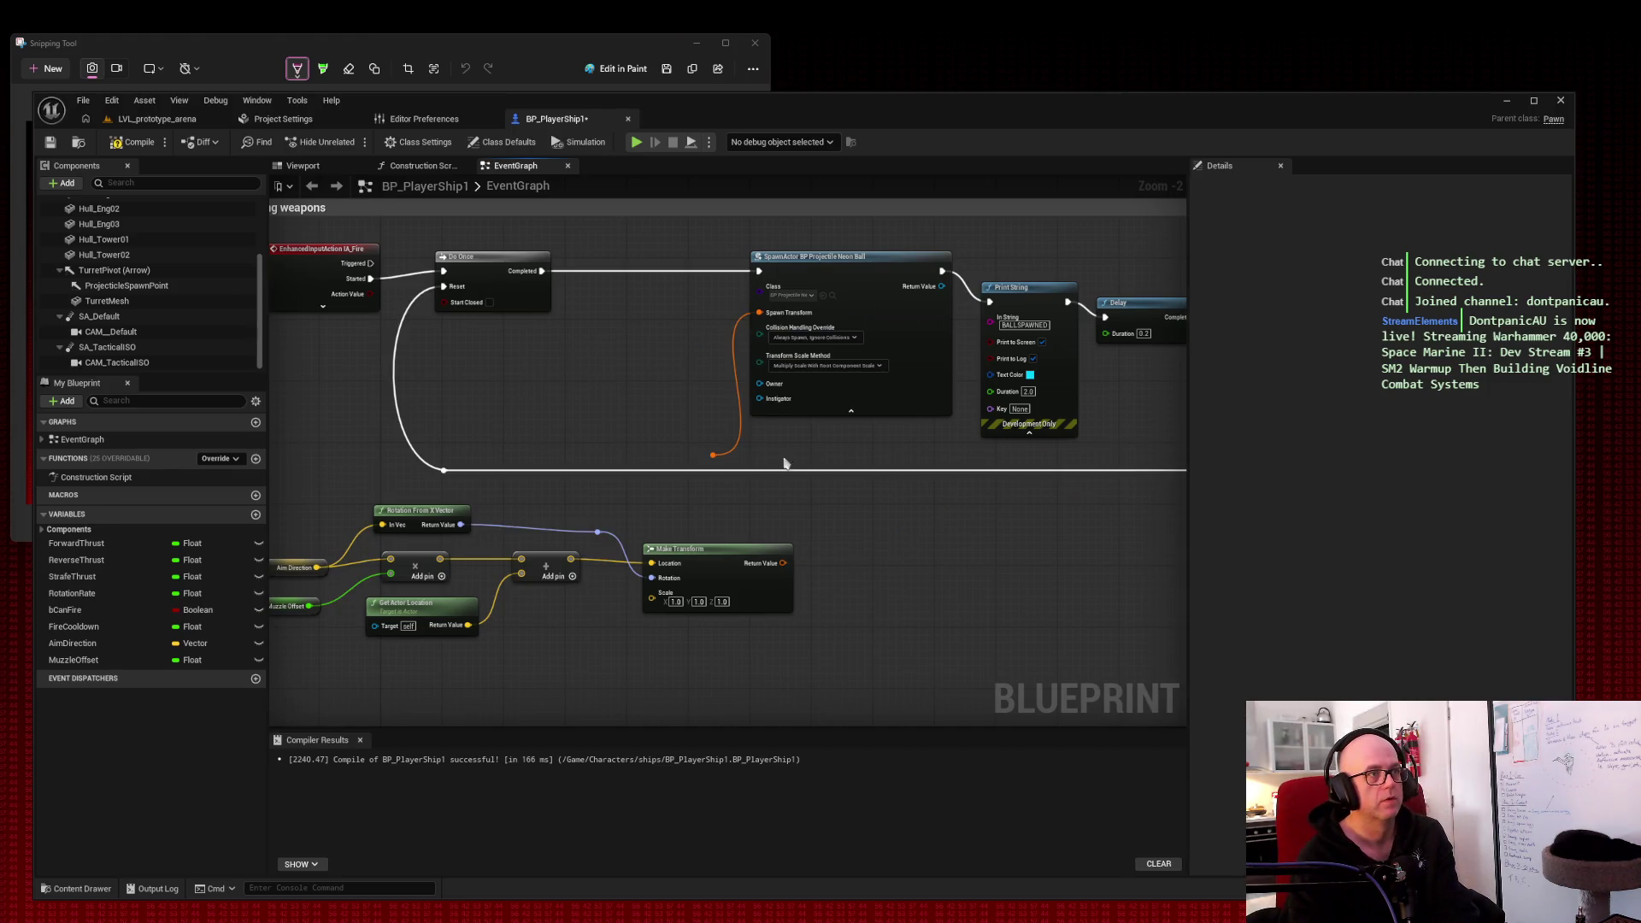
mouse_move(783, 563)
mouse_down()
mouse_move(752, 401)
mouse_move(759, 312)
mouse_up()
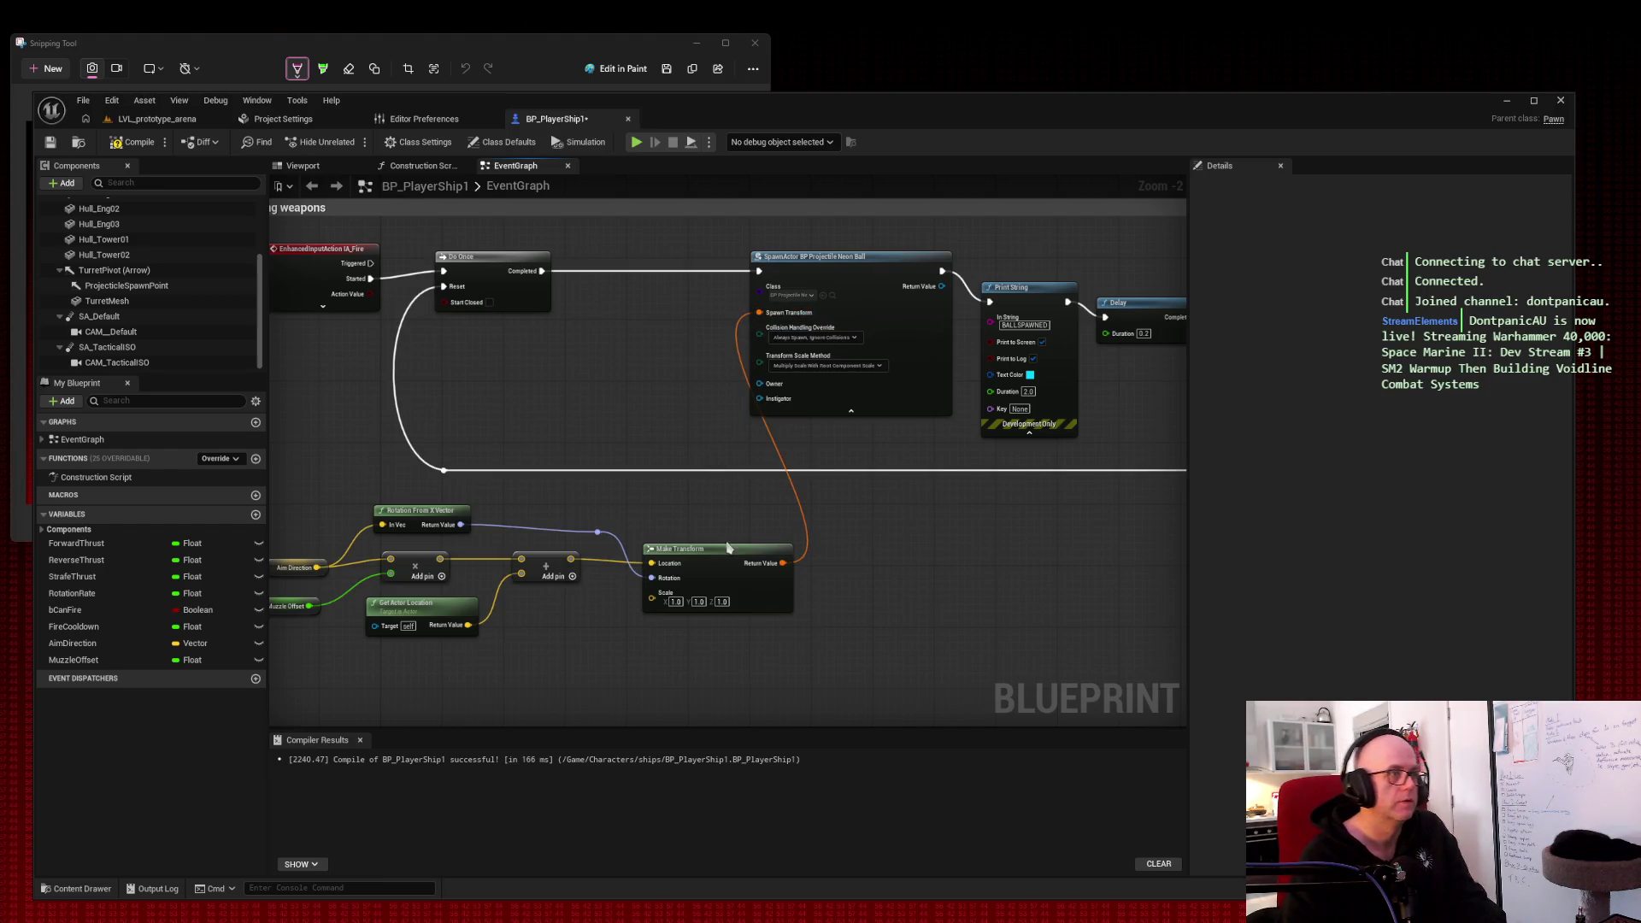
key(Home)
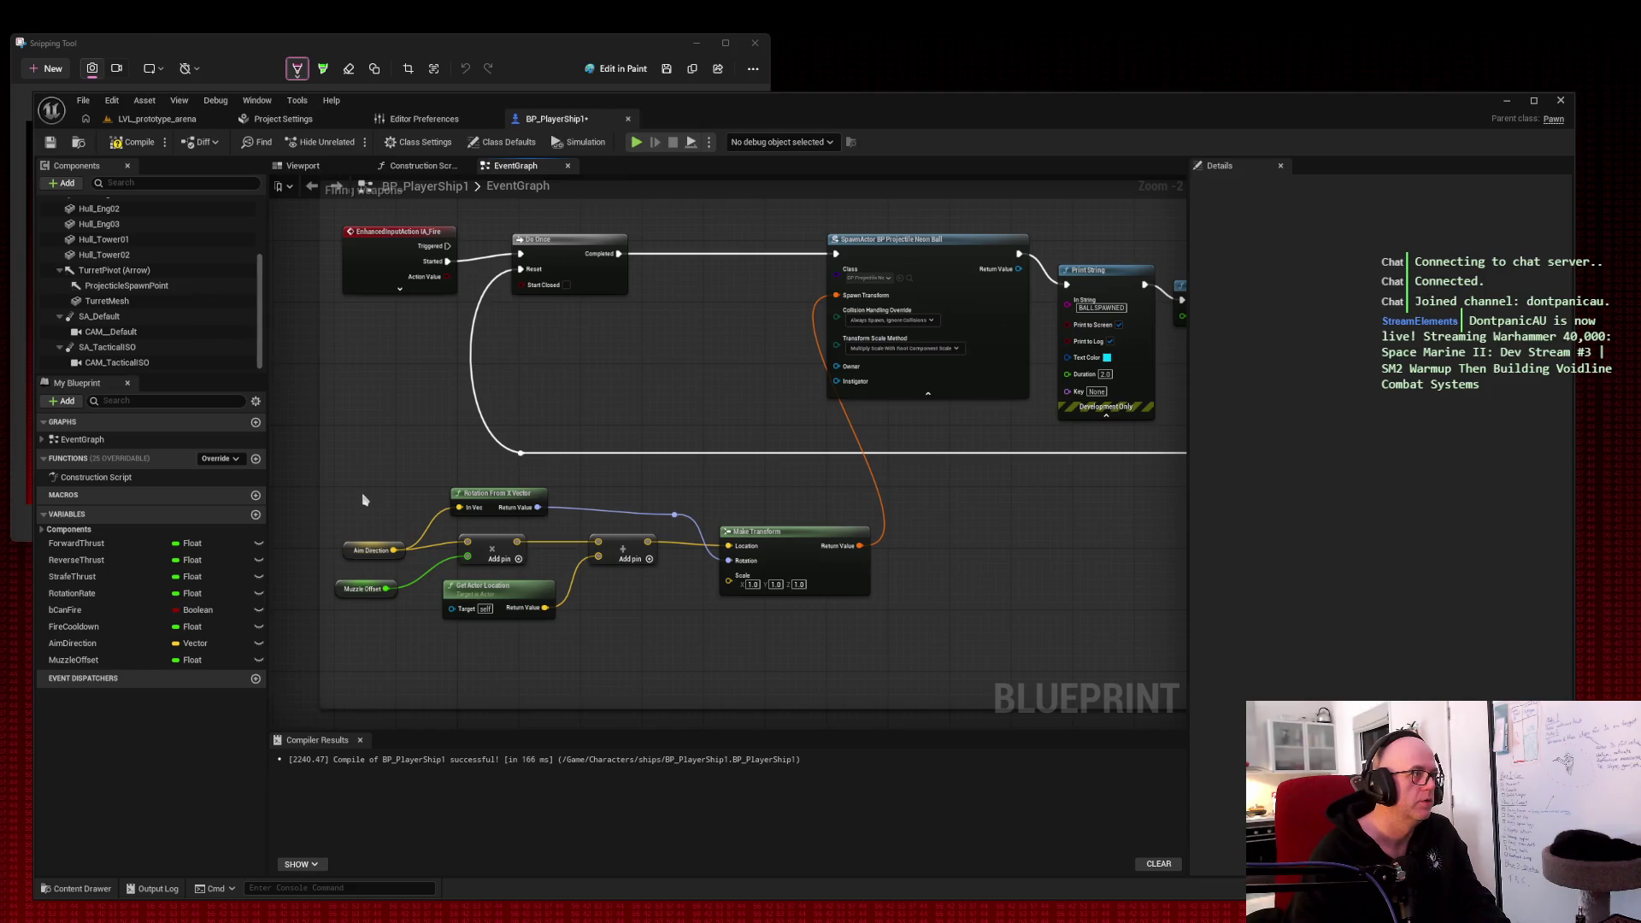
Step: Move Make Transform, the Add nodes, Rotation From X Vector, Get Actor Location, Aim Direction and Muzzle Offset up near SpawnActor
mouse_move(816, 533)
mouse_down()
mouse_move(711, 385)
mouse_move(745, 322)
mouse_up()
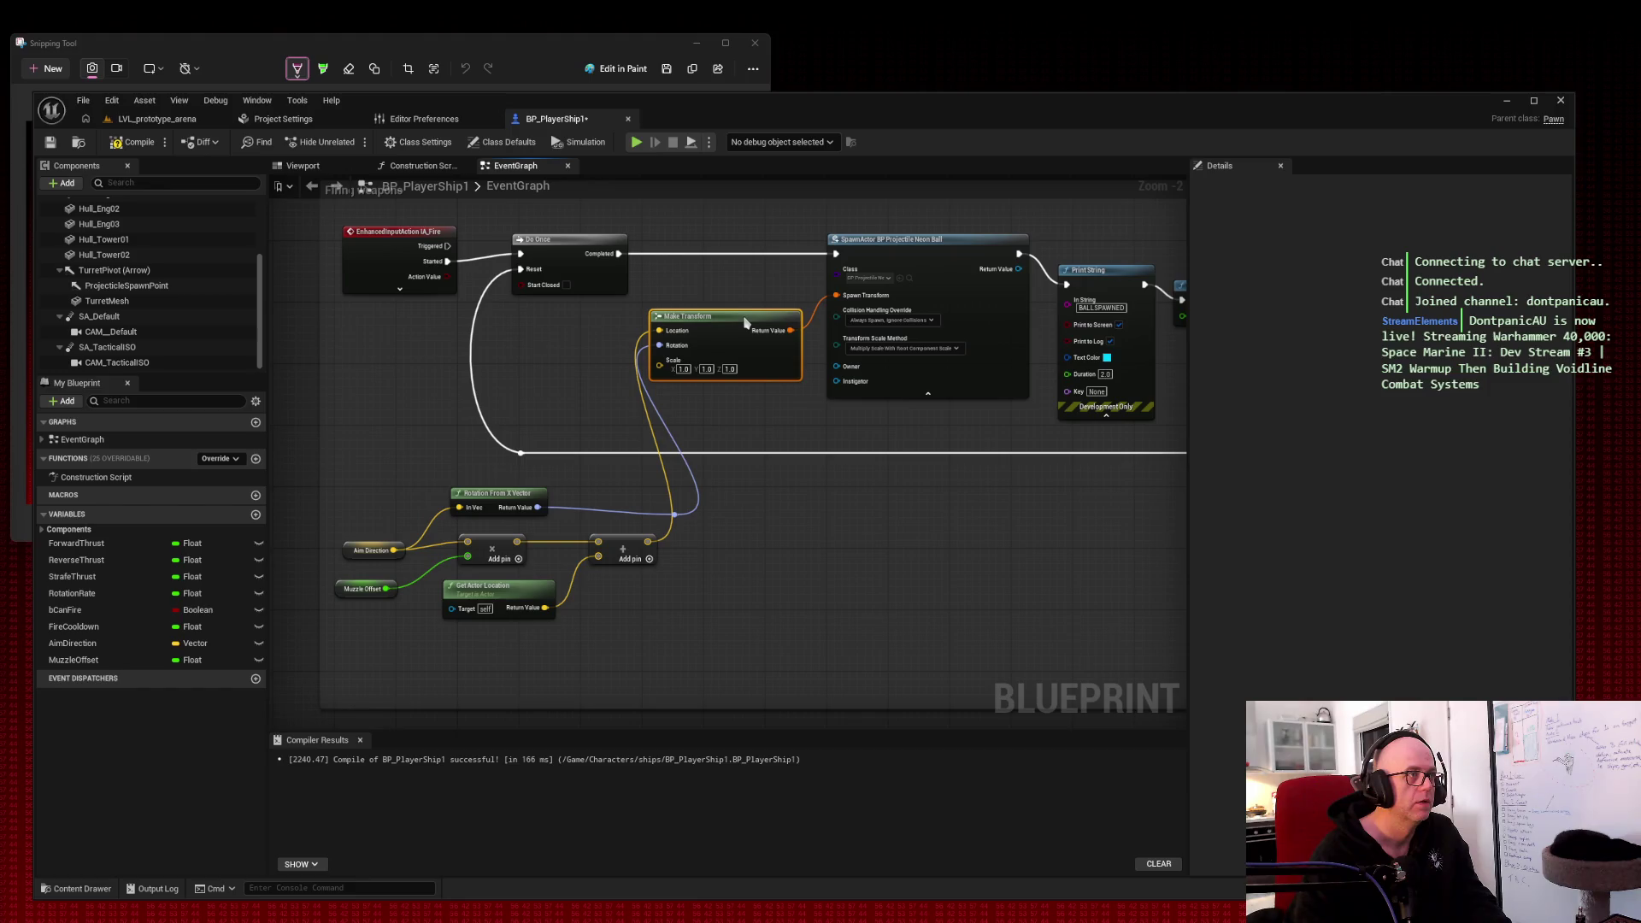
drag(631, 541, 597, 334)
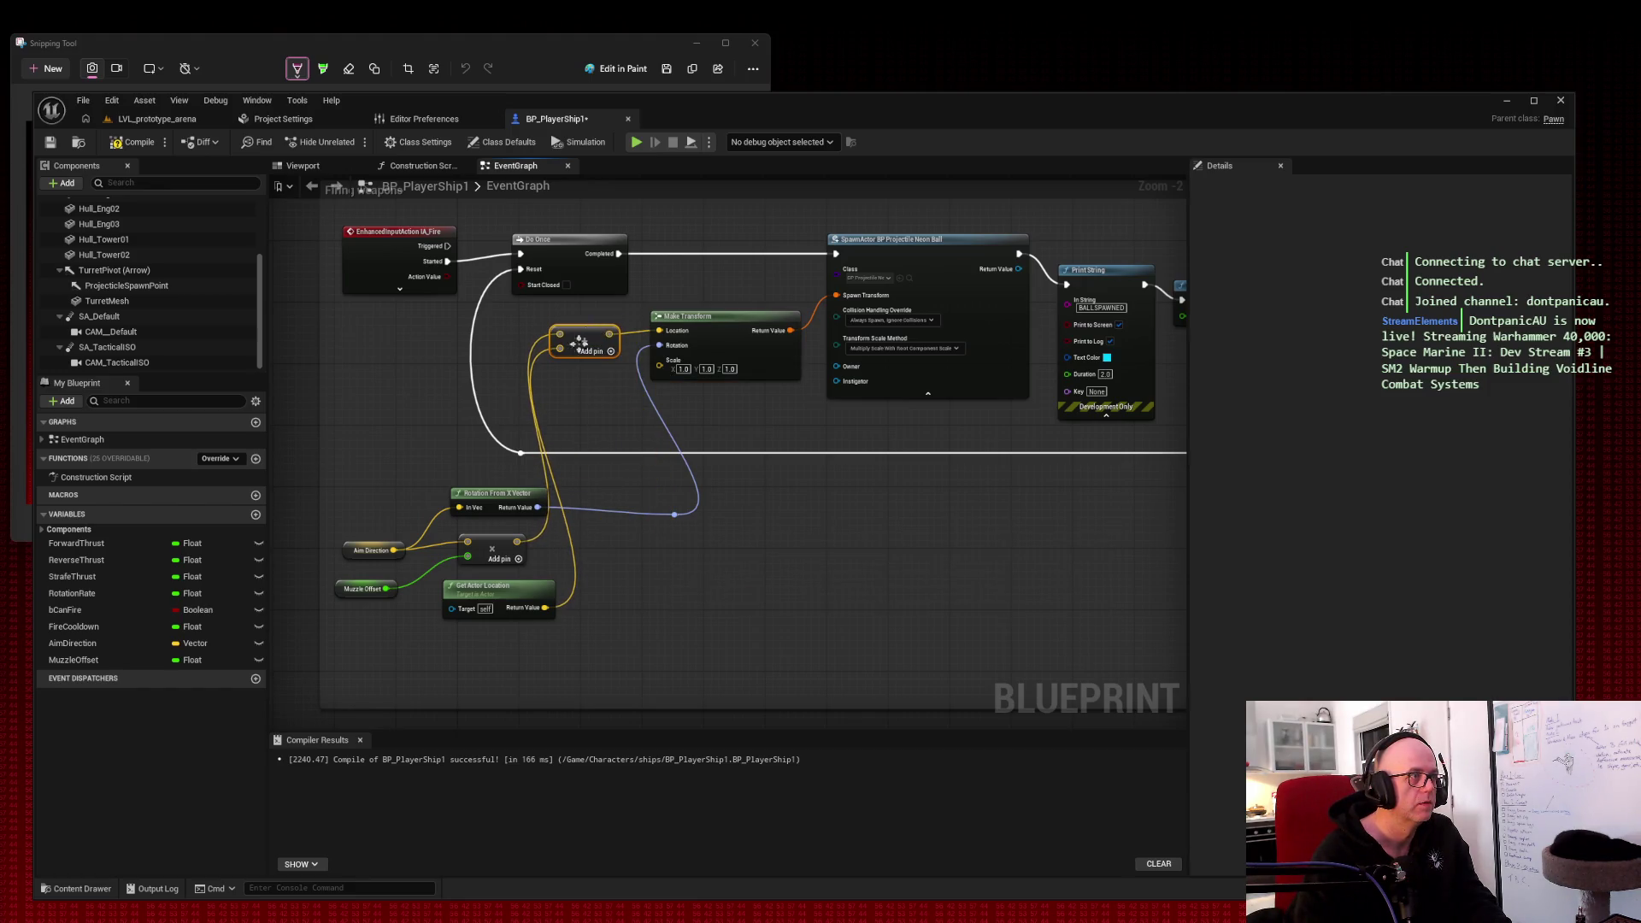
drag(493, 494, 444, 335)
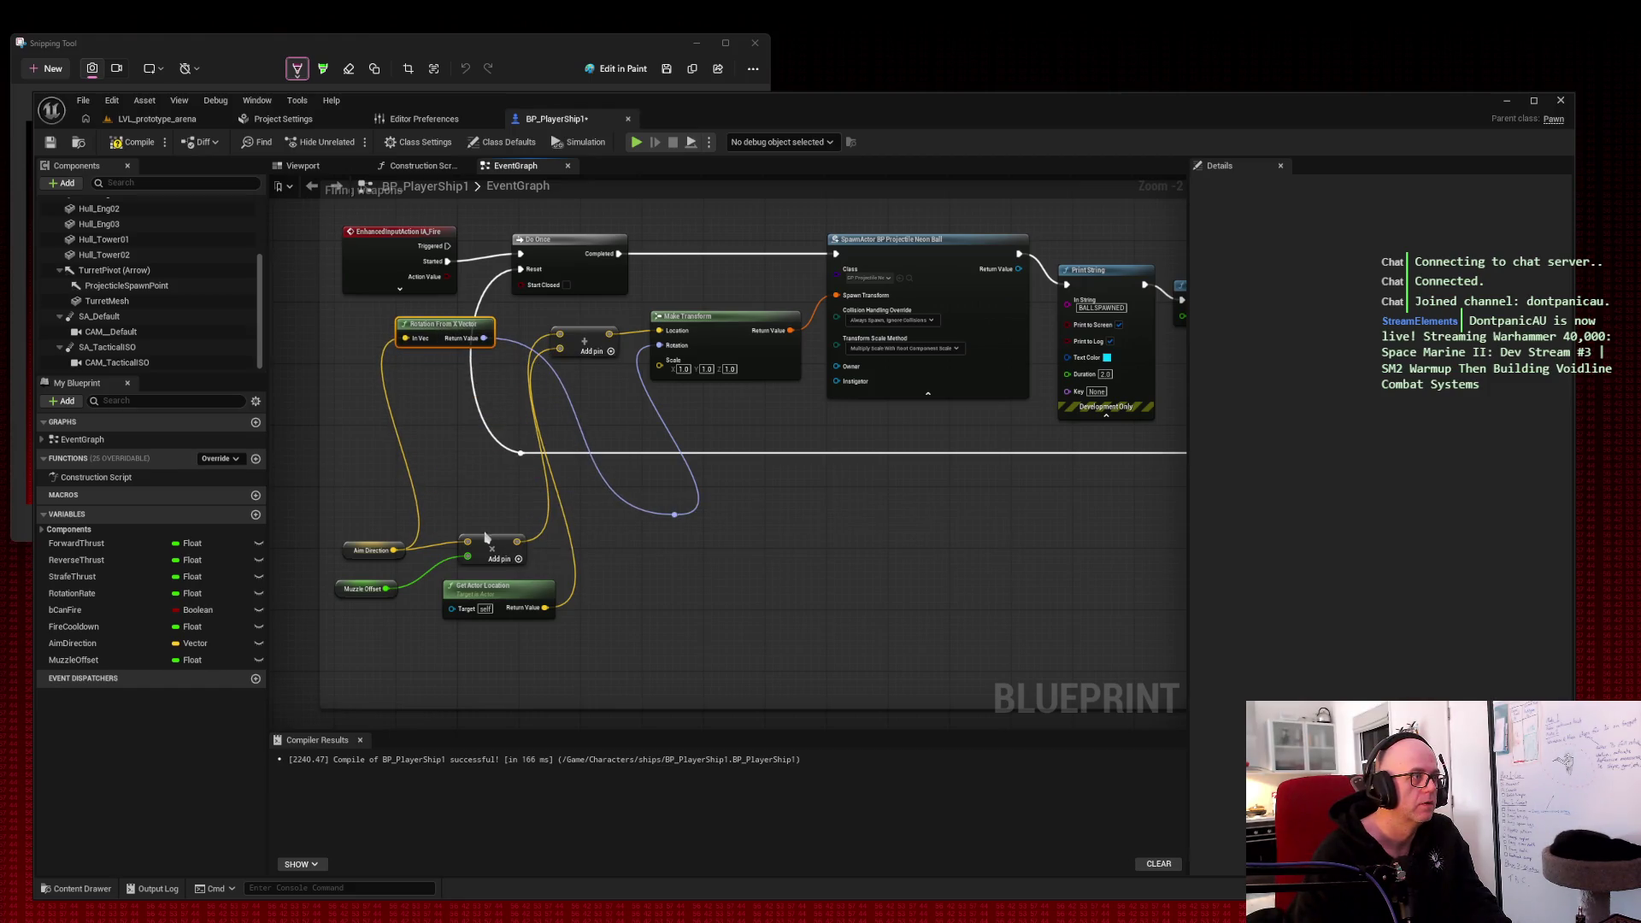
drag(484, 536, 435, 376)
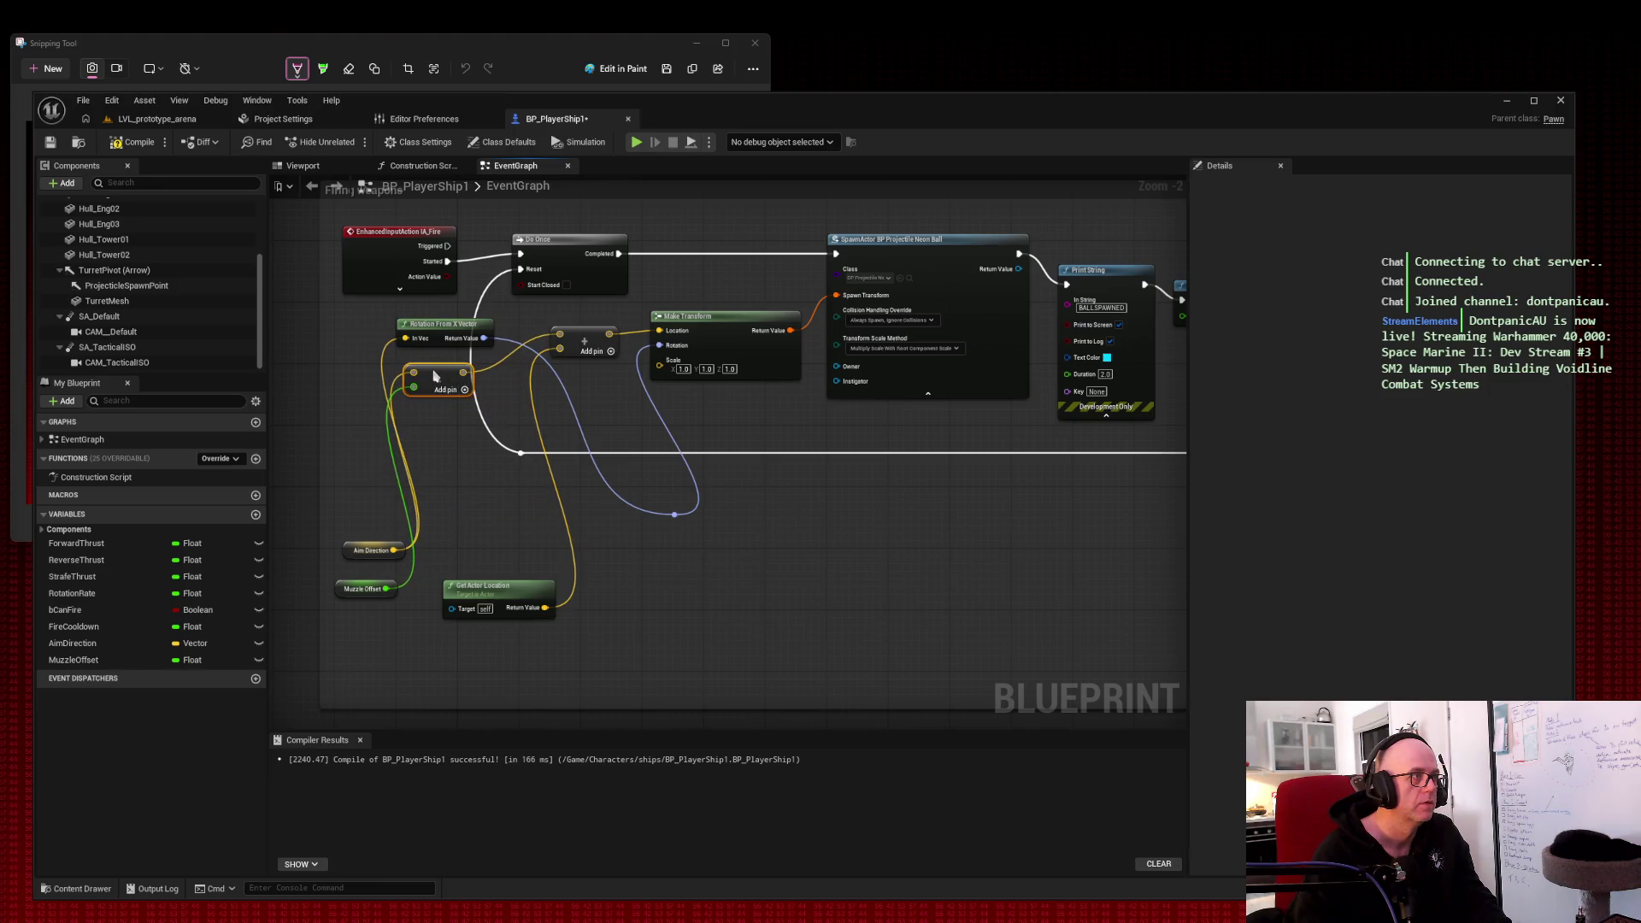
drag(523, 589, 479, 429)
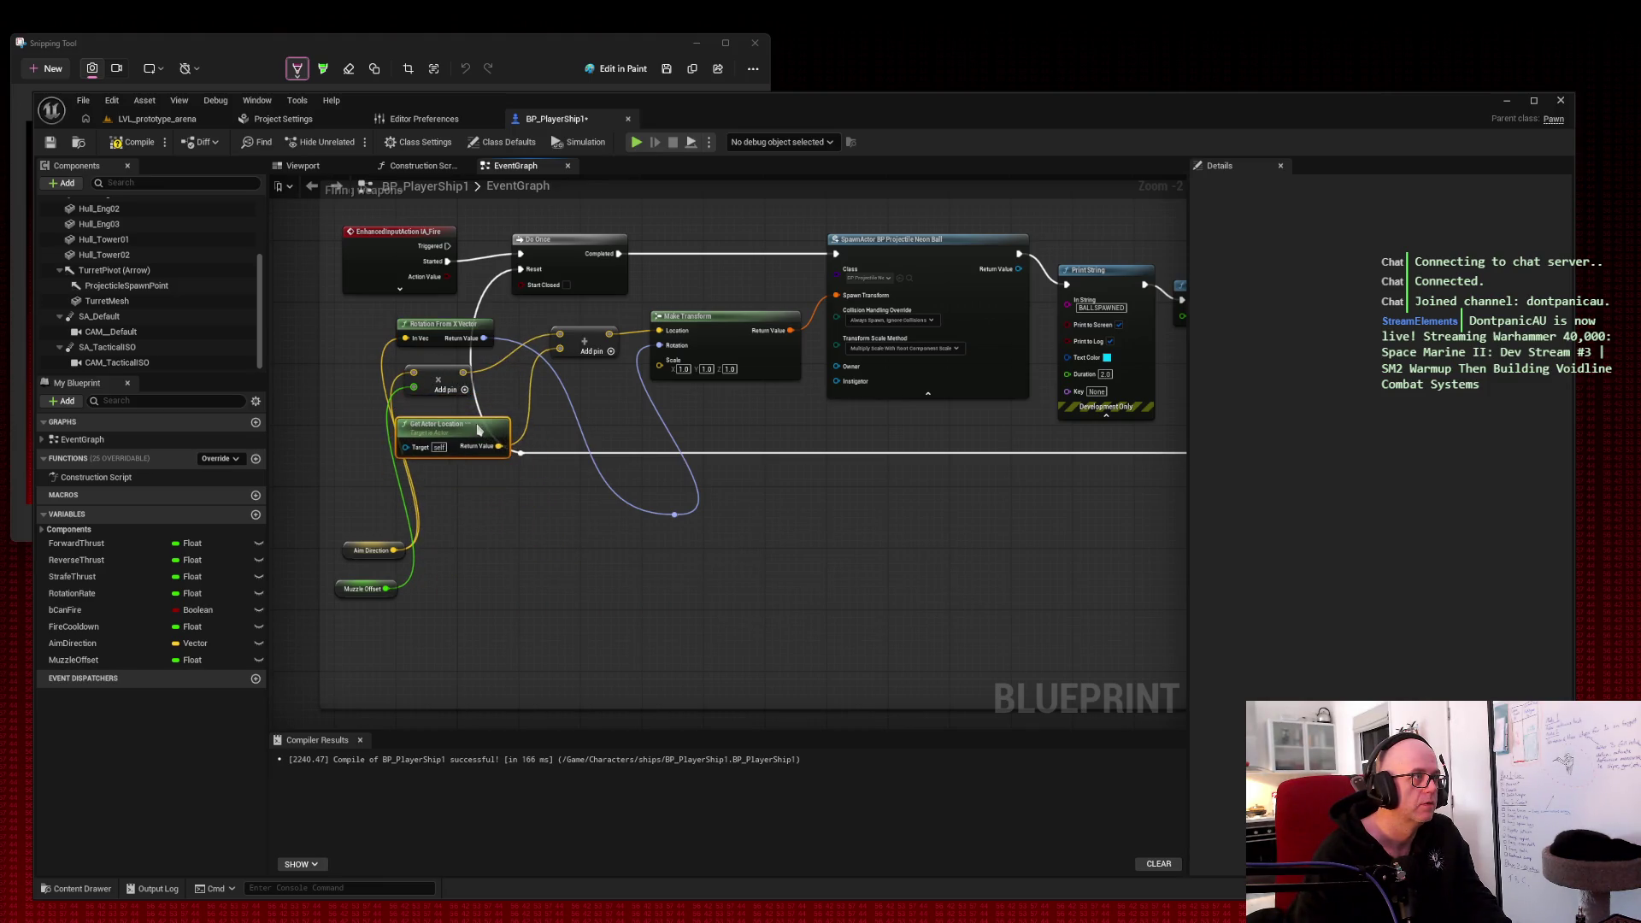
mouse_move(357, 510)
mouse_down()
mouse_move(401, 568)
mouse_move(397, 598)
mouse_move(355, 497)
mouse_move(349, 332)
mouse_move(334, 359)
mouse_up()
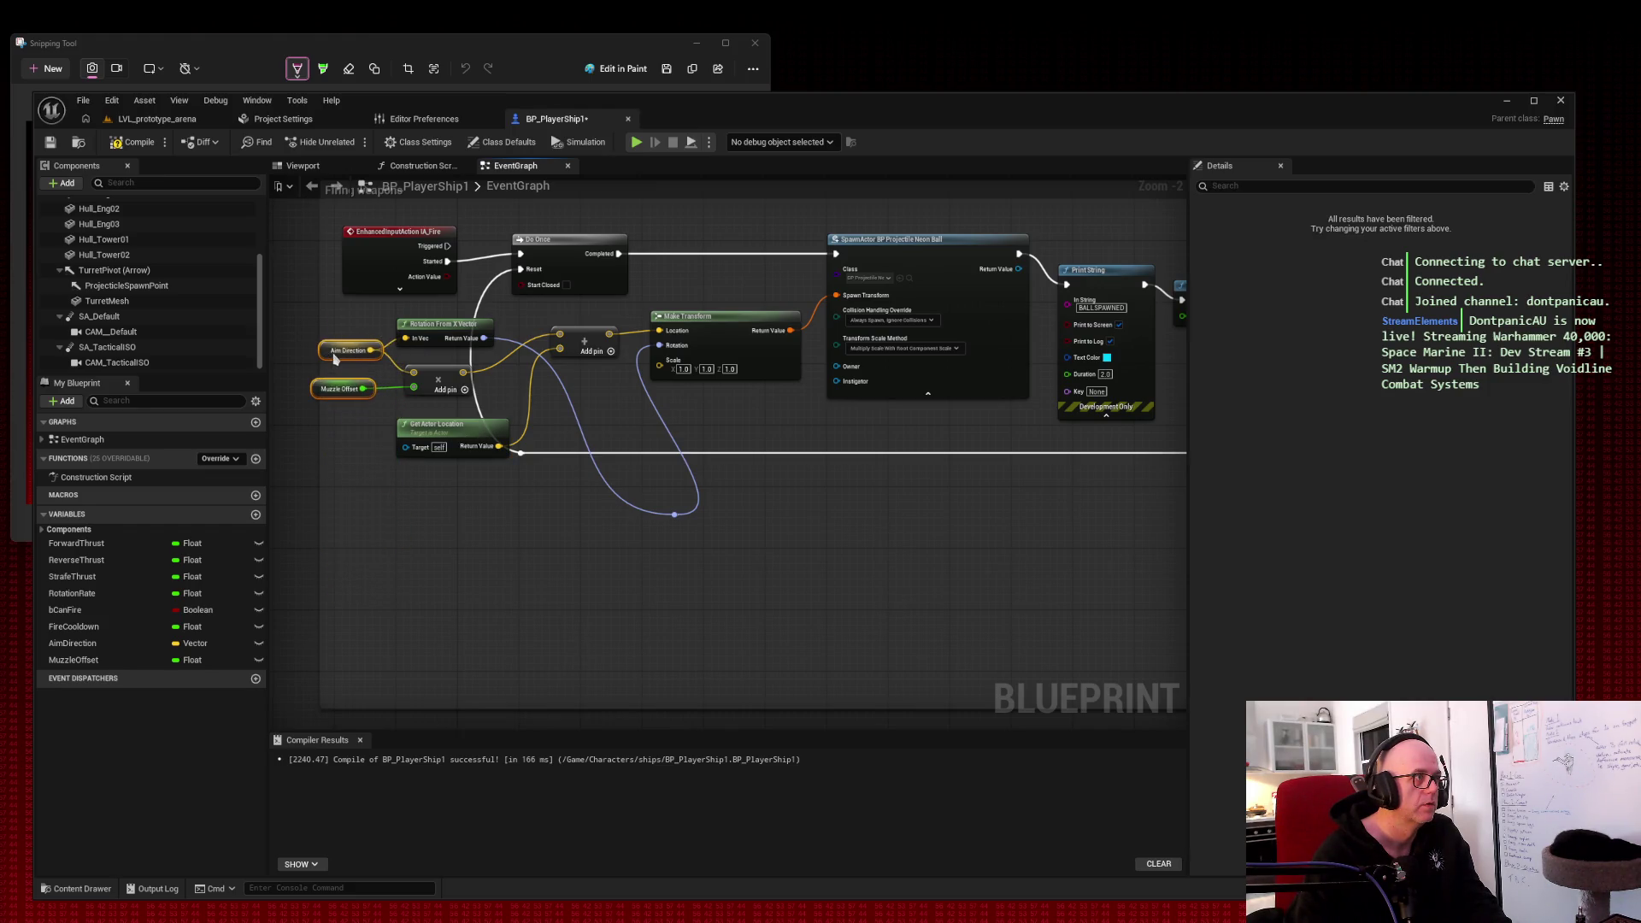
Step: Nudge IA_Fire left and reposition Aim Direction and Muzzle Offset slightly
drag(648, 545, 634, 466)
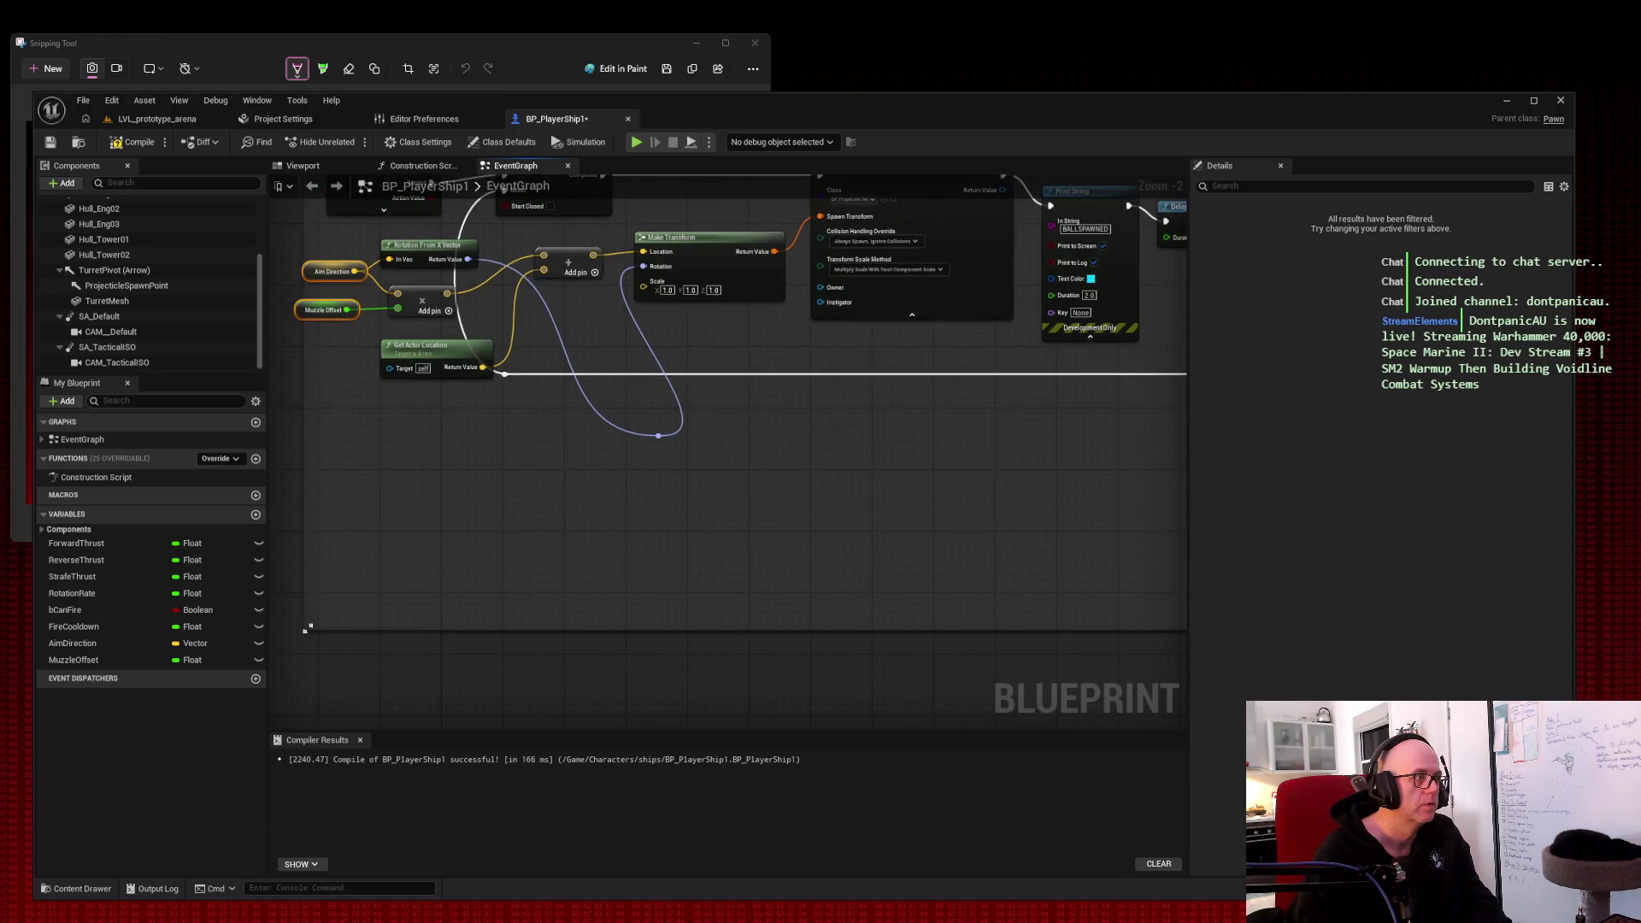
mouse_move(407, 498)
mouse_down()
mouse_move(549, 611)
mouse_move(505, 512)
mouse_up()
drag(496, 301, 467, 300)
drag(418, 390, 460, 455)
click(425, 441)
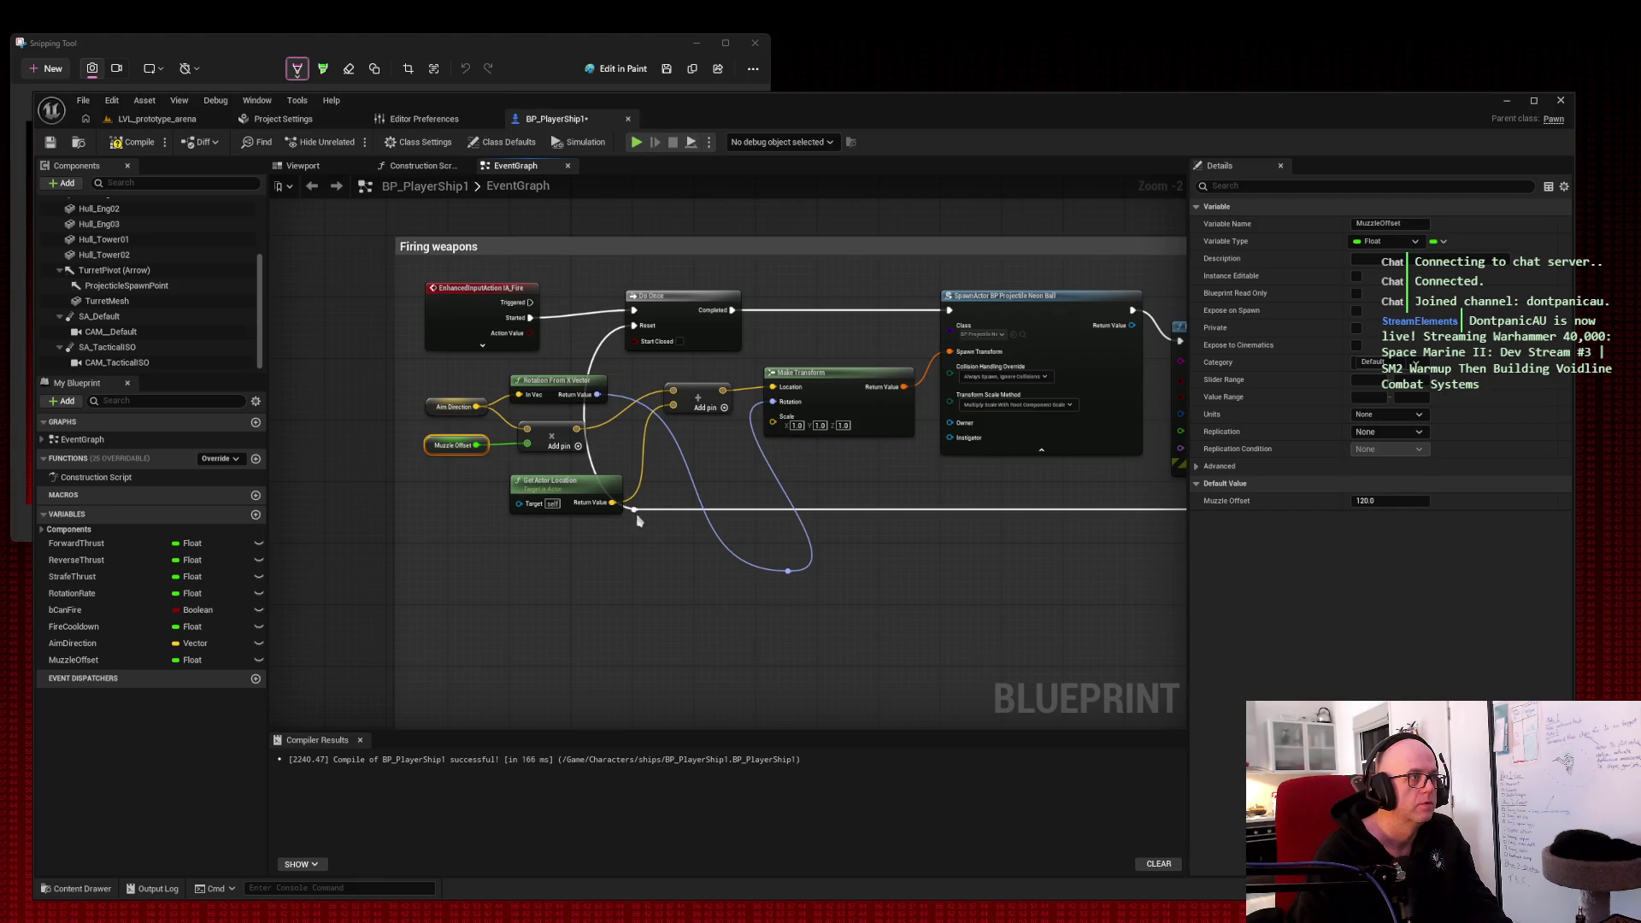
Step: Add a reroute on the Delay loop-back wire and drag it below the nodes
double_click(663, 508)
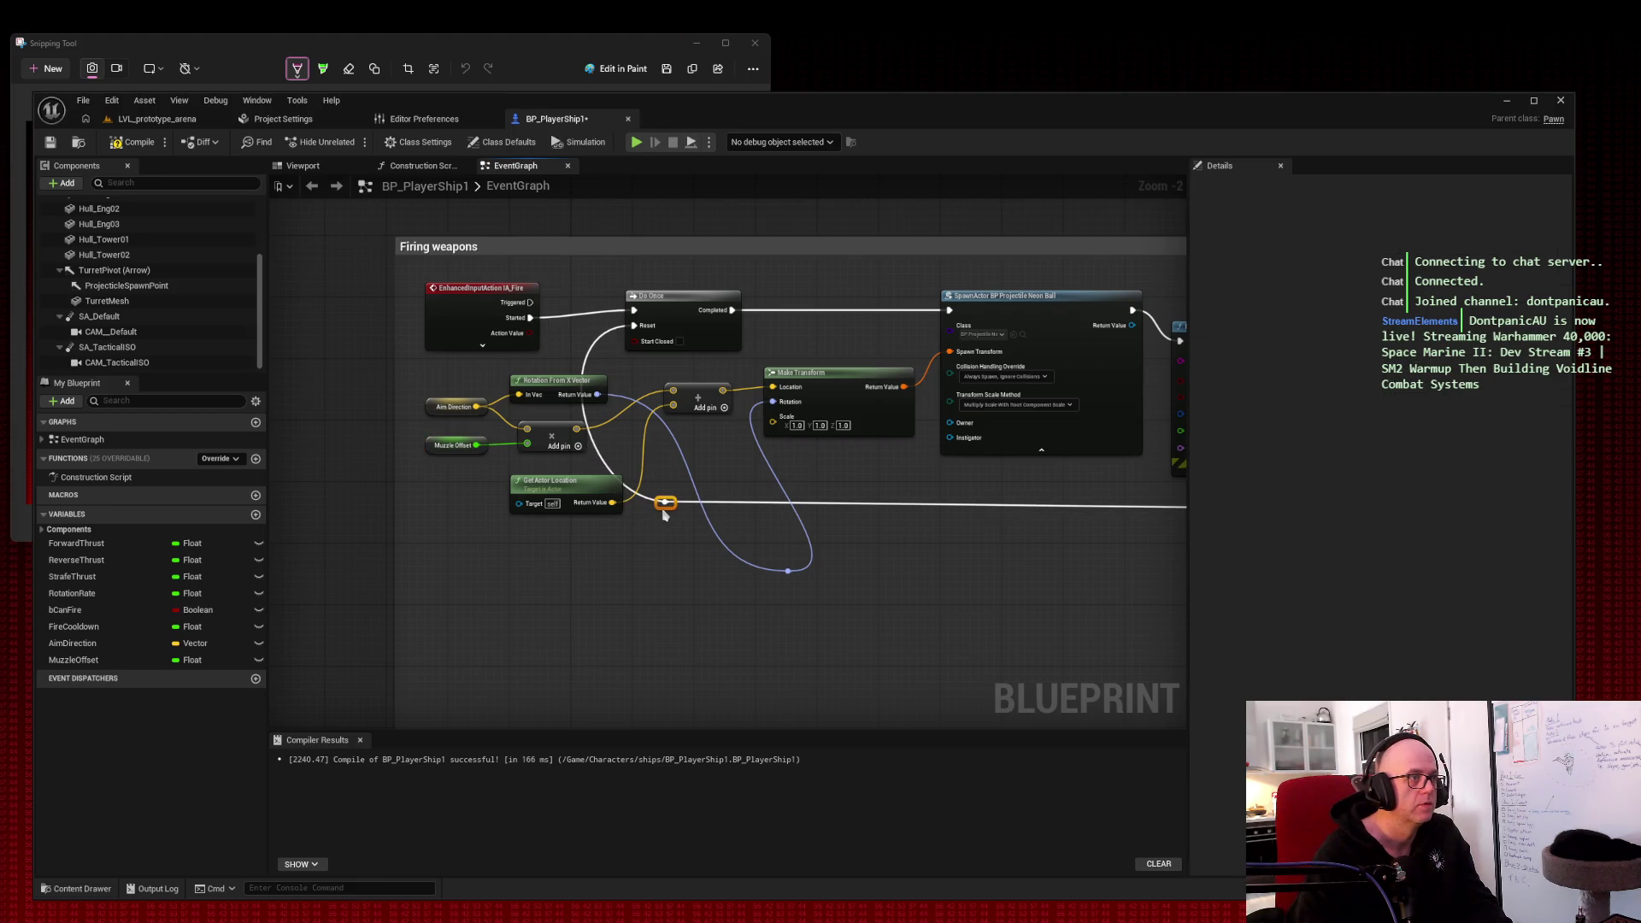
mouse_move(923, 468)
mouse_down()
mouse_move(698, 516)
mouse_move(531, 441)
mouse_move(691, 482)
mouse_move(722, 467)
mouse_up()
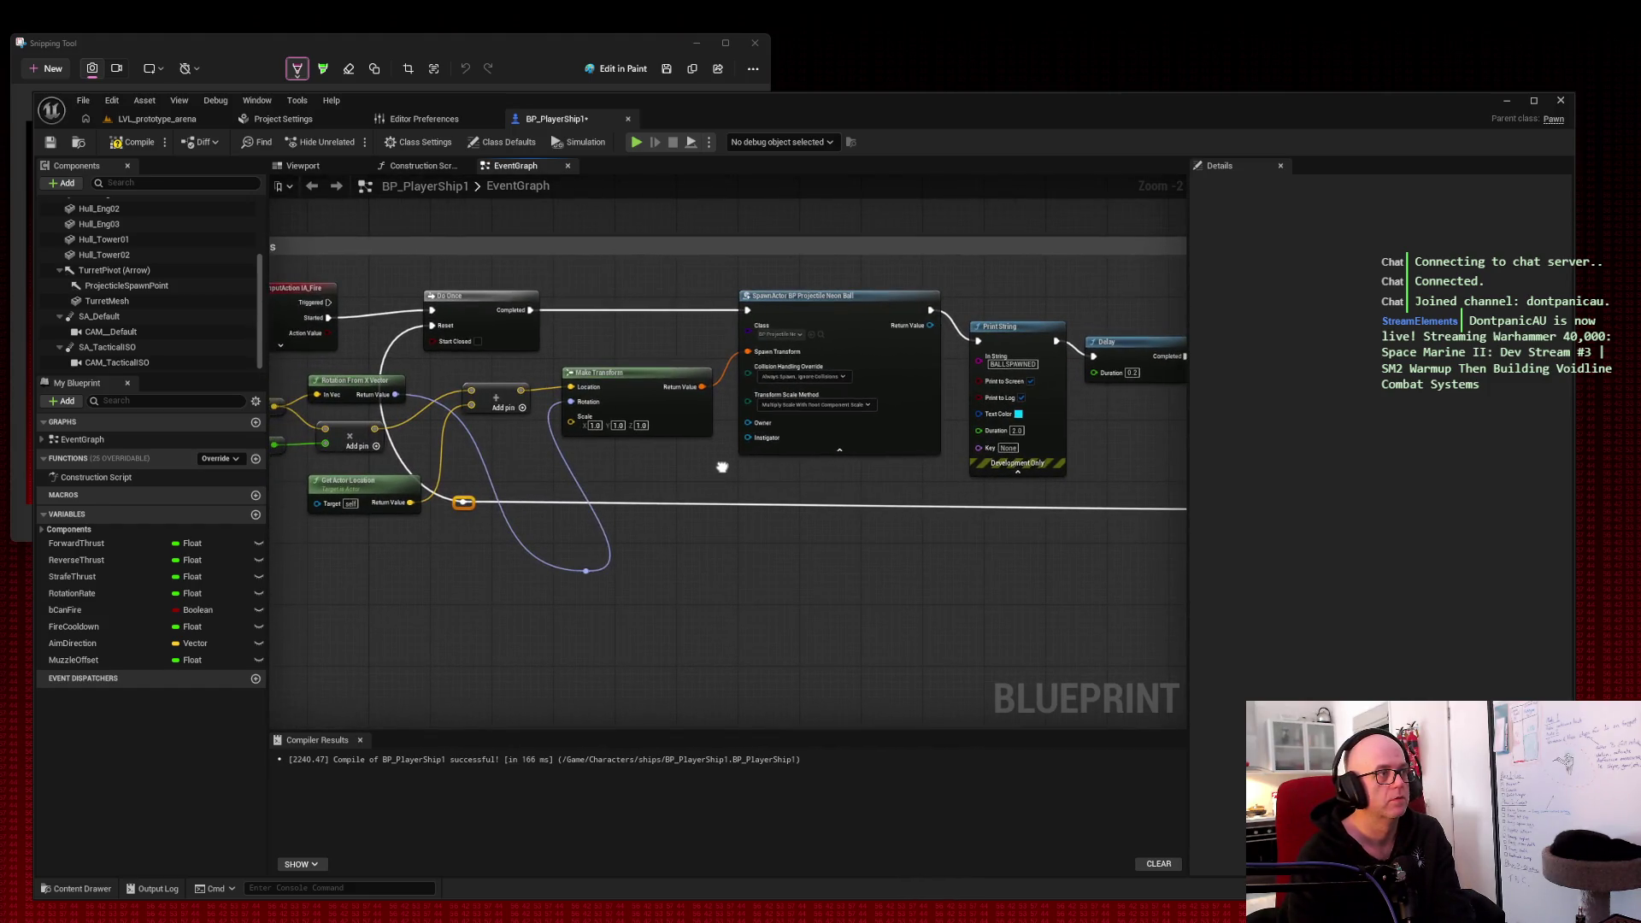
drag(460, 514, 408, 590)
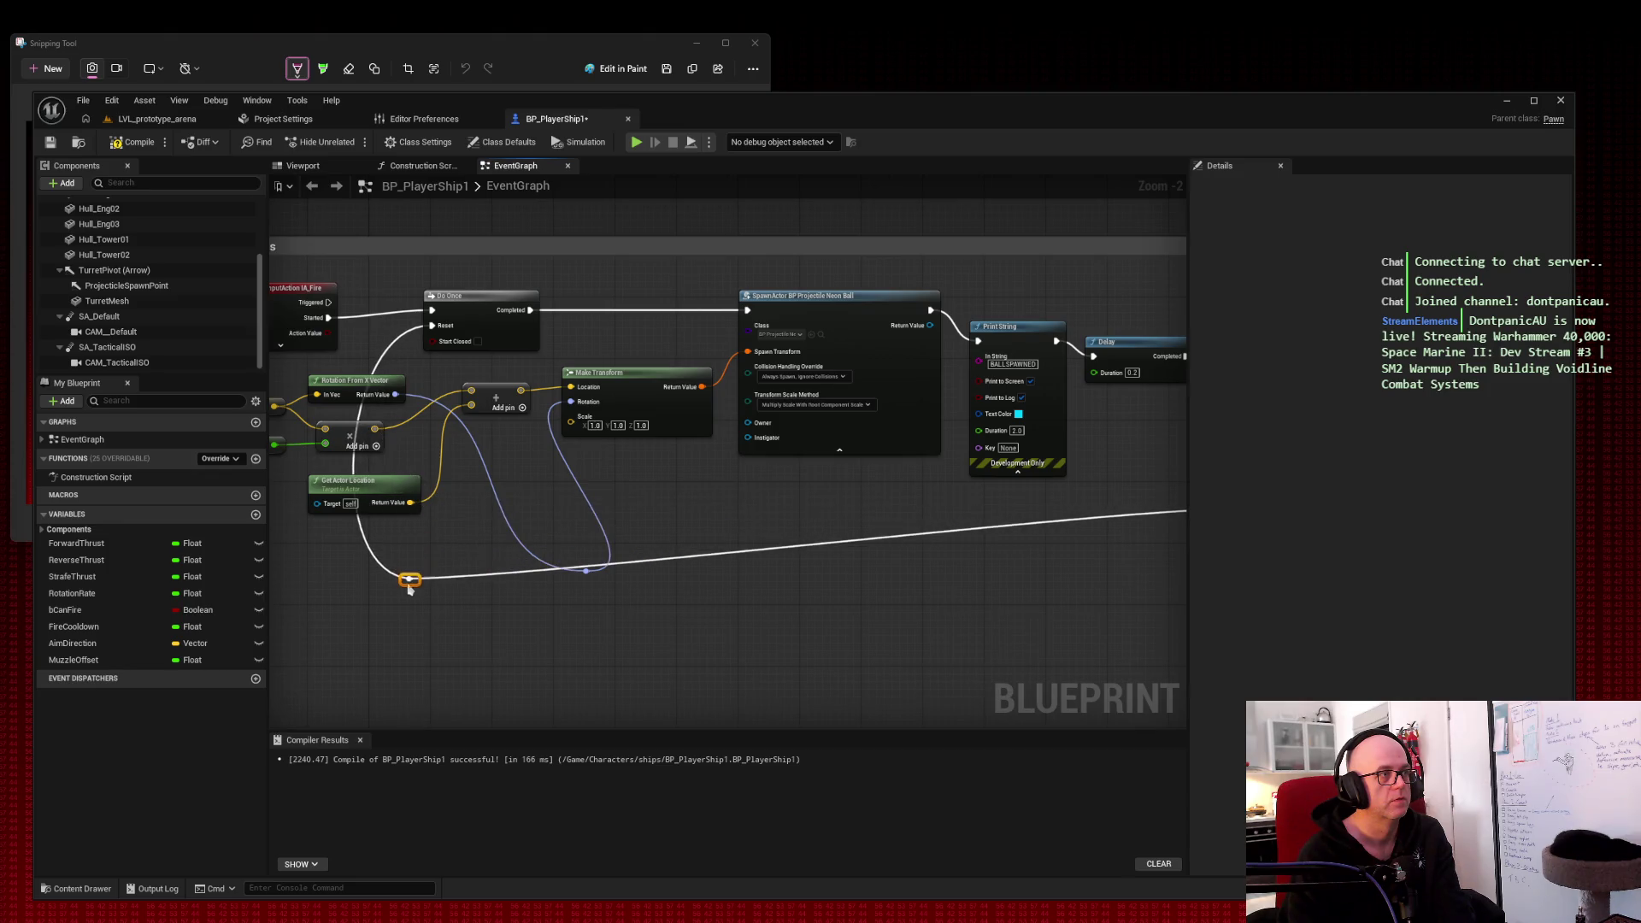
drag(773, 476, 527, 483)
mouse_move(974, 519)
mouse_down()
mouse_move(978, 587)
mouse_move(962, 587)
mouse_up()
click(1029, 513)
drag(797, 522, 1088, 517)
Step: Lift the Rotation wire's reroute above the nodes and route the Reset wire around the left
mouse_move(629, 573)
mouse_down()
mouse_move(550, 448)
mouse_move(552, 376)
mouse_up()
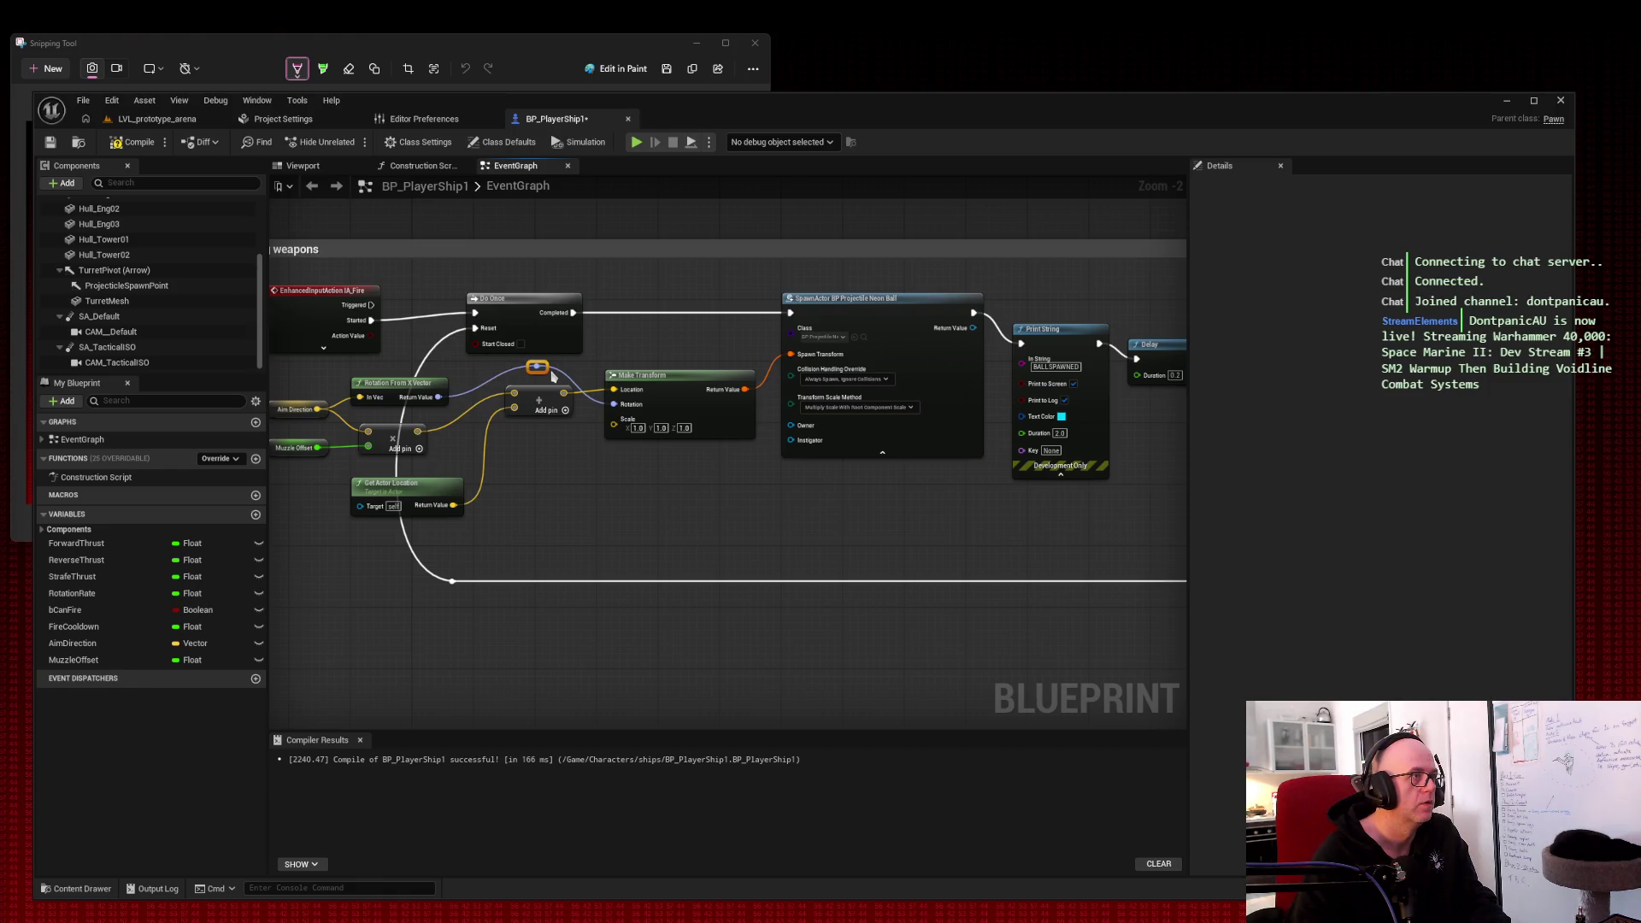
drag(571, 495, 671, 513)
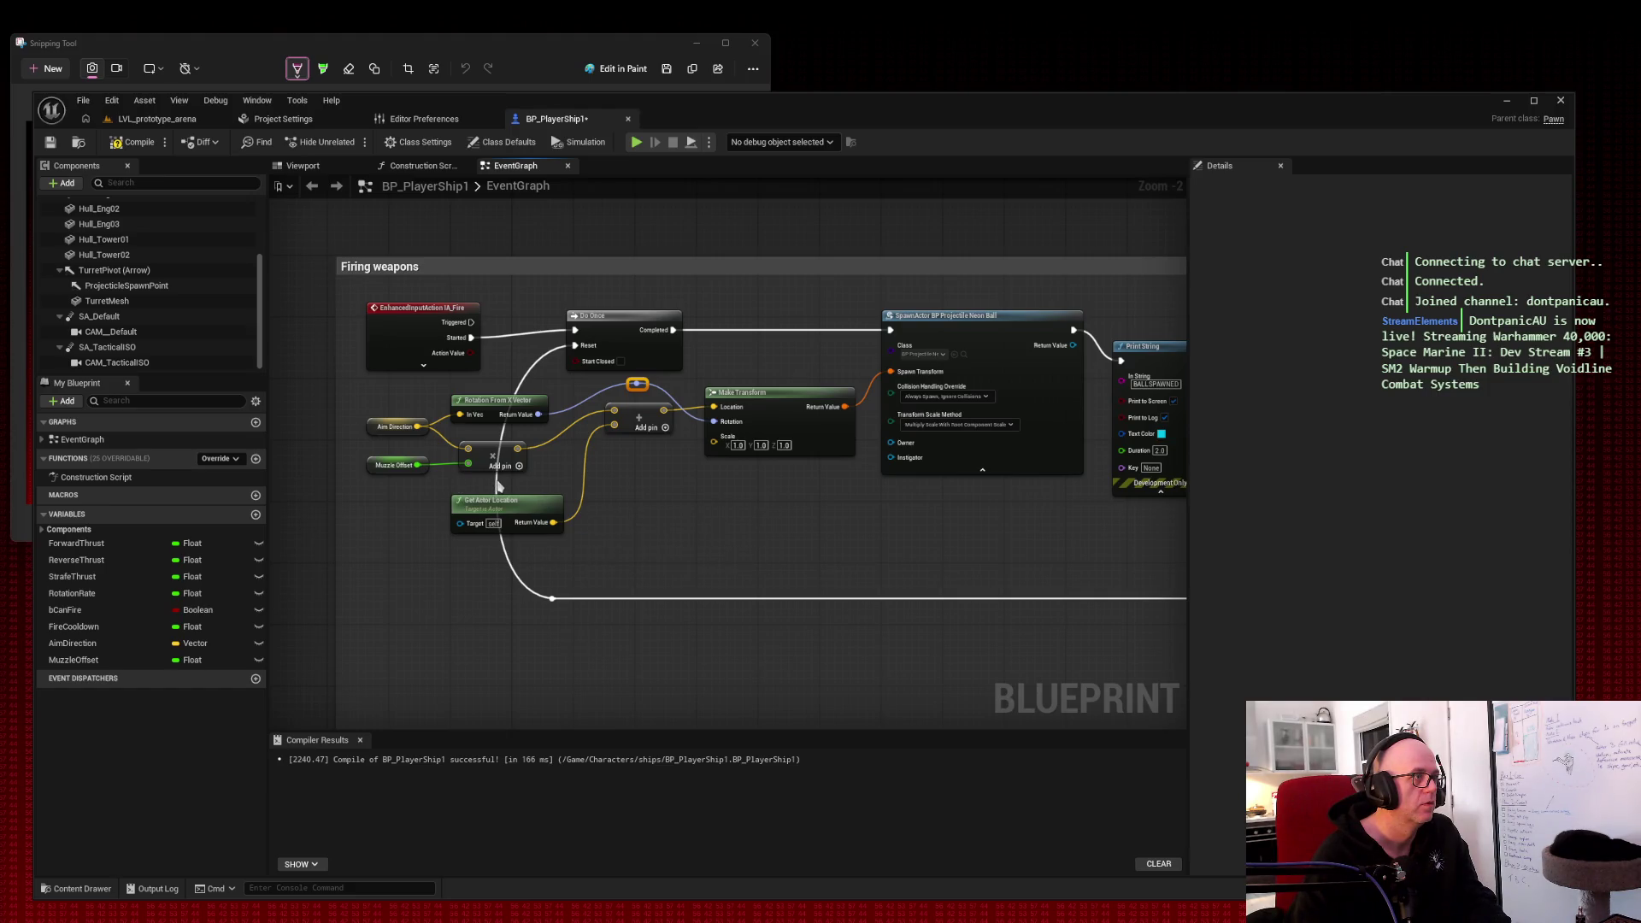
double_click(515, 377)
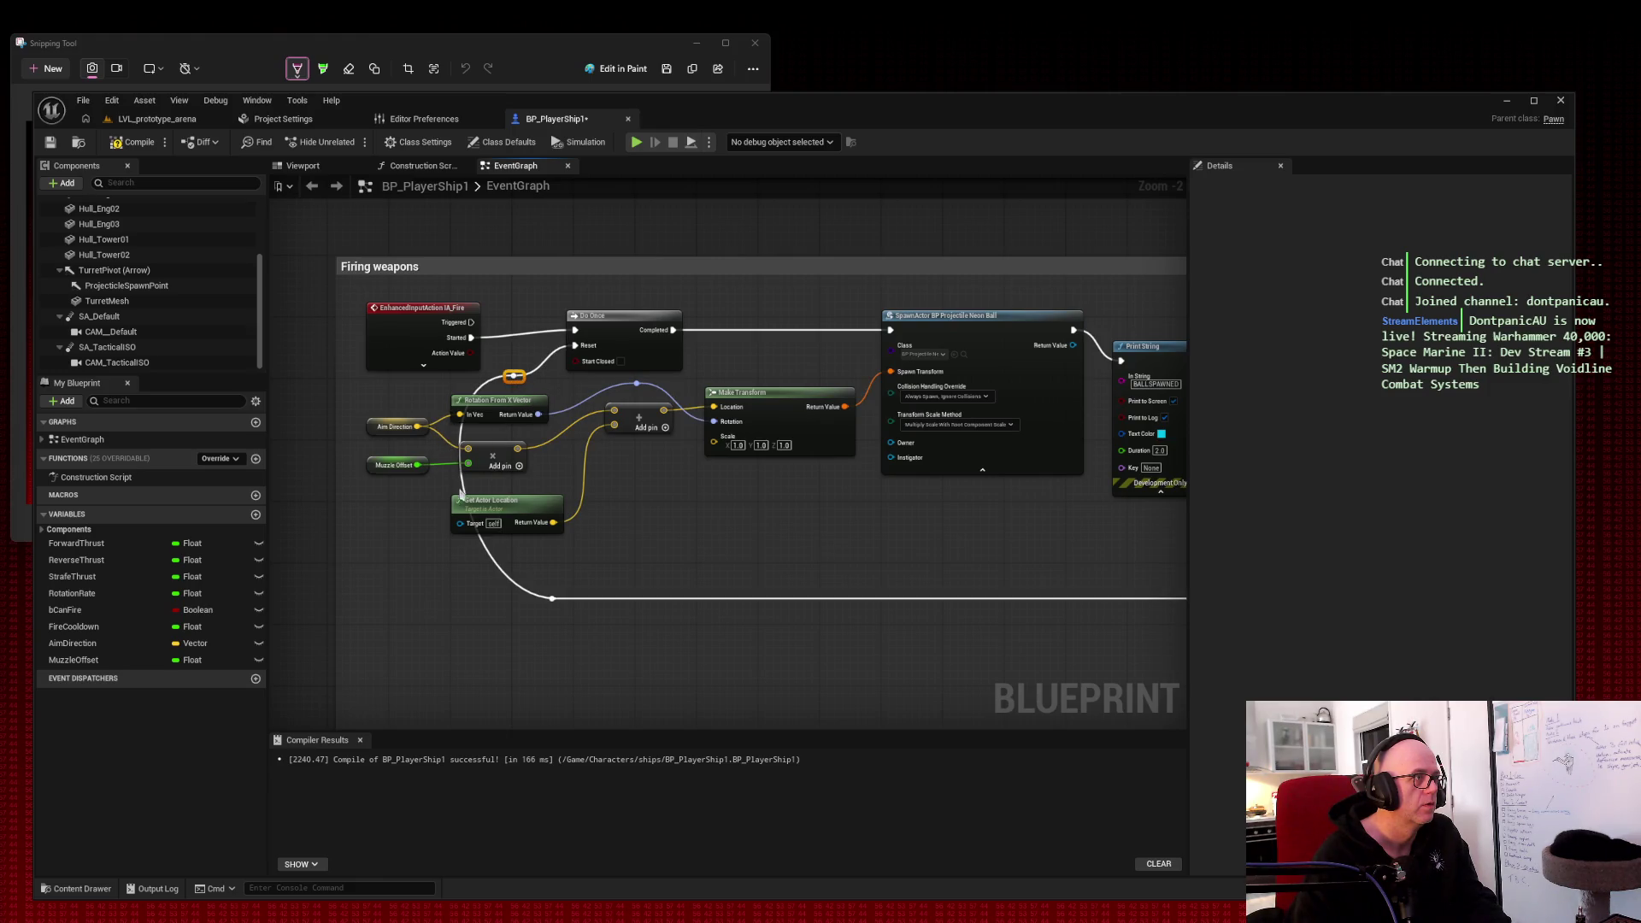
mouse_move(464, 485)
mouse_down()
mouse_move(392, 386)
mouse_move(395, 405)
mouse_up()
click(736, 510)
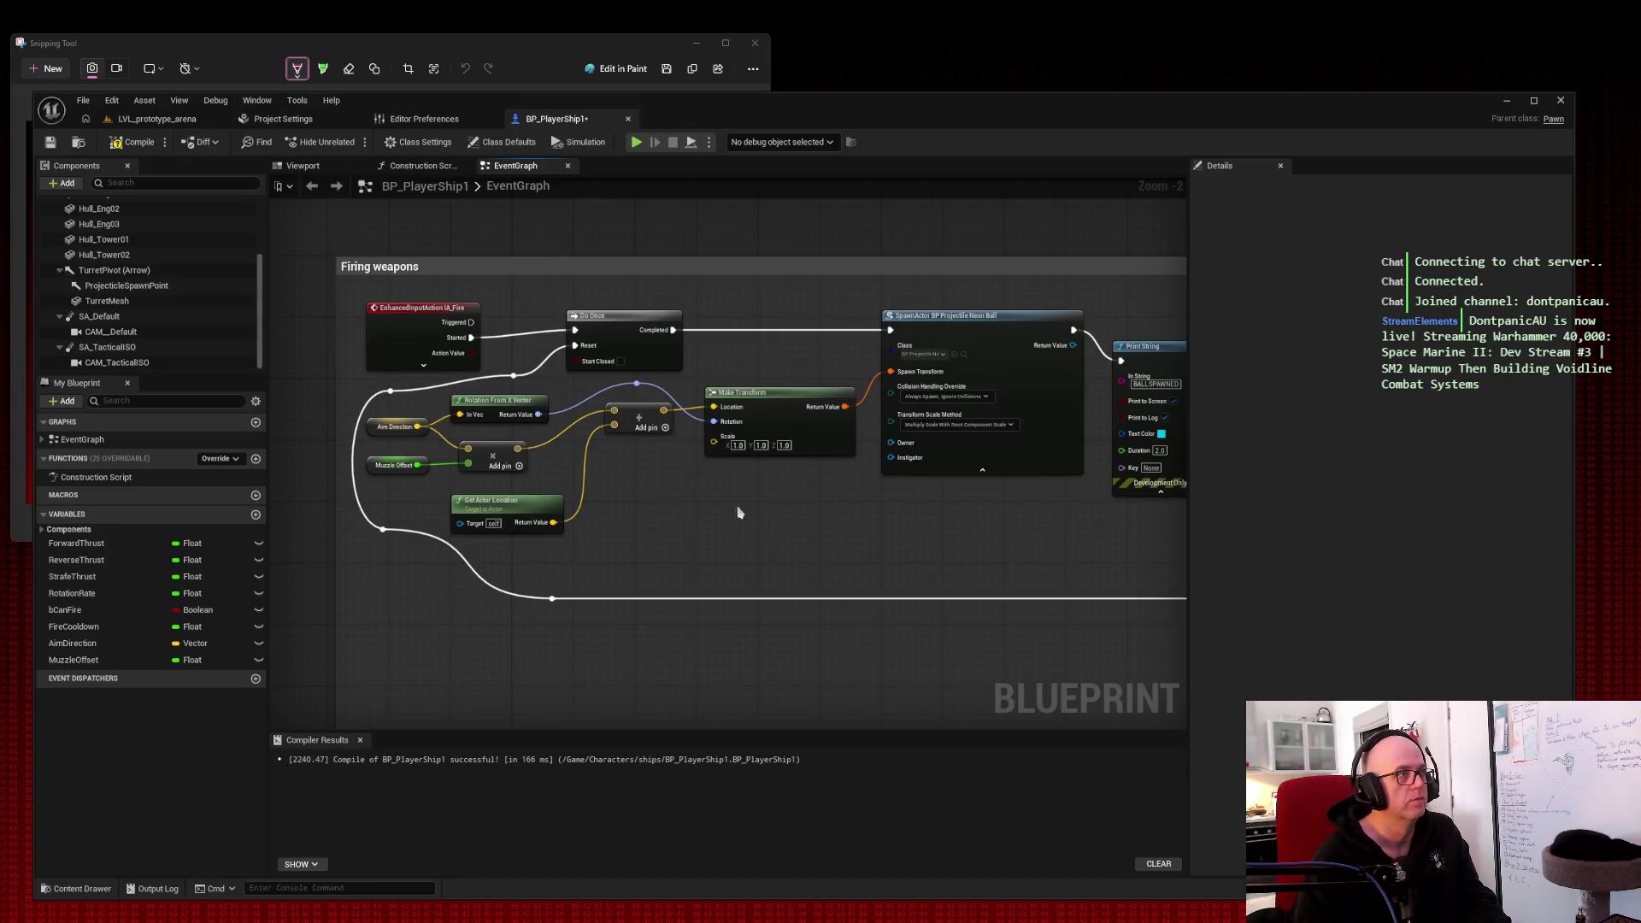
Step: Add another reroute knot on the looping exec wire near Delay and pull it up
mouse_move(803, 518)
mouse_down()
mouse_move(480, 490)
mouse_move(660, 487)
mouse_move(554, 478)
mouse_up()
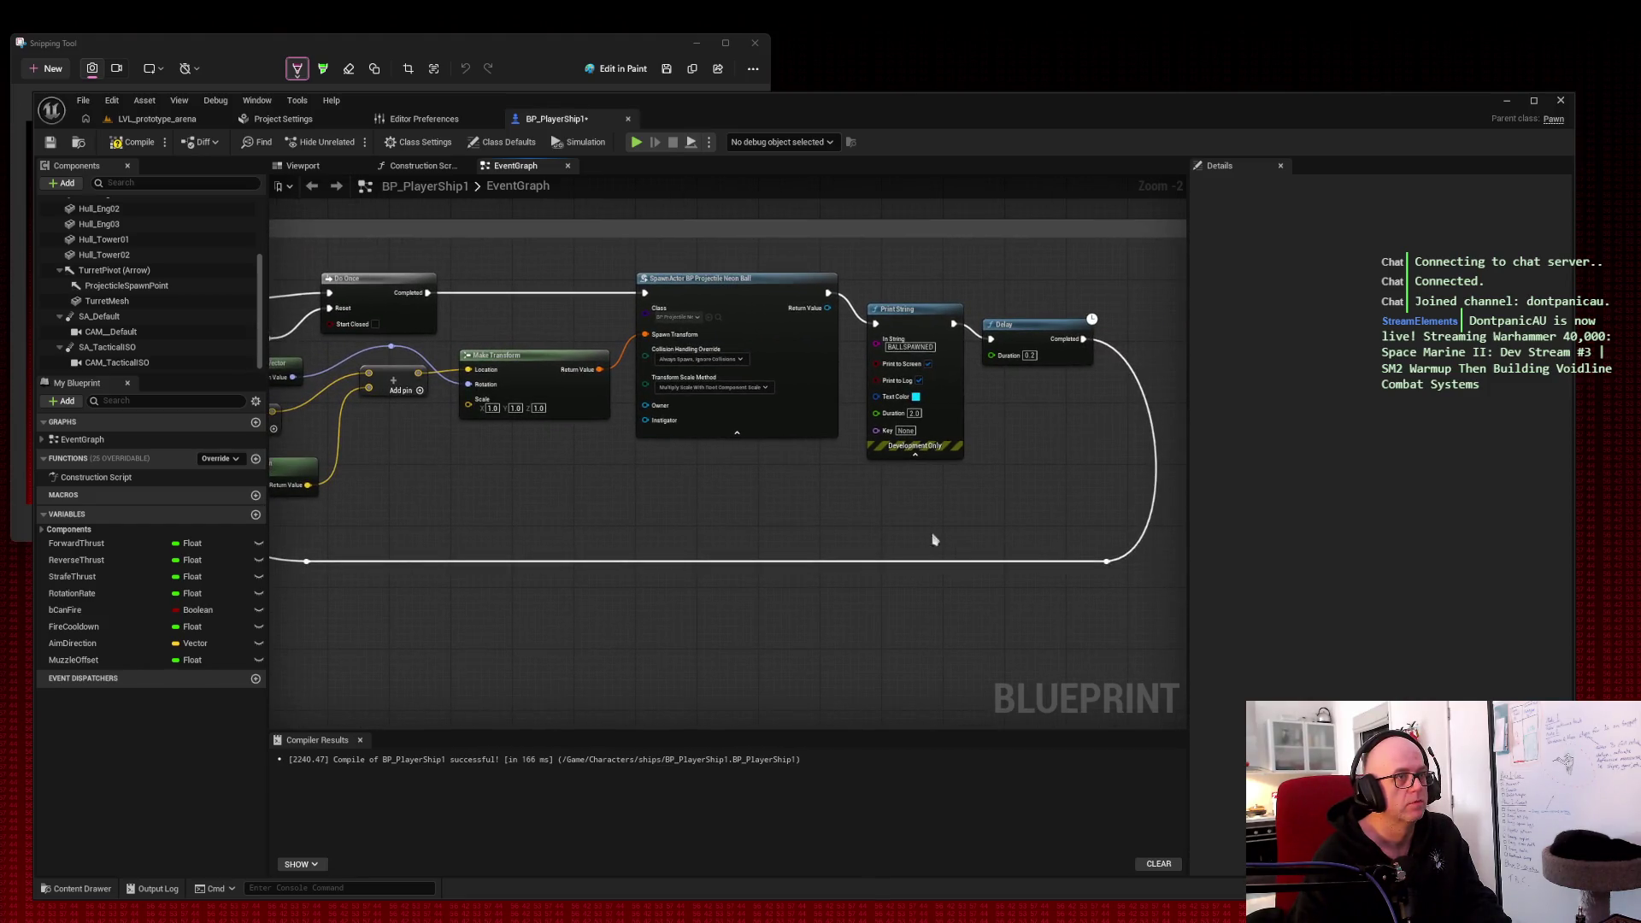
mouse_move(697, 479)
mouse_down()
mouse_move(889, 476)
mouse_move(797, 471)
mouse_up()
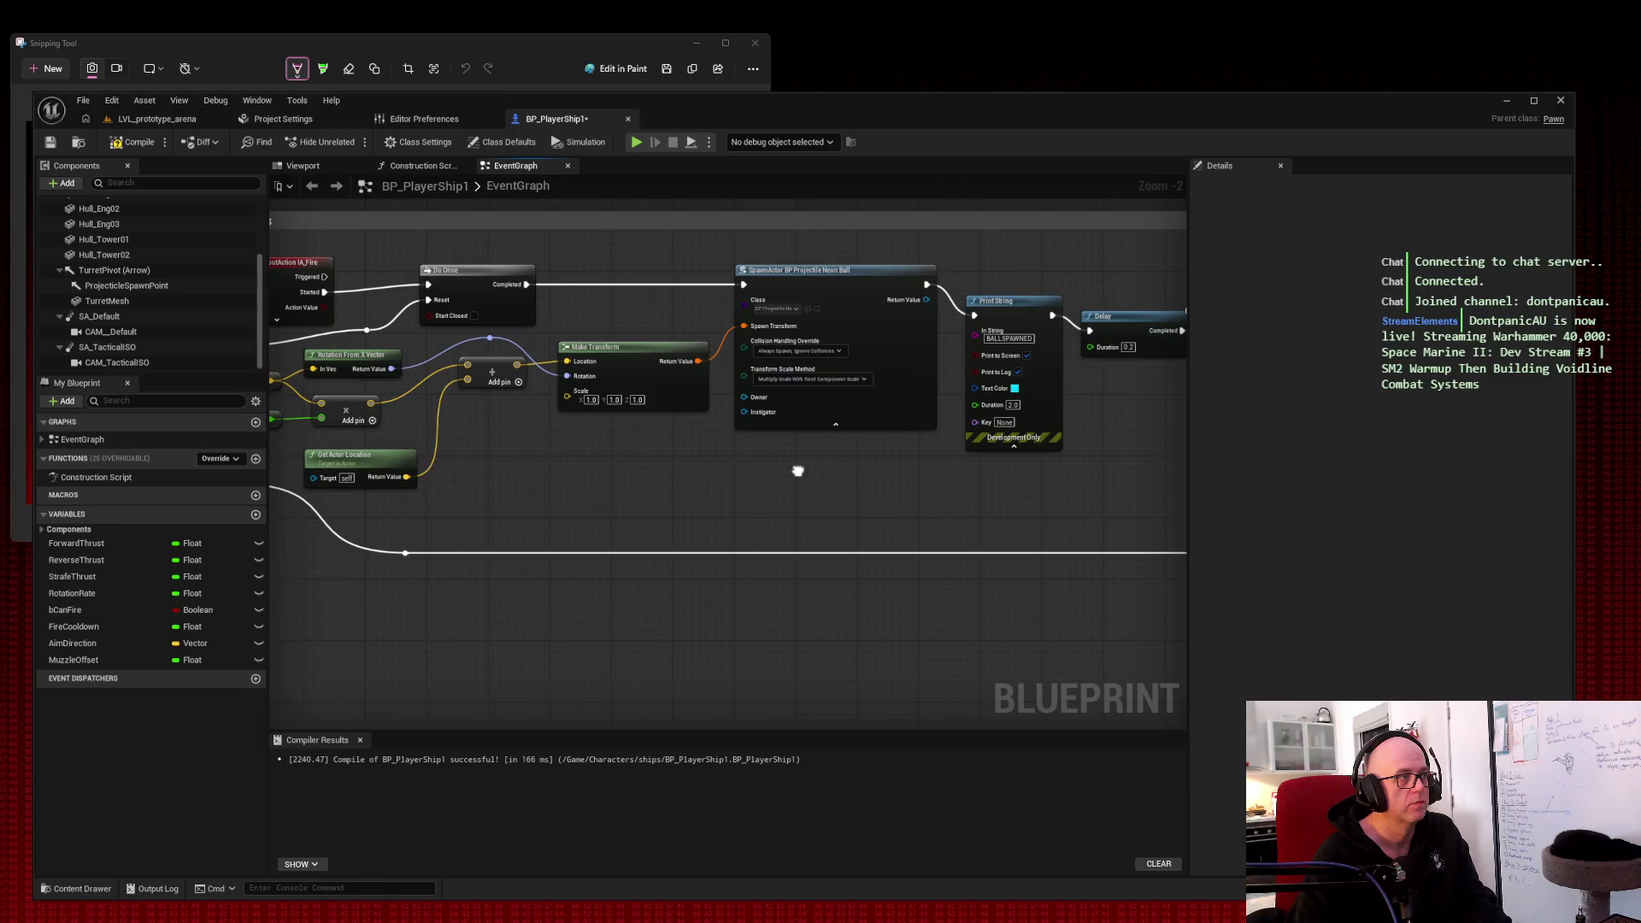
scroll(409, 551, down, 1)
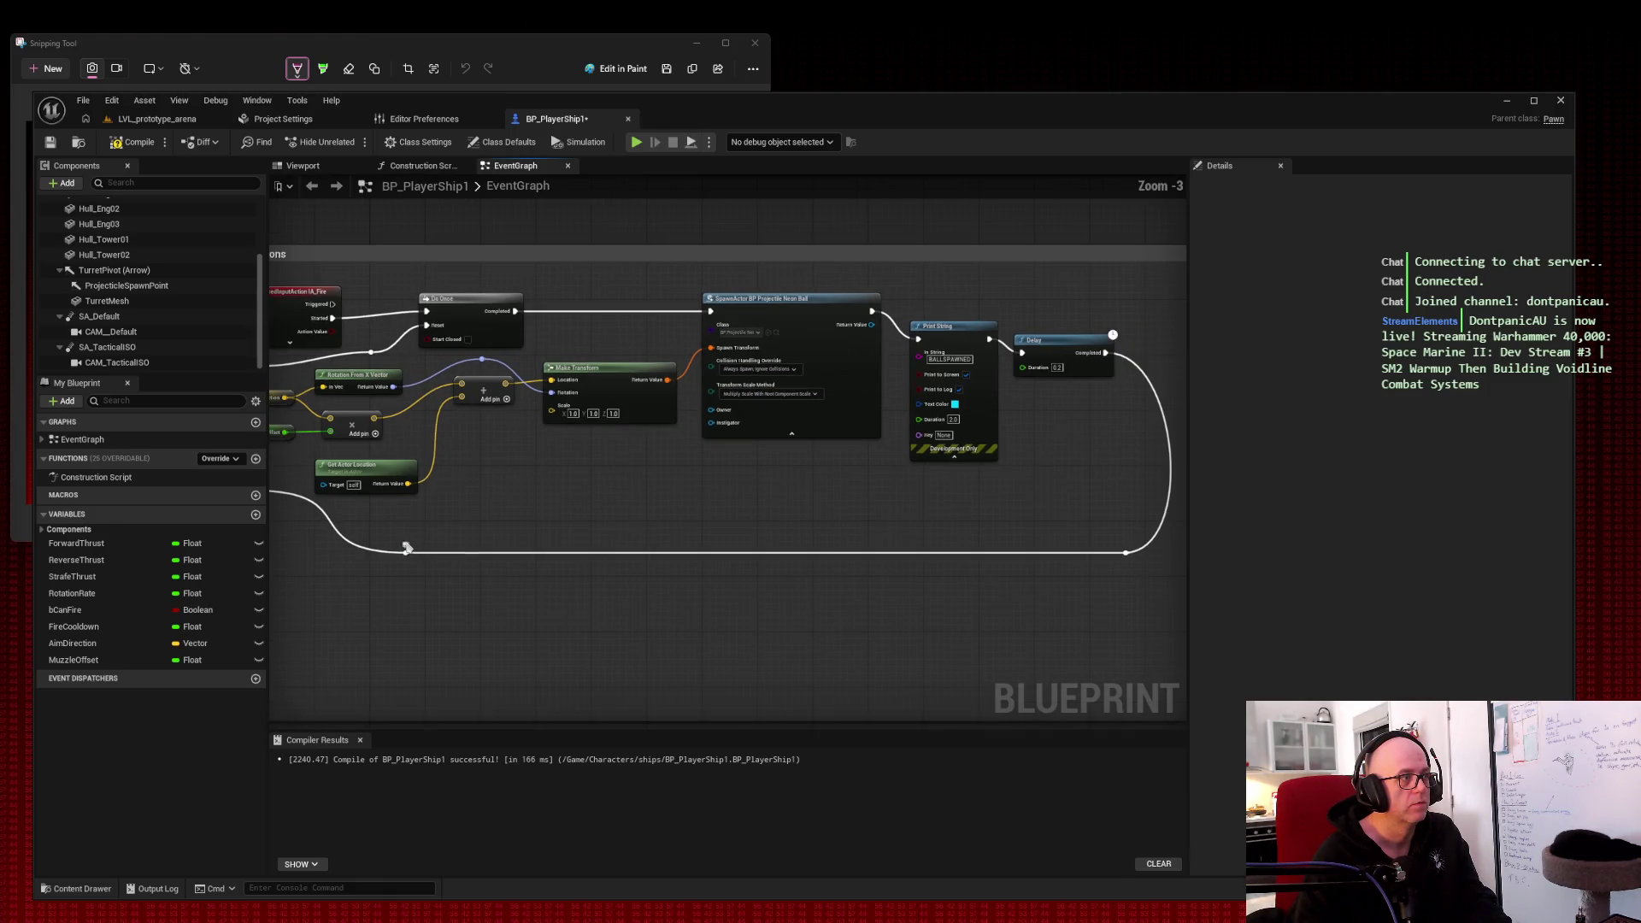
double_click(411, 554)
mouse_move(411, 554)
mouse_down()
mouse_move(392, 511)
mouse_move(572, 476)
mouse_up()
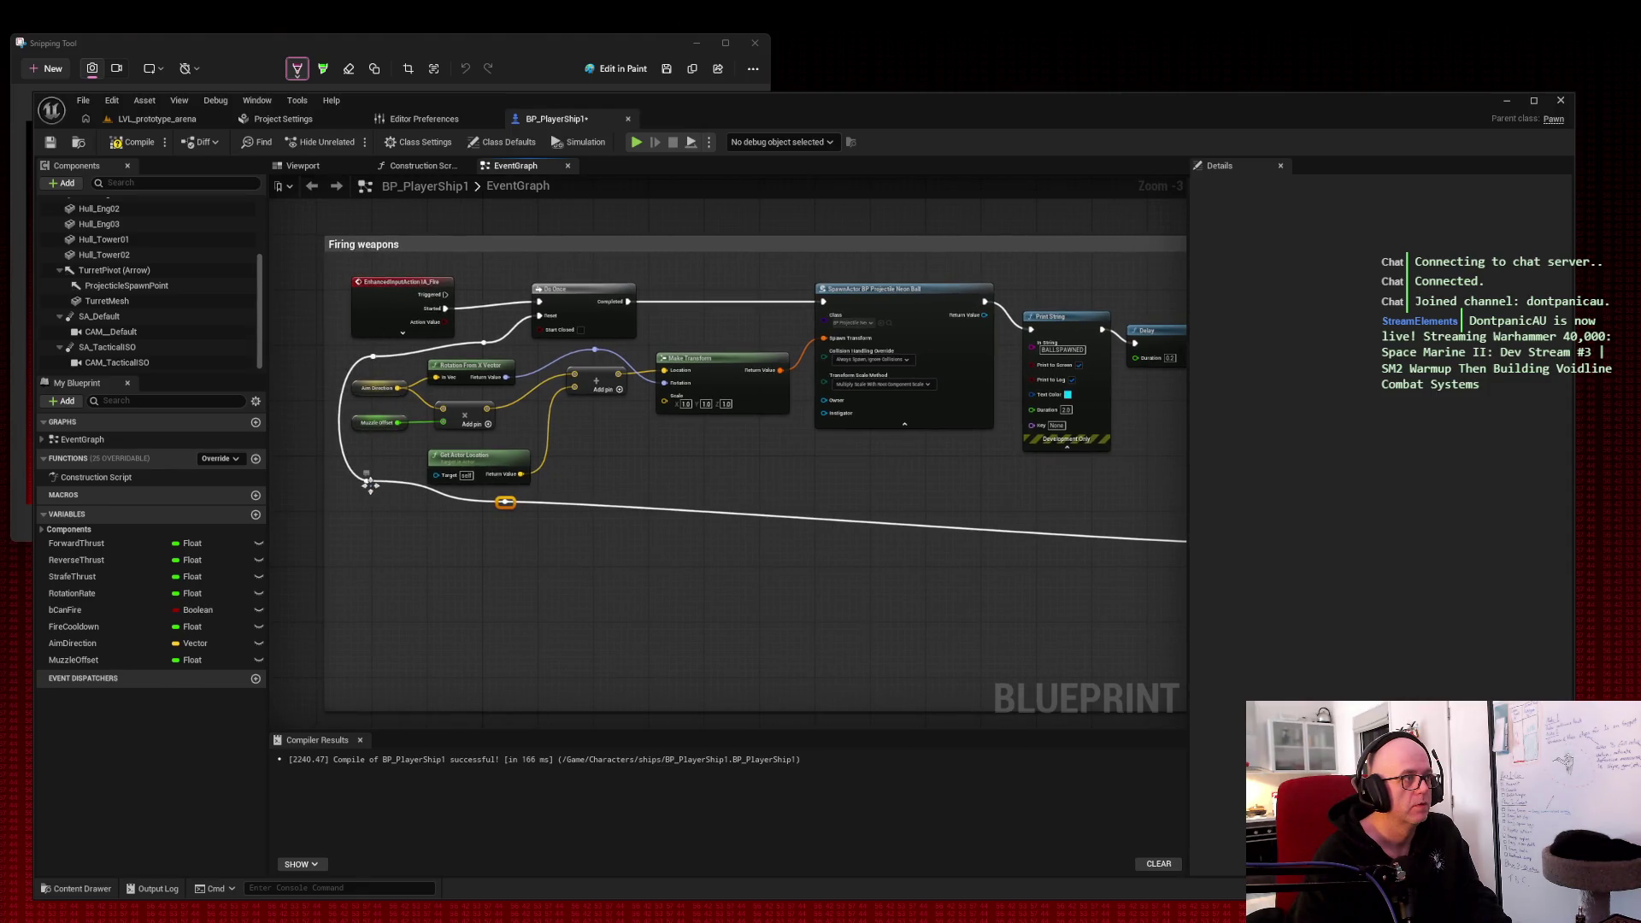
drag(525, 527, 449, 531)
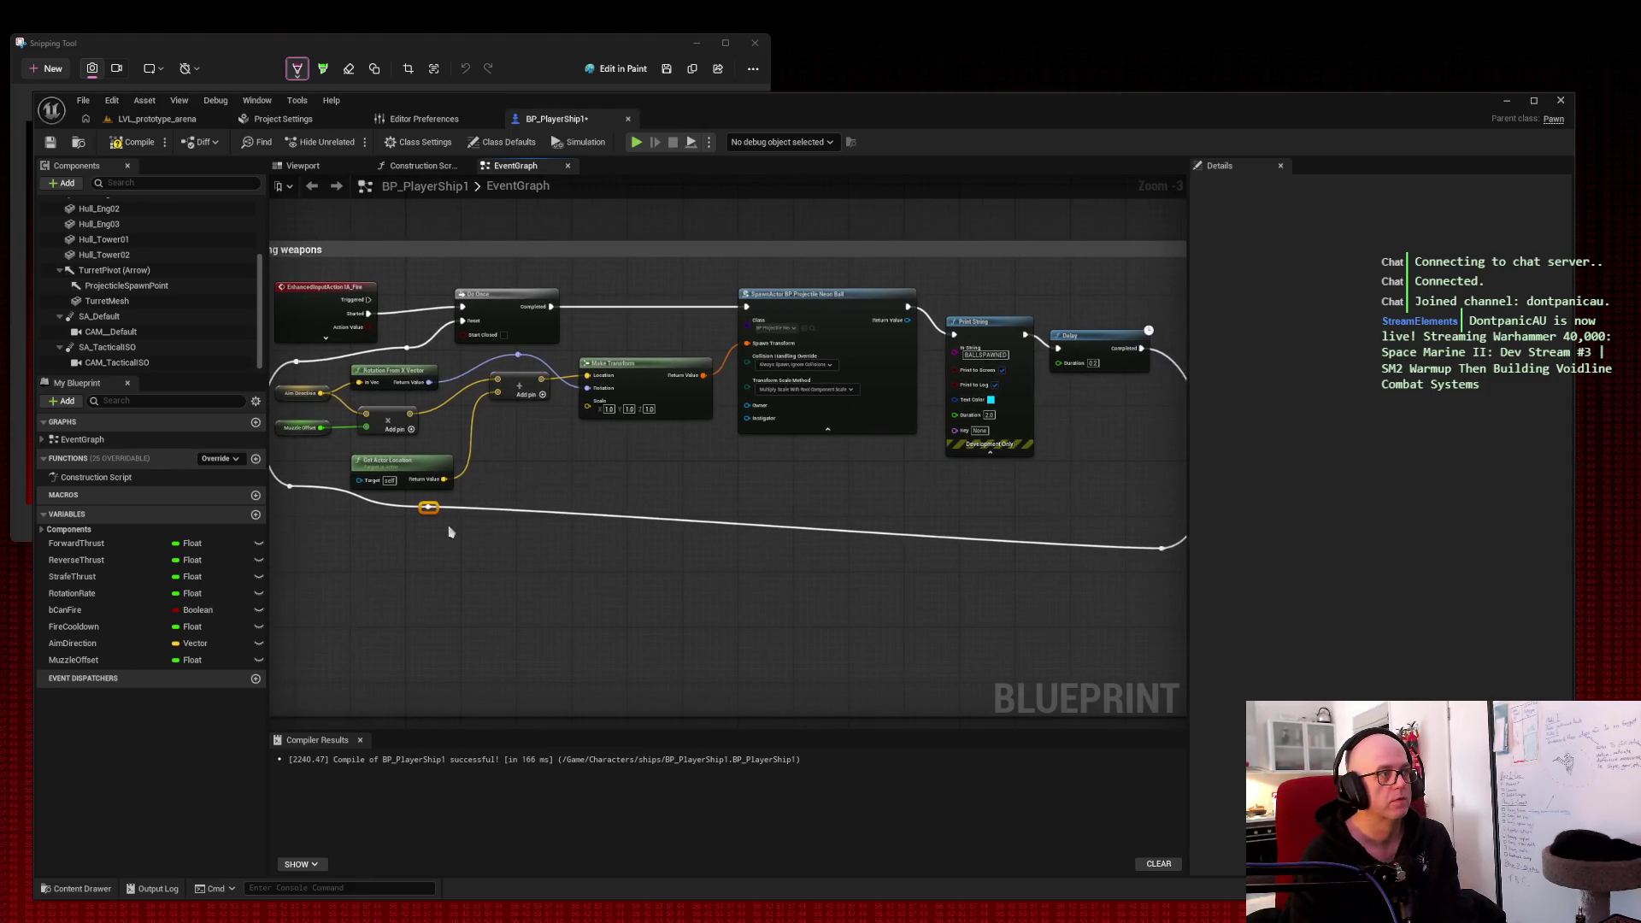
right_click(430, 509)
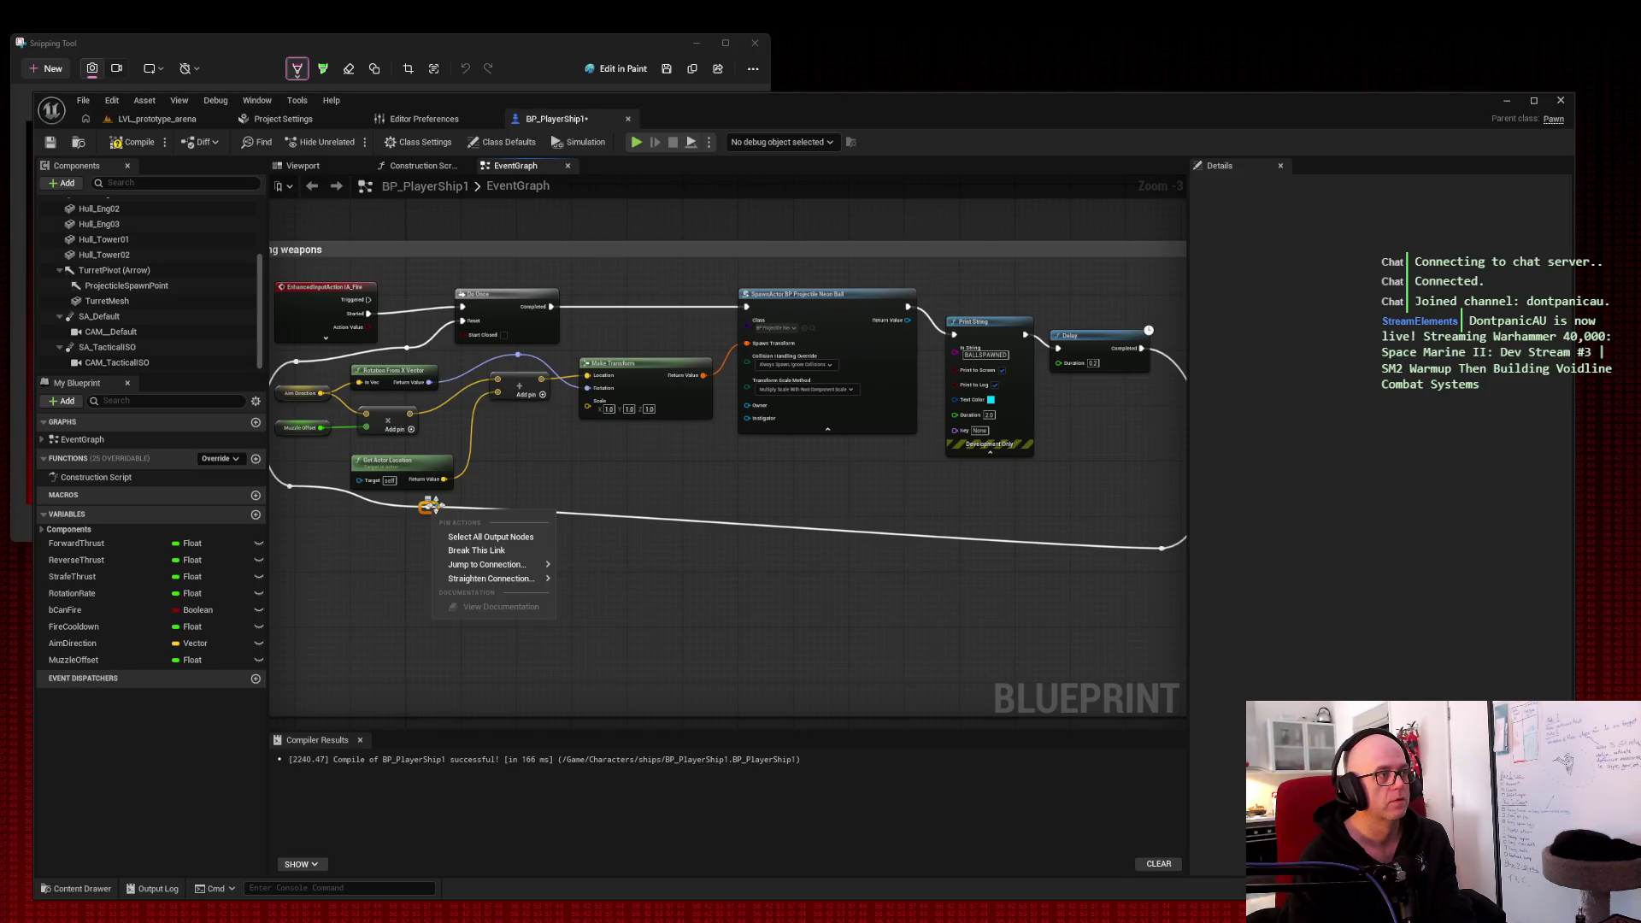
Step: Delete the stray reroute knot and reconnect the loop wire into Do Once's Reset
right_click(429, 508)
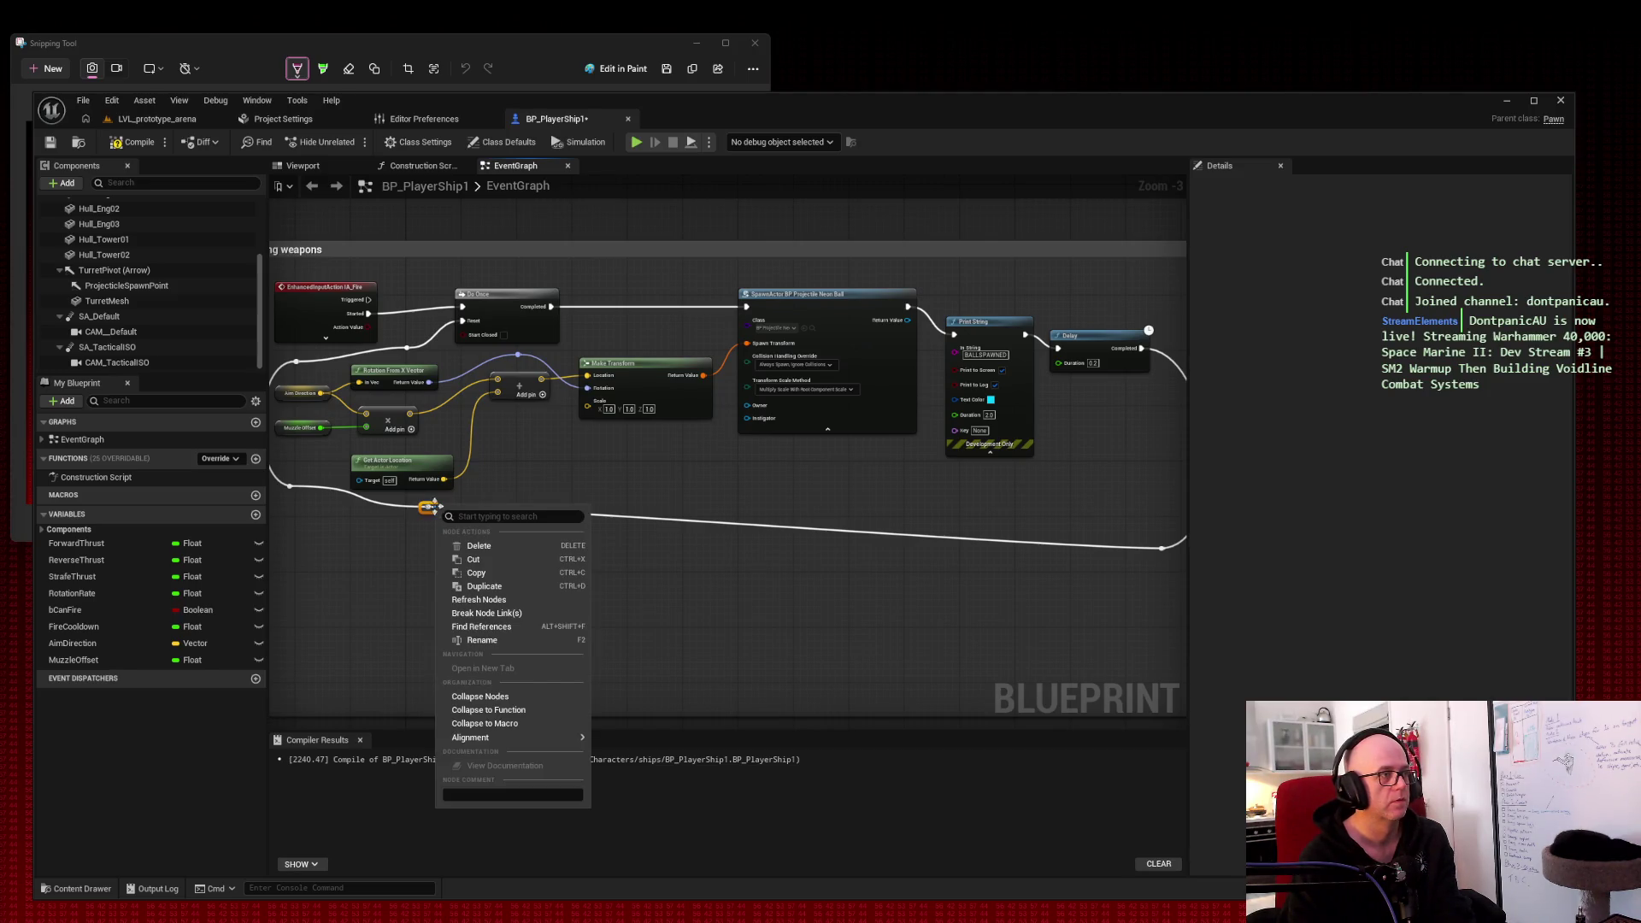
click(478, 546)
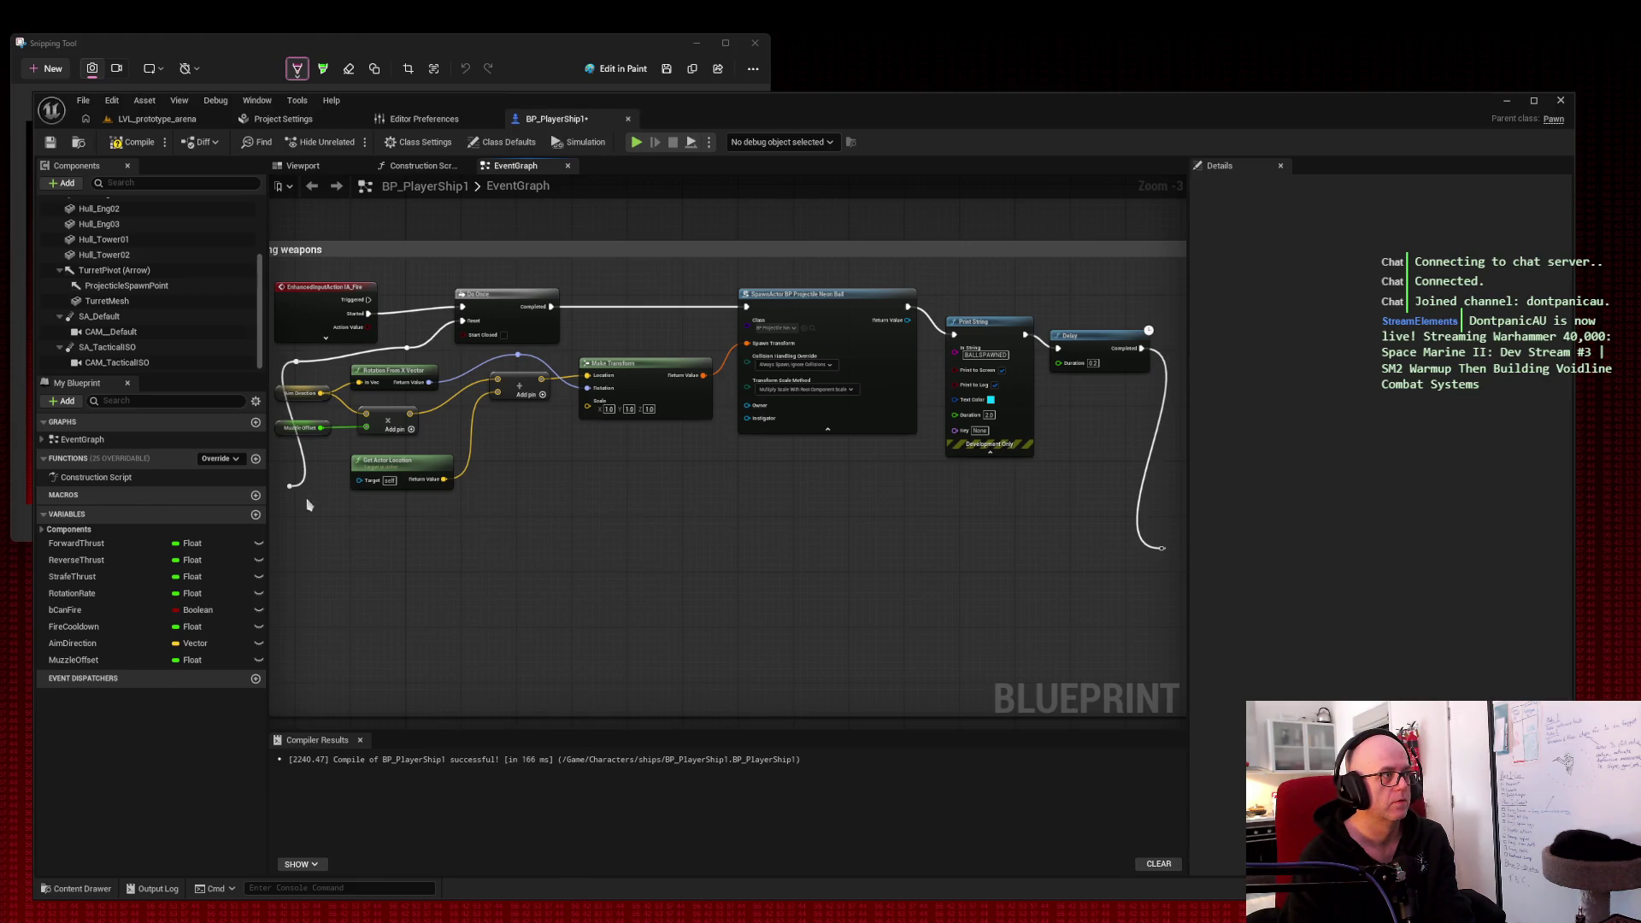
mouse_move(291, 486)
mouse_down()
mouse_move(641, 539)
mouse_move(1172, 556)
mouse_move(1160, 547)
mouse_up()
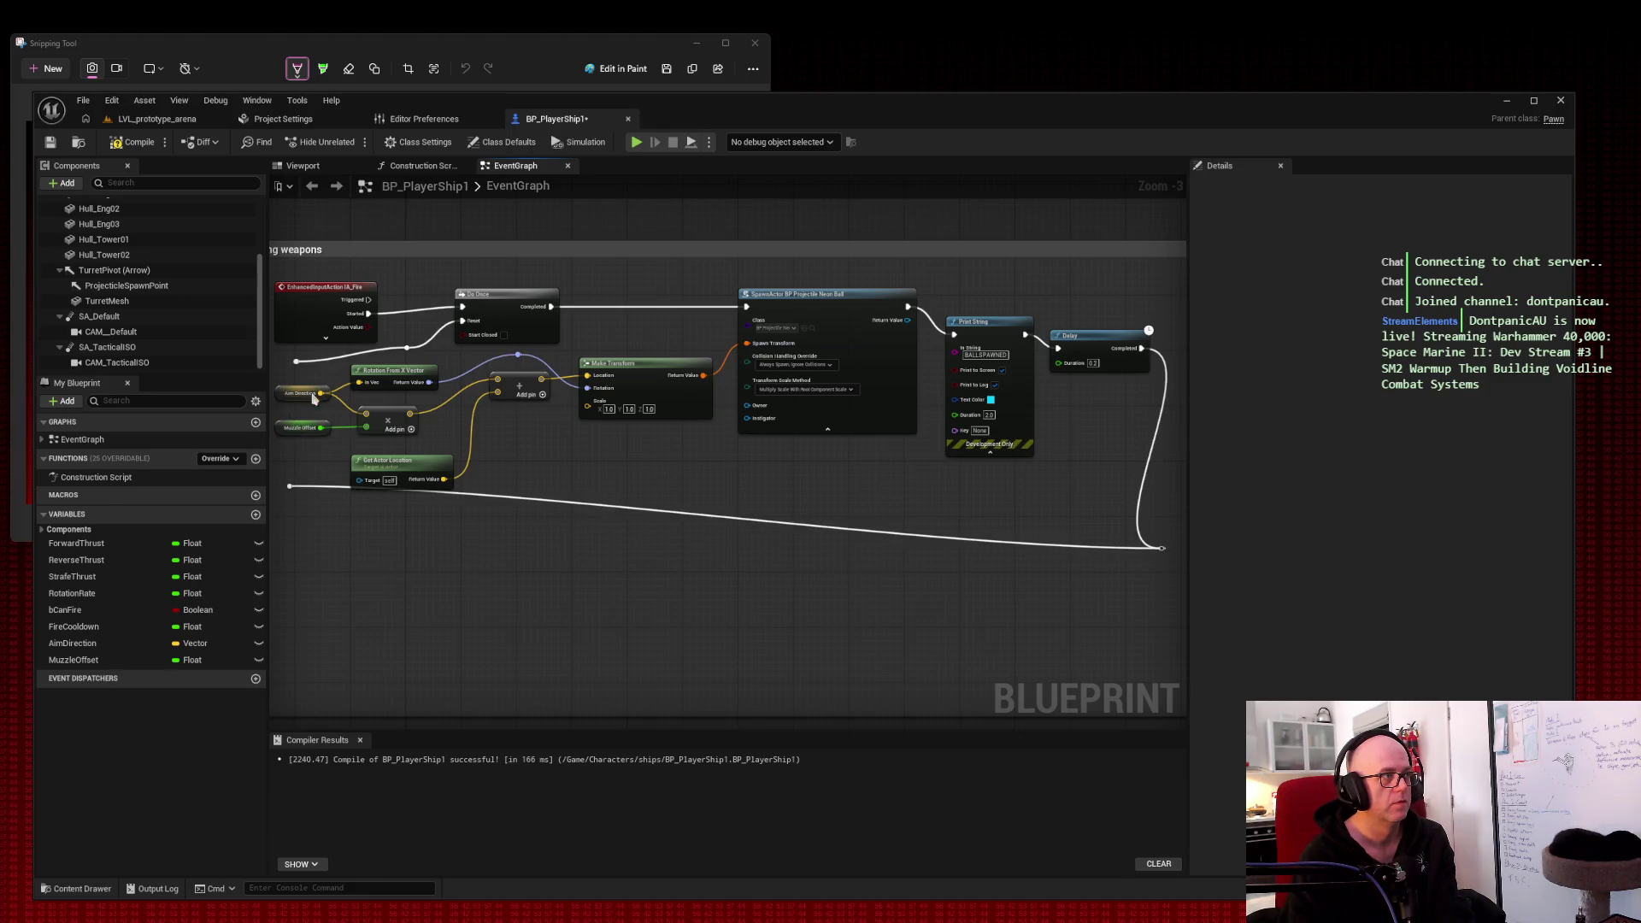
drag(290, 362, 290, 384)
drag(382, 489, 426, 486)
drag(436, 363, 600, 321)
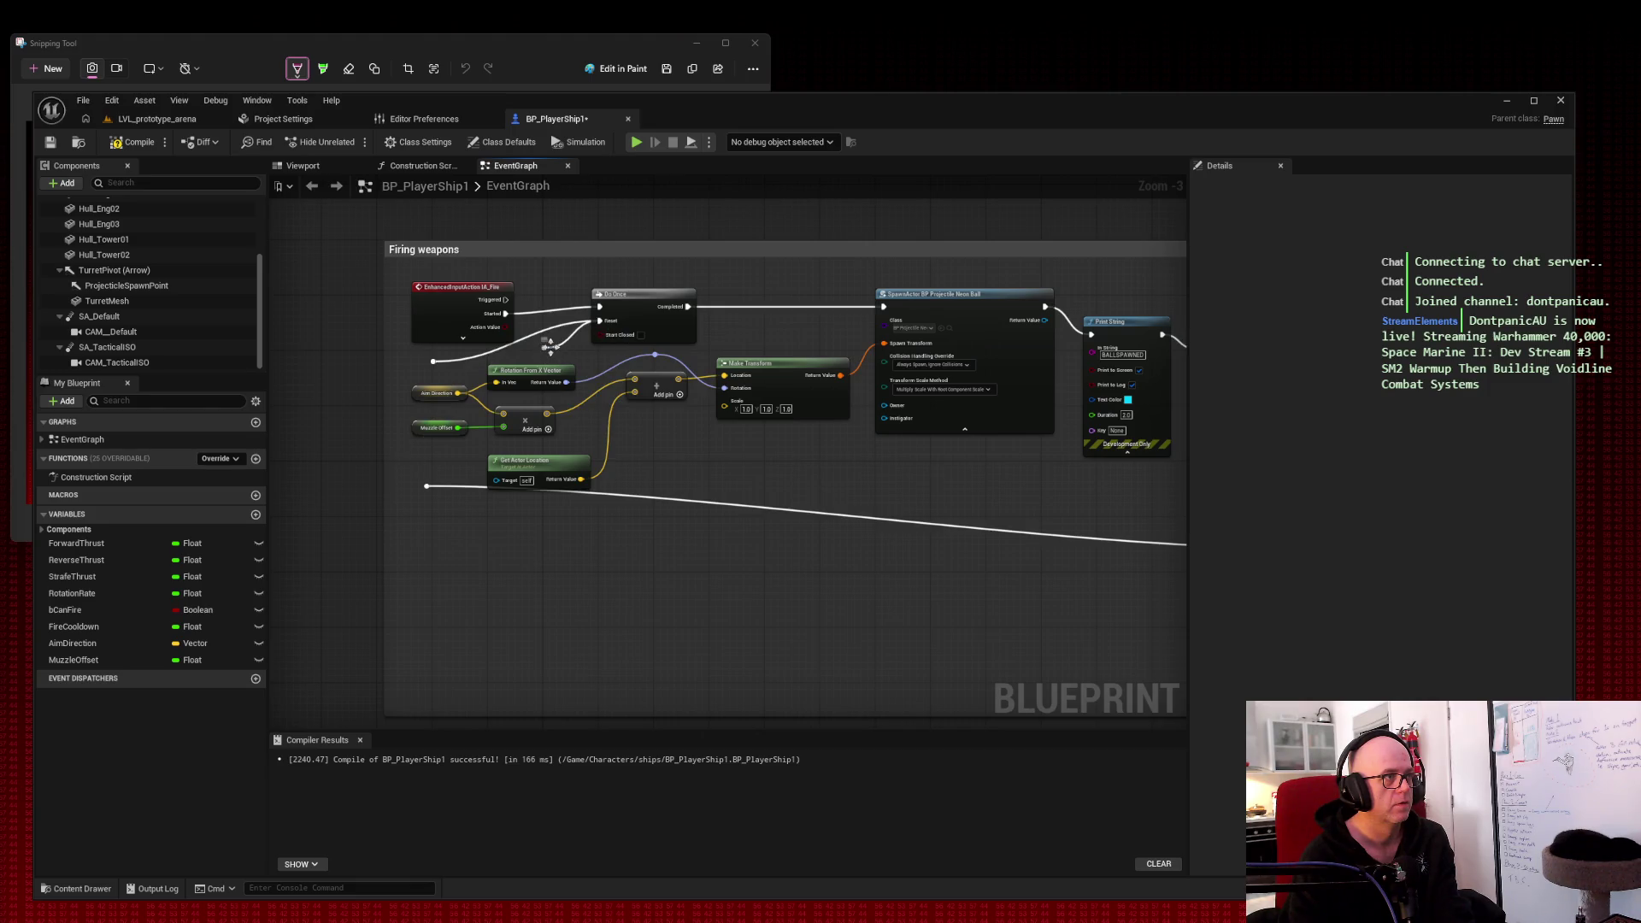
Step: Remove the old wire going into Do Once's Reset
click(632, 329)
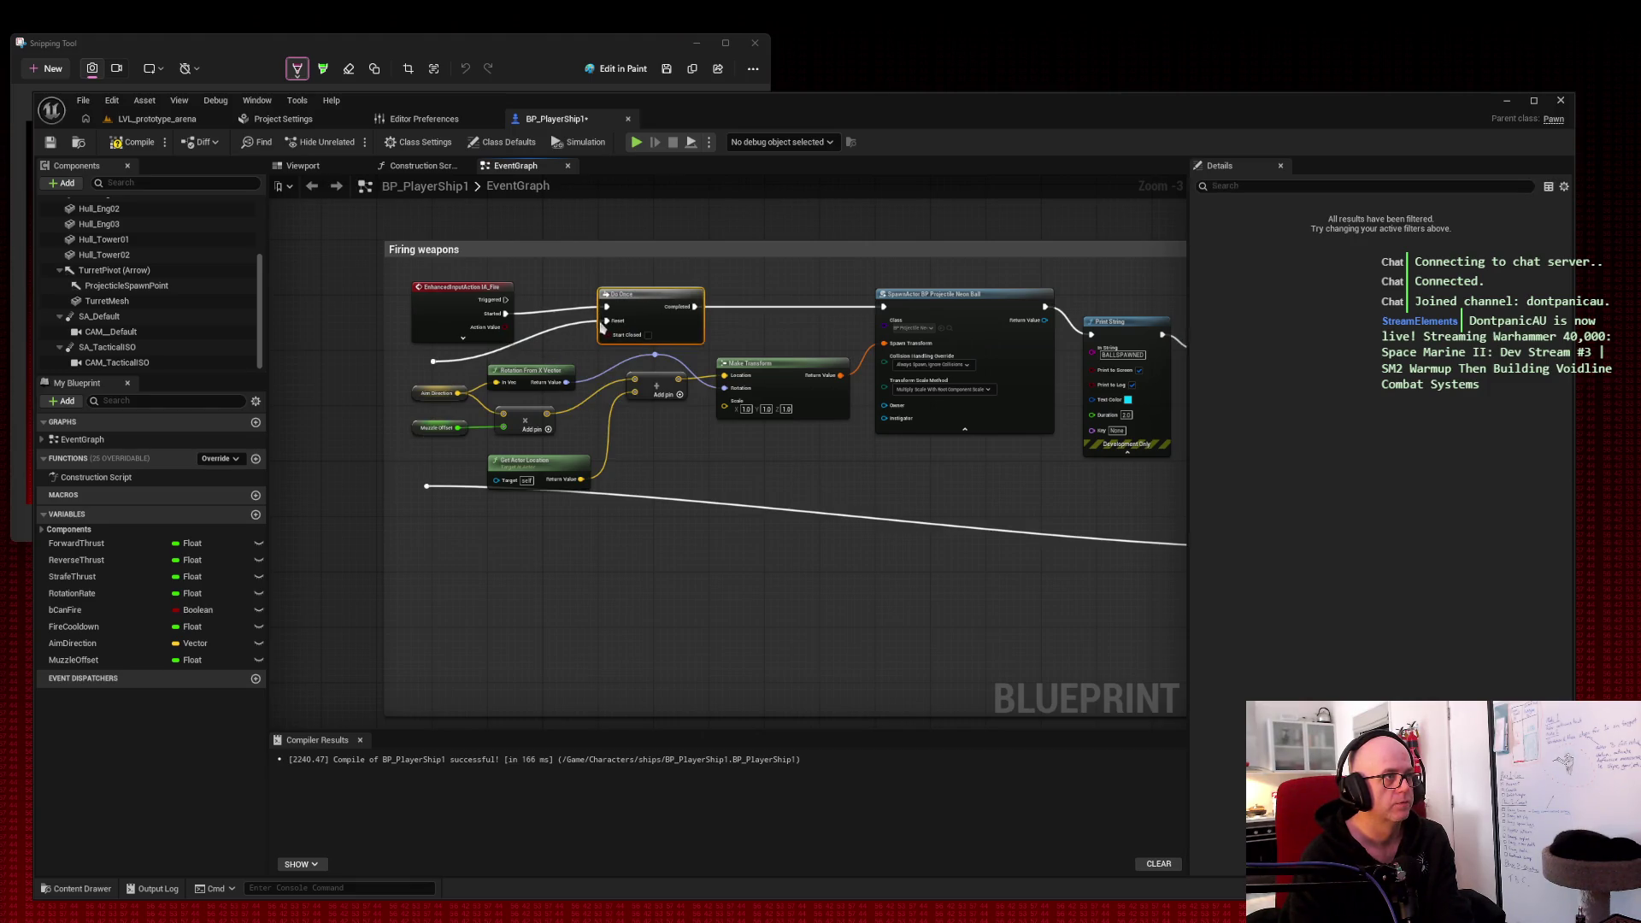
mouse_move(600, 321)
mouse_down()
mouse_move(624, 342)
mouse_move(1371, 442)
mouse_move(599, 444)
mouse_move(524, 348)
mouse_up()
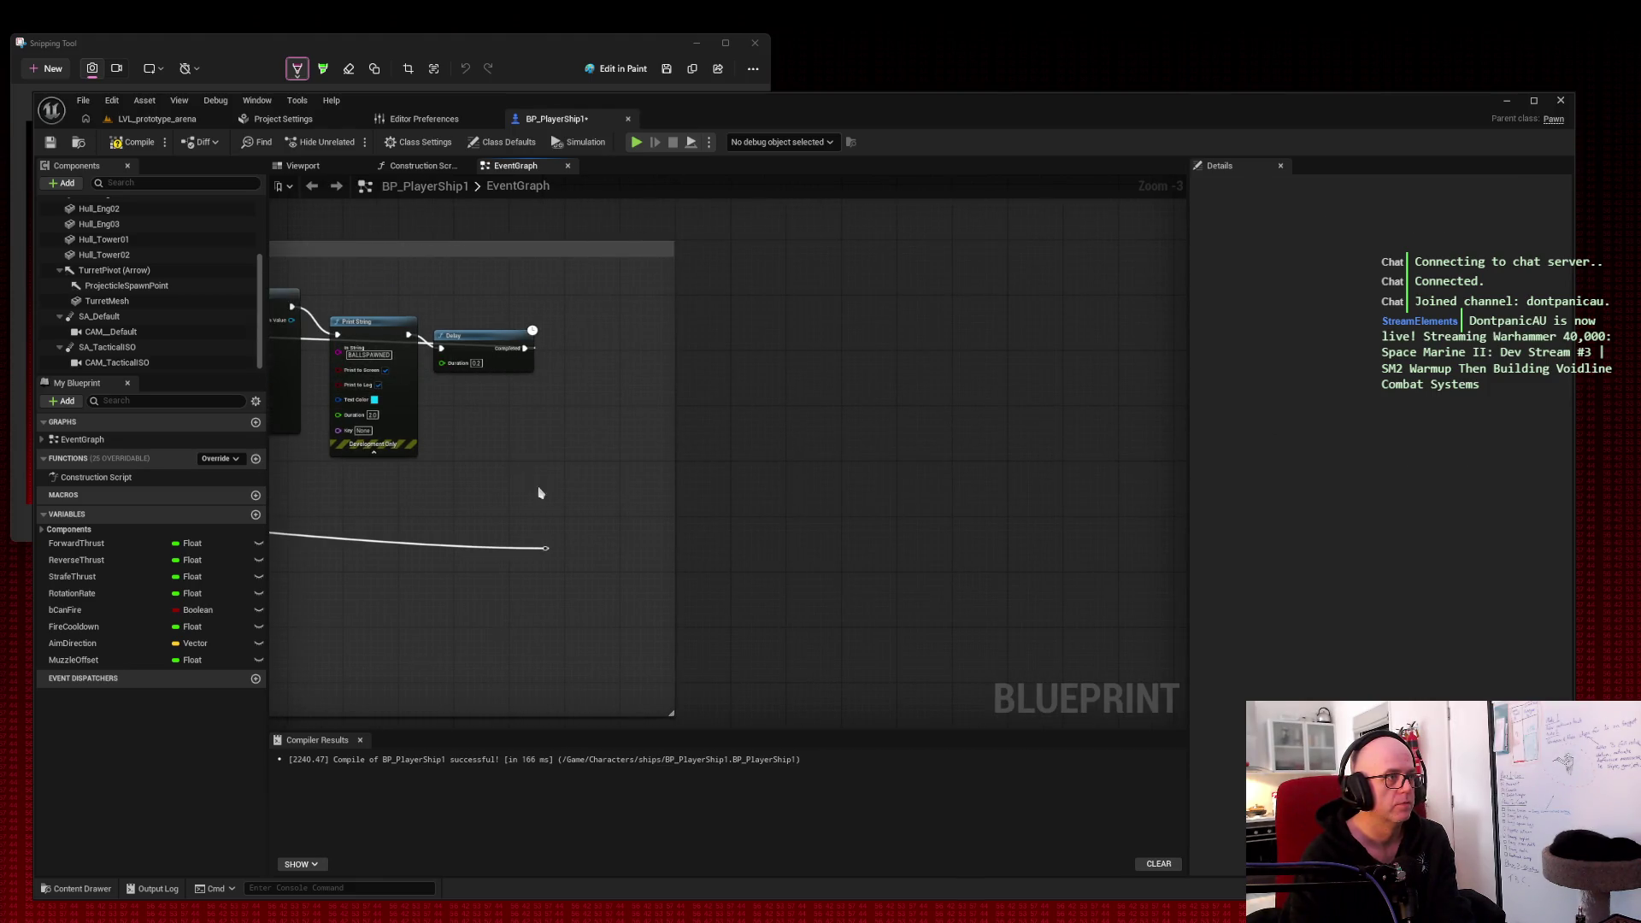
mouse_move(524, 505)
mouse_down()
mouse_move(988, 522)
mouse_move(1193, 492)
mouse_move(1165, 508)
mouse_up()
click(380, 357)
key(Delete)
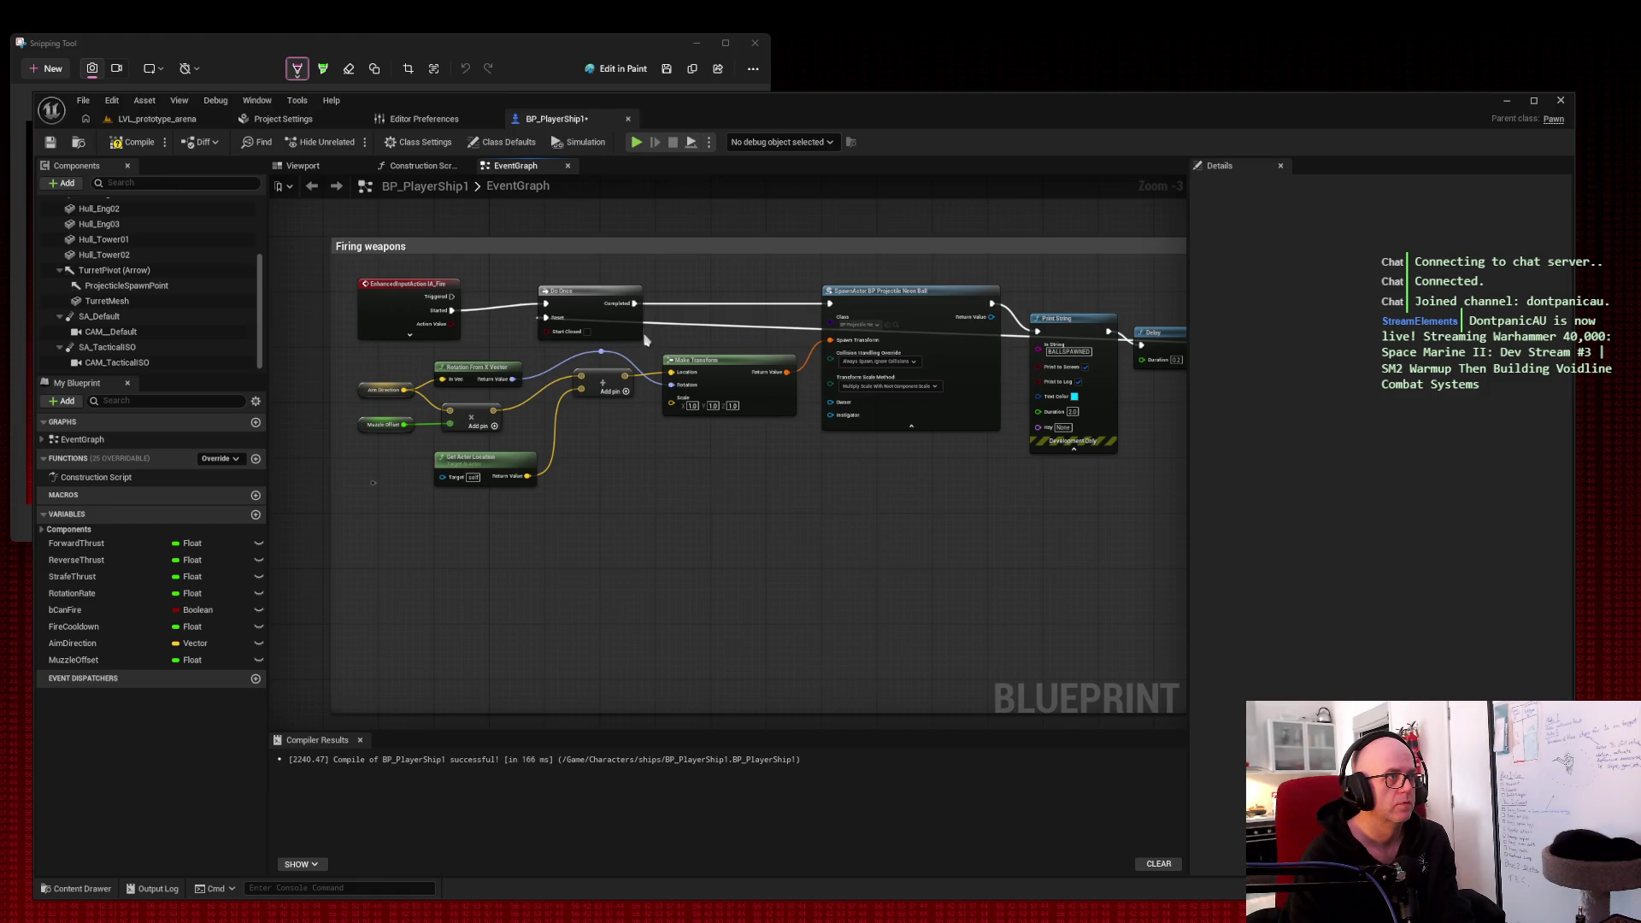
Step: Add reroute points left of Do Once, below the nodes, and below Delay to square the loop
double_click(653, 321)
mouse_move(653, 322)
mouse_down()
mouse_move(475, 357)
mouse_move(547, 363)
mouse_move(423, 359)
mouse_move(357, 378)
mouse_move(353, 364)
mouse_up()
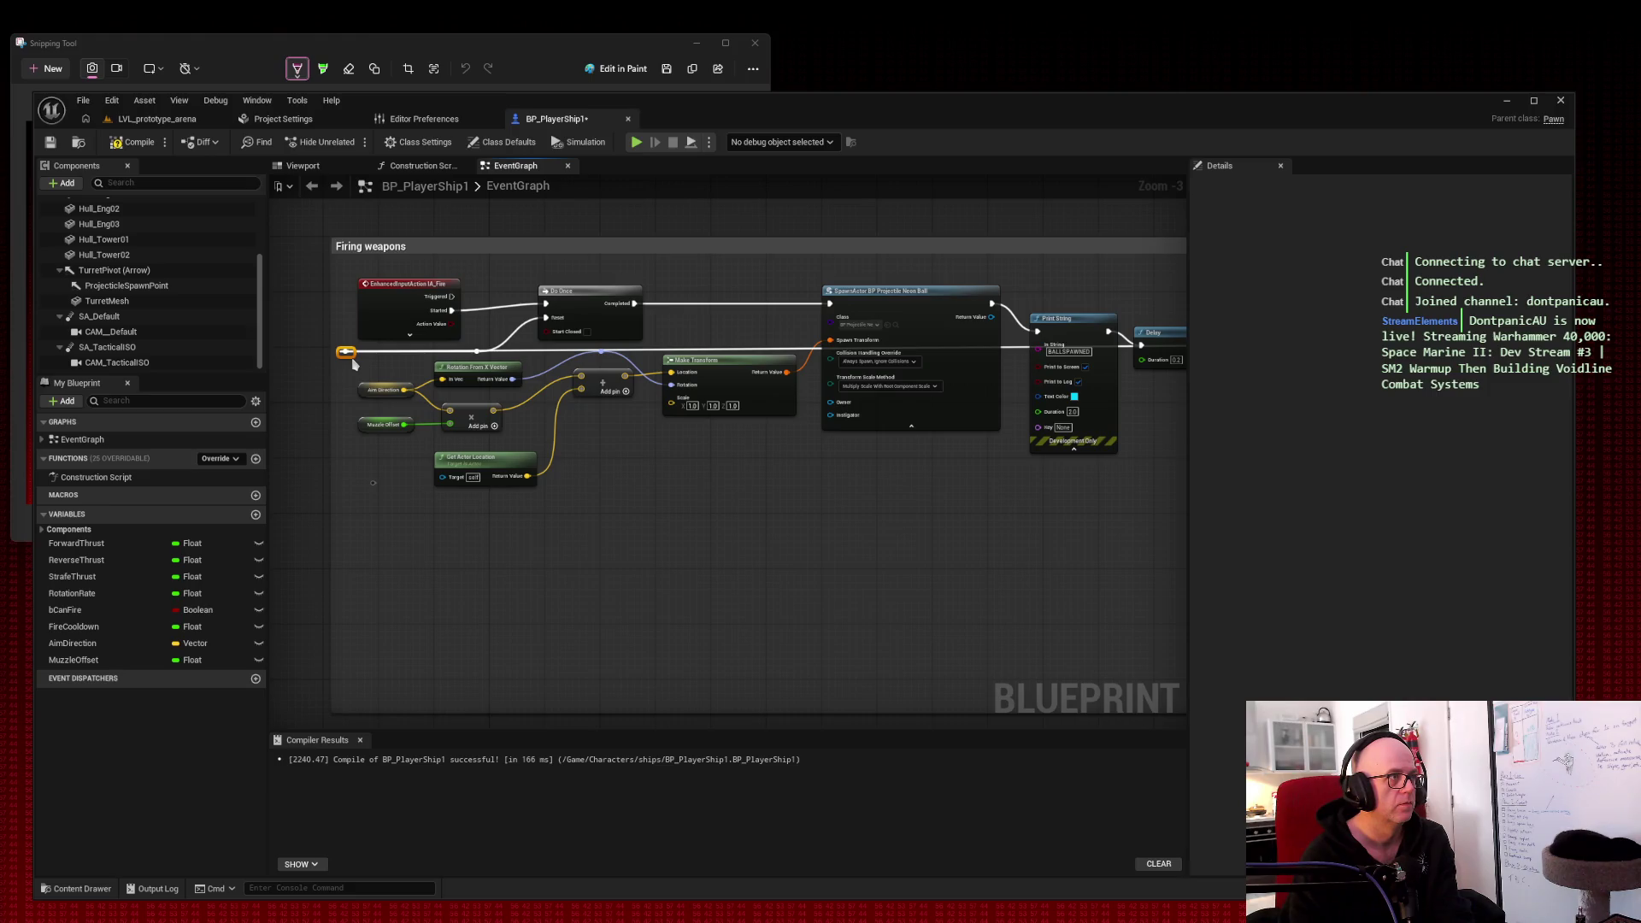
double_click(533, 347)
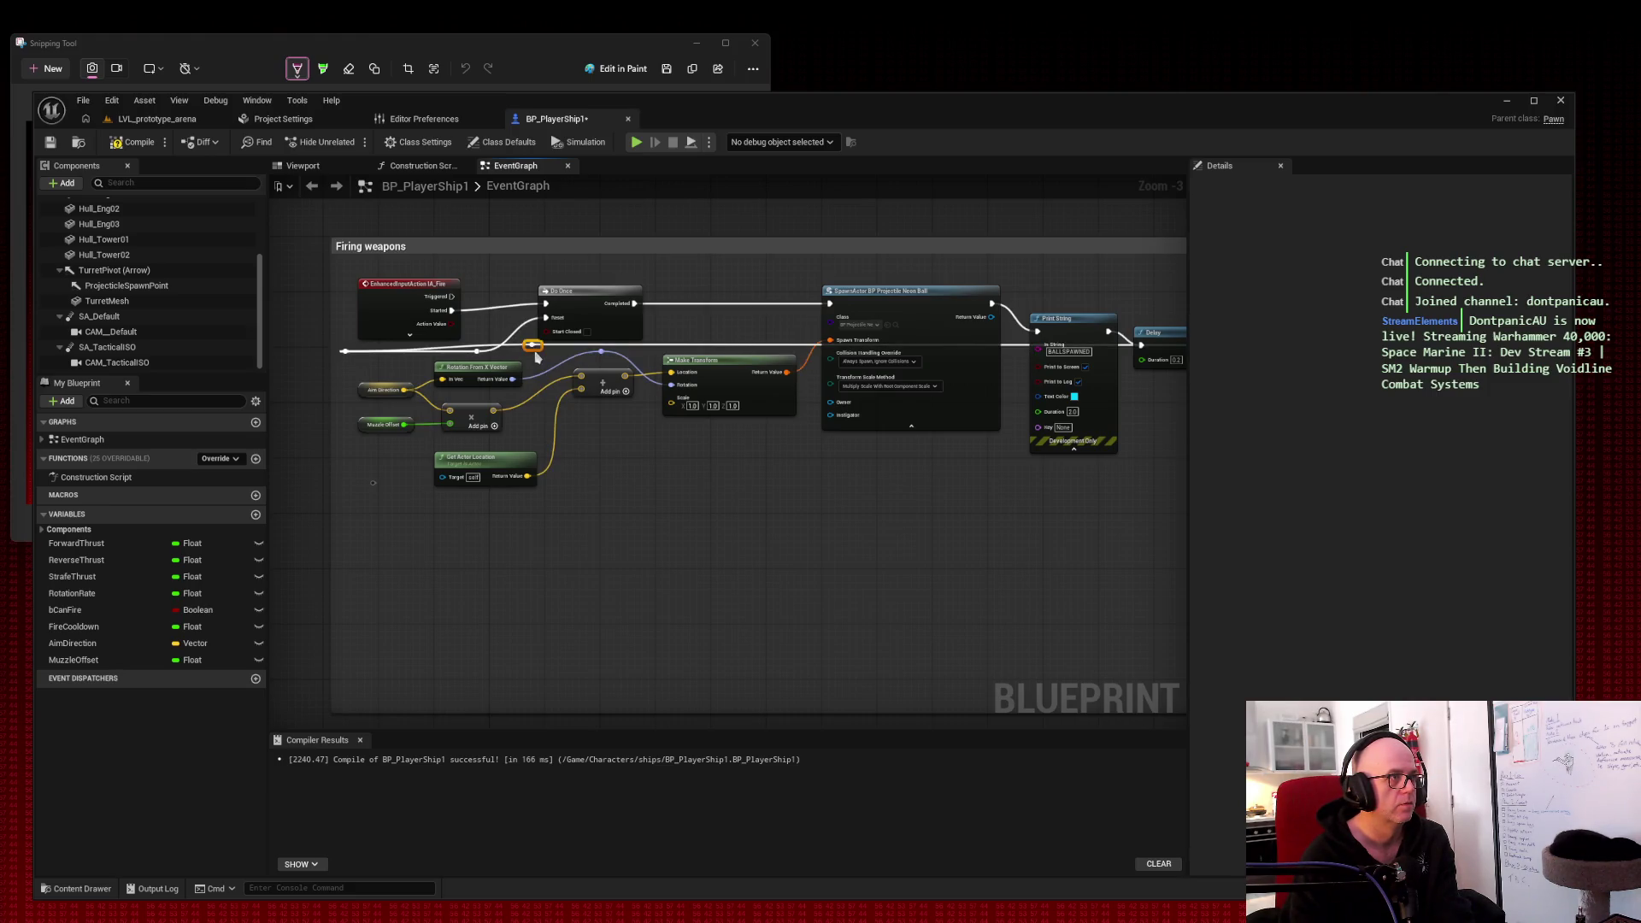
mouse_move(535, 352)
mouse_down()
mouse_move(402, 529)
mouse_move(365, 532)
mouse_move(351, 510)
mouse_up()
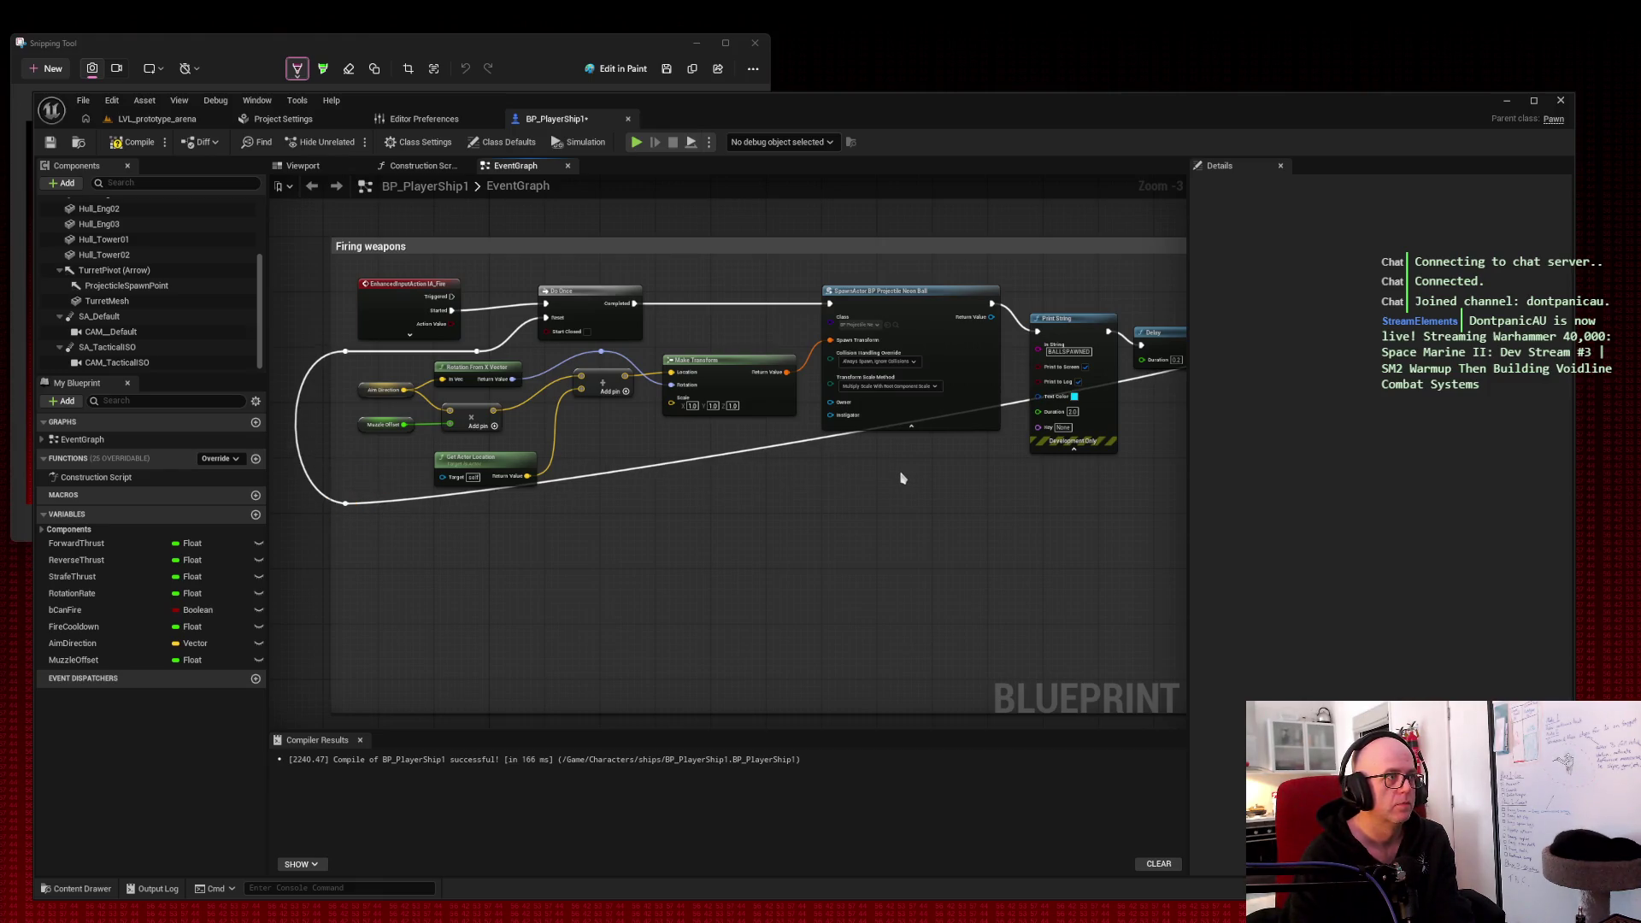
drag(900, 476, 729, 454)
double_click(958, 358)
mouse_move(958, 363)
mouse_down()
mouse_move(1061, 433)
mouse_move(1085, 478)
mouse_move(1051, 496)
mouse_up()
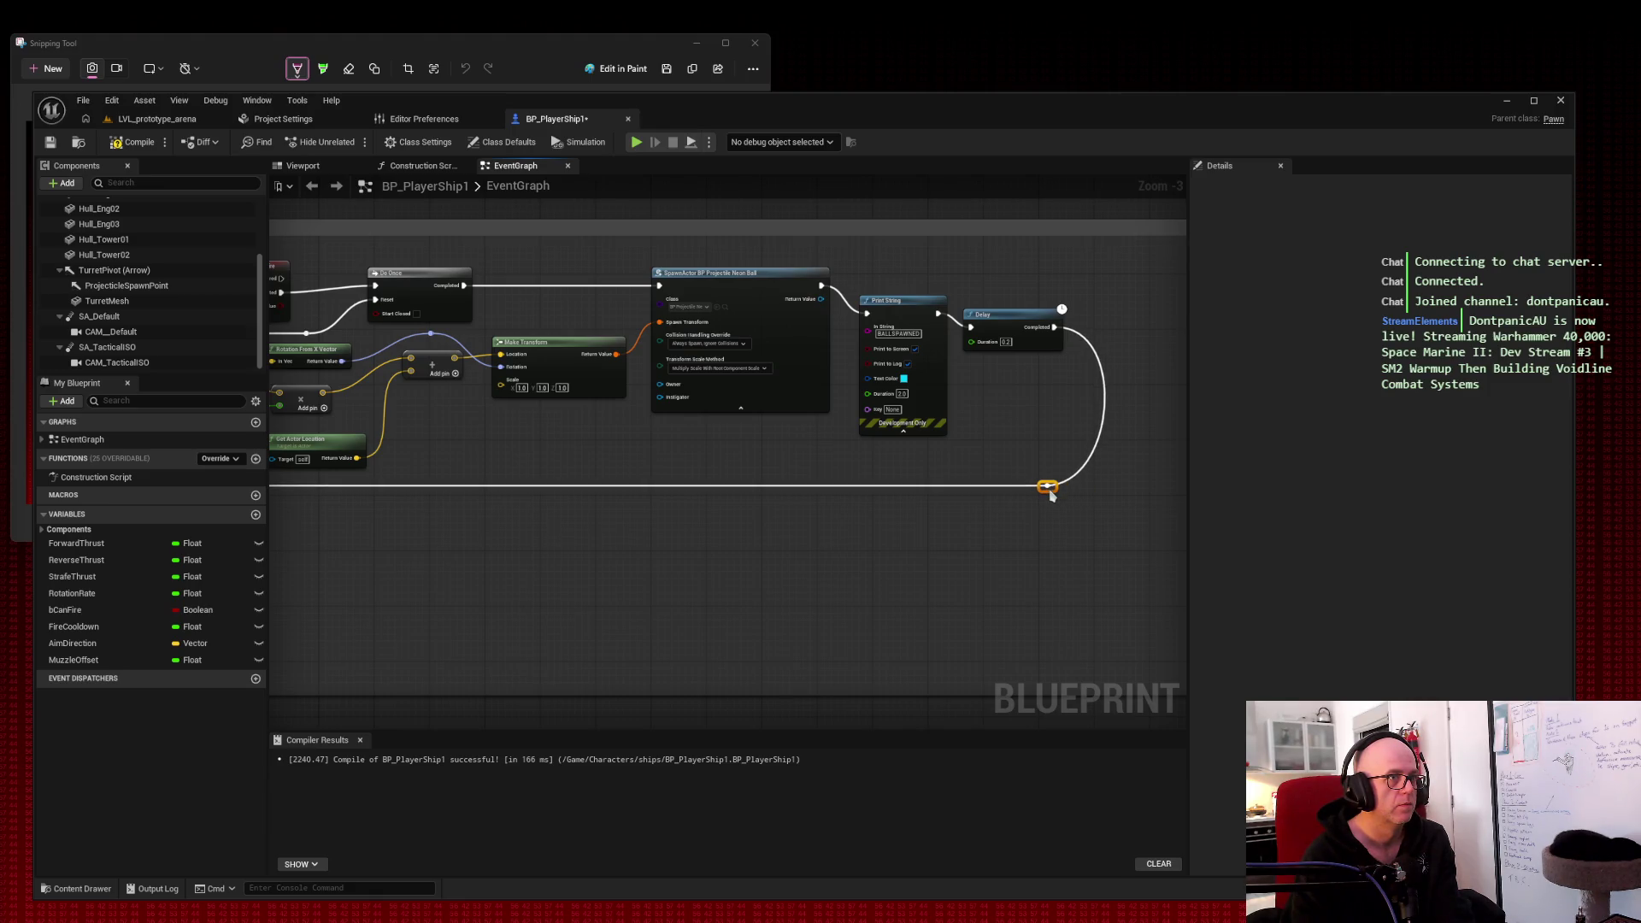
Step: Widen the Firing weapons comment leftward, move IA_Fire inside it, and snip a screenshot of the graph
drag(641, 447, 826, 440)
drag(350, 516, 292, 507)
drag(424, 267, 353, 270)
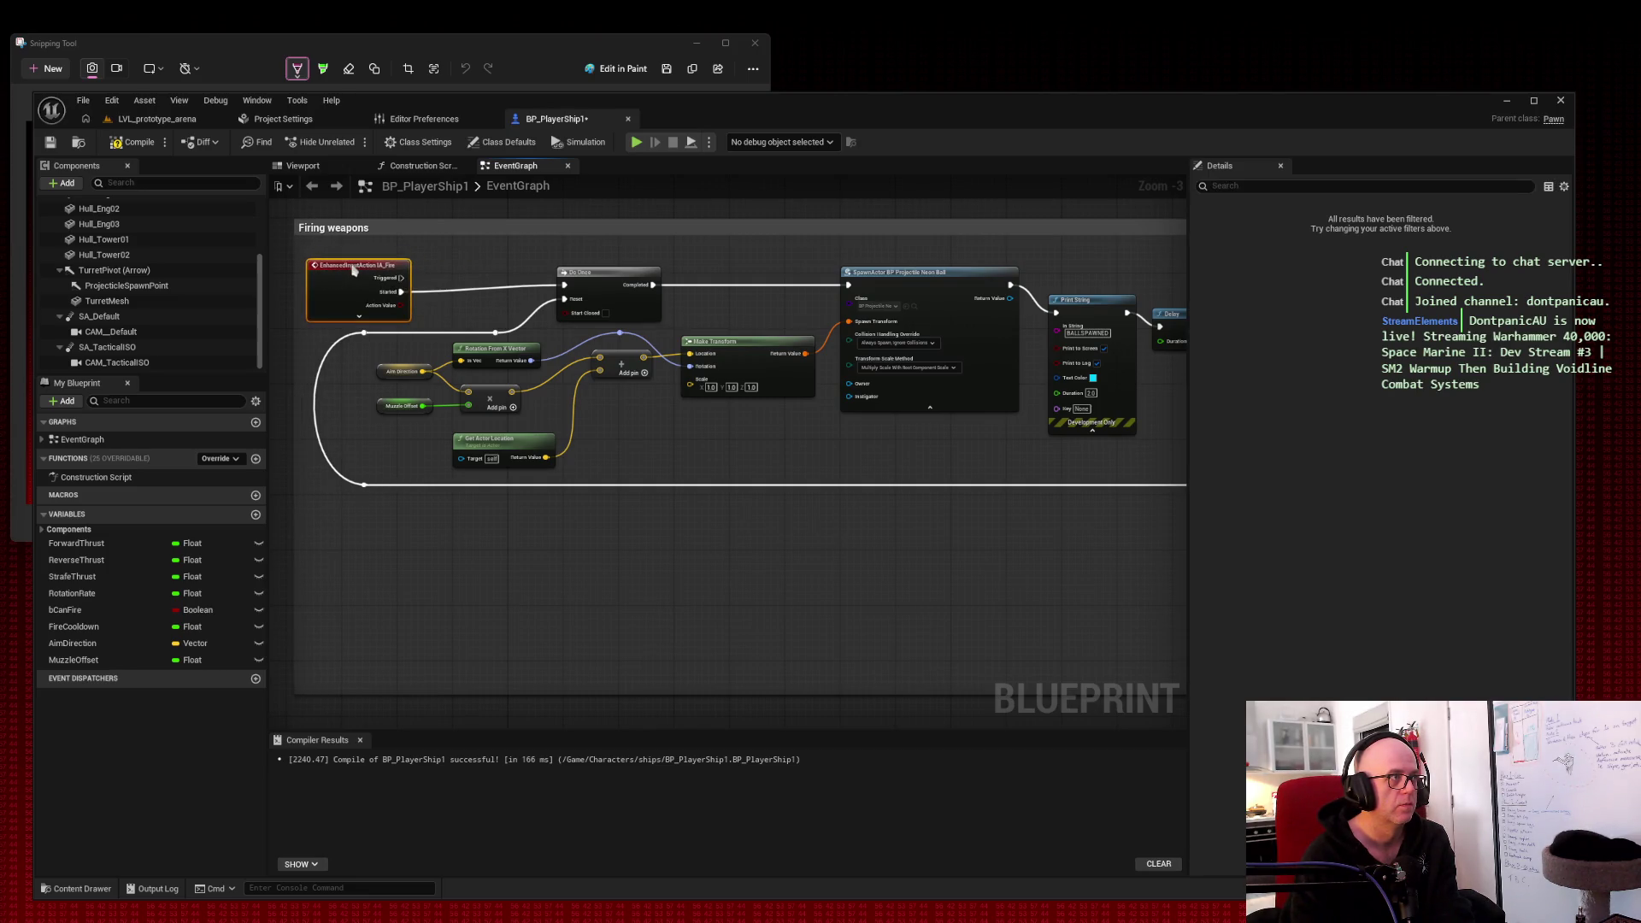
mouse_move(981, 571)
mouse_down()
mouse_move(886, 575)
mouse_move(870, 595)
mouse_move(910, 622)
mouse_up()
scroll(913, 563, down, 1)
scroll(870, 595, up, 1)
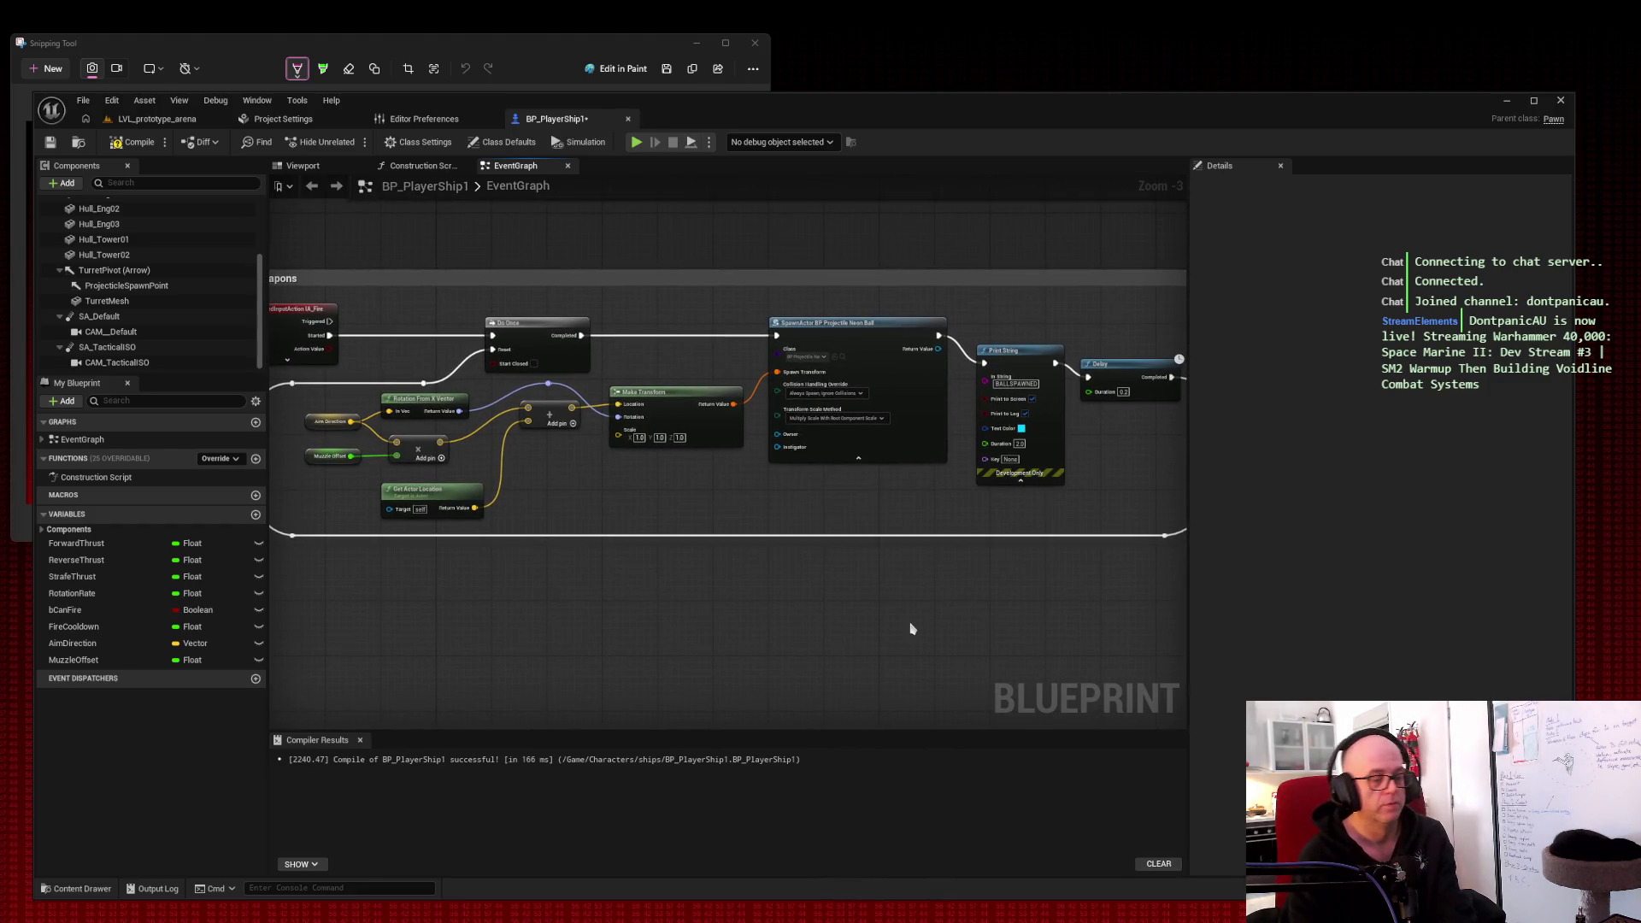
key(super+shift+s)
mouse_move(247, 247)
mouse_down()
mouse_move(1091, 575)
mouse_move(1180, 549)
mouse_up()
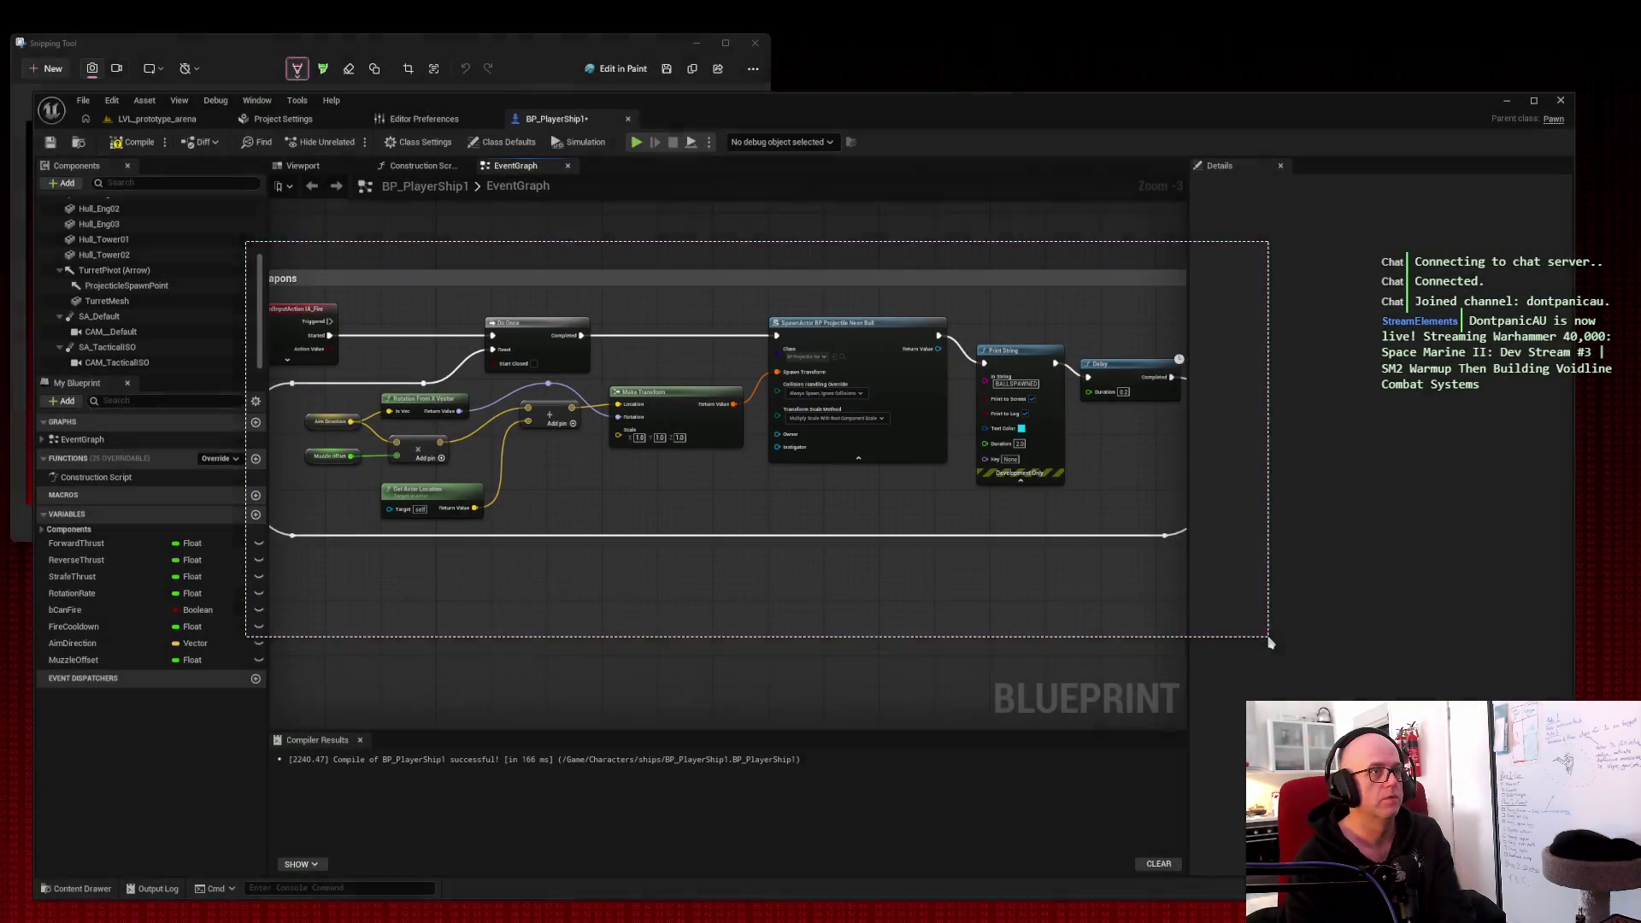
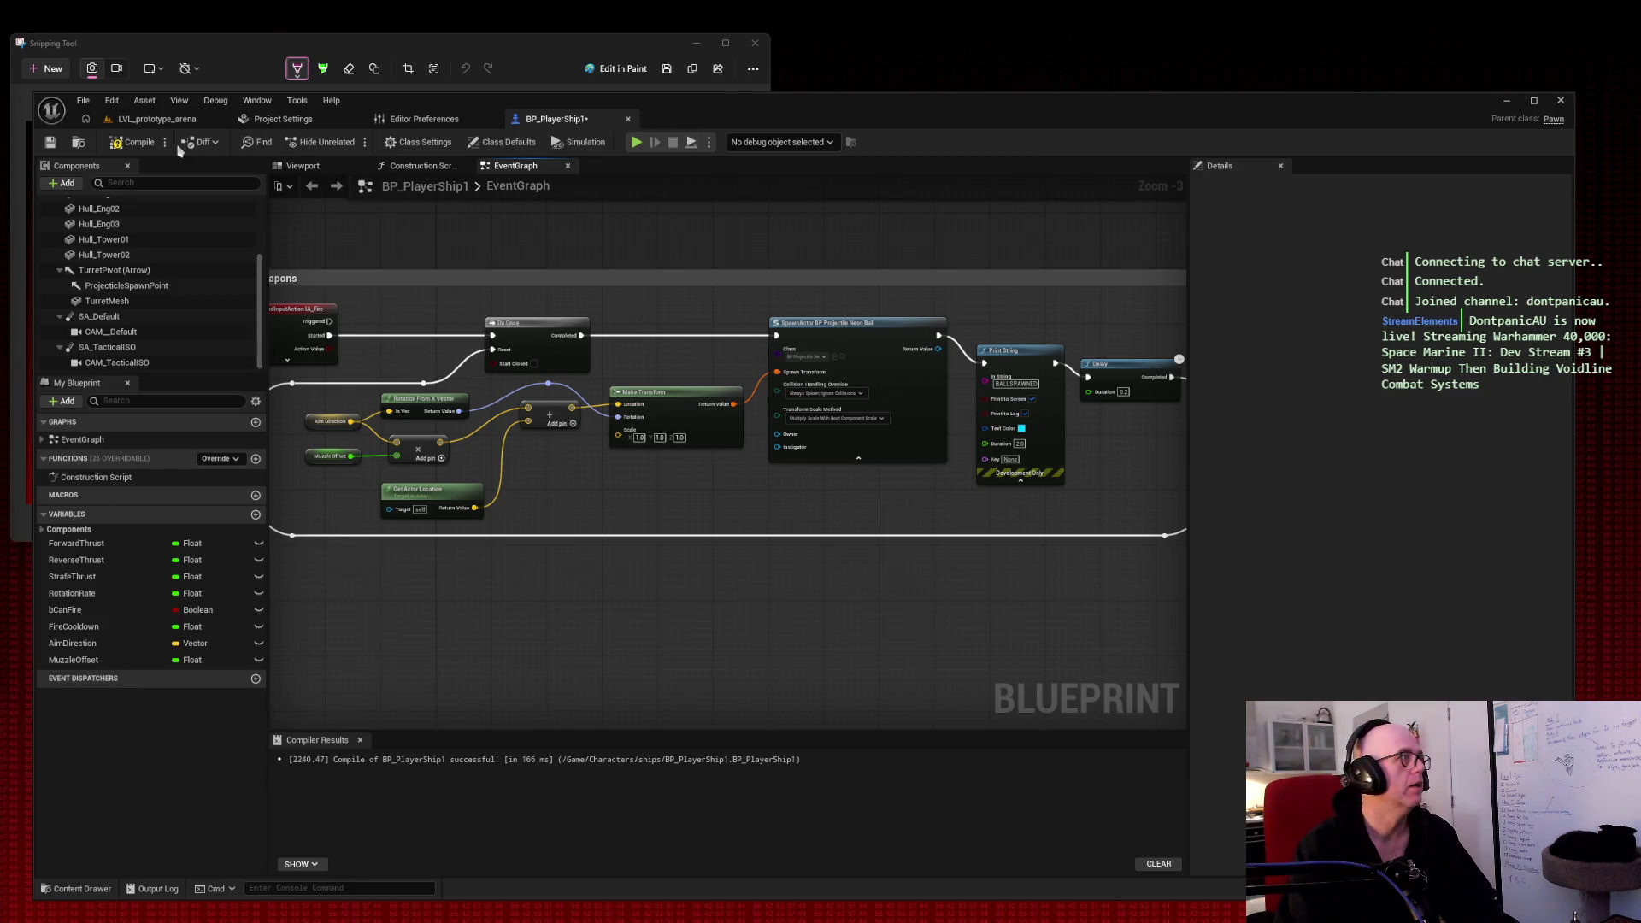
Step: Compile and save BP_PlayerShip1, then play-test LVL_prototype_arena firing glowing balls before stopping
click(50, 142)
click(161, 120)
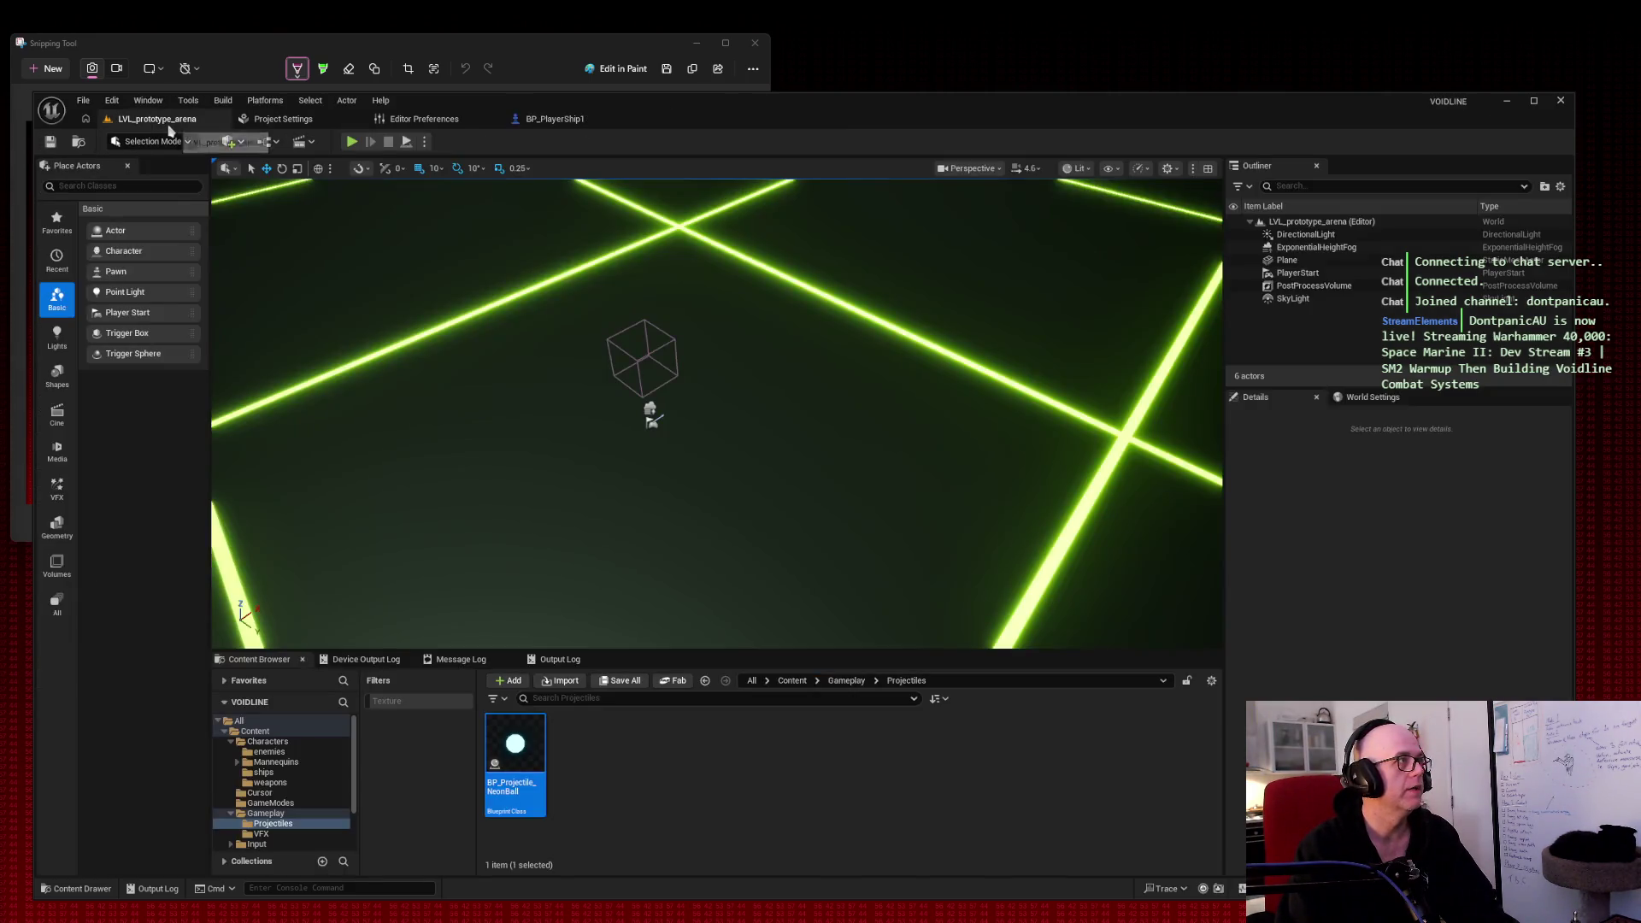
click(352, 142)
click(813, 360)
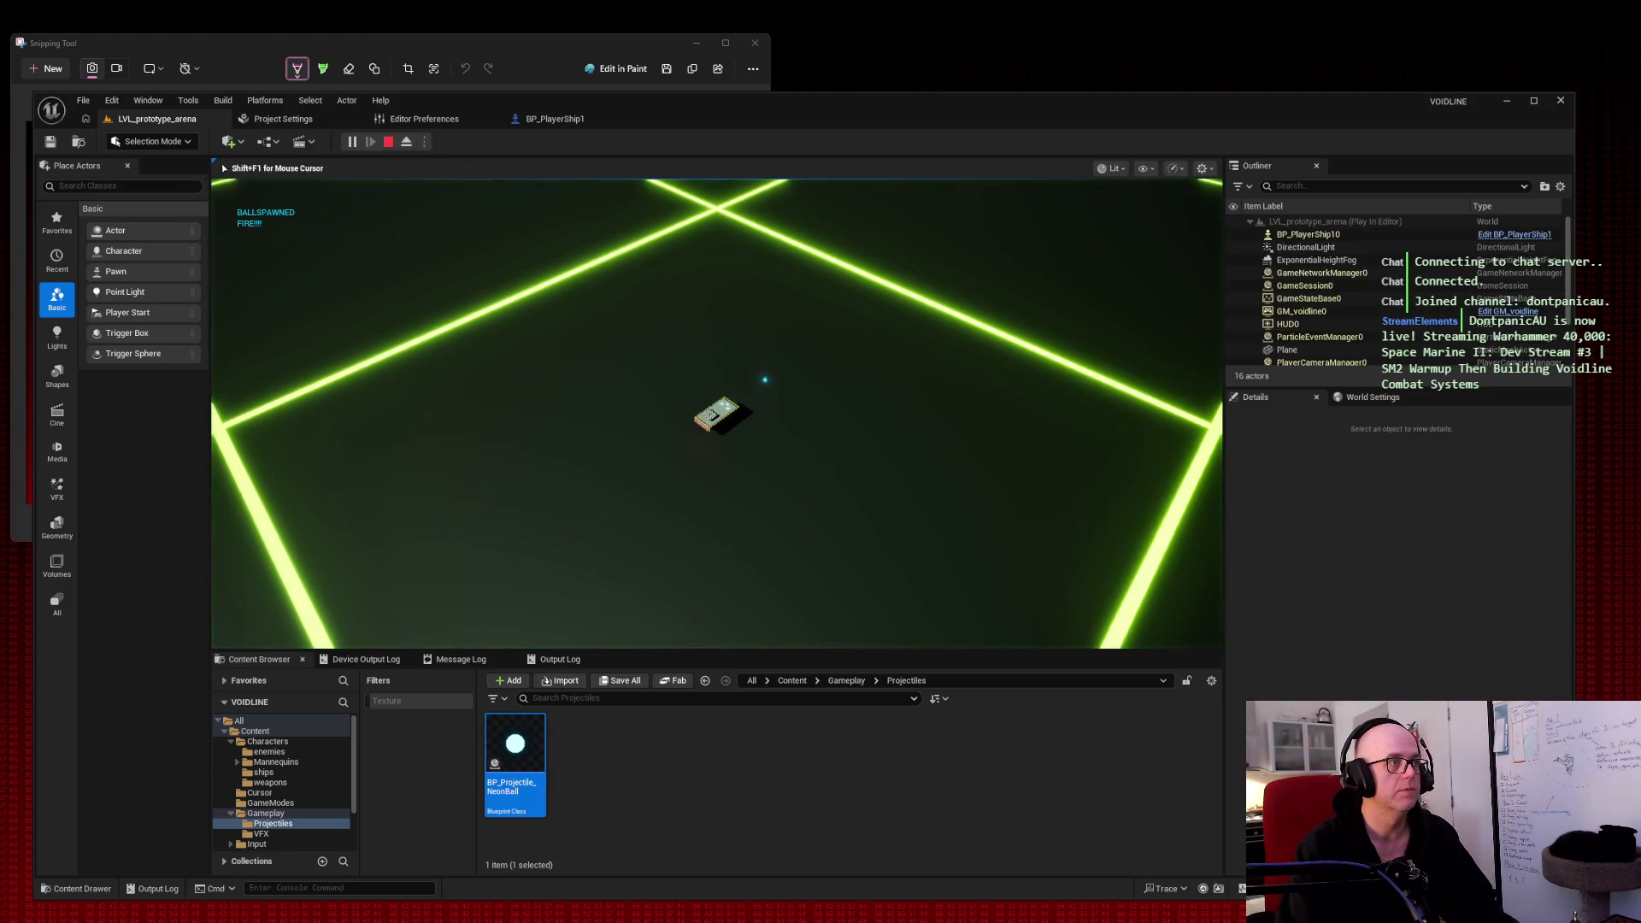
key(w)
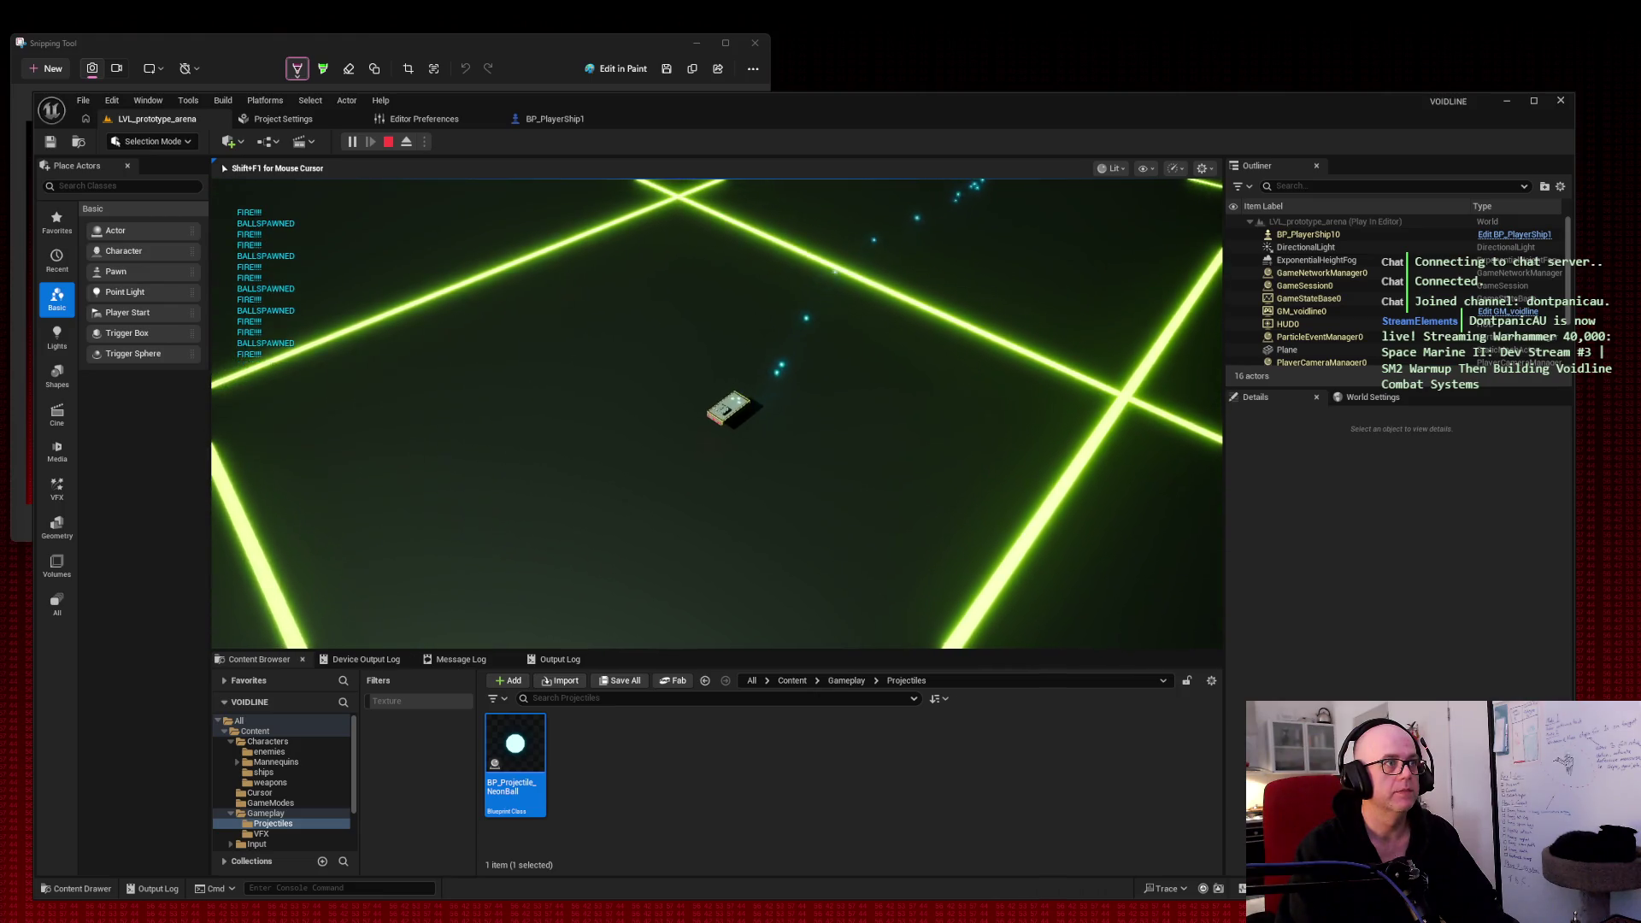
key(Escape)
click(555, 125)
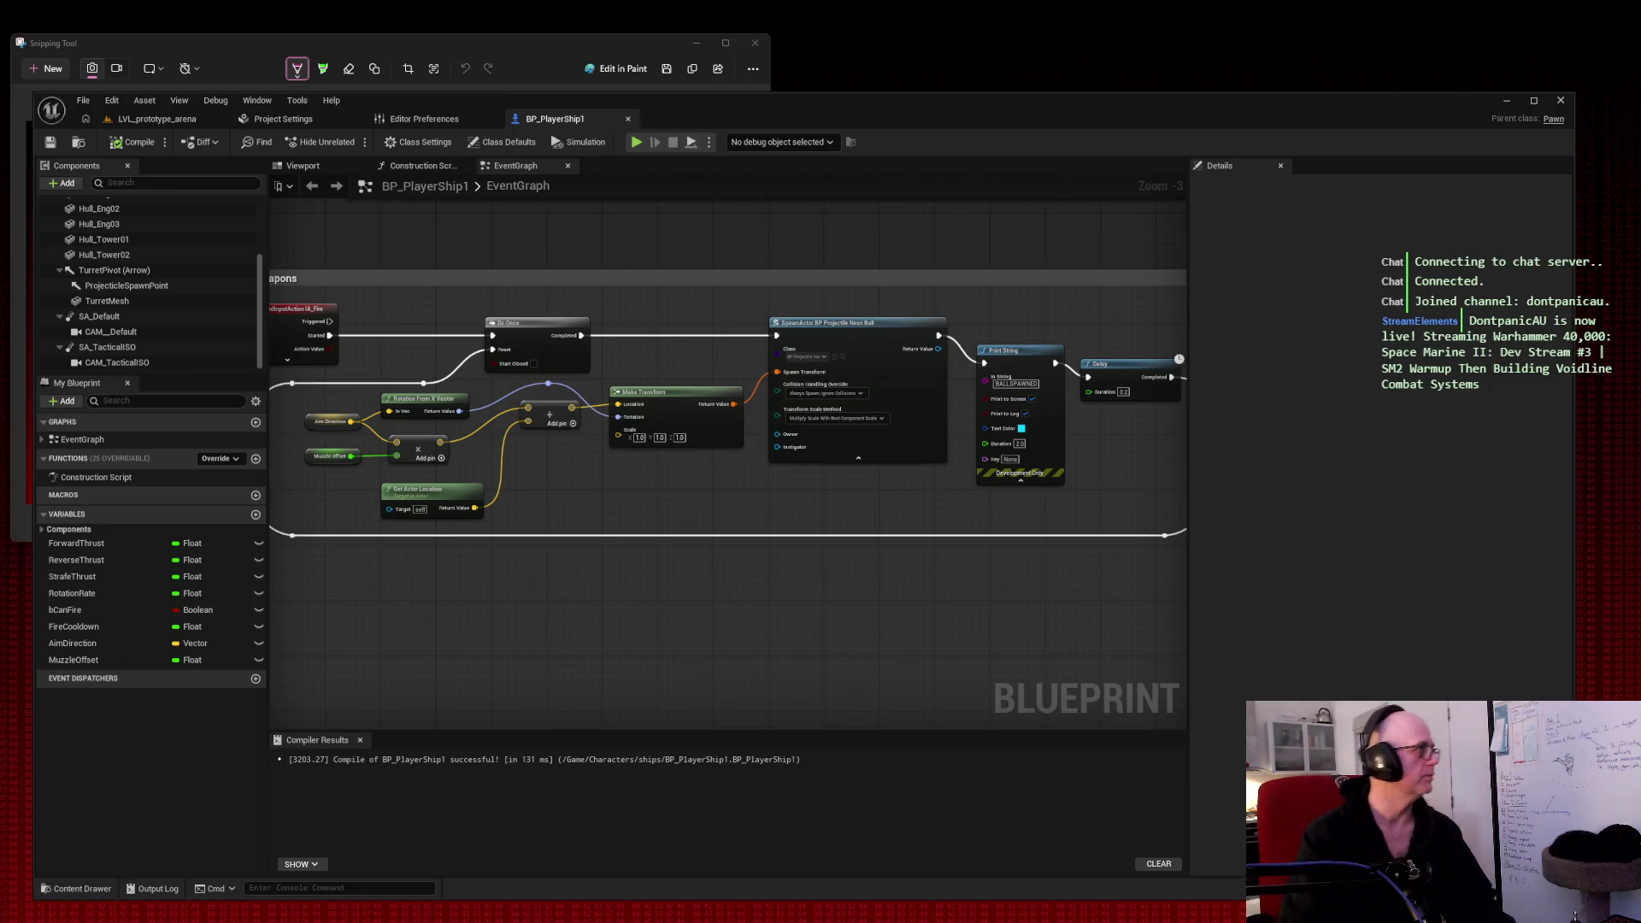
Step: Add a new function to BP_PlayerShip1 named UpdateMouseAim
click(232, 462)
click(233, 460)
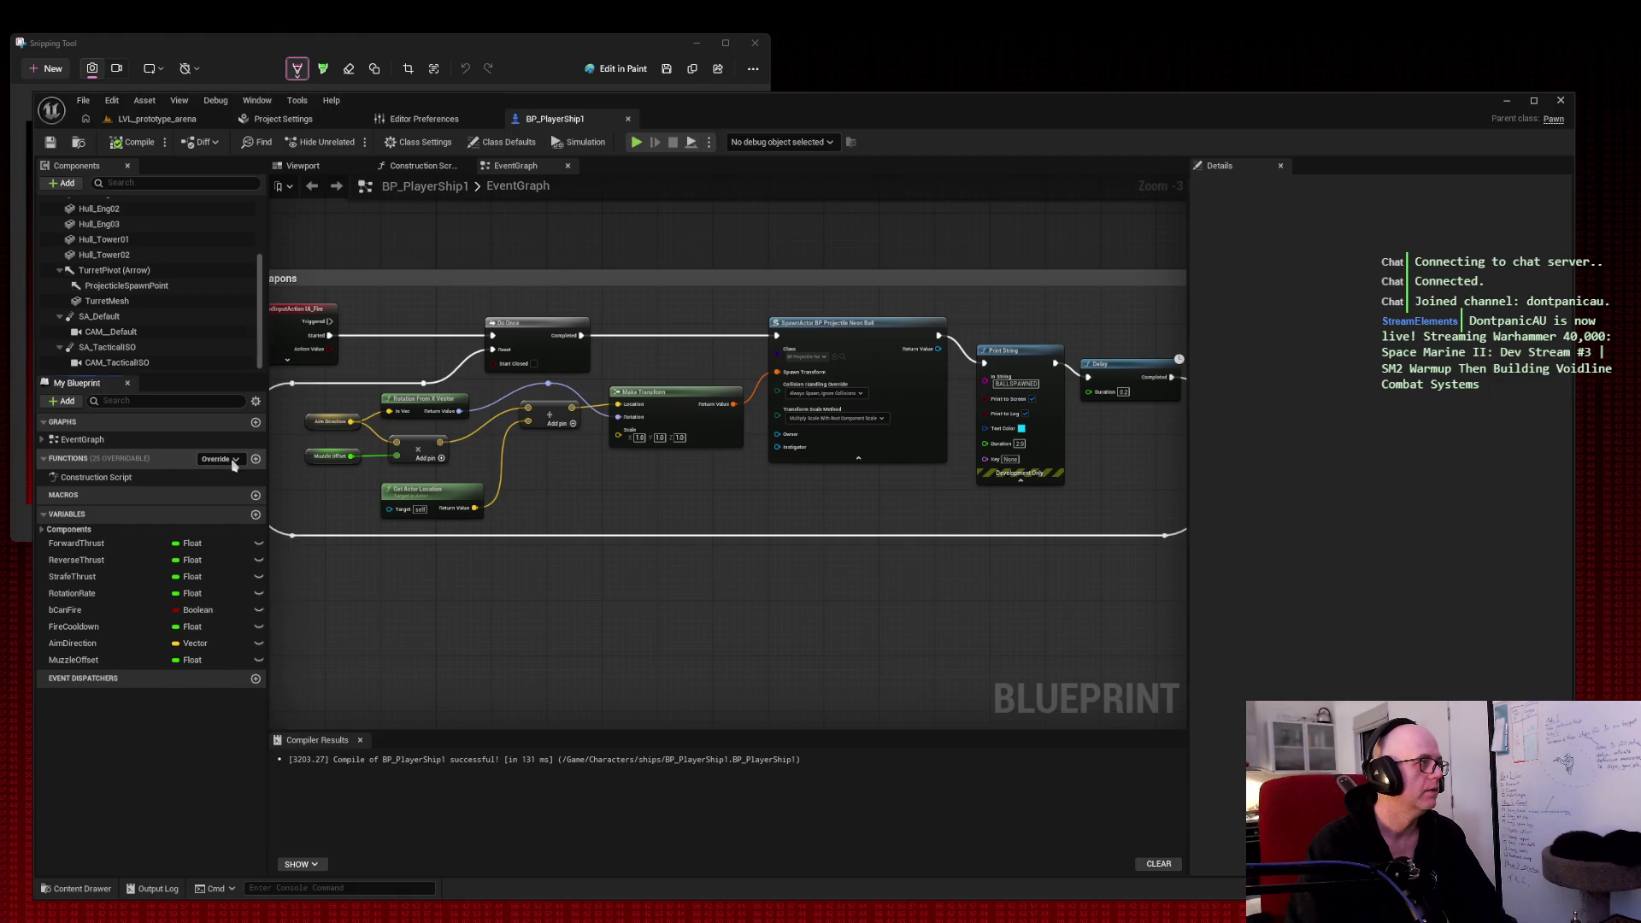
click(255, 460)
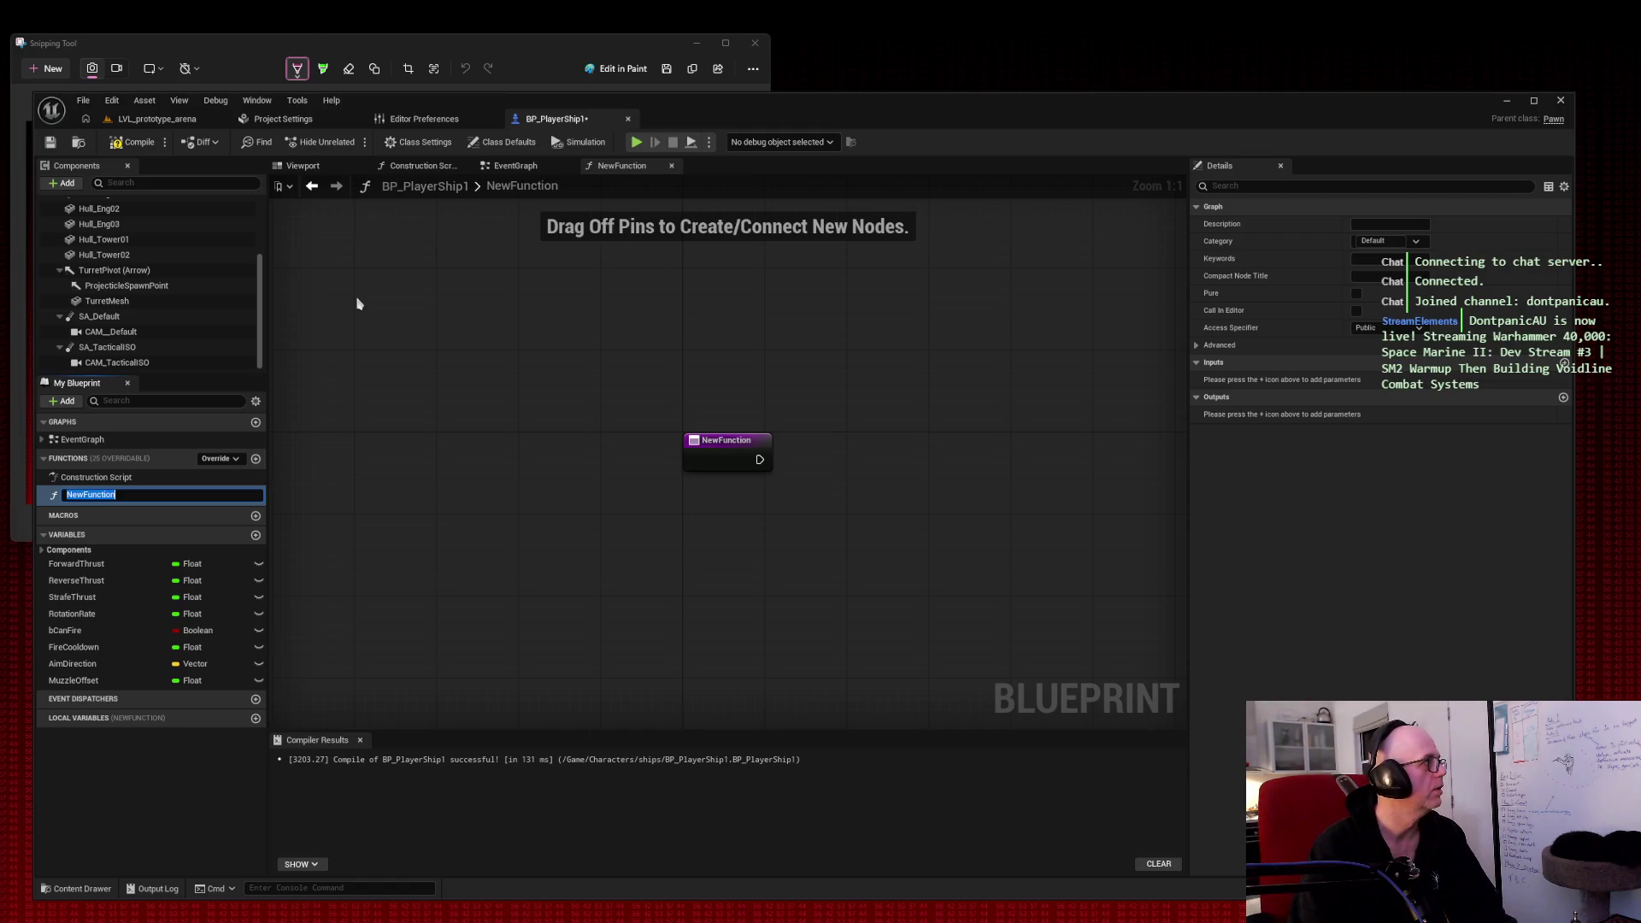
text(UpdateMouseAim)
key(Return)
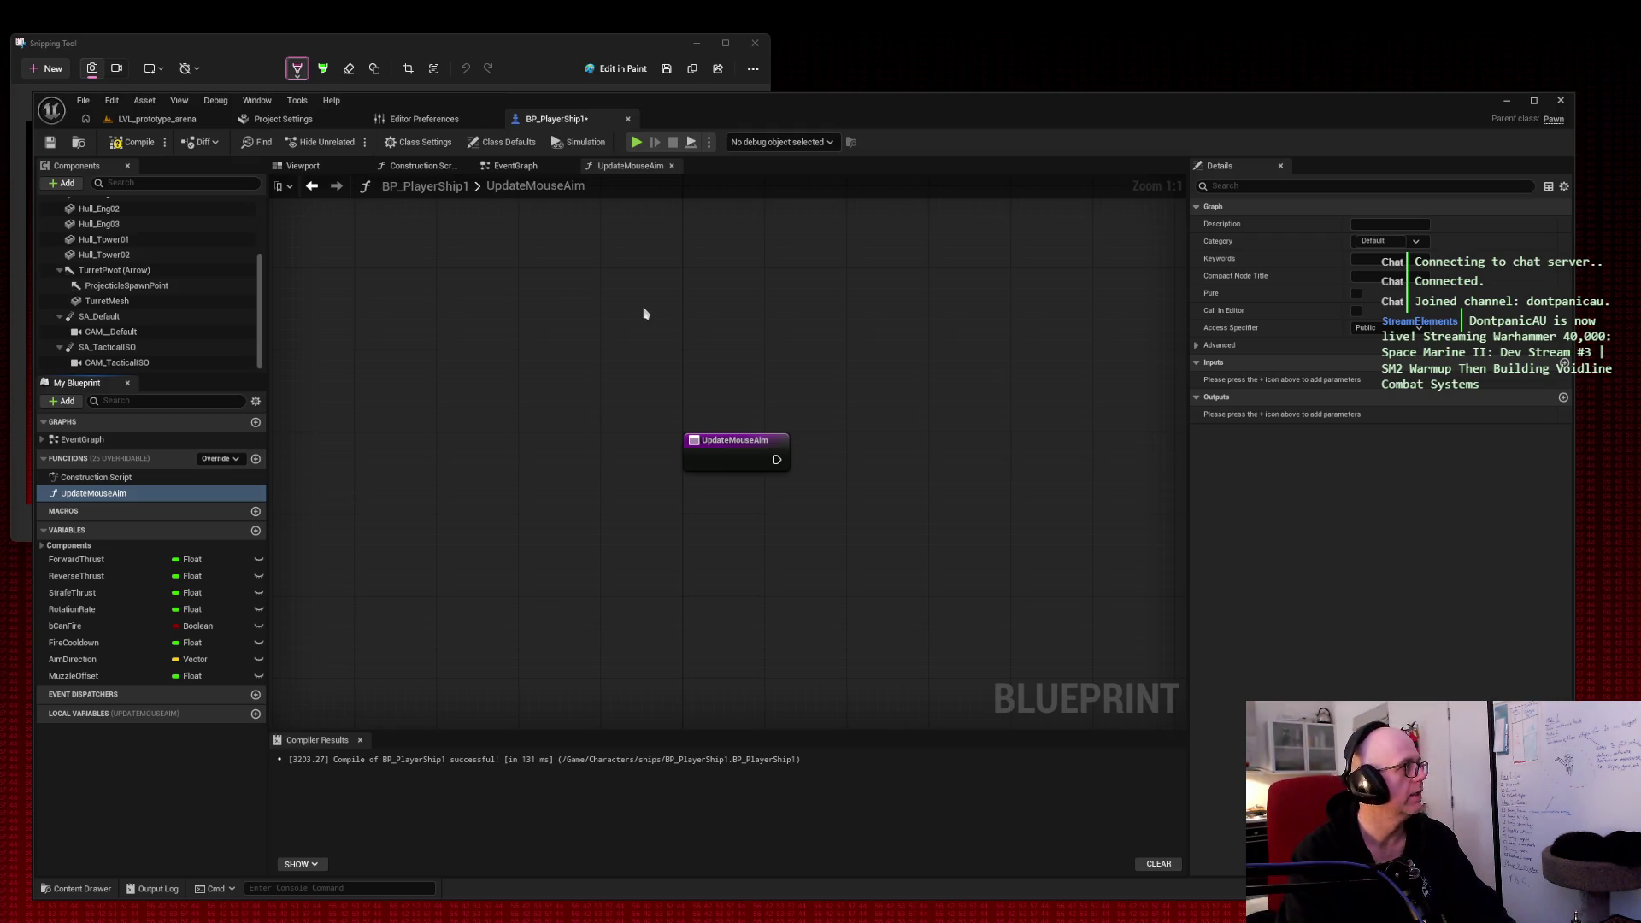
Step: Add a Get Player Controller node to the UpdateMouseAim graph
right_click(471, 329)
text(get player controller)
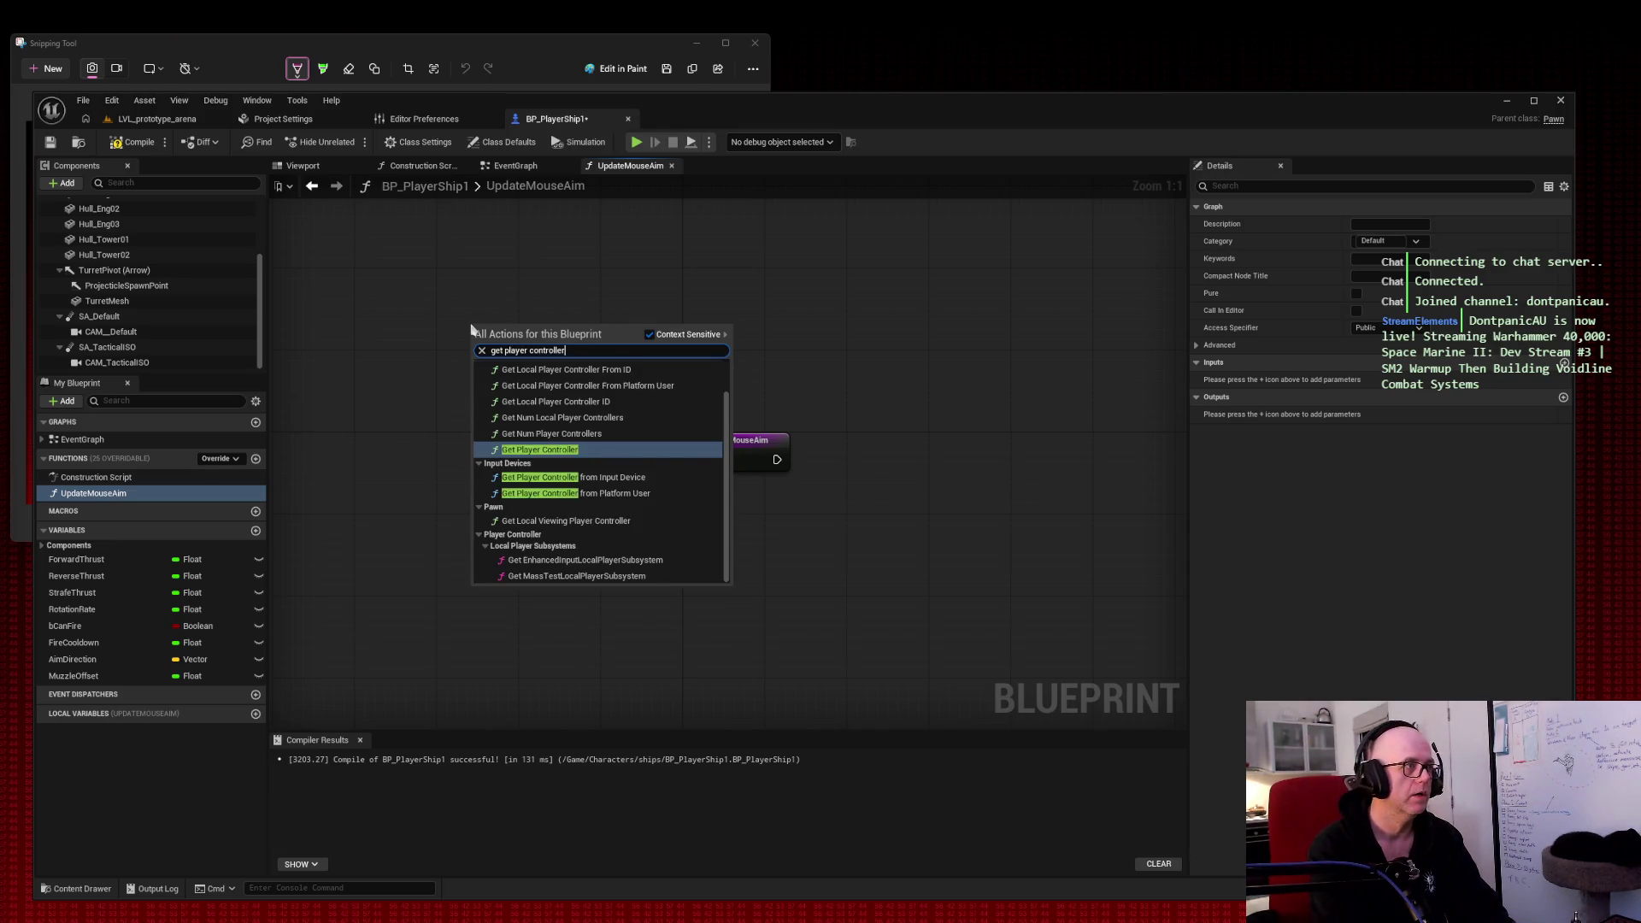
scroll(633, 389, up, 2)
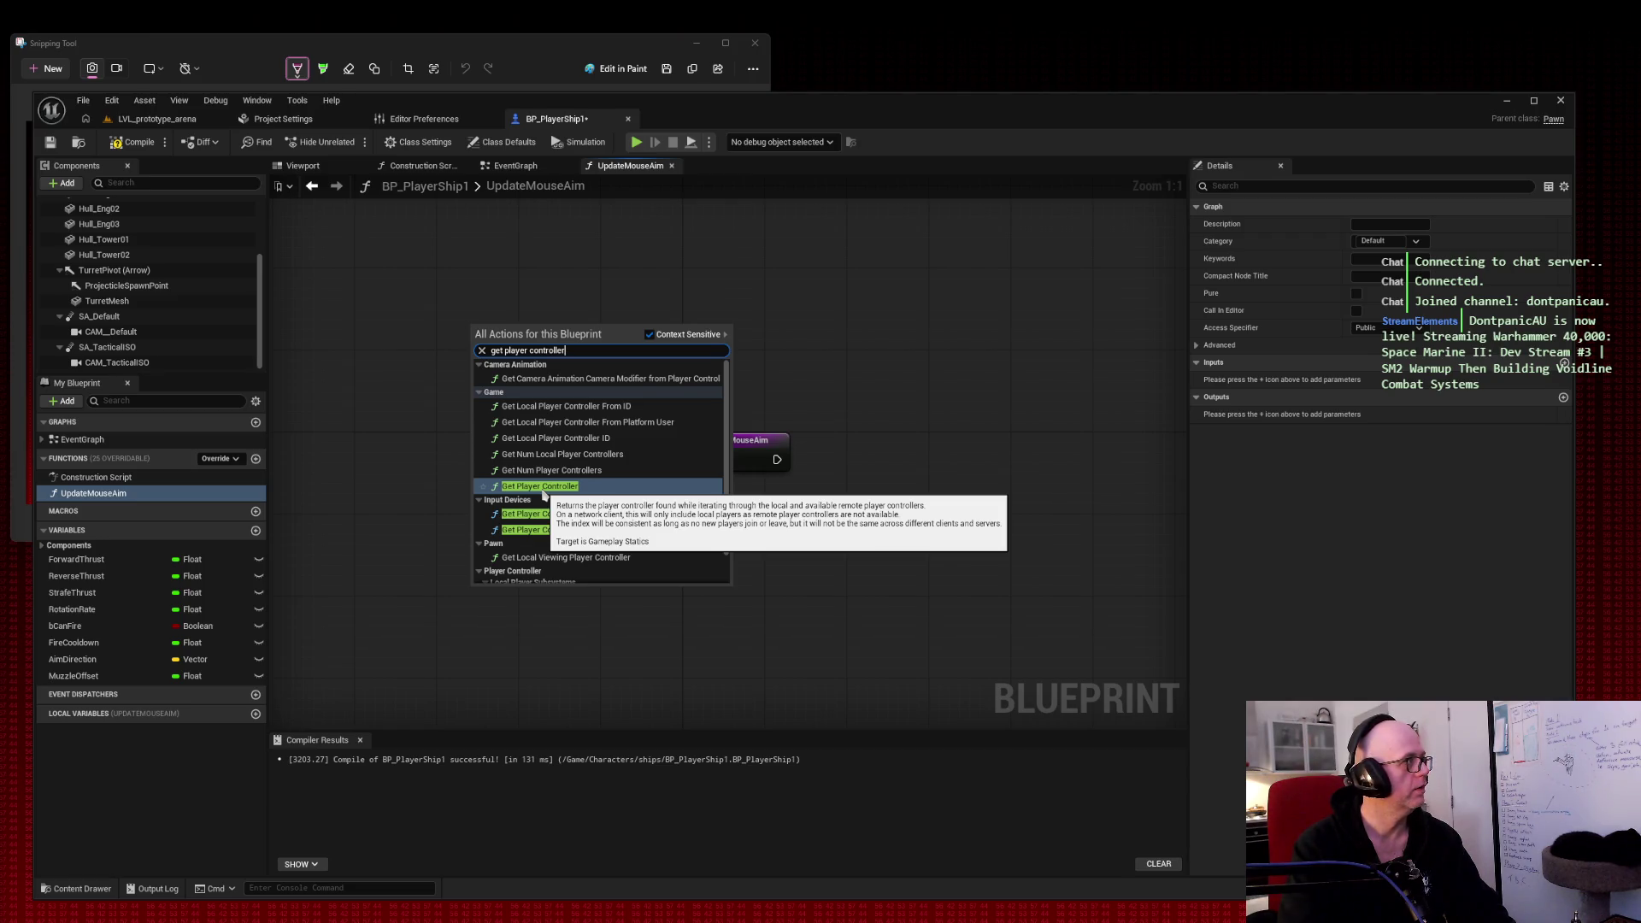
click(544, 487)
Step: Arrange the entry node and Get Player Controller side by side toward the upper left
drag(542, 337, 939, 347)
drag(603, 363, 820, 432)
mouse_move(922, 346)
mouse_down()
mouse_move(617, 235)
mouse_move(680, 317)
mouse_up()
ctrl+click(427, 342)
drag(414, 353, 353, 270)
click(519, 293)
drag(652, 251, 737, 245)
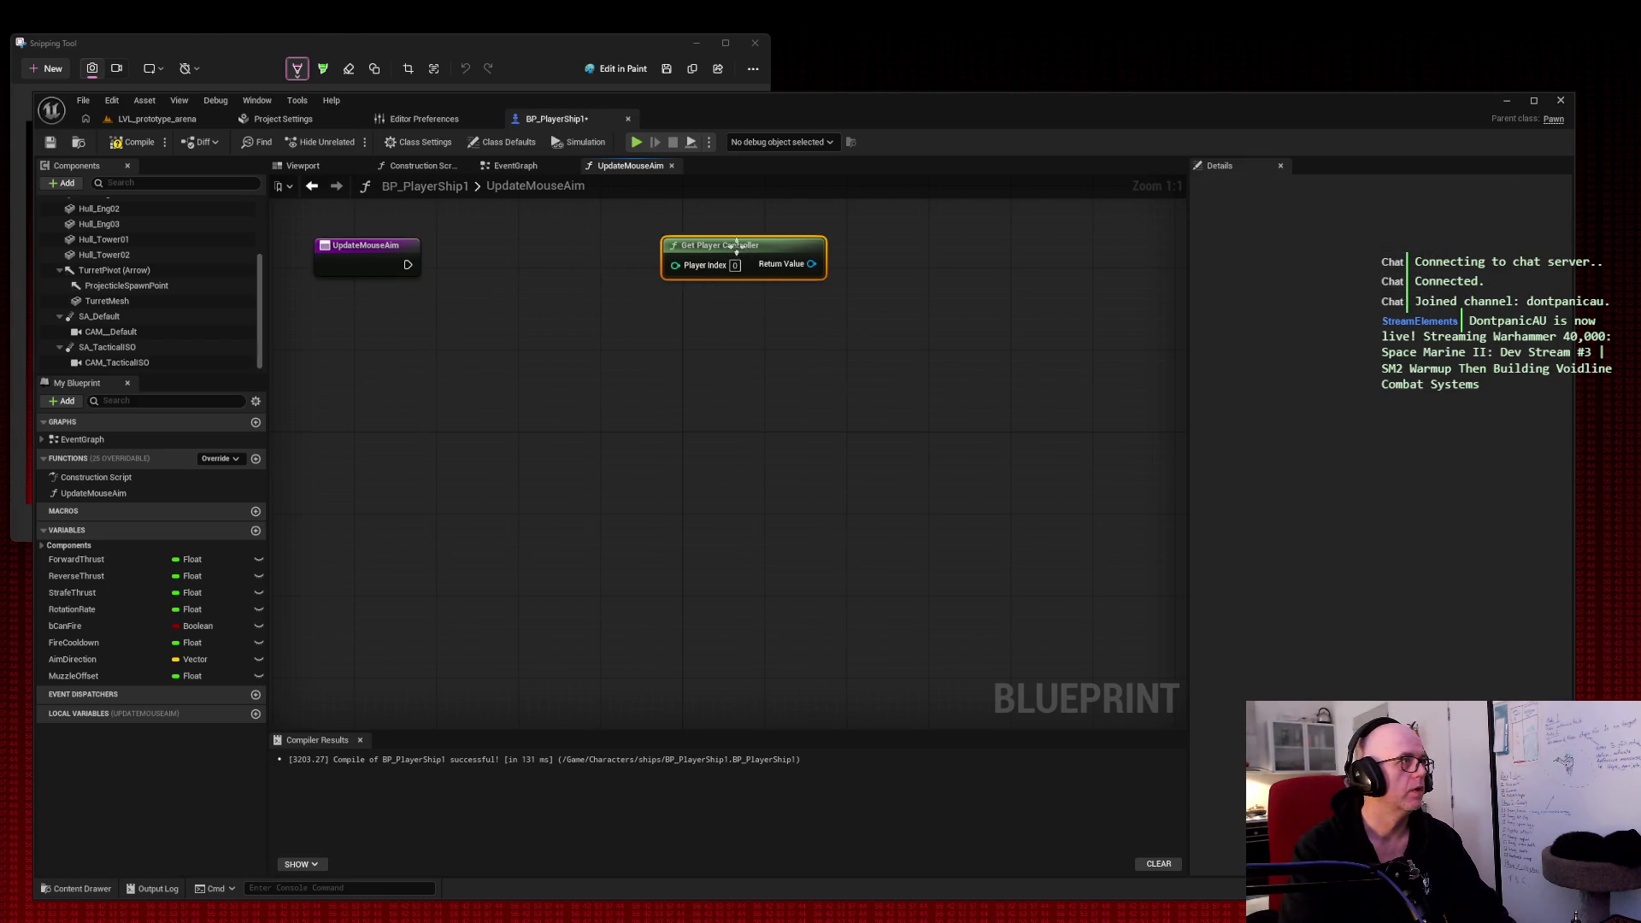
click(646, 338)
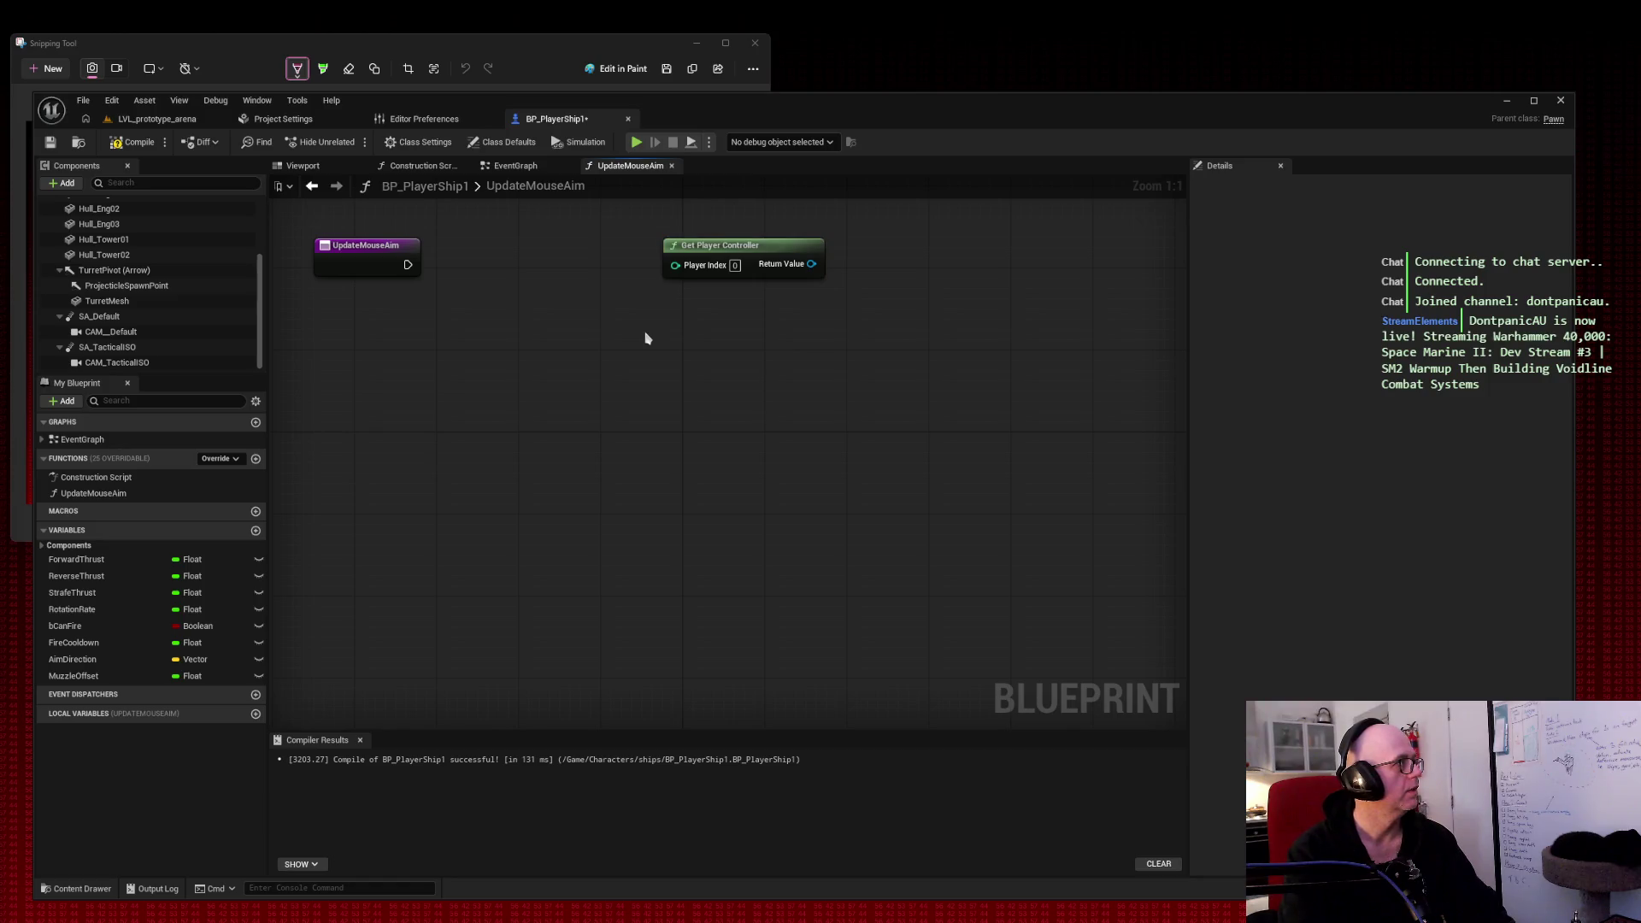
right_click(646, 338)
Step: Add a Break Hit Result node to the UpdateMouseAim graph
text(get hit result)
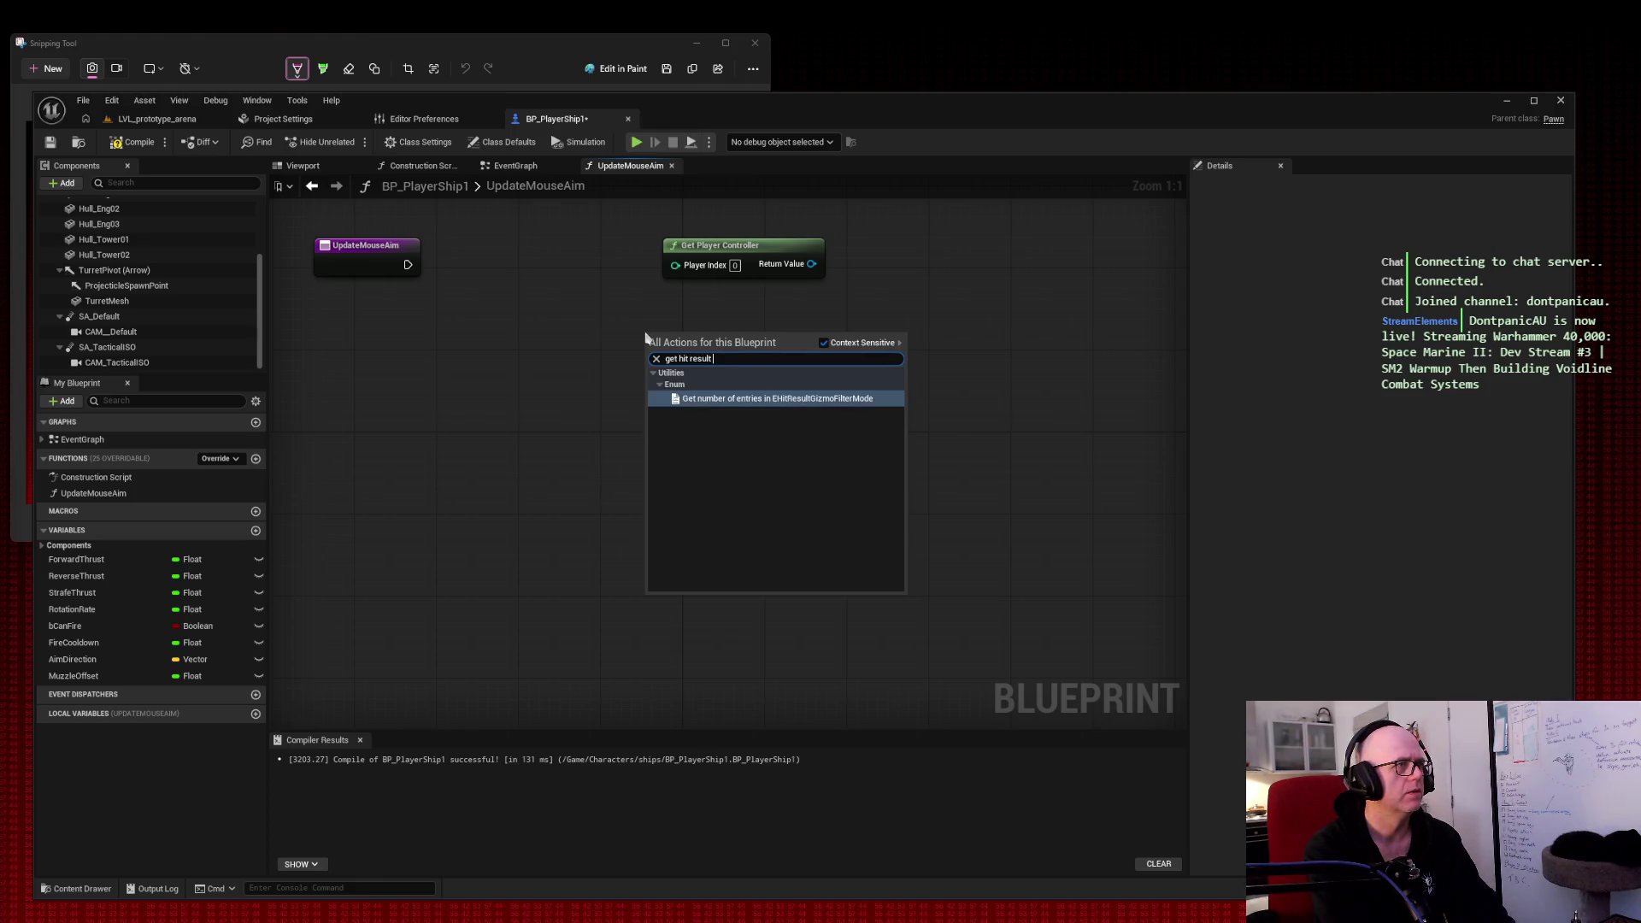
text( under curs)
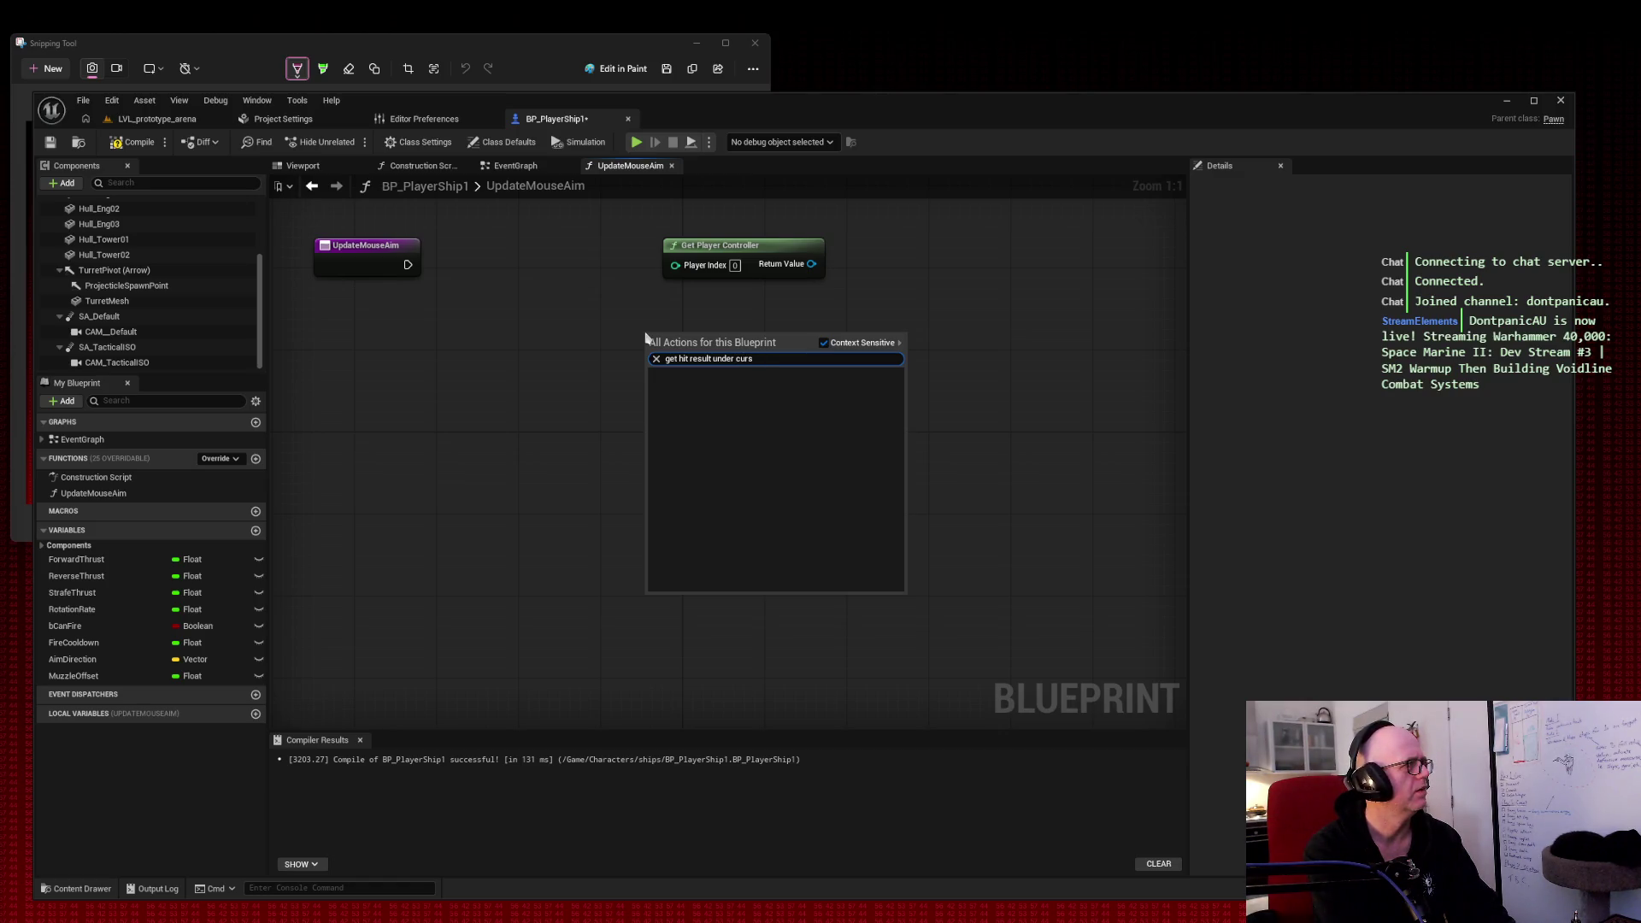
key(ctrl+BackSpace)
key(ctrl+BackSpace)
key(ctrl+BackSpace)
text(break hit)
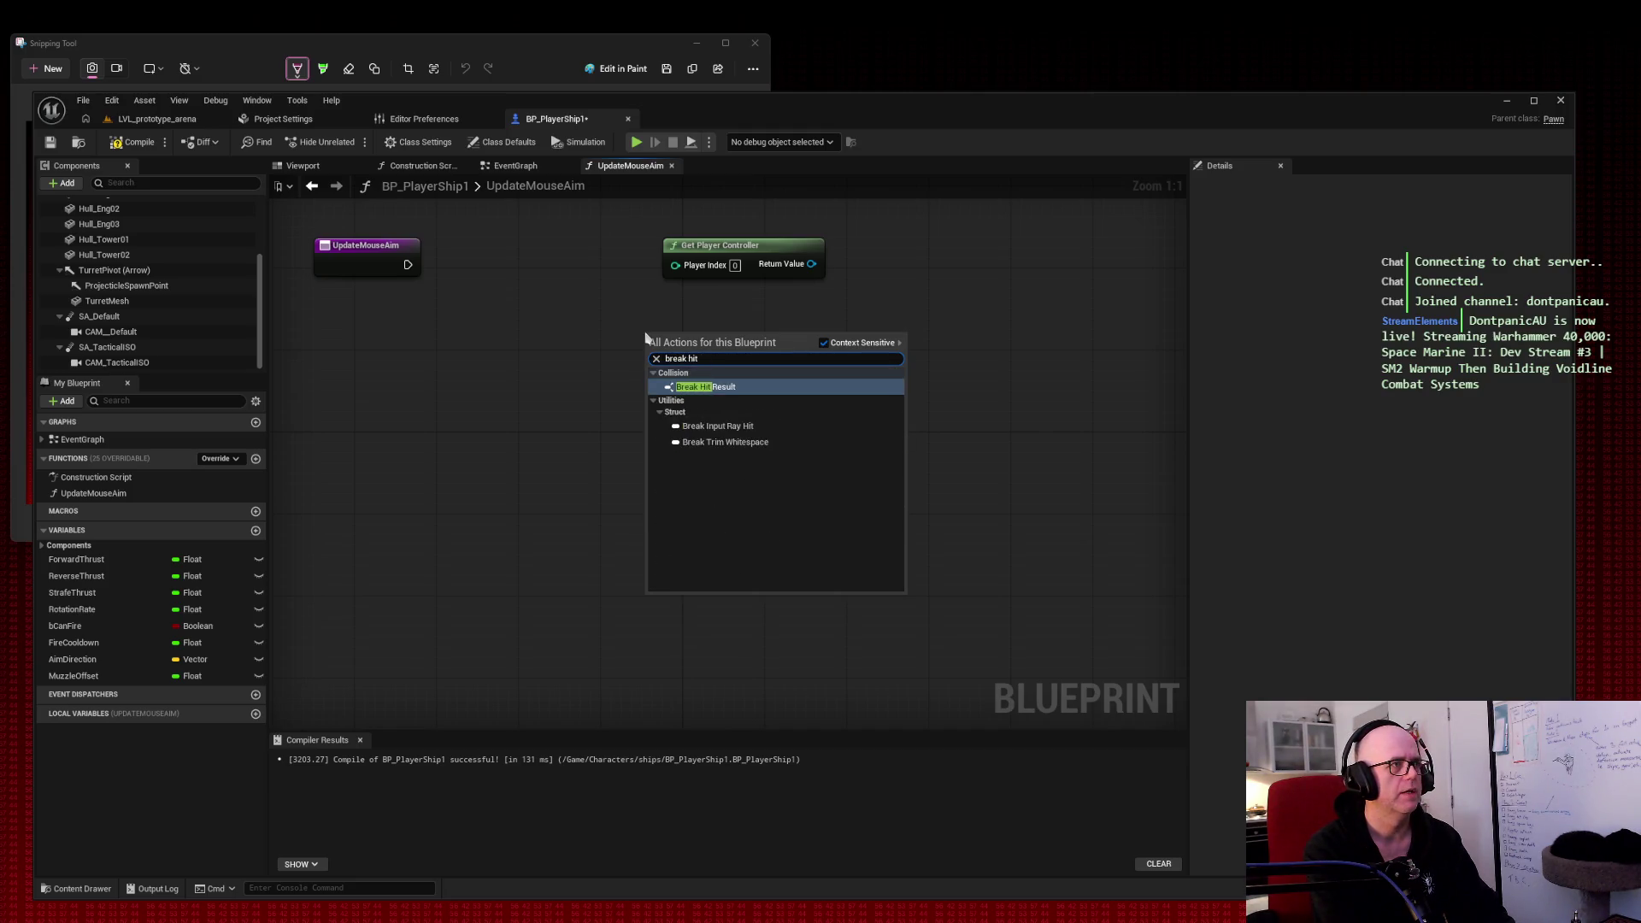
key(Return)
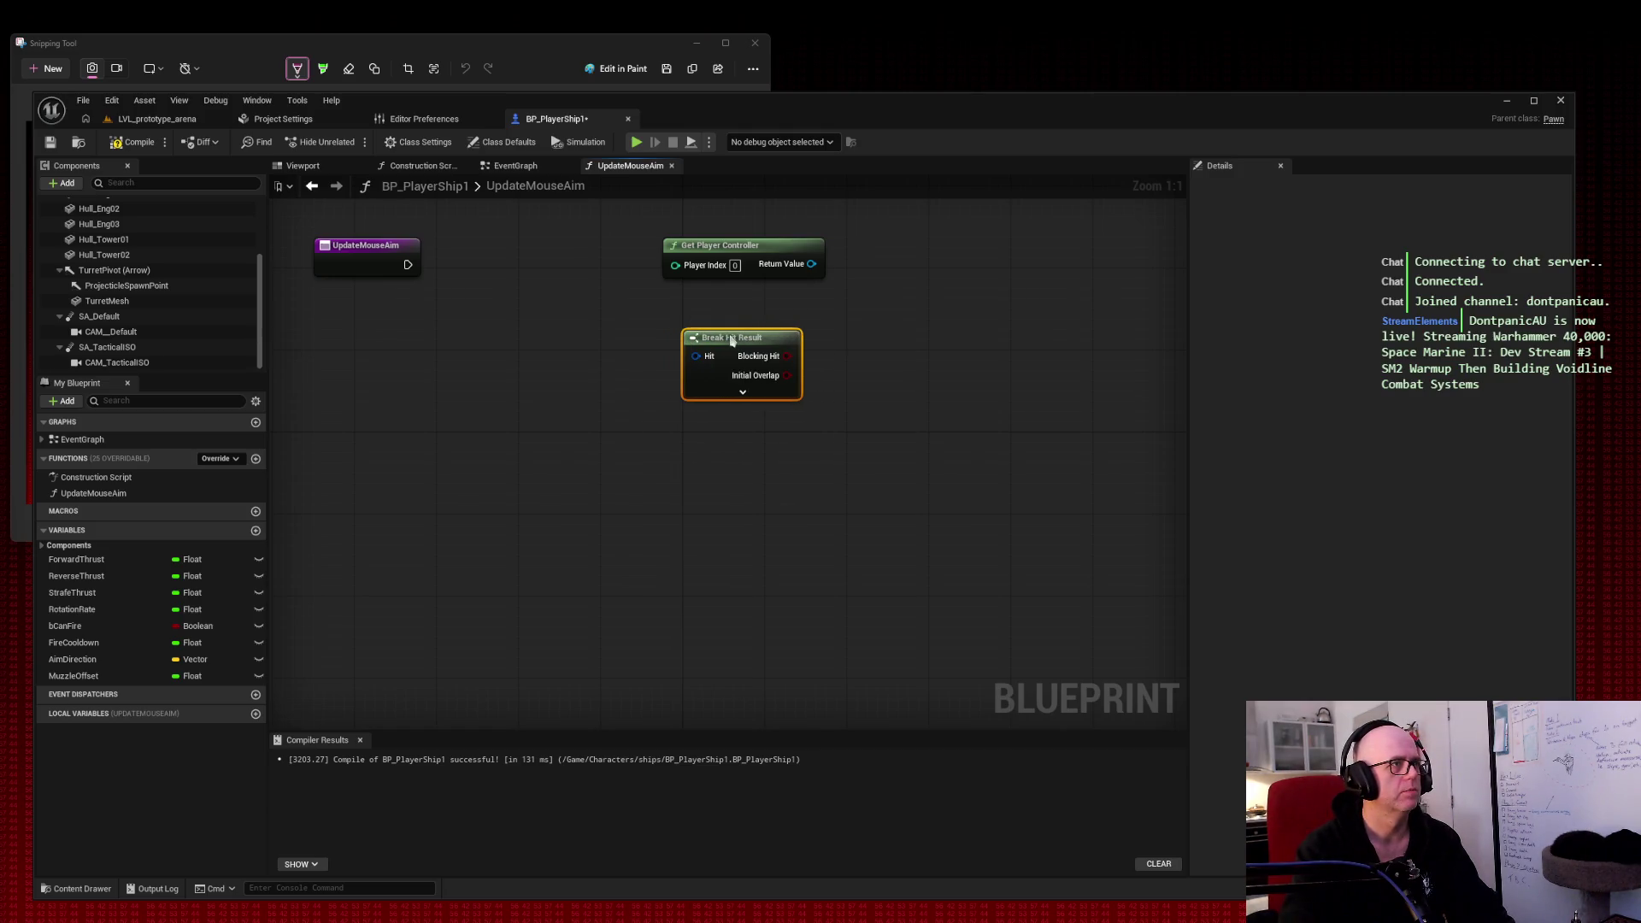
right_click(680, 447)
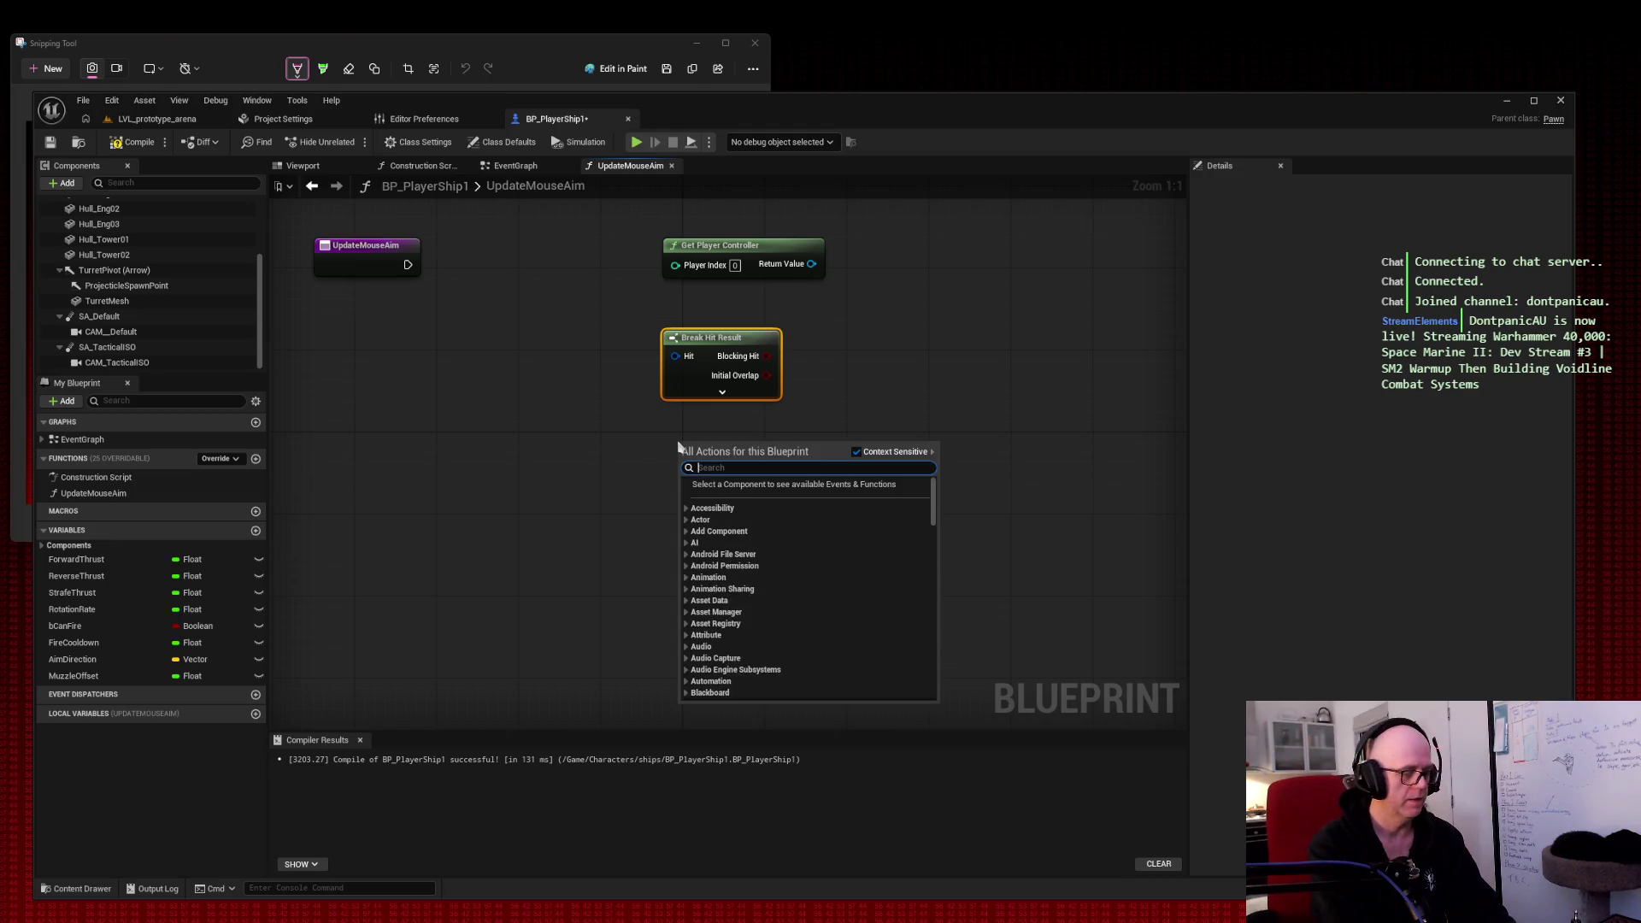
text(impact point)
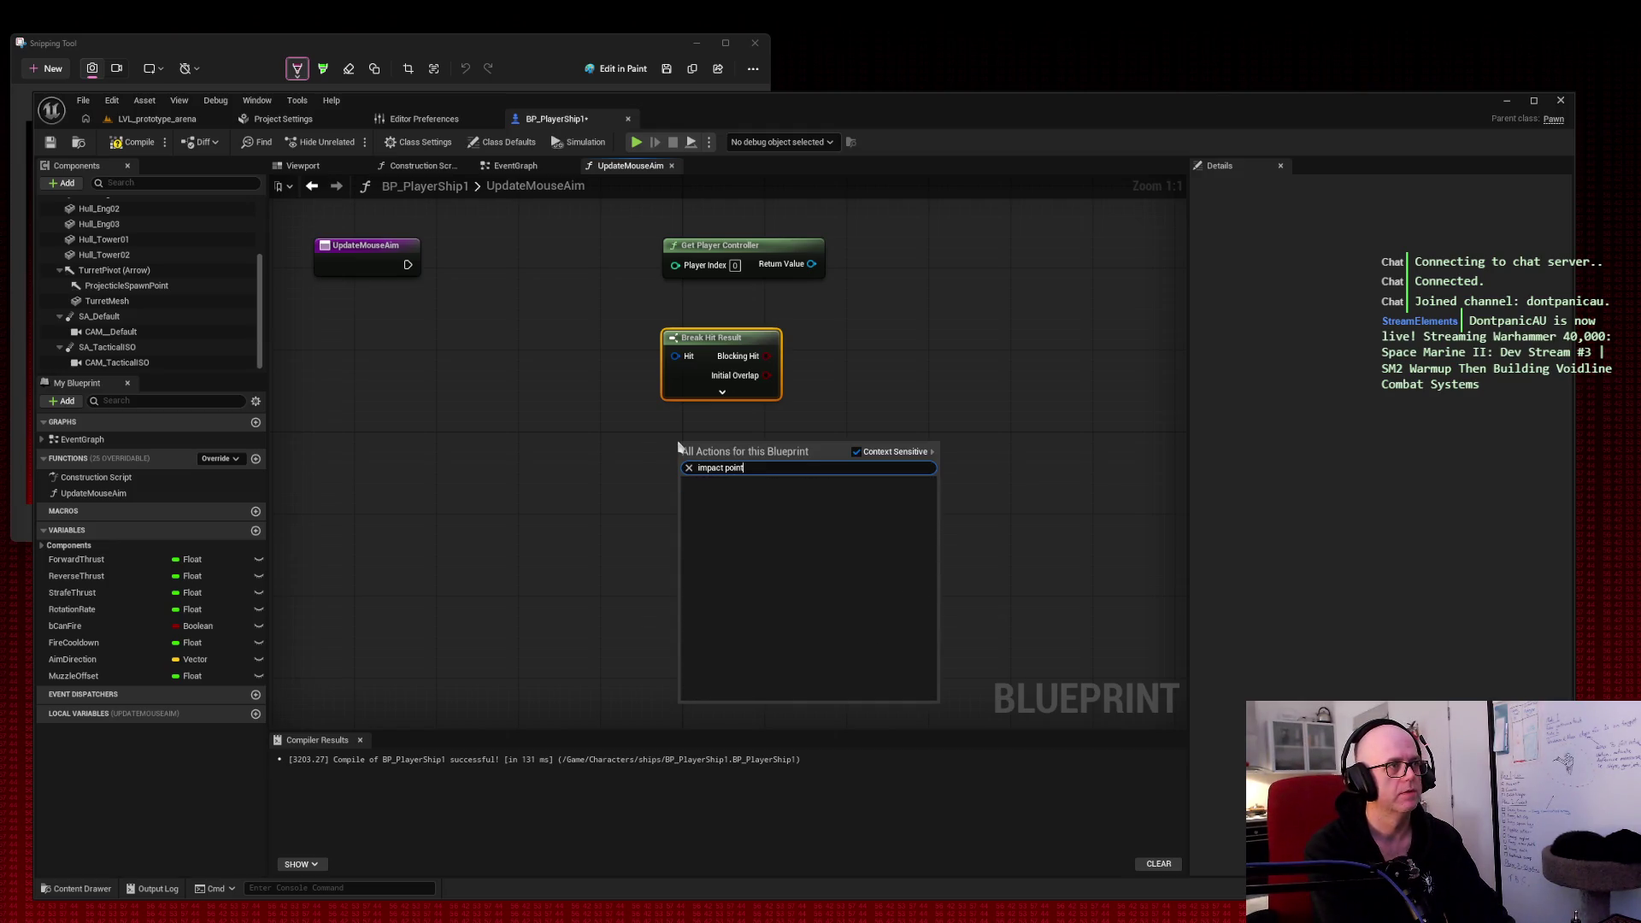
click(659, 440)
click(658, 438)
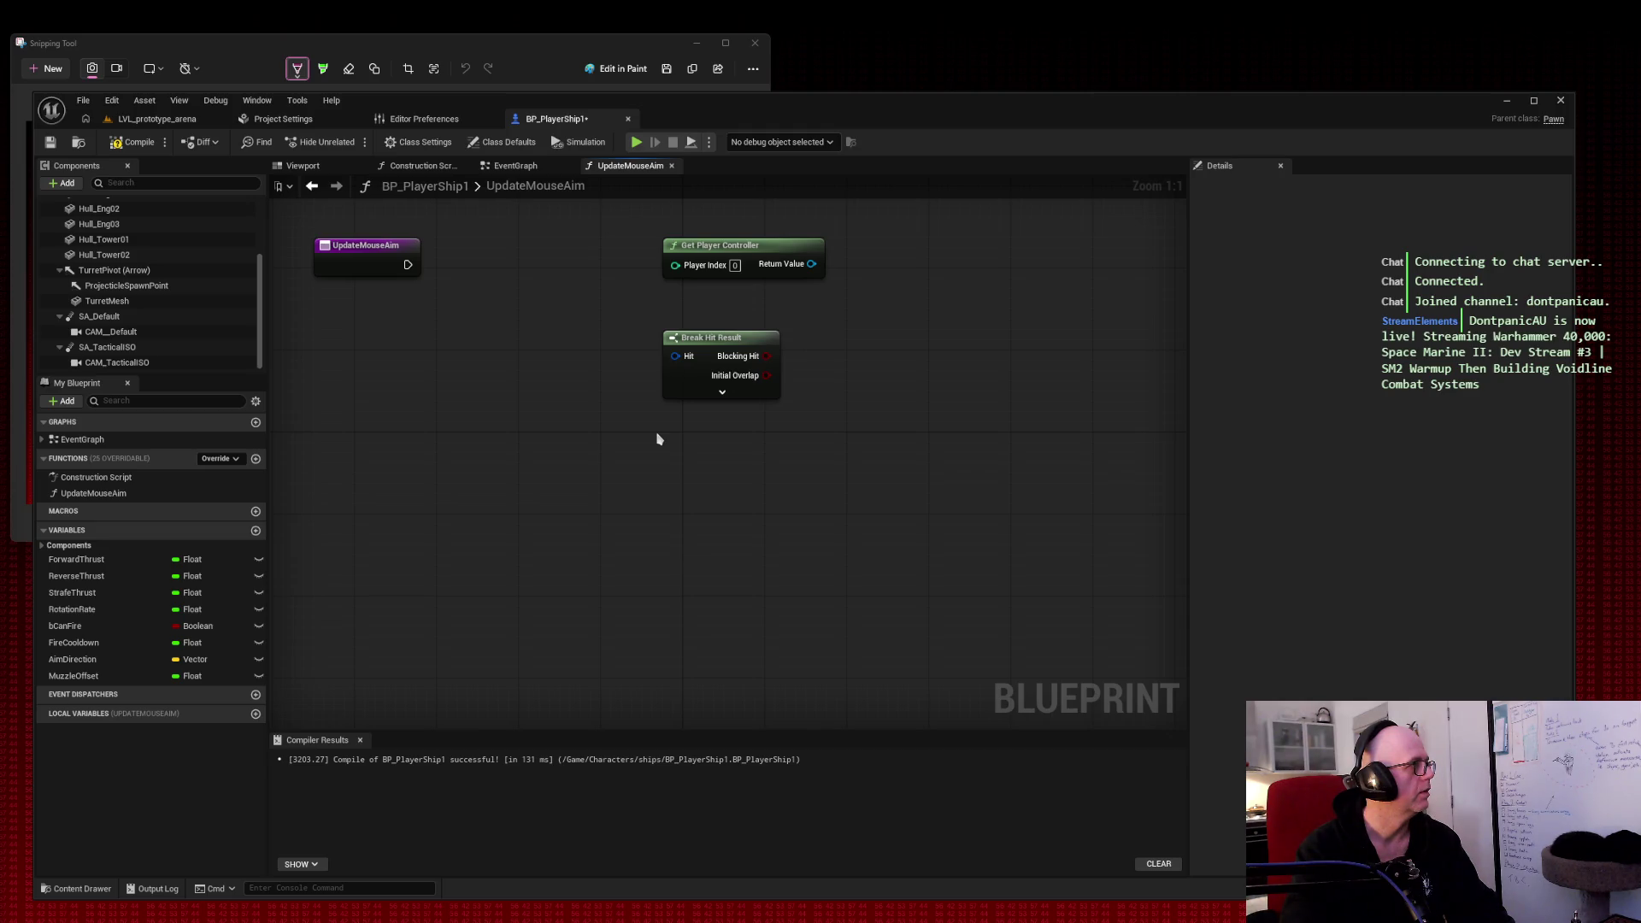
Step: Add a Get Actor Location node below Get Player Controller and snip the editor window
right_click(569, 471)
text(get actor location)
key(Return)
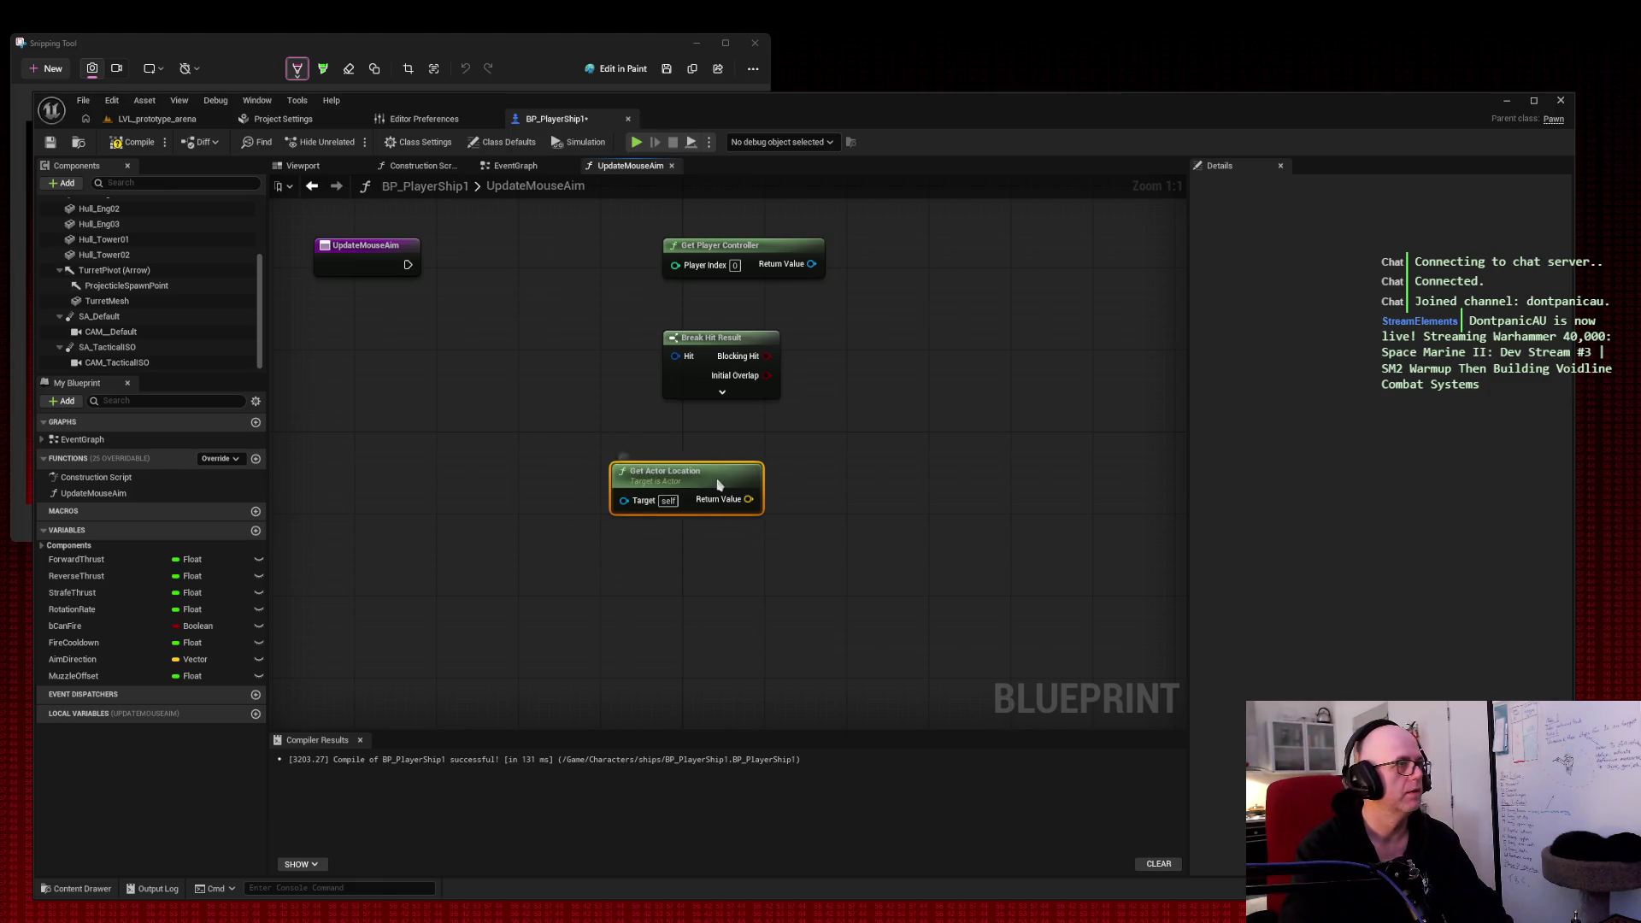
drag(718, 485, 732, 484)
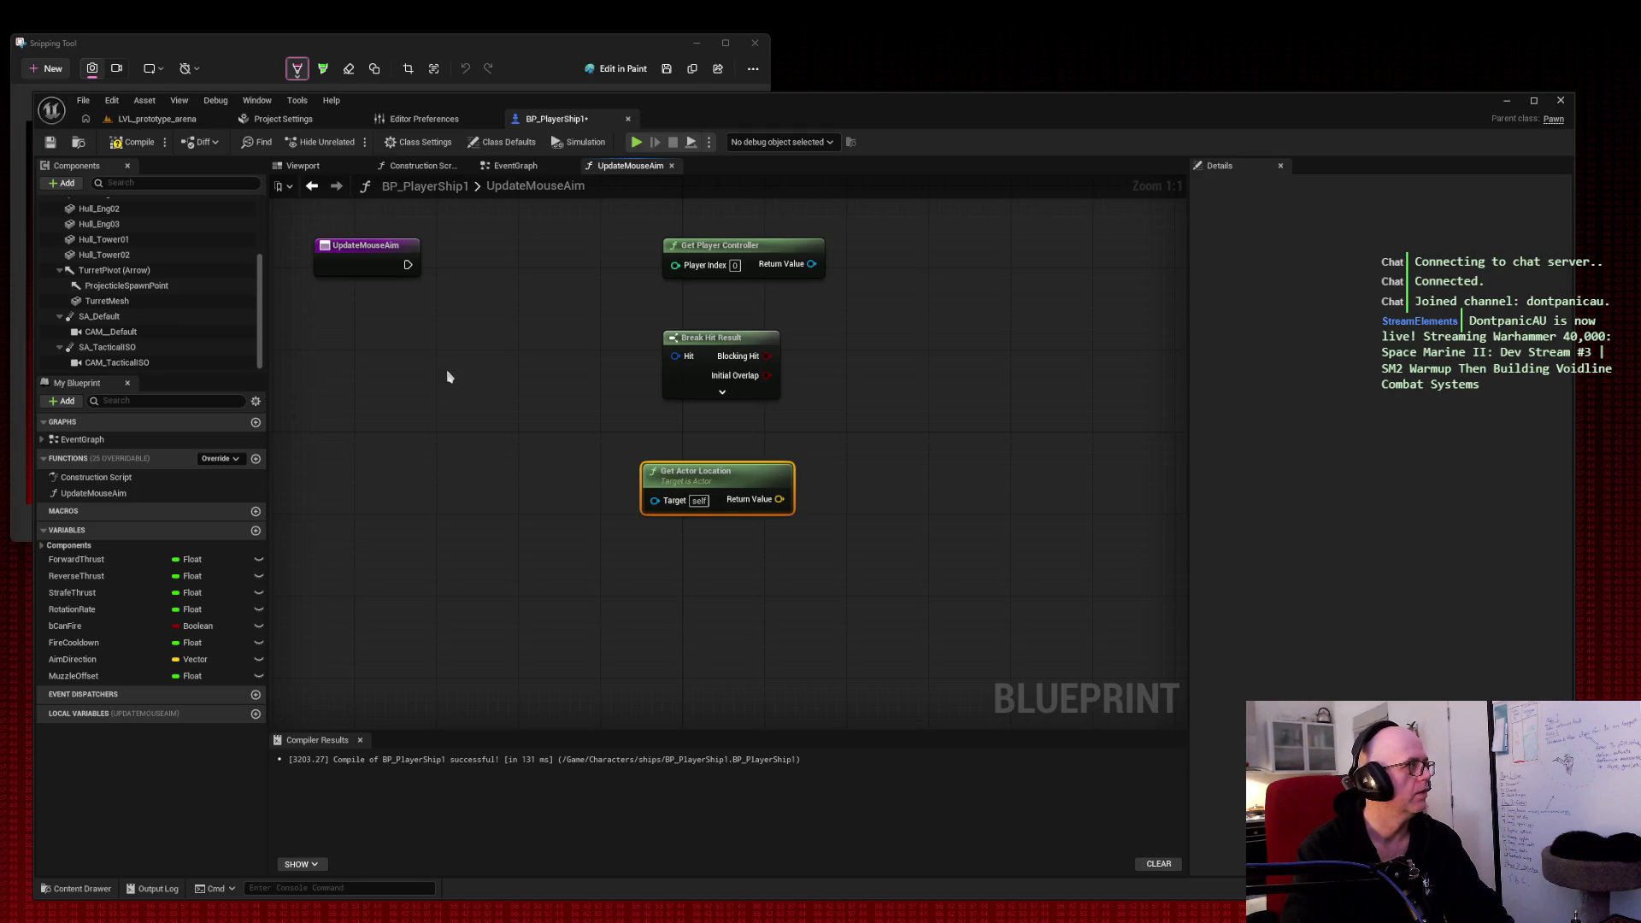
mouse_move(293, 202)
mouse_down()
mouse_move(861, 476)
mouse_move(749, 498)
mouse_up()
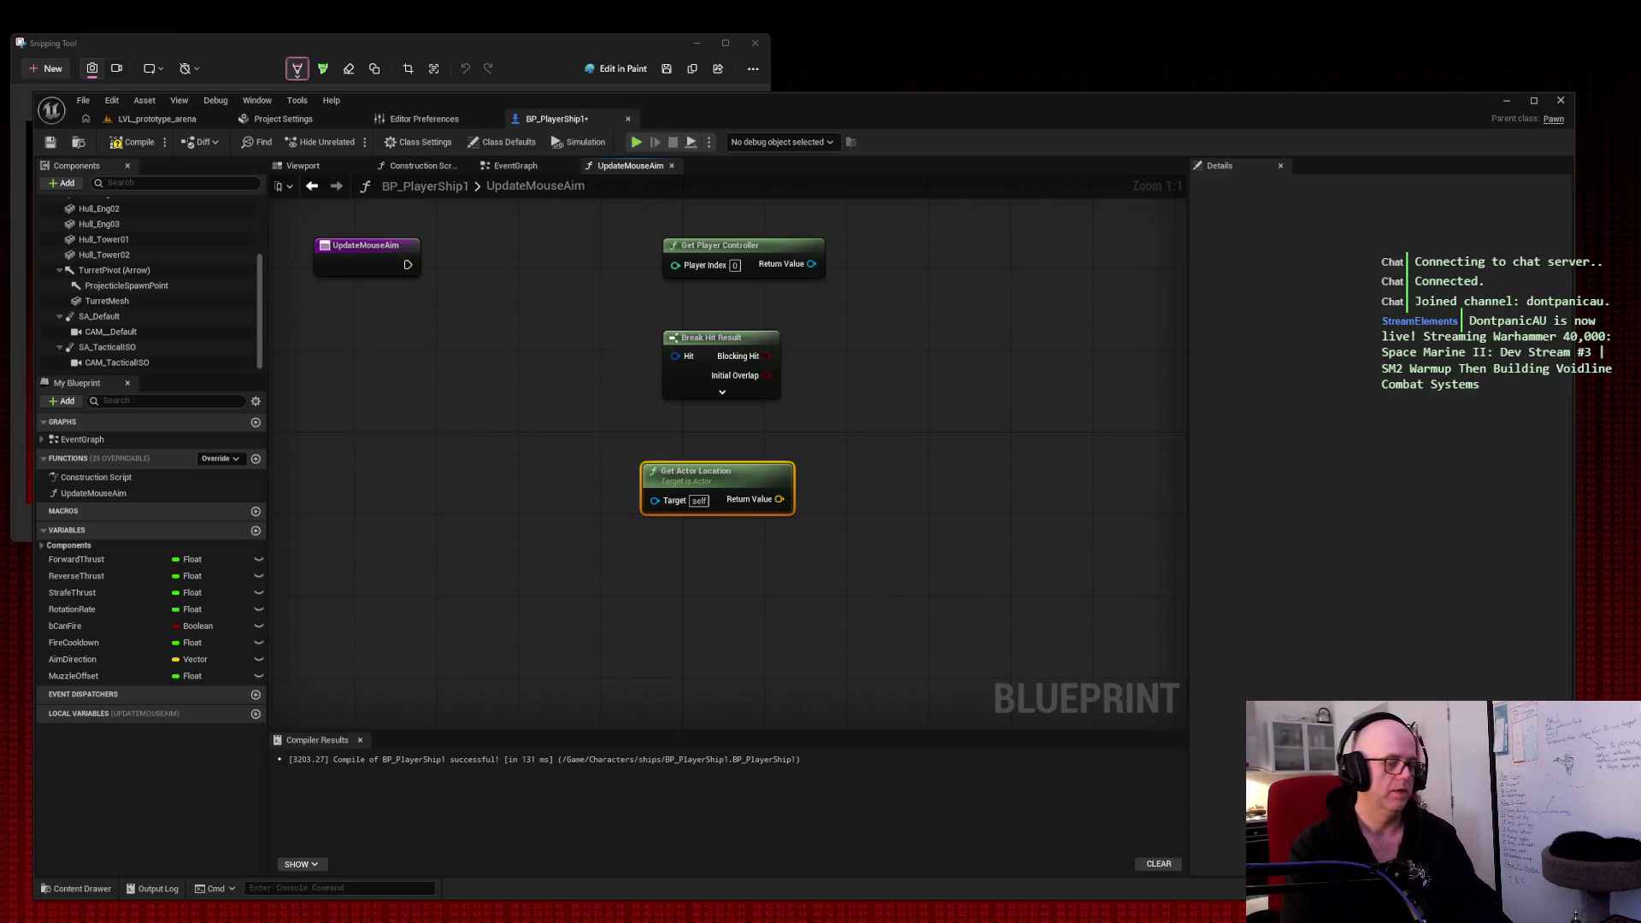
key(super+shift+s)
drag(25, 69, 1066, 824)
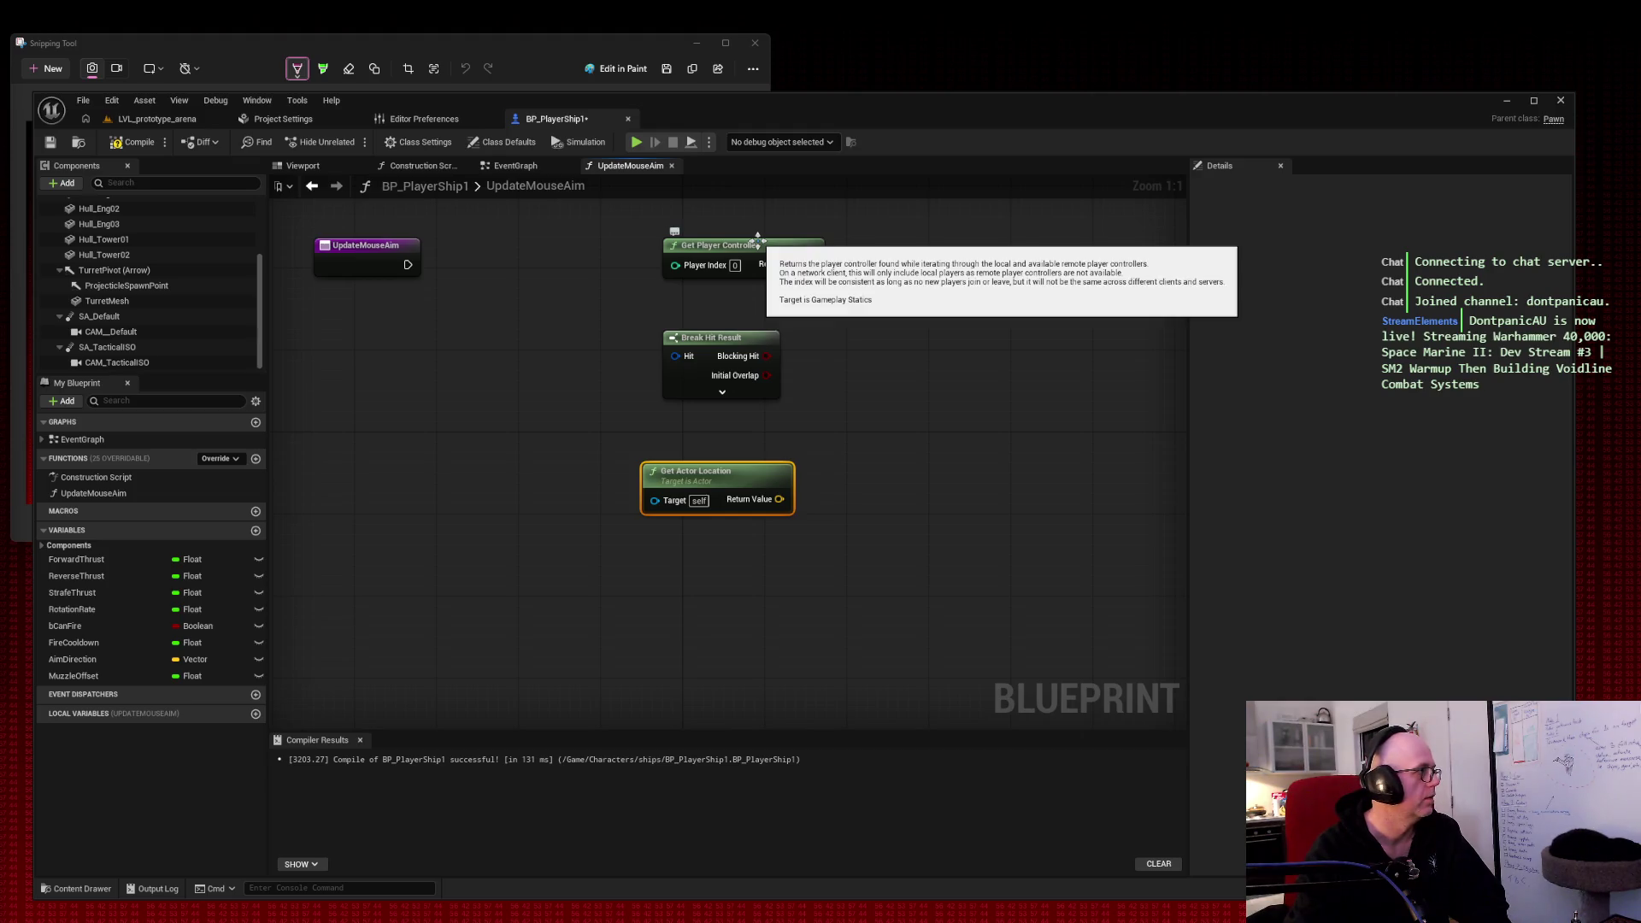
Step: Try a Get Hit Result Under Cursor by Channel node from the controller, then delete it
drag(811, 264, 918, 278)
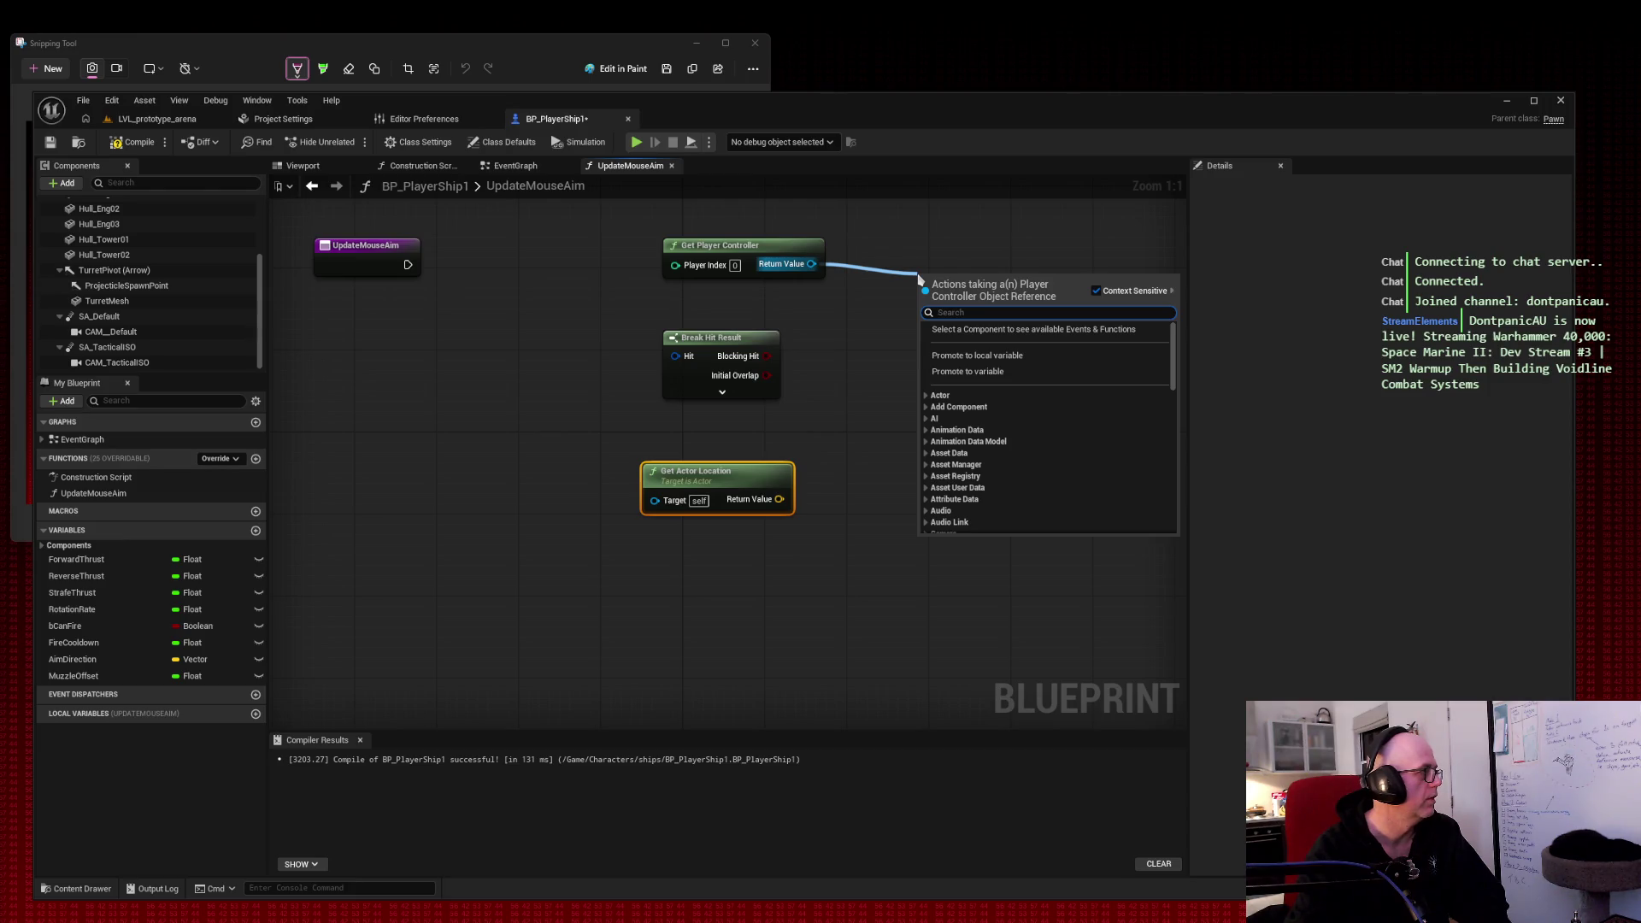
text(get hit result)
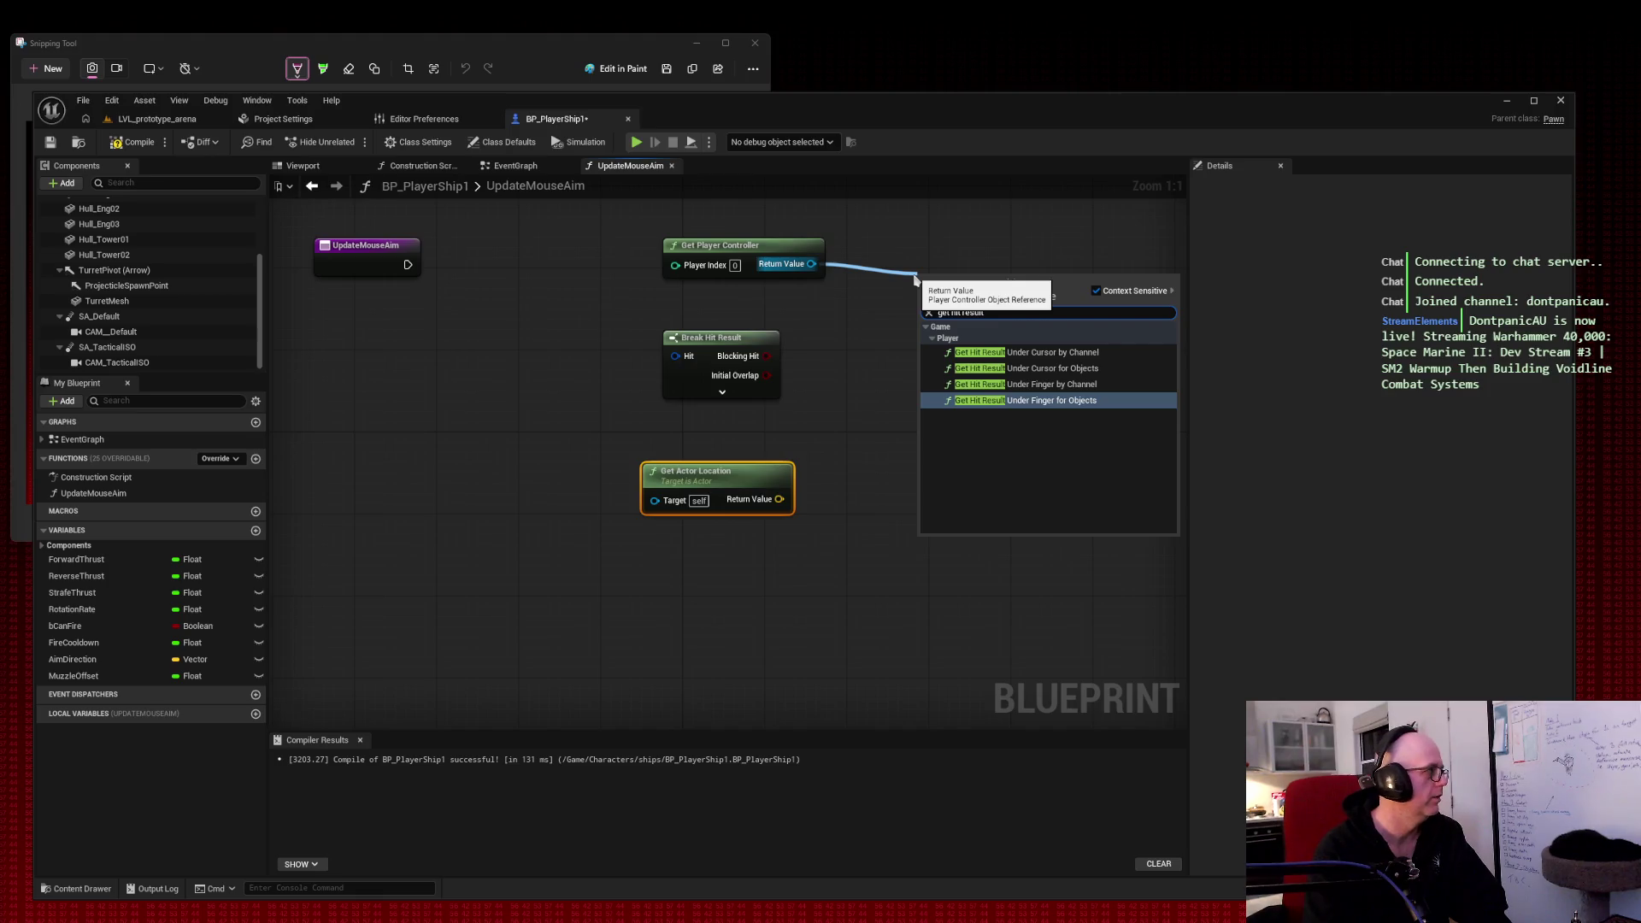
text( under)
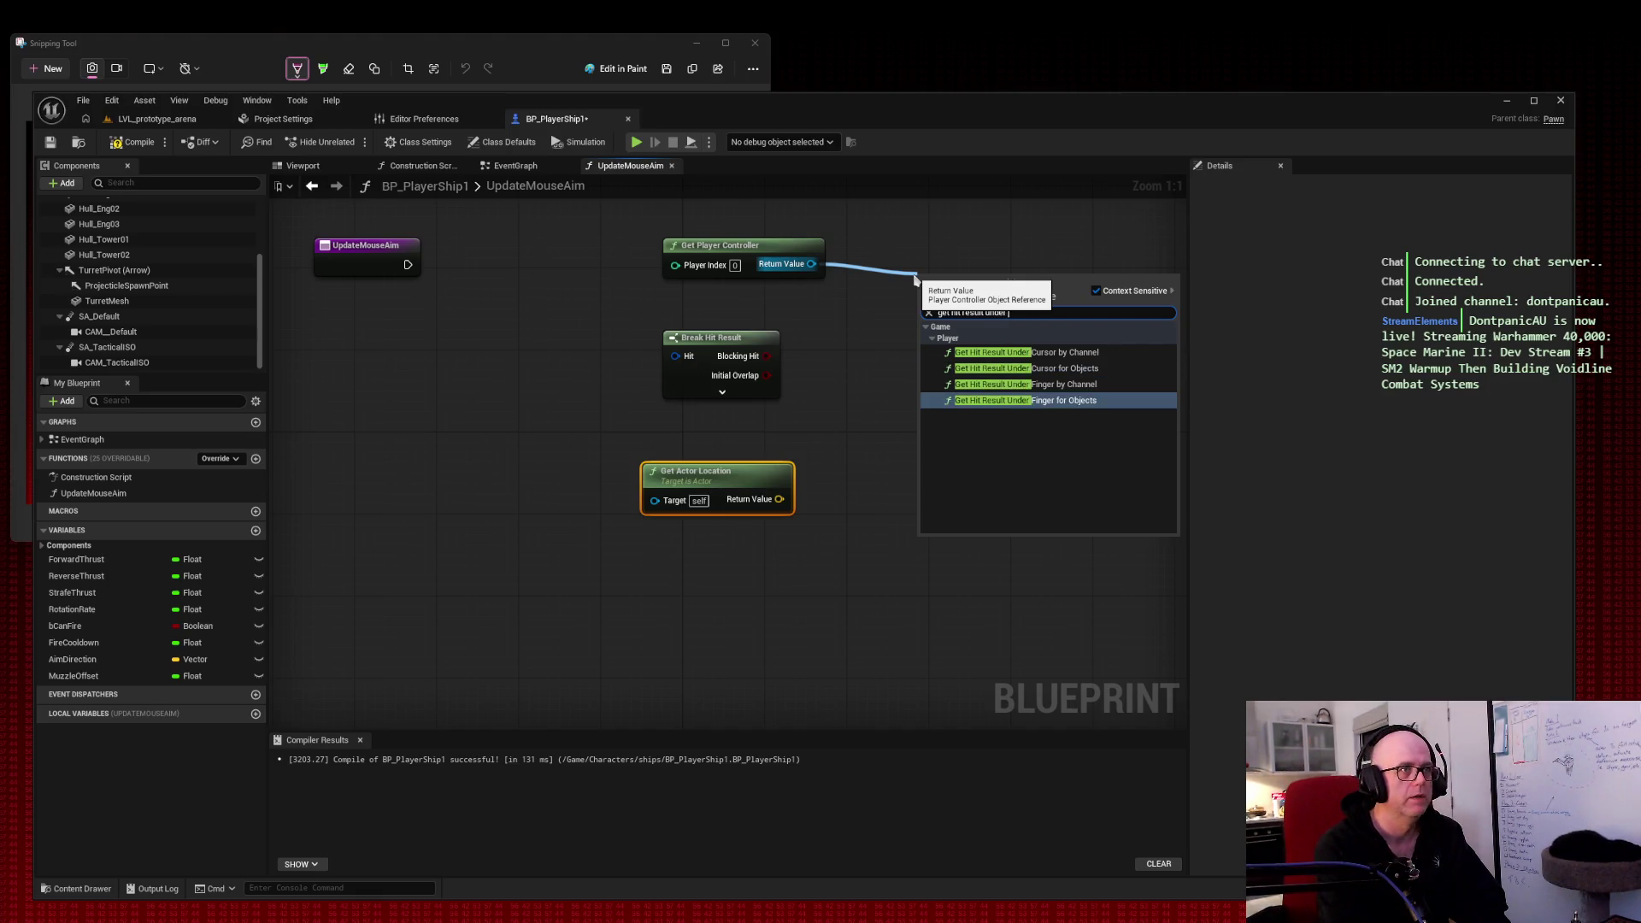
key(Up)
key(Up)
key(Up)
key(Return)
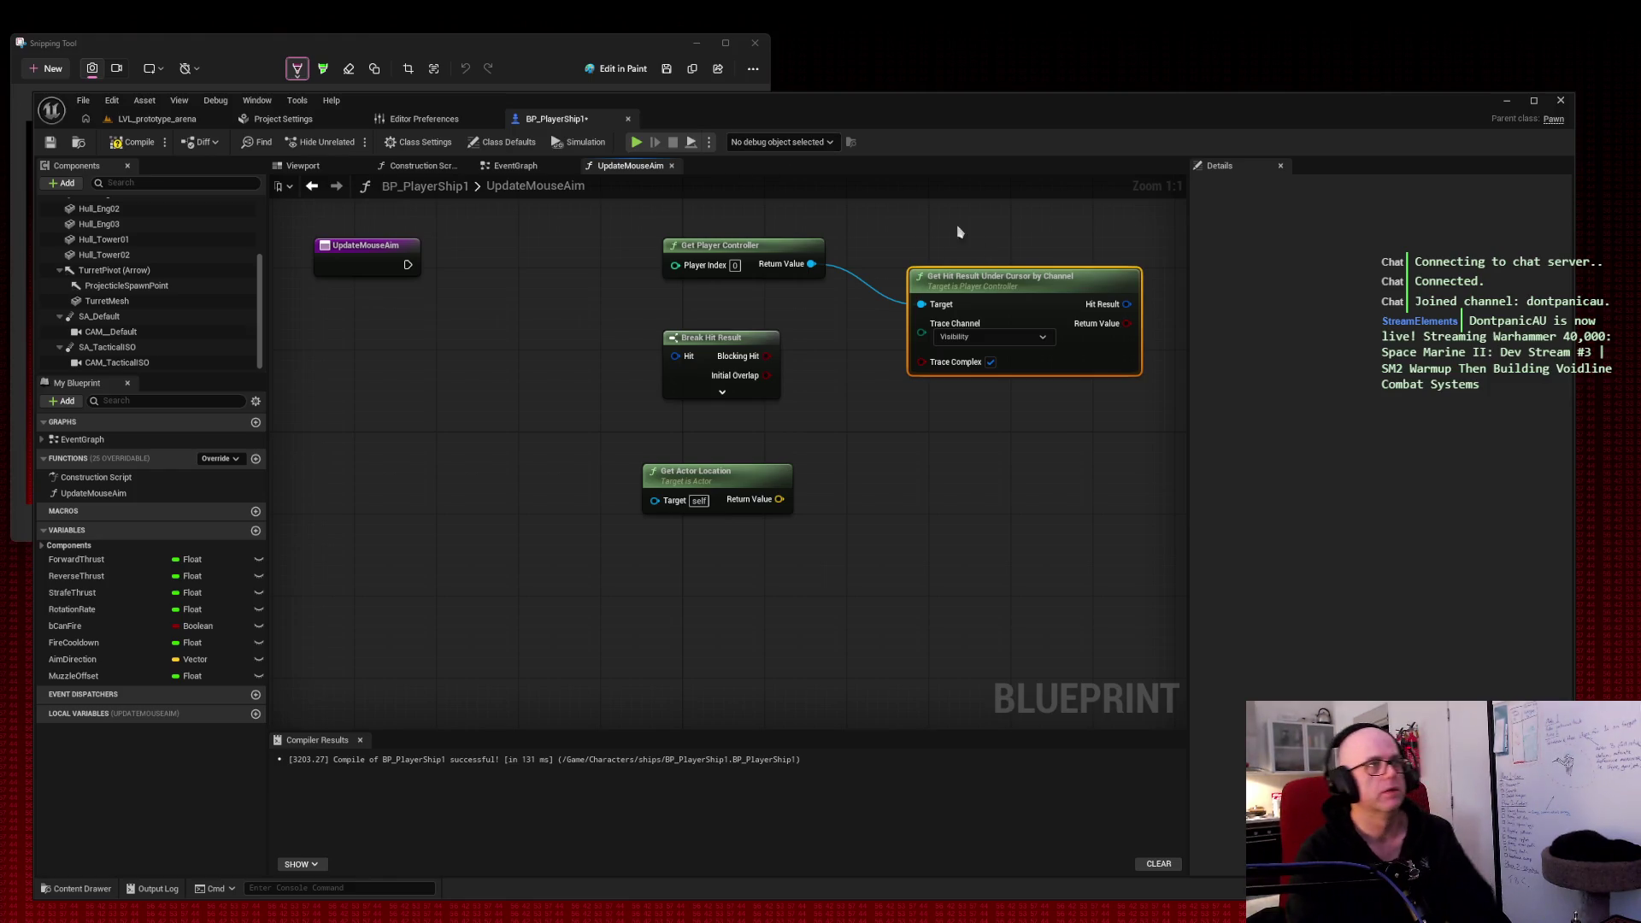
key(Delete)
Step: Re-add Get Hit Result Under Cursor by Channel wired from Get Player Controller and position it alongside
drag(809, 265, 1032, 296)
text(impacq)
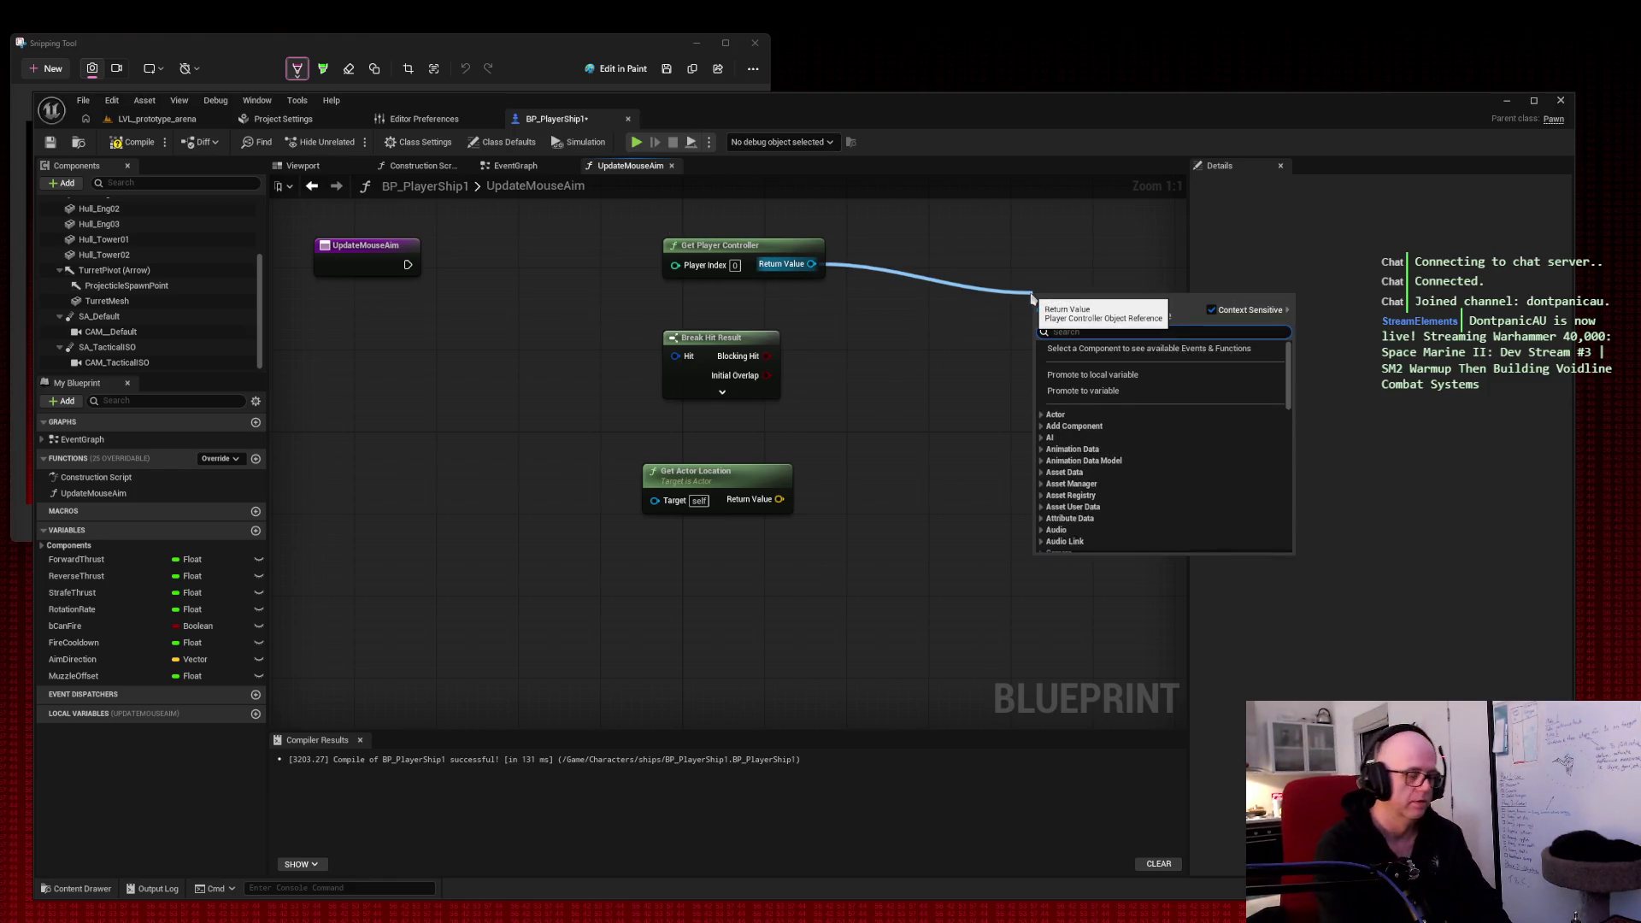
key(BackSpace)
key(BackSpace)
key(BackSpace)
text(get hit resul)
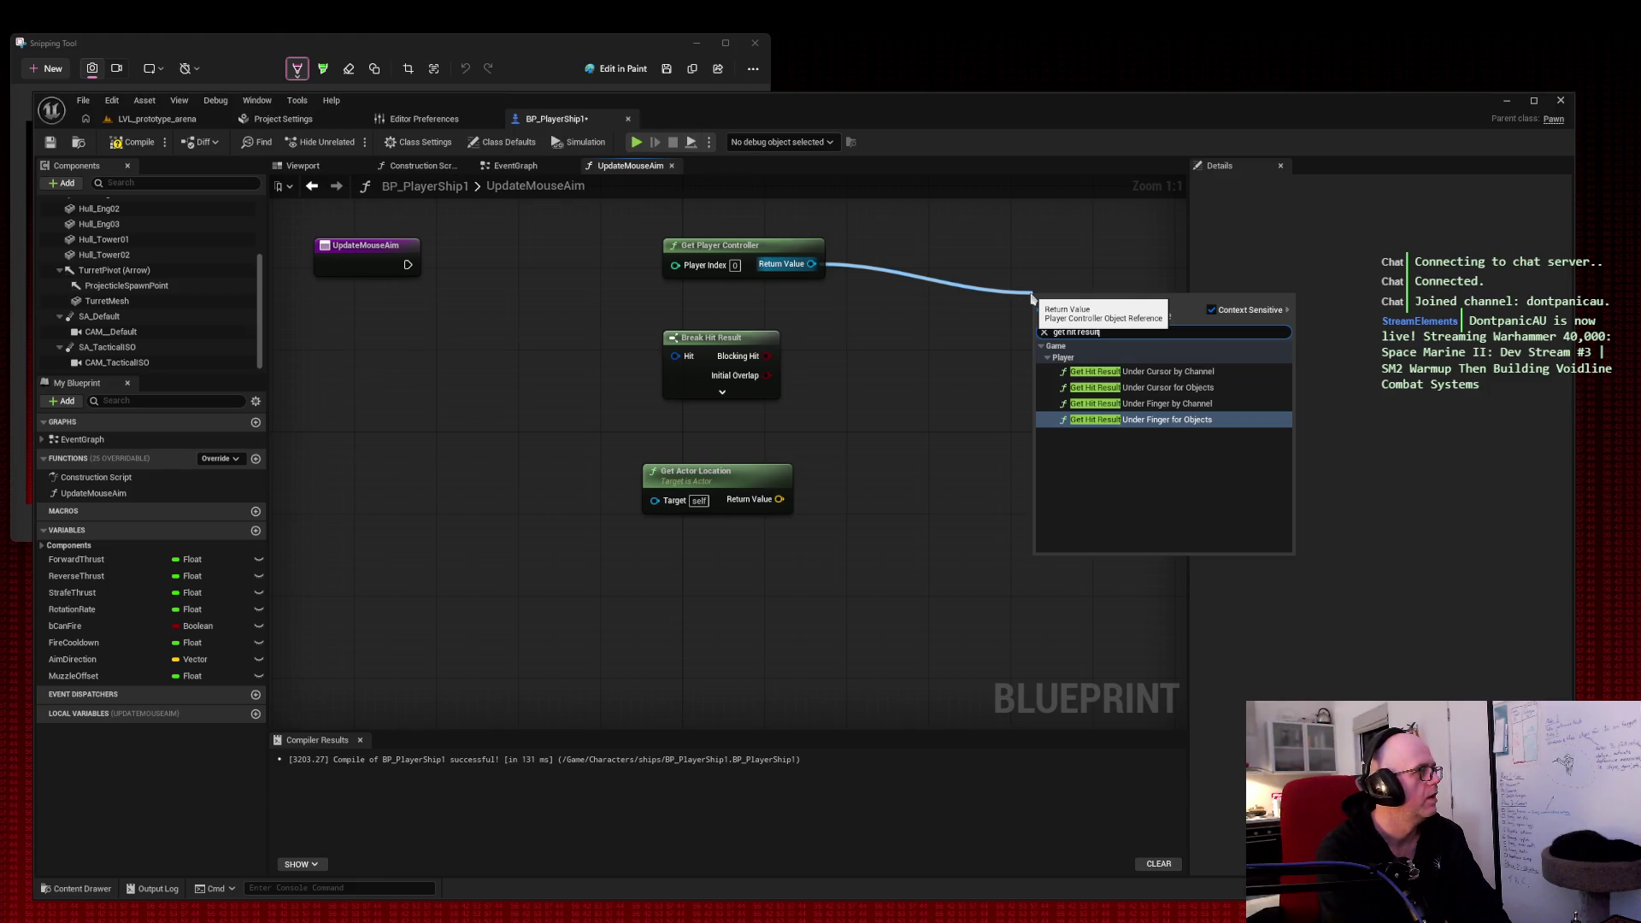
text(t)
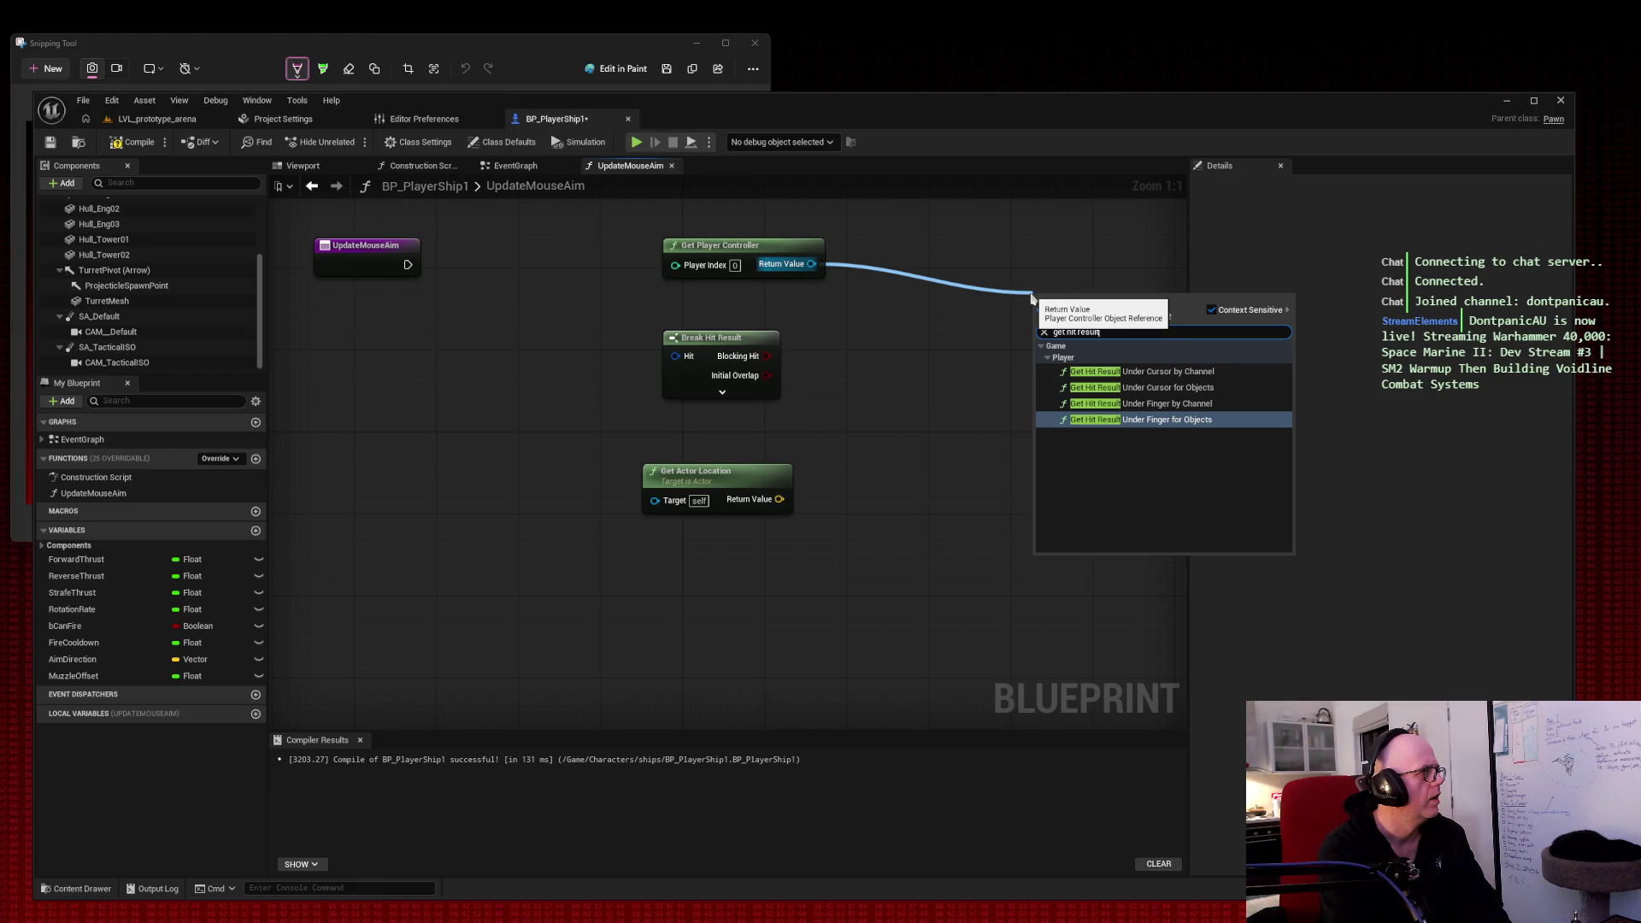
text(t)
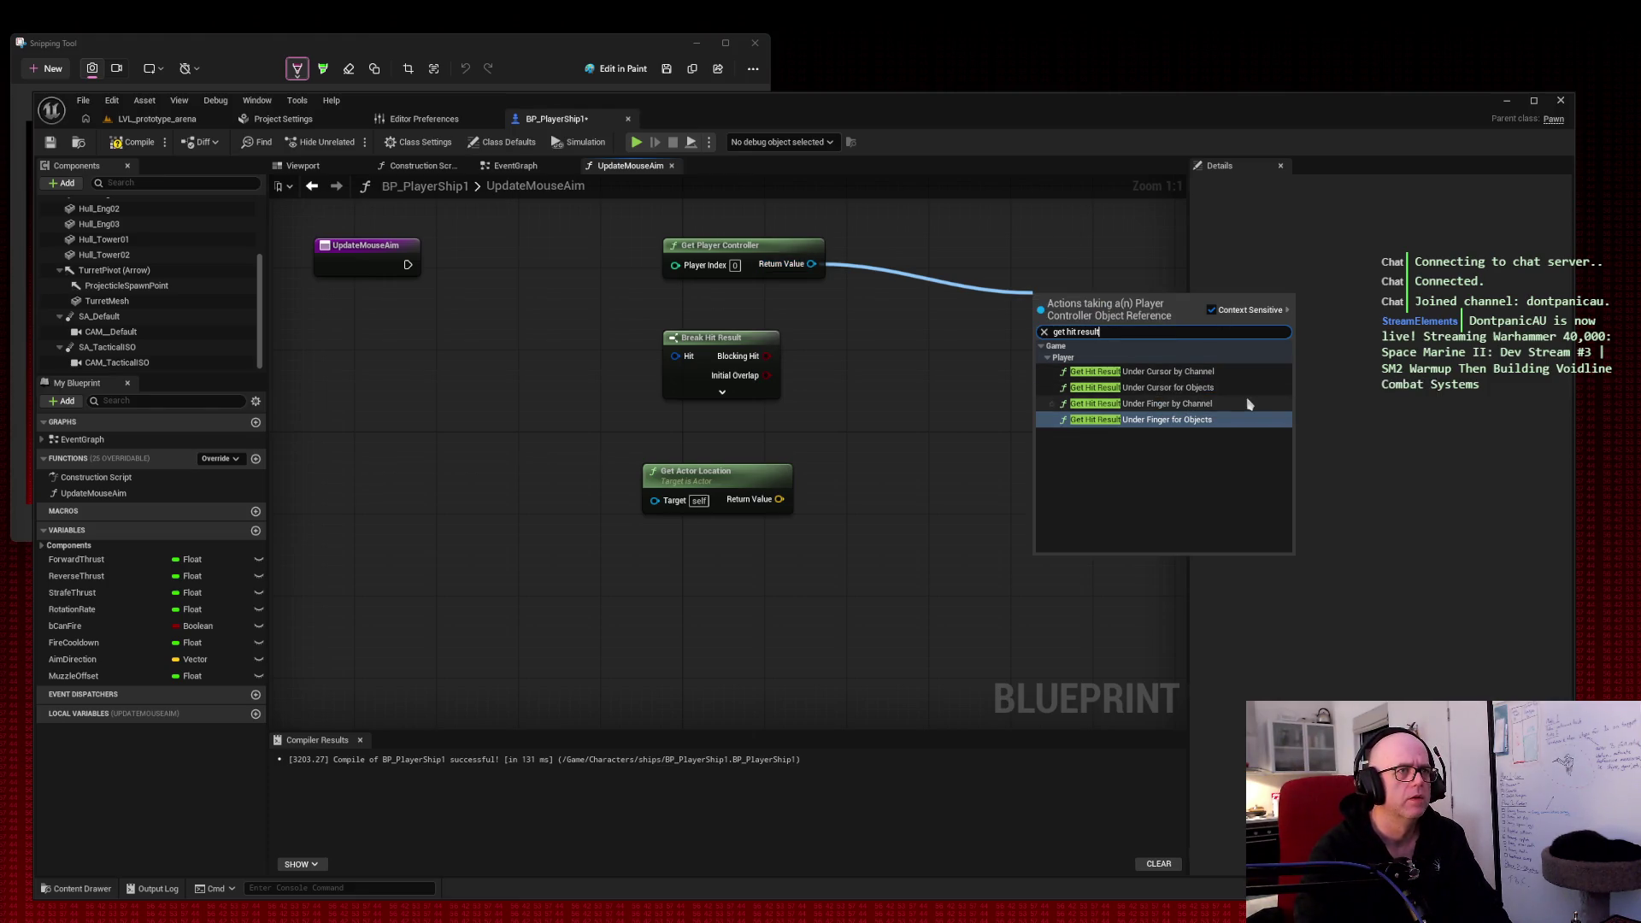
click(1171, 371)
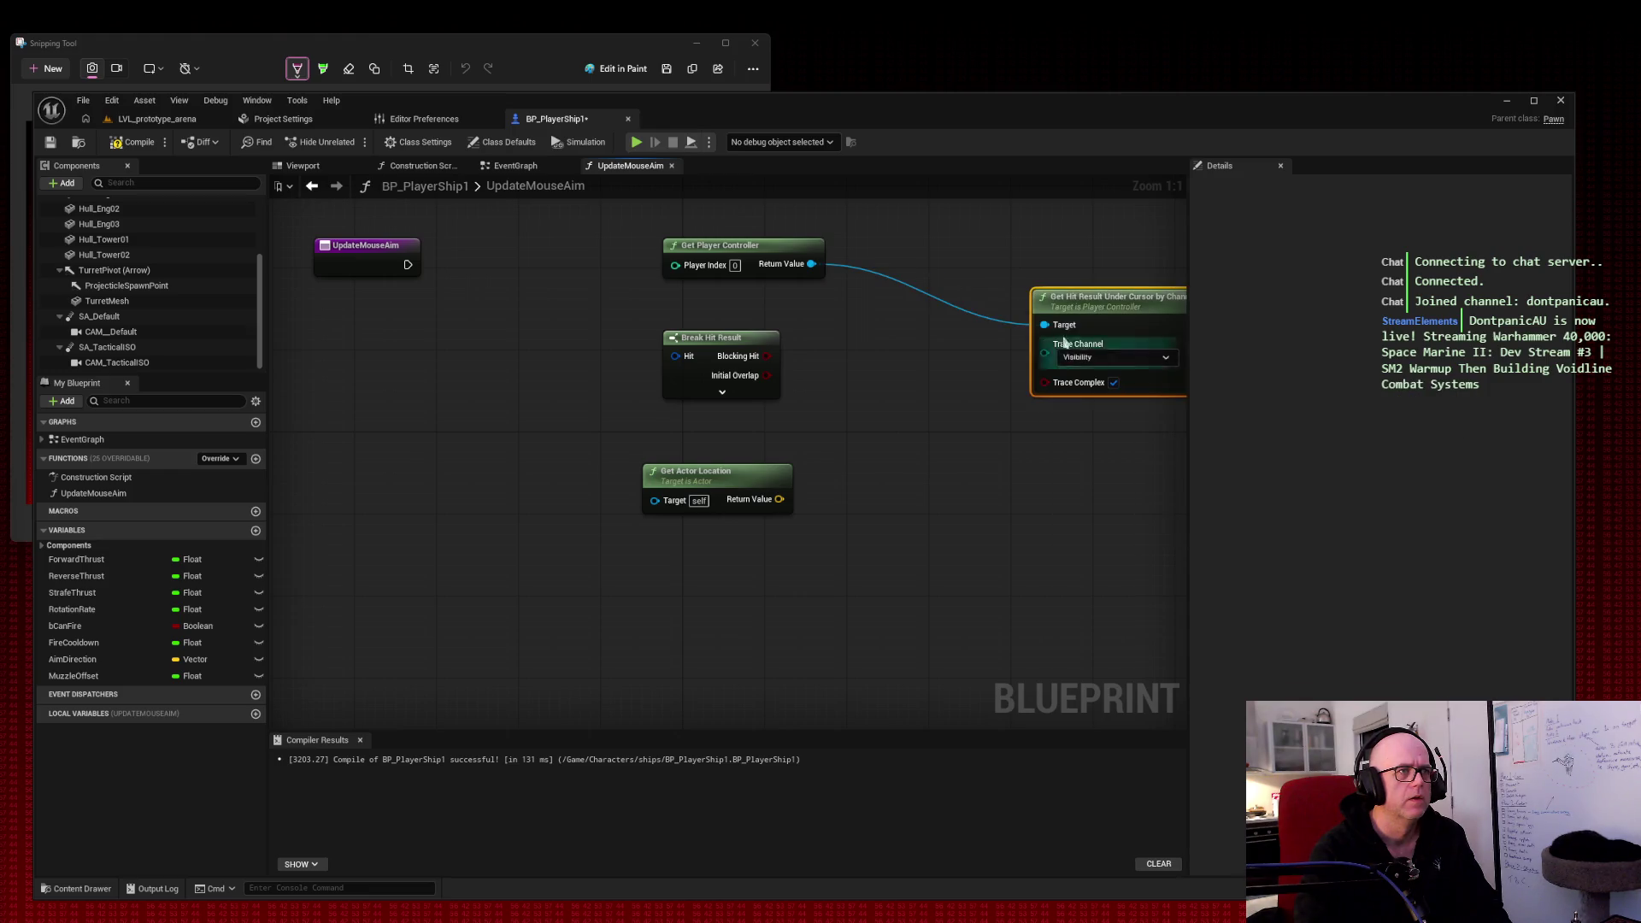
drag(1139, 304, 974, 258)
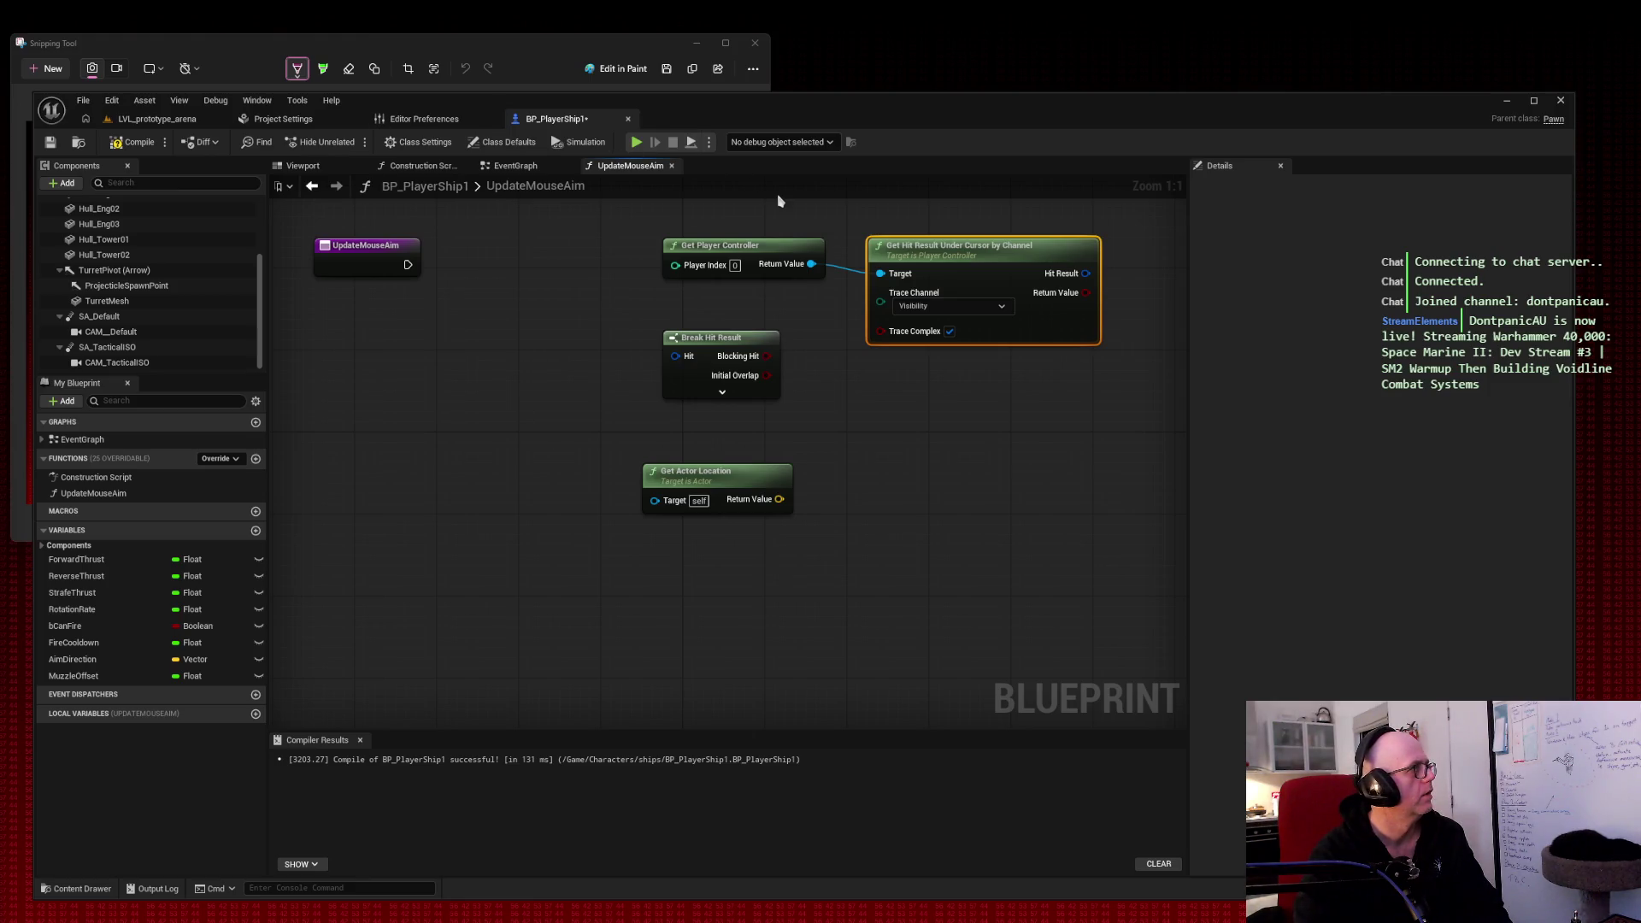
Step: Add a Break Hit Result node from the cursor trace's Hit Result and expand it
drag(1086, 274, 1140, 392)
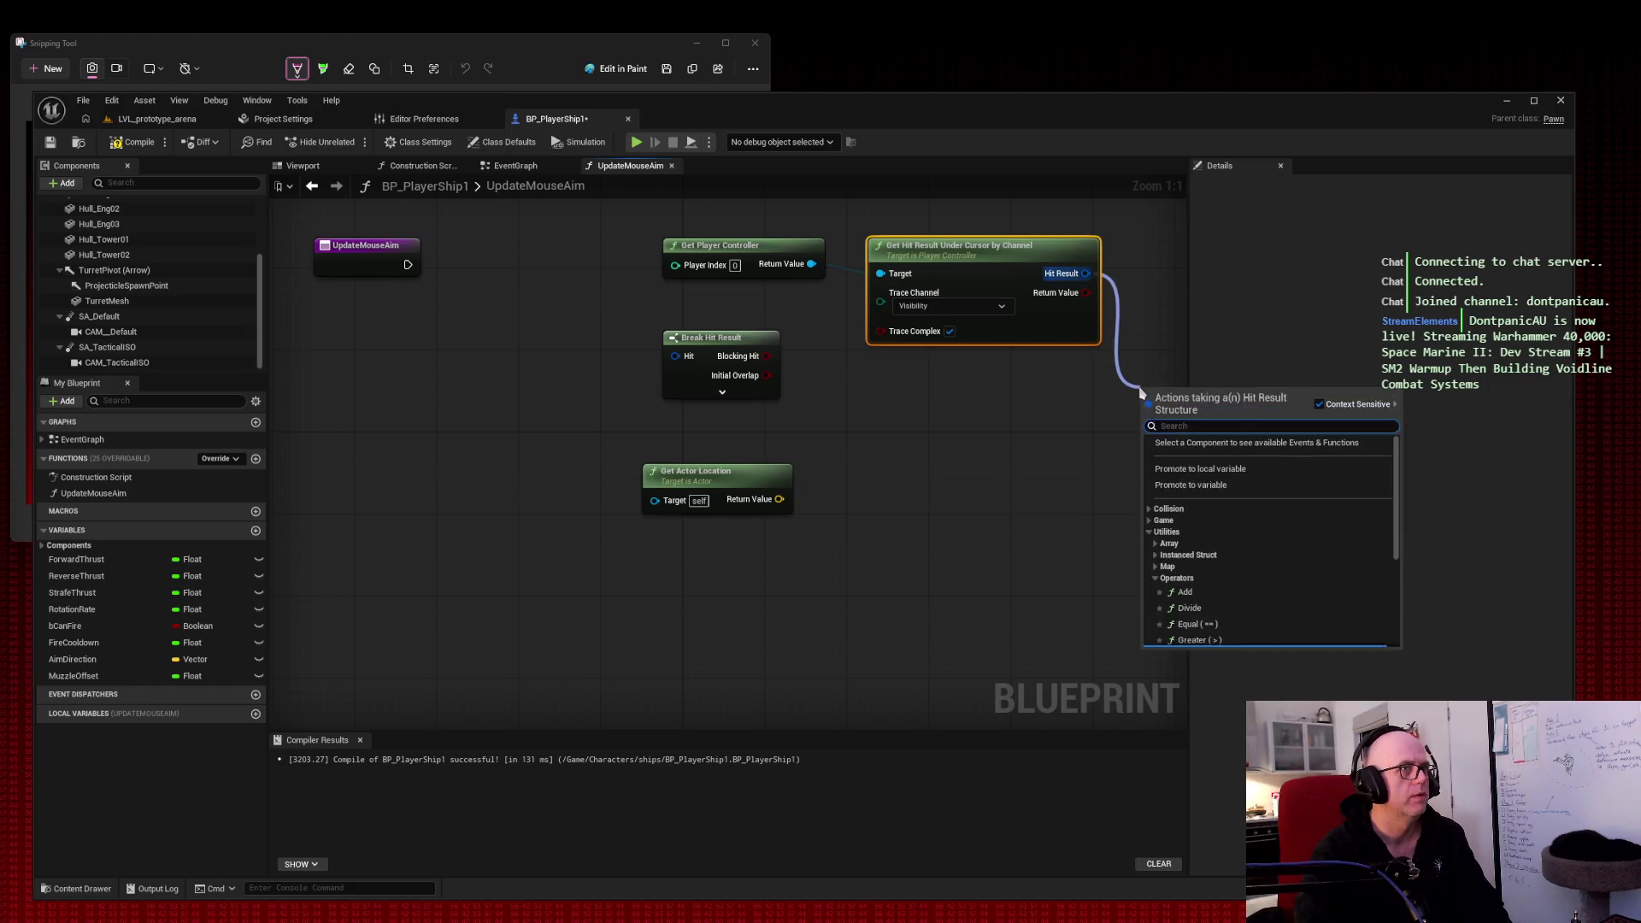
text(break hit)
key(Return)
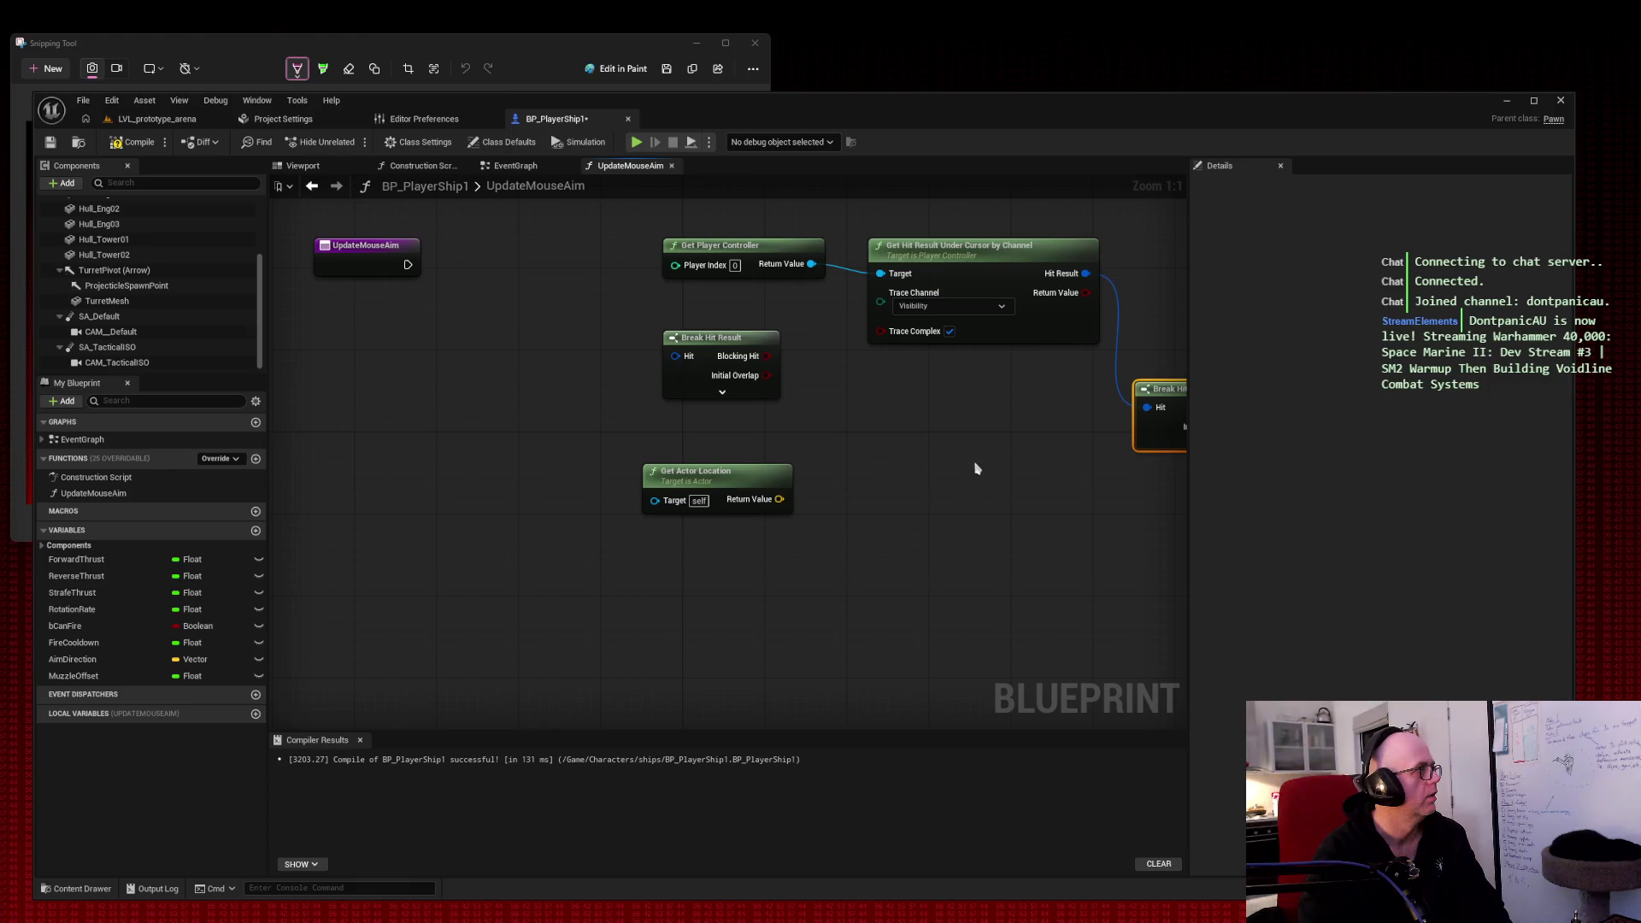
drag(975, 447, 673, 453)
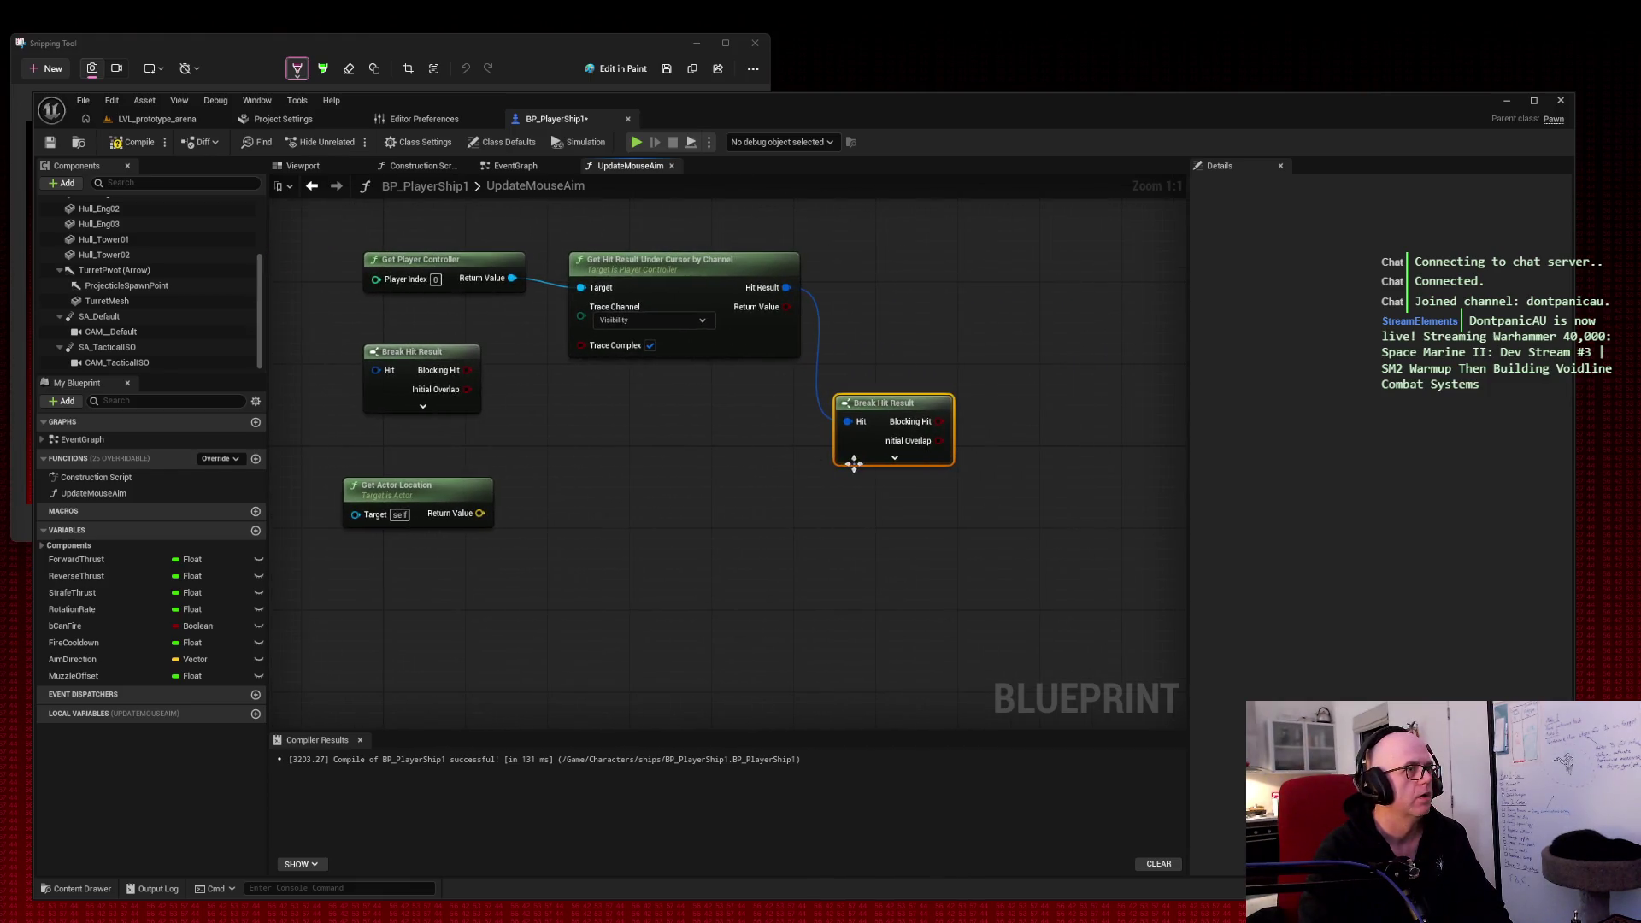
click(895, 457)
Step: Straighten Break Hit Result in line with its wire and select the stray unconnected one
scroll(1003, 457, down, 1)
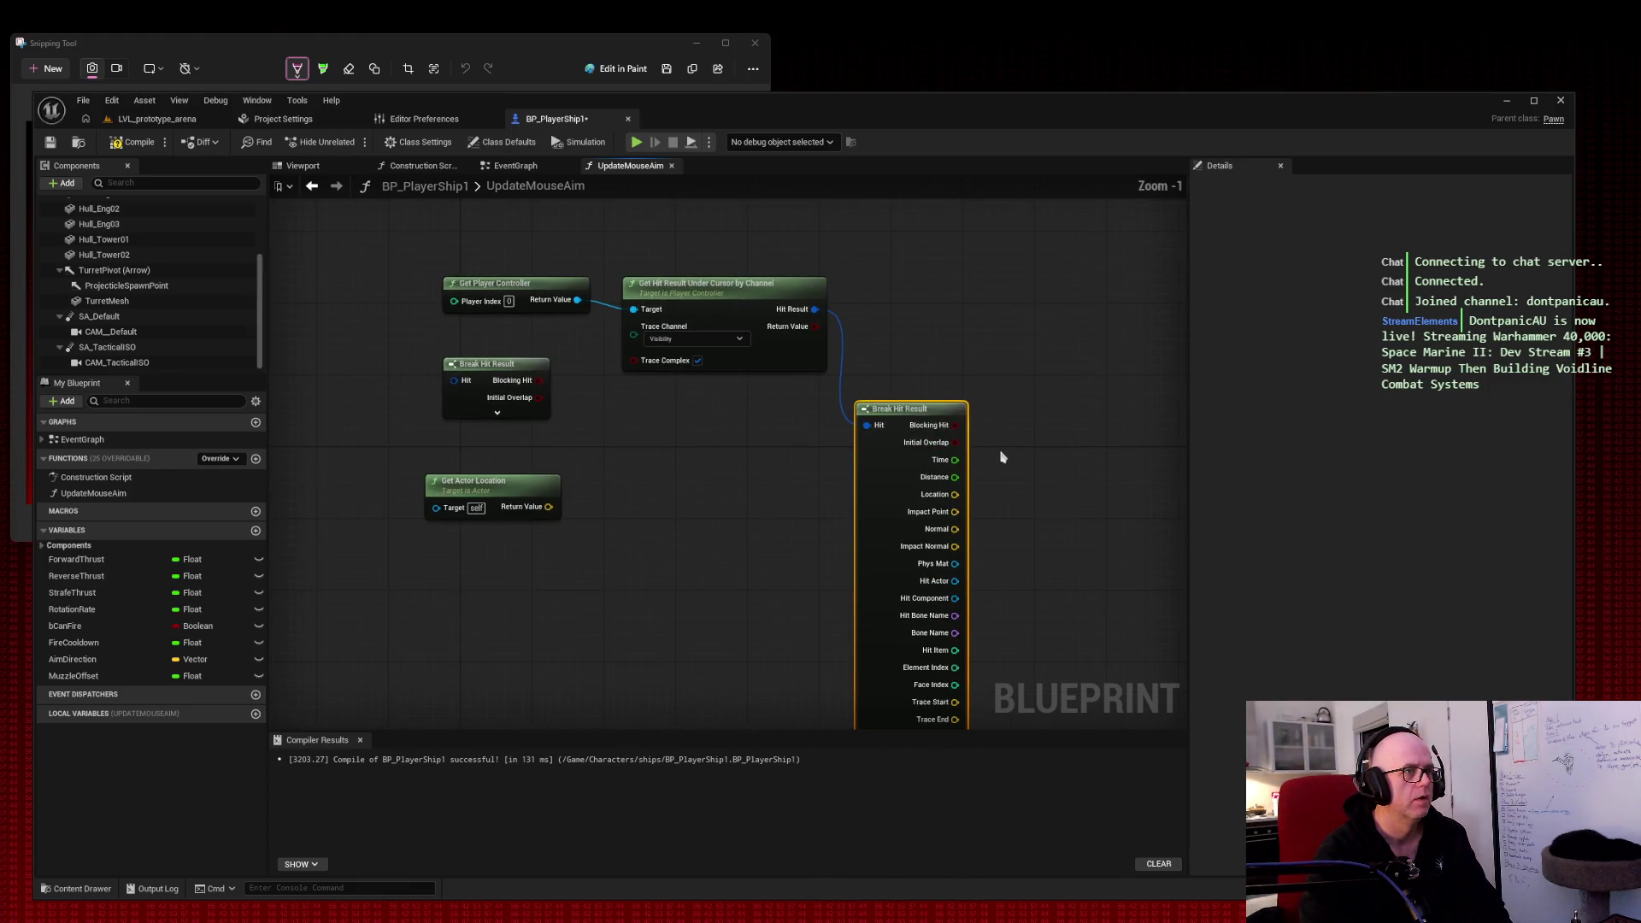
mouse_move(982, 505)
mouse_down()
mouse_move(1018, 512)
mouse_move(1000, 422)
mouse_up()
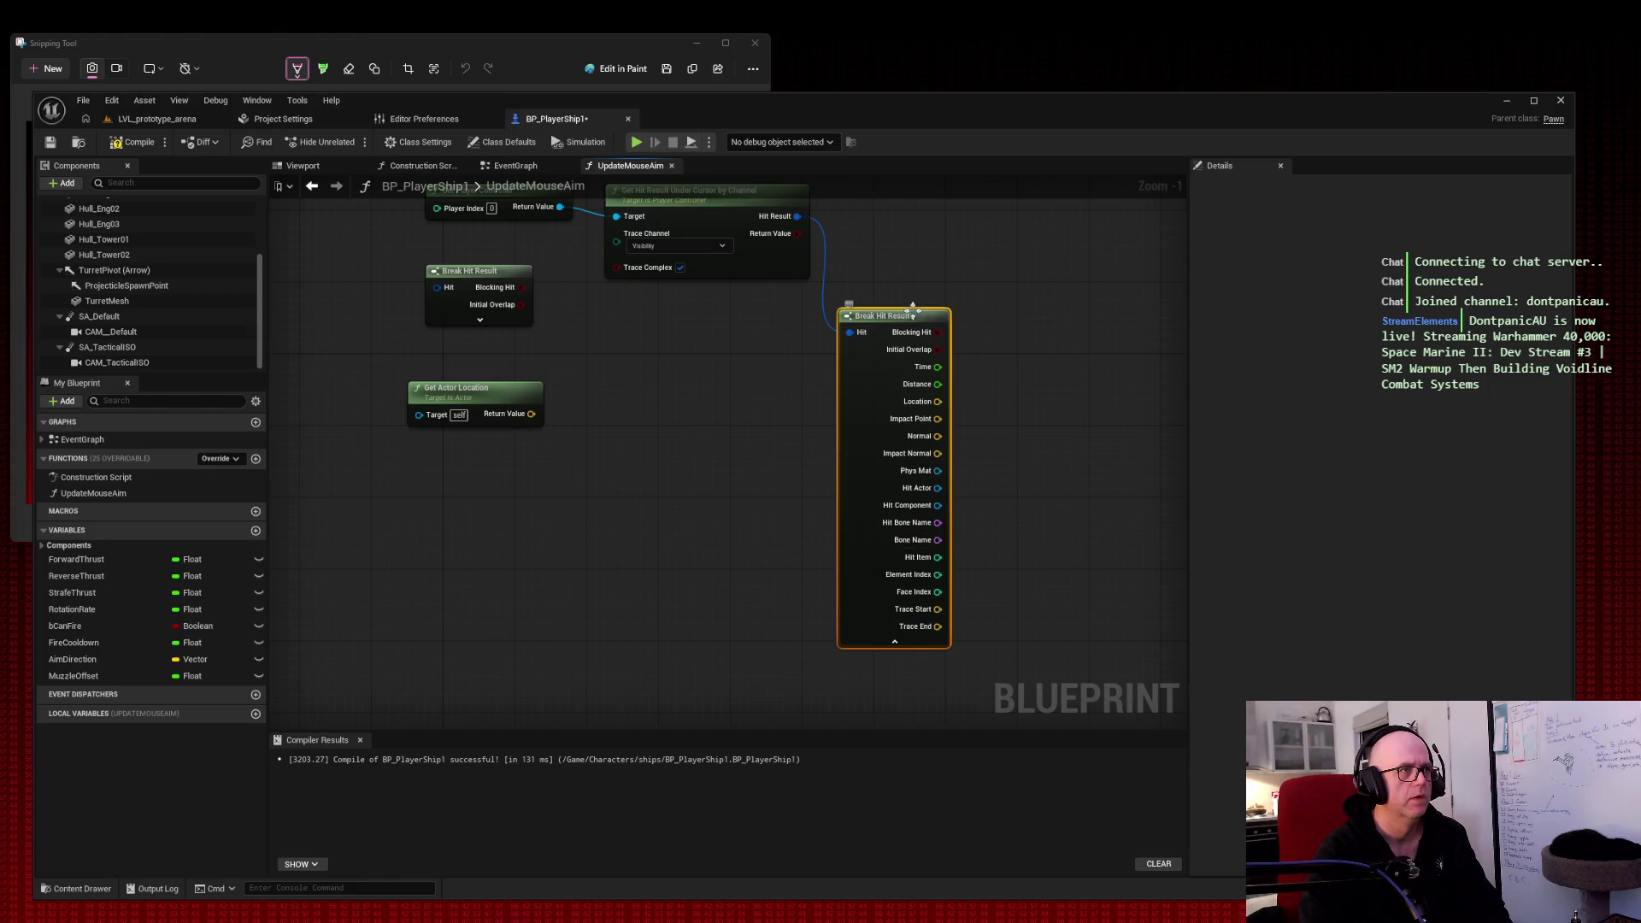
key(f)
mouse_move(840, 305)
mouse_down()
mouse_move(824, 373)
mouse_move(934, 396)
mouse_move(1009, 371)
mouse_move(962, 369)
mouse_up()
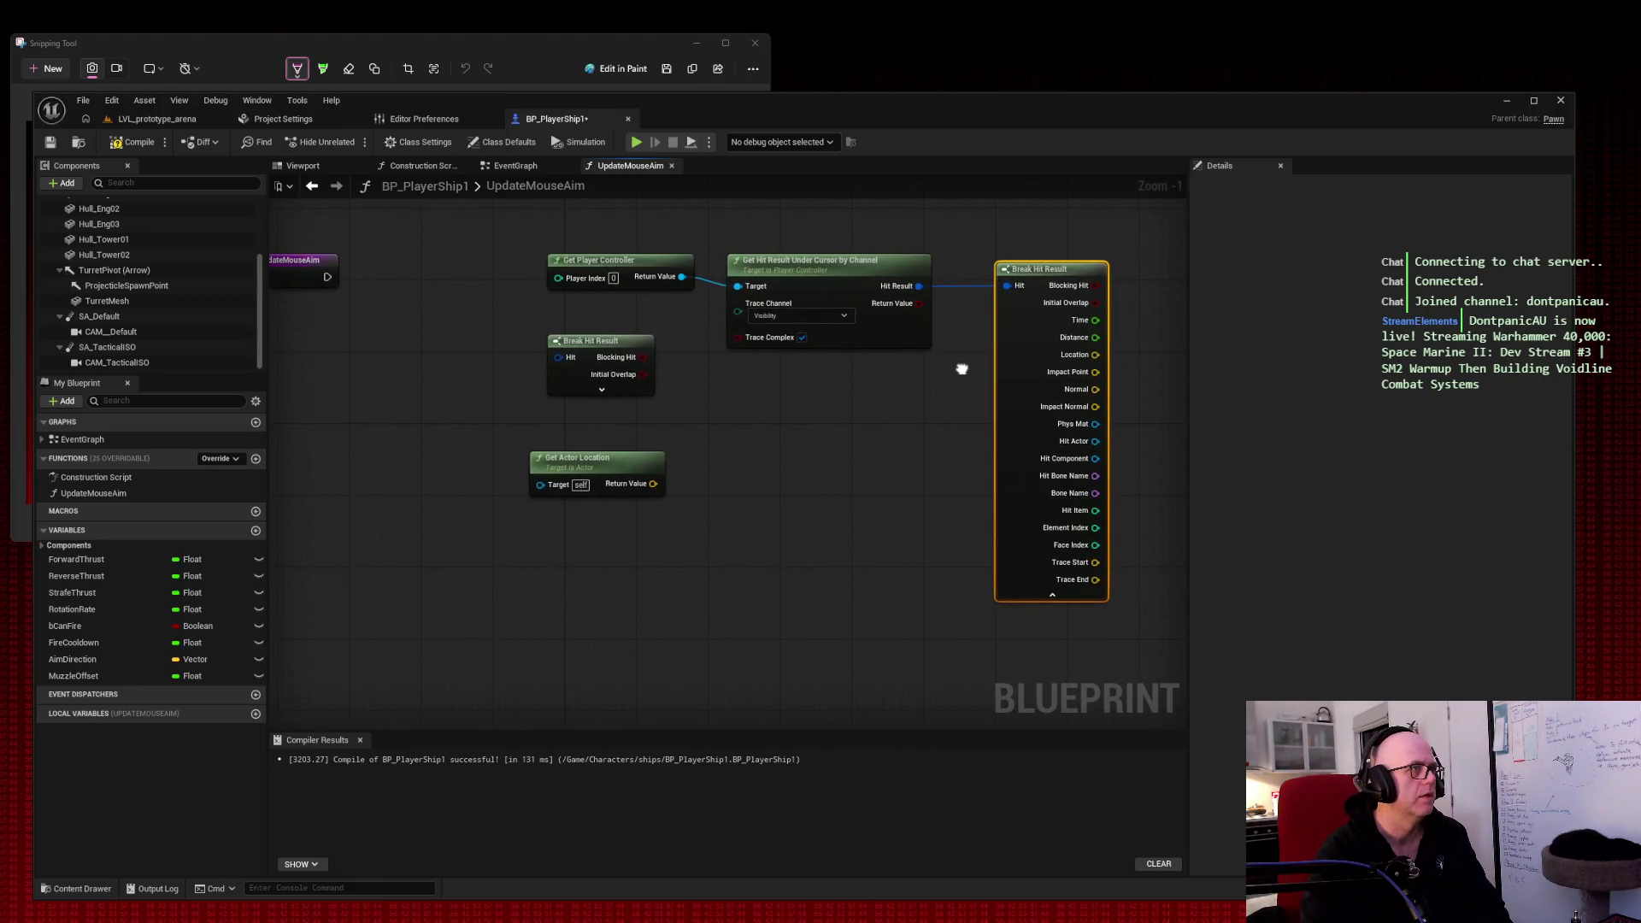
drag(483, 332, 651, 400)
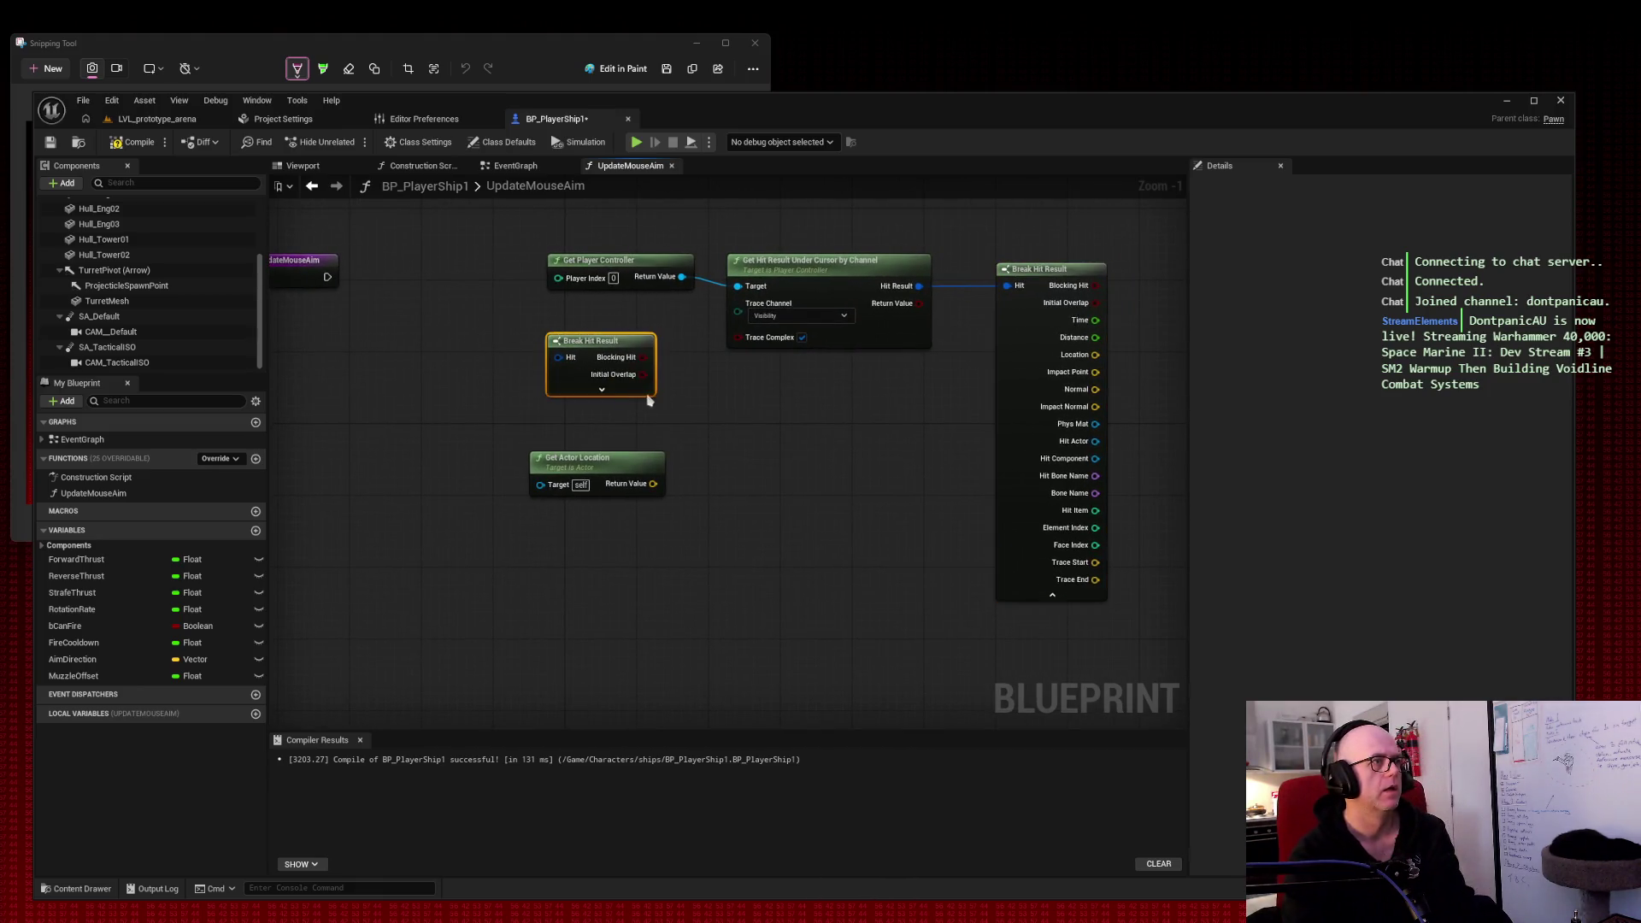
Step: Delete the stray Break Hit Result and add a Subtract node from Get Actor Location's Return Value
key(Delete)
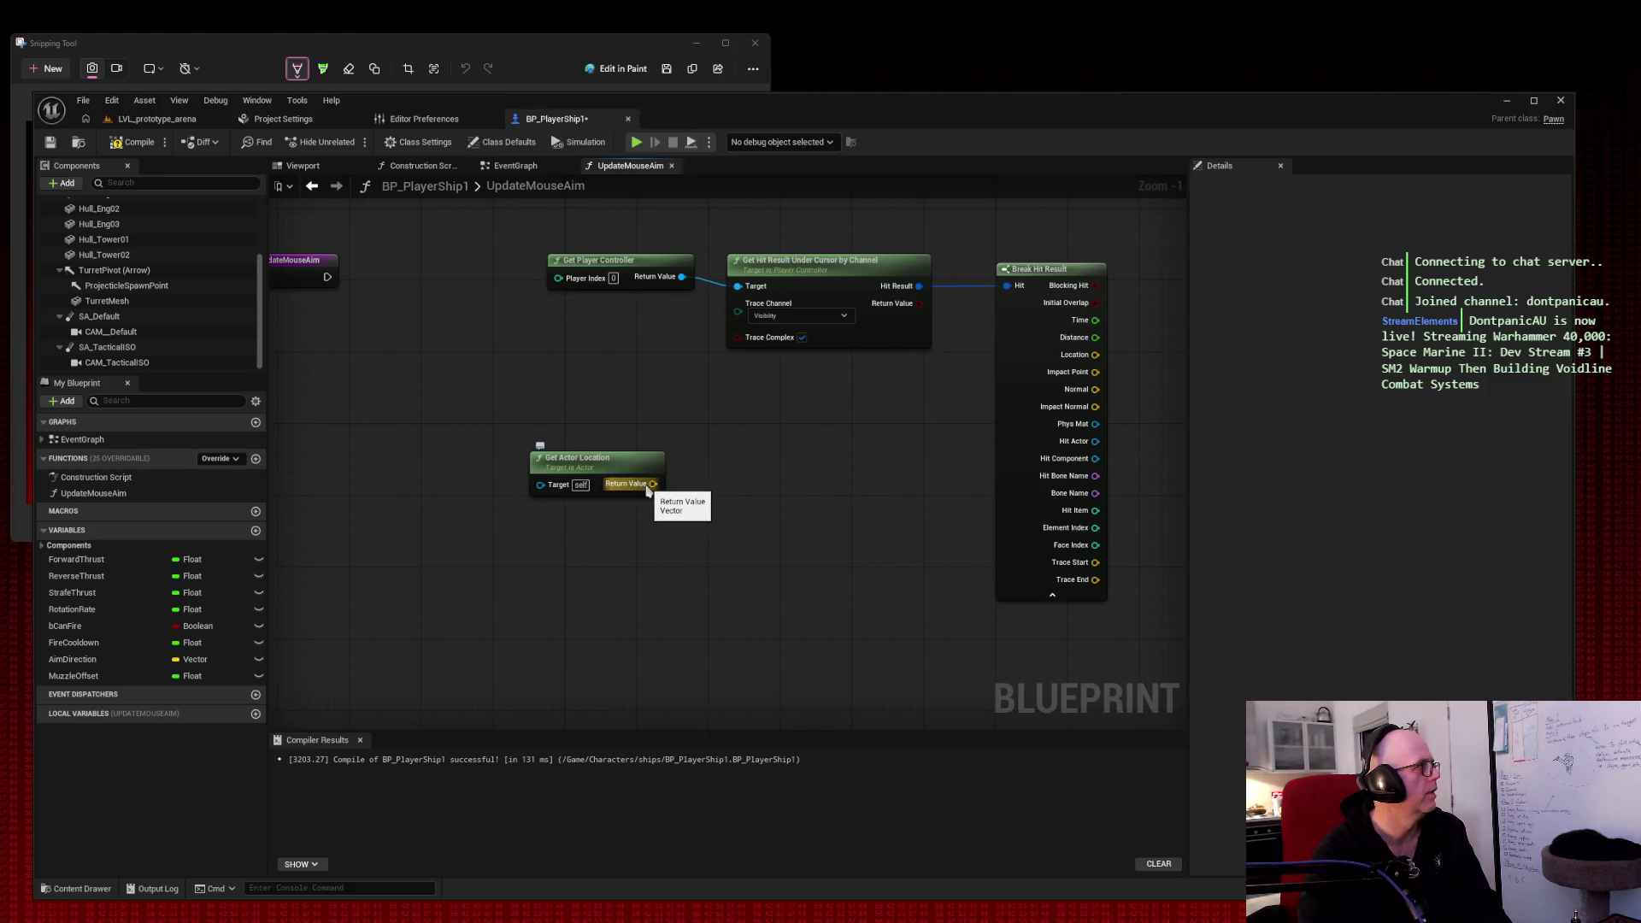
mouse_move(648, 488)
mouse_down()
mouse_move(767, 430)
mouse_move(825, 453)
mouse_move(808, 477)
mouse_up()
text(-)
click(799, 489)
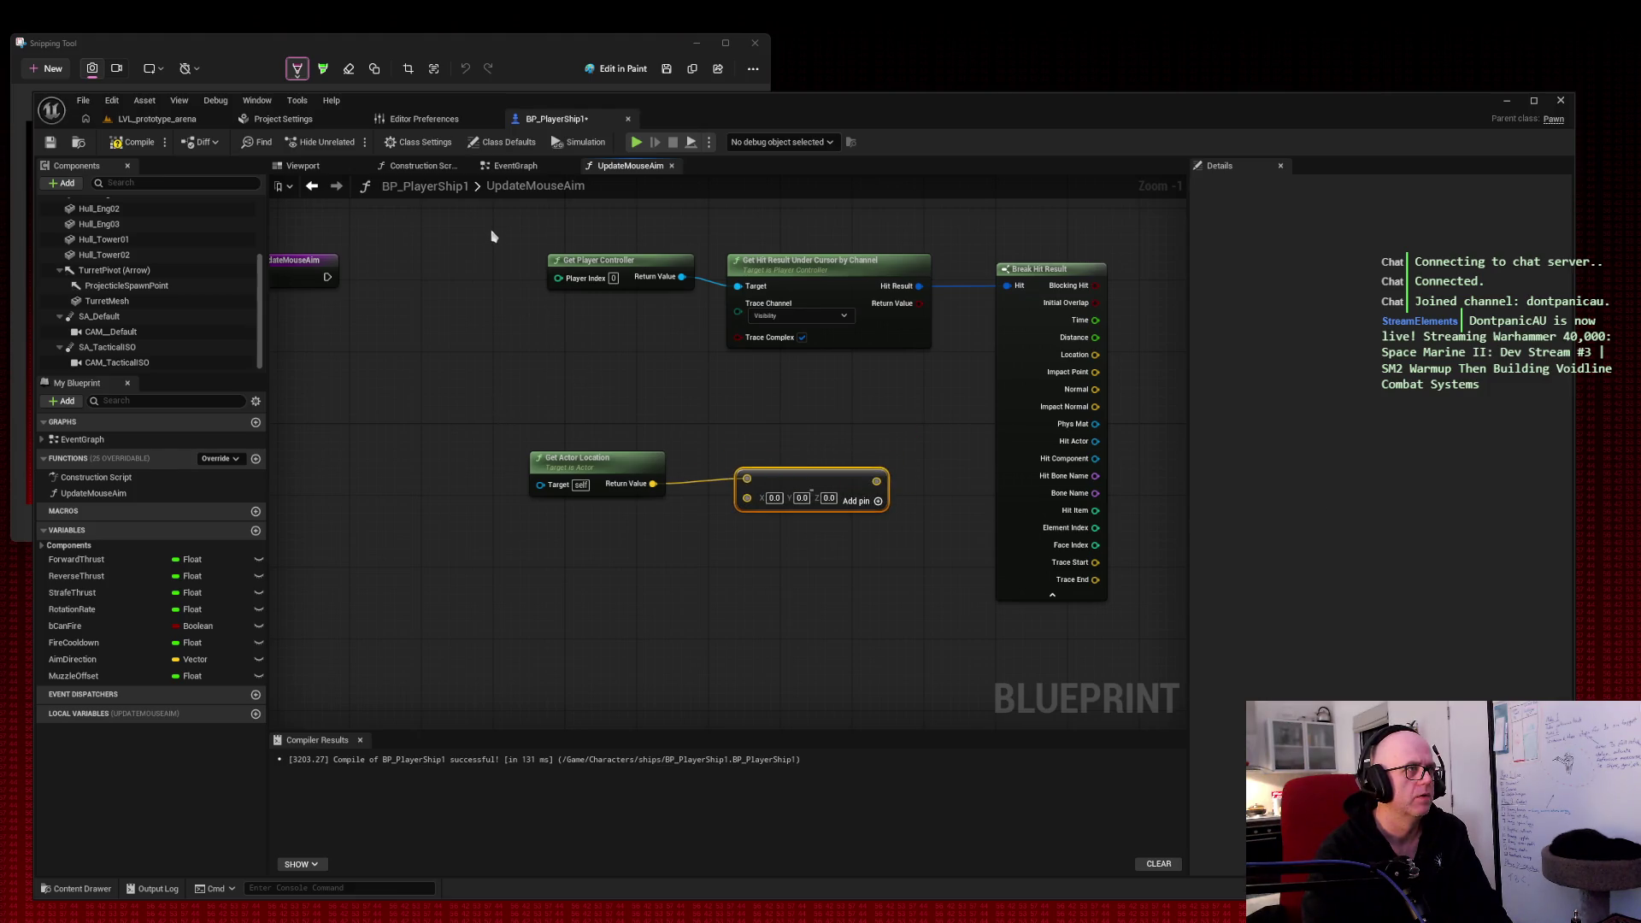
Step: Line up the entry, controller, hit trace, break and subtract nodes in a row, then snip
drag(491, 236, 1034, 359)
mouse_move(880, 330)
mouse_down()
mouse_move(675, 338)
mouse_move(769, 329)
mouse_move(744, 336)
mouse_up()
mouse_move(526, 427)
mouse_down()
mouse_move(652, 494)
mouse_move(756, 504)
mouse_move(963, 461)
mouse_move(556, 479)
mouse_move(1063, 392)
mouse_move(1058, 328)
mouse_up()
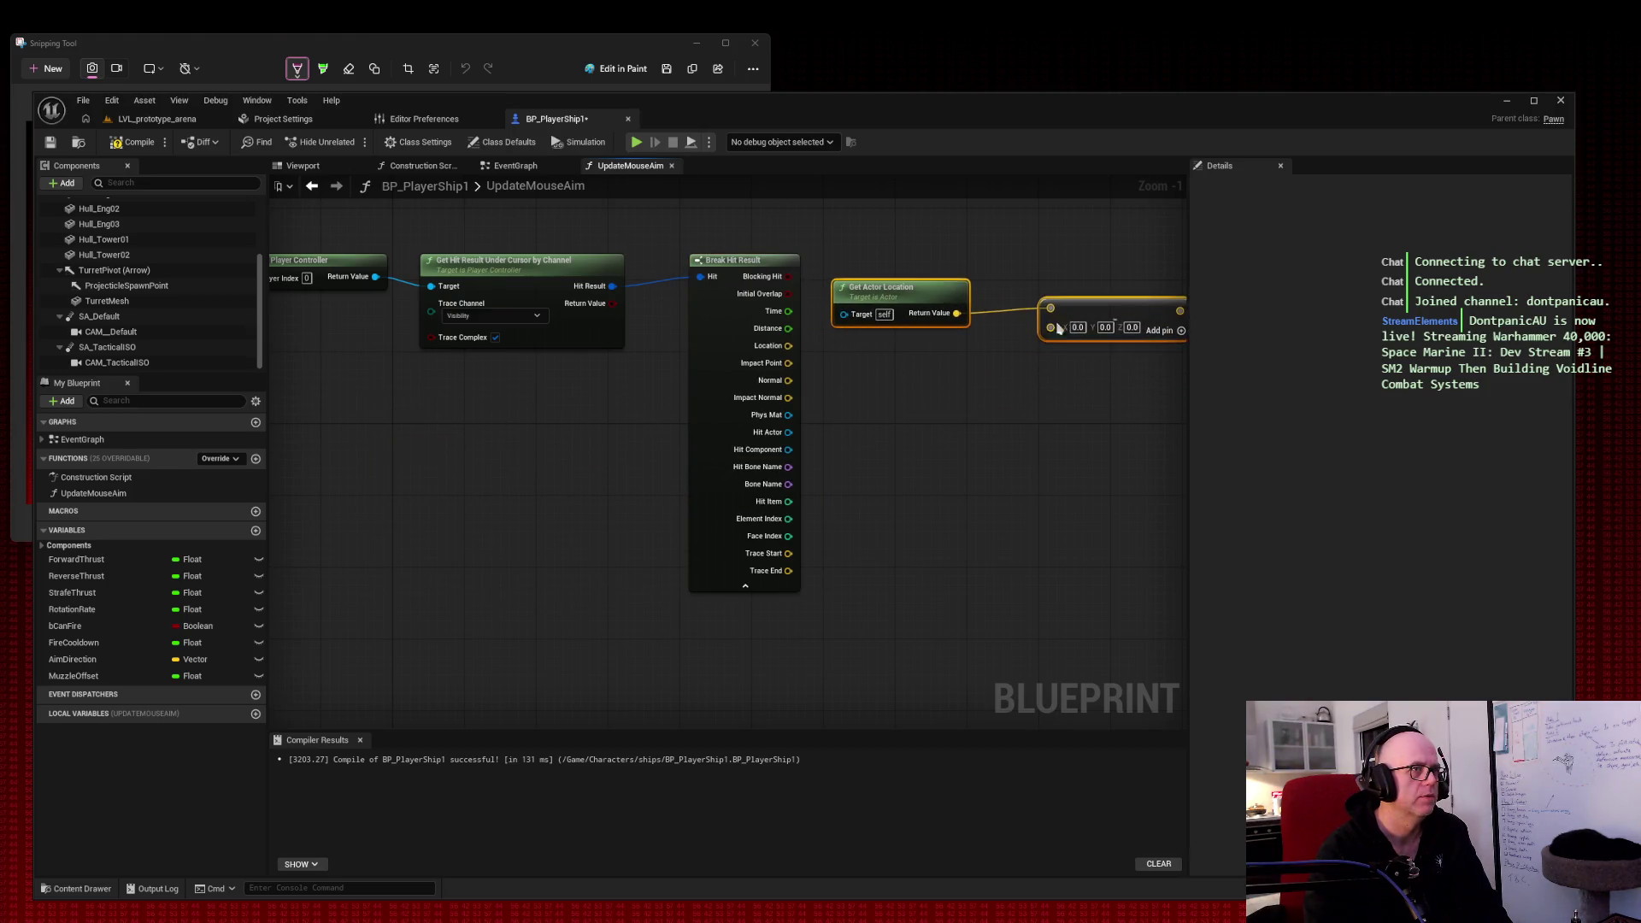
scroll(1072, 391, down, 1)
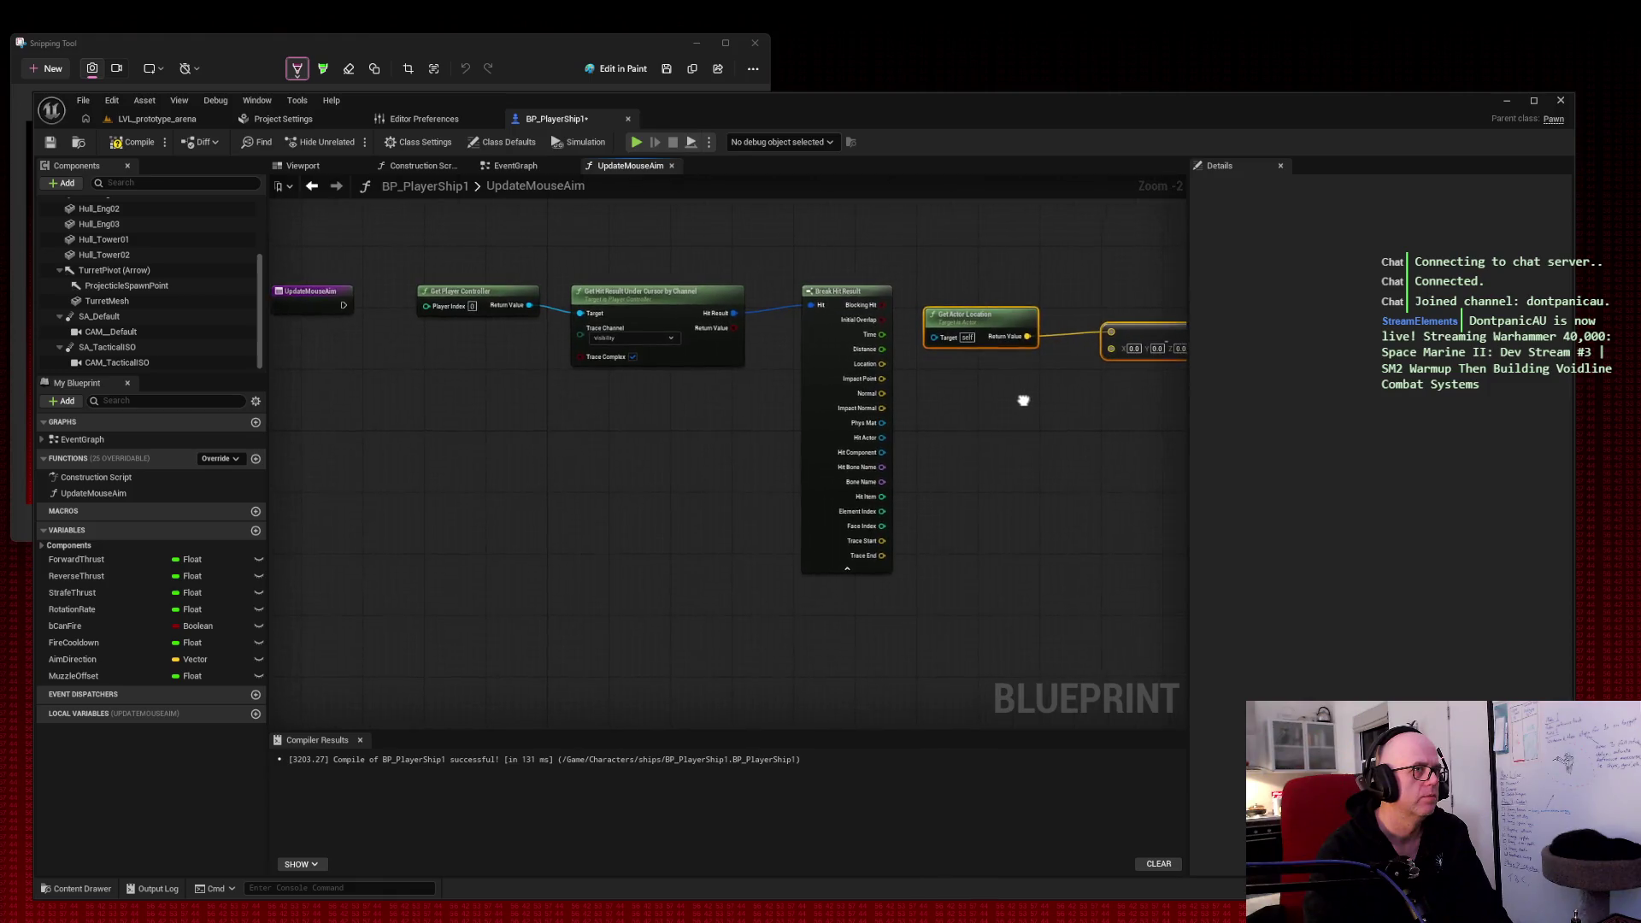
drag(274, 306, 317, 297)
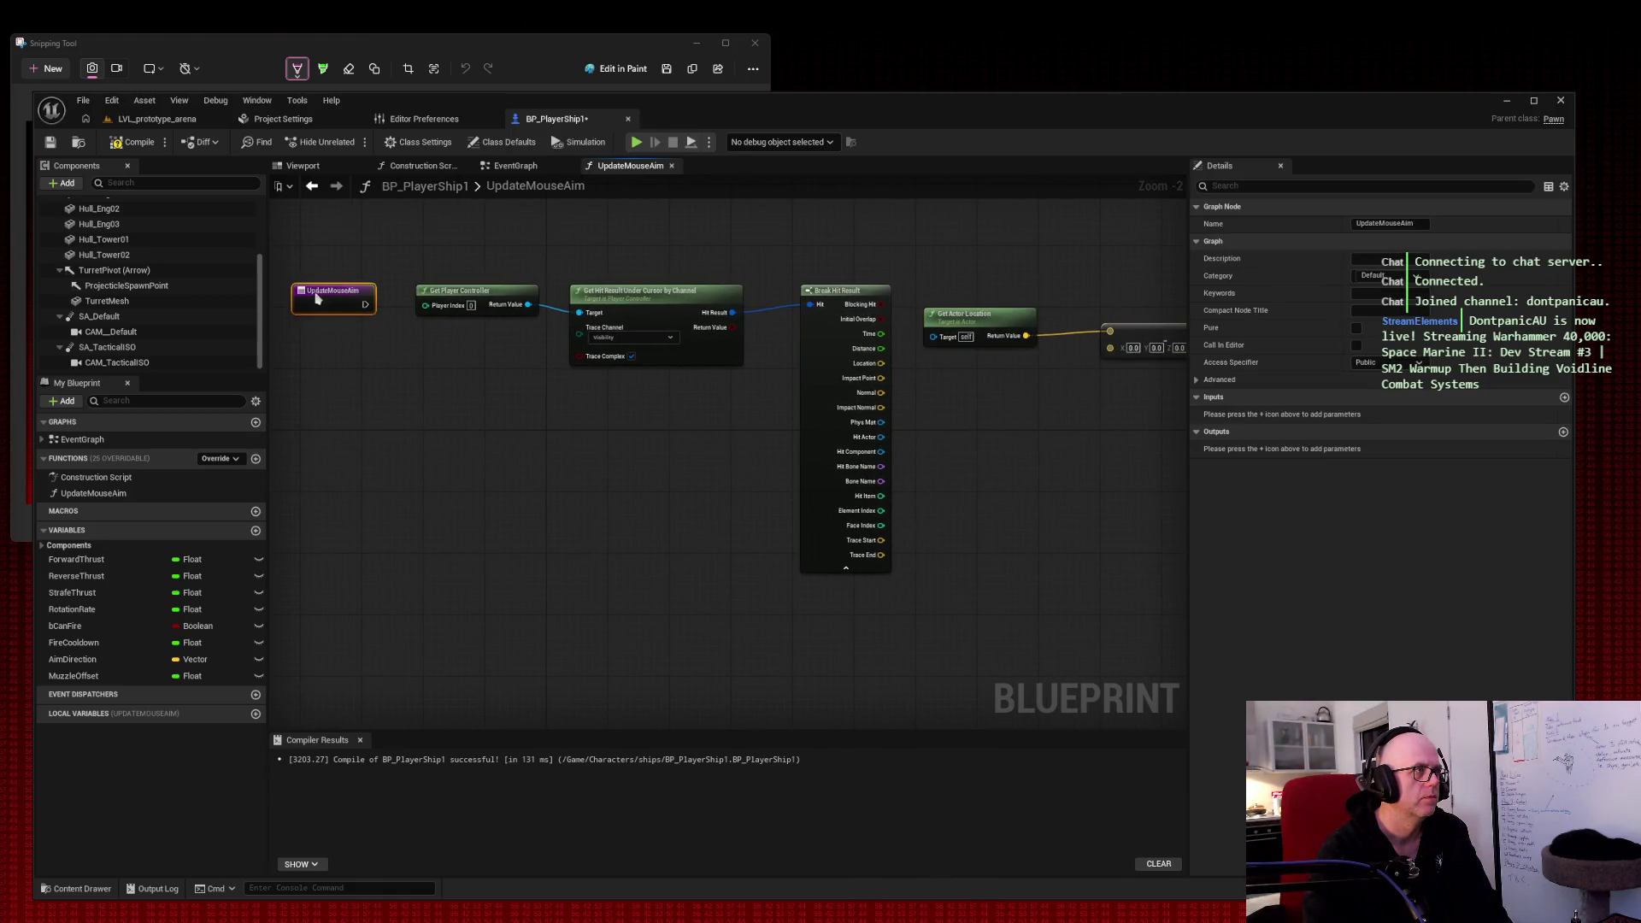
mouse_move(842, 244)
mouse_down()
mouse_move(732, 268)
mouse_move(794, 263)
mouse_up()
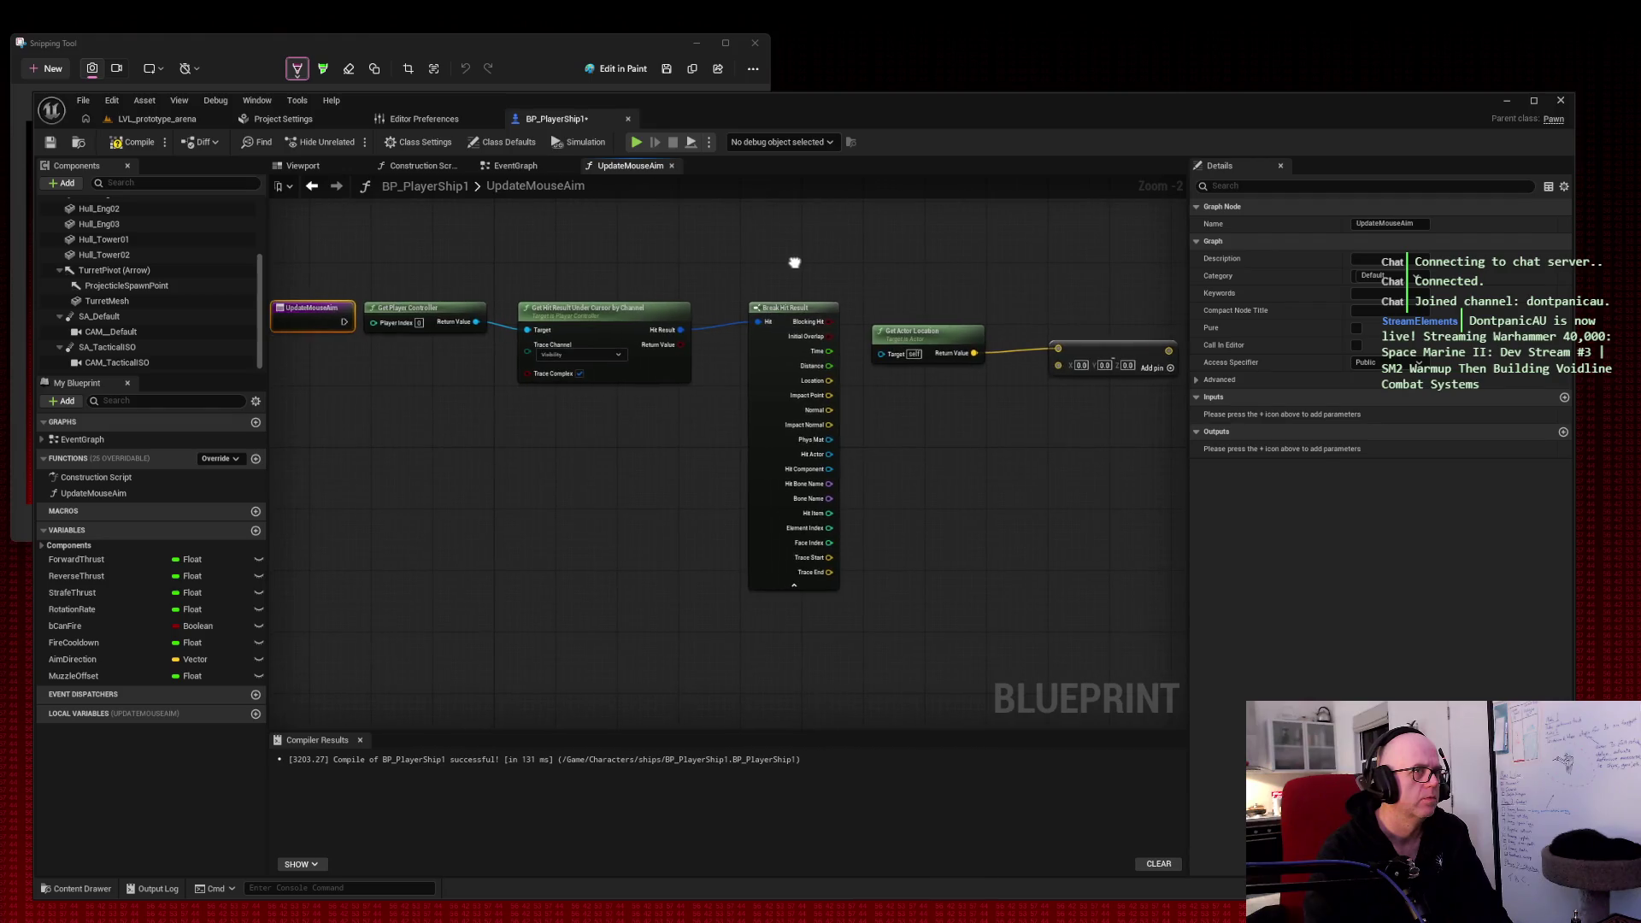
drag(1111, 352, 1087, 354)
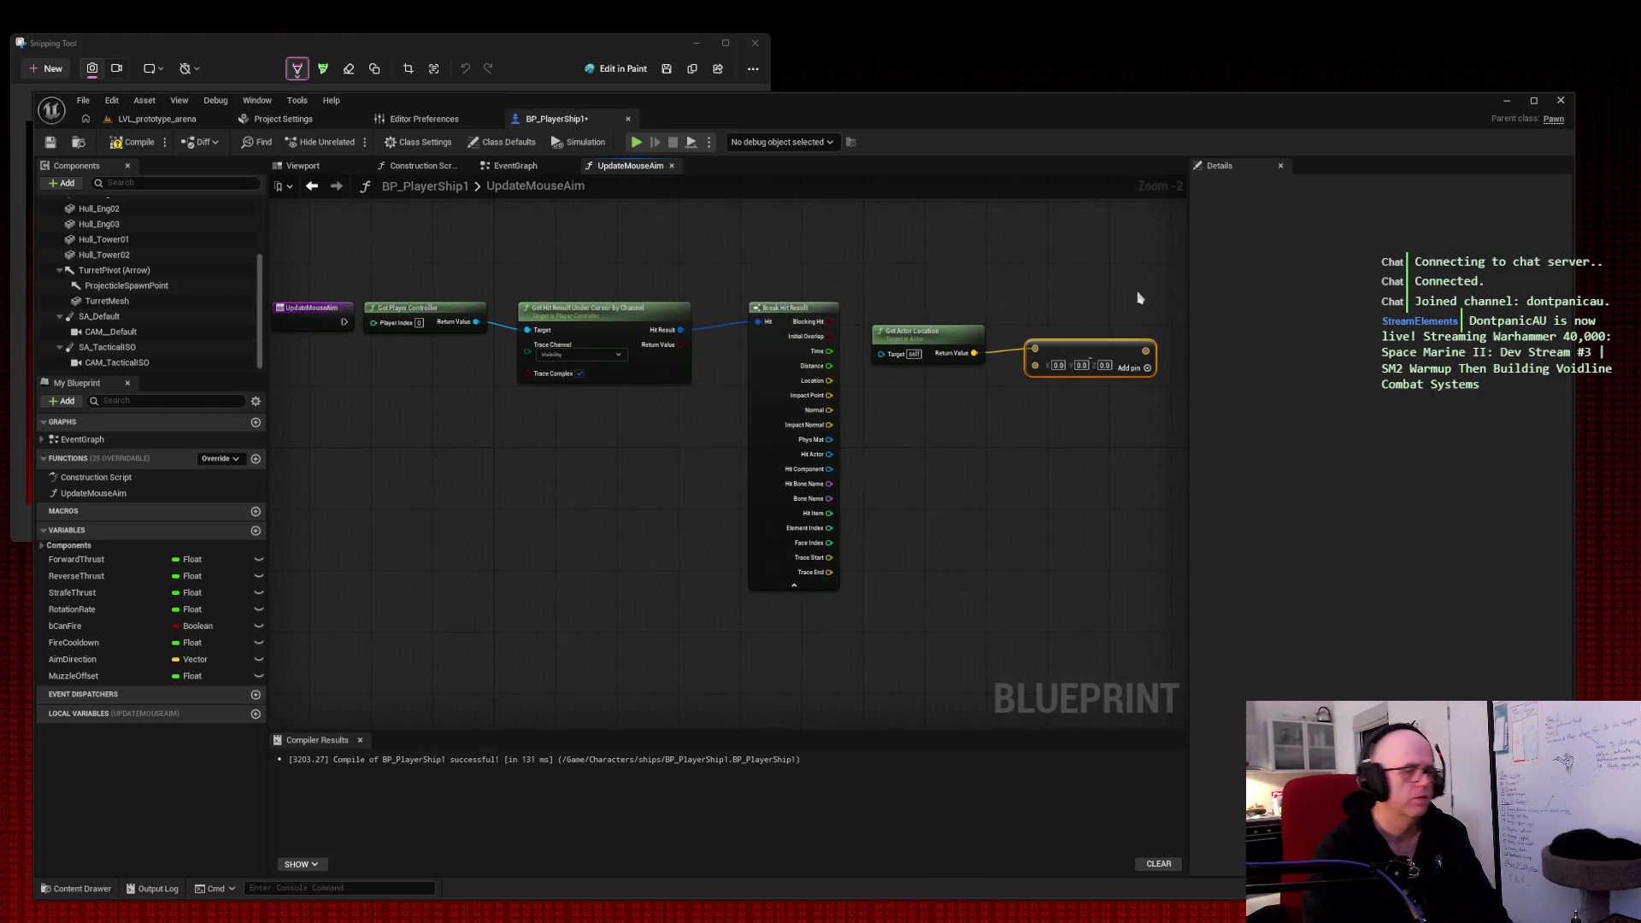
key(super+shift+s)
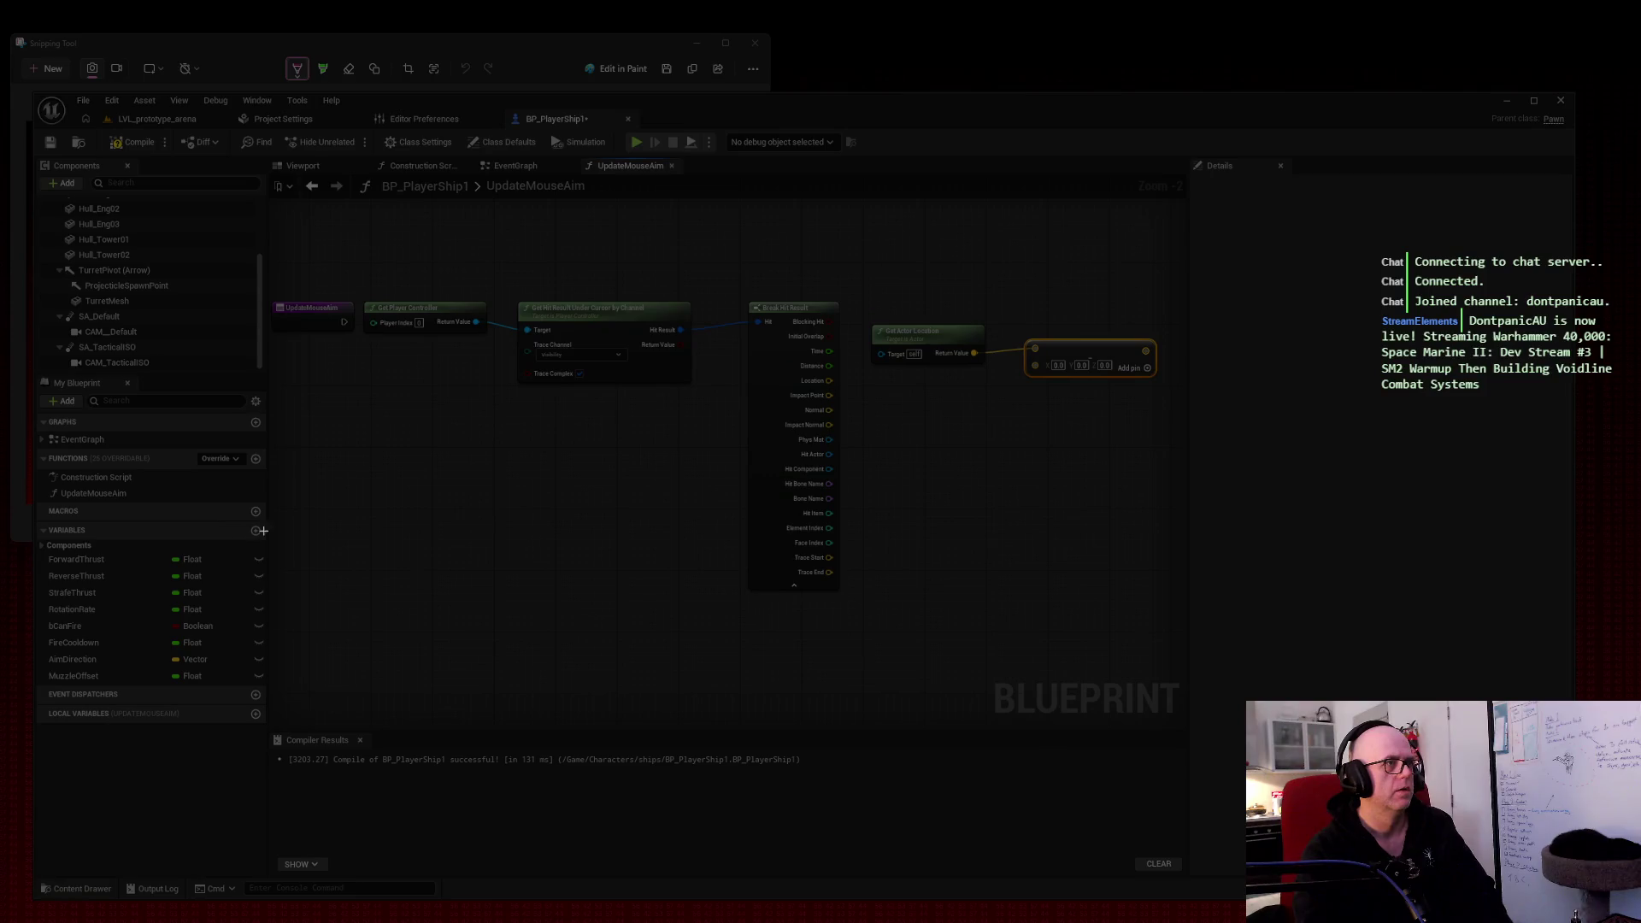
mouse_move(1185, 235)
mouse_down()
mouse_move(579, 451)
mouse_move(210, 625)
mouse_up()
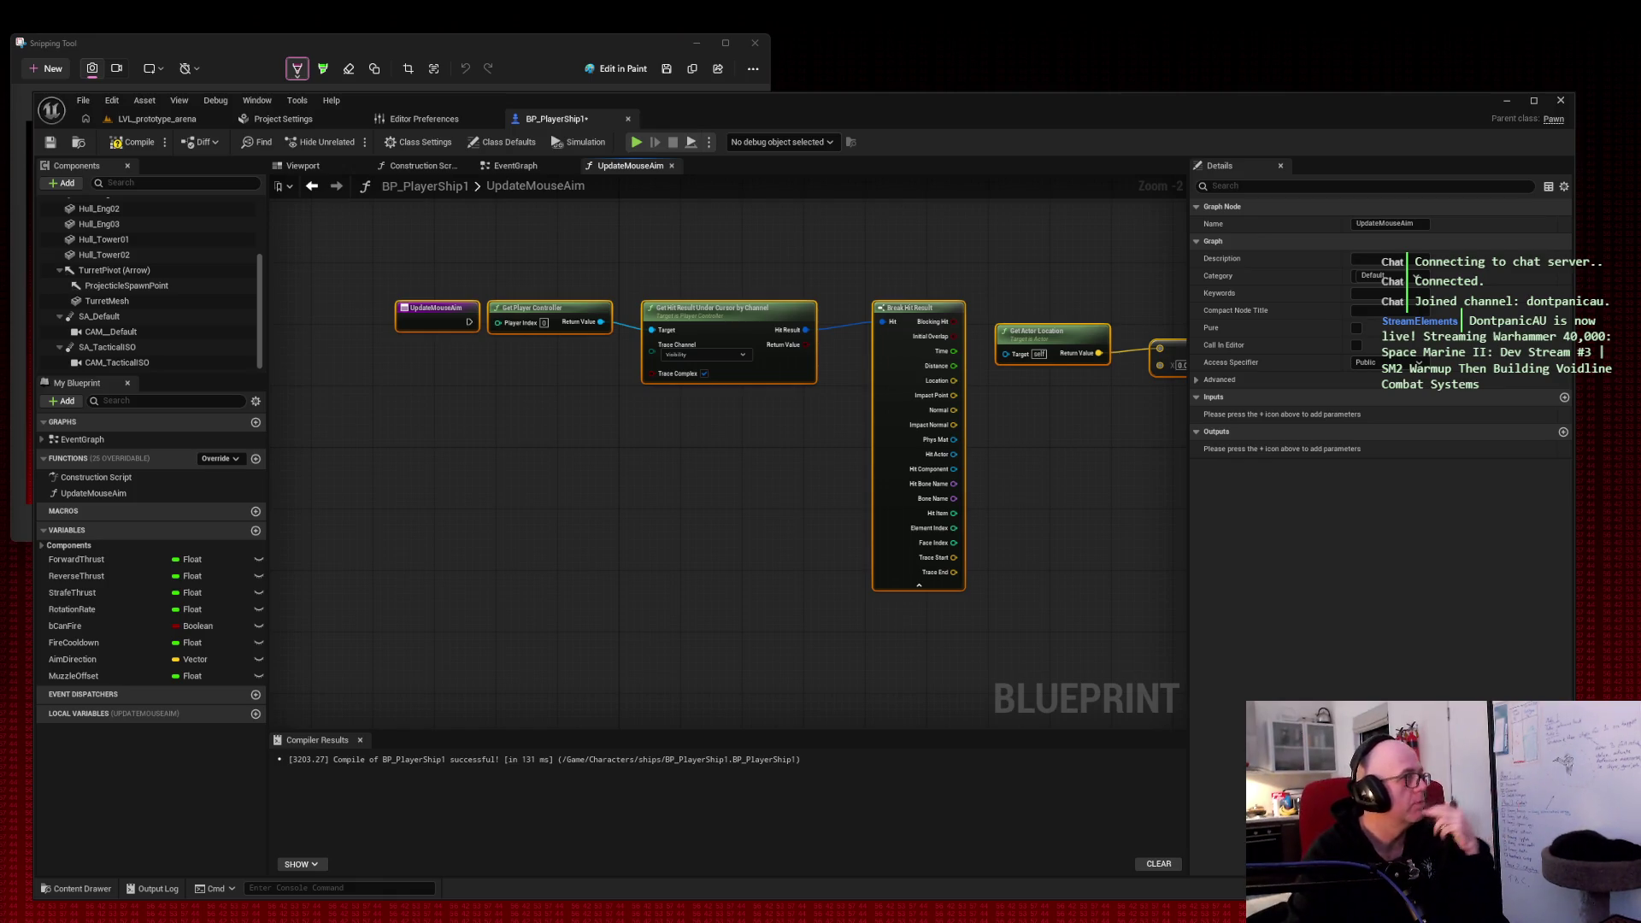
Step: Wire Impact Point into Subtract's top input and Get Actor Location's Return Value into the bottom
mouse_move(1124, 413)
mouse_down()
mouse_move(1032, 439)
mouse_move(952, 431)
mouse_up()
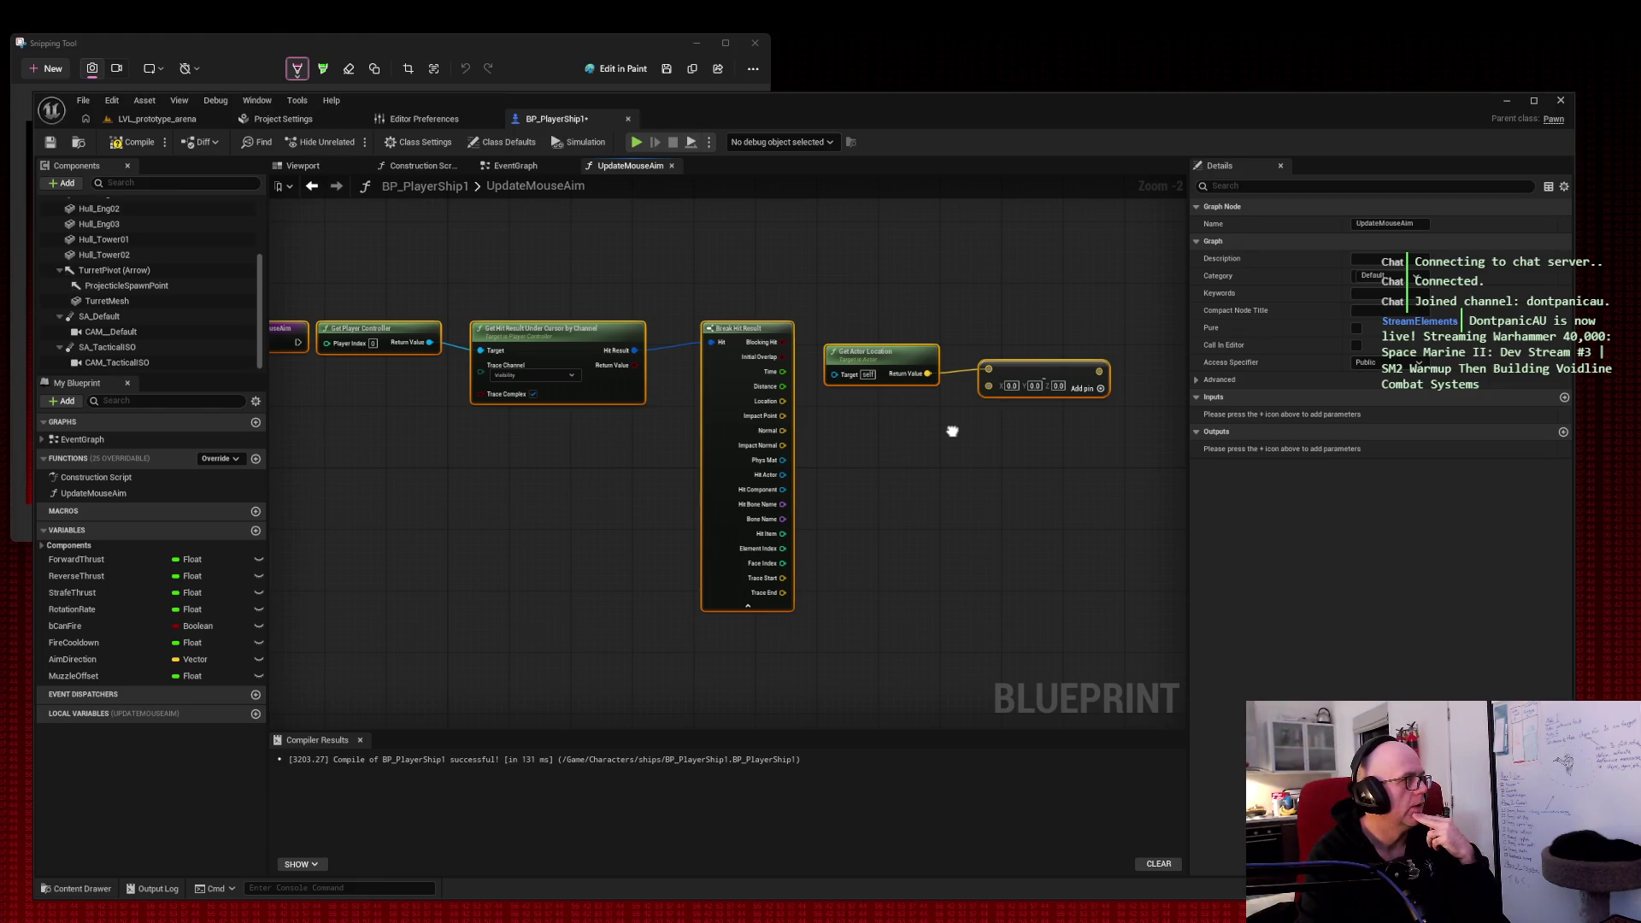
drag(952, 431, 954, 431)
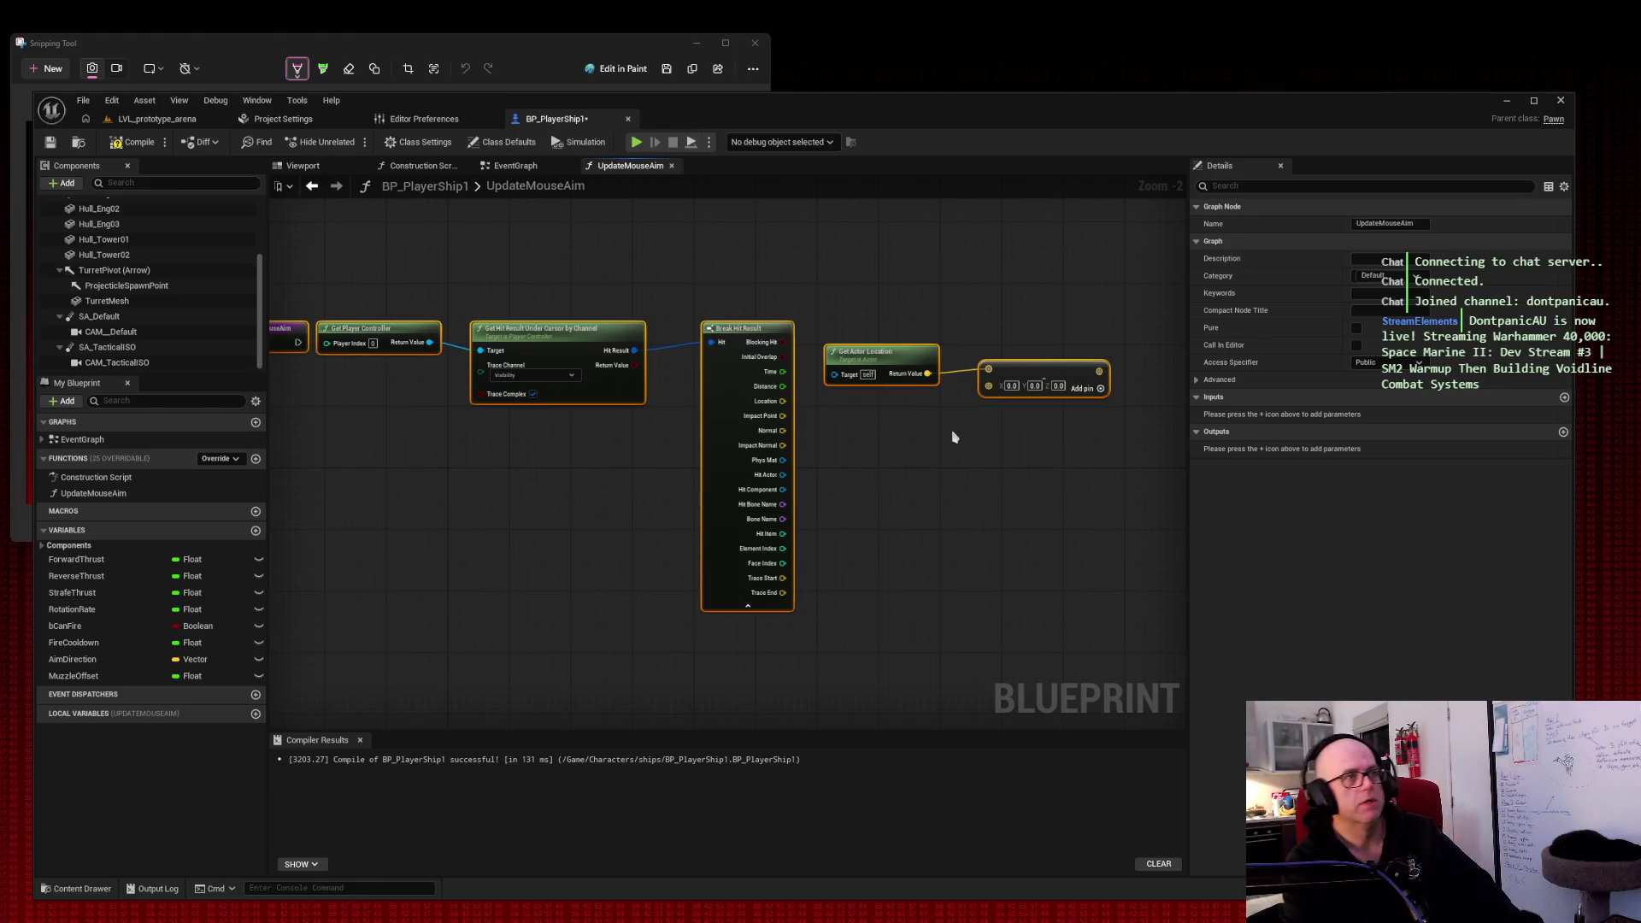
alt+click(958, 380)
drag(889, 352, 879, 468)
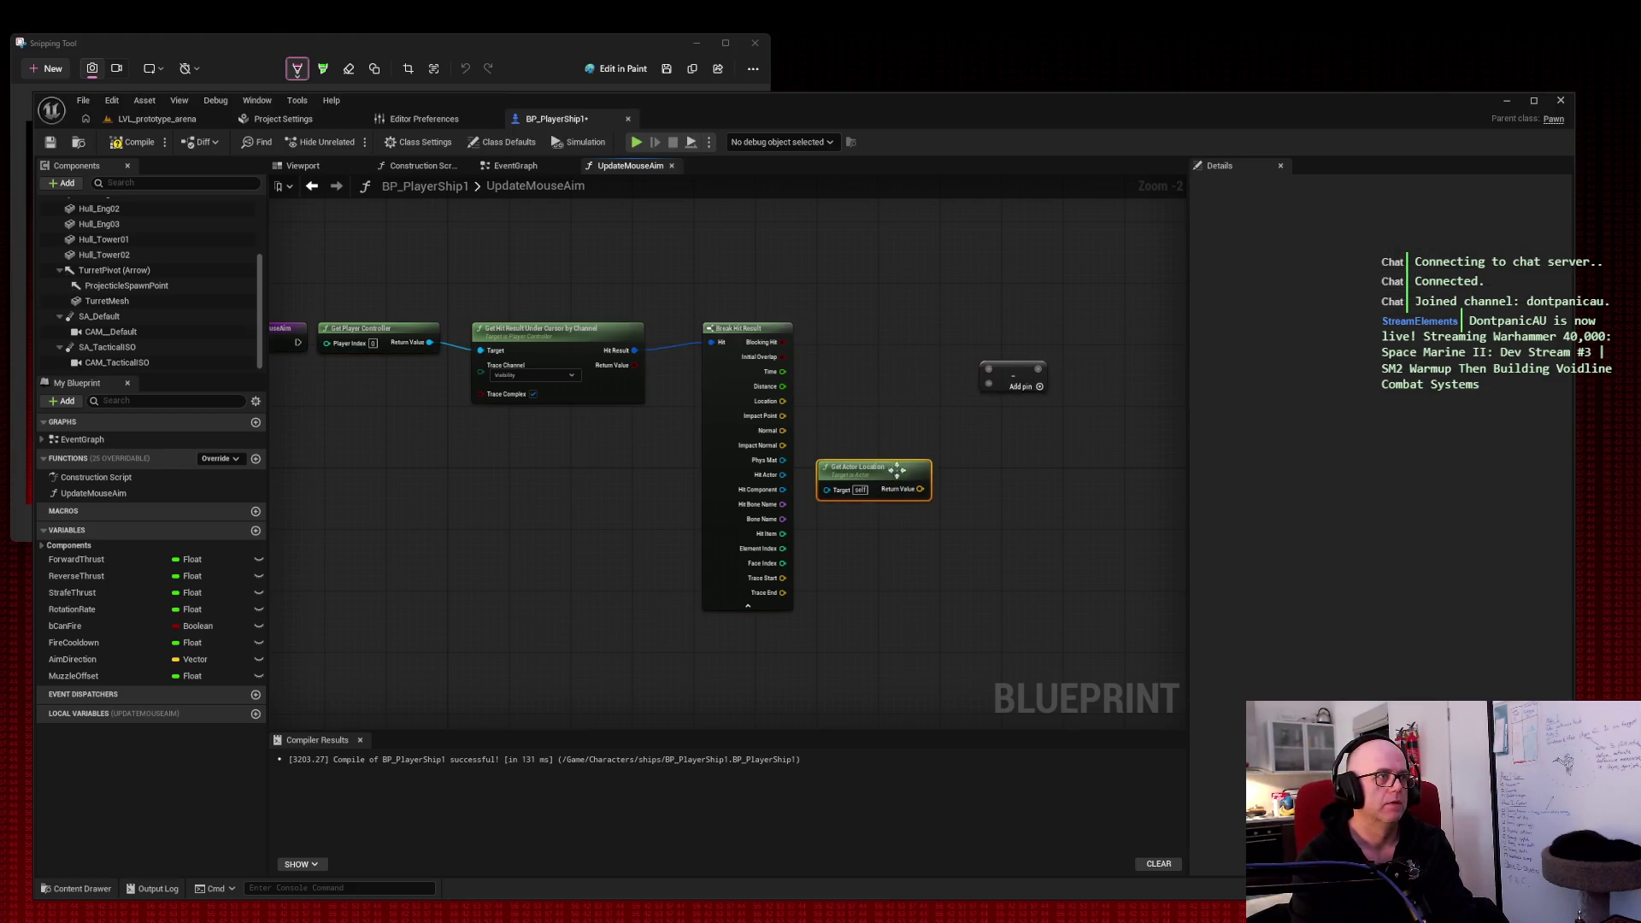
drag(781, 419, 989, 369)
mouse_move(920, 489)
mouse_down()
mouse_move(989, 386)
mouse_move(992, 409)
mouse_up()
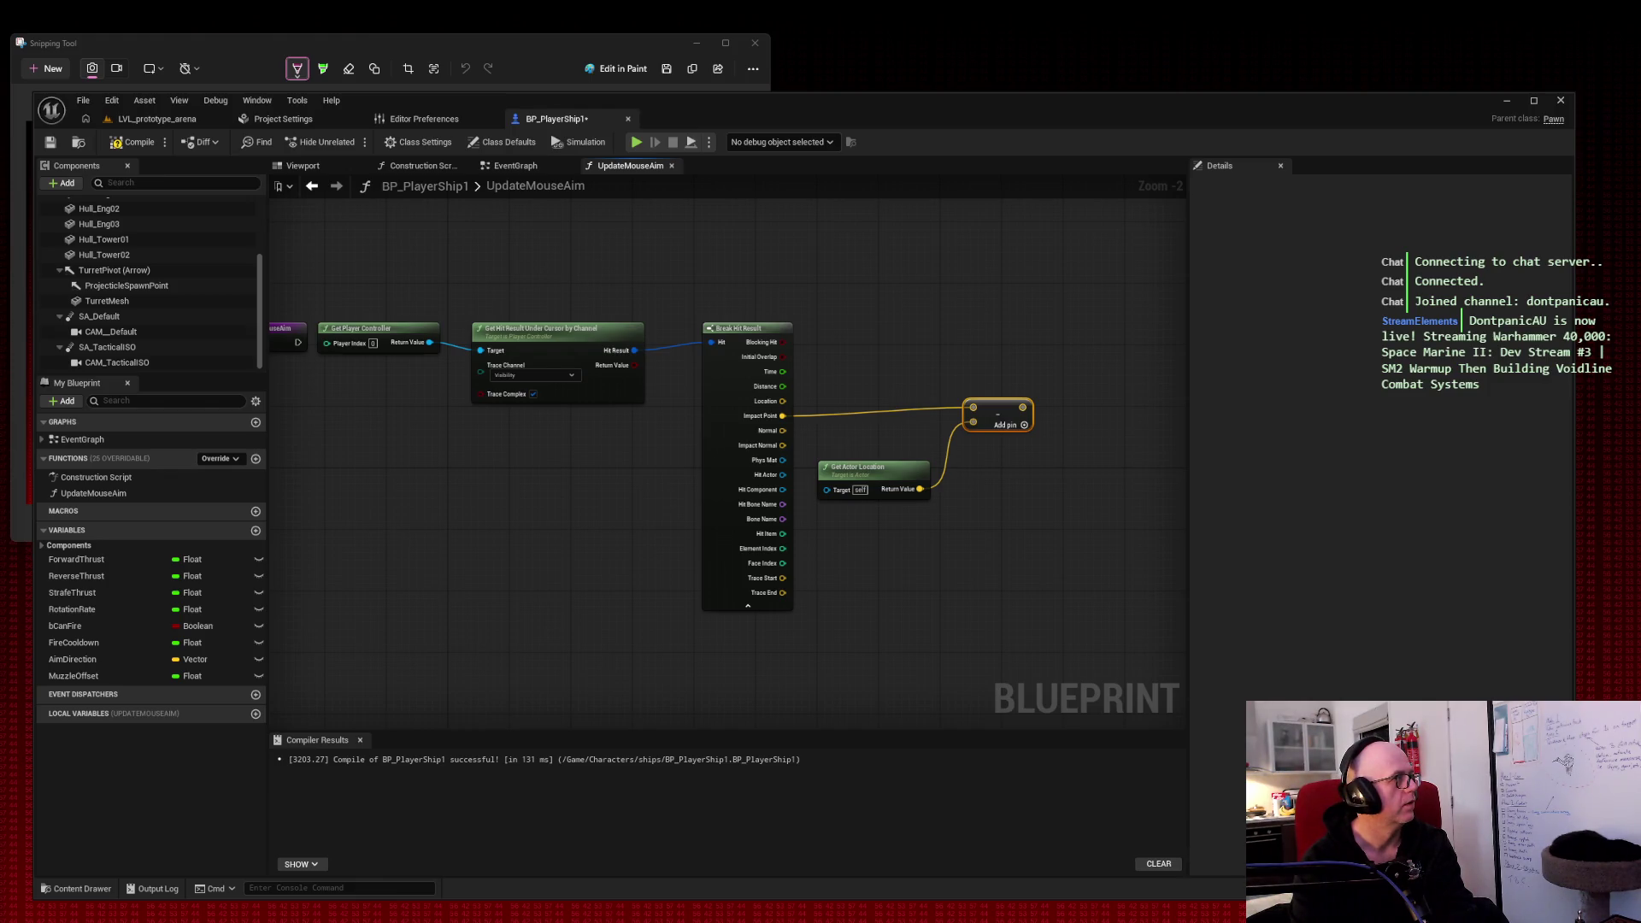
Step: Add a Break Vector node from the Subtract result, placed to its right
drag(1023, 407, 884, 334)
text(break vector)
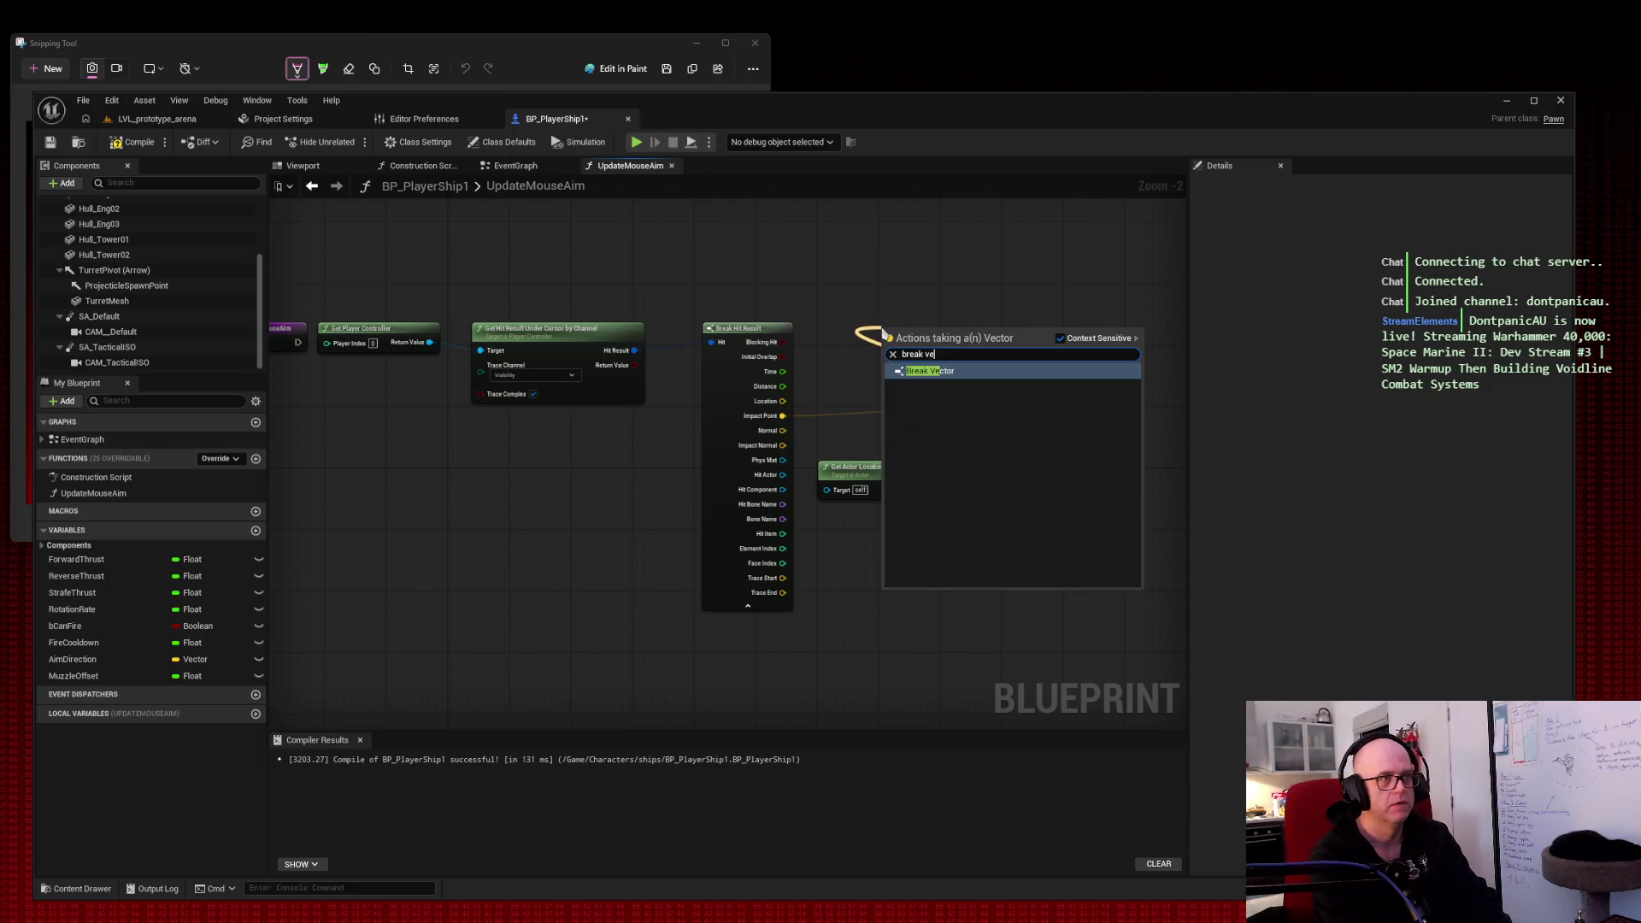
key(Return)
mouse_move(894, 327)
mouse_down()
mouse_move(1091, 369)
mouse_move(1099, 403)
mouse_up()
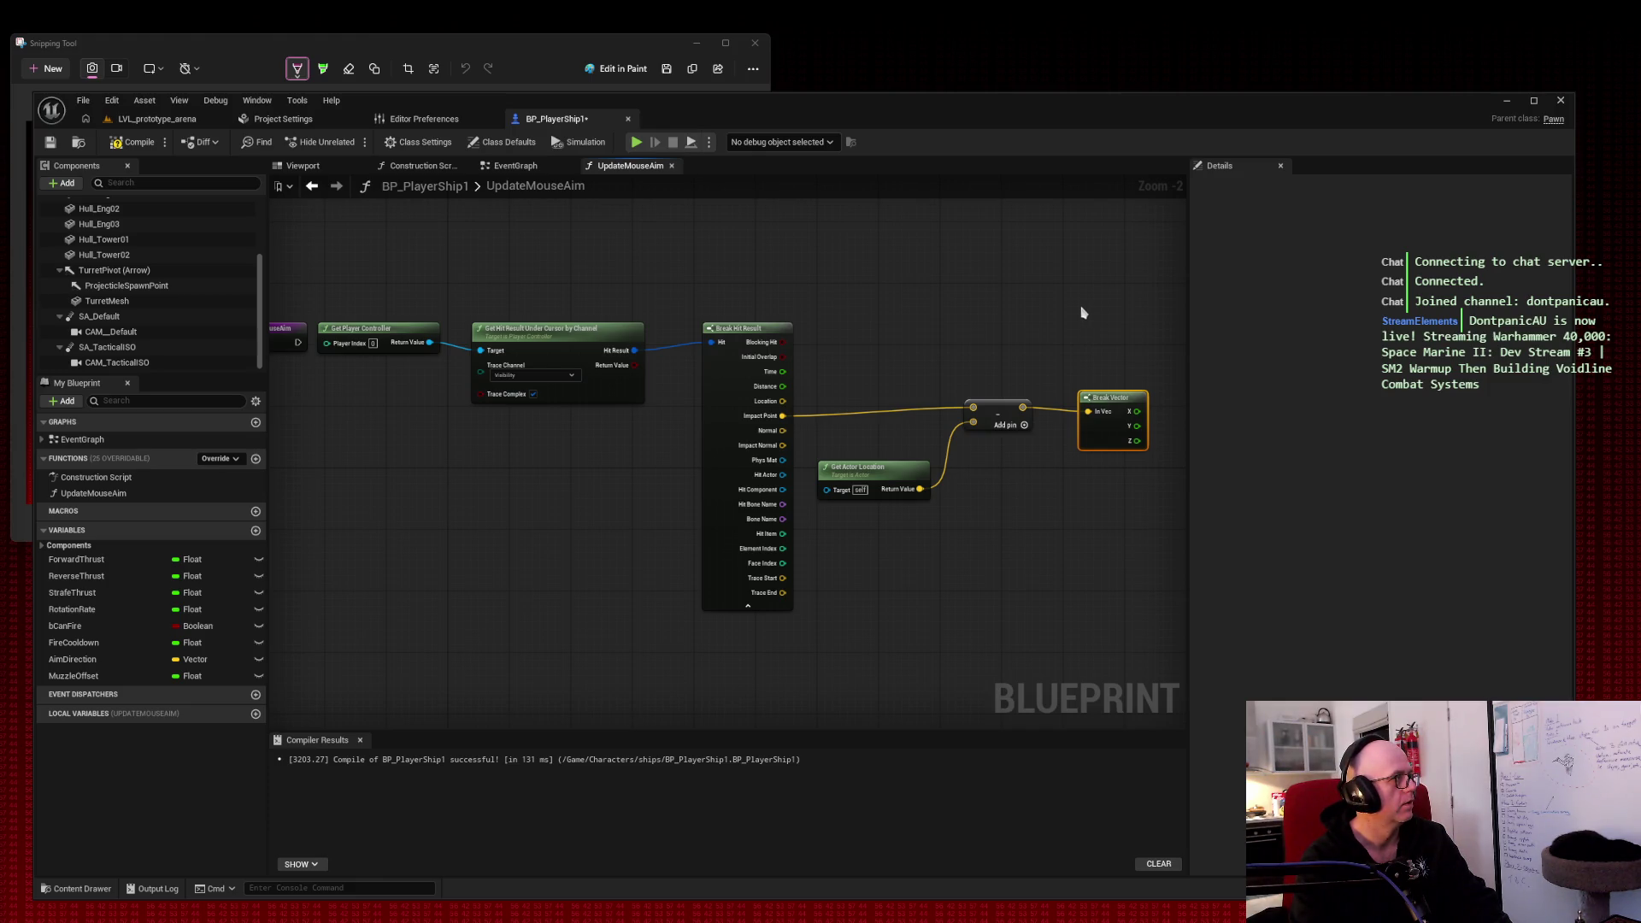
drag(1081, 313, 920, 297)
Step: Add a Make Vector node and wire Break Vector's X and Y into it
right_click(1081, 360)
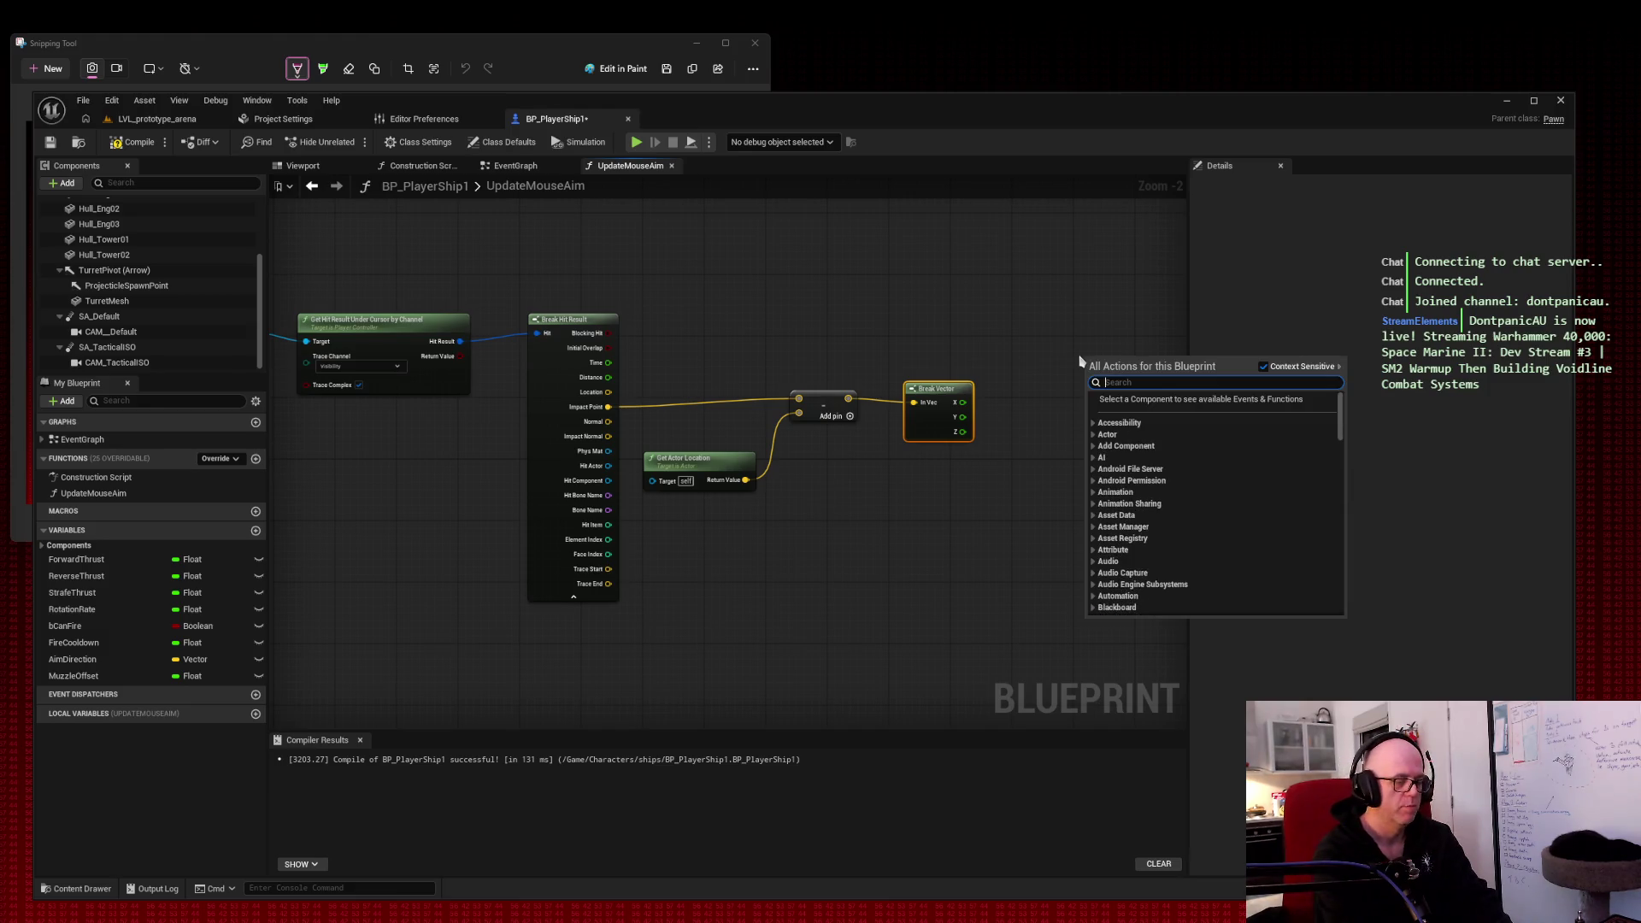
text(makee)
key(BackSpace)
text(vector)
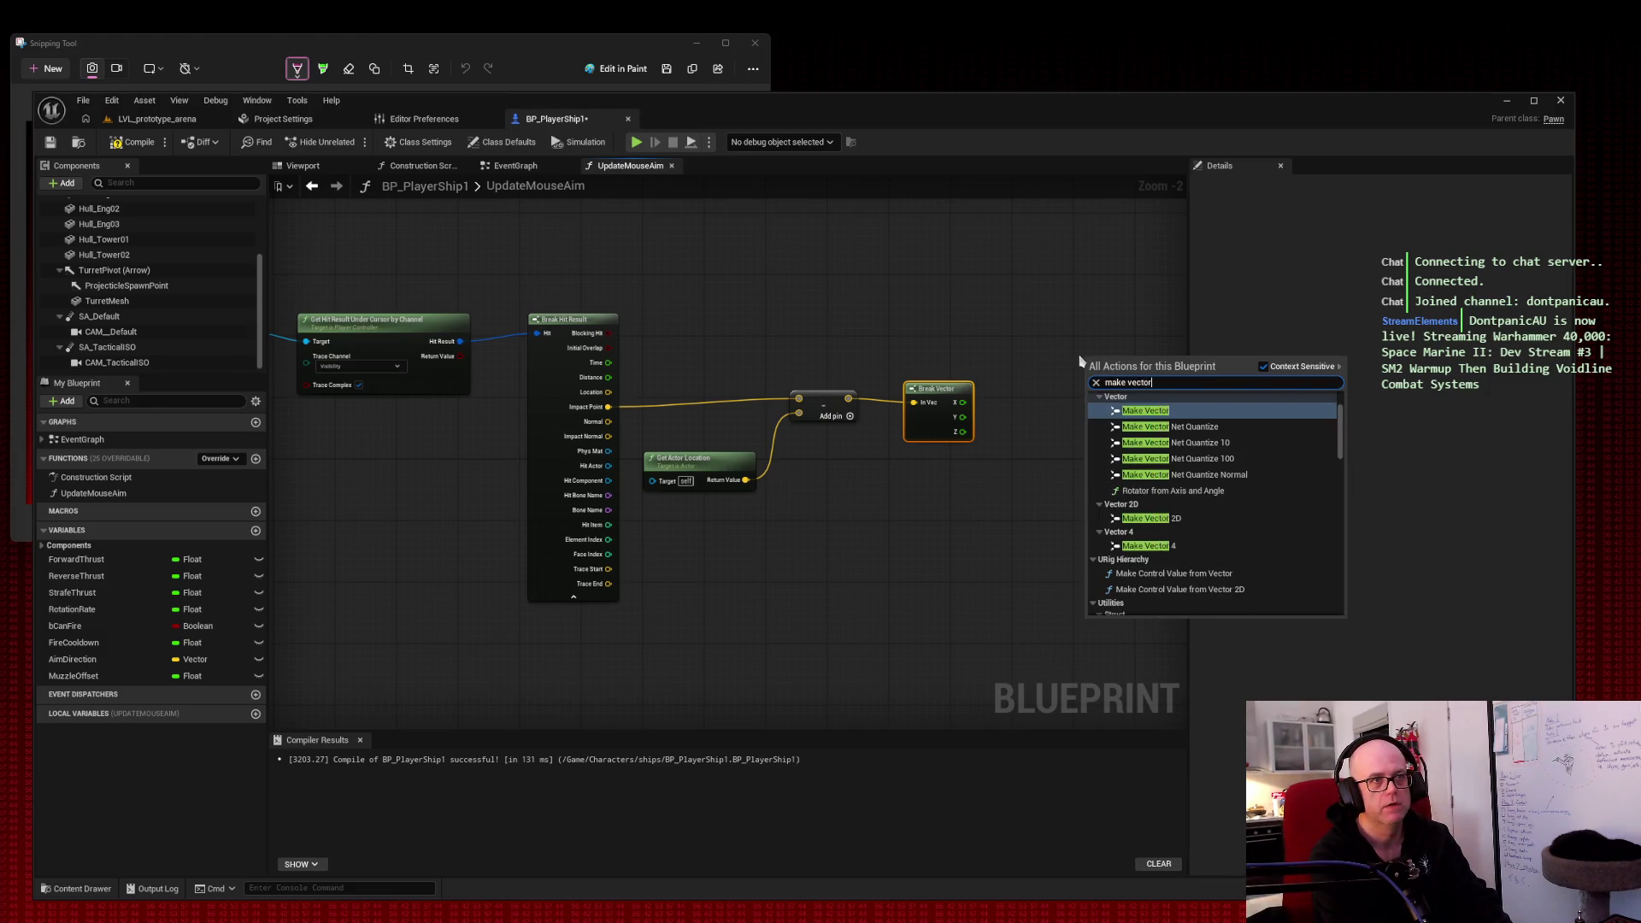
key(Return)
mouse_move(963, 402)
mouse_down()
mouse_move(1059, 432)
mouse_move(1091, 373)
mouse_up()
mouse_move(963, 416)
mouse_down()
mouse_move(1090, 386)
mouse_move(1008, 427)
mouse_move(1091, 402)
mouse_move(1057, 398)
mouse_up()
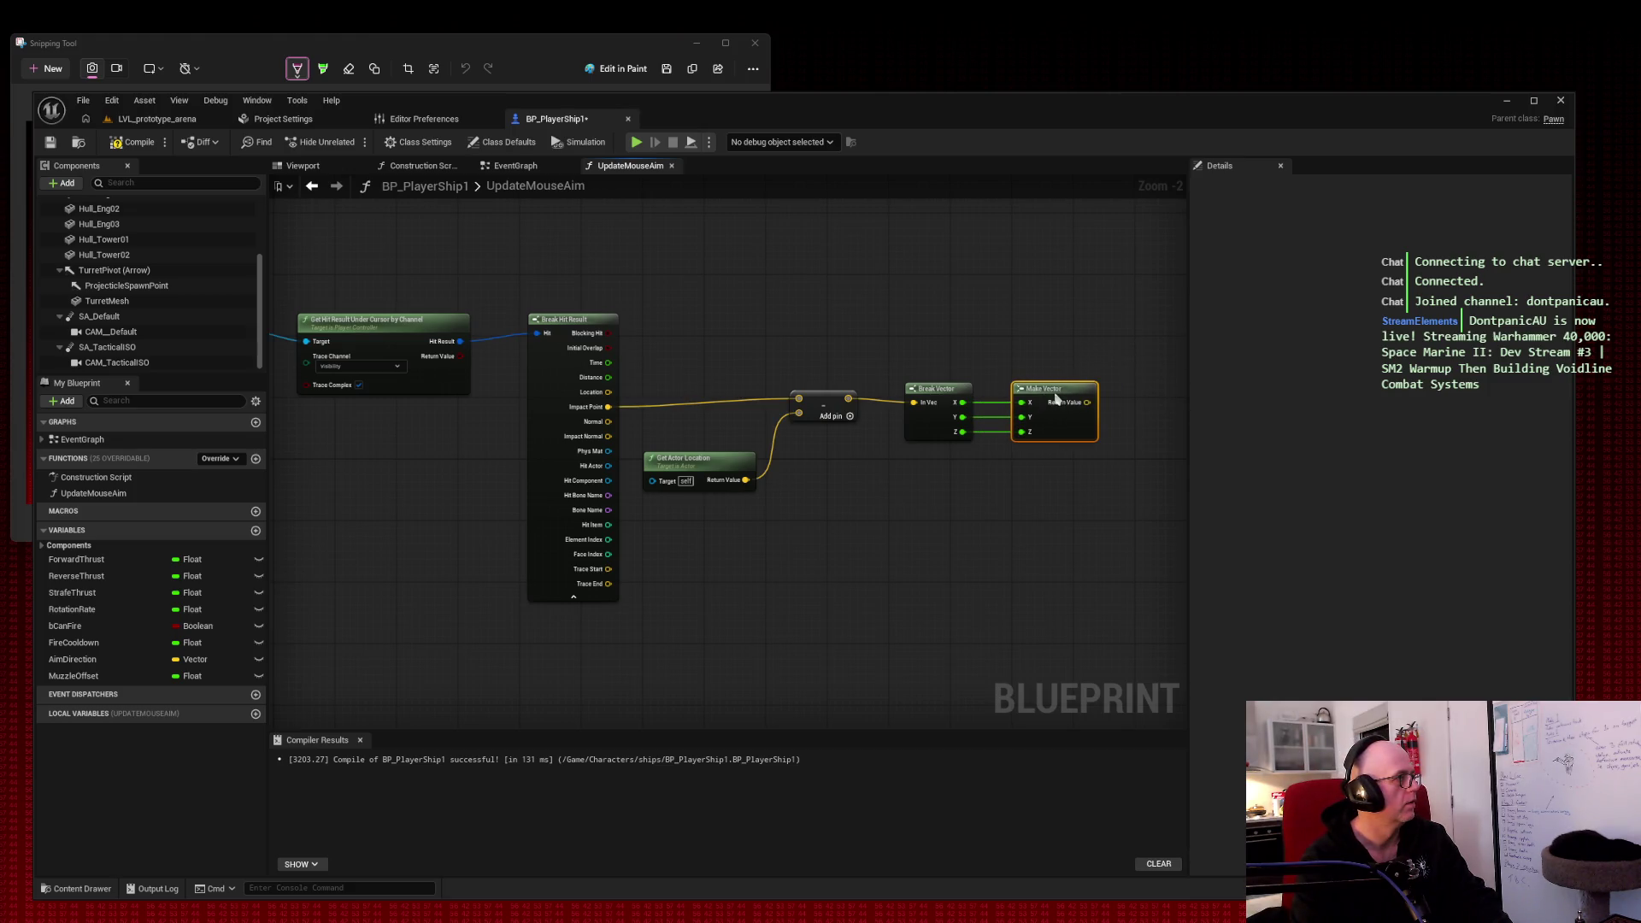
Step: Search for a 'safe' action from Make Vector's output and snip the graph
drag(1063, 322, 813, 295)
drag(844, 386, 926, 384)
text(get safe no)
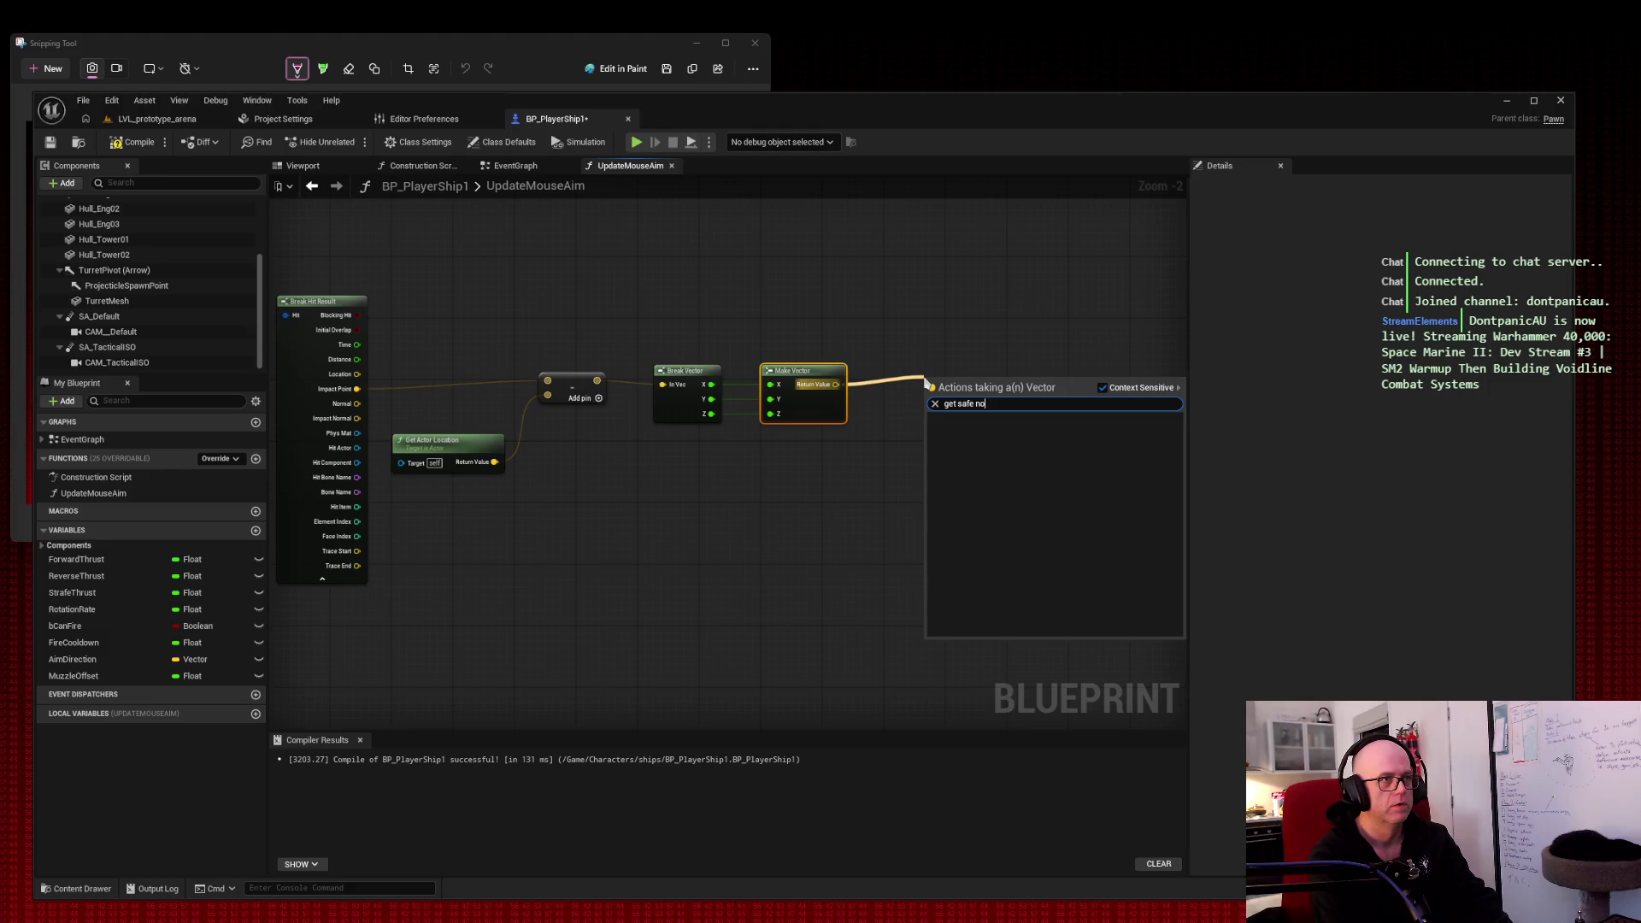
key(BackSpace)
key(BackSpace)
key(BackSpace)
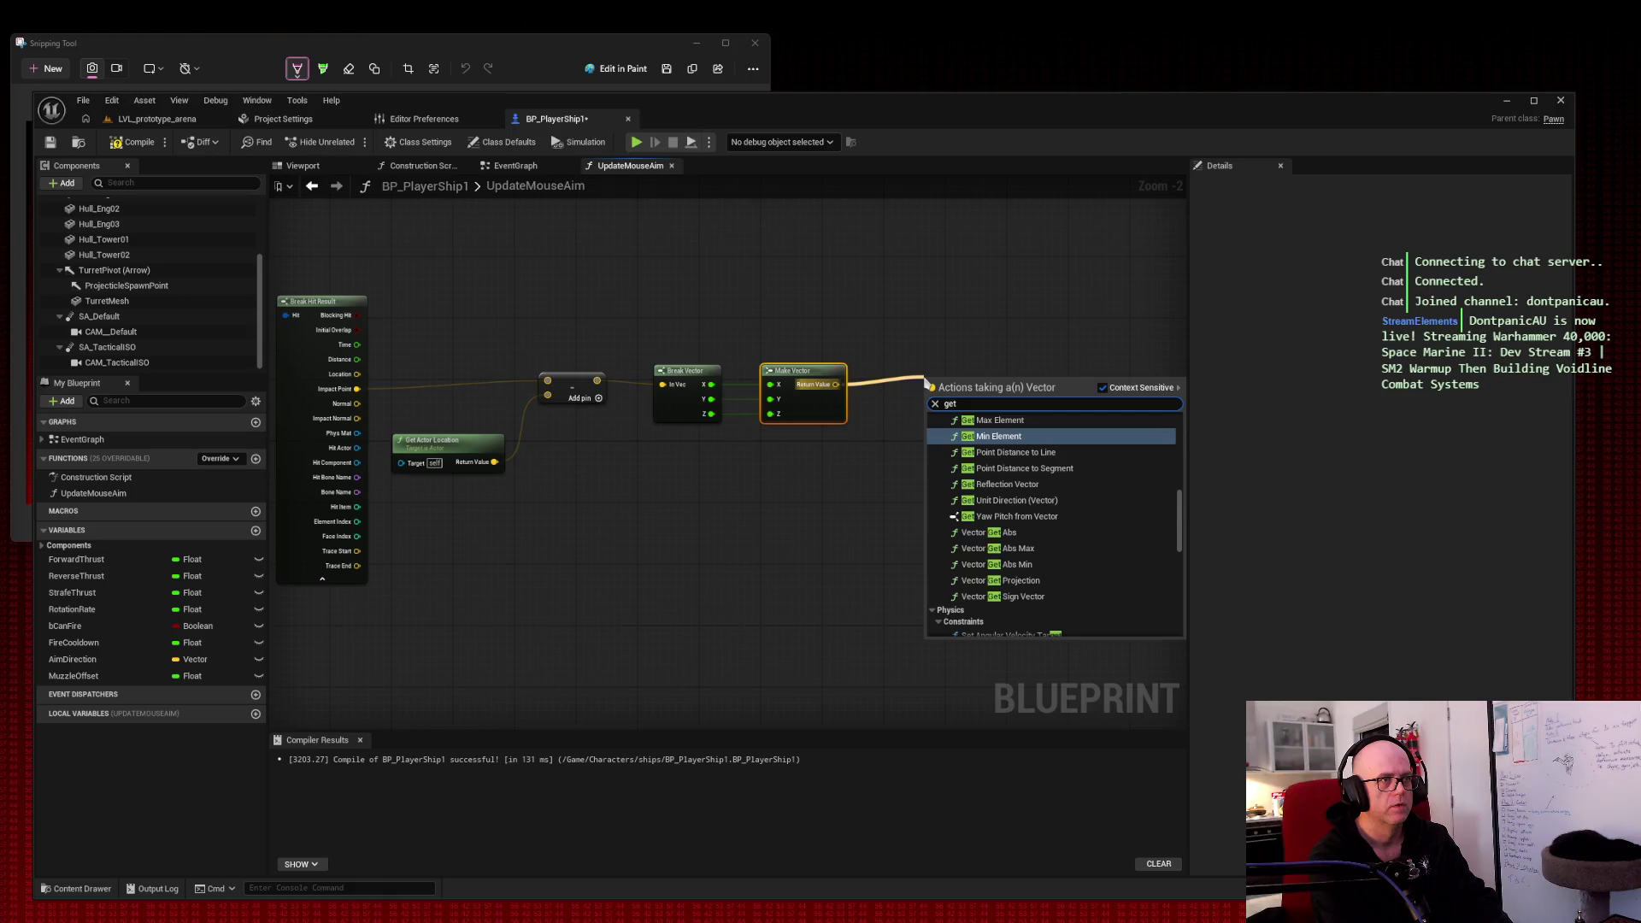
text( safe)
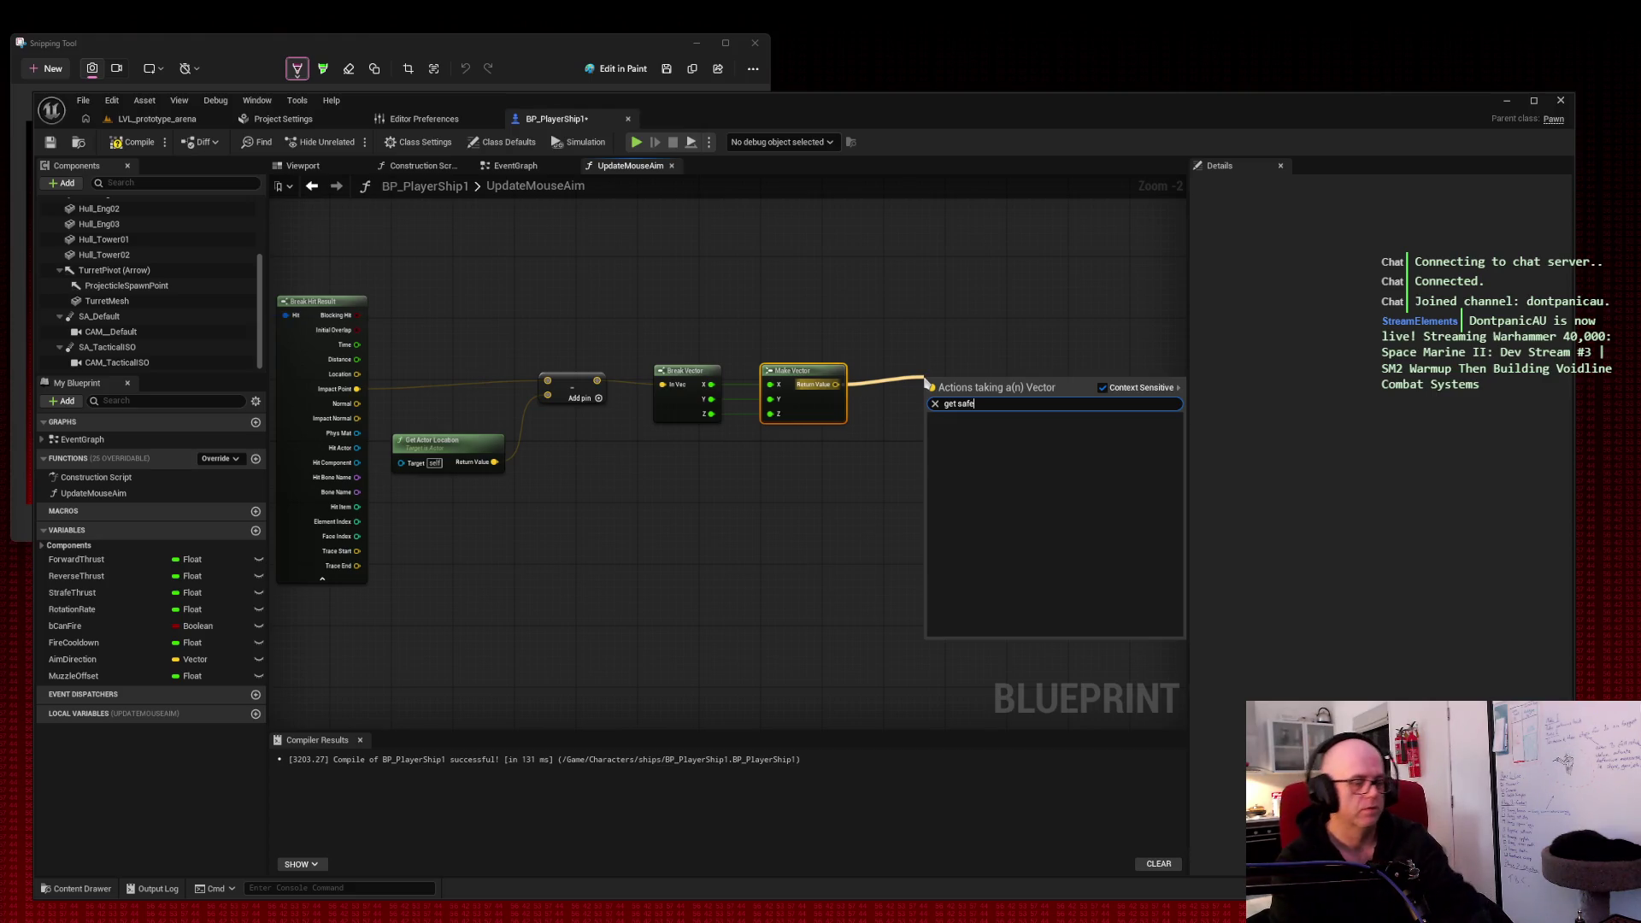
key(super+shift+s)
mouse_move(1231, 285)
mouse_down()
mouse_move(246, 624)
mouse_move(240, 675)
mouse_up()
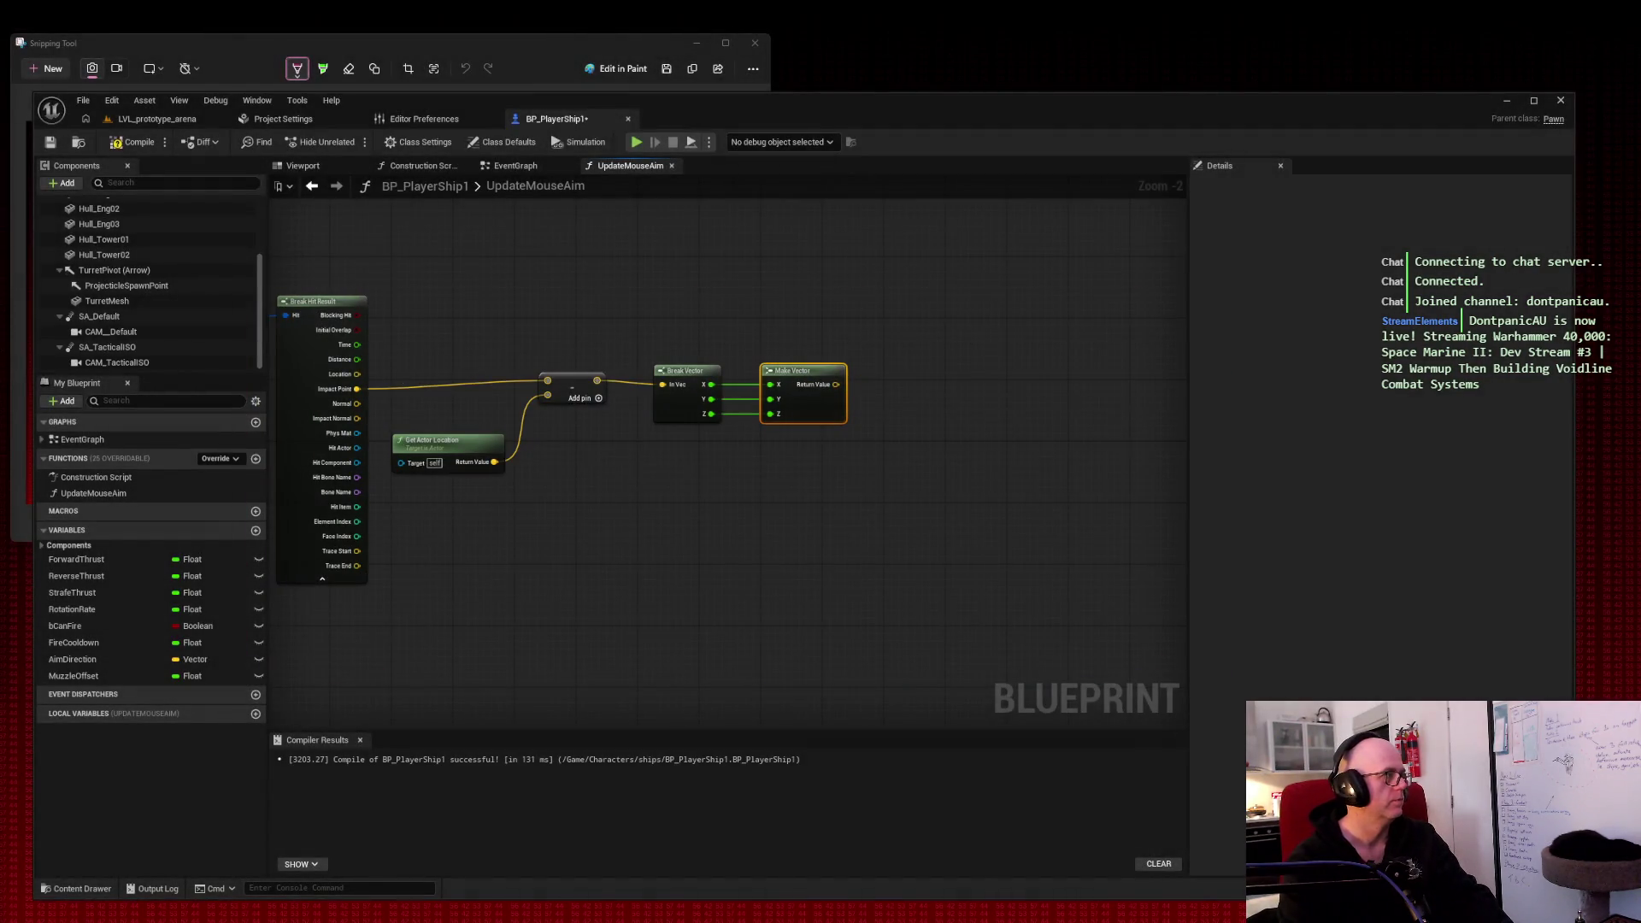
drag(428, 273, 944, 247)
mouse_move(835, 234)
mouse_down()
mouse_move(762, 256)
mouse_move(828, 255)
mouse_up()
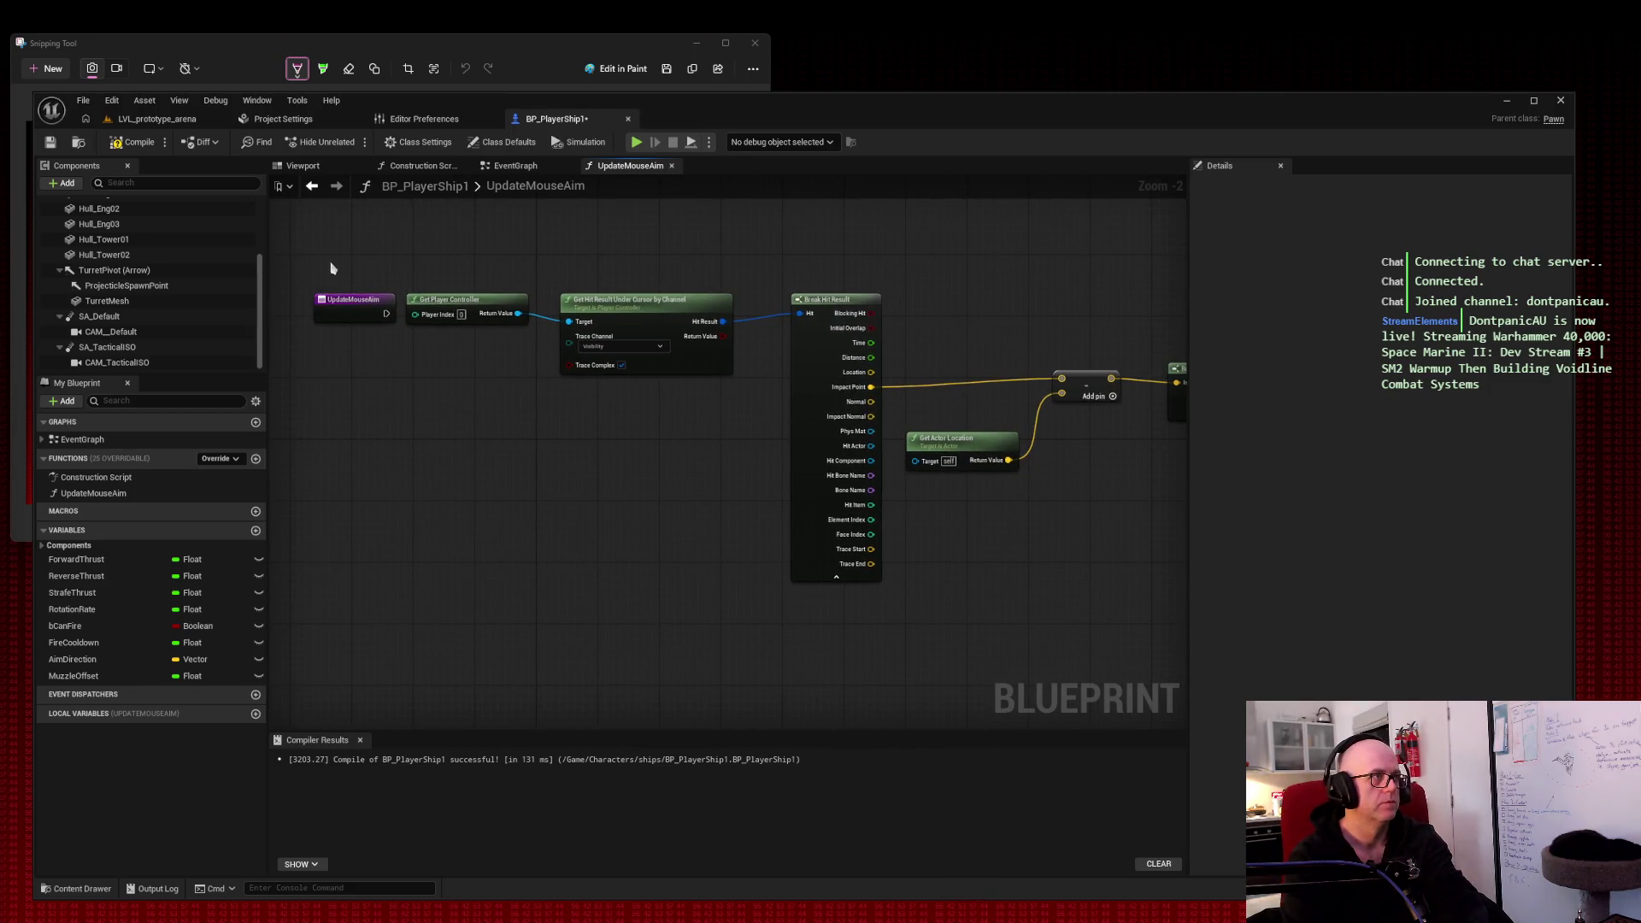
Step: Break the Z wire from Break Vector so Make Vector's Z stays at 0.0
key(super+shift+s)
drag(285, 229, 1266, 638)
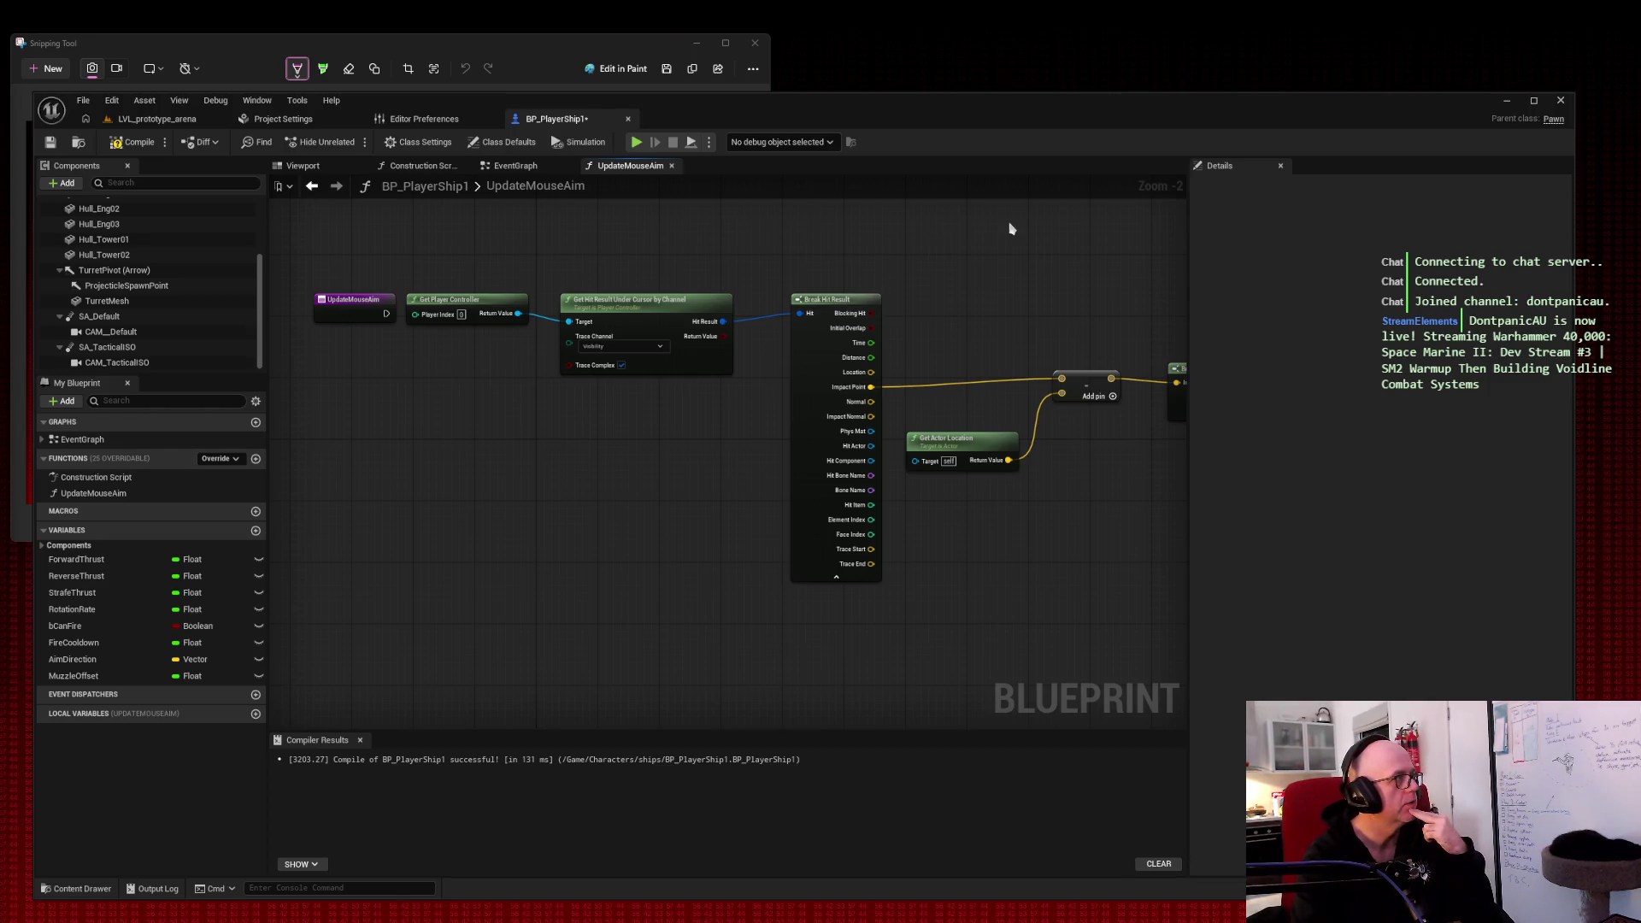
drag(1057, 236, 770, 253)
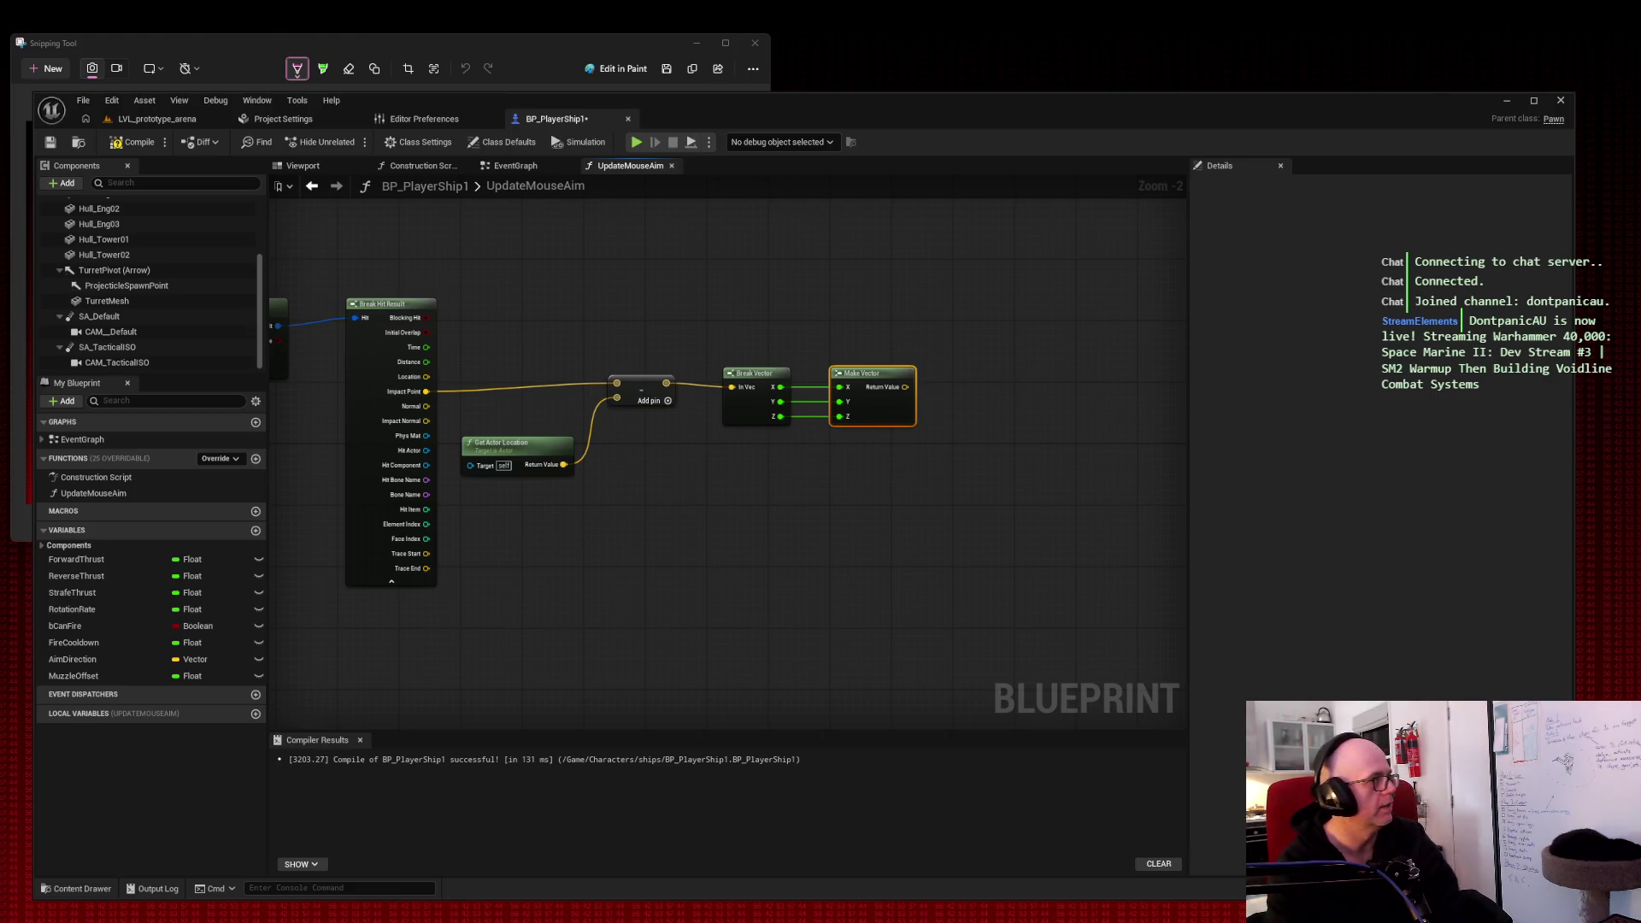
alt+click(811, 420)
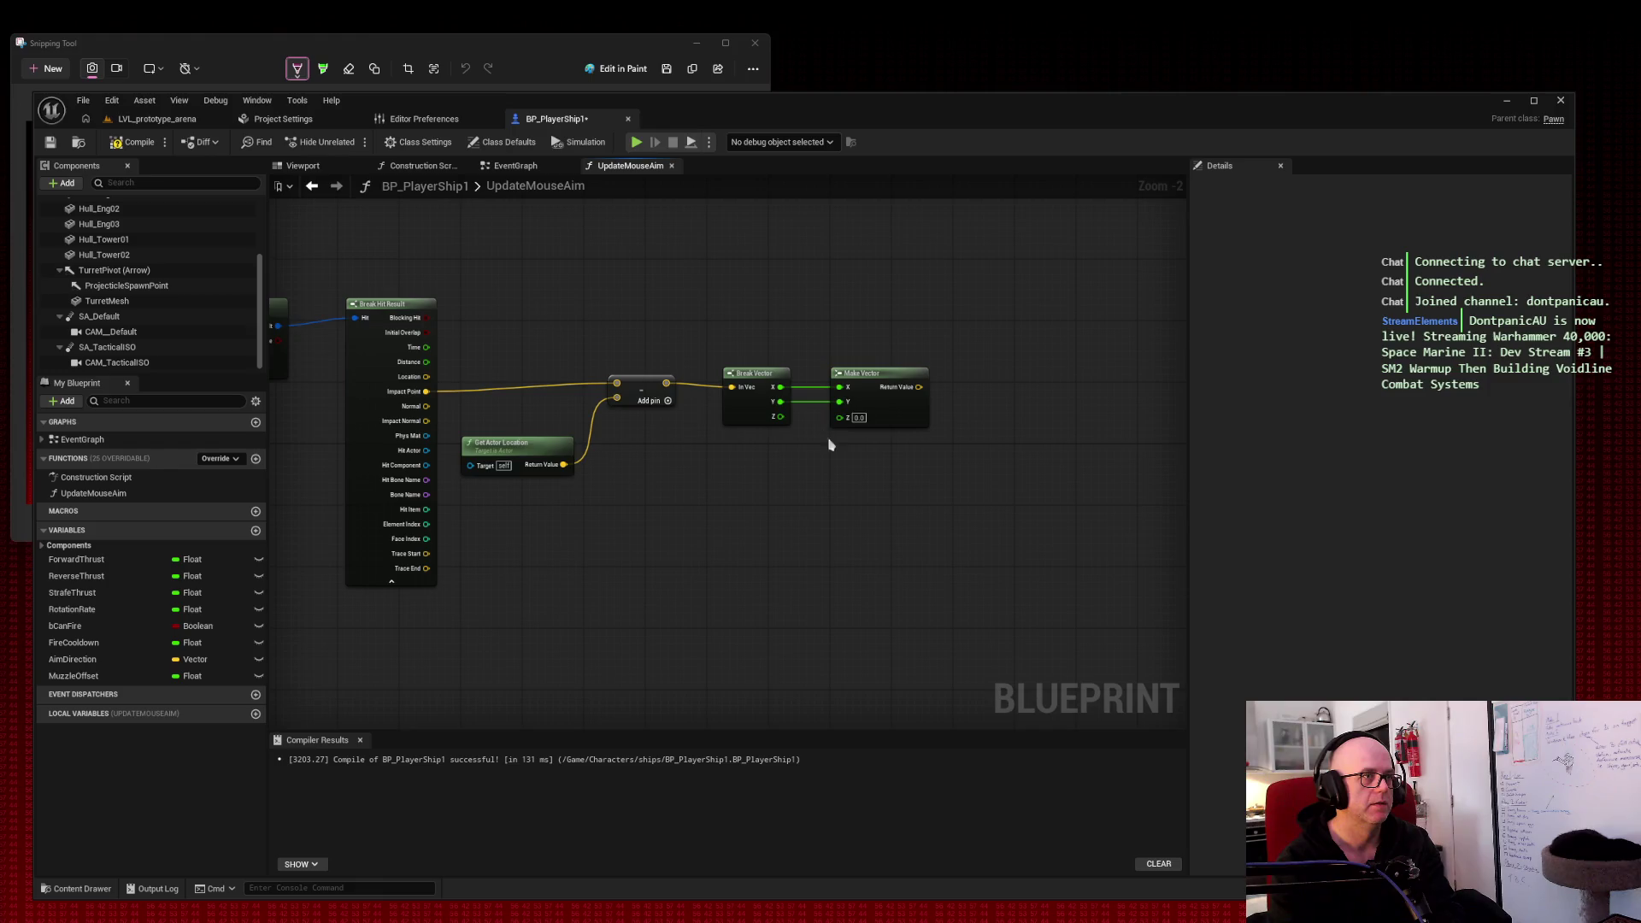
click(925, 451)
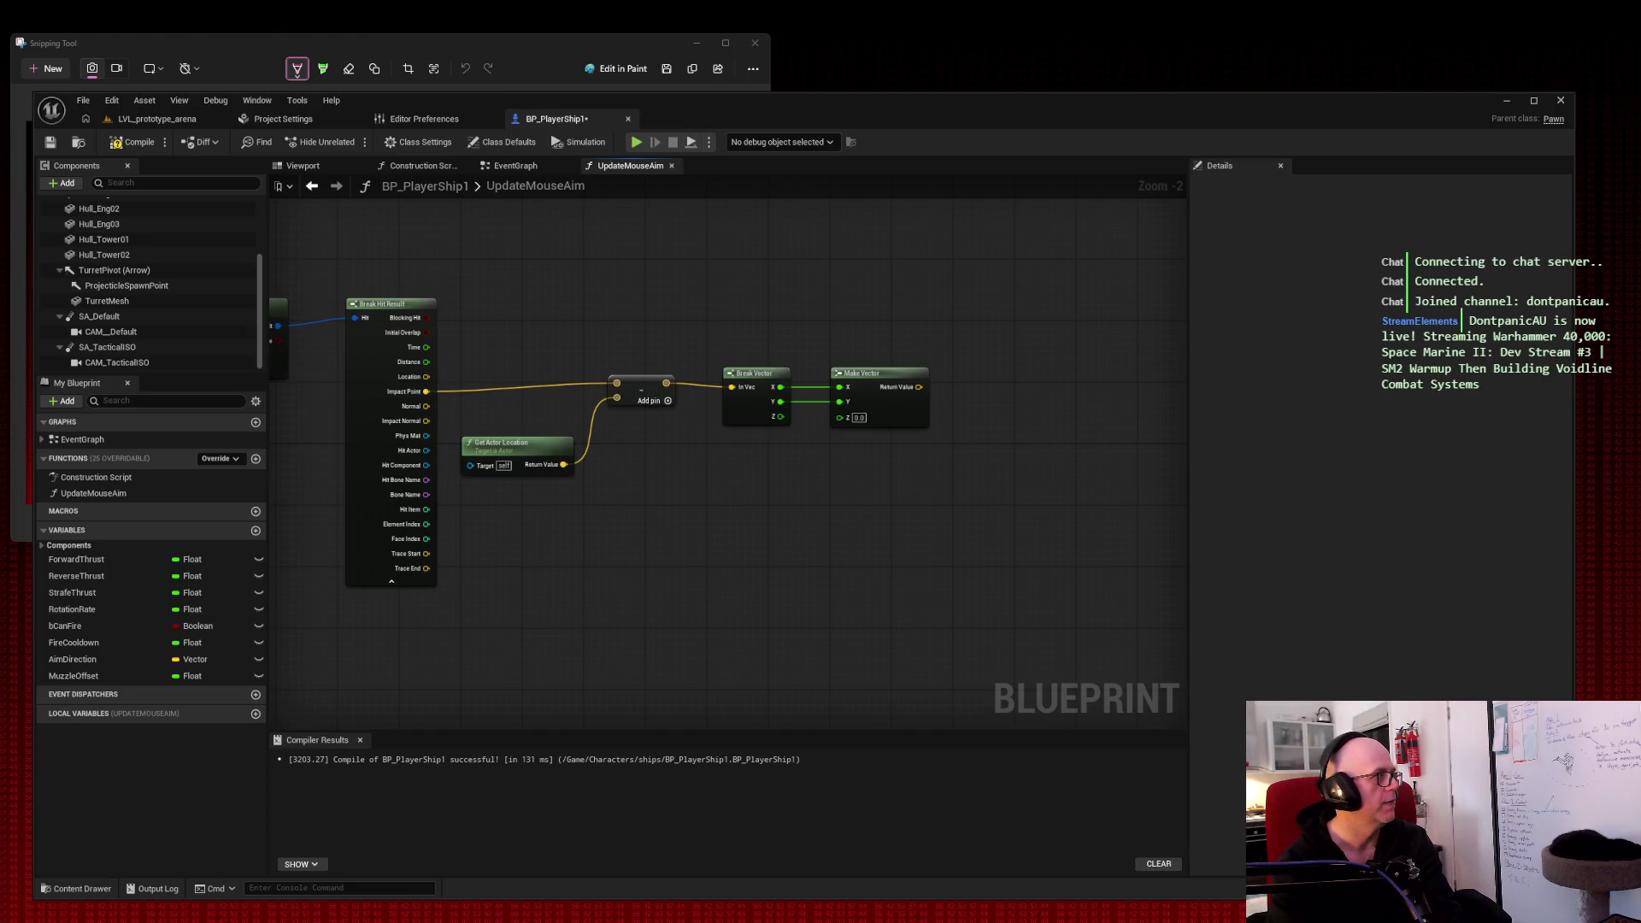
drag(919, 387, 1046, 391)
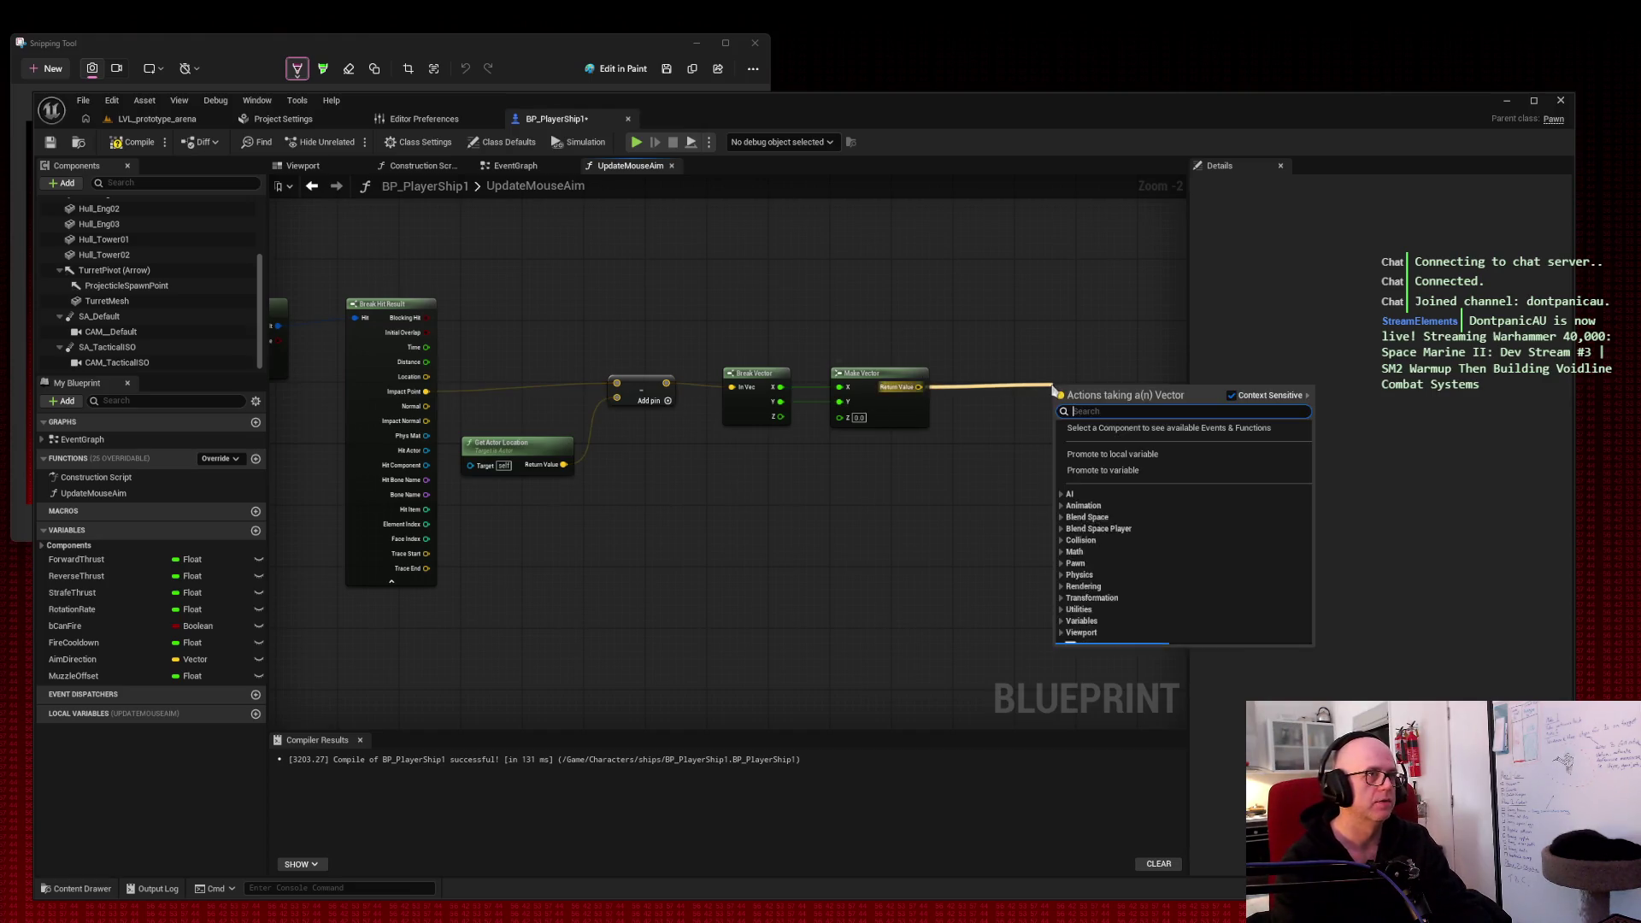
Step: Add a Normalize node fed by Make Vector's Return Value and place it beside Make Vector
text(normal)
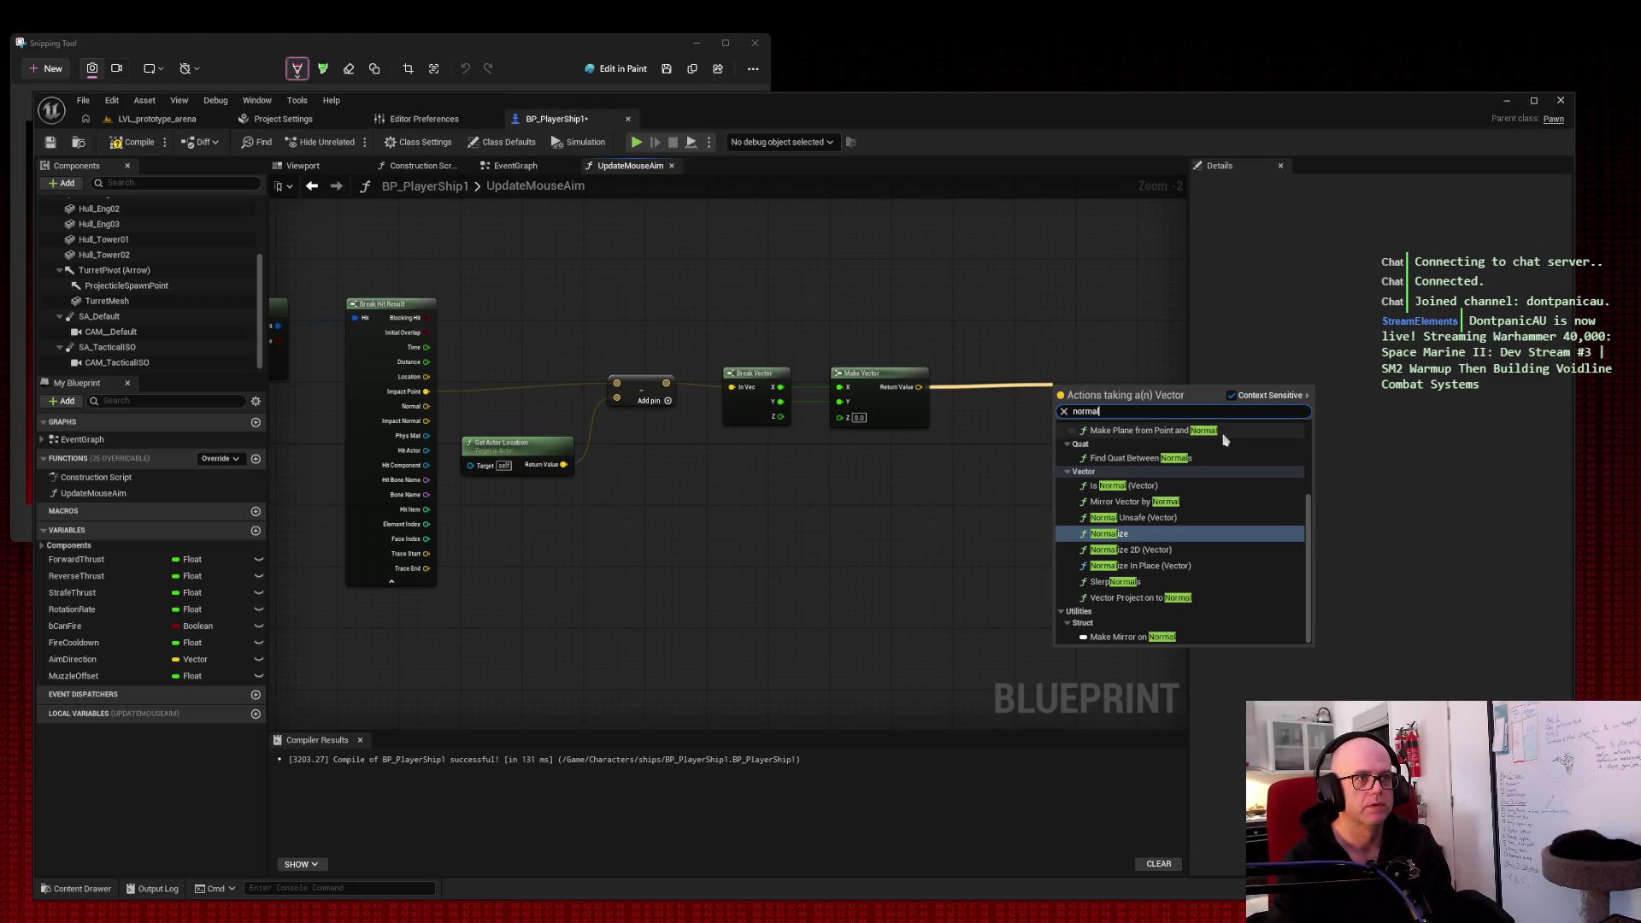
click(1160, 537)
drag(1112, 382, 1046, 378)
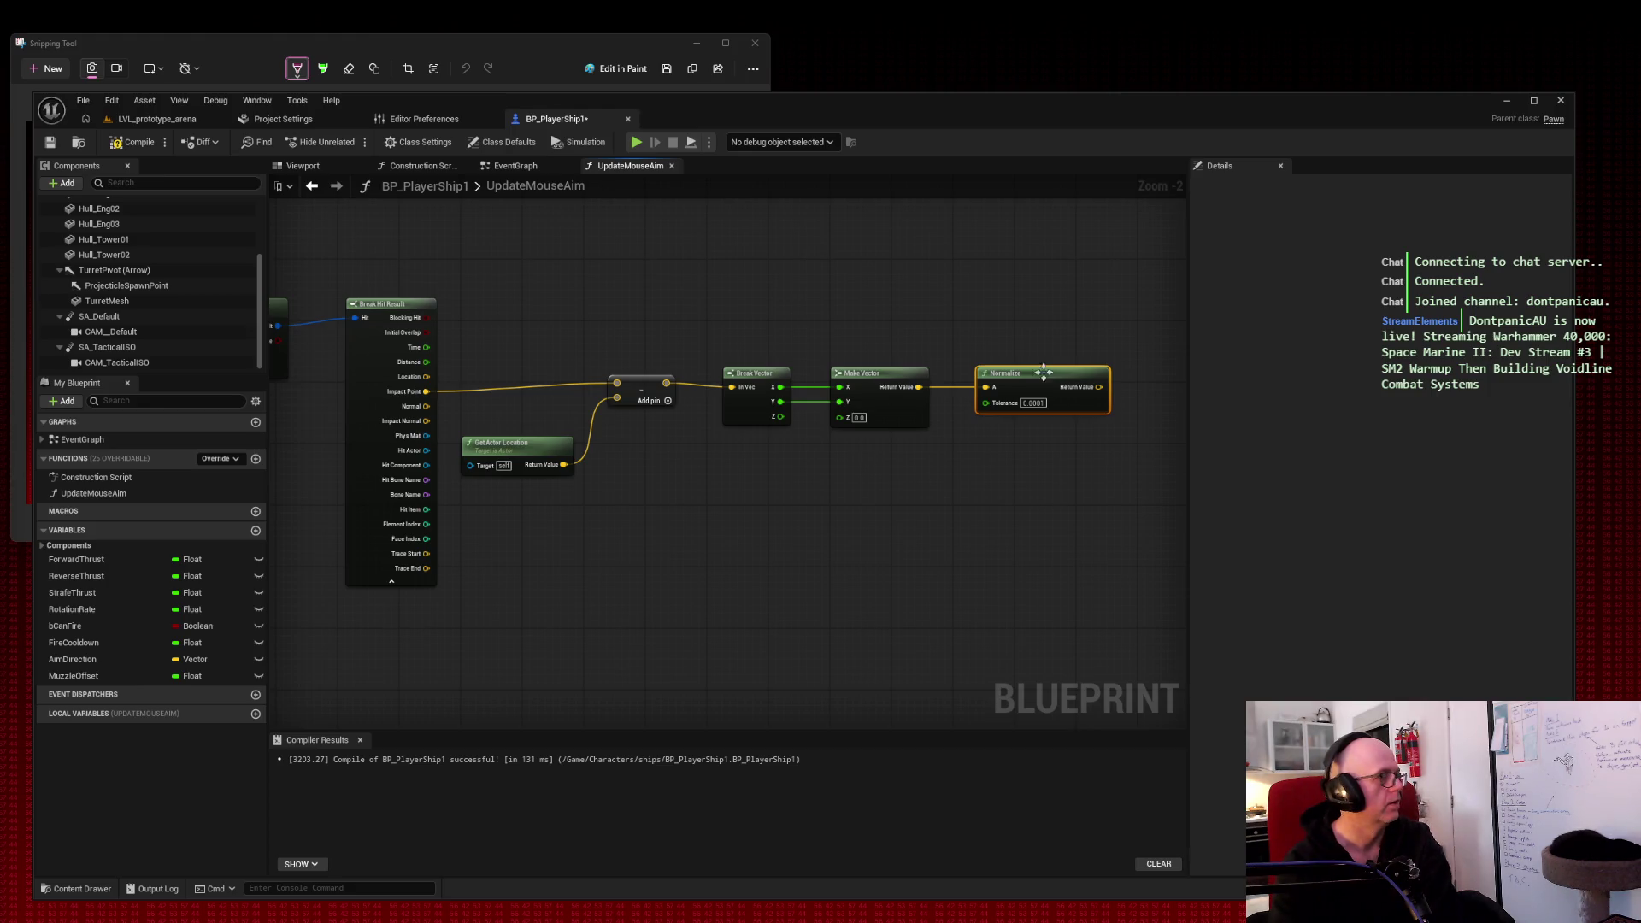
drag(919, 386, 969, 480)
text(normal)
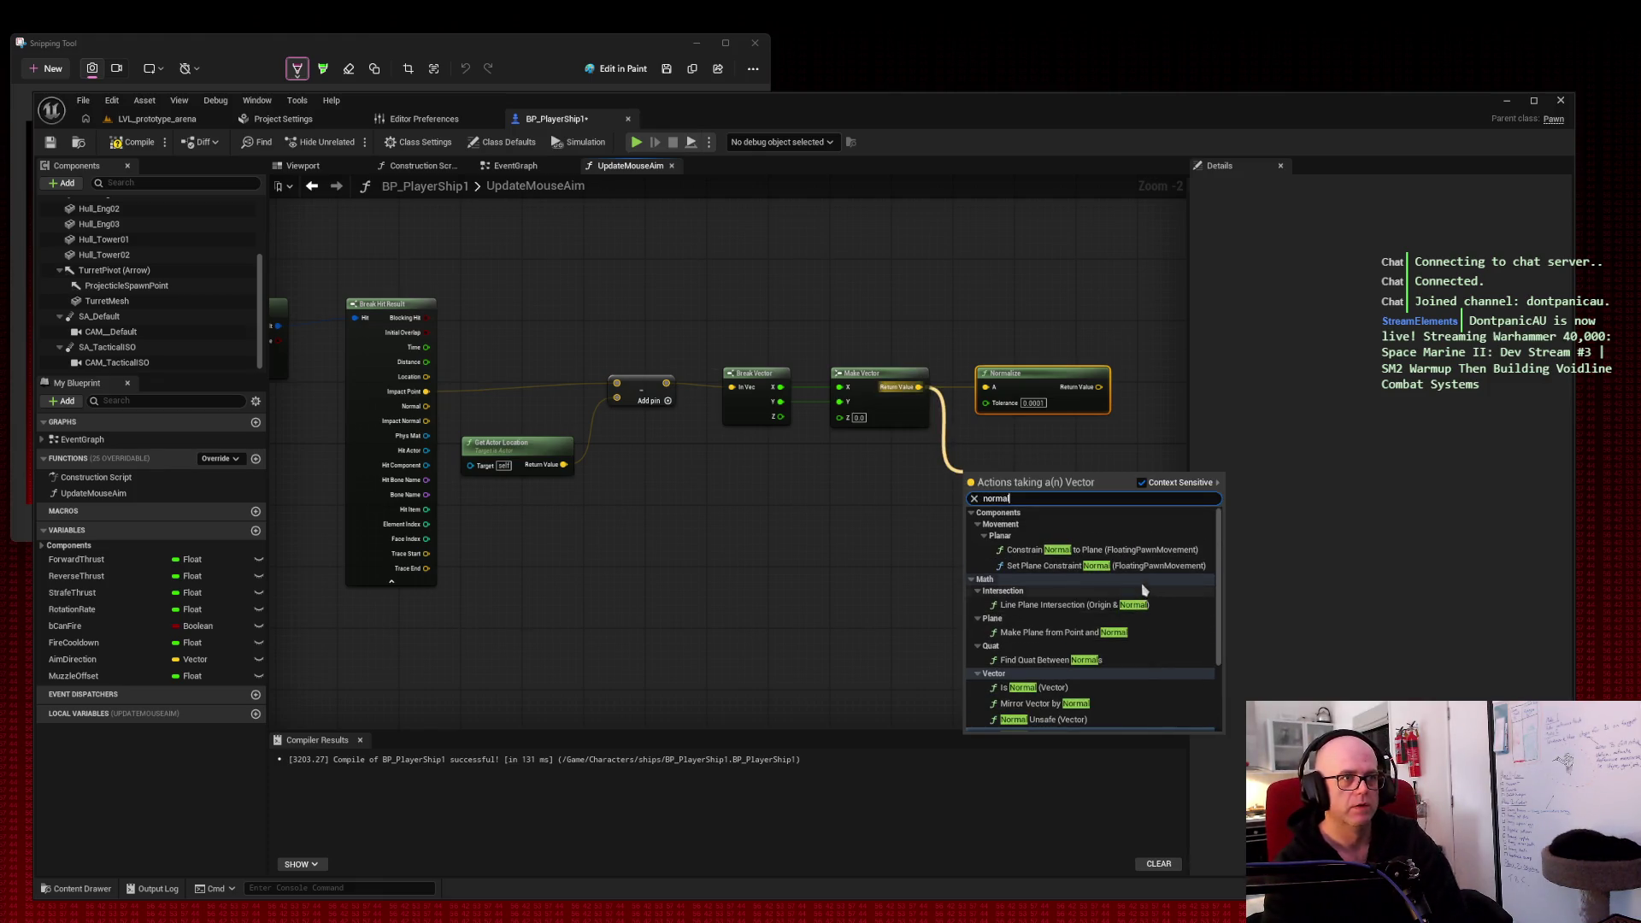
scroll(1152, 586, down, 2)
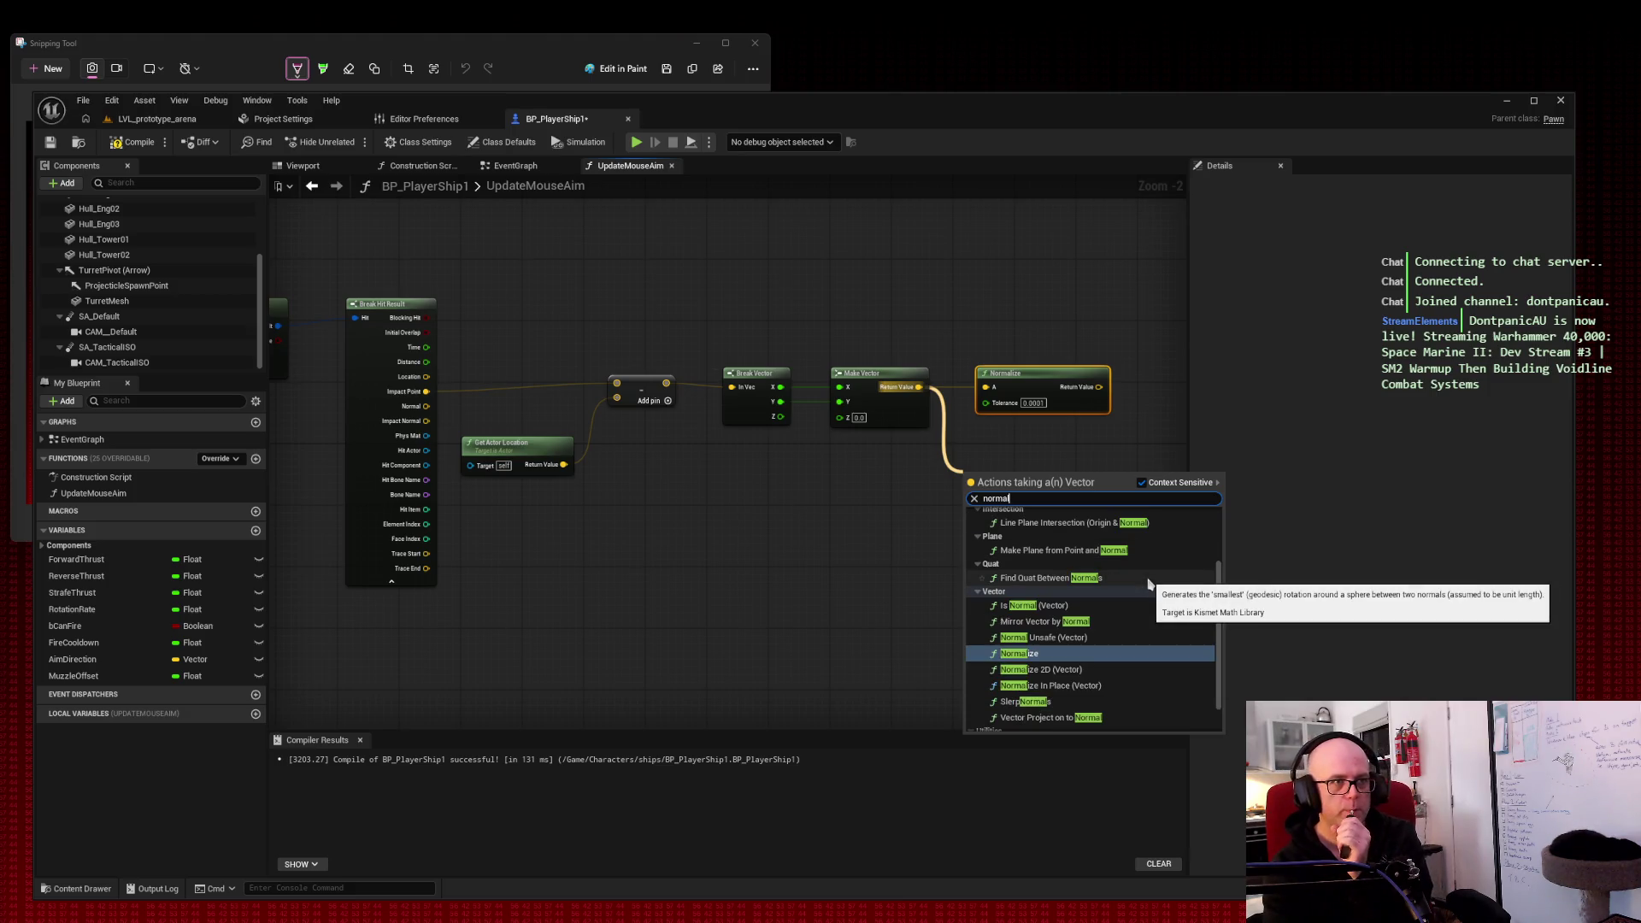
scroll(1150, 583, down, 1)
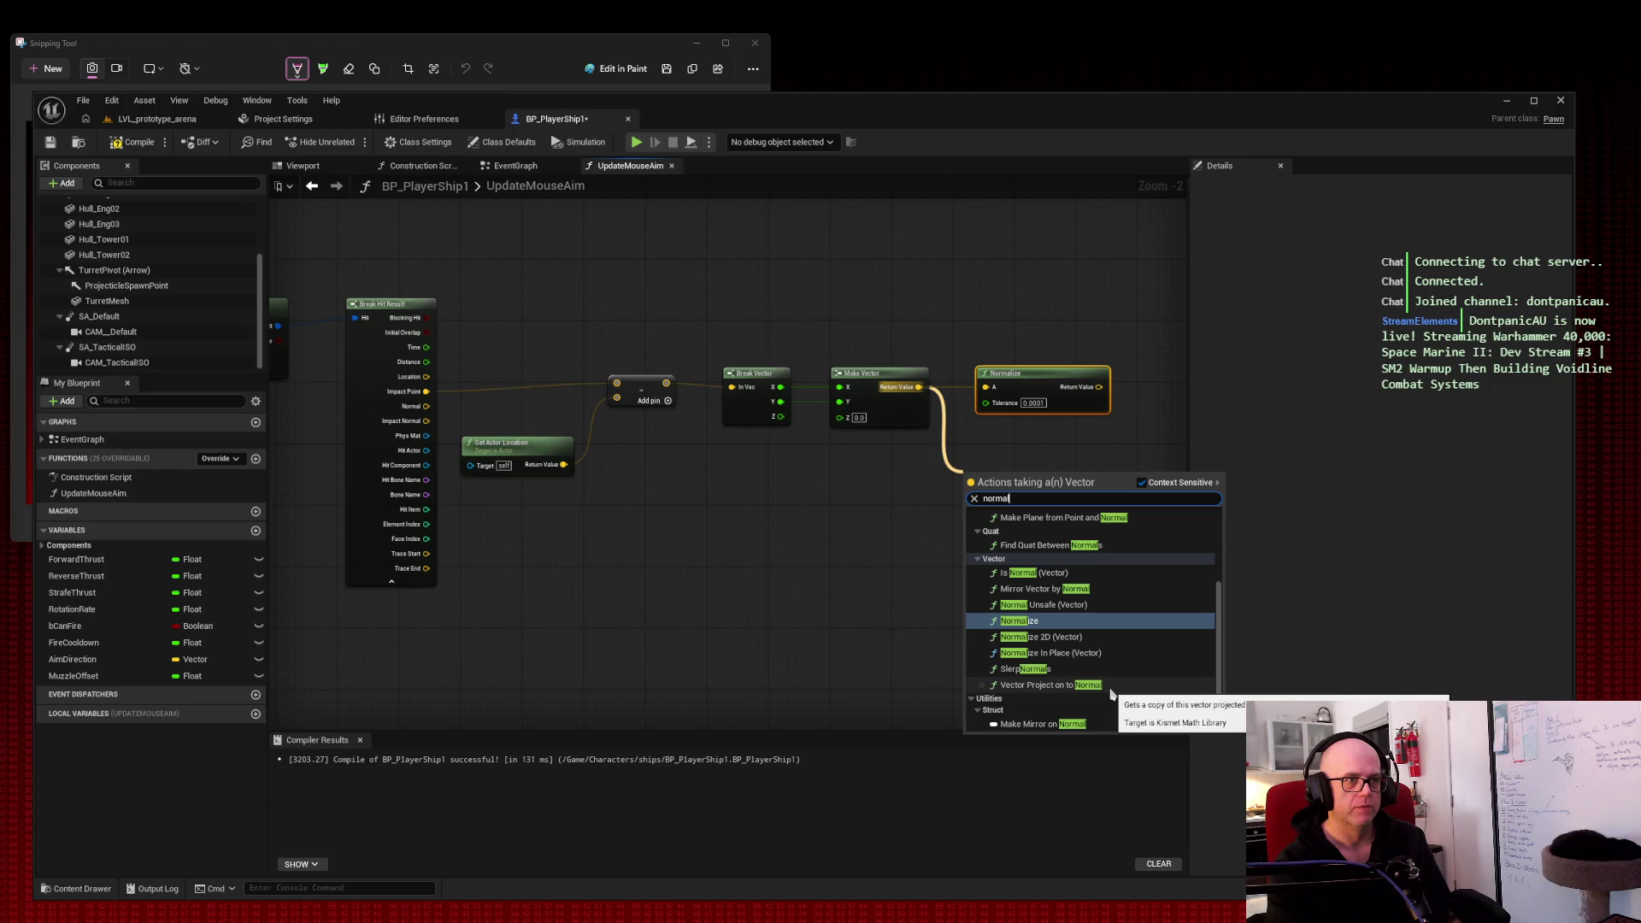
click(1141, 357)
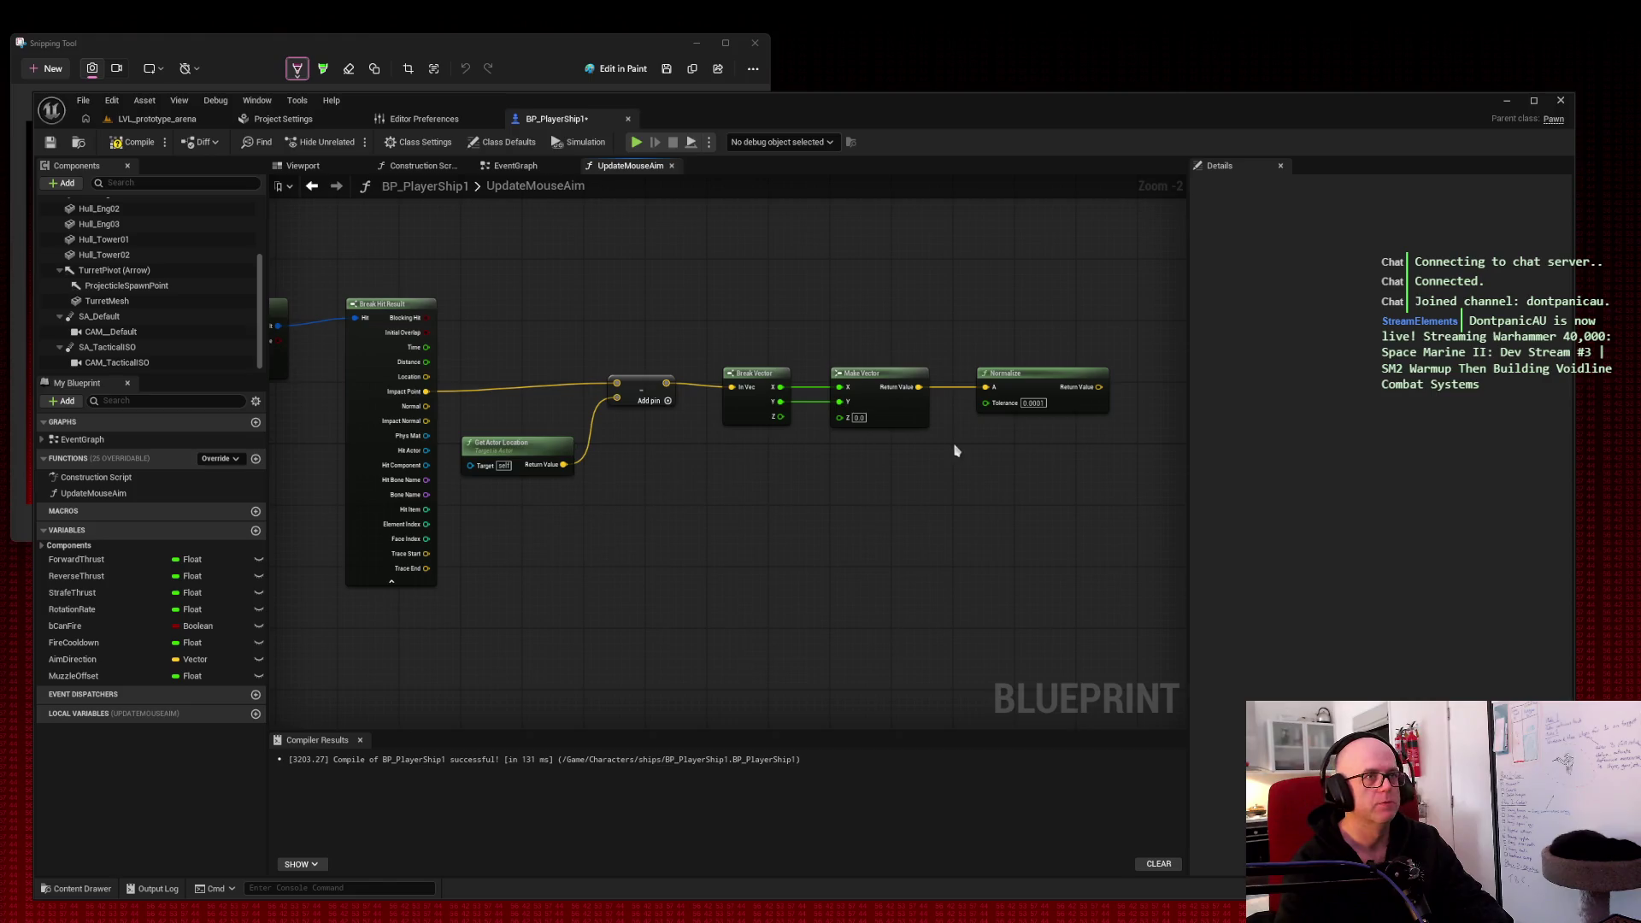
mouse_move(675, 475)
mouse_down()
mouse_move(948, 453)
mouse_move(726, 451)
mouse_up()
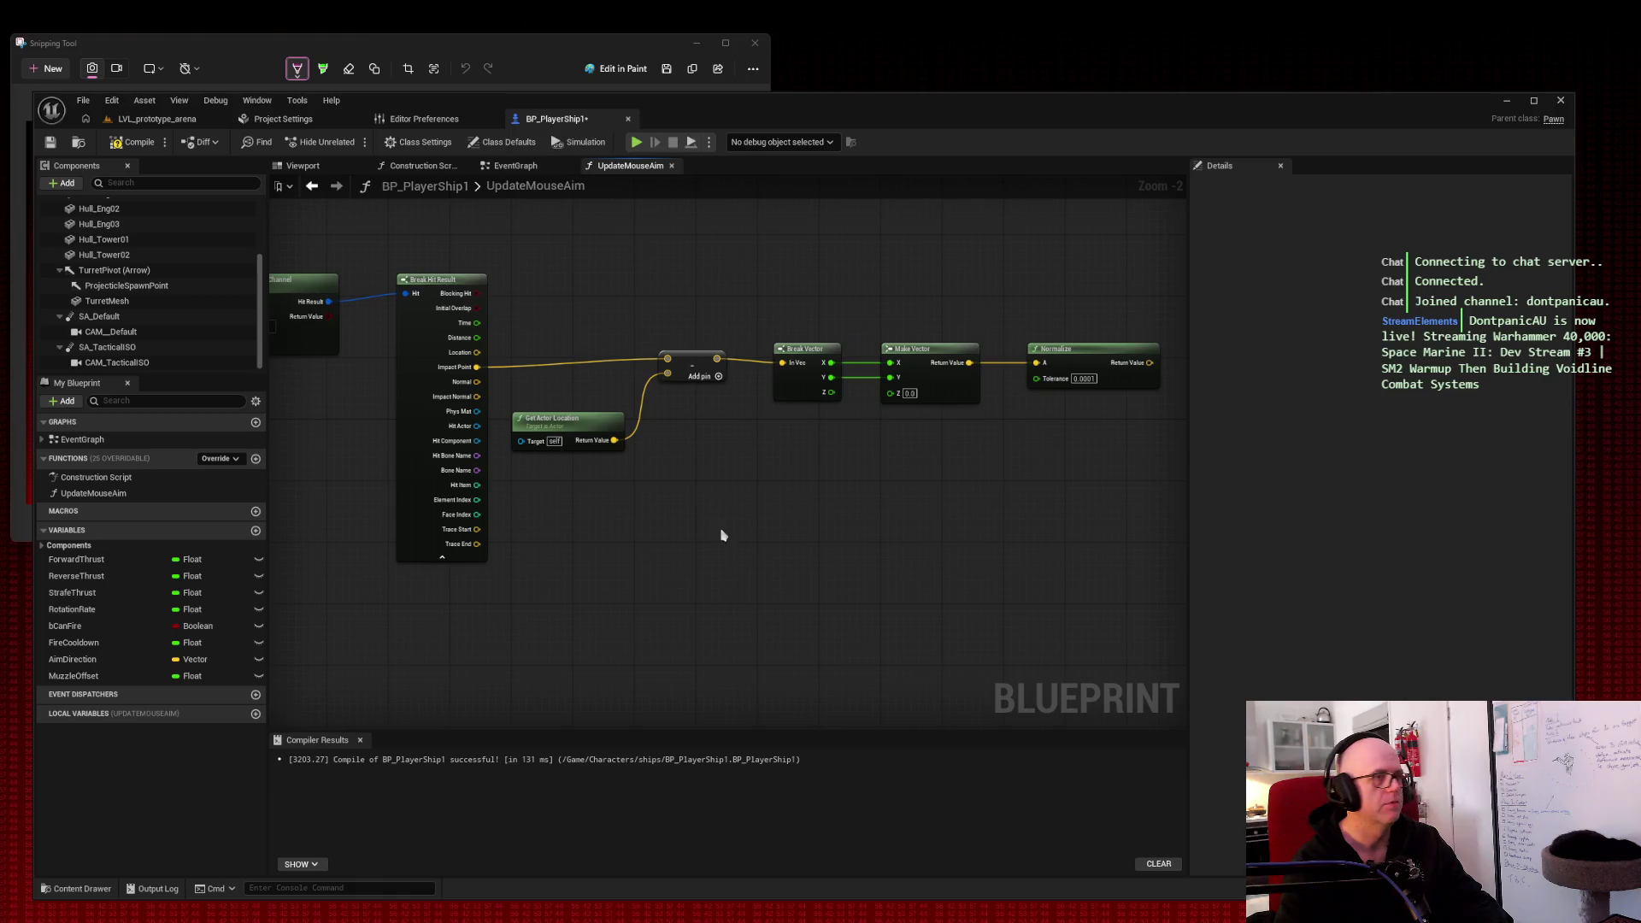
right_click(864, 491)
Step: Add a SET Aim Direction node and wire Normalize's Return Value into its Aim Direction input
text(set aim)
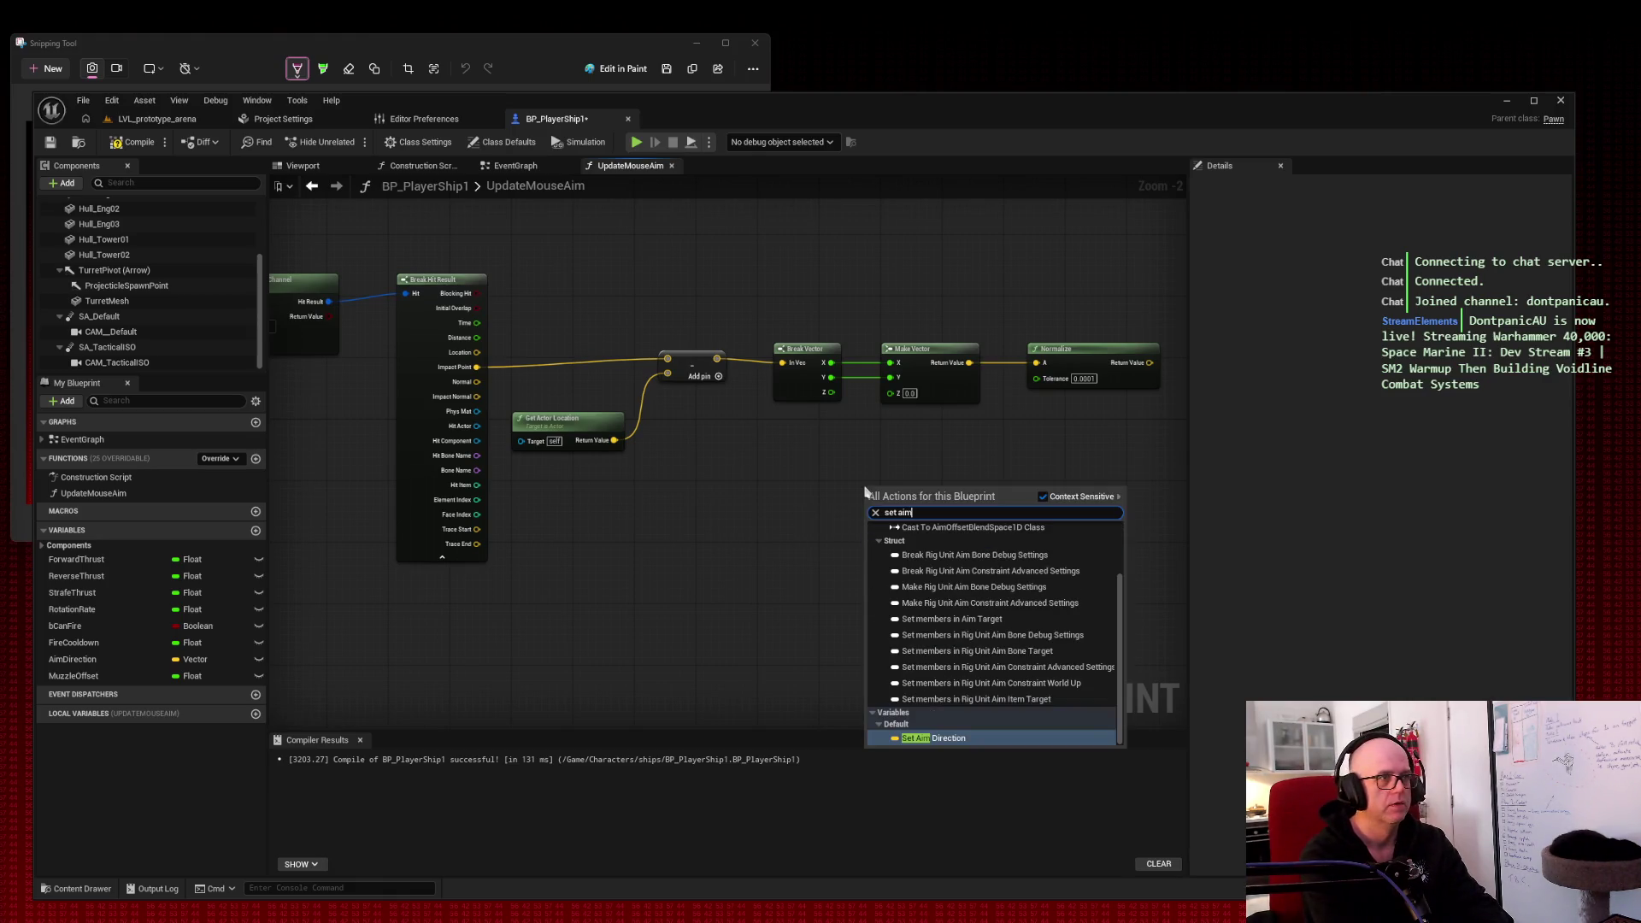
key(Return)
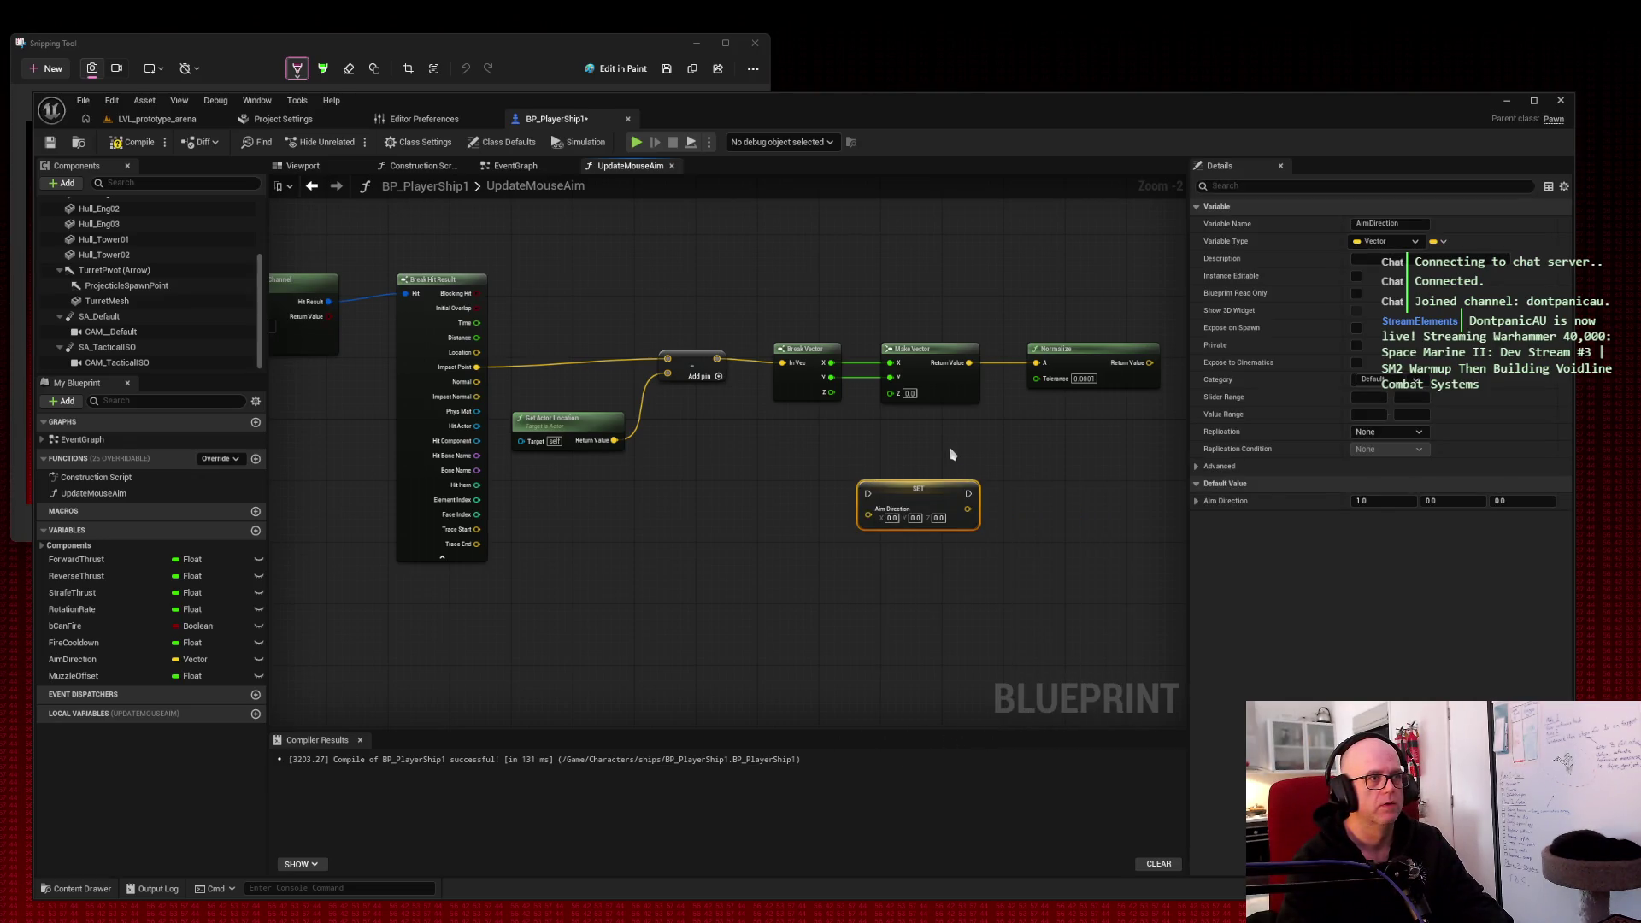
mouse_move(968, 493)
mouse_down()
mouse_move(1032, 387)
mouse_move(1008, 457)
mouse_up()
mouse_move(1149, 361)
mouse_down()
mouse_move(876, 511)
mouse_move(1164, 432)
mouse_move(1062, 488)
mouse_move(1075, 497)
mouse_up()
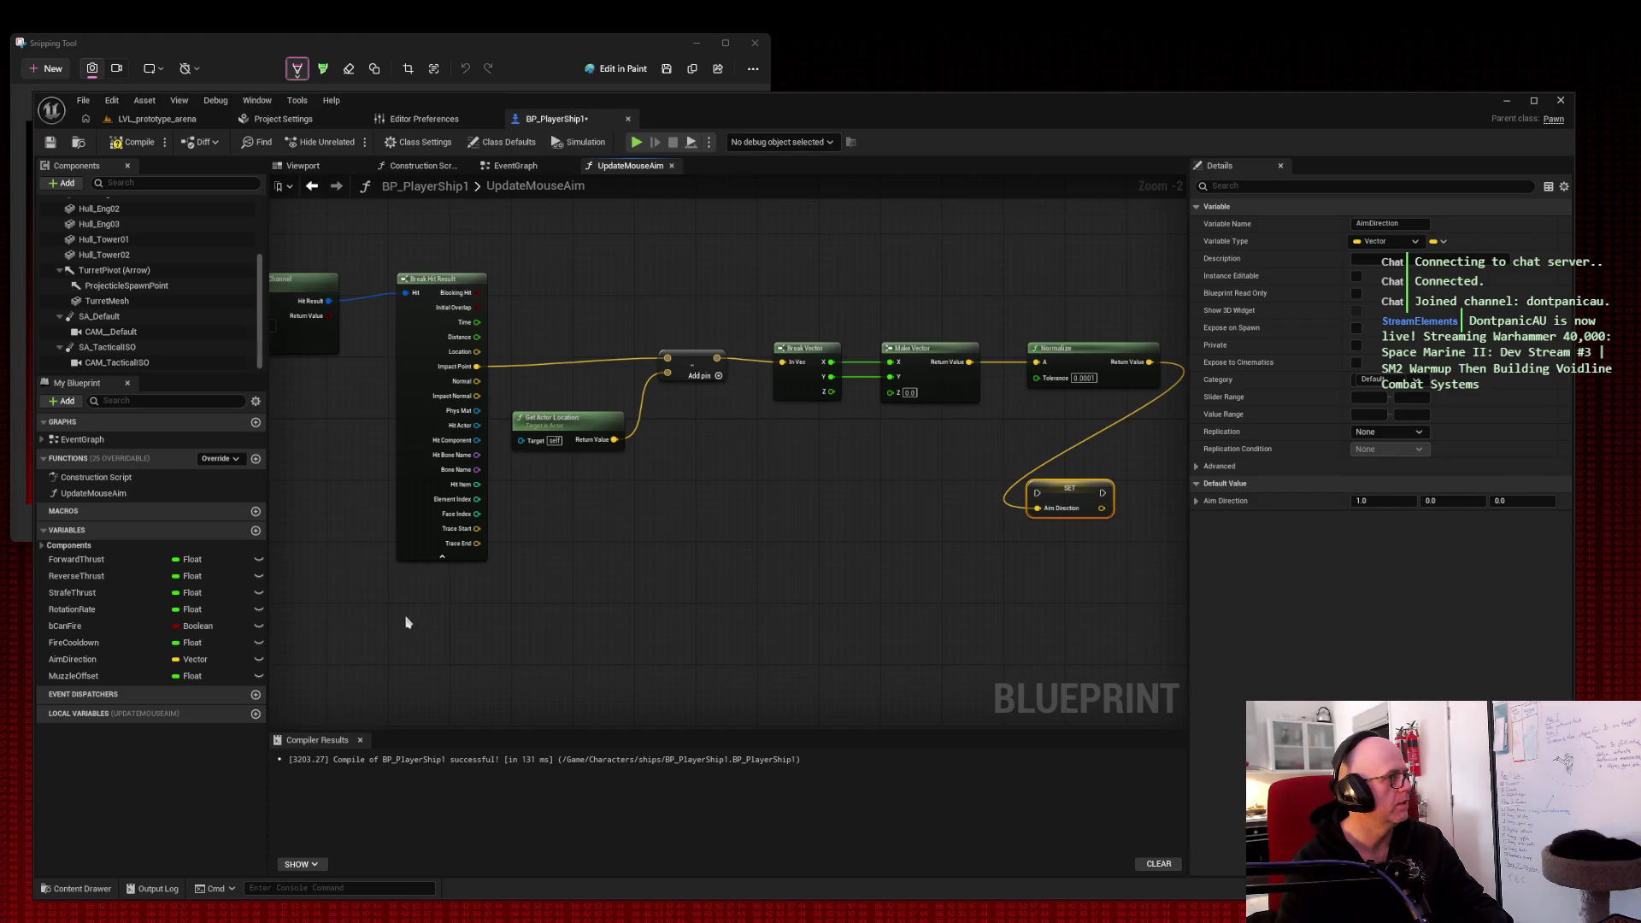
drag(416, 618, 905, 629)
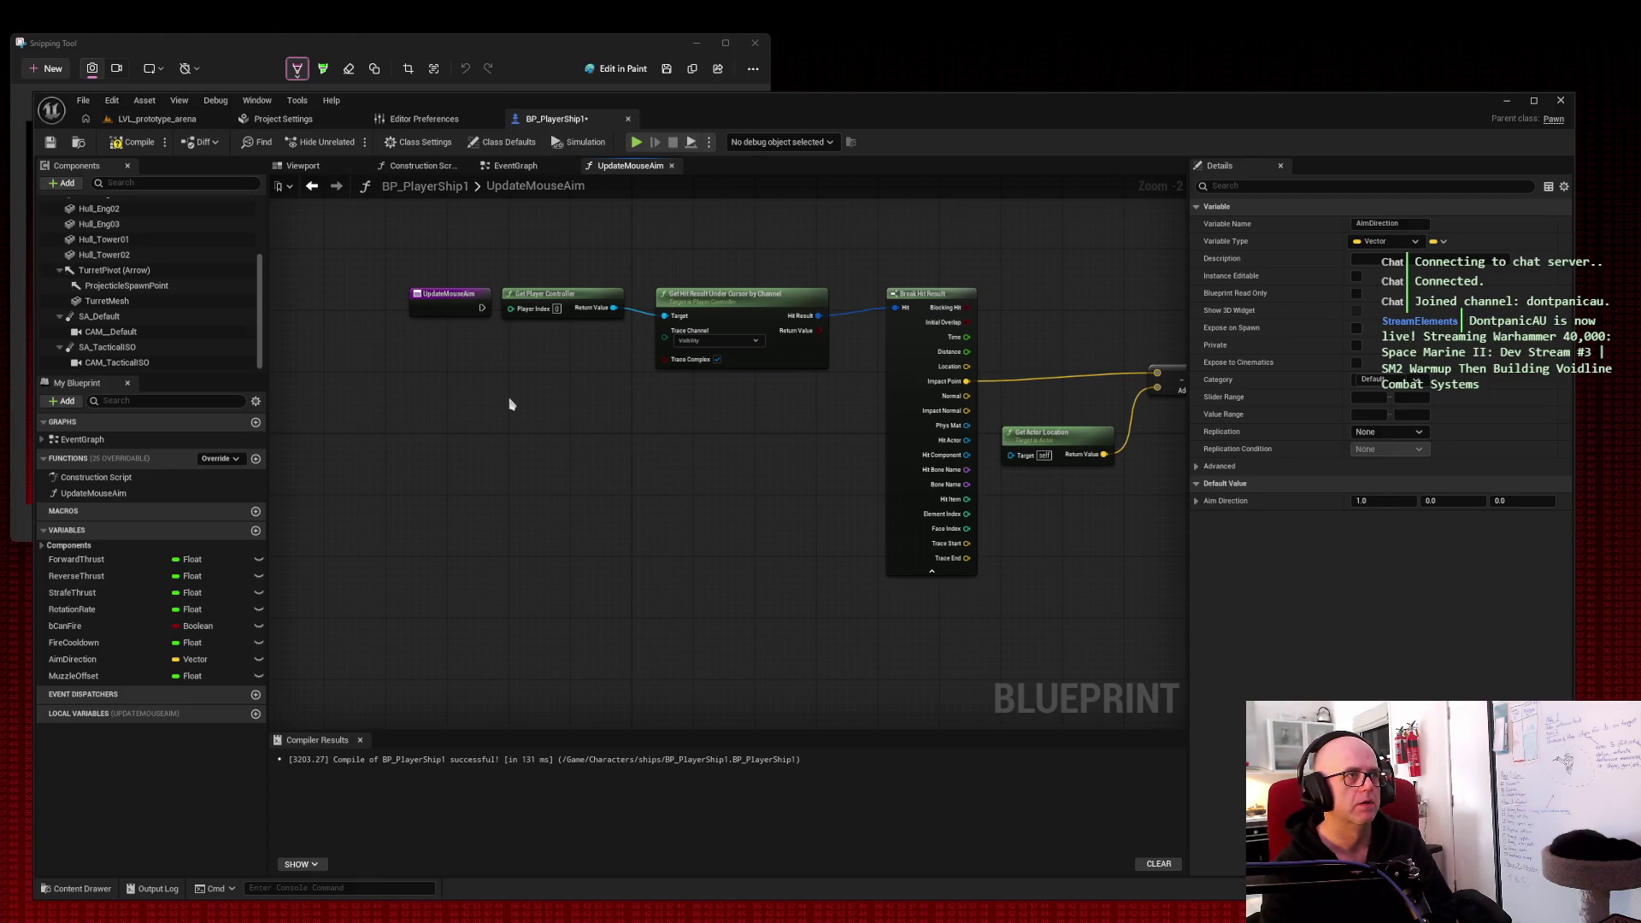
Step: Move the entry, Get Player Controller, trace, Break Hit Result, add and Get Actor Location nodes upward
mouse_move(446, 294)
mouse_down()
mouse_move(446, 403)
mouse_move(513, 413)
mouse_move(667, 333)
mouse_move(682, 370)
mouse_move(669, 339)
mouse_up()
click(620, 371)
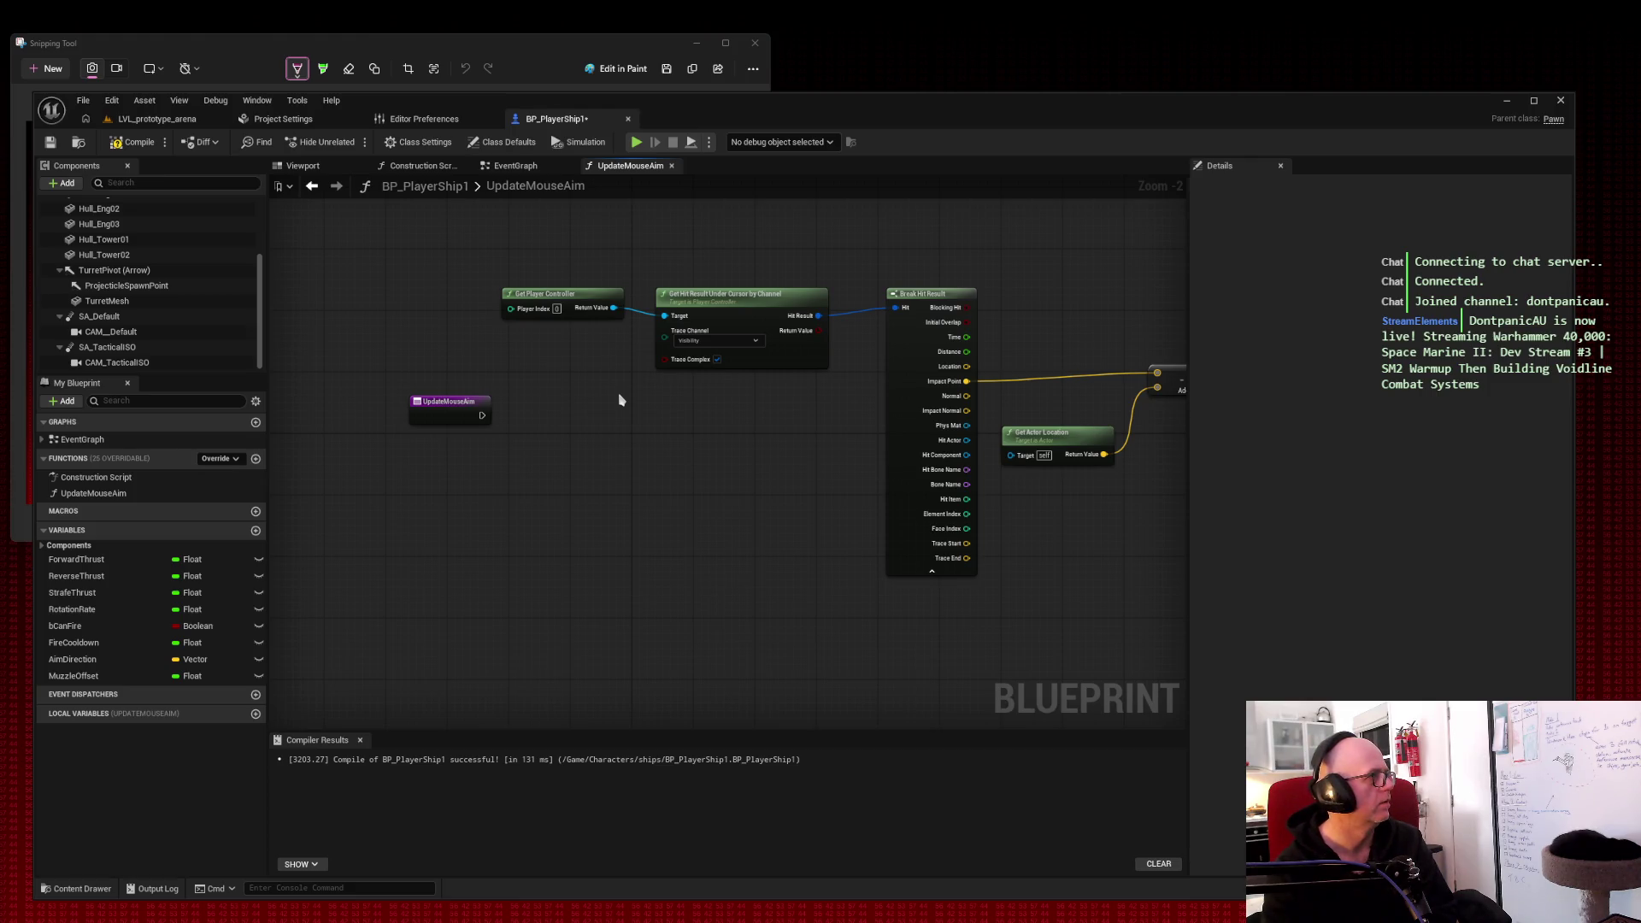
mouse_move(733, 410)
mouse_down()
mouse_move(275, 337)
mouse_move(646, 322)
mouse_move(465, 363)
mouse_move(652, 458)
mouse_move(740, 478)
mouse_up()
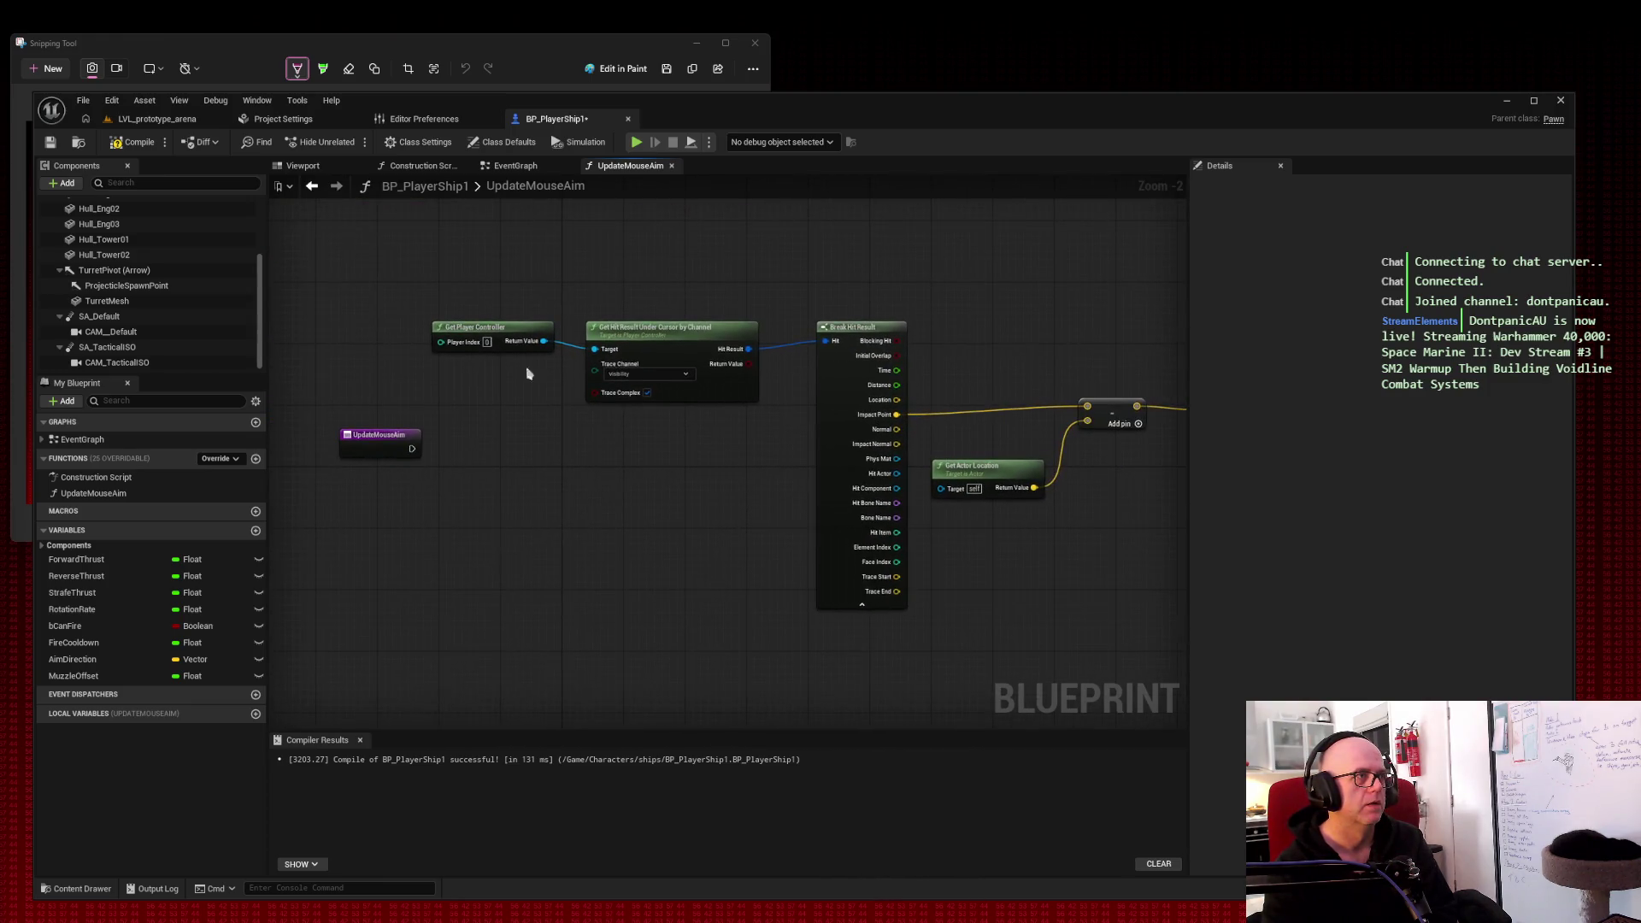
drag(377, 433, 352, 258)
drag(515, 324, 527, 239)
drag(682, 344, 684, 299)
drag(854, 327, 854, 227)
drag(1104, 406, 1044, 242)
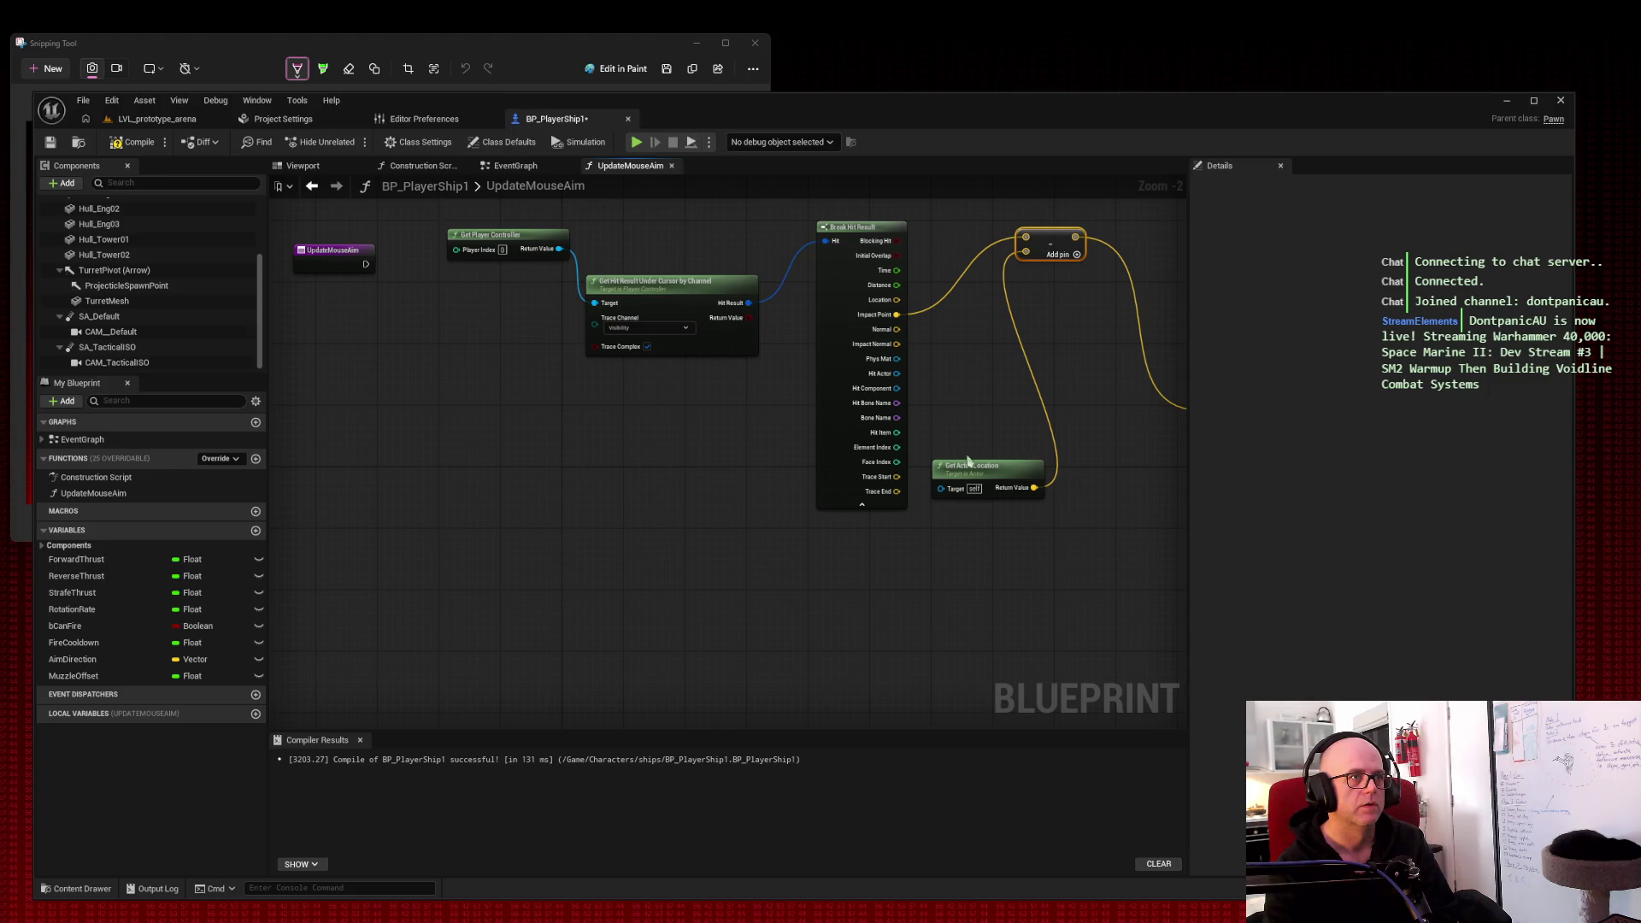
drag(991, 473, 975, 342)
drag(1103, 391, 930, 386)
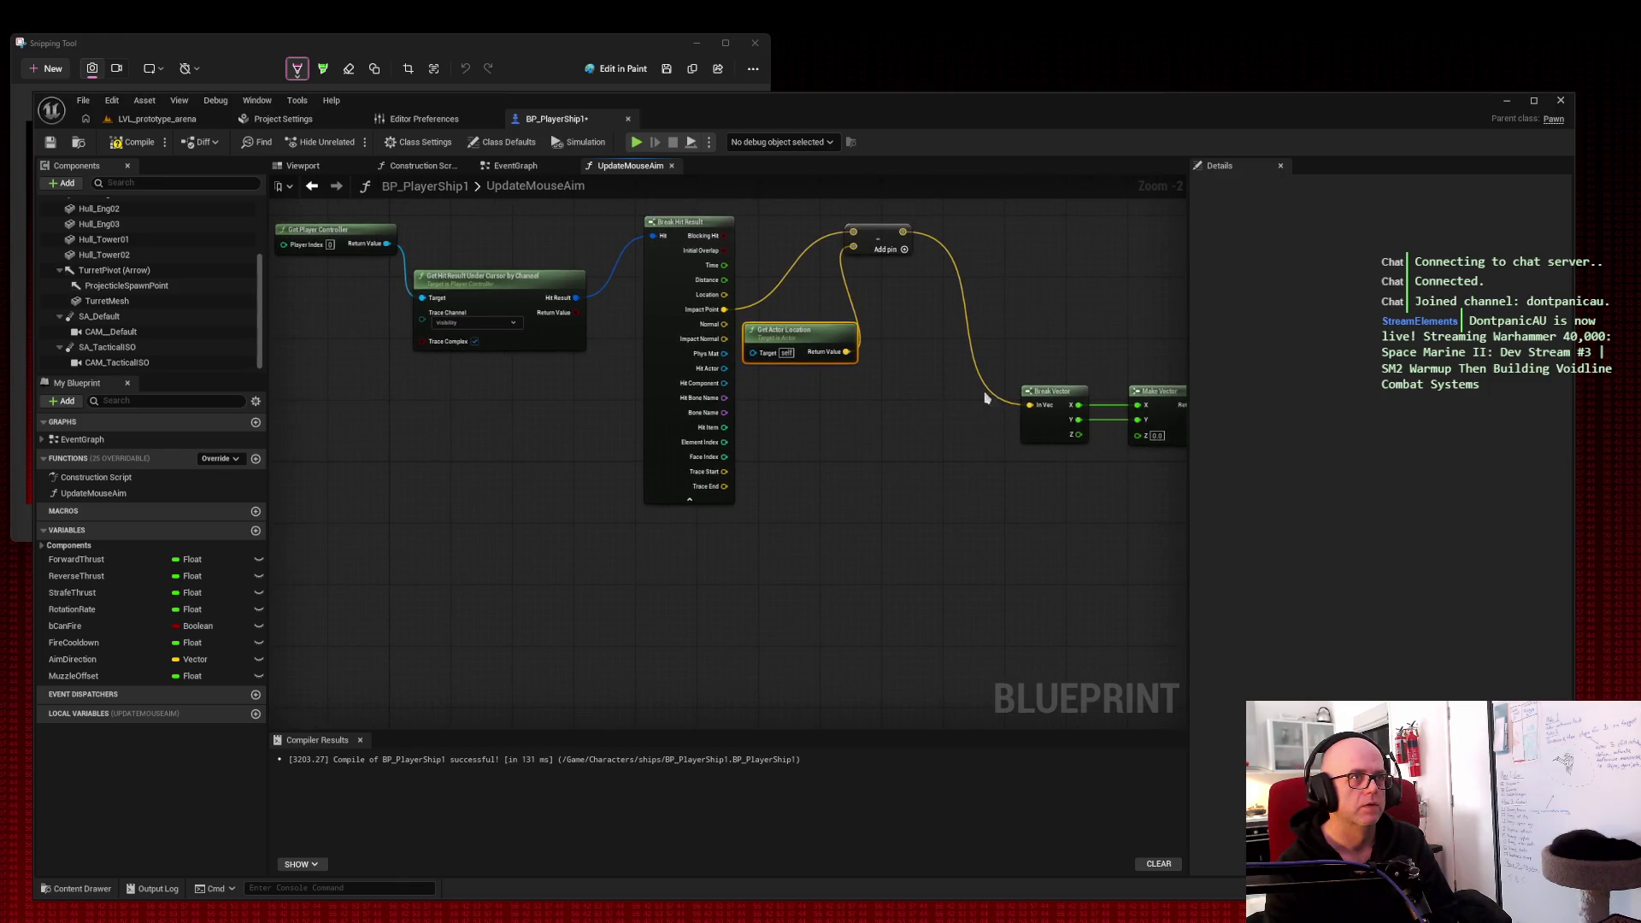
Step: Move the Break Vector node to the left, near the trace nodes
drag(1061, 391, 406, 561)
scroll(407, 561, up, 1)
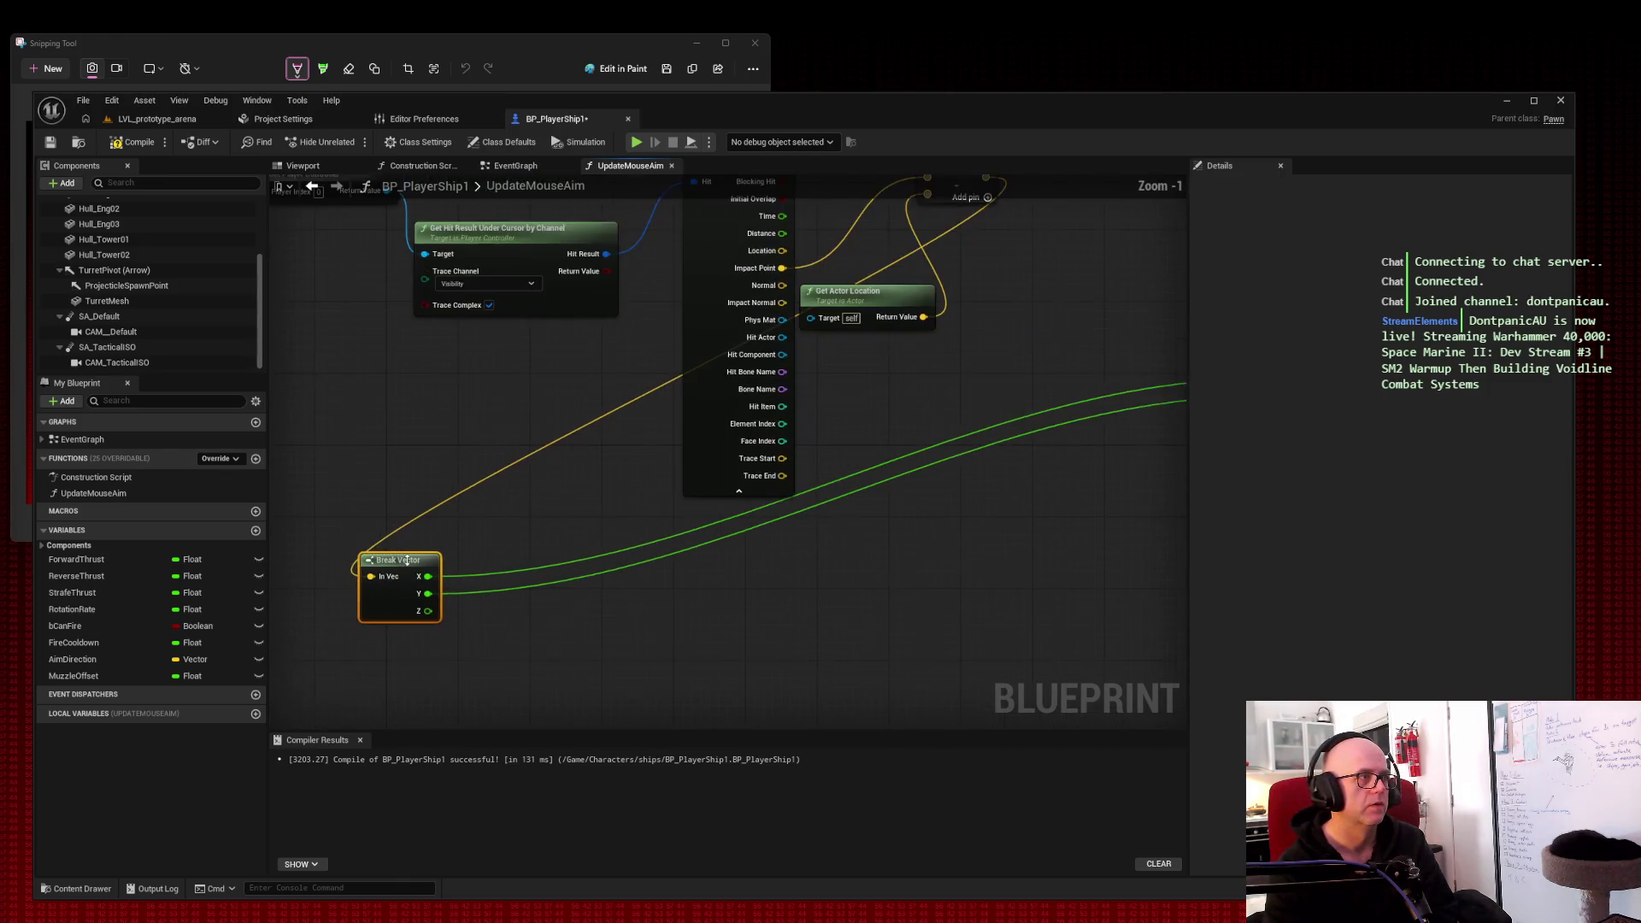
scroll(407, 561, down, 2)
scroll(409, 559, up, 1)
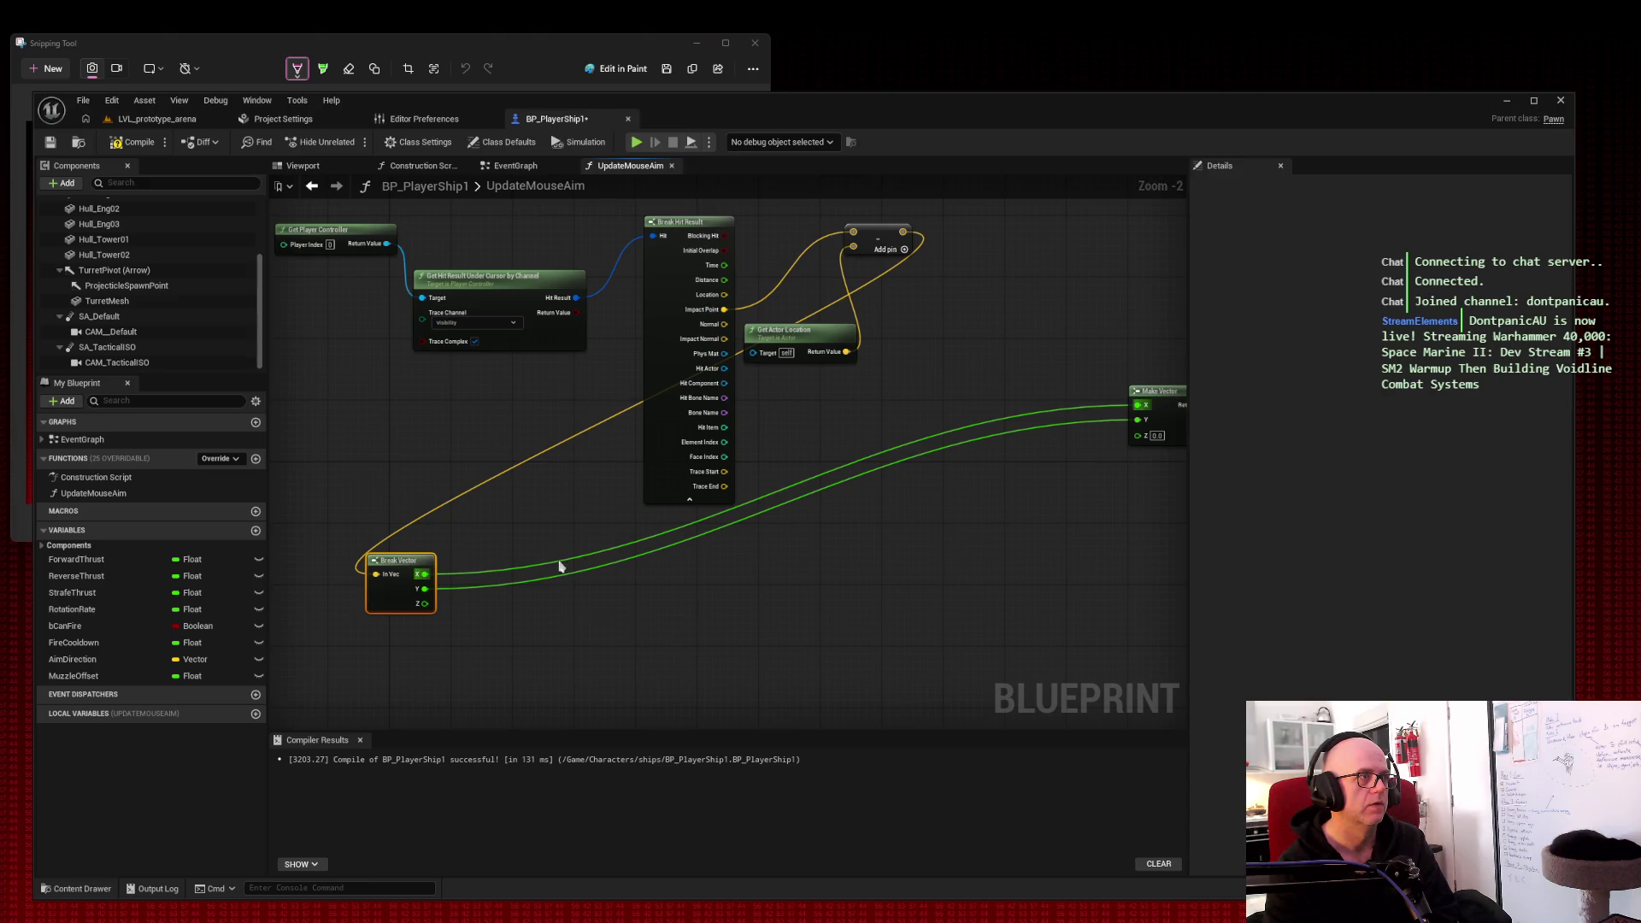
drag(557, 569, 831, 488)
drag(720, 564, 556, 539)
drag(835, 453, 173, 437)
Step: Line up Make Vector and Normalize beside Break Vector and place SET Aim Direction below it
mouse_move(787, 279)
mouse_down()
mouse_move(831, 382)
mouse_move(1067, 540)
mouse_up()
mouse_move(867, 427)
mouse_down()
mouse_move(345, 552)
mouse_move(739, 517)
mouse_move(932, 539)
mouse_move(609, 547)
mouse_move(578, 516)
mouse_up()
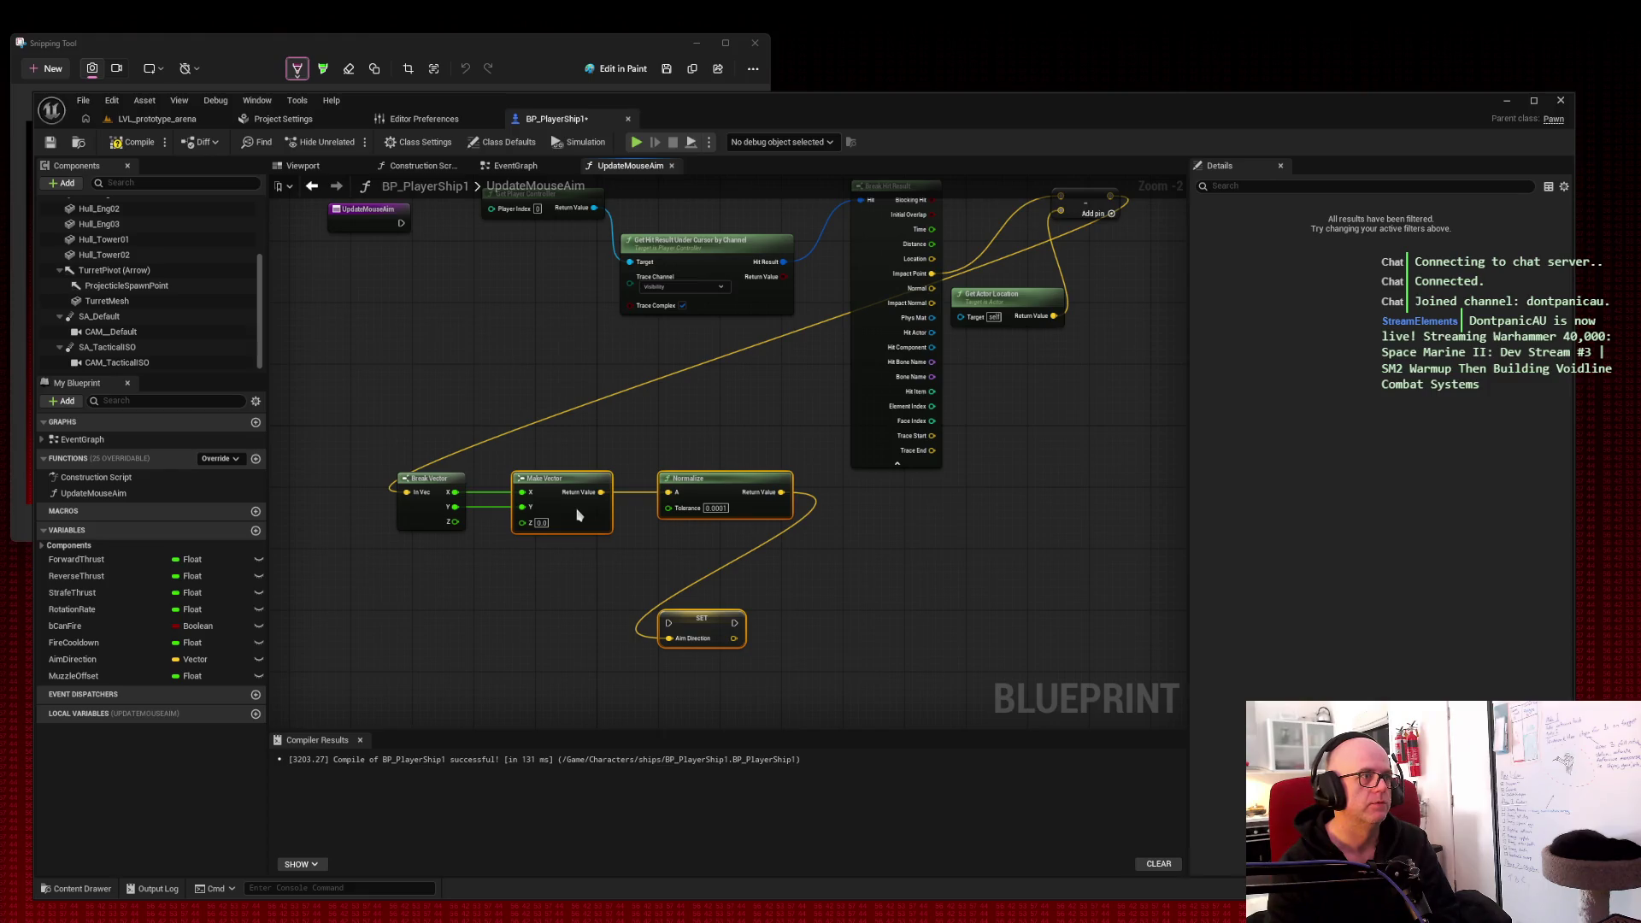
click(707, 633)
drag(706, 634, 876, 509)
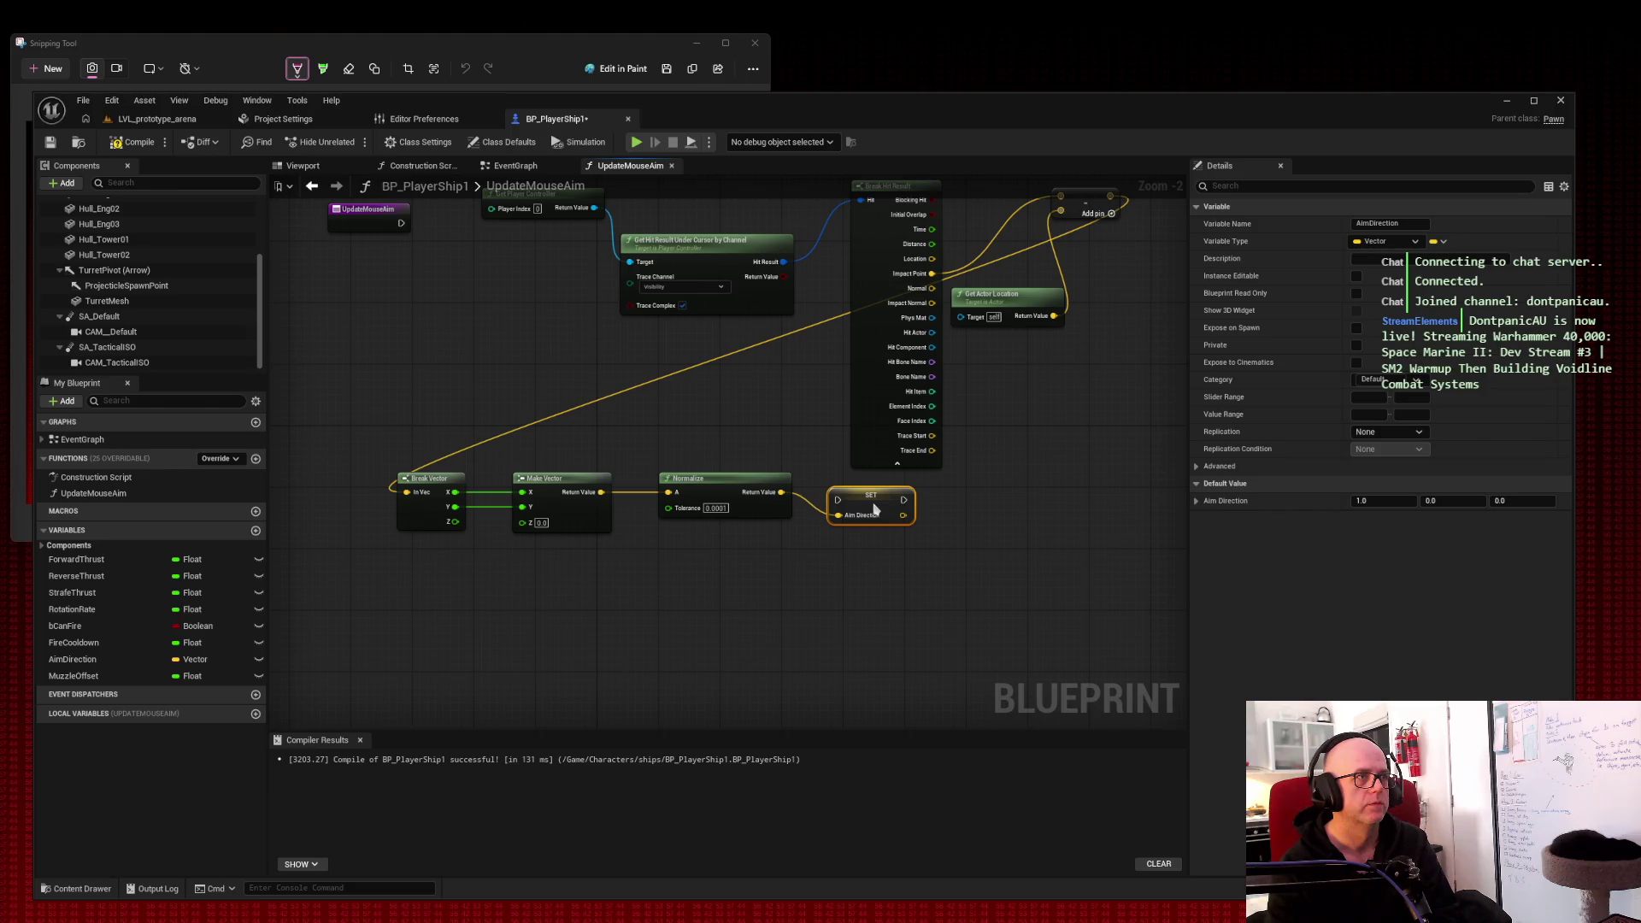
drag(798, 413, 803, 513)
mouse_move(337, 531)
mouse_down()
mouse_move(684, 598)
mouse_move(556, 566)
mouse_move(528, 517)
mouse_up()
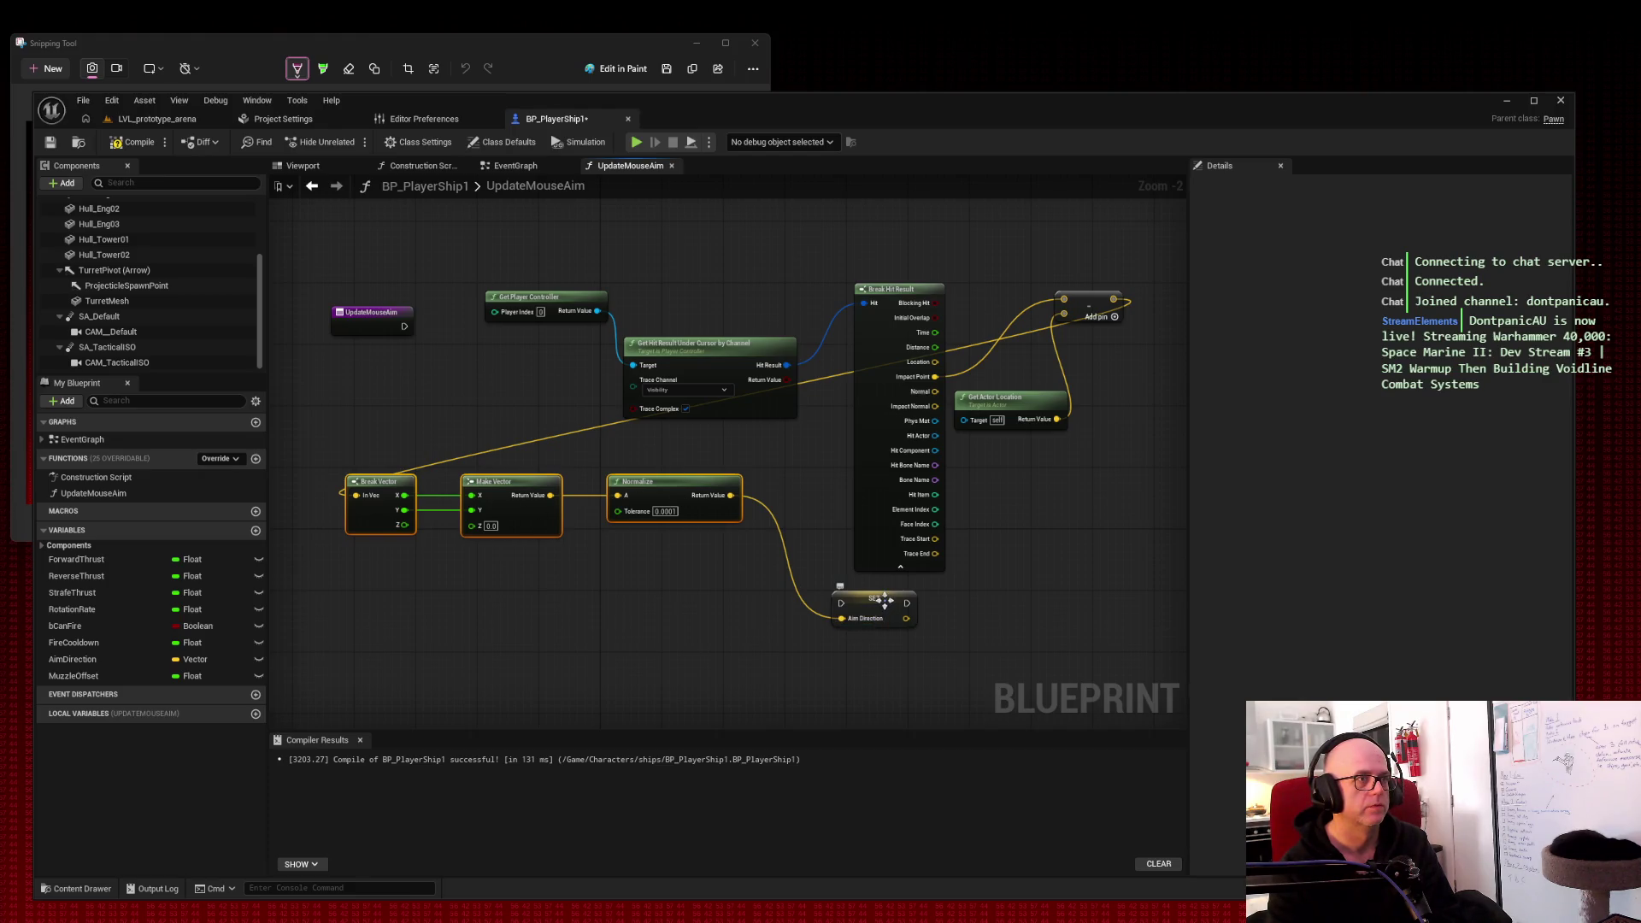
drag(892, 604, 408, 580)
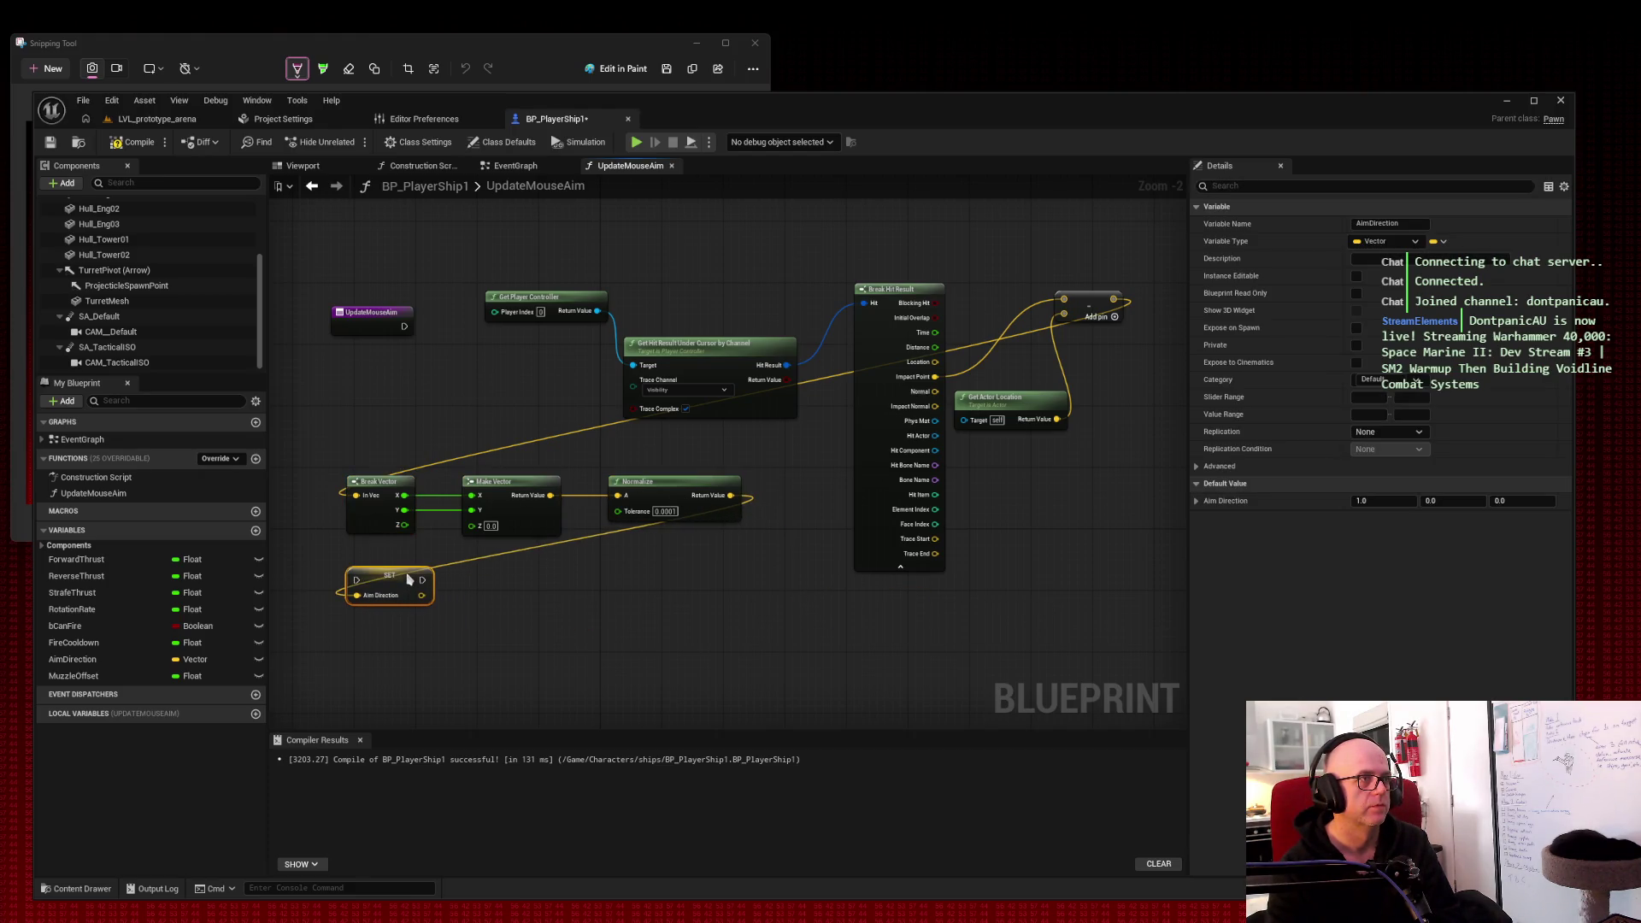
Step: Route the Impact Point wire down and around the left through two reroute points
double_click(827, 374)
mouse_move(829, 377)
mouse_down()
mouse_move(911, 669)
mouse_move(1103, 651)
mouse_move(1119, 608)
mouse_move(1099, 640)
mouse_up()
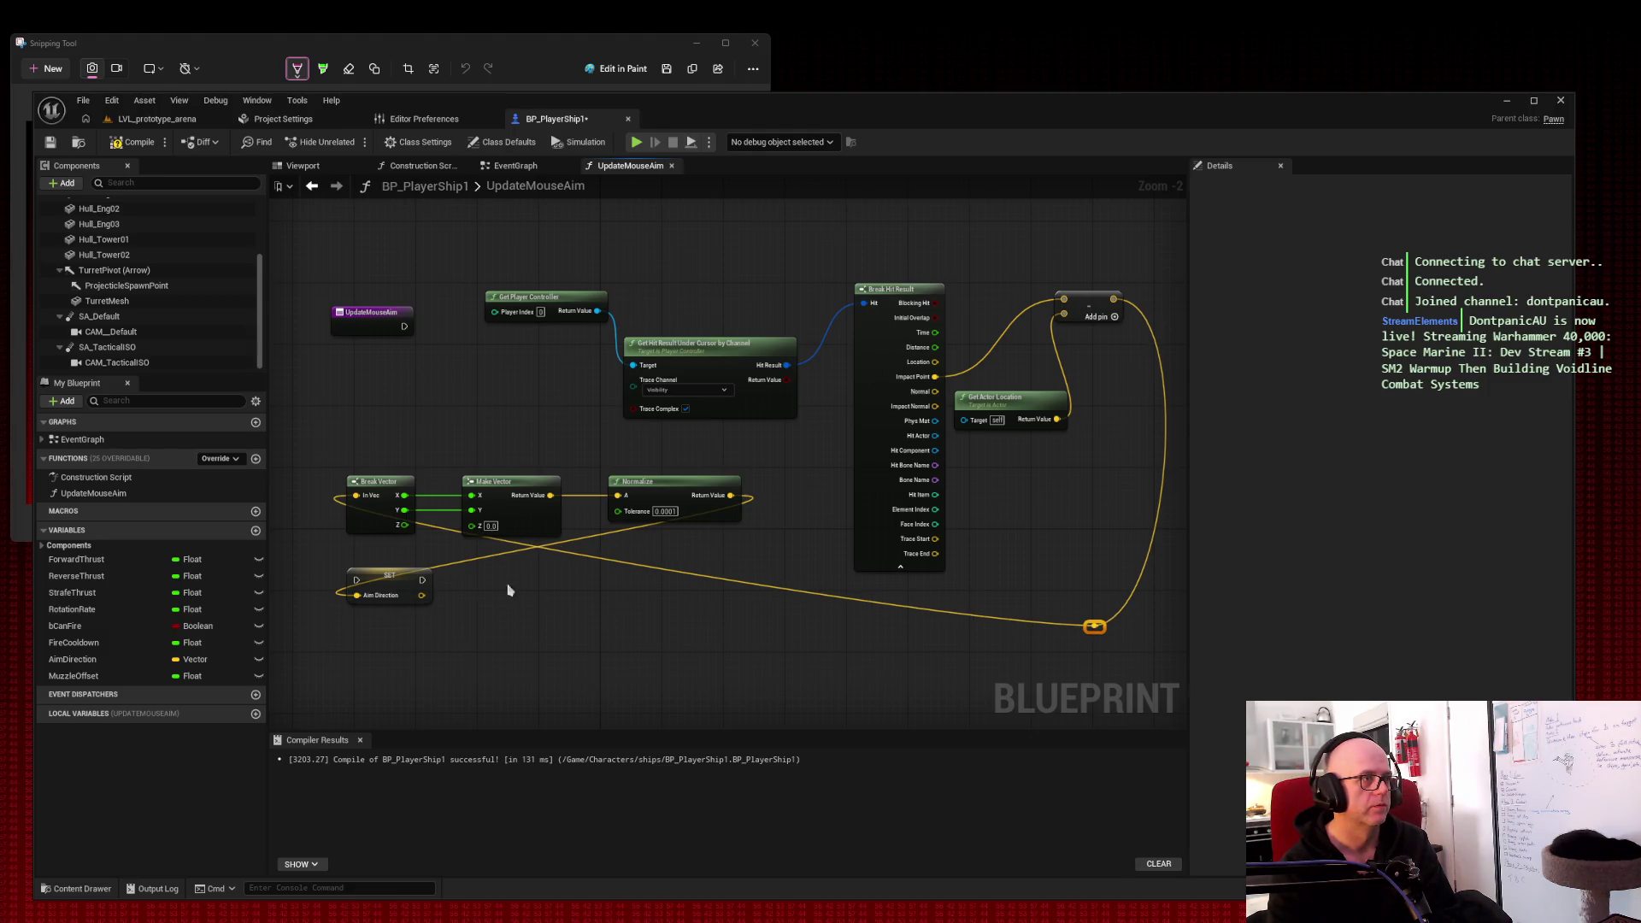
double_click(556, 558)
mouse_move(557, 558)
mouse_down()
mouse_move(345, 670)
mouse_move(341, 637)
mouse_up()
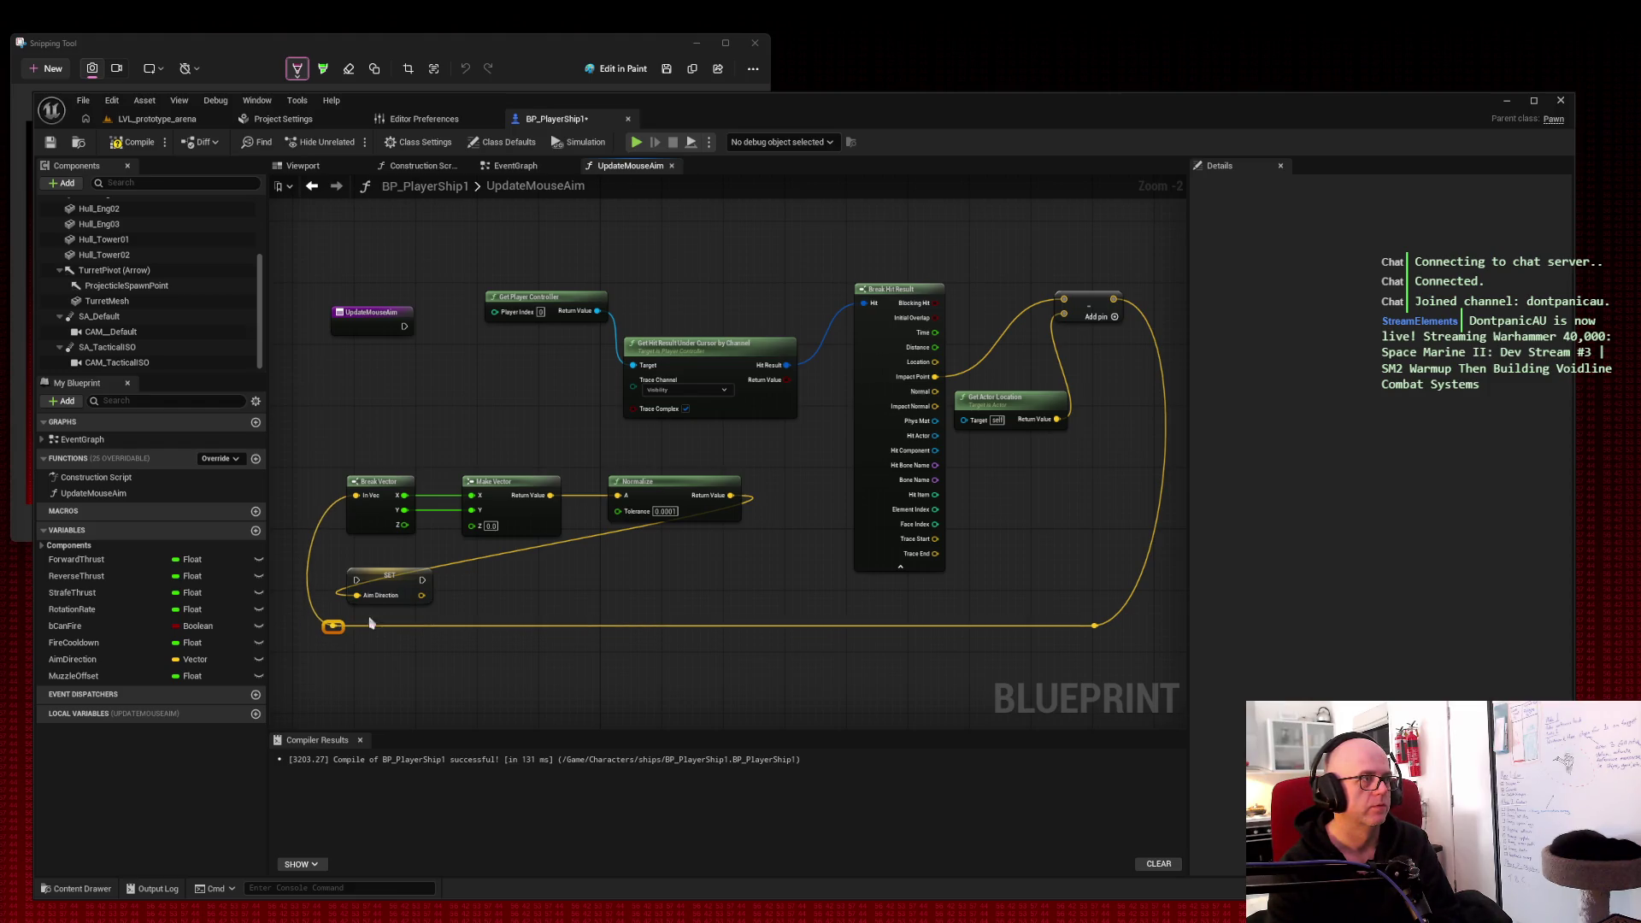
Step: Route the Normalize-to-SET wire through two reroute points left of SET and capture a snip
double_click(641, 530)
drag(641, 530, 763, 554)
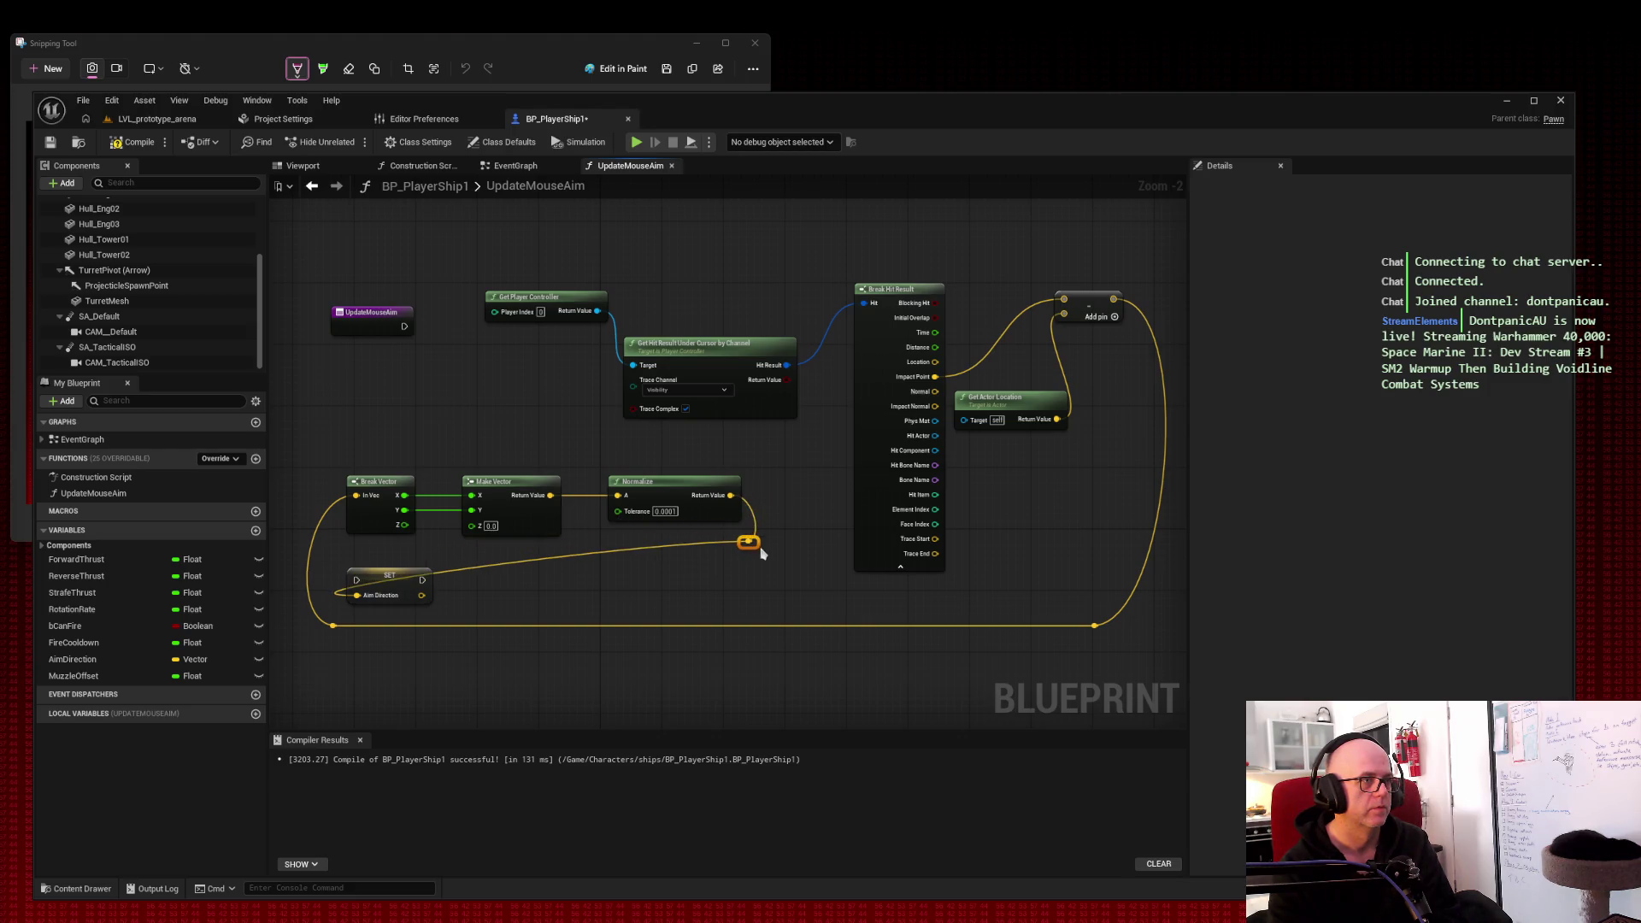
double_click(435, 565)
drag(438, 568, 345, 562)
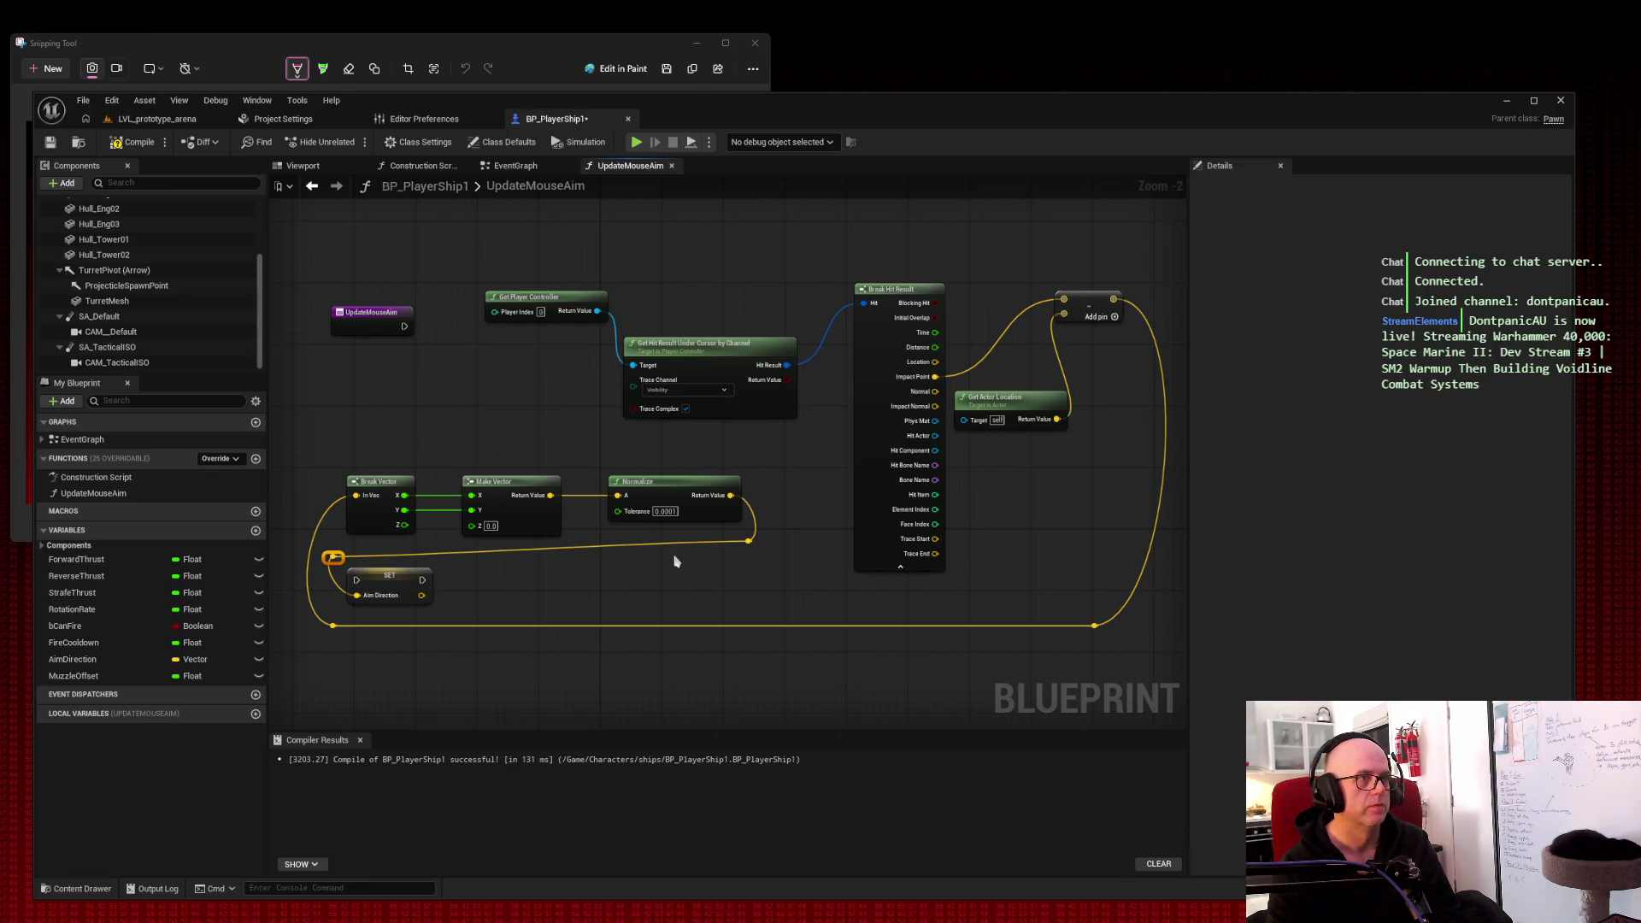
drag(371, 318, 341, 234)
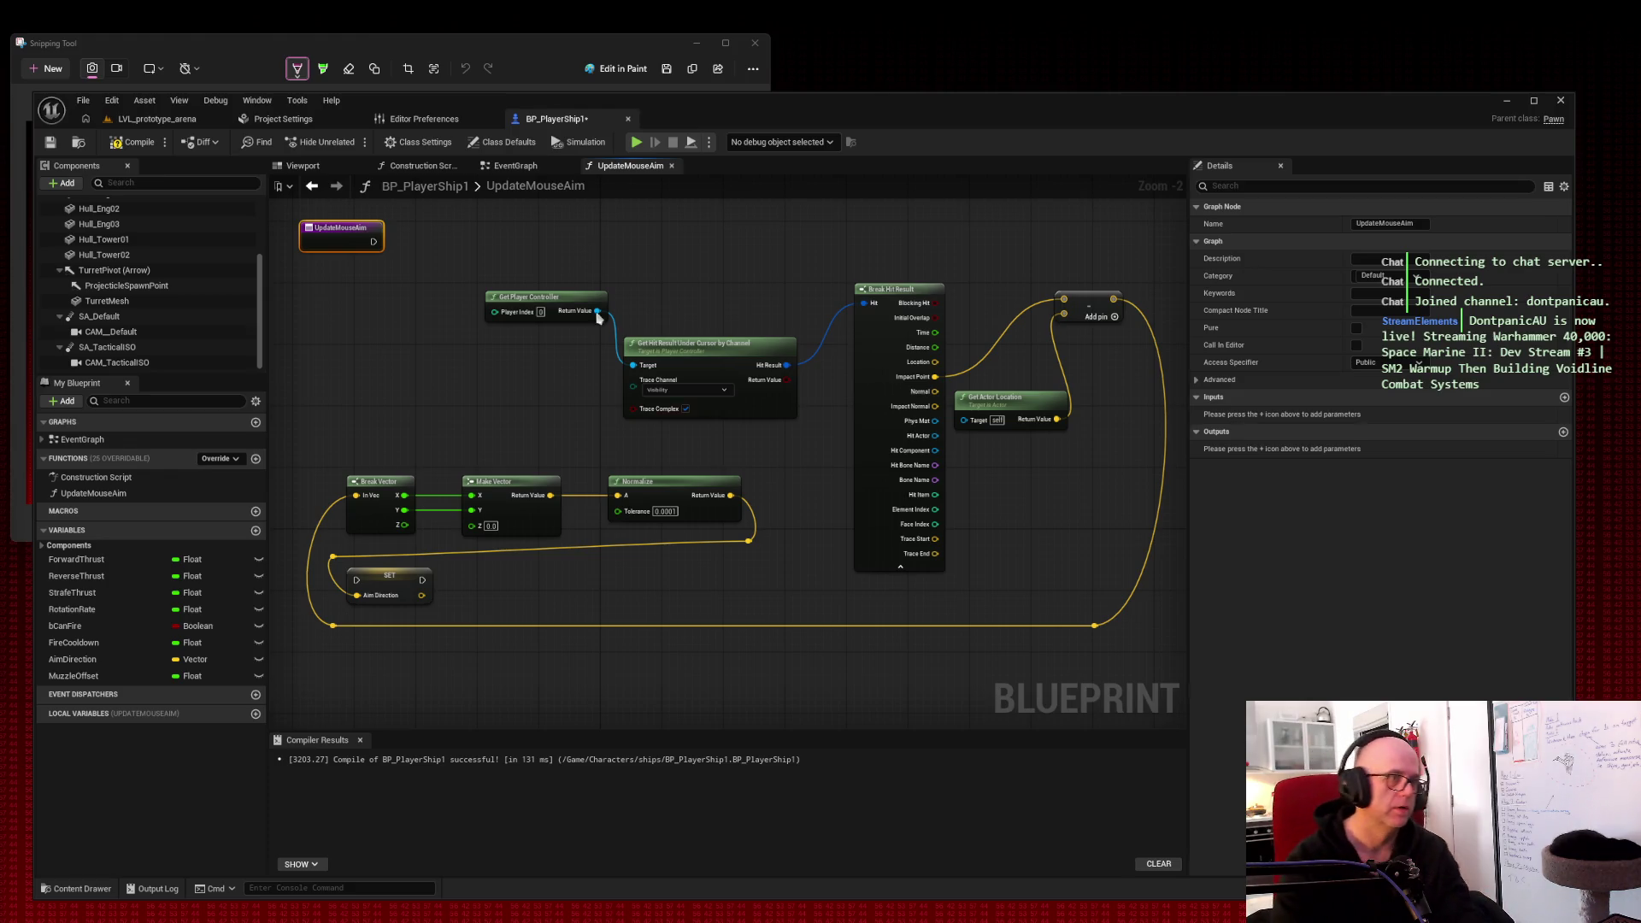
right_click(338, 557)
key(Escape)
drag(339, 559, 341, 552)
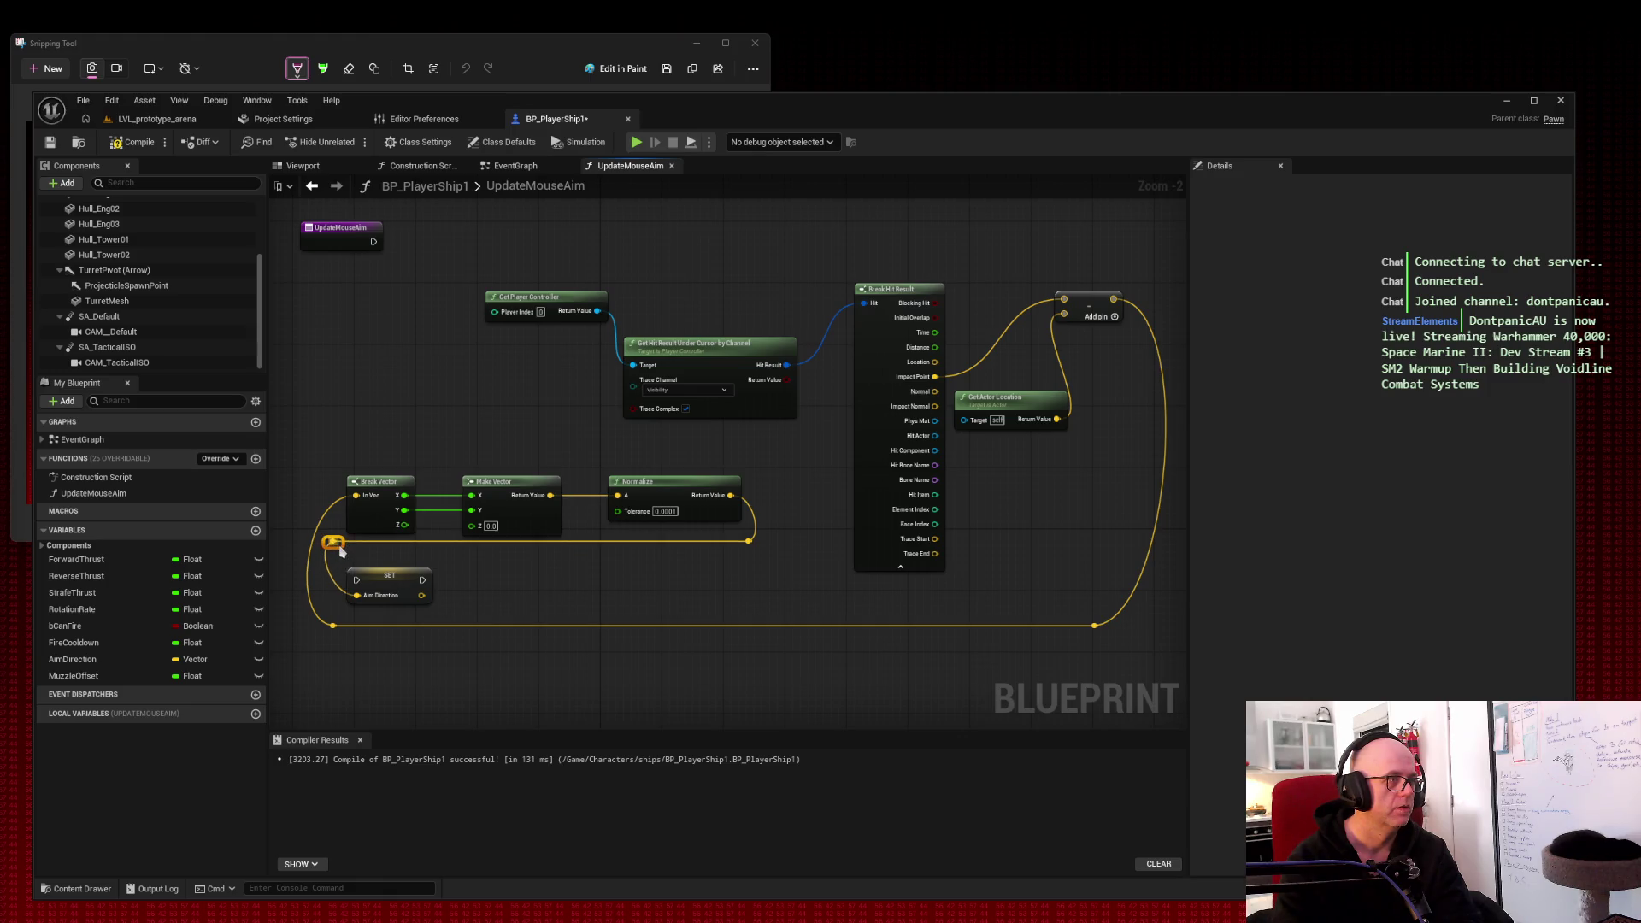
click(554, 557)
click(49, 69)
drag(8, 70, 1167, 643)
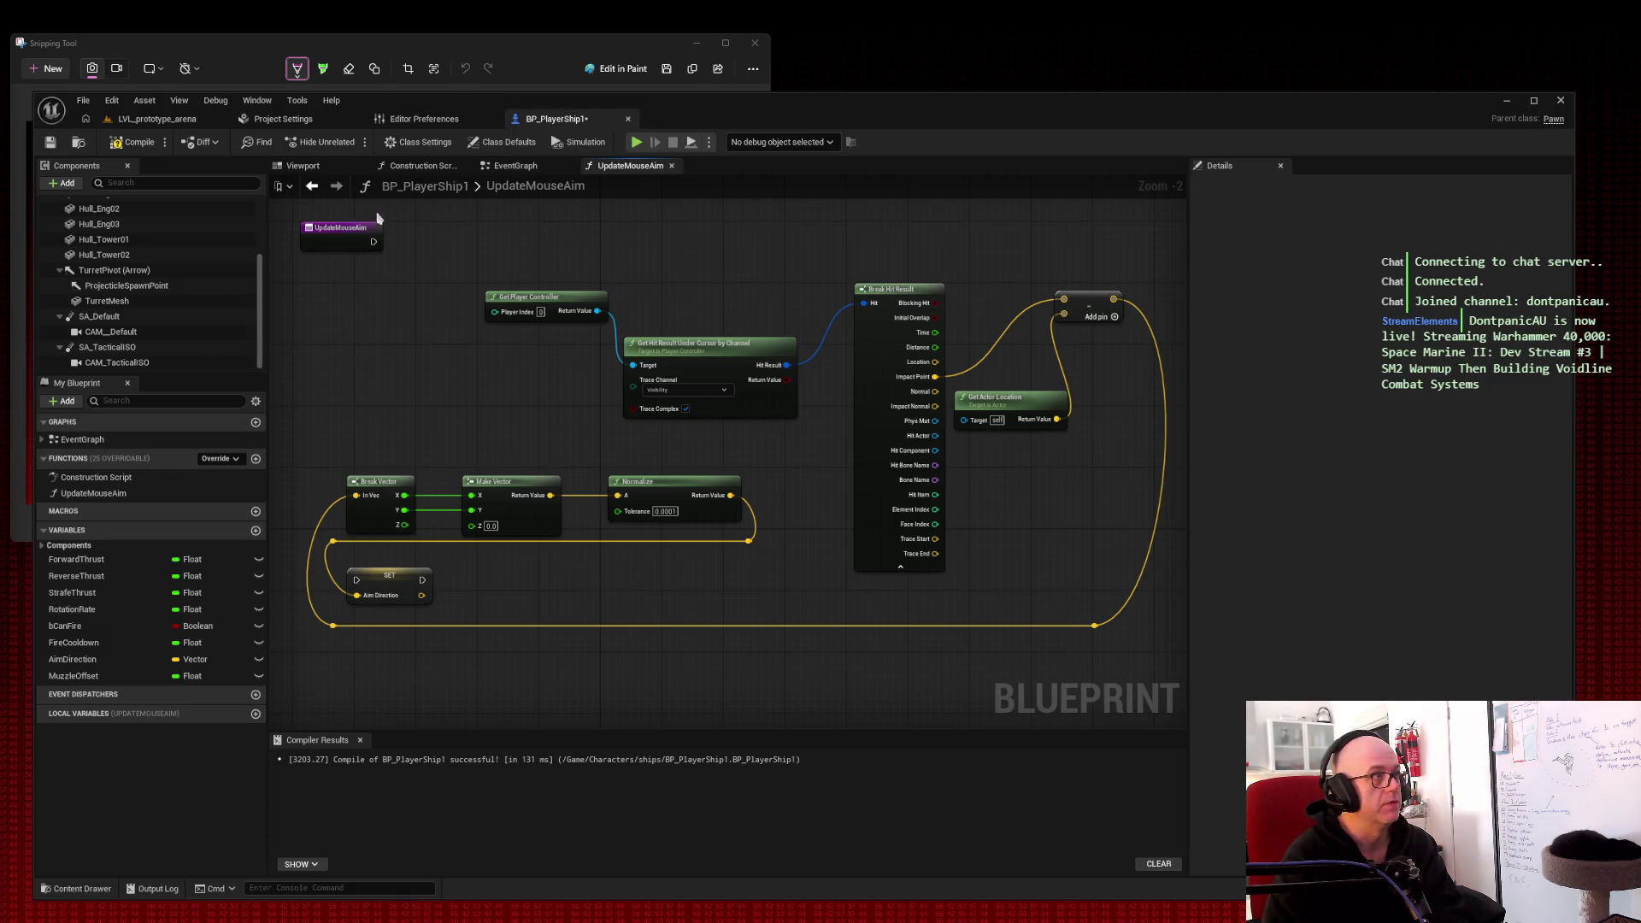
Step: Wire UpdateMouseAim's execution output to SET, with a reroute point moved to the left
drag(374, 241, 356, 581)
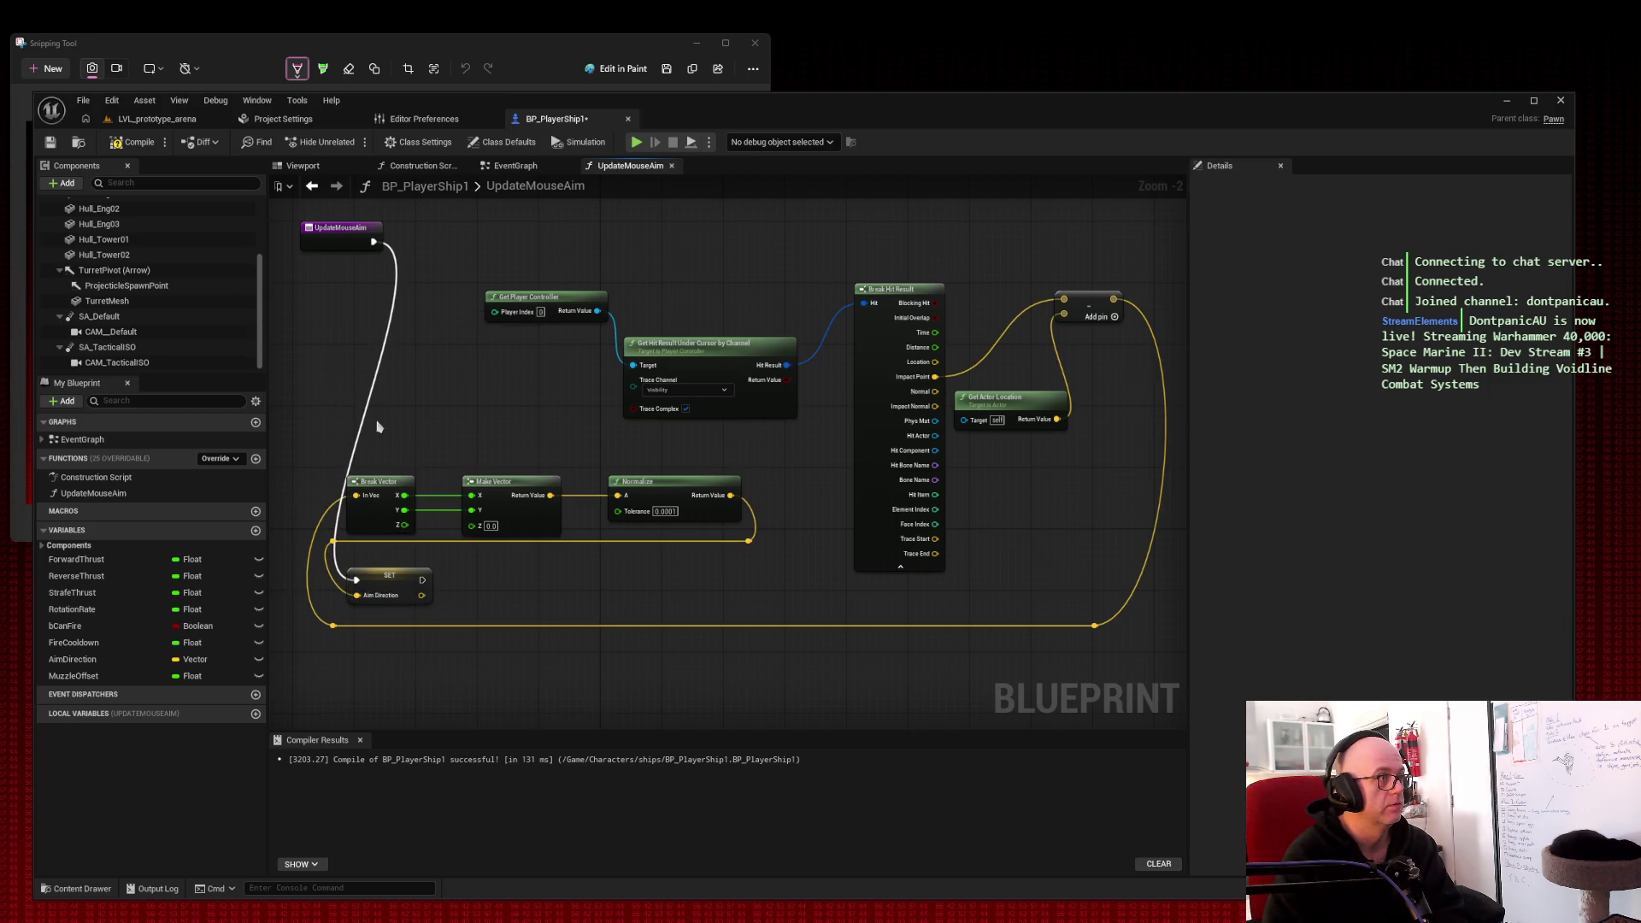
double_click(400, 259)
drag(400, 259, 425, 250)
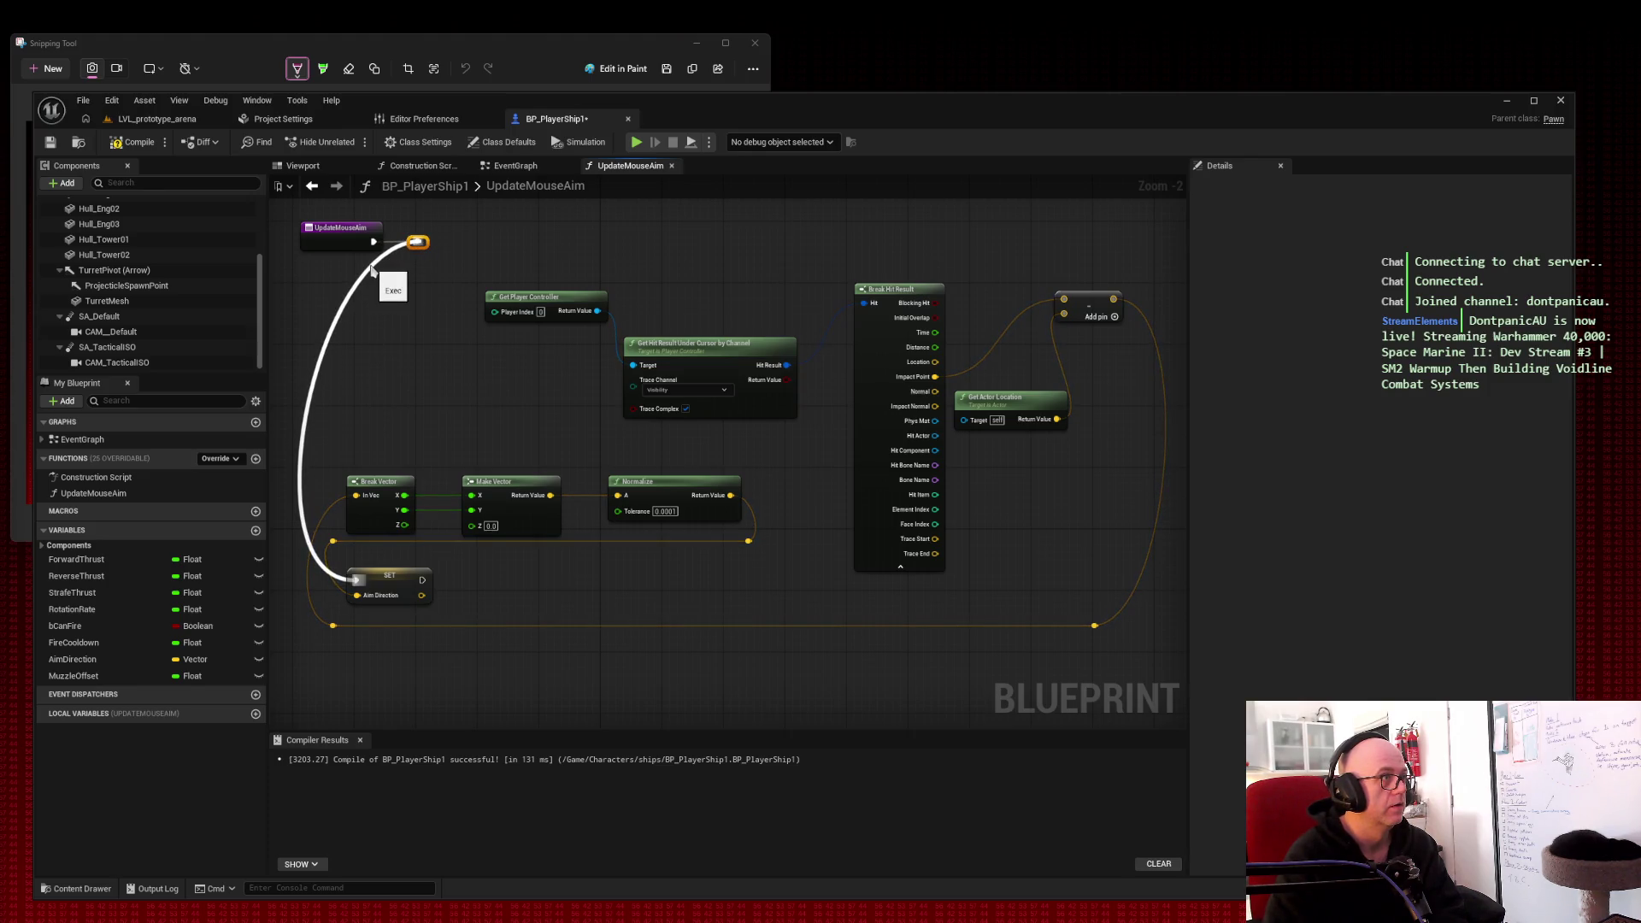
drag(417, 241, 296, 283)
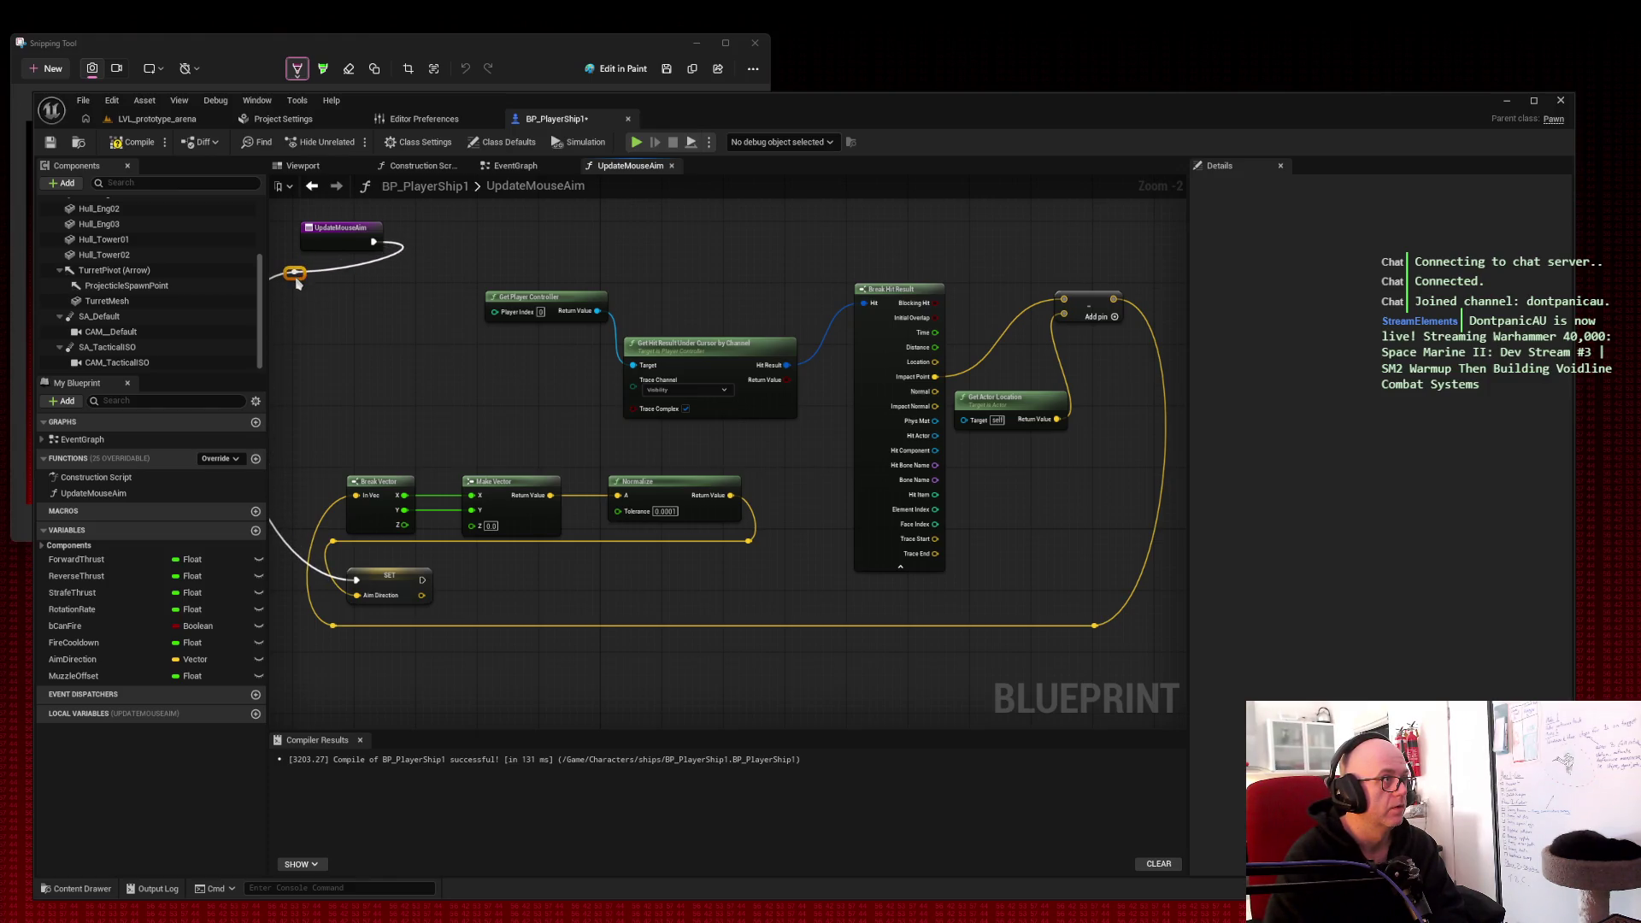
Step: Add a second execution reroute point level with SET and frame the whole graph
double_click(293, 548)
right_click(293, 544)
key(Escape)
mouse_move(295, 541)
mouse_down()
mouse_move(295, 580)
mouse_move(326, 586)
mouse_up()
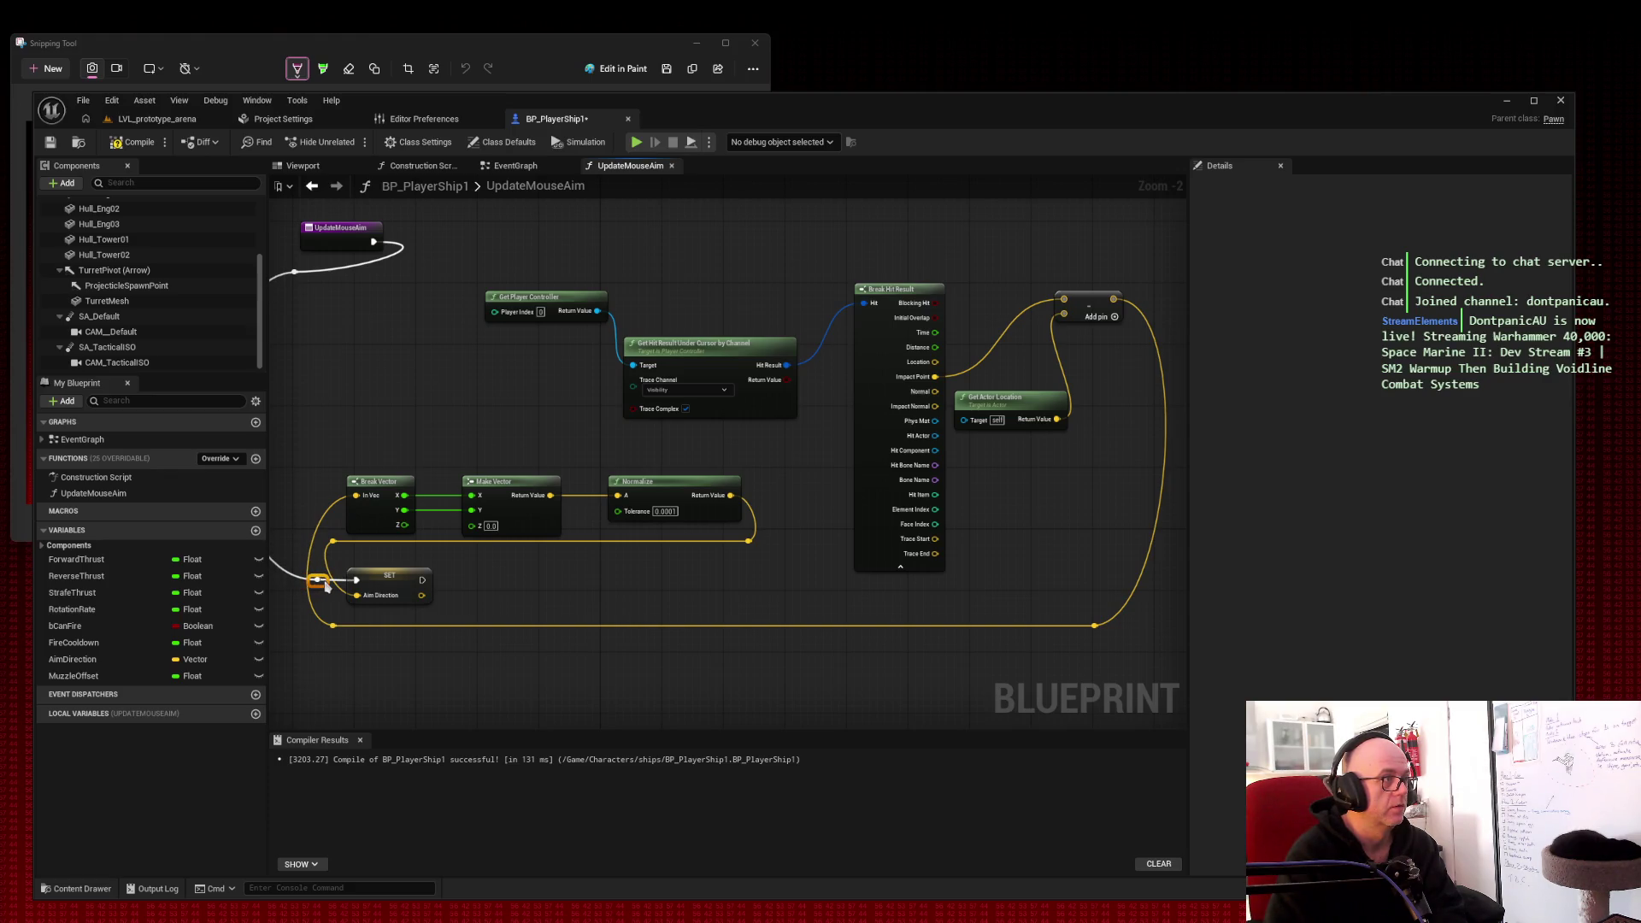
drag(327, 500, 391, 506)
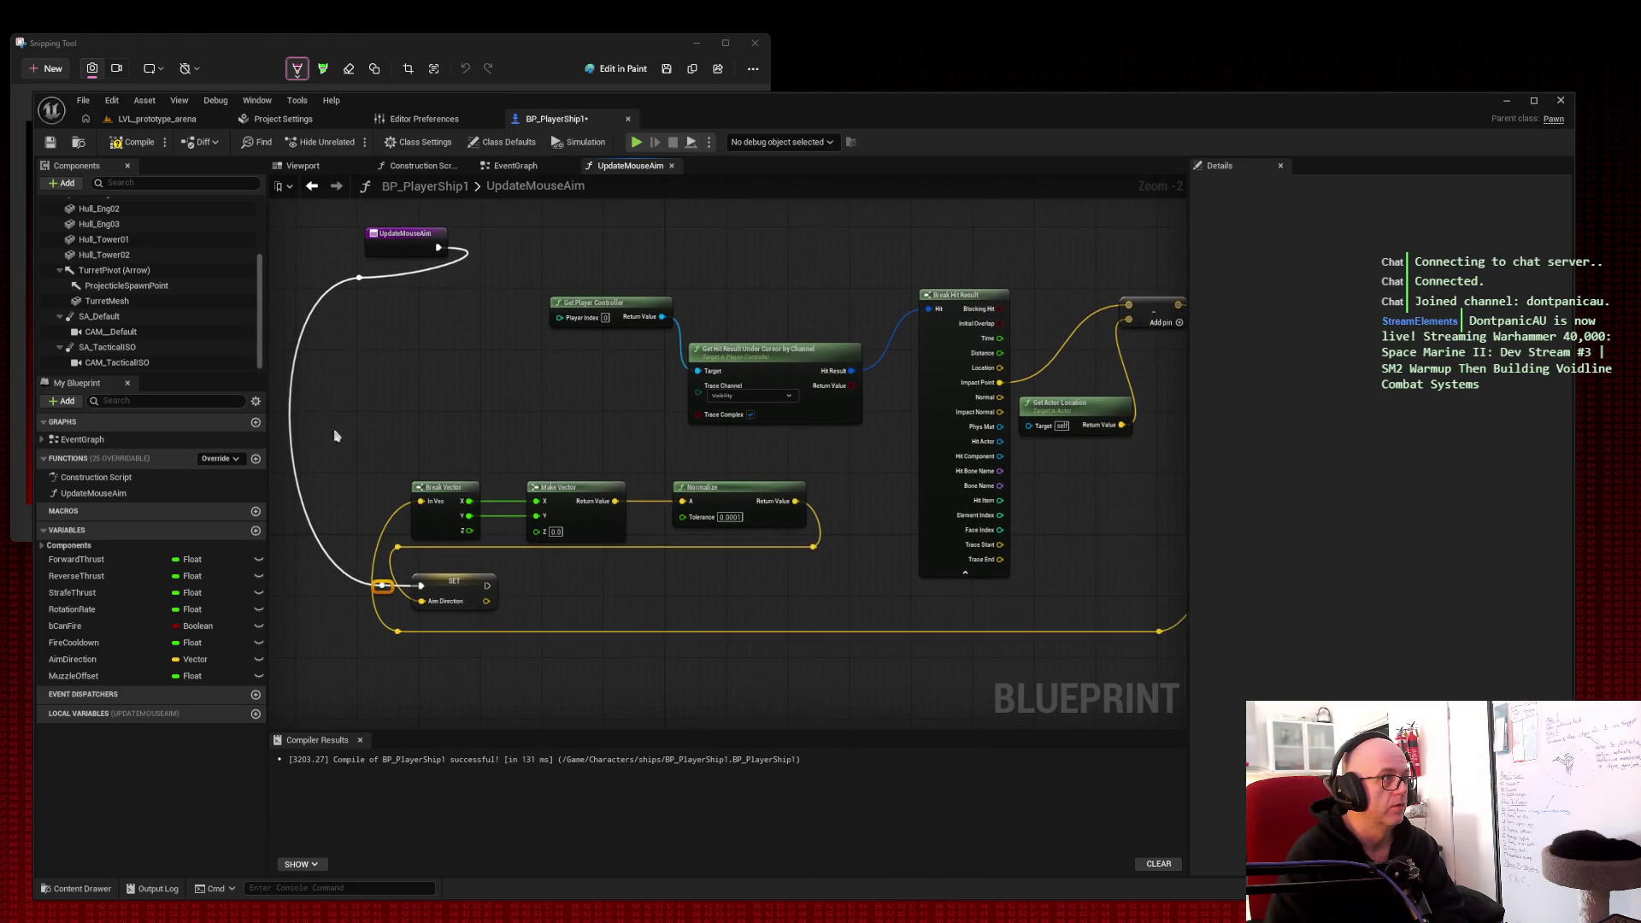
click(293, 433)
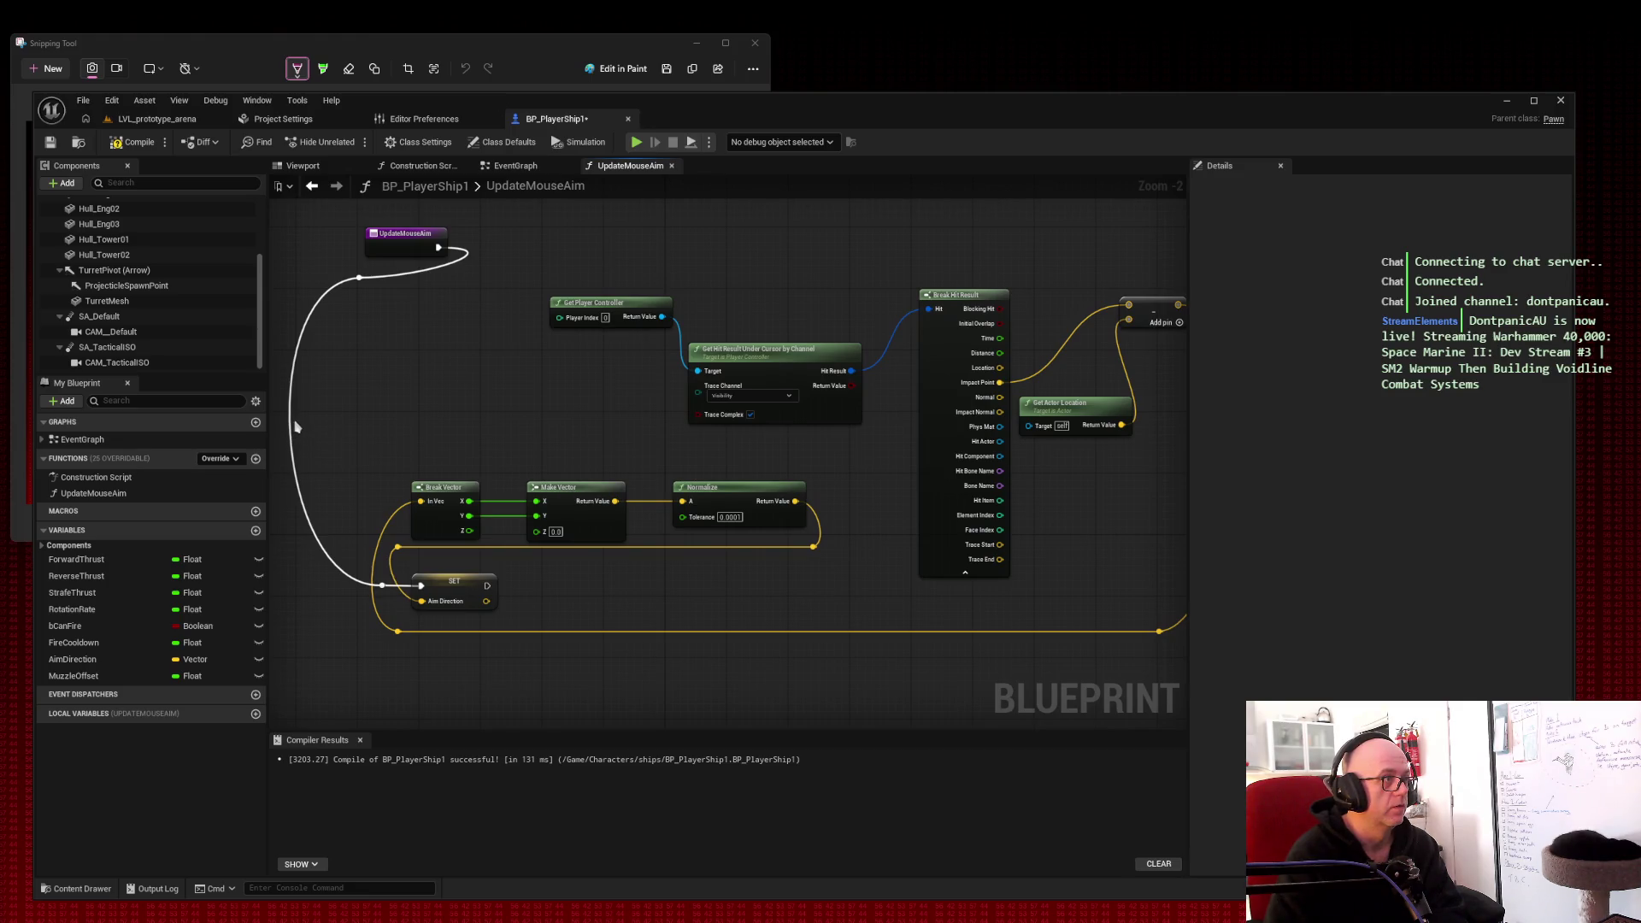
drag(295, 426, 362, 436)
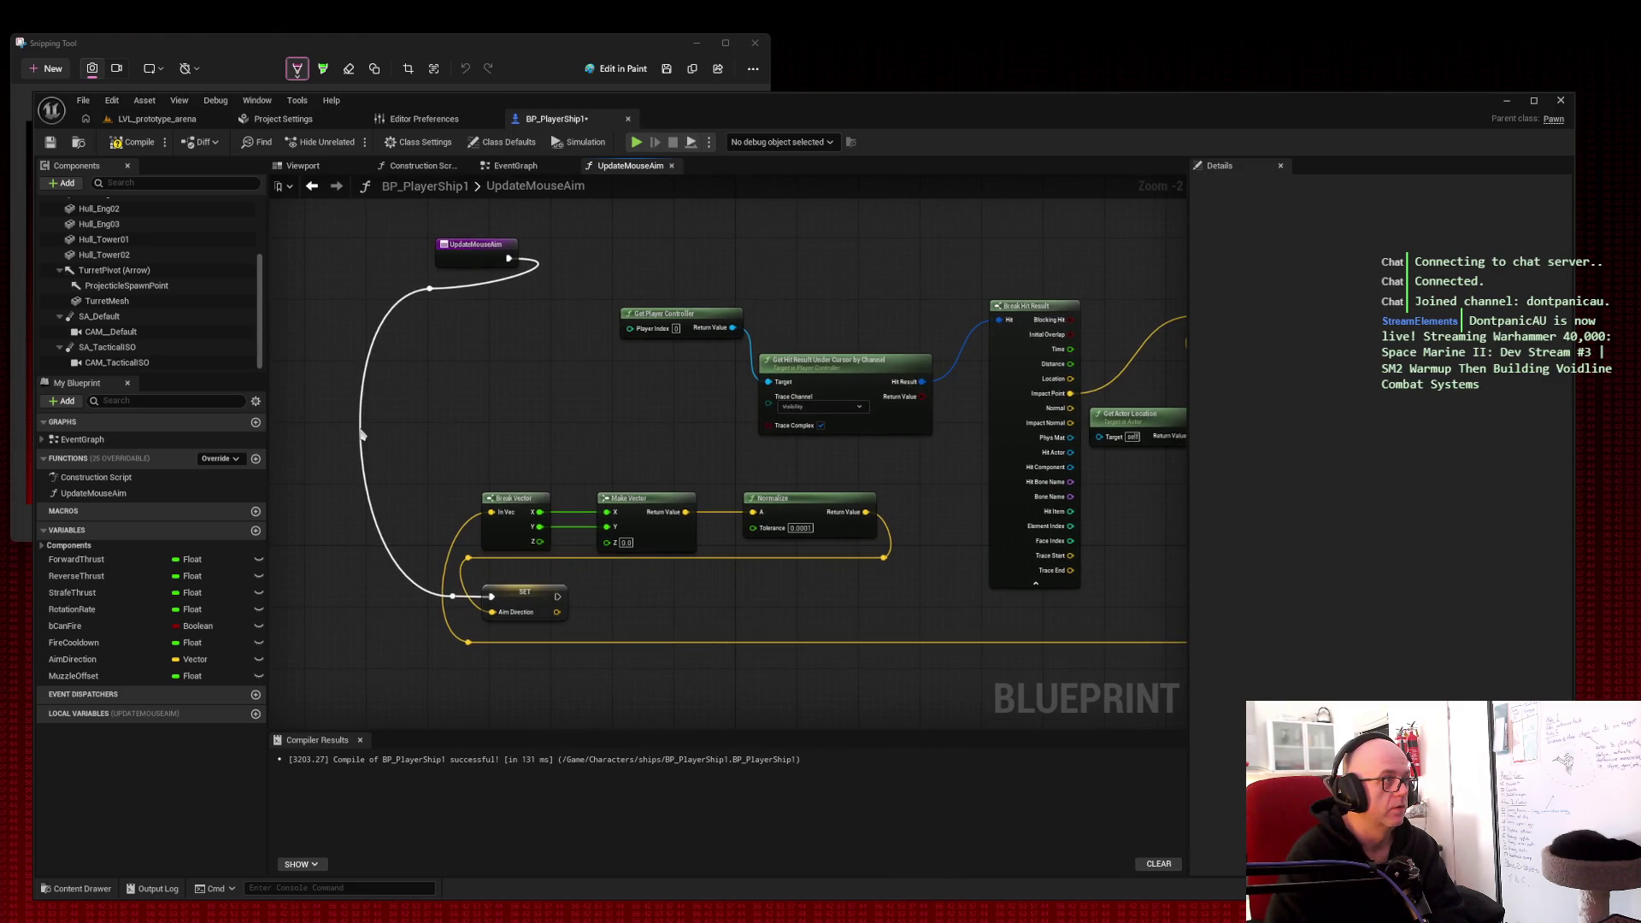
drag(429, 282, 491, 295)
key(Escape)
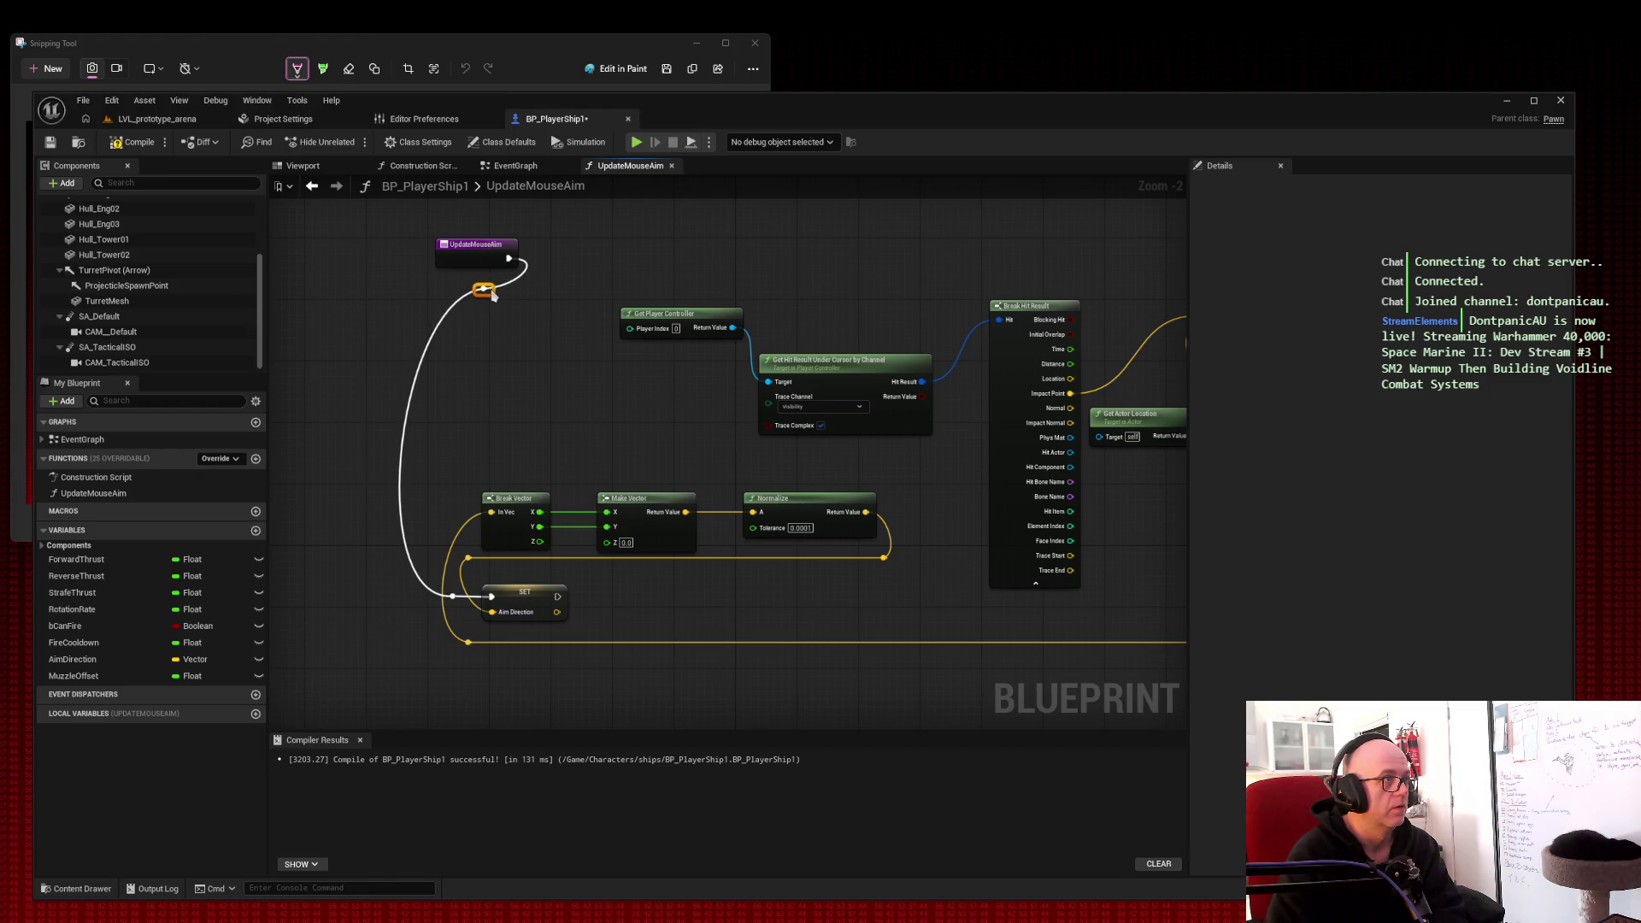
key(Home)
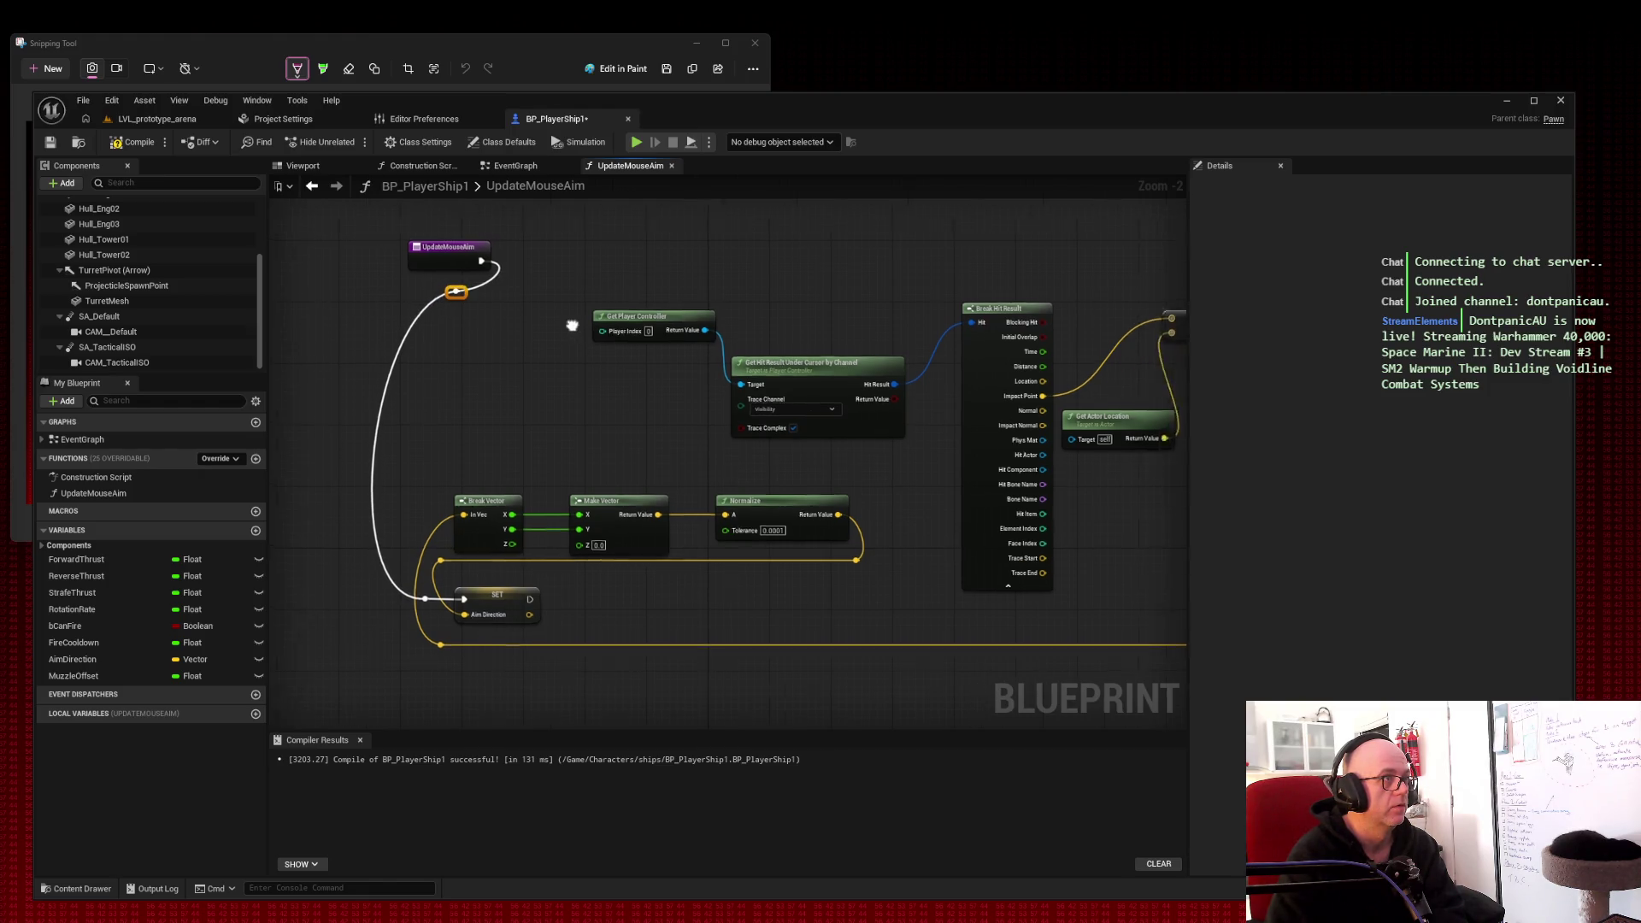
click(443, 267)
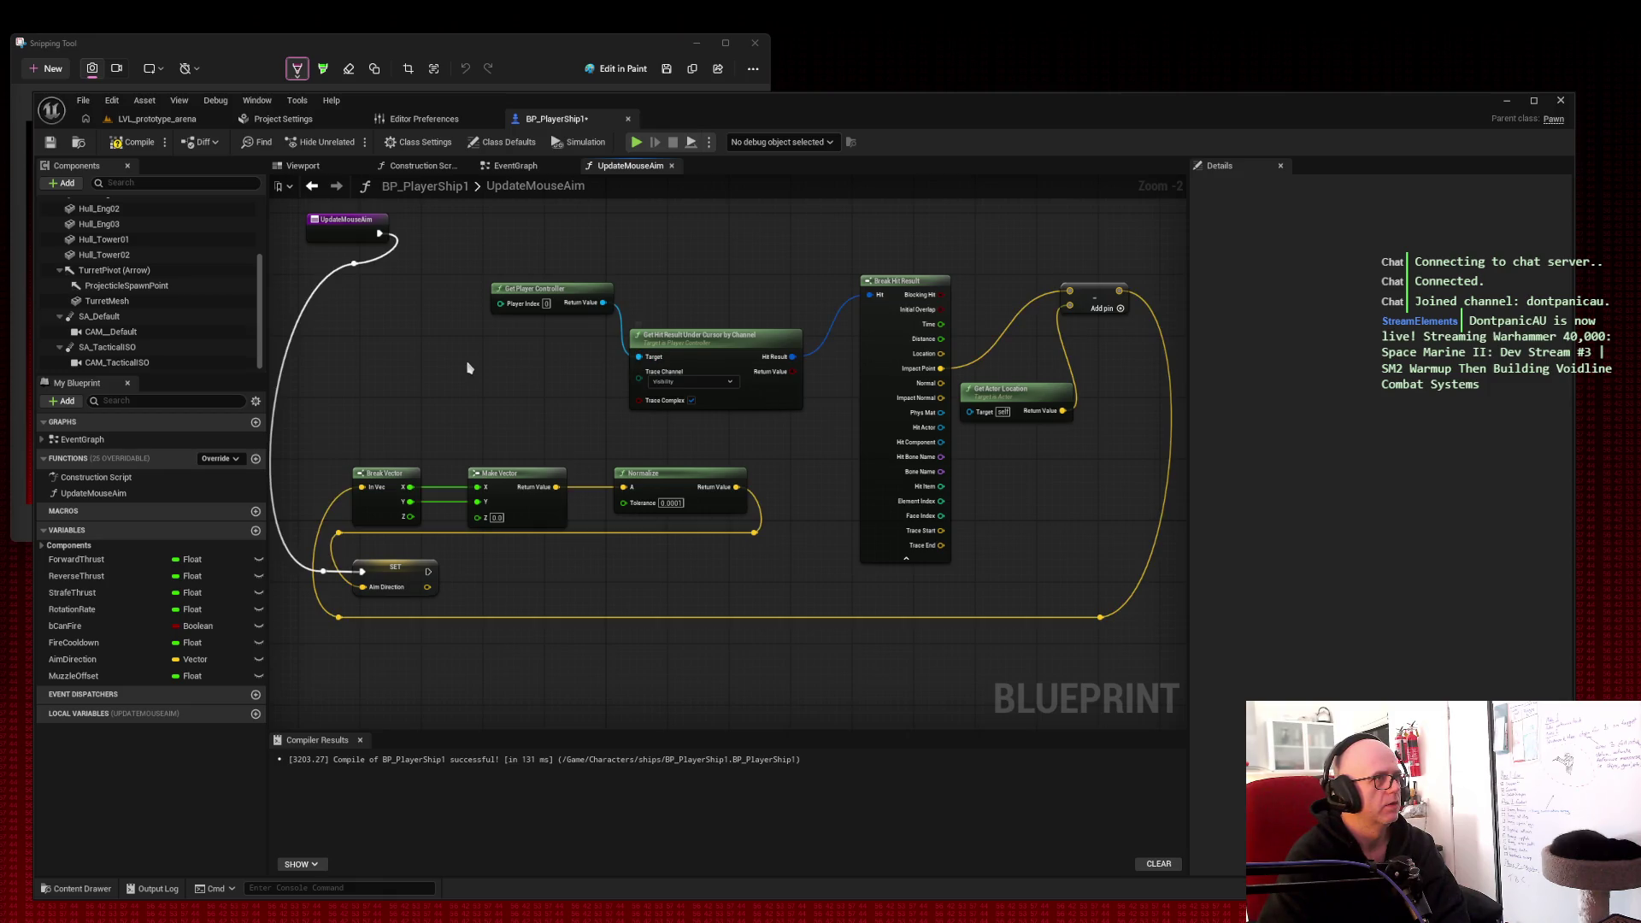
Step: Break Get Player Controller's link to the cursor hit trace's Target so it reads self
alt+click(605, 304)
mouse_move(378, 236)
mouse_down()
mouse_move(611, 364)
mouse_move(588, 365)
mouse_up()
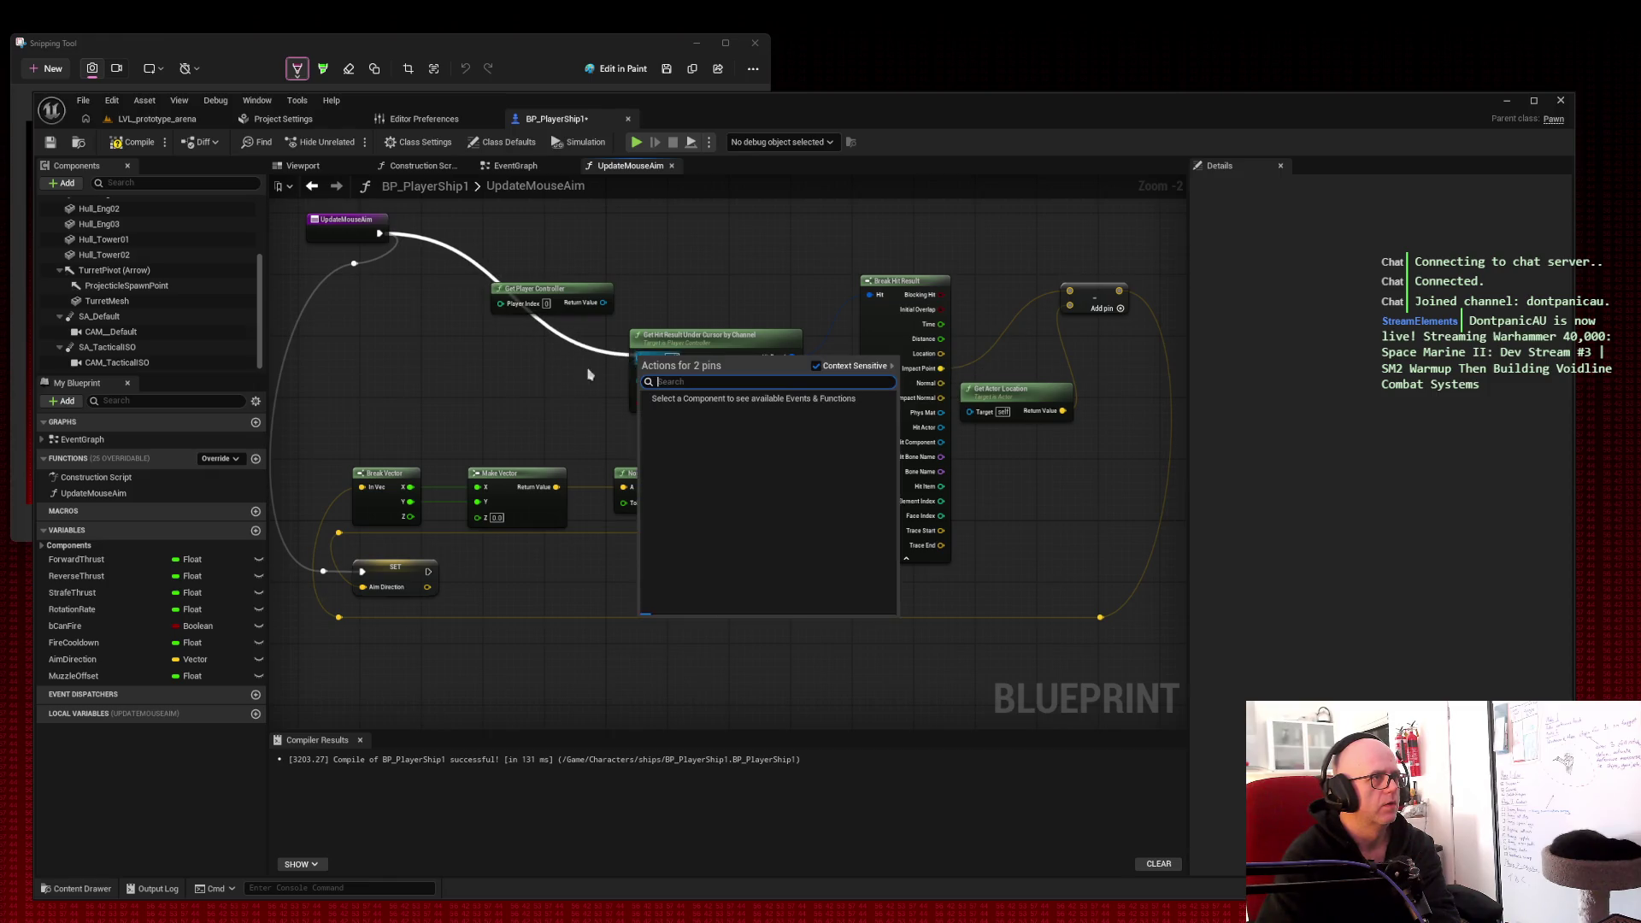
click(508, 392)
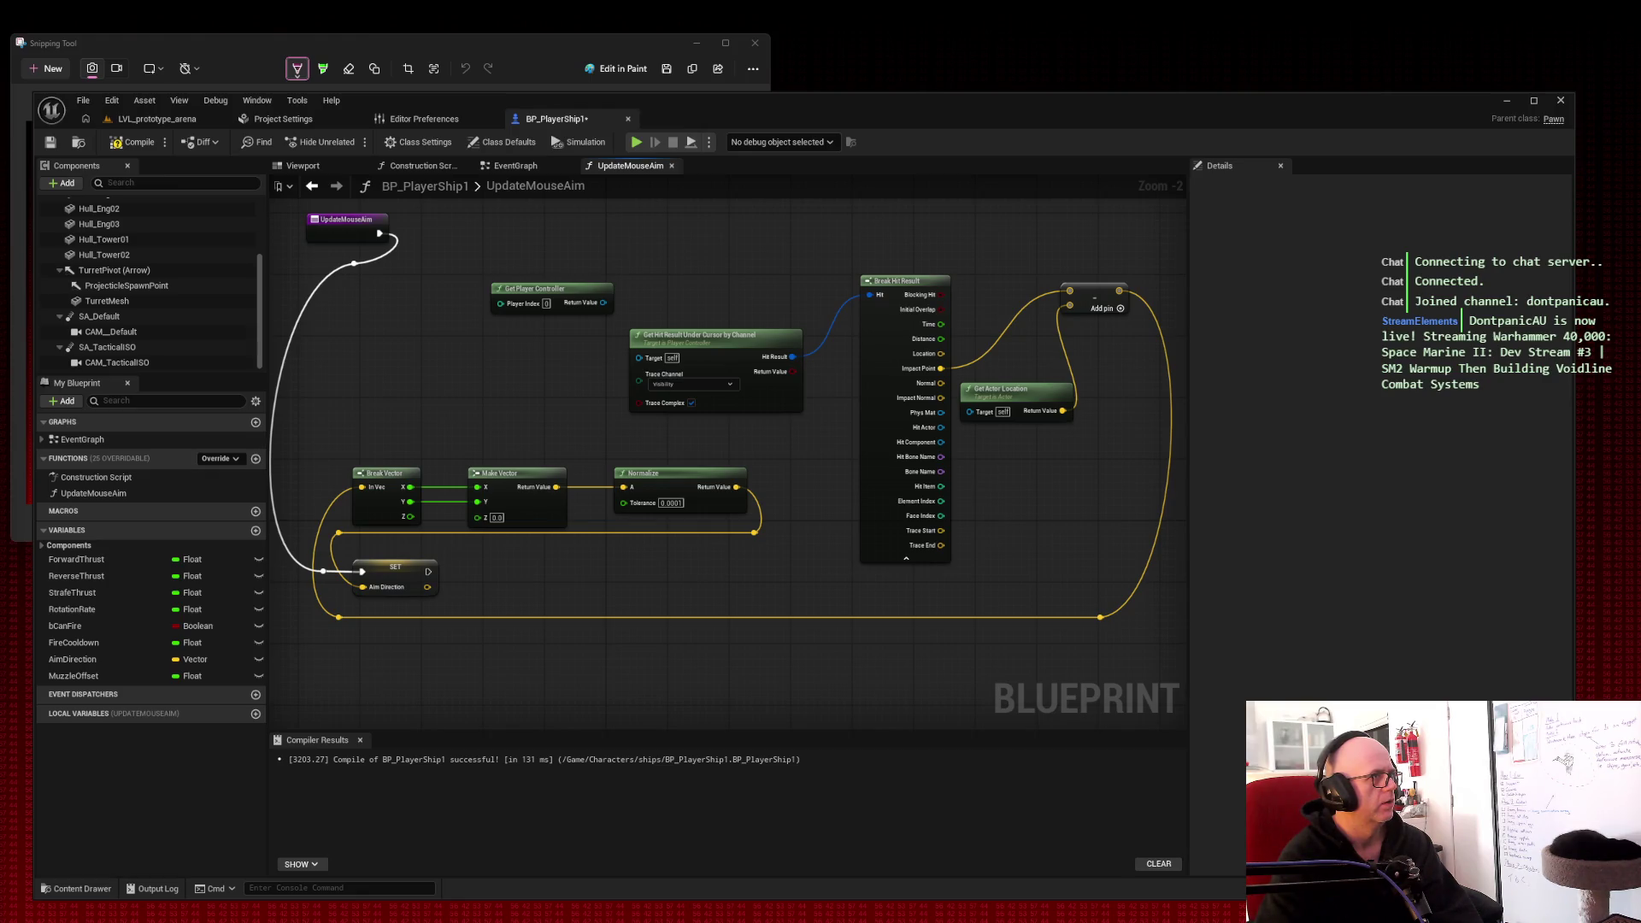
drag(380, 234, 506, 309)
click(405, 351)
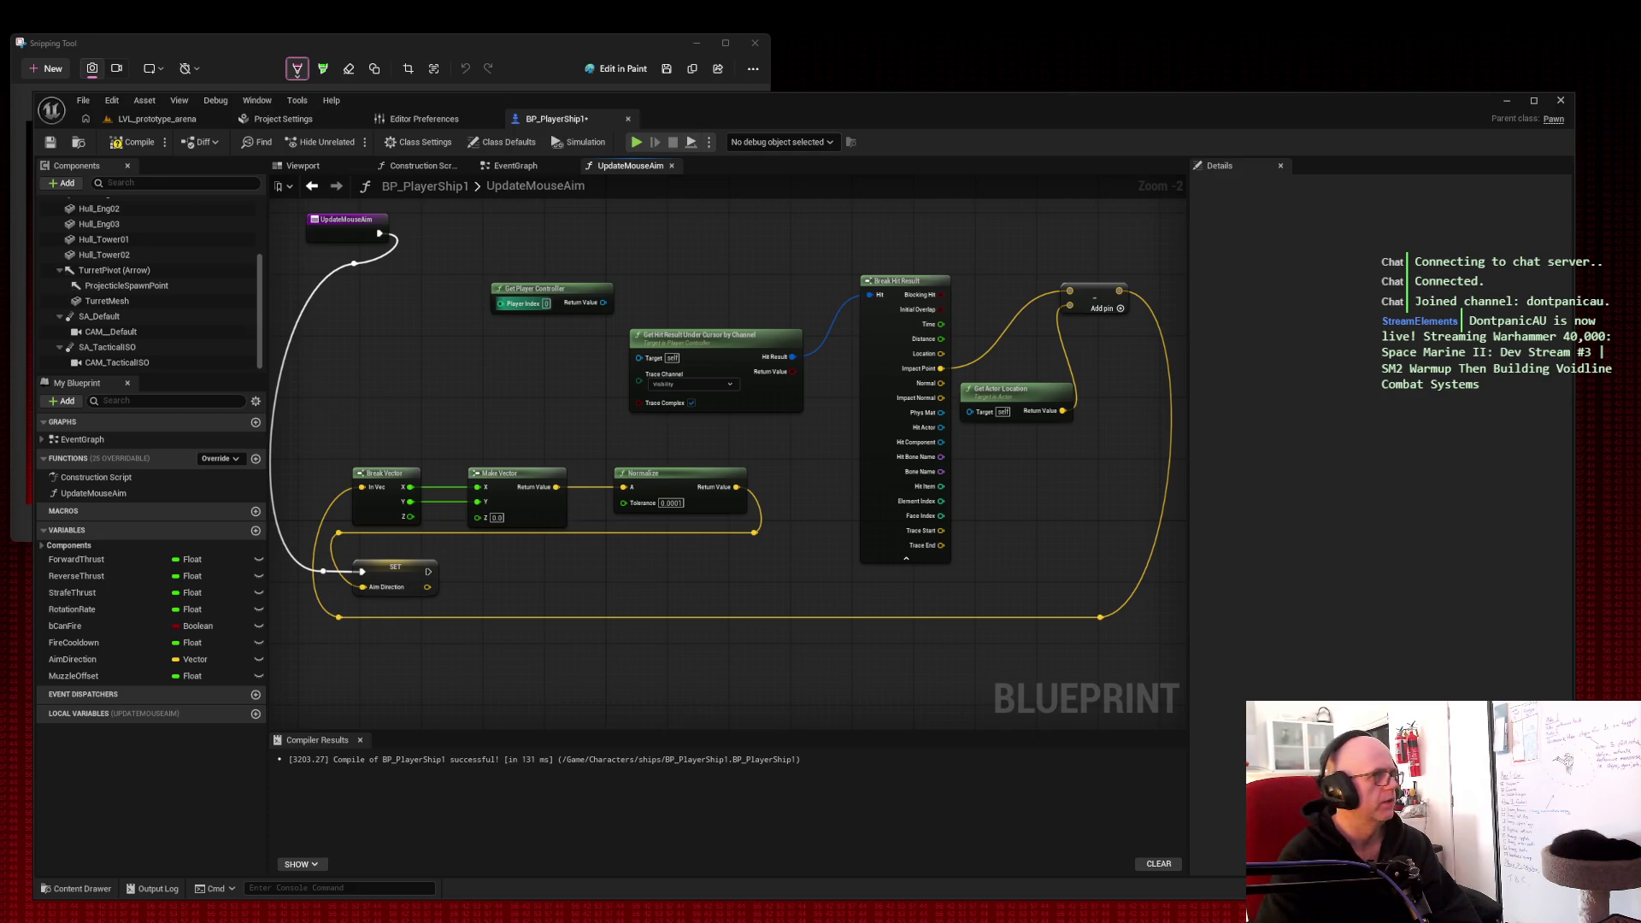
Step: Remove the execution wire to SET along with both of its reroute points
alt+click(385, 250)
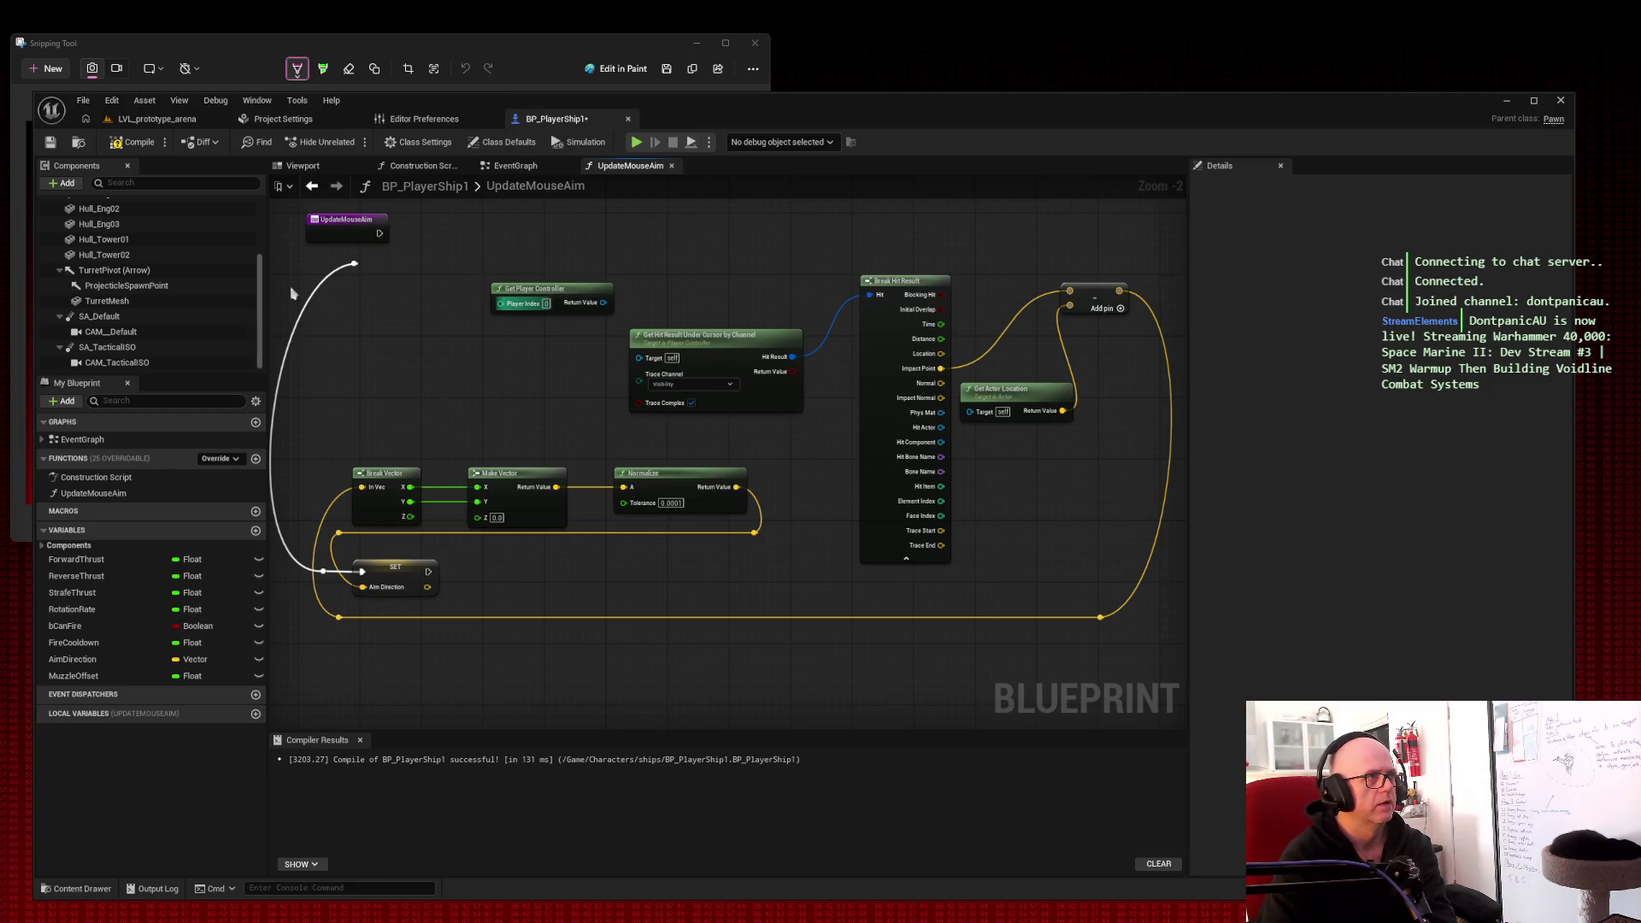
alt+click(354, 263)
key(Delete)
click(323, 572)
key(Delete)
Step: Place Get Player Controller beside the cursor hit trace node and snip the graph
mouse_move(550, 294)
mouse_down()
mouse_move(508, 318)
mouse_move(516, 253)
mouse_move(506, 278)
mouse_up()
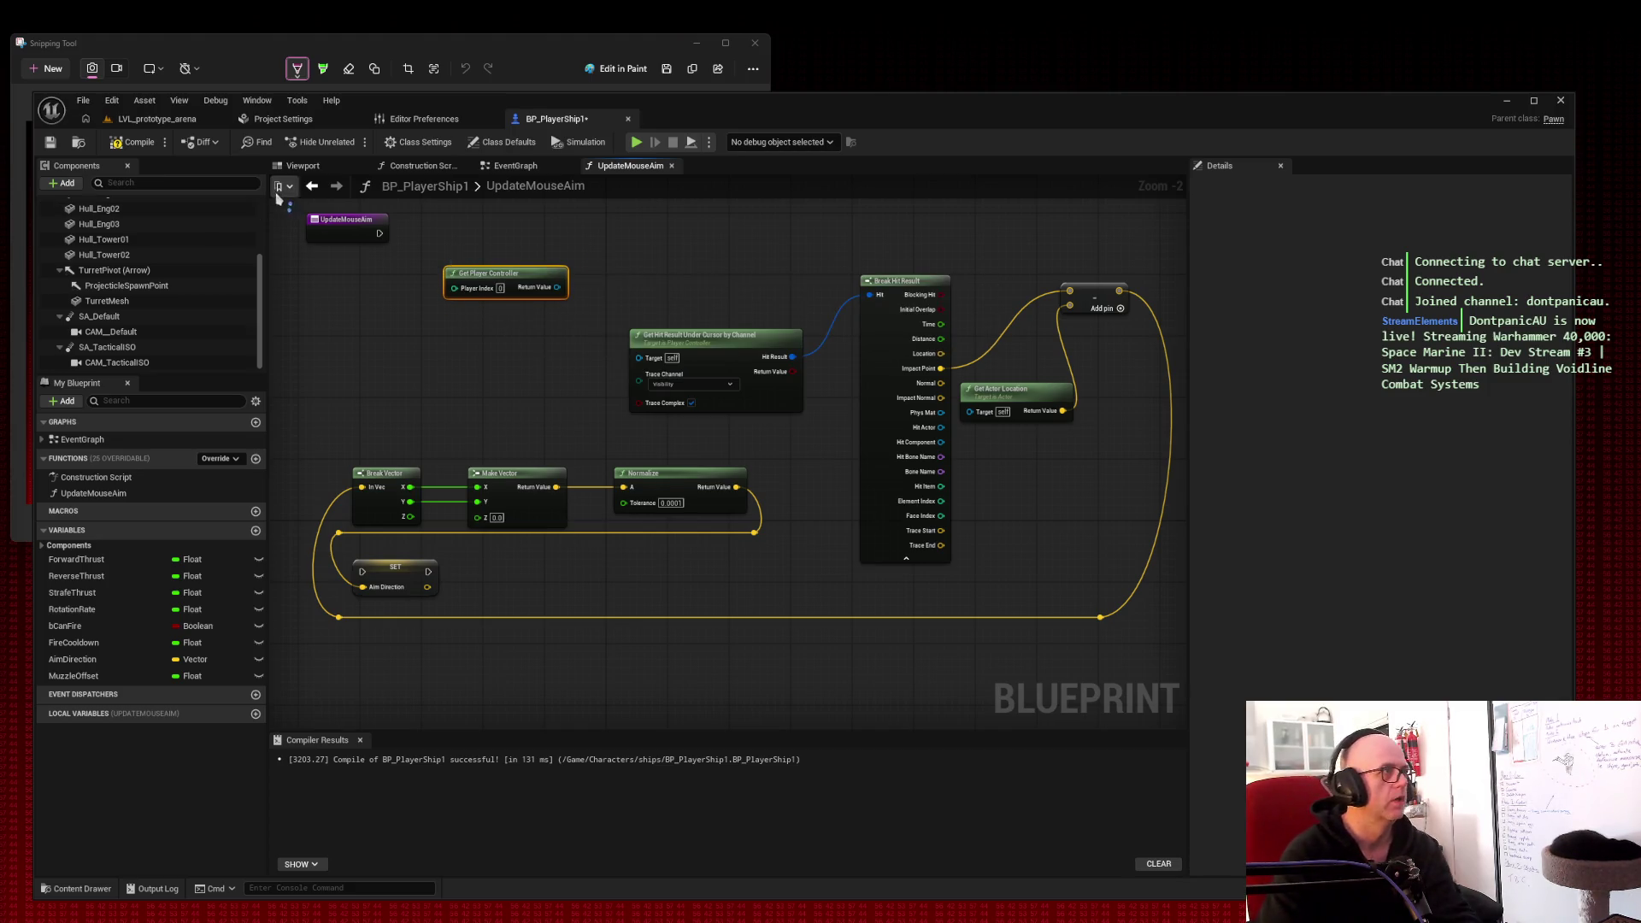
key(super+shift+s)
drag(254, 182, 1243, 724)
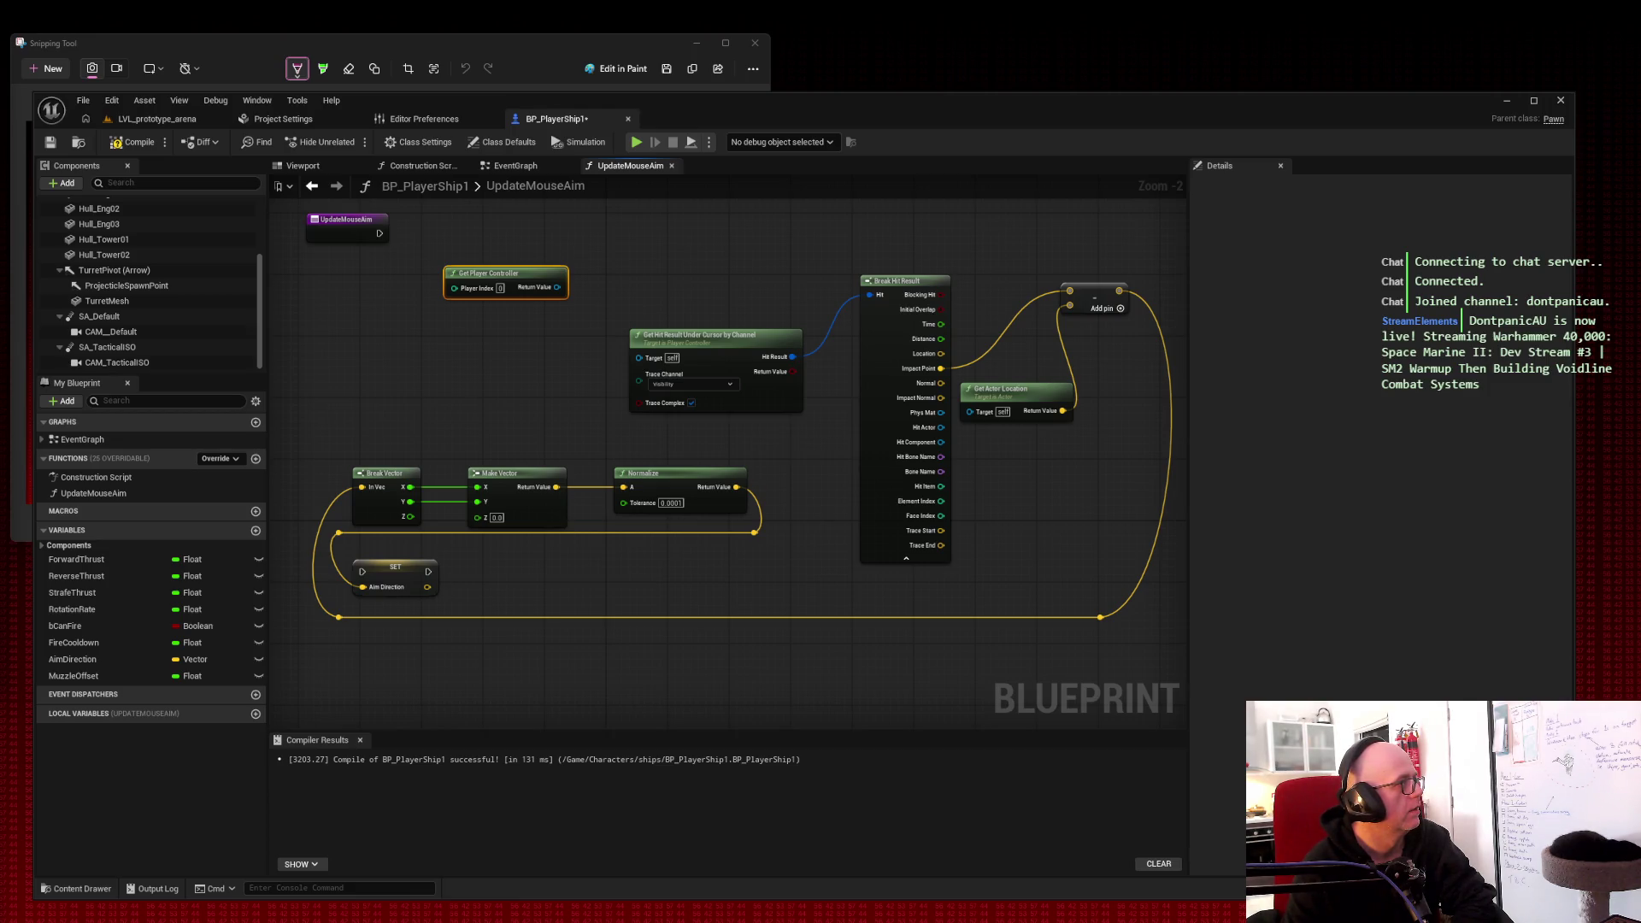
Step: Connect Get Player Controller's Return Value to the cursor hit trace's Target pin
click(654, 246)
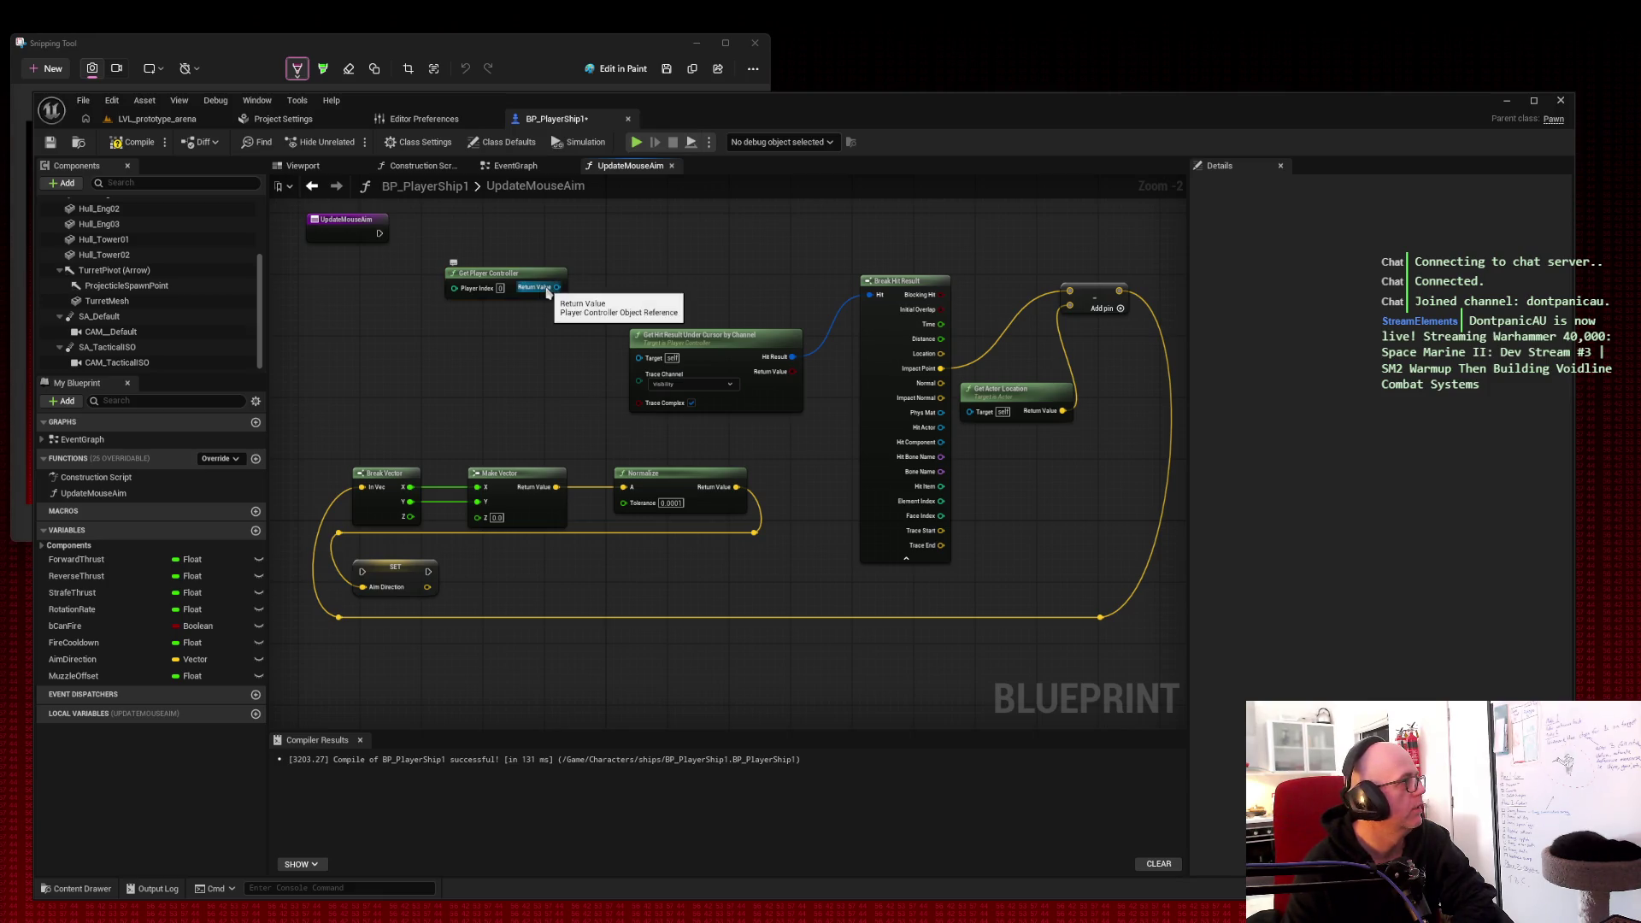
mouse_move(551, 288)
mouse_down()
mouse_move(579, 376)
mouse_move(639, 358)
mouse_up()
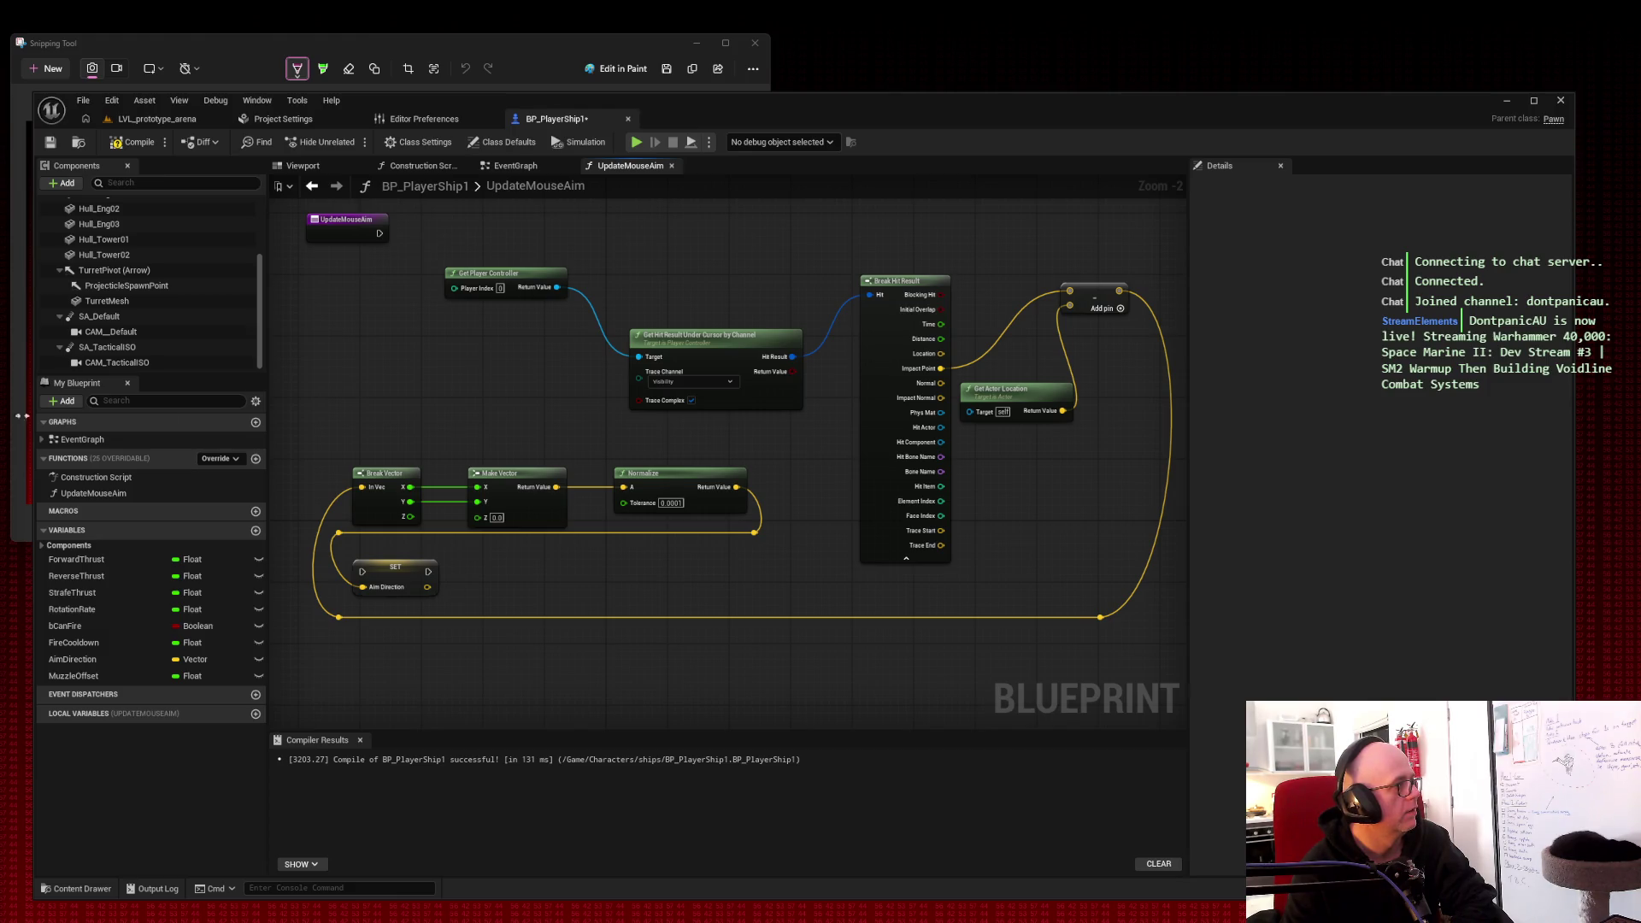
Step: Wire UpdateMouseAim's execution into SET Aim Direction and place SET beside the entry node
mouse_move(379, 234)
mouse_down()
mouse_move(366, 395)
mouse_move(312, 566)
mouse_move(362, 571)
mouse_up()
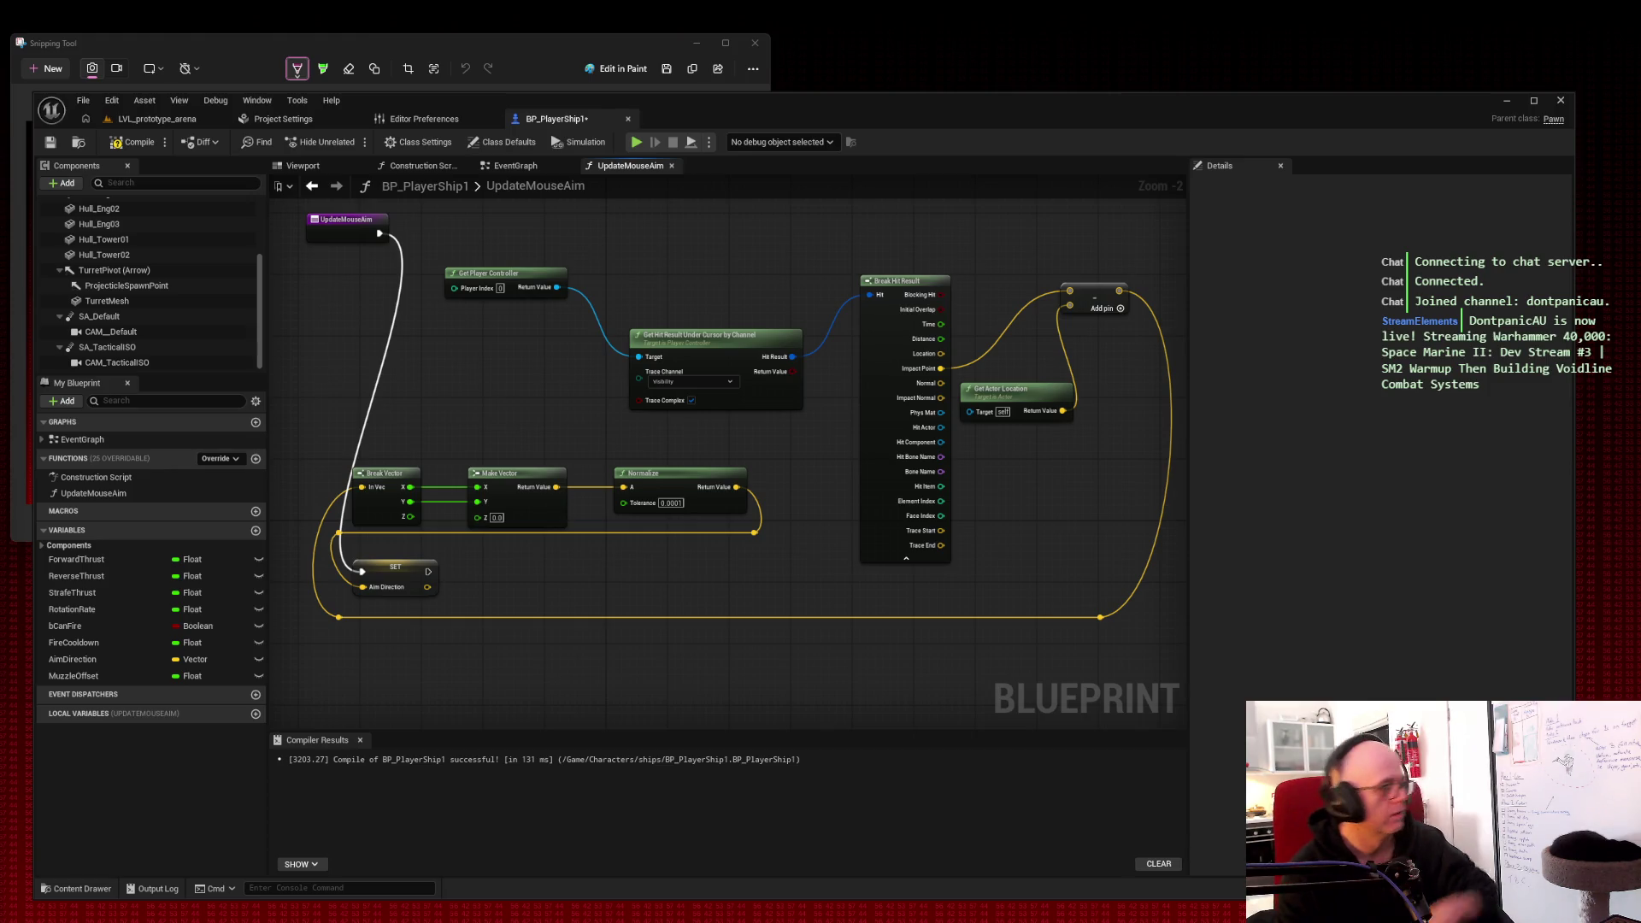
mouse_move(235, 180)
mouse_down()
mouse_move(766, 520)
mouse_move(1245, 718)
mouse_up()
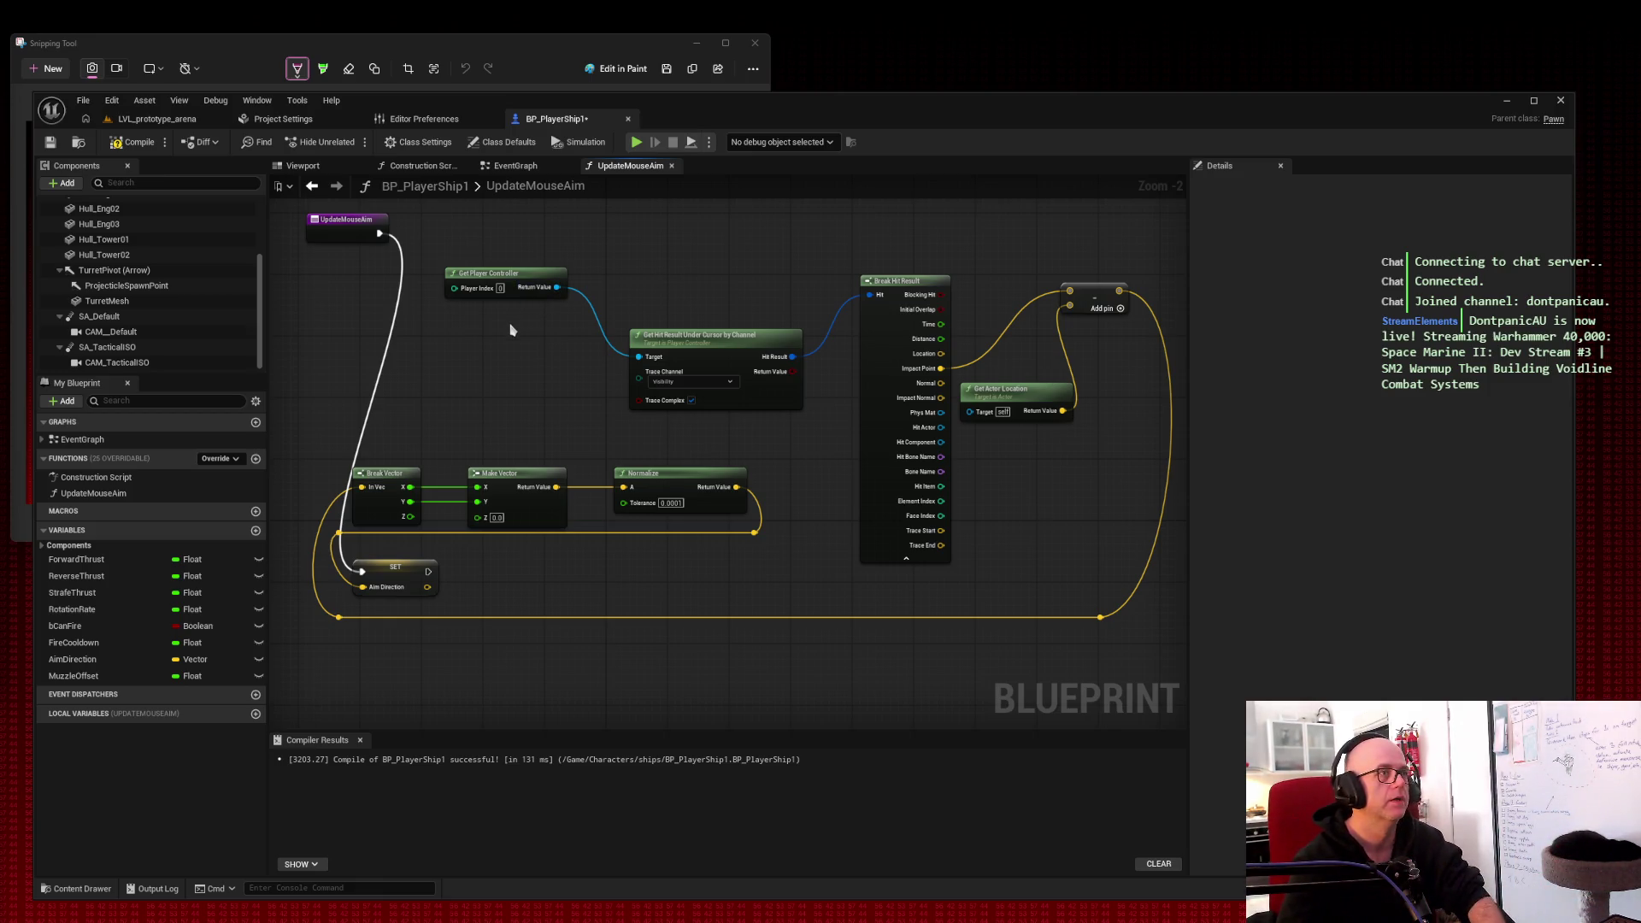
drag(340, 221, 323, 389)
drag(645, 353, 476, 355)
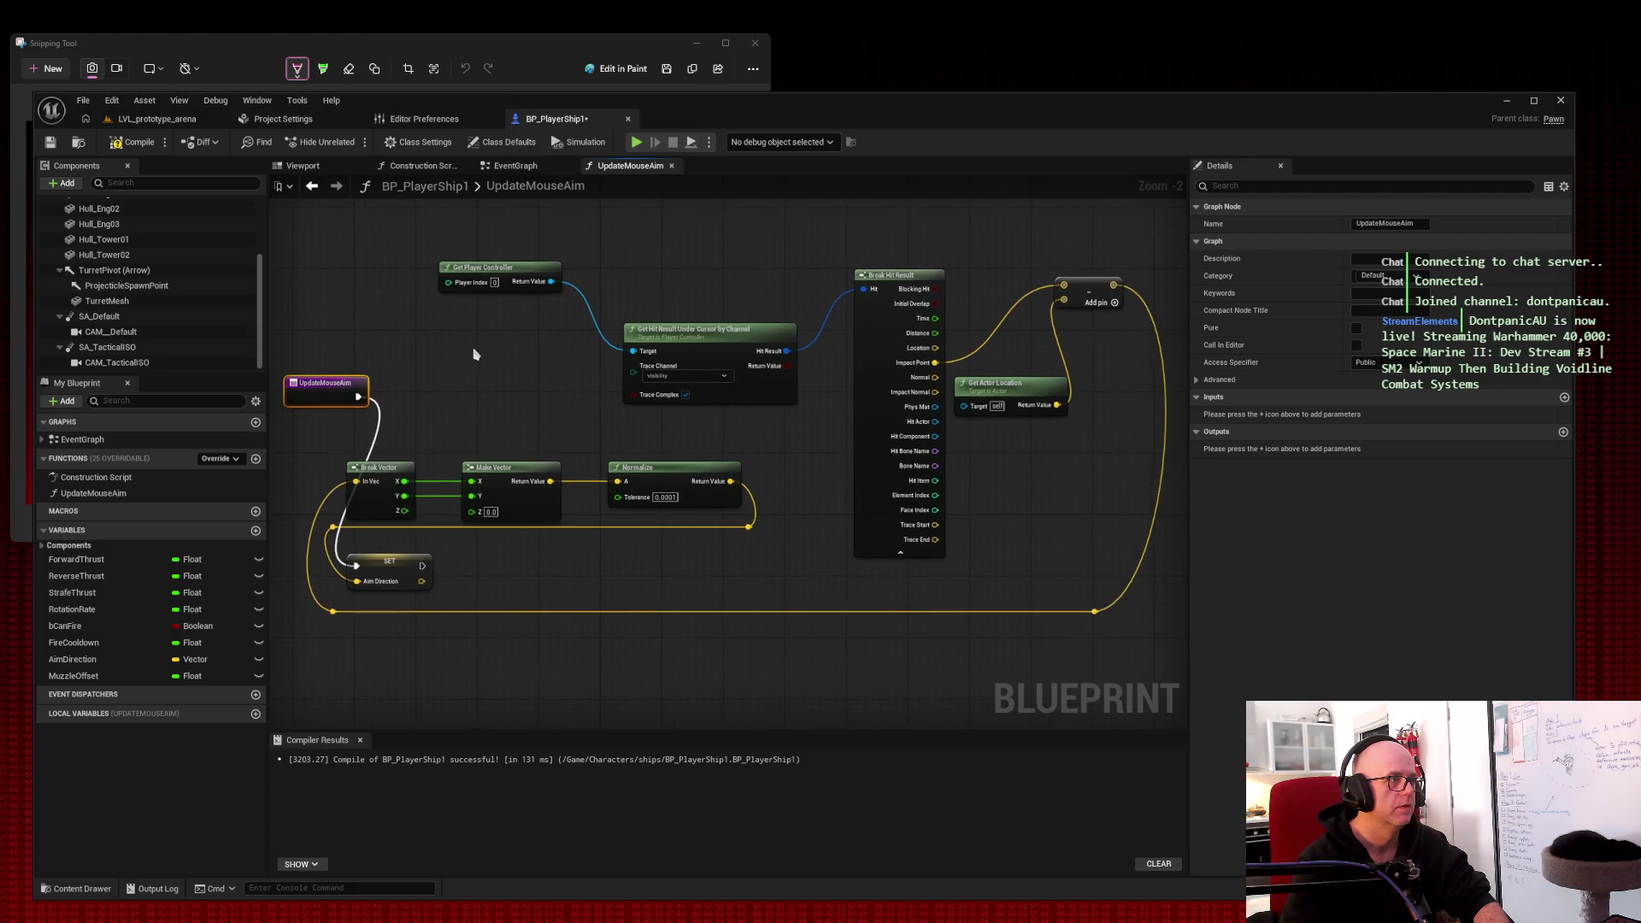
scroll(476, 356, up, 2)
scroll(476, 354, down, 2)
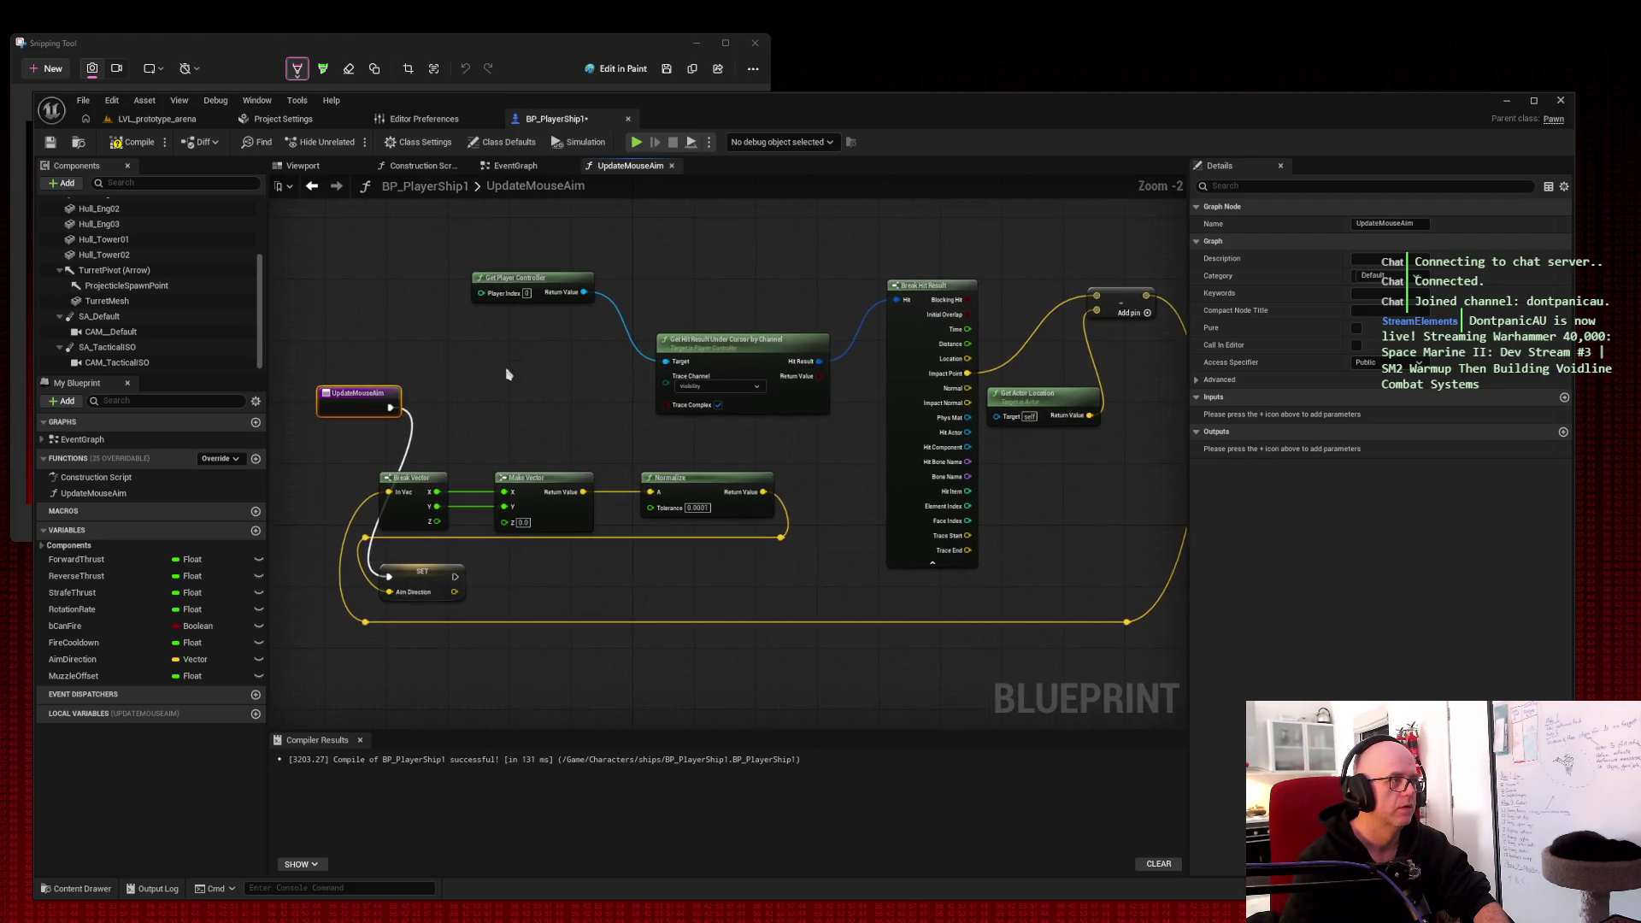
drag(442, 574, 504, 414)
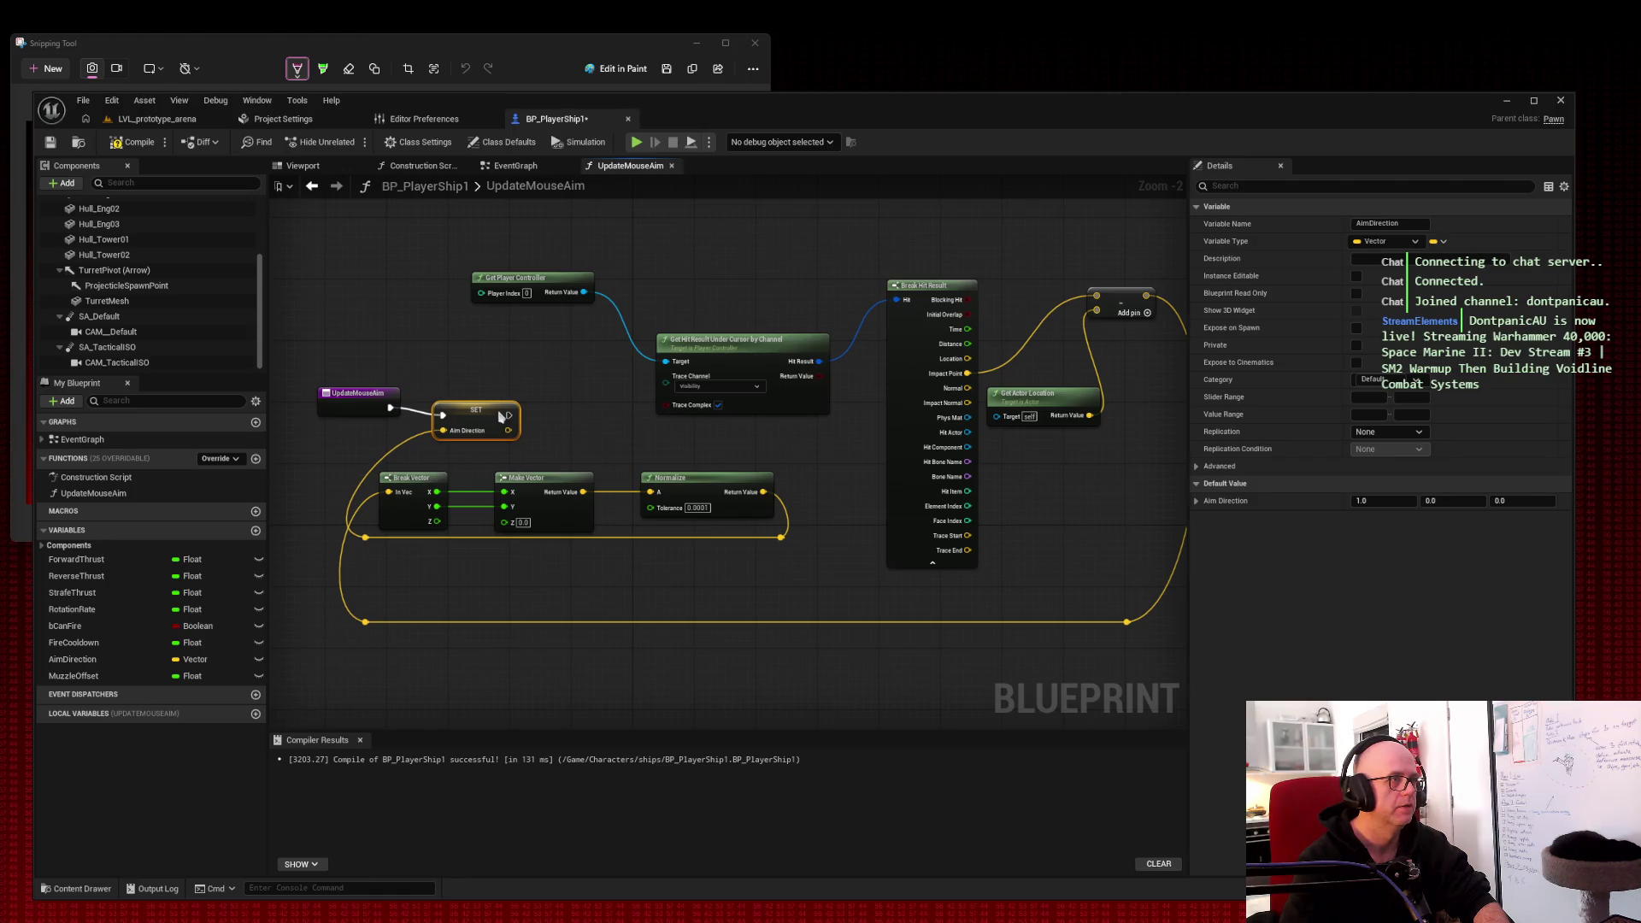
Step: Rewire Normalize's result into Aim Direction through two repositioned reroute knots
click(365, 537)
key(Delete)
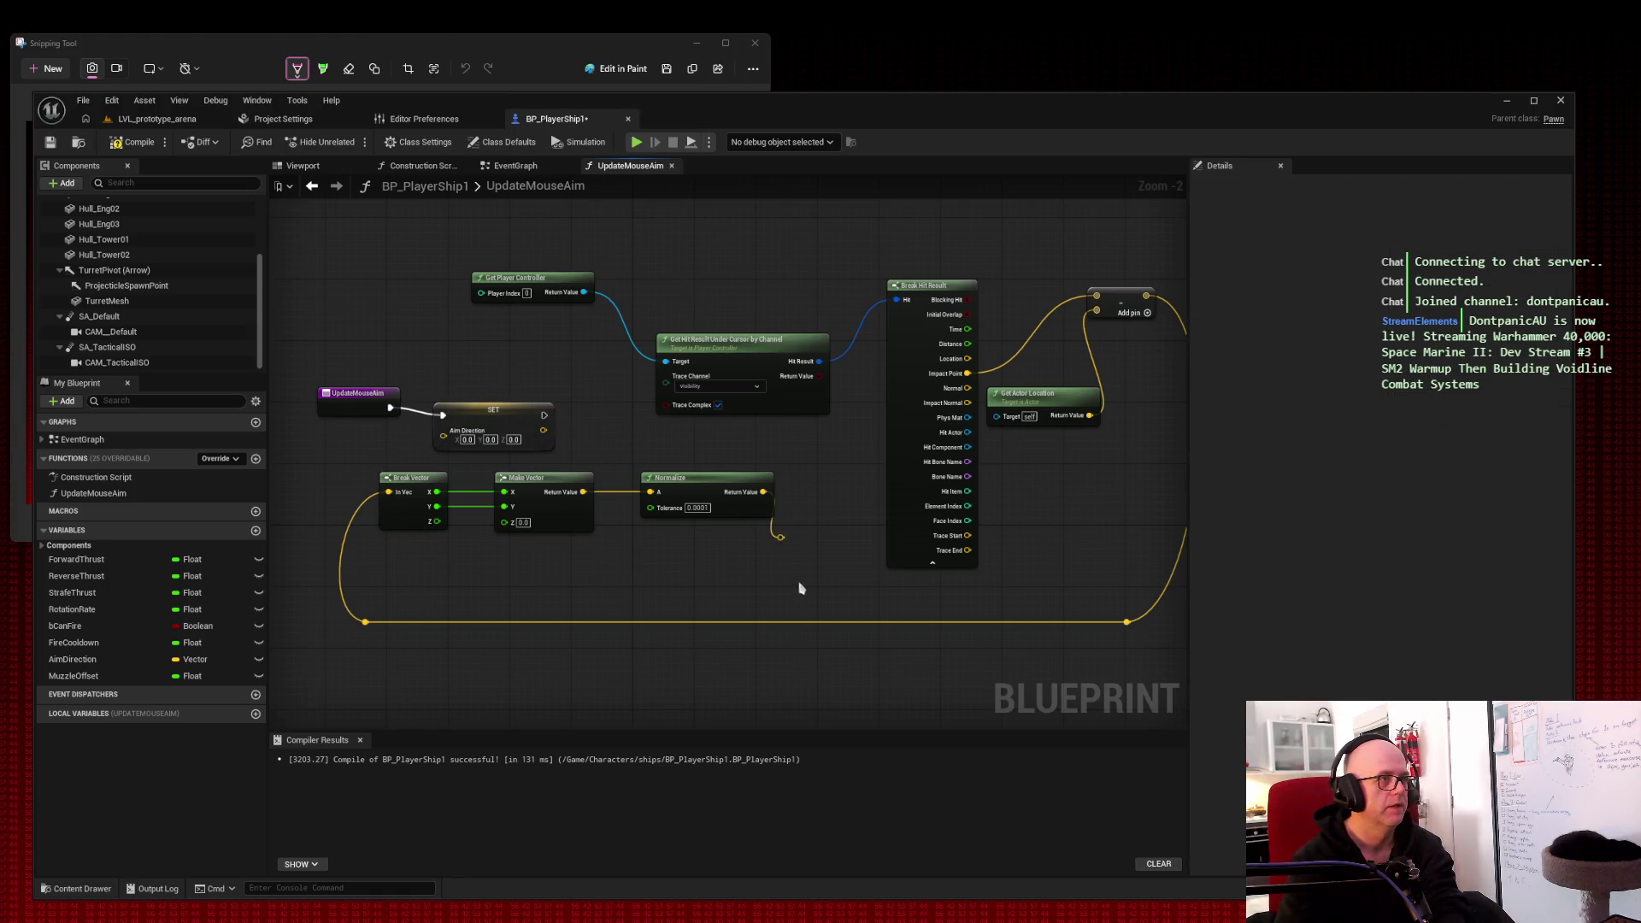
mouse_move(780, 537)
mouse_down()
mouse_move(780, 511)
mouse_move(727, 479)
mouse_move(443, 430)
mouse_up()
double_click(657, 469)
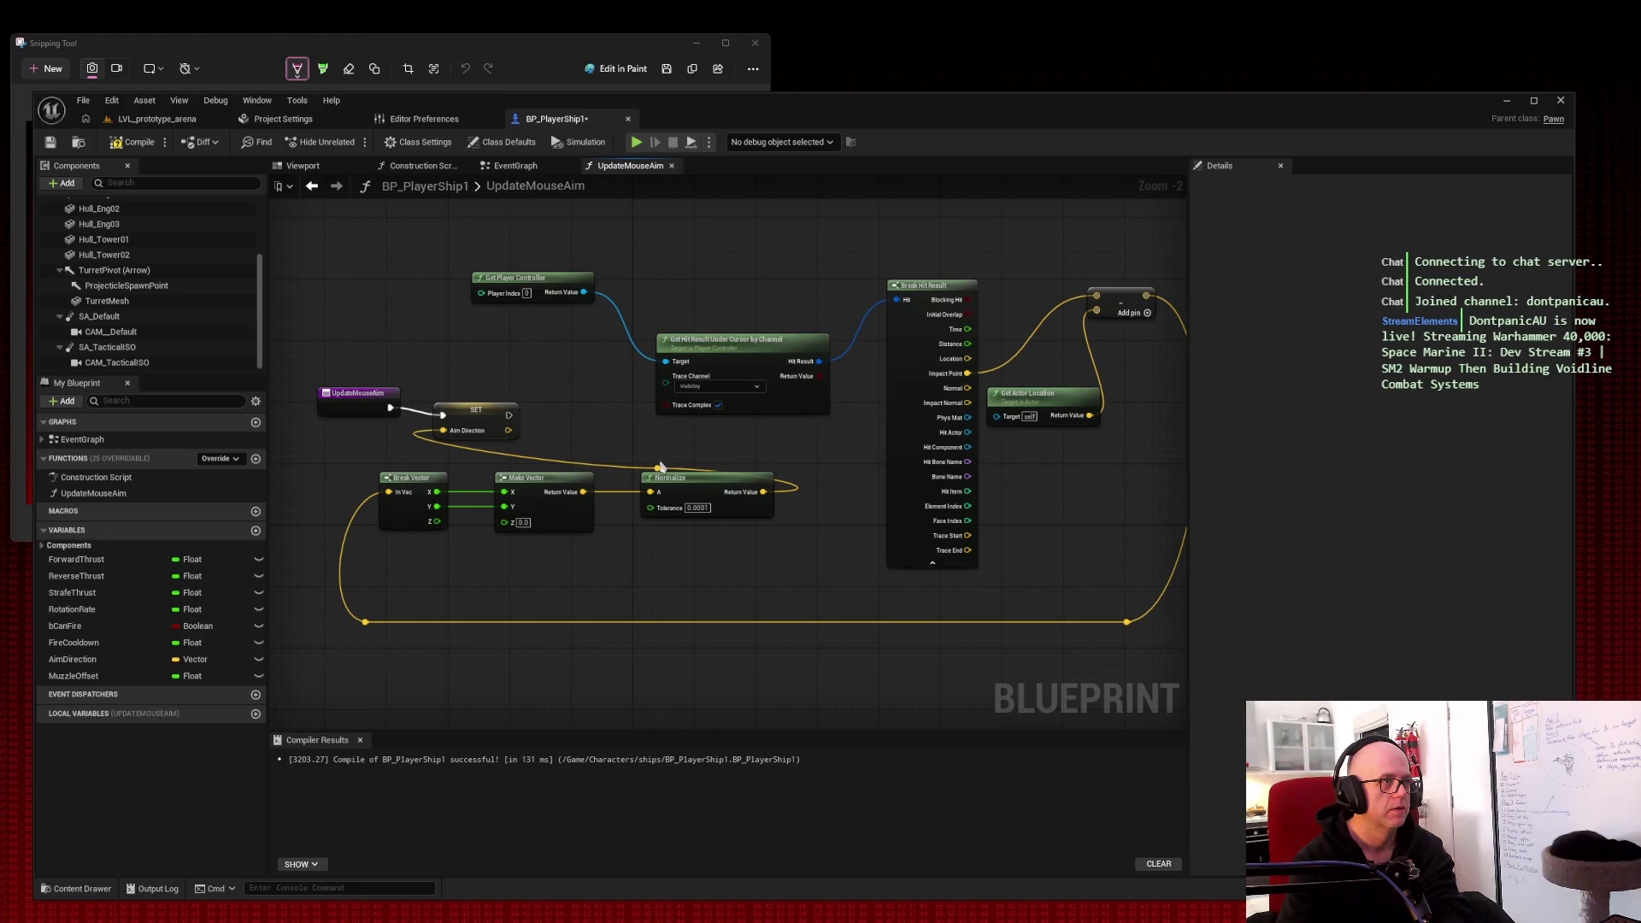
drag(657, 467, 788, 463)
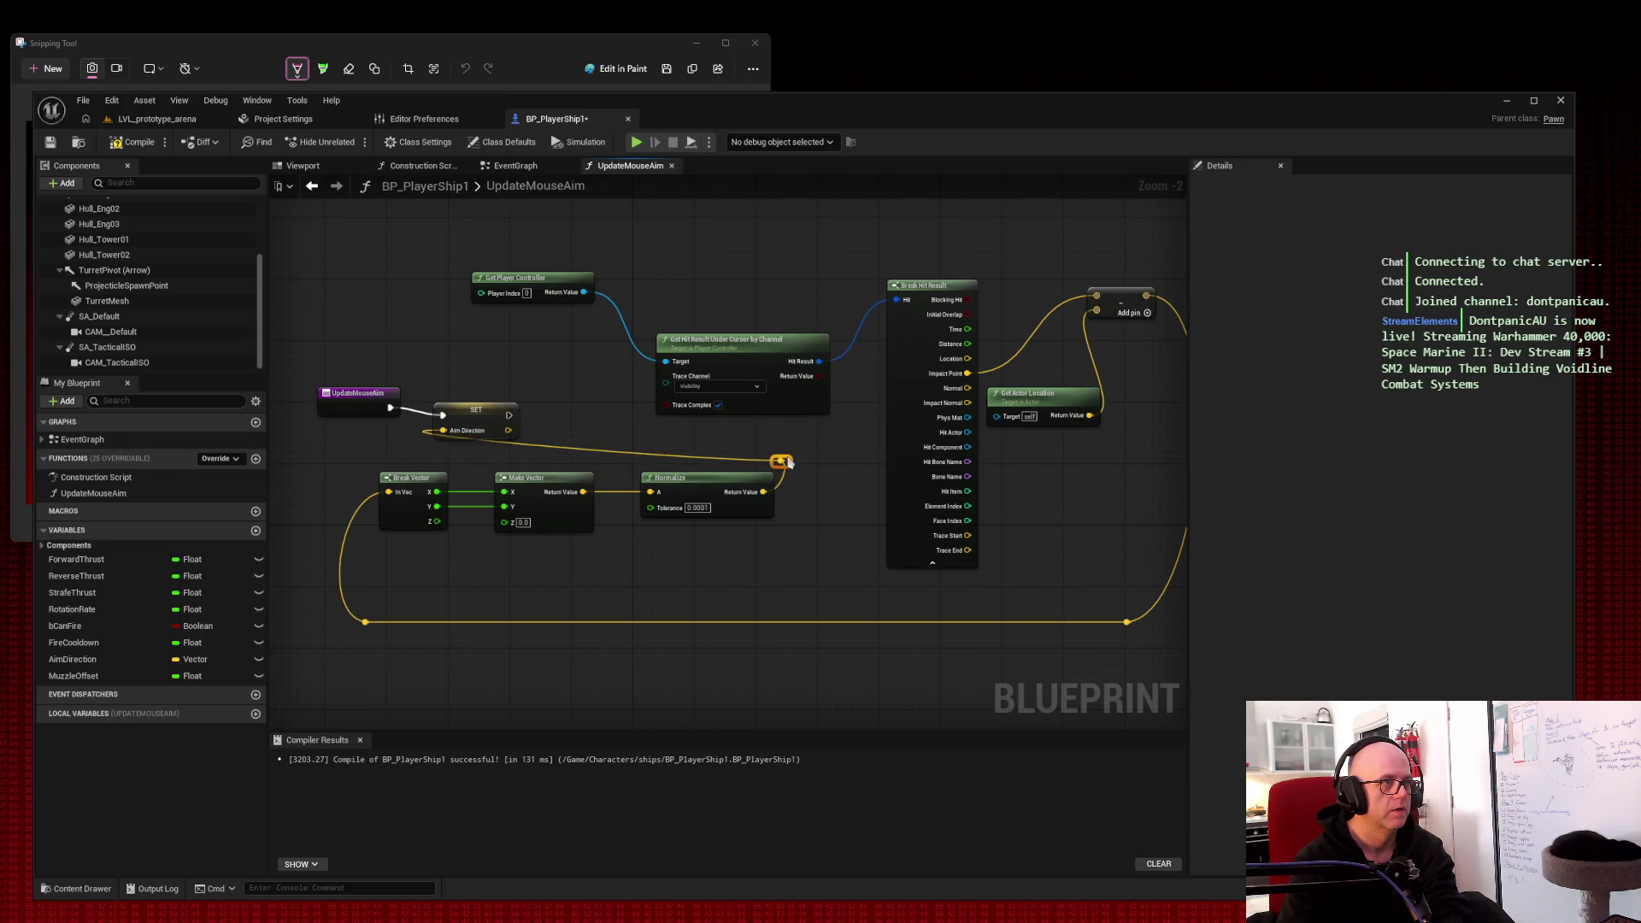
double_click(497, 437)
mouse_move(499, 440)
mouse_down()
mouse_move(421, 465)
mouse_move(439, 469)
mouse_up()
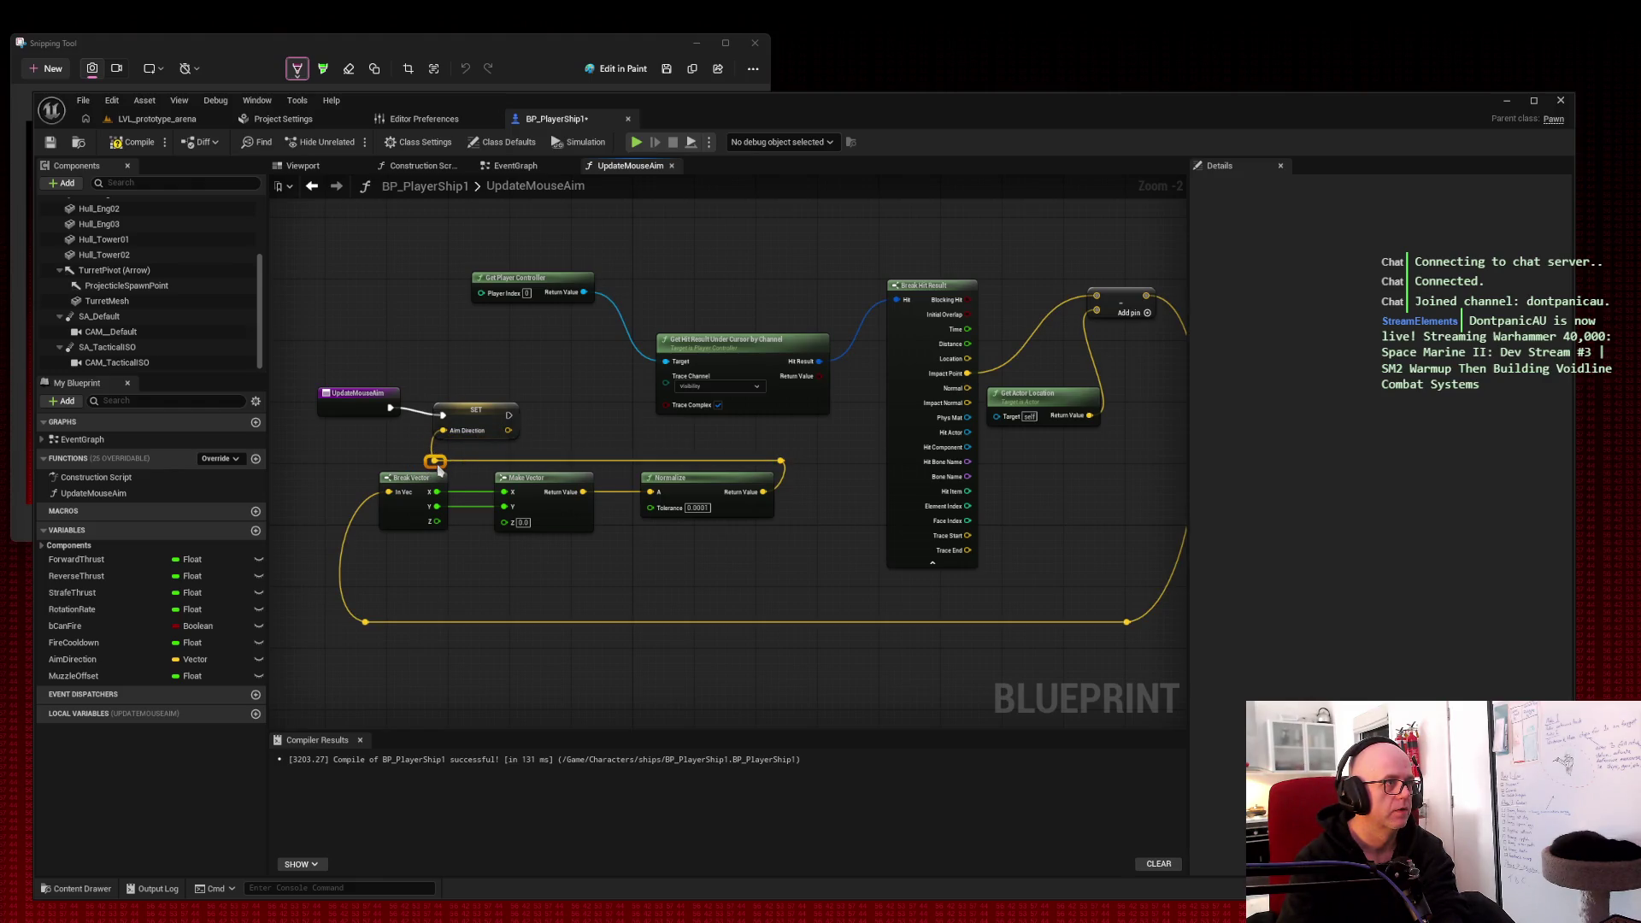
Step: Level the bottom wire's knots, shift Get Player Controller, then compile and save BP_PlayerShip1
click(350, 406)
mouse_move(556, 280)
mouse_down()
mouse_move(470, 357)
mouse_move(531, 348)
mouse_up()
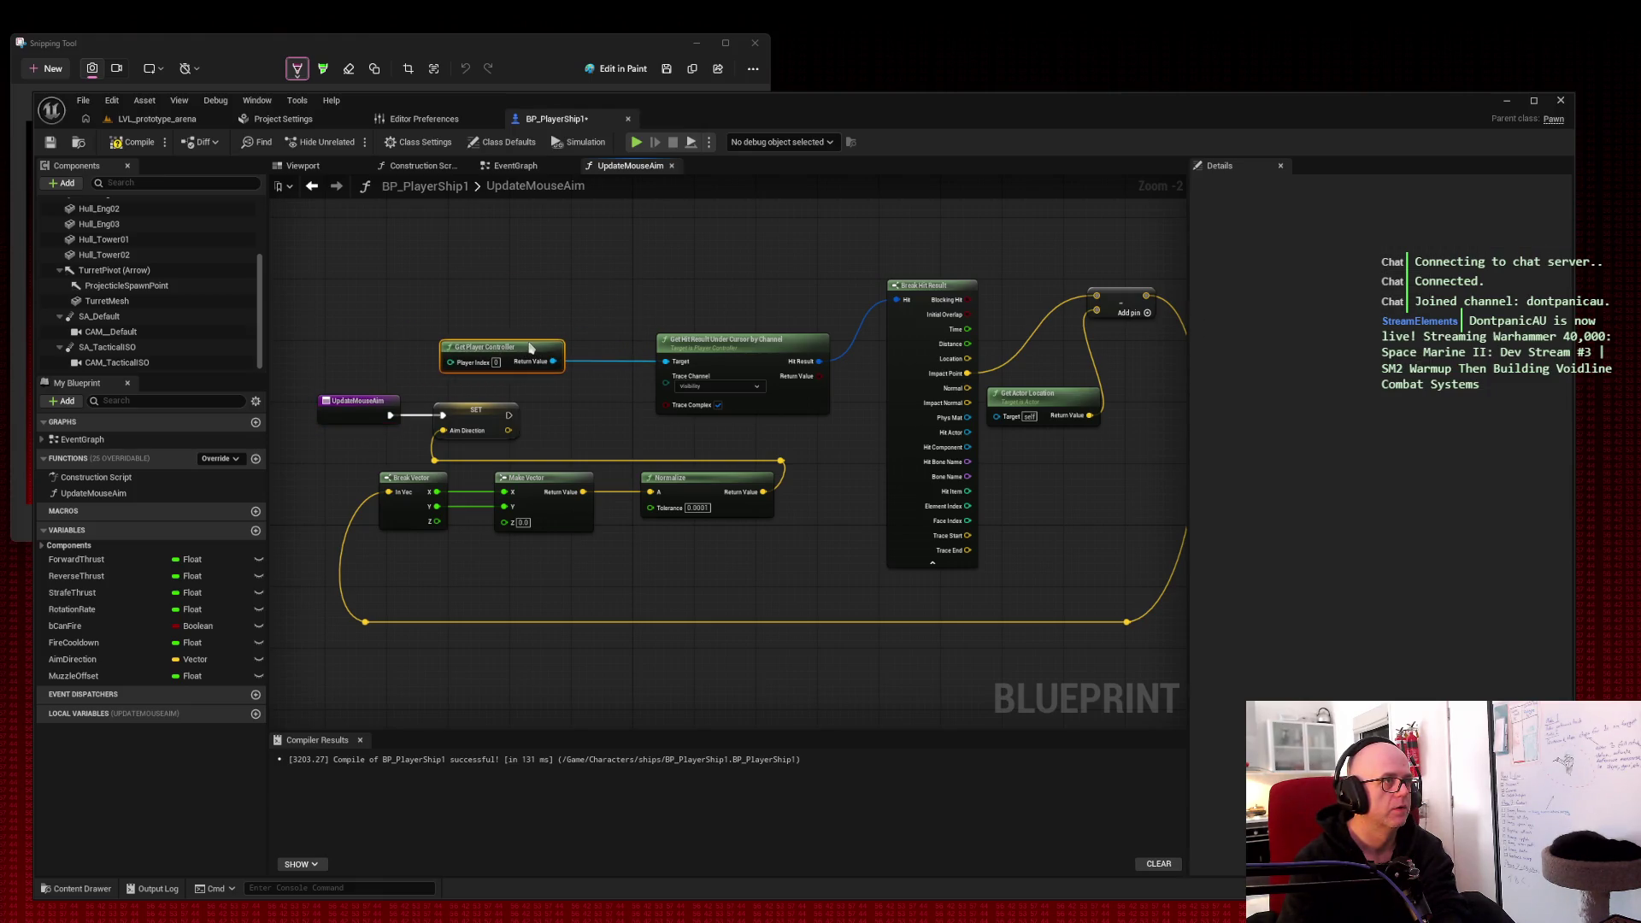
drag(670, 274, 701, 274)
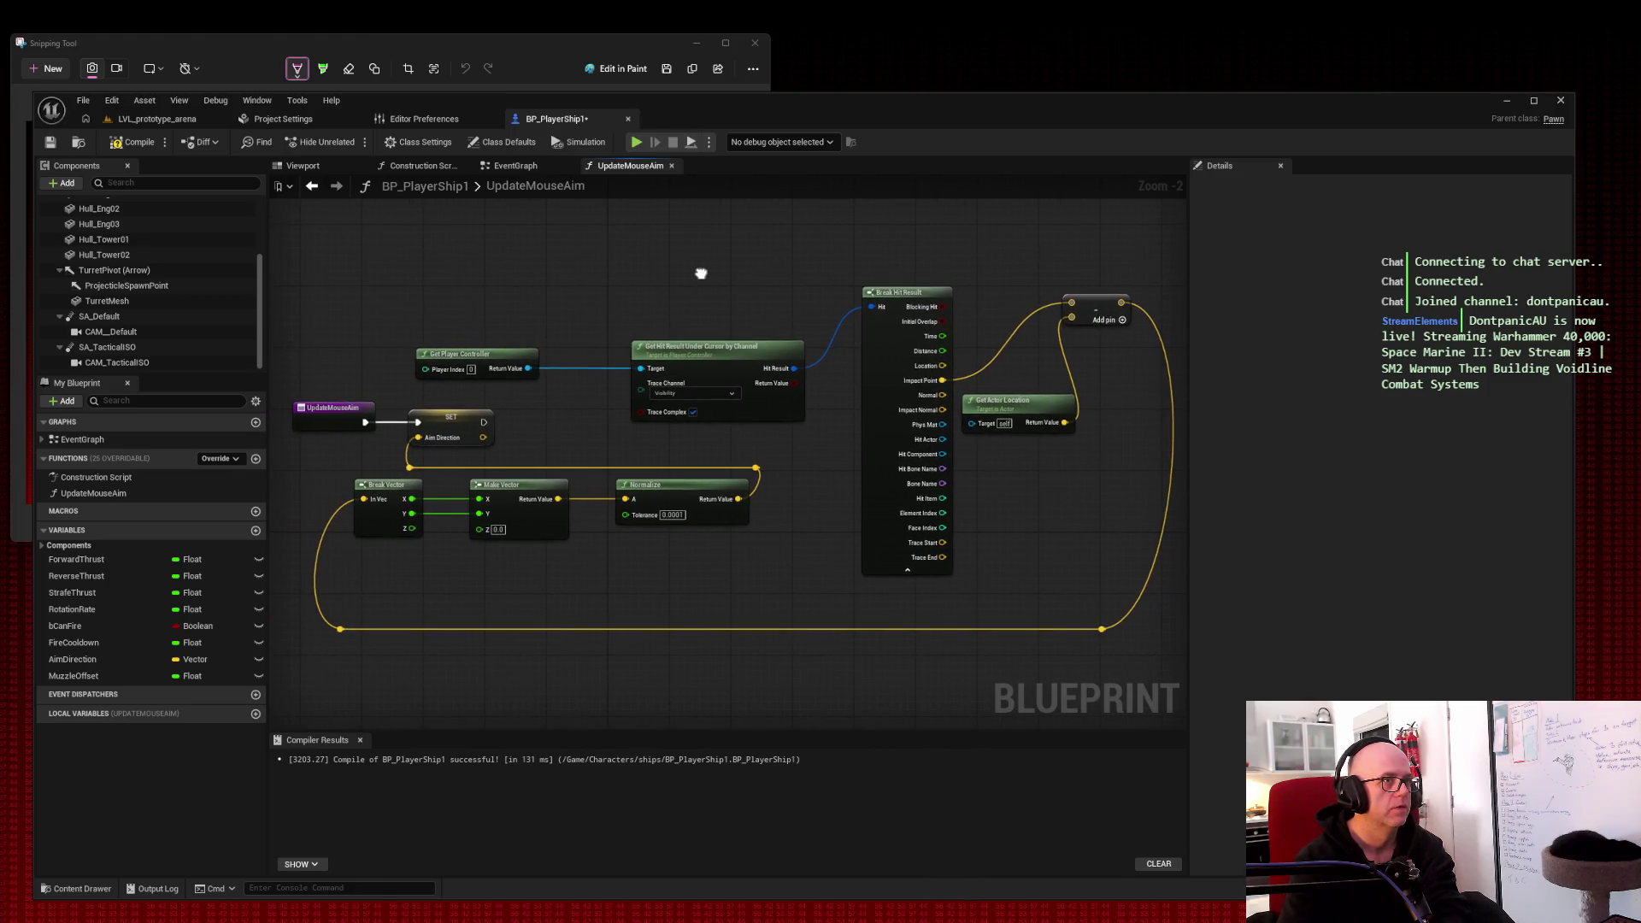
drag(1108, 630, 1113, 586)
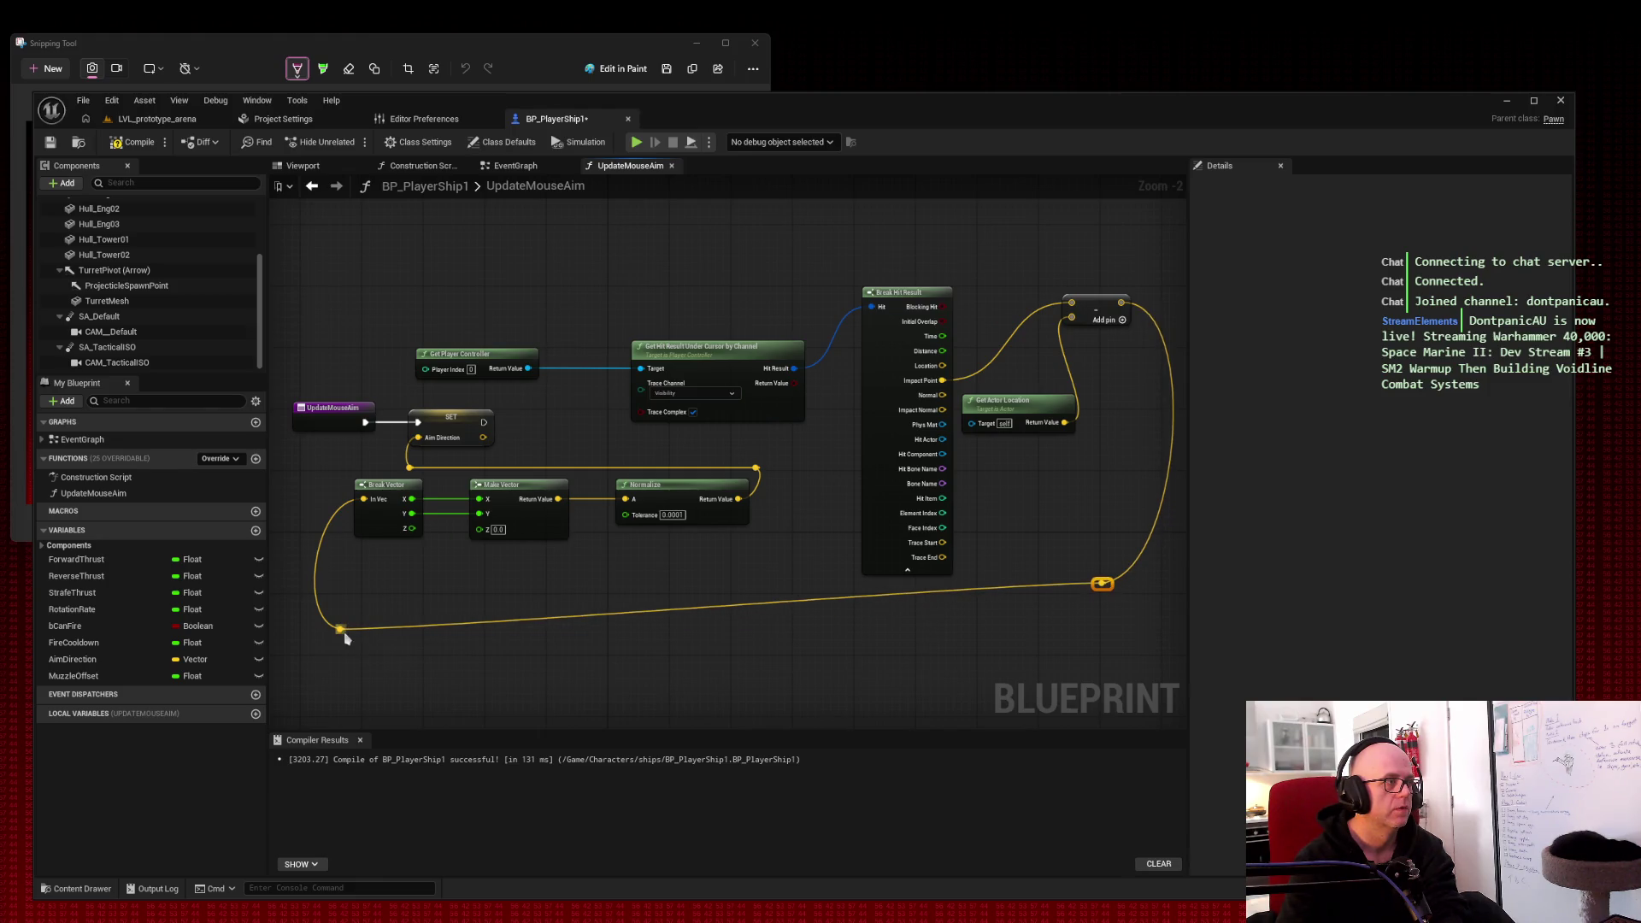
drag(347, 631, 349, 584)
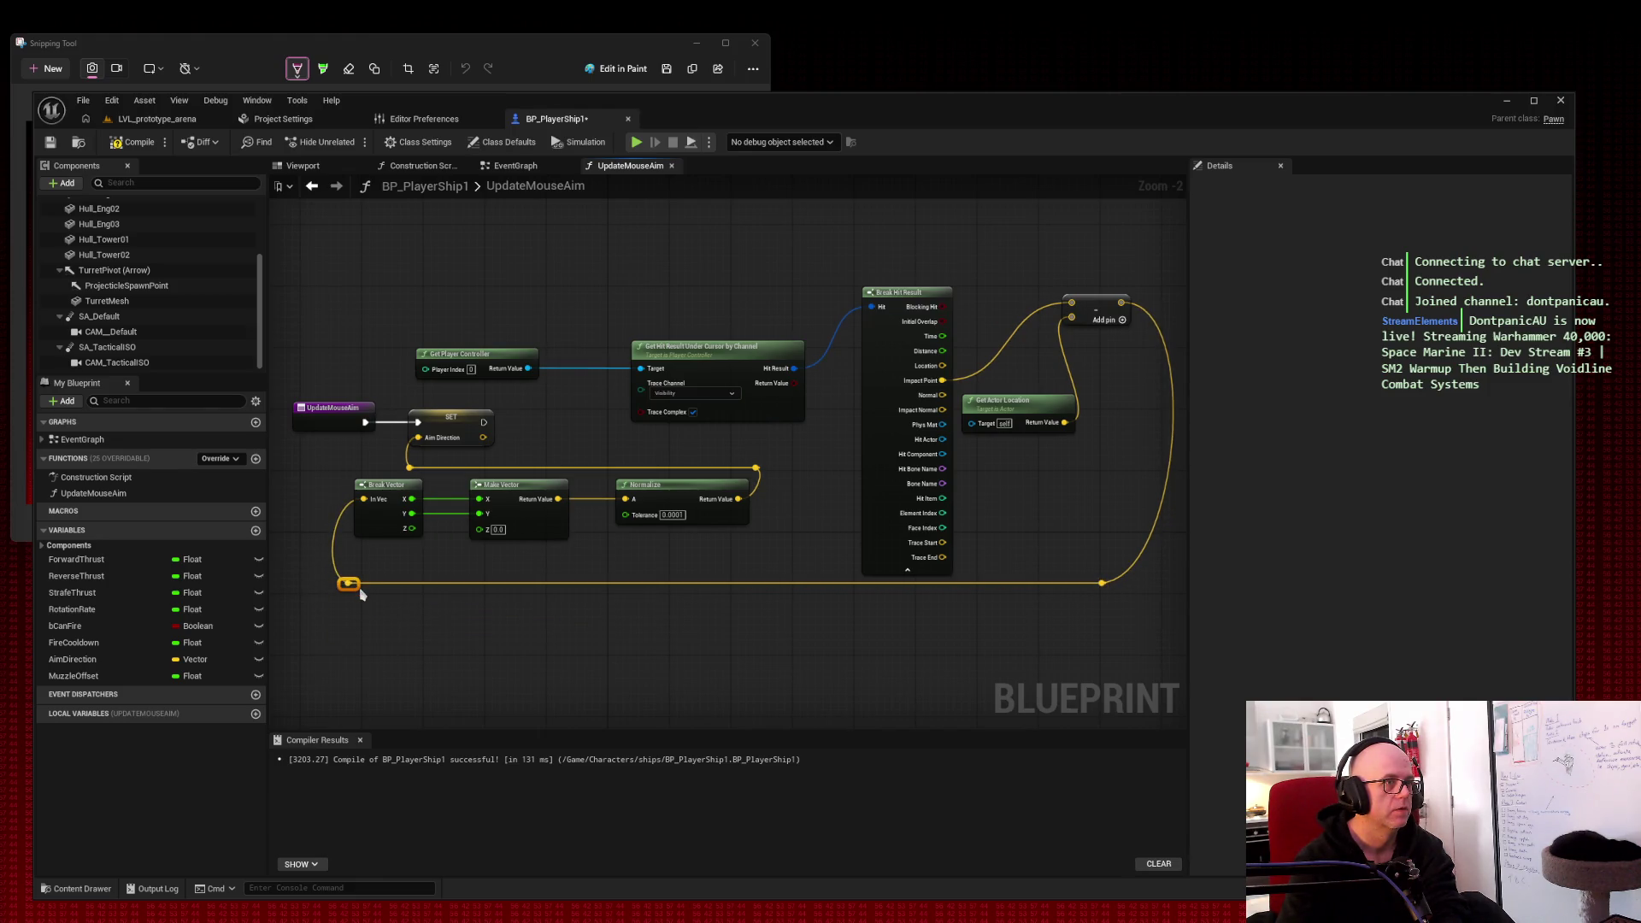
click(531, 630)
mouse_move(611, 637)
mouse_down()
mouse_move(698, 632)
mouse_move(561, 652)
mouse_move(597, 644)
mouse_up()
click(132, 141)
click(51, 143)
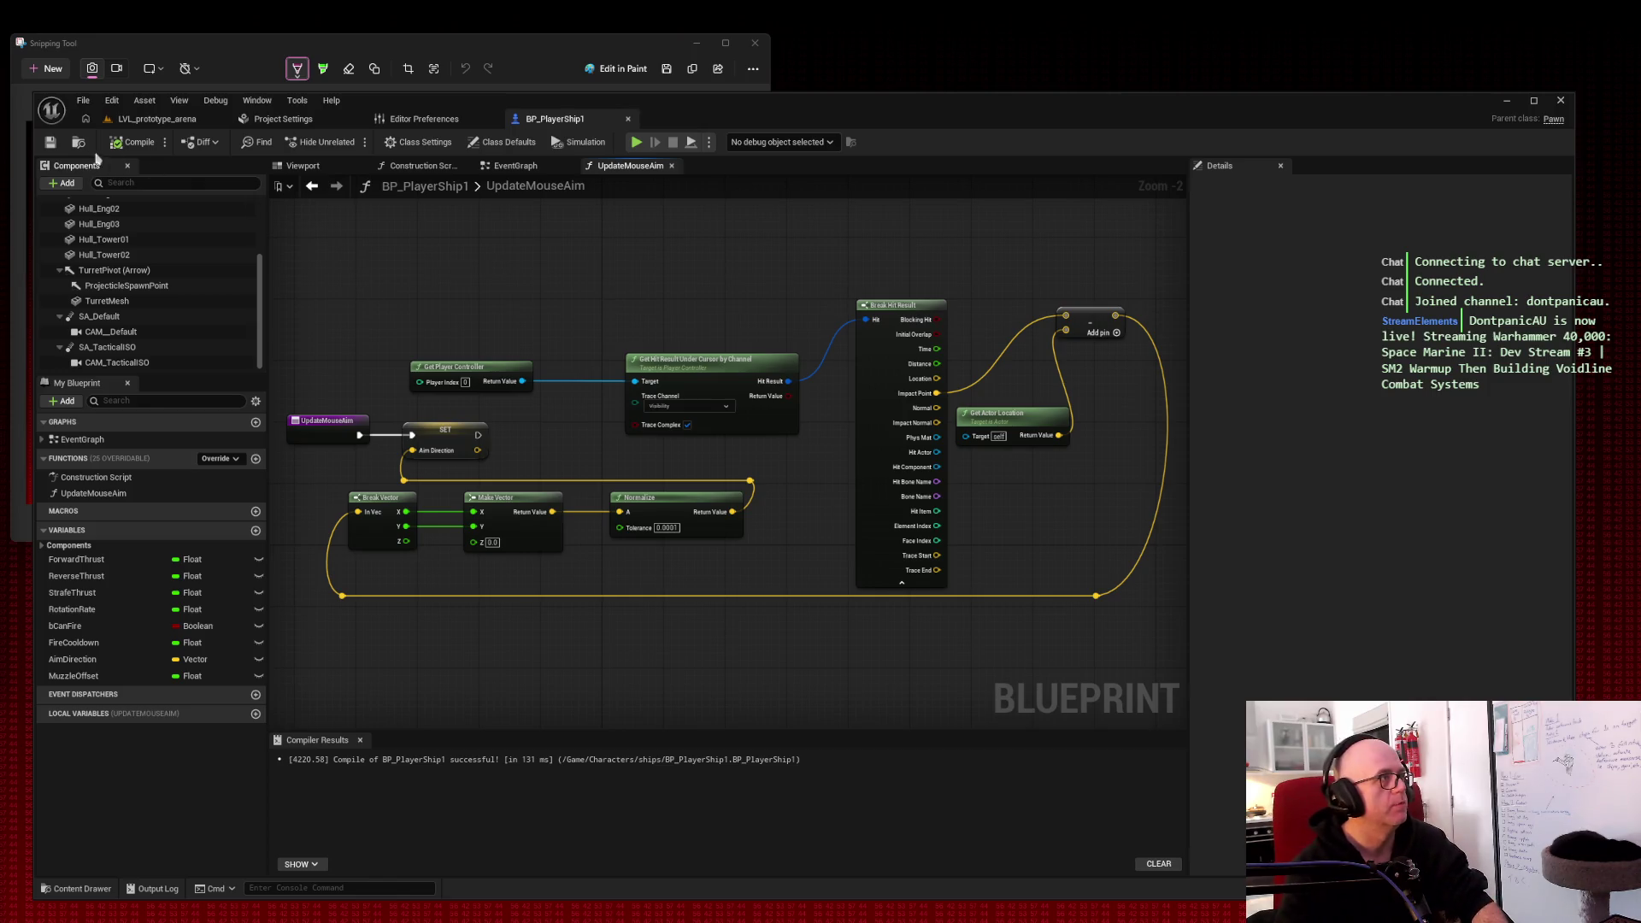
click(182, 121)
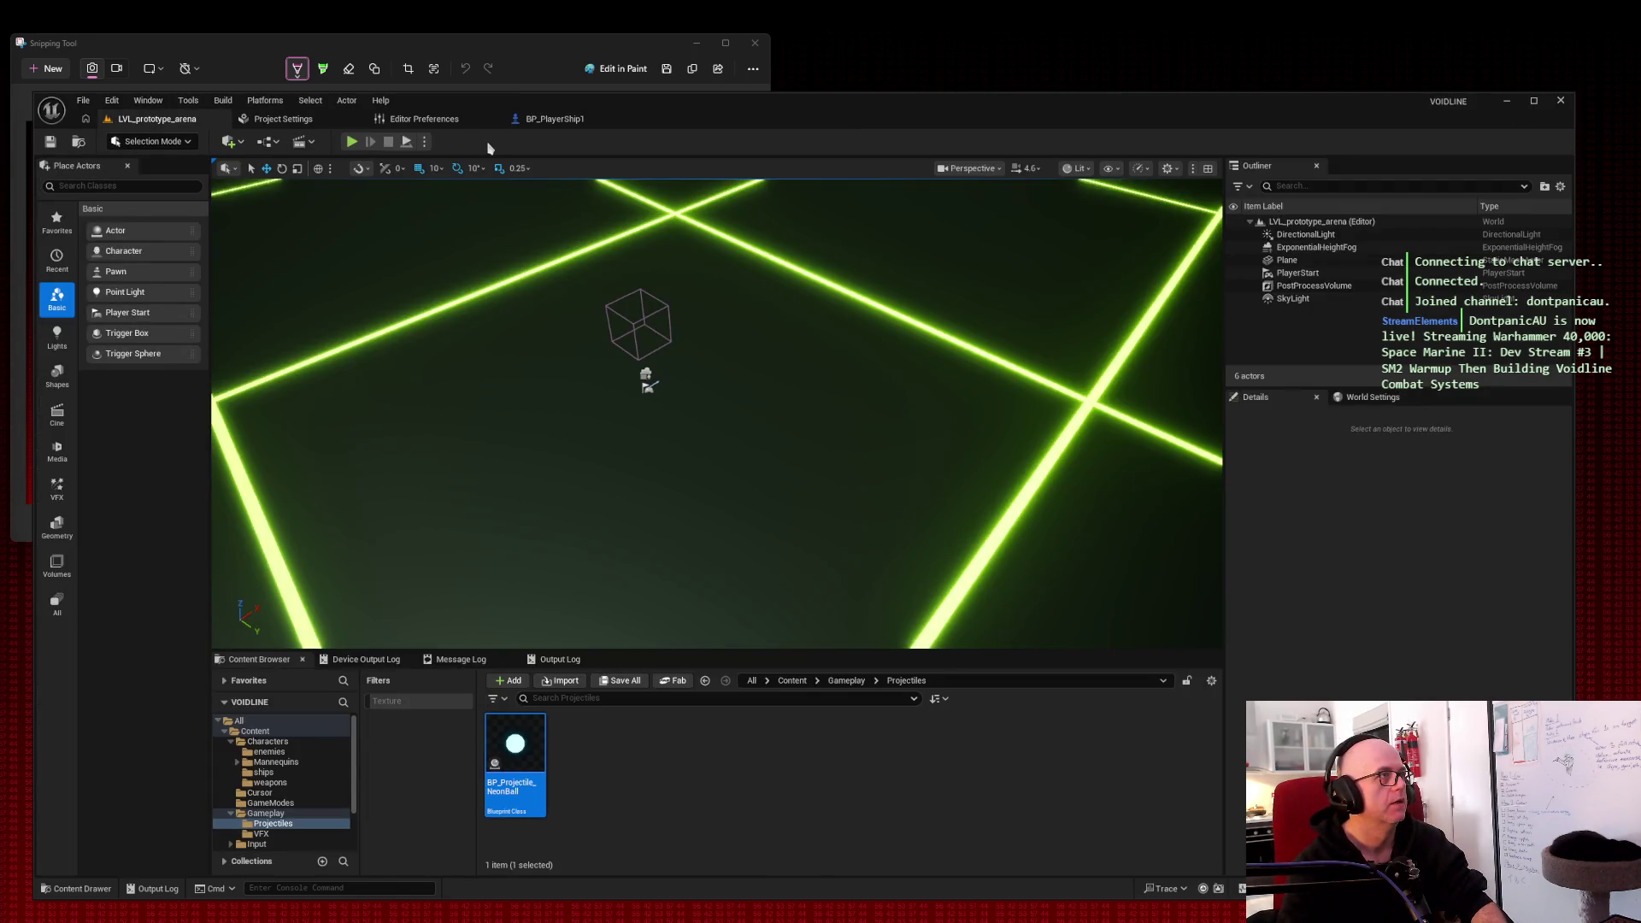
click(351, 142)
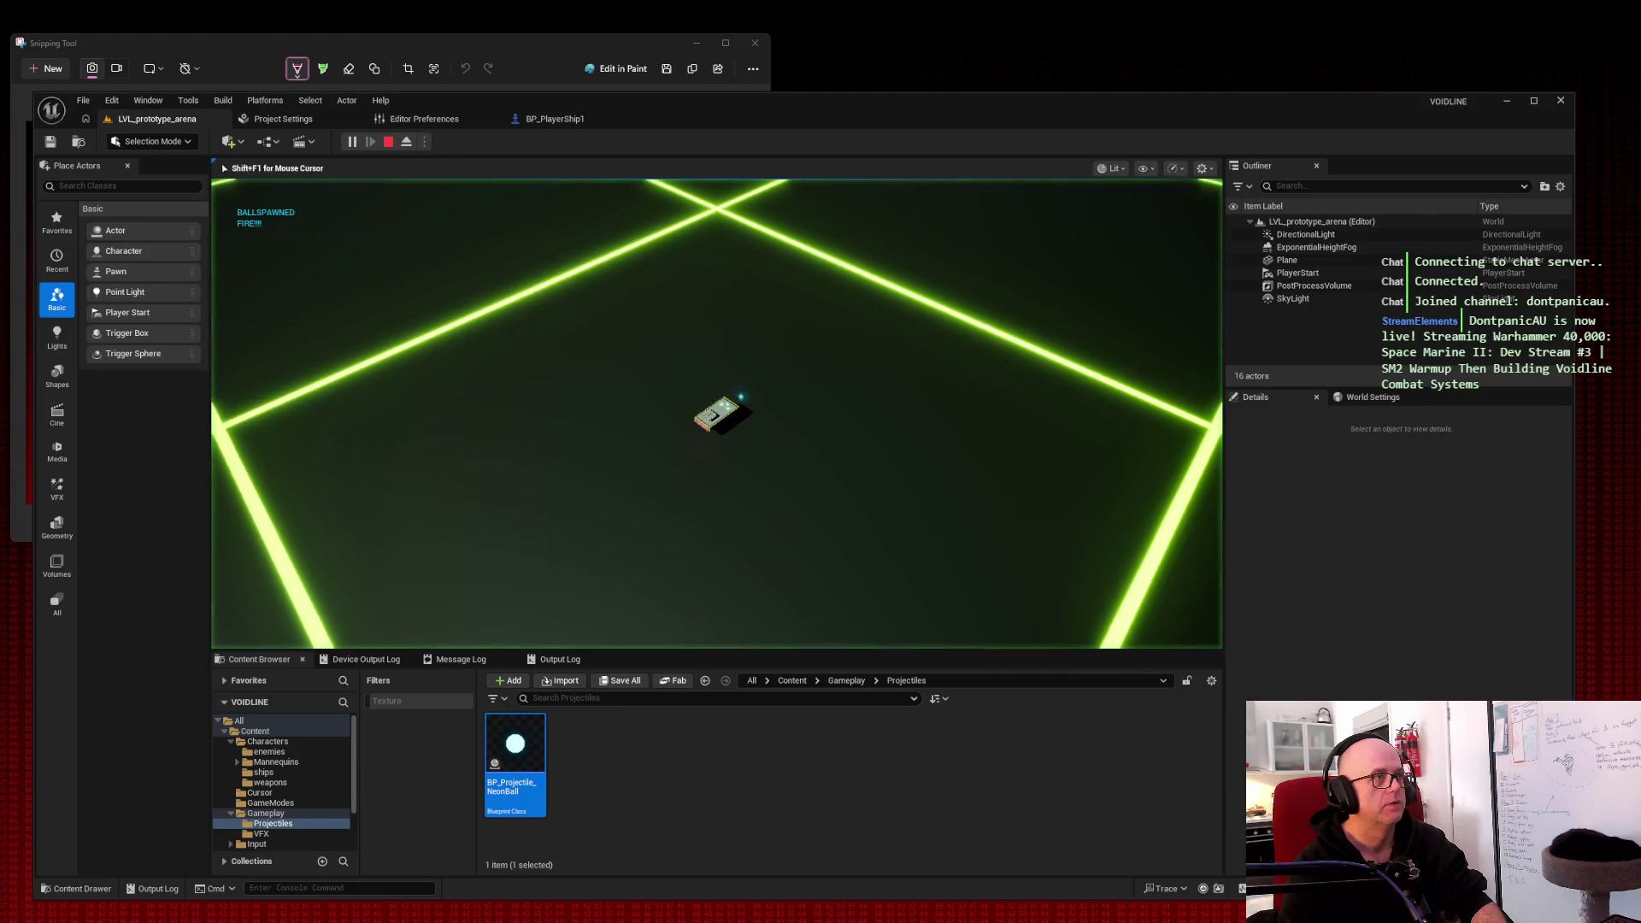
key(w)
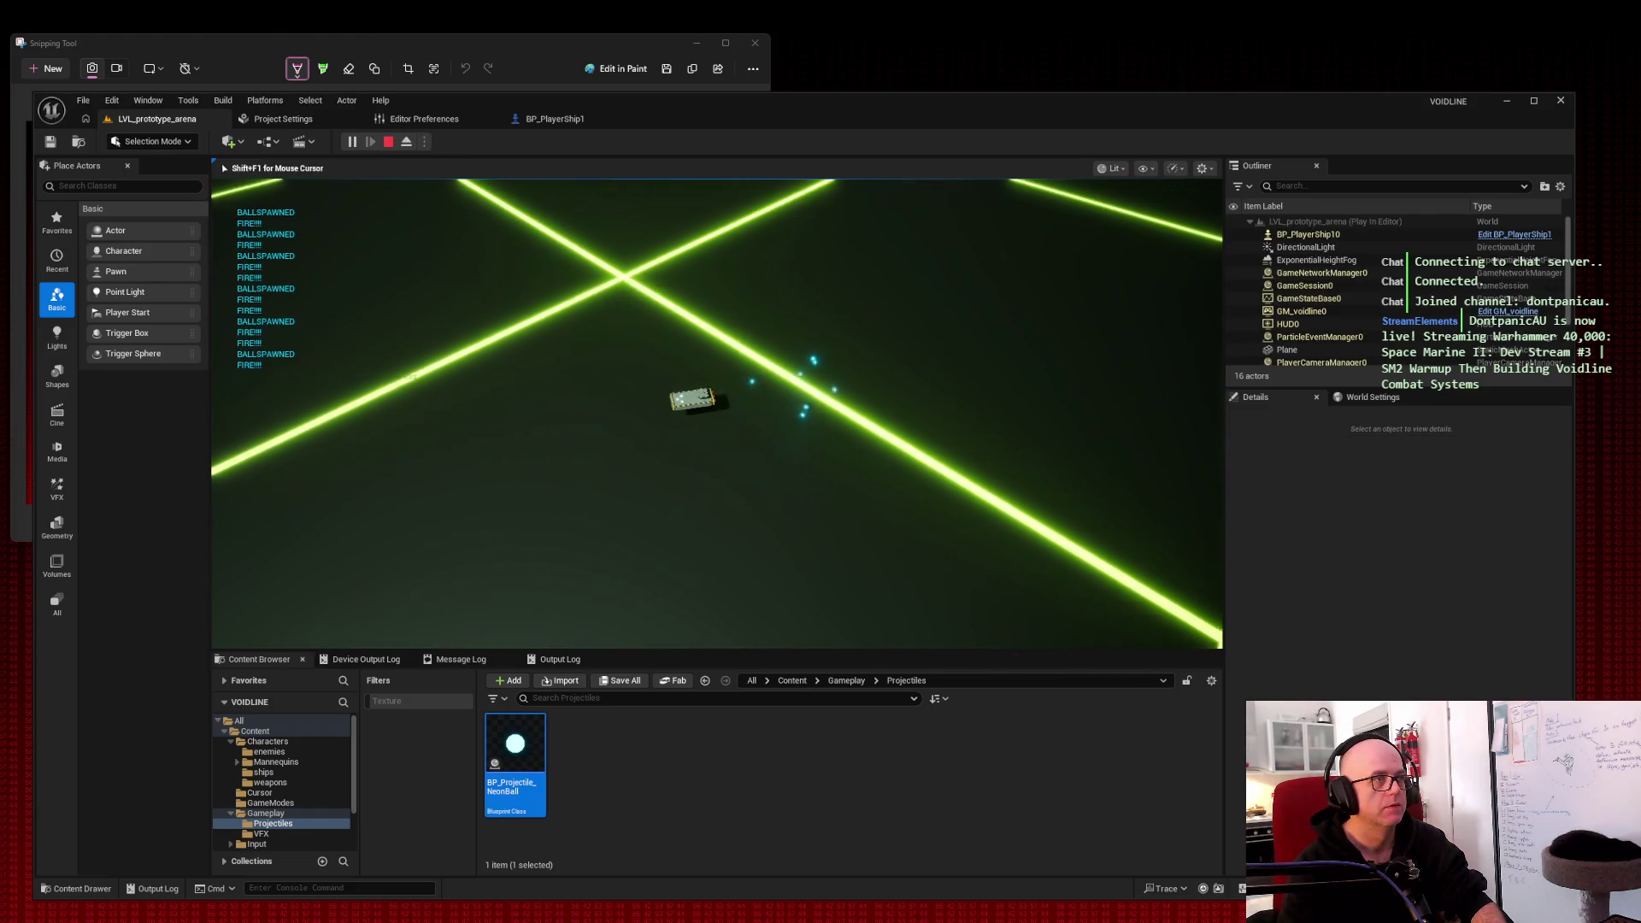
key(Escape)
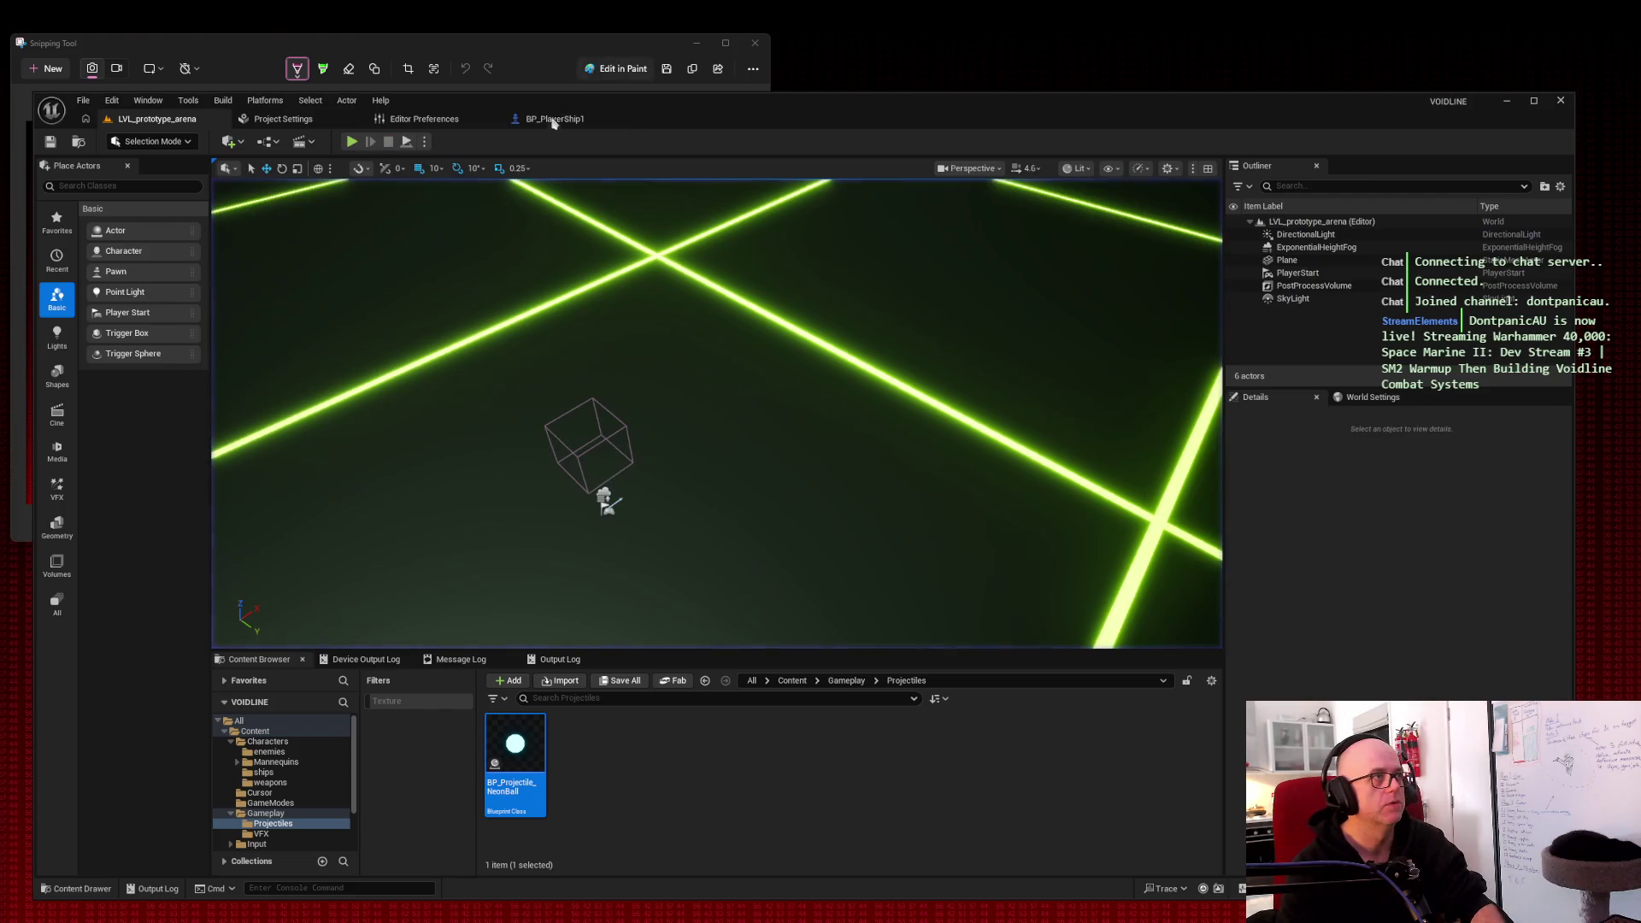
click(547, 119)
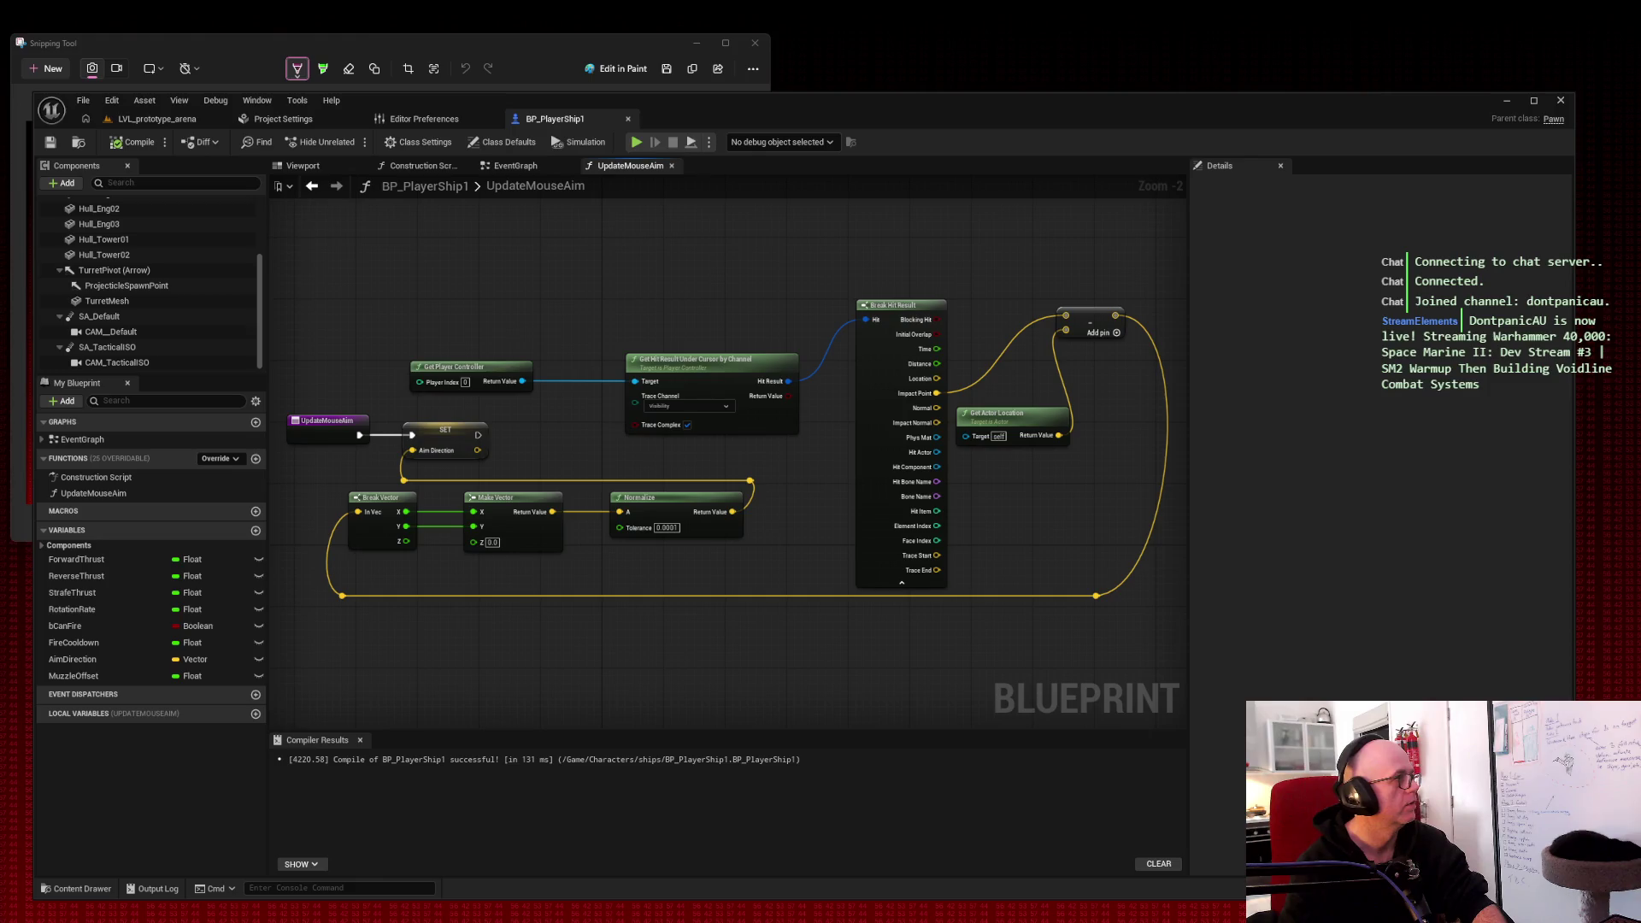
key(super+shift+s)
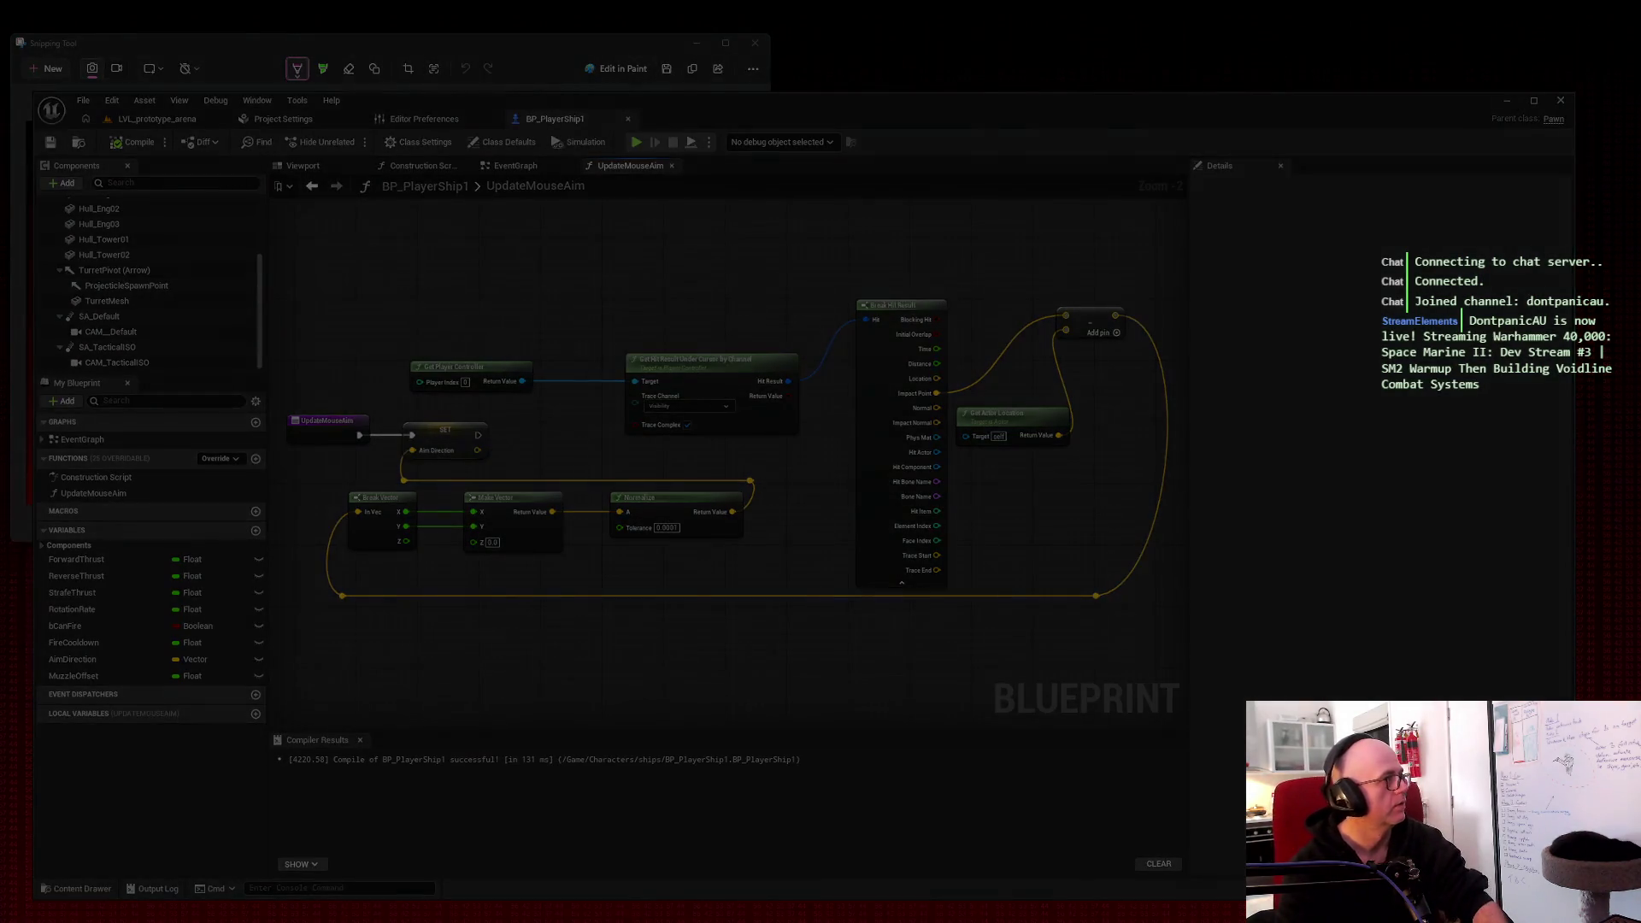
key(Escape)
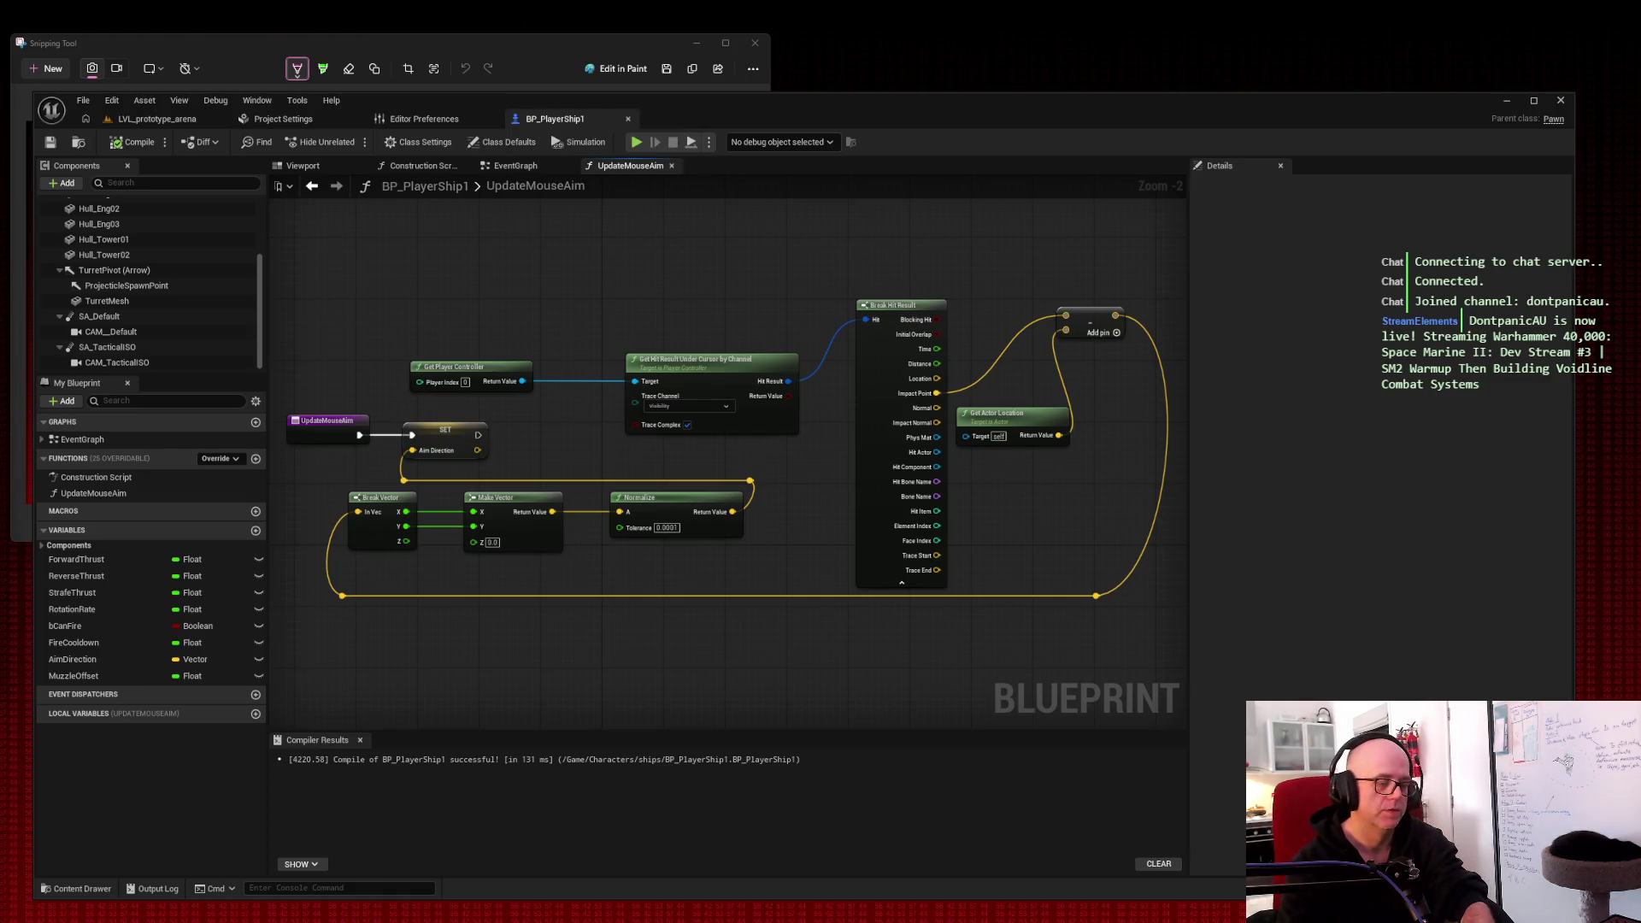
key(super+shift+s)
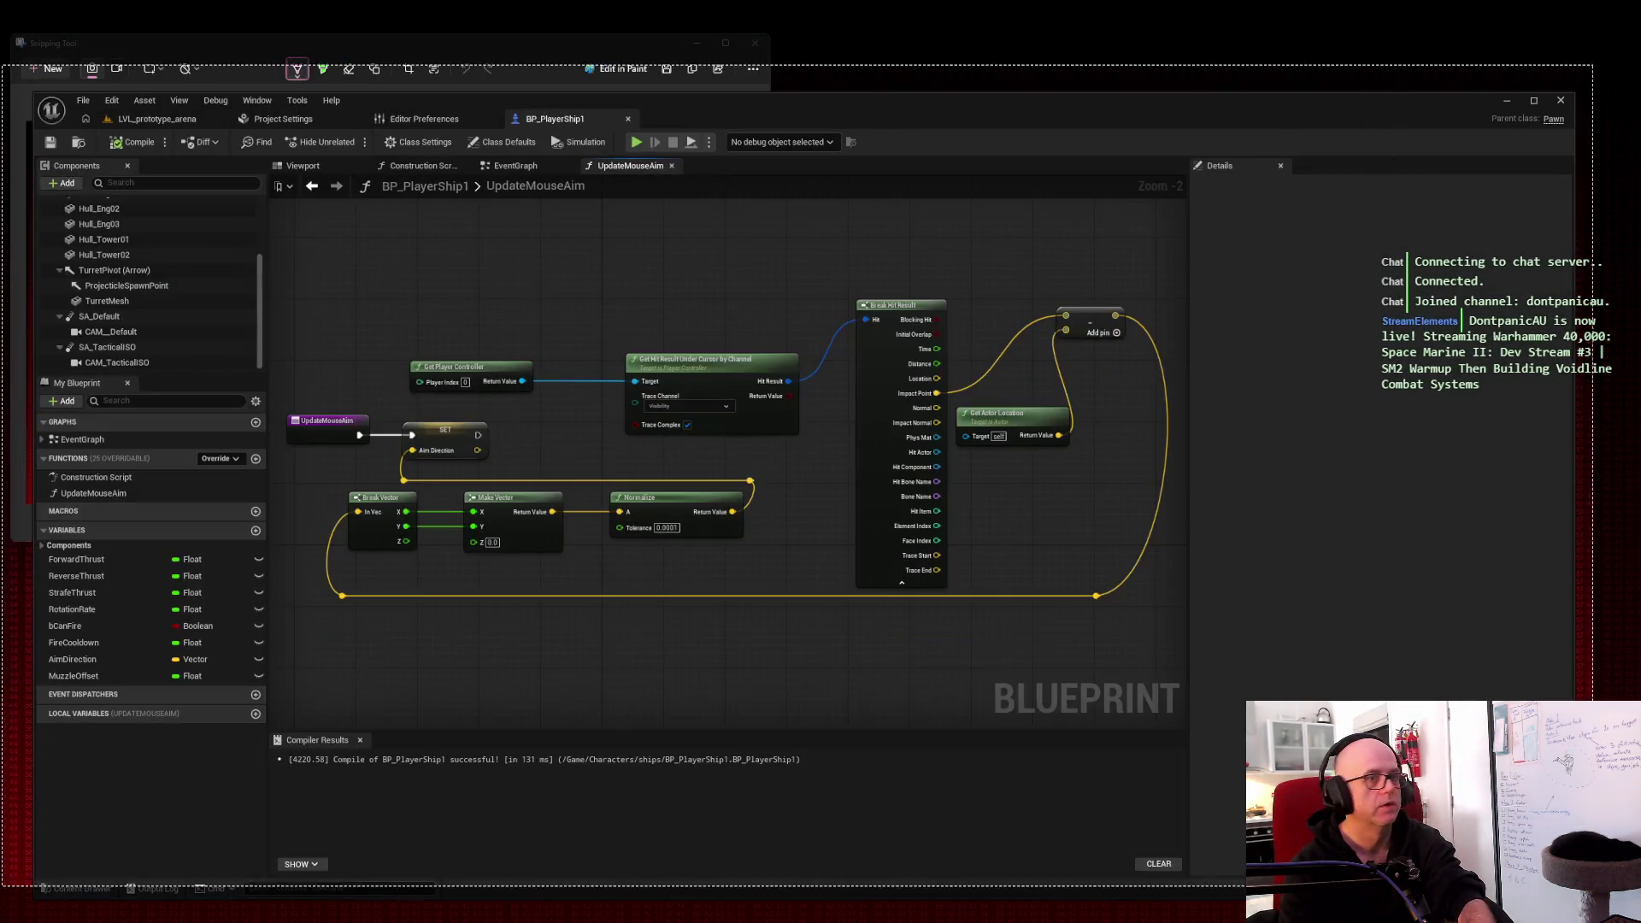
key(Escape)
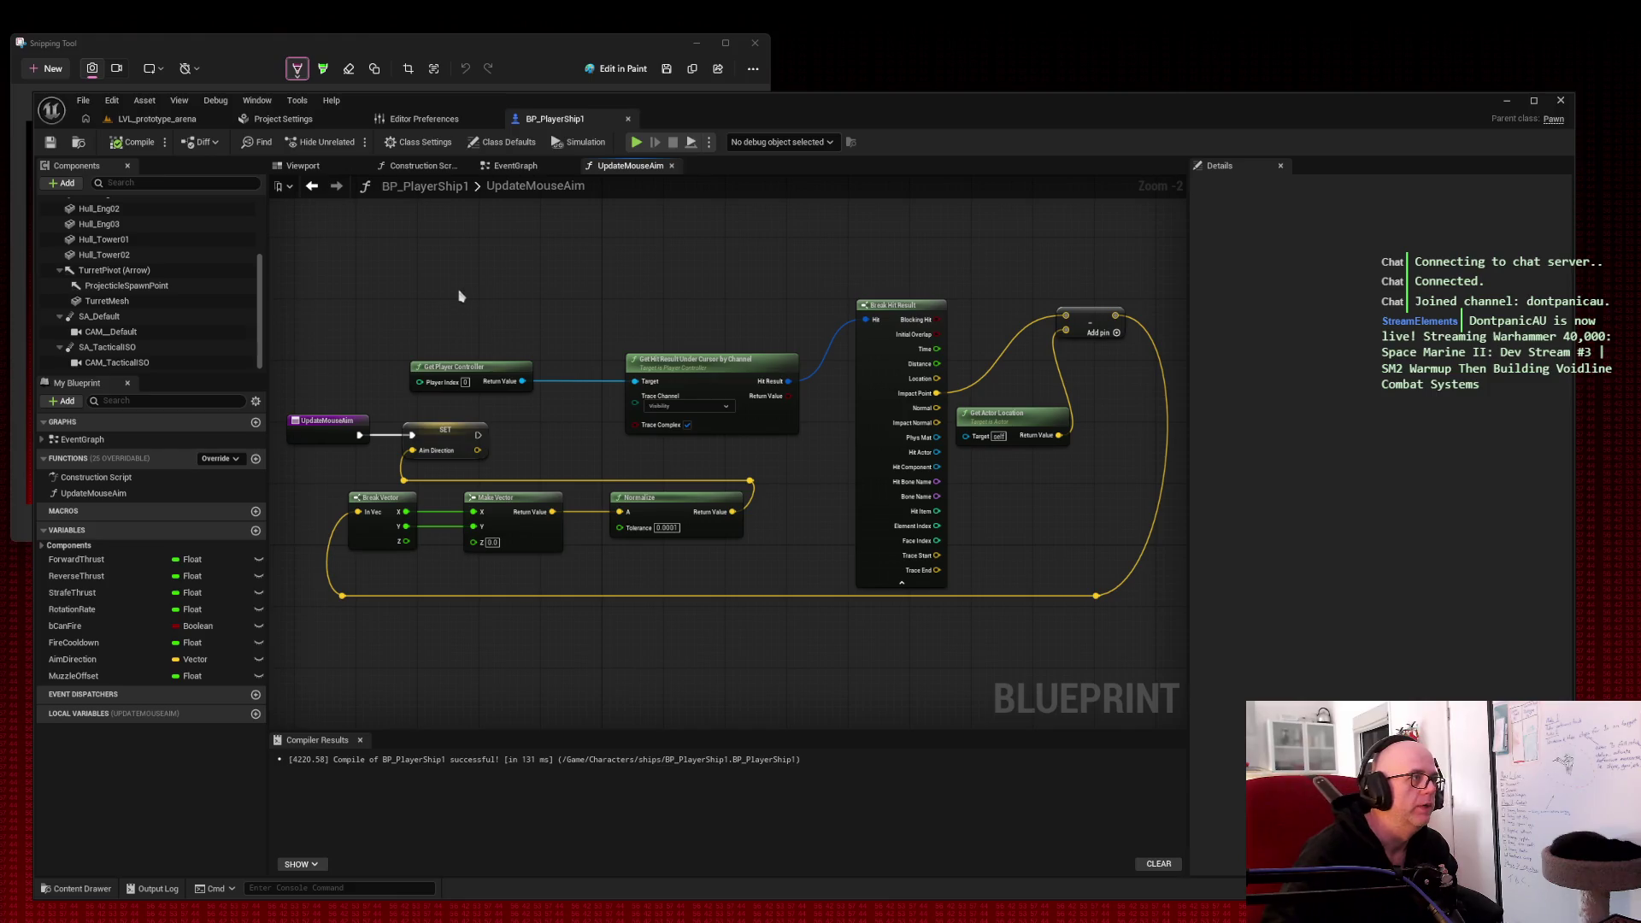
scroll(580, 356, down, 1)
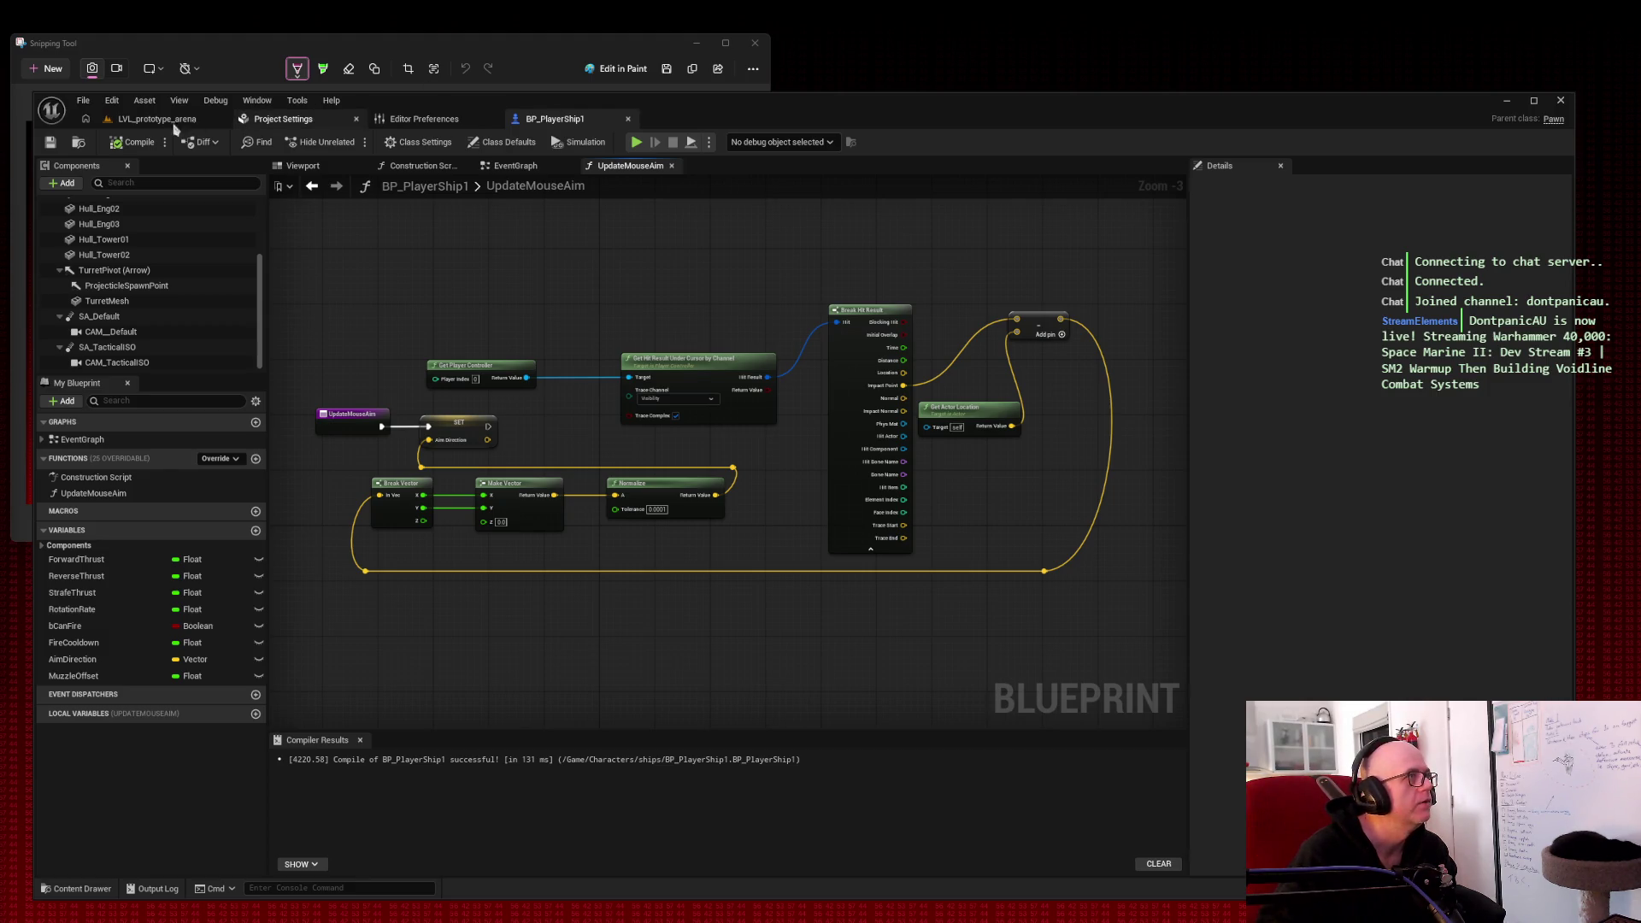
Step: Bring BP_PlayerShip1's Firing weapons event graph into view and capture a screen snip of it
click(134, 119)
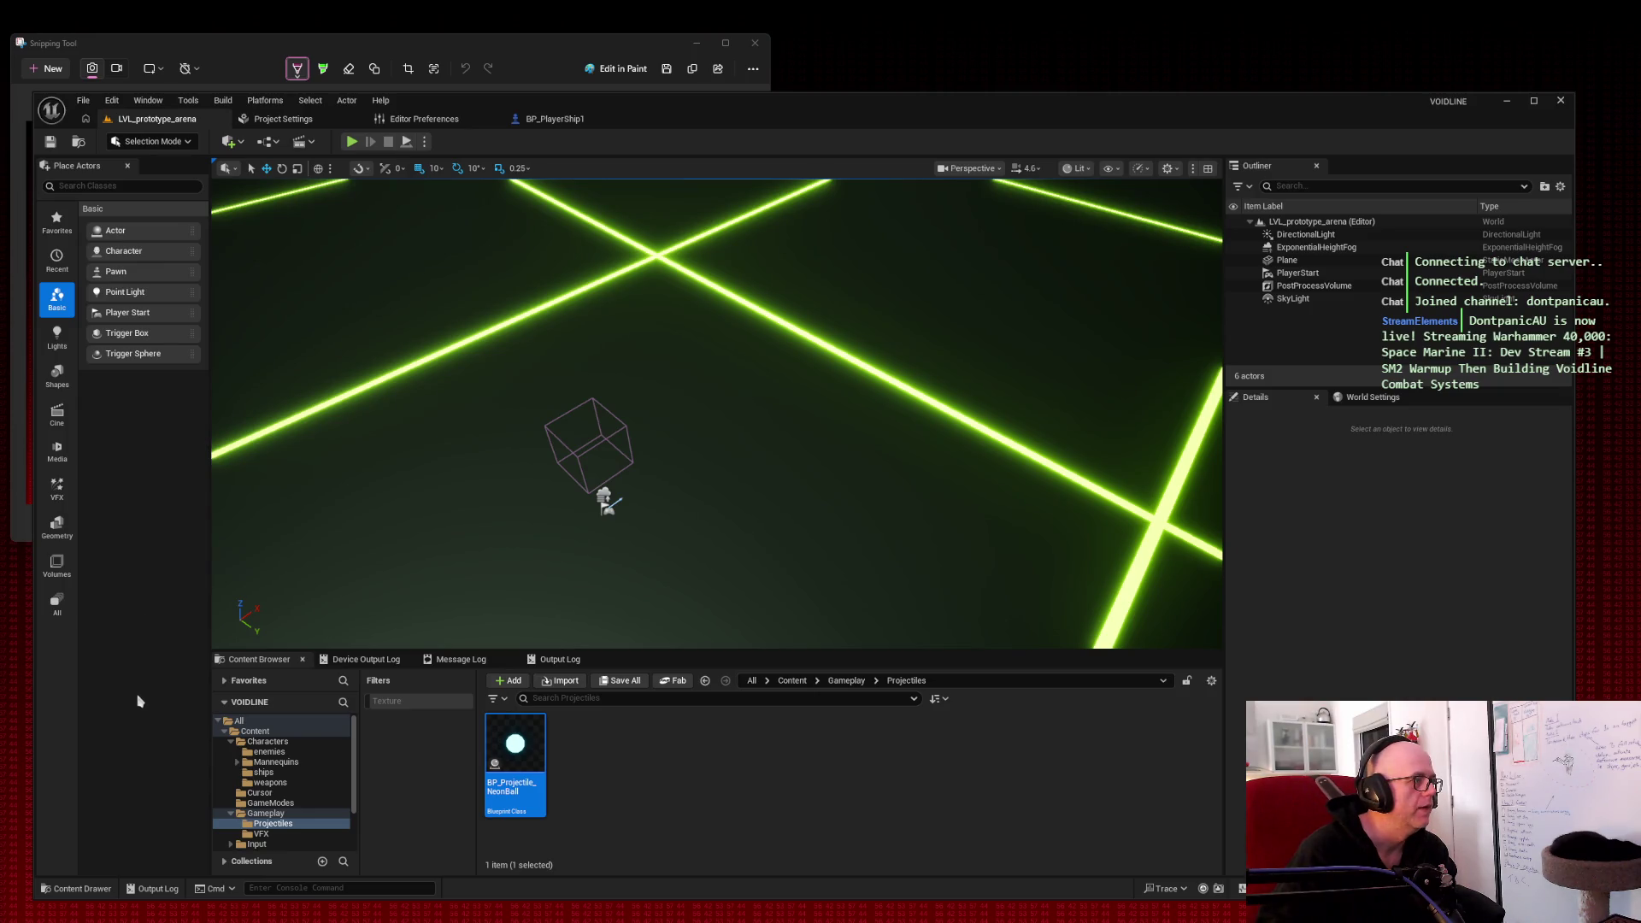
click(551, 120)
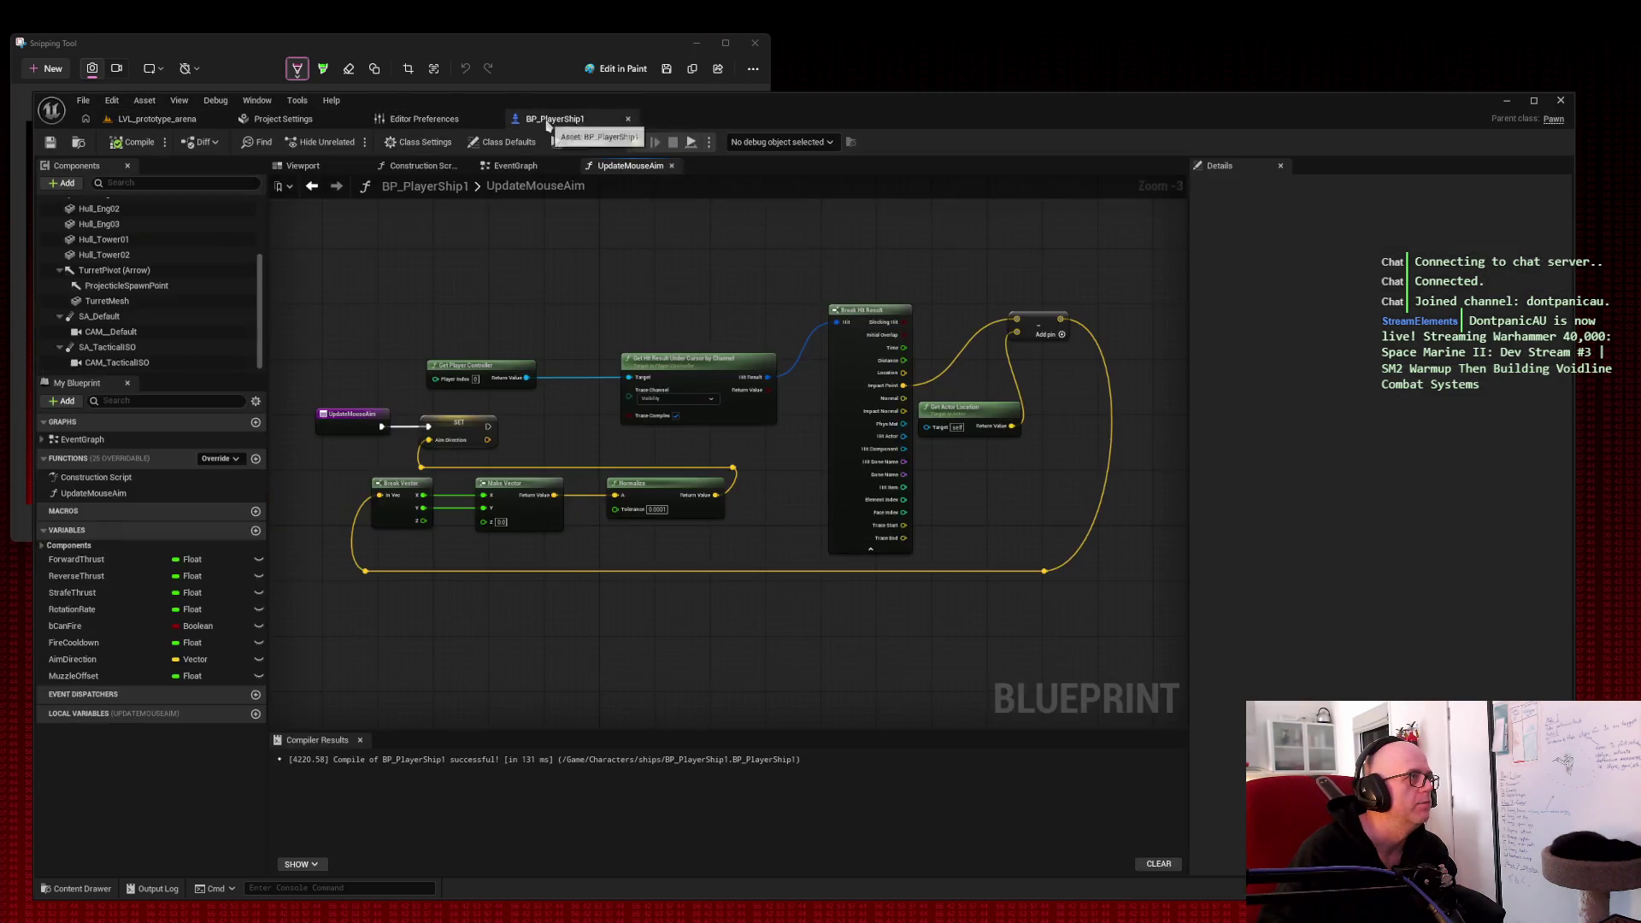
click(510, 165)
mouse_move(396, 242)
mouse_down()
mouse_move(556, 251)
mouse_move(469, 217)
mouse_move(468, 198)
mouse_up()
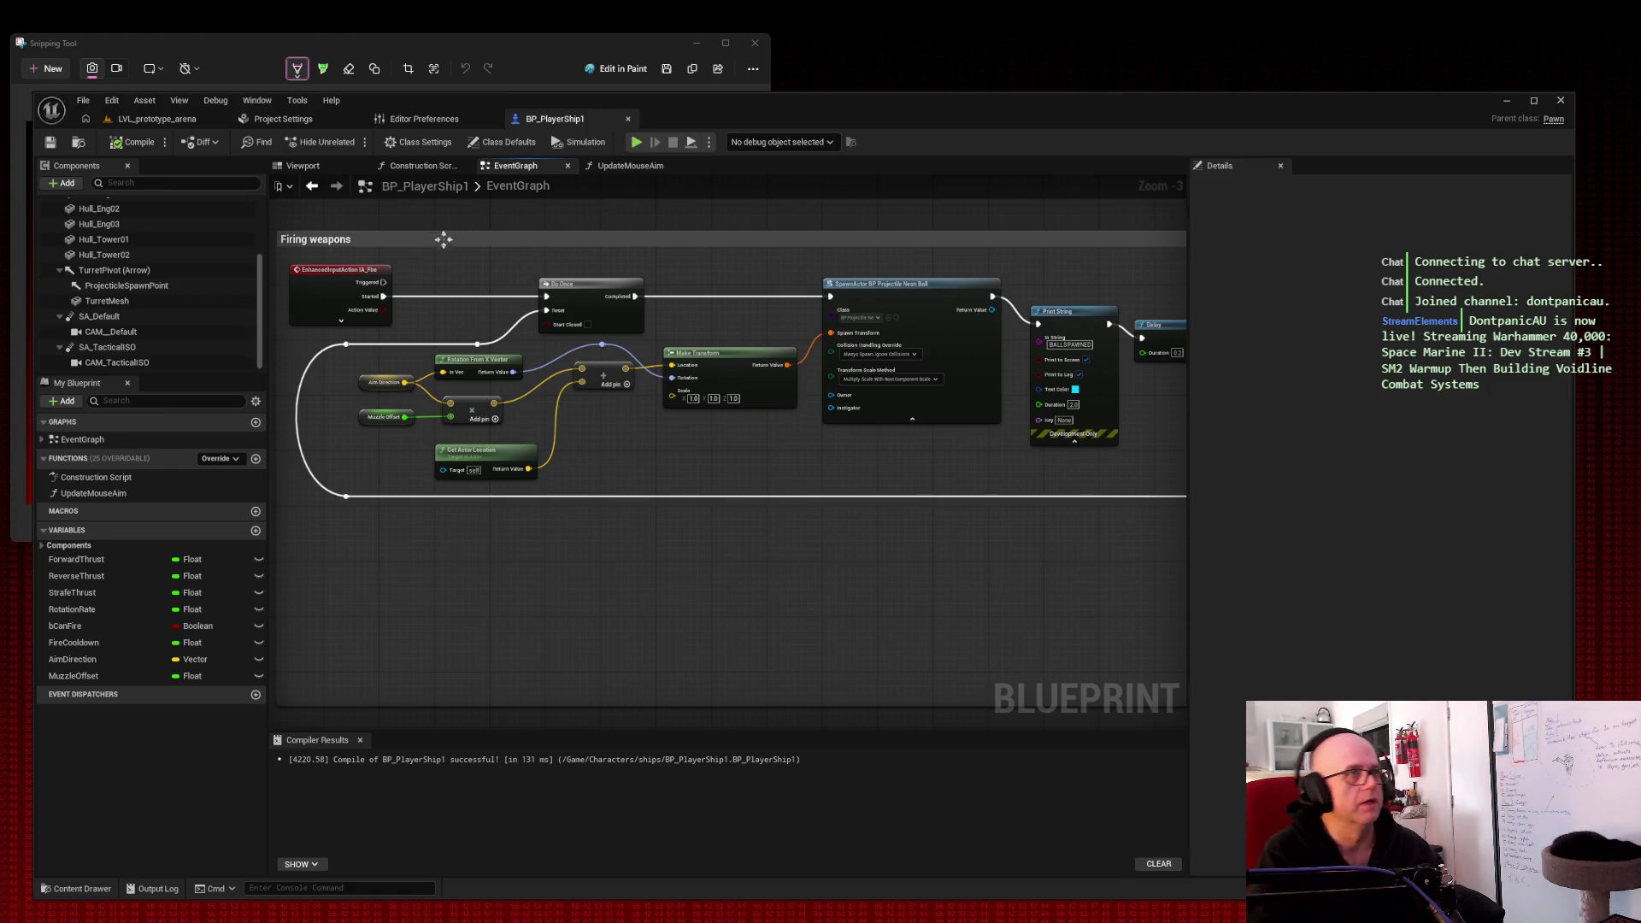
key(super+shift+s)
drag(267, 210, 1212, 571)
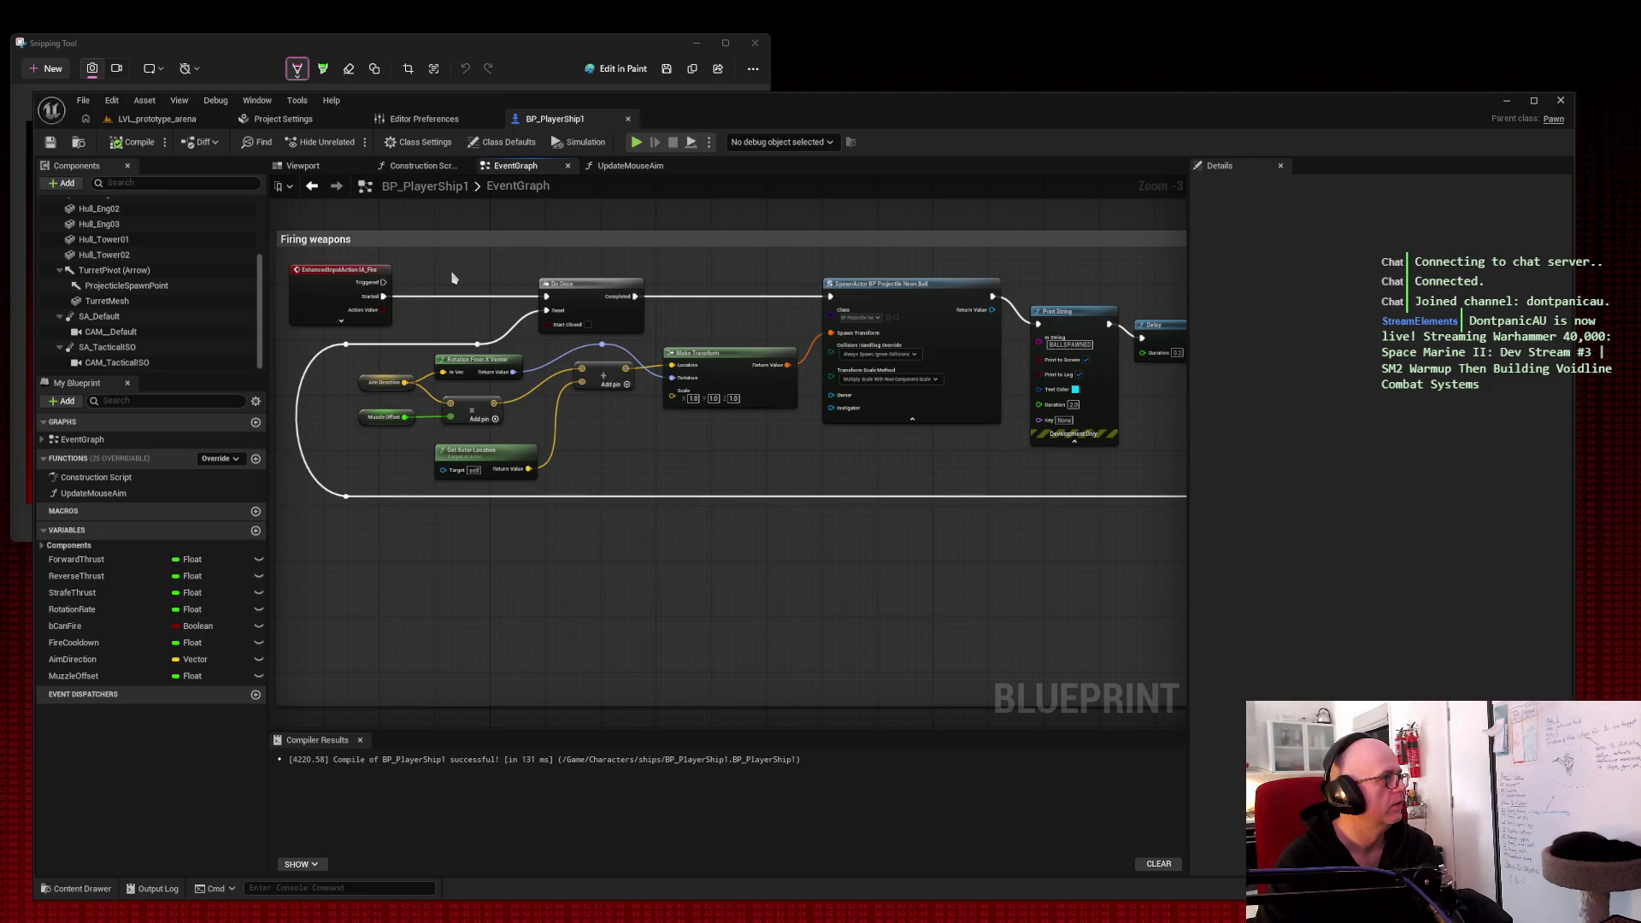
Step: Call Update Mouse Aim from the fire input's Started pin, then compile and save BP_PlayerShip1
drag(383, 297, 419, 552)
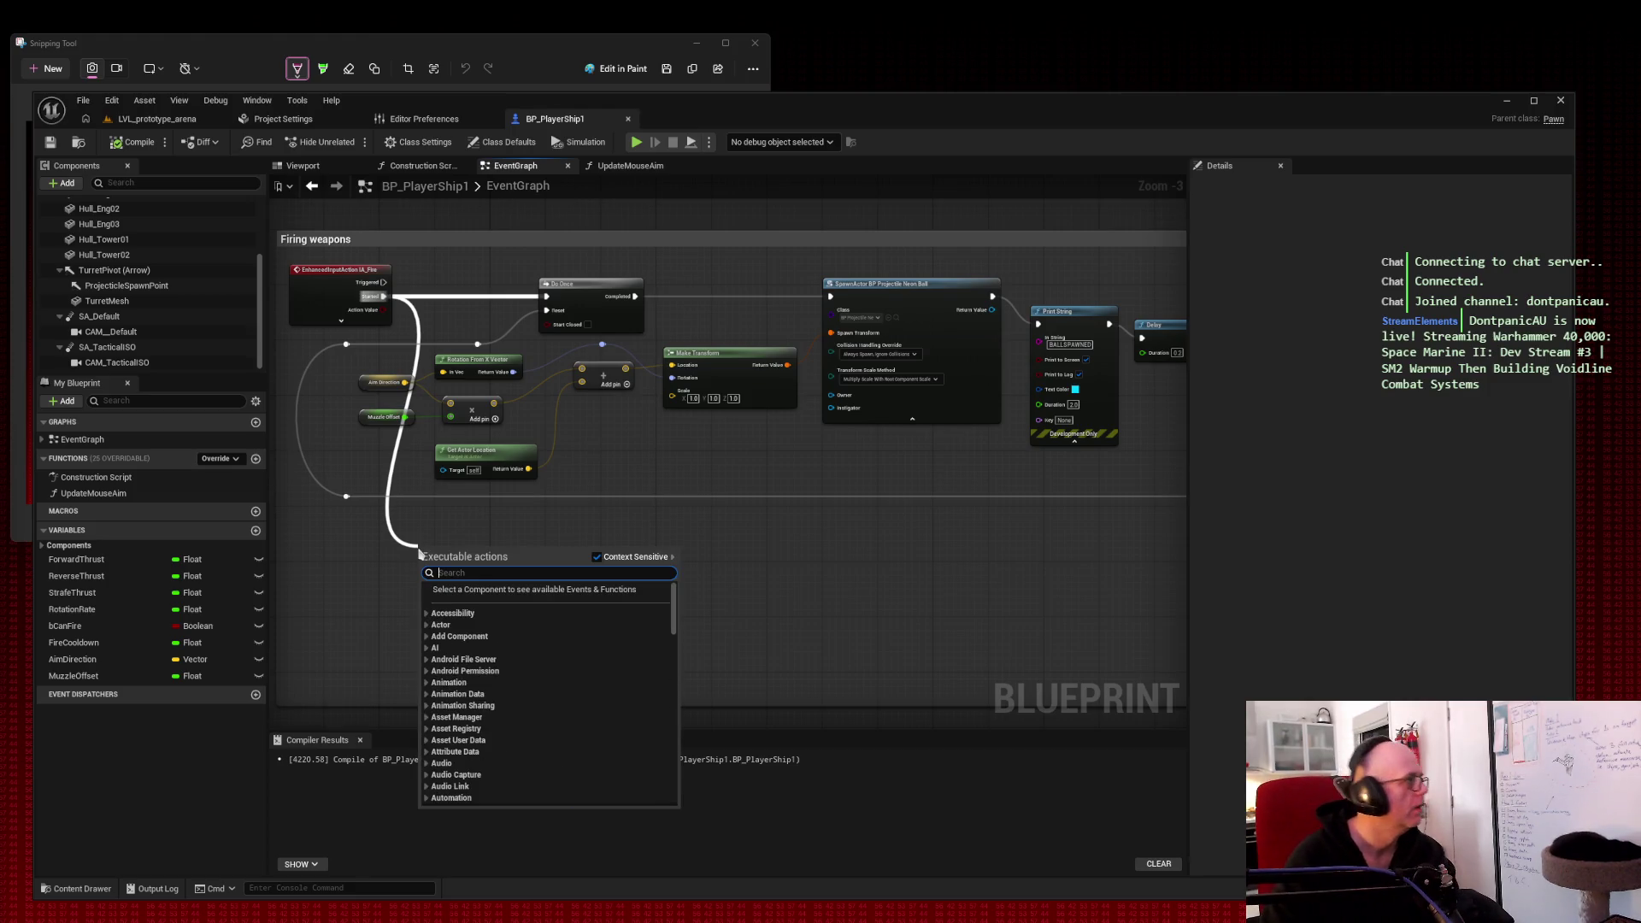
text(updatemouse)
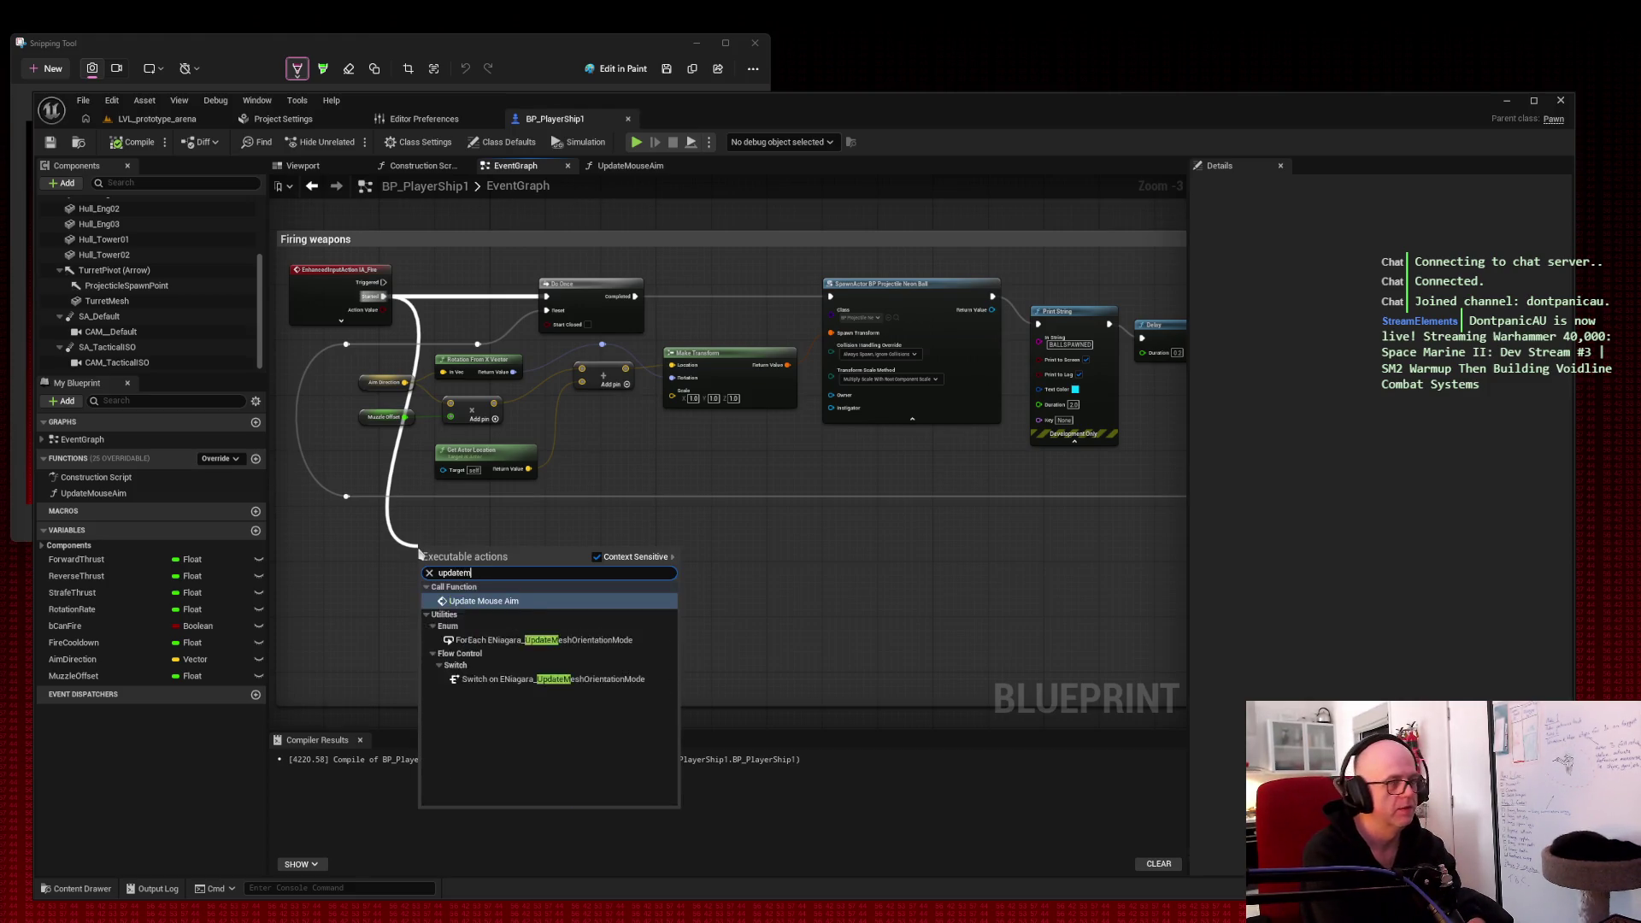
key(Return)
drag(482, 549, 489, 280)
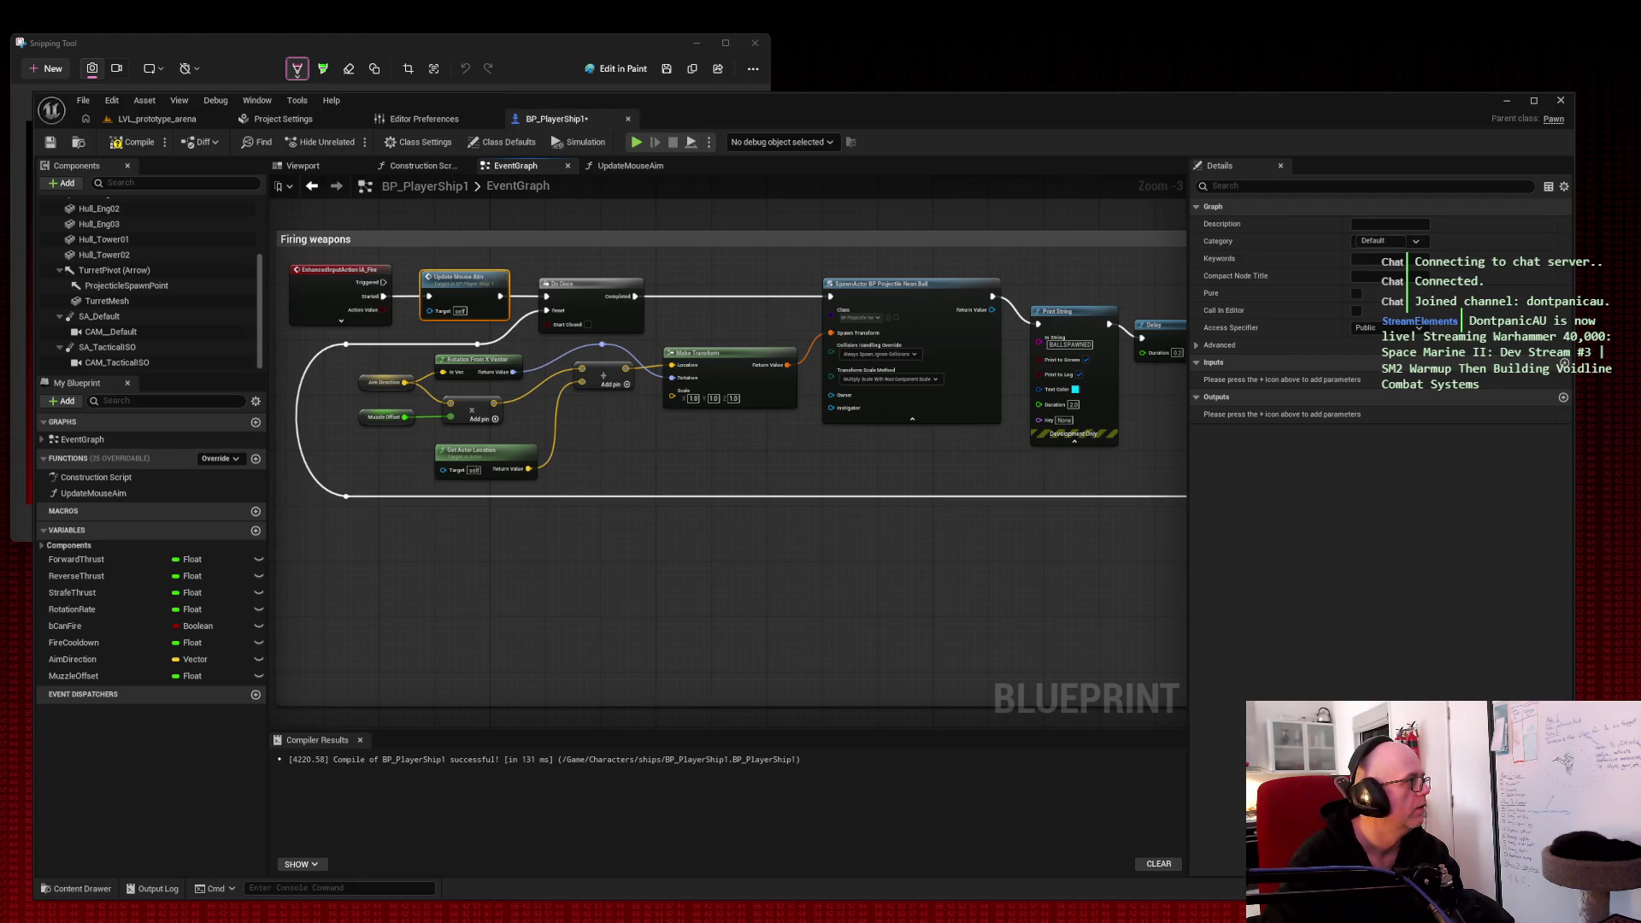
click(132, 142)
click(51, 142)
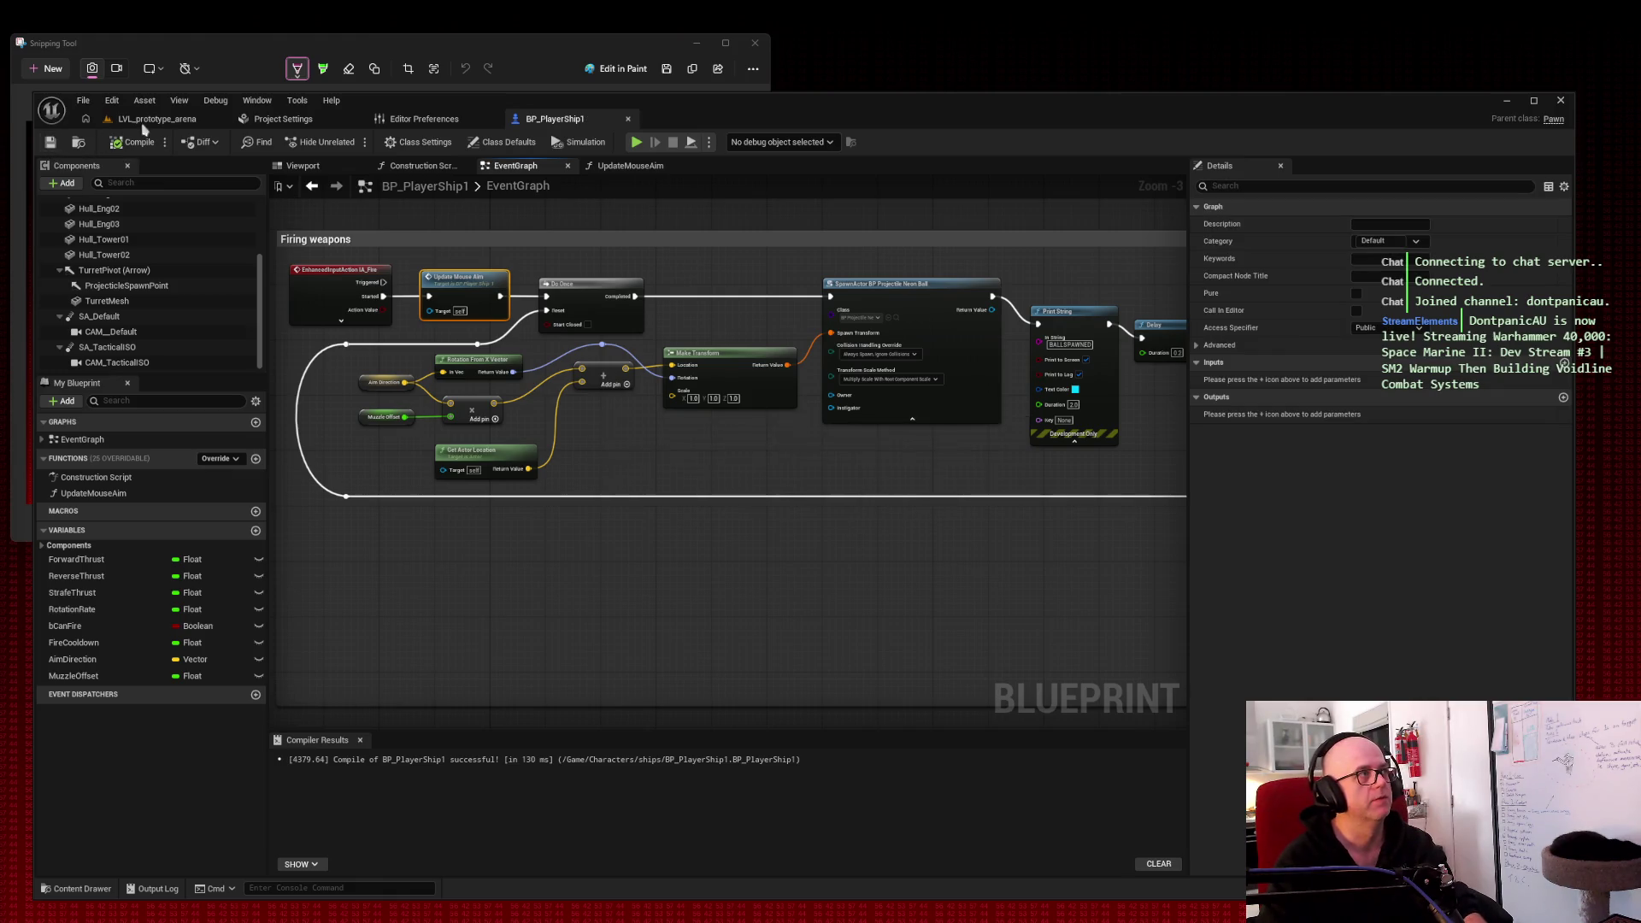
Step: Play-test LVL_prototype_arena and fire repeated projectile streams from the ship with Space
click(156, 119)
click(351, 142)
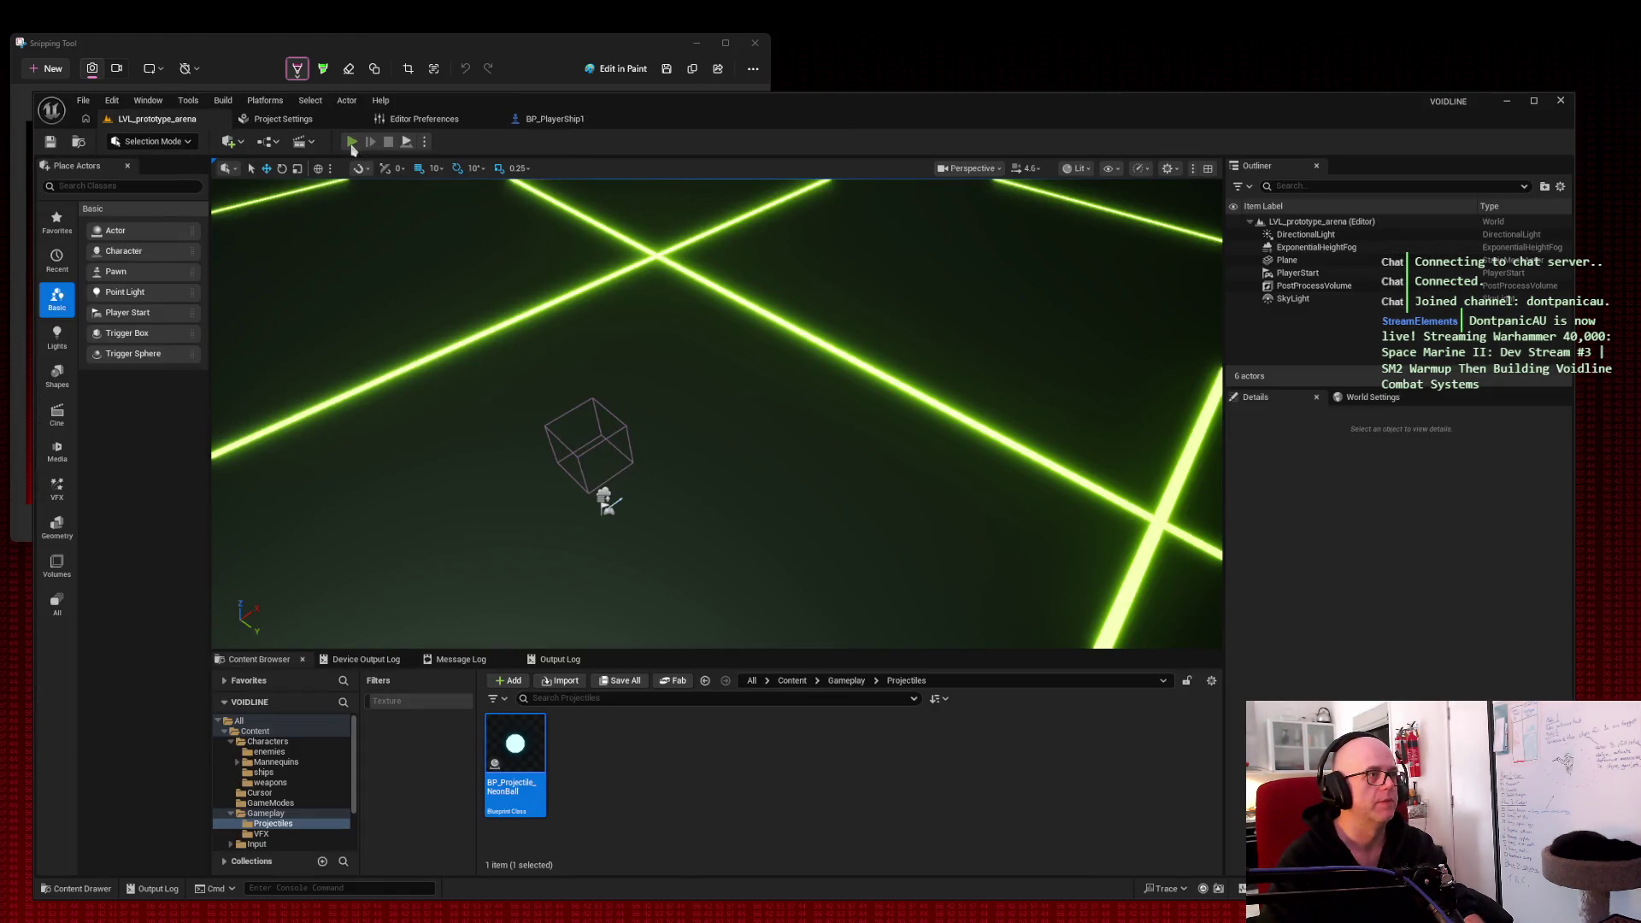
click(743, 323)
key(space)
key(space)
key(space)
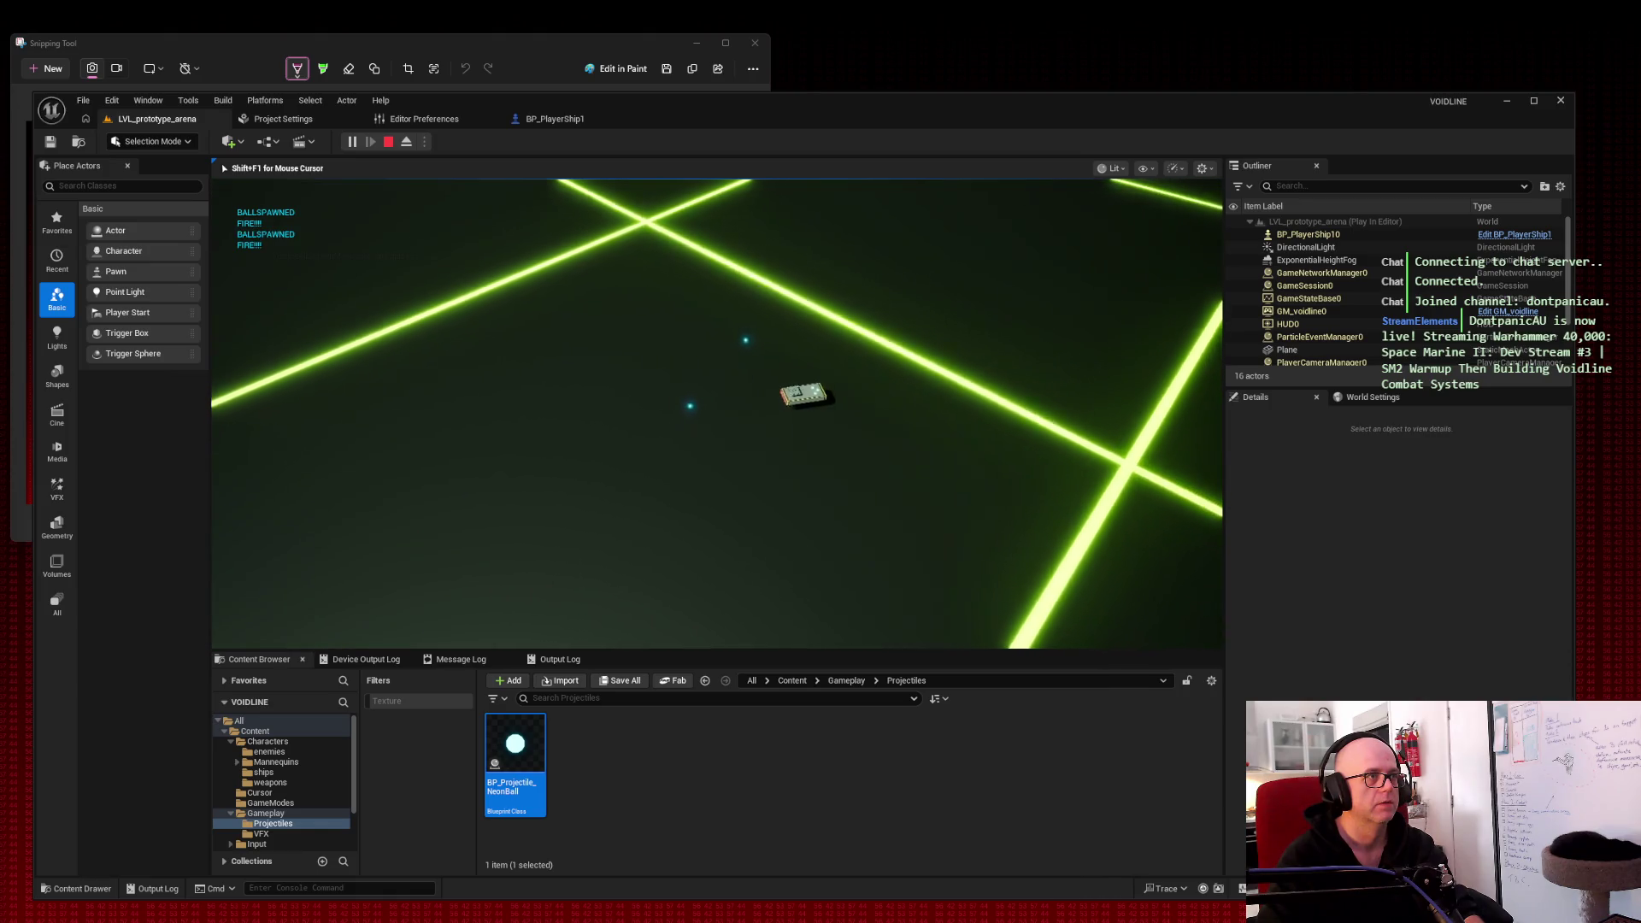
key(space)
key(space)
key(space)
key(space)
key(space)
key(space)
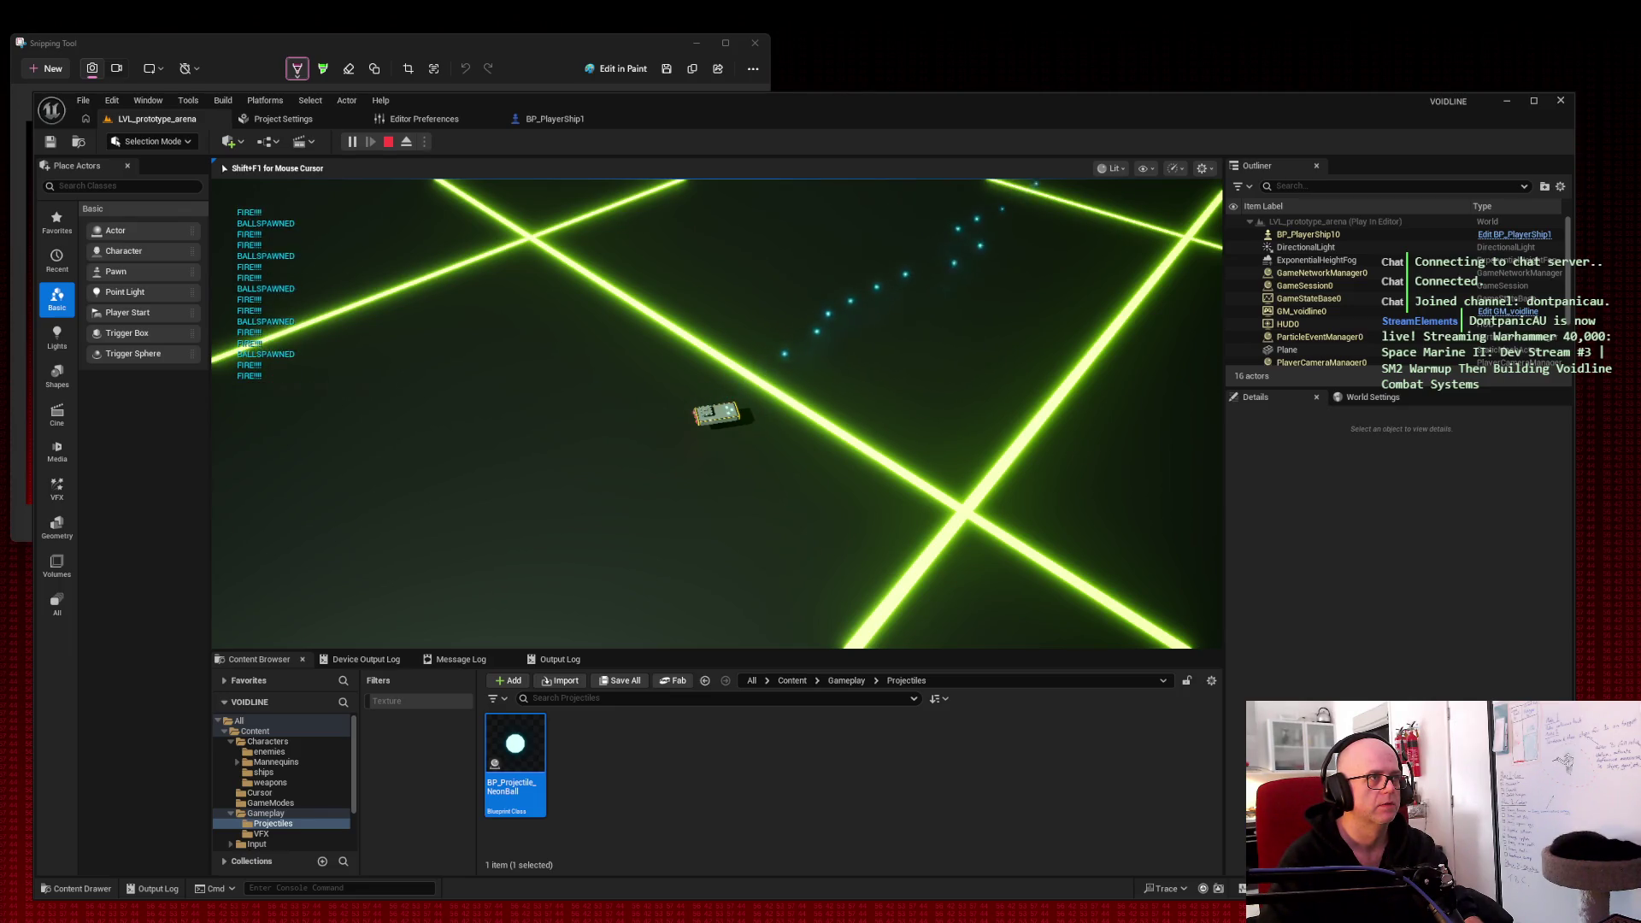
key(space)
key(space)
key(space)
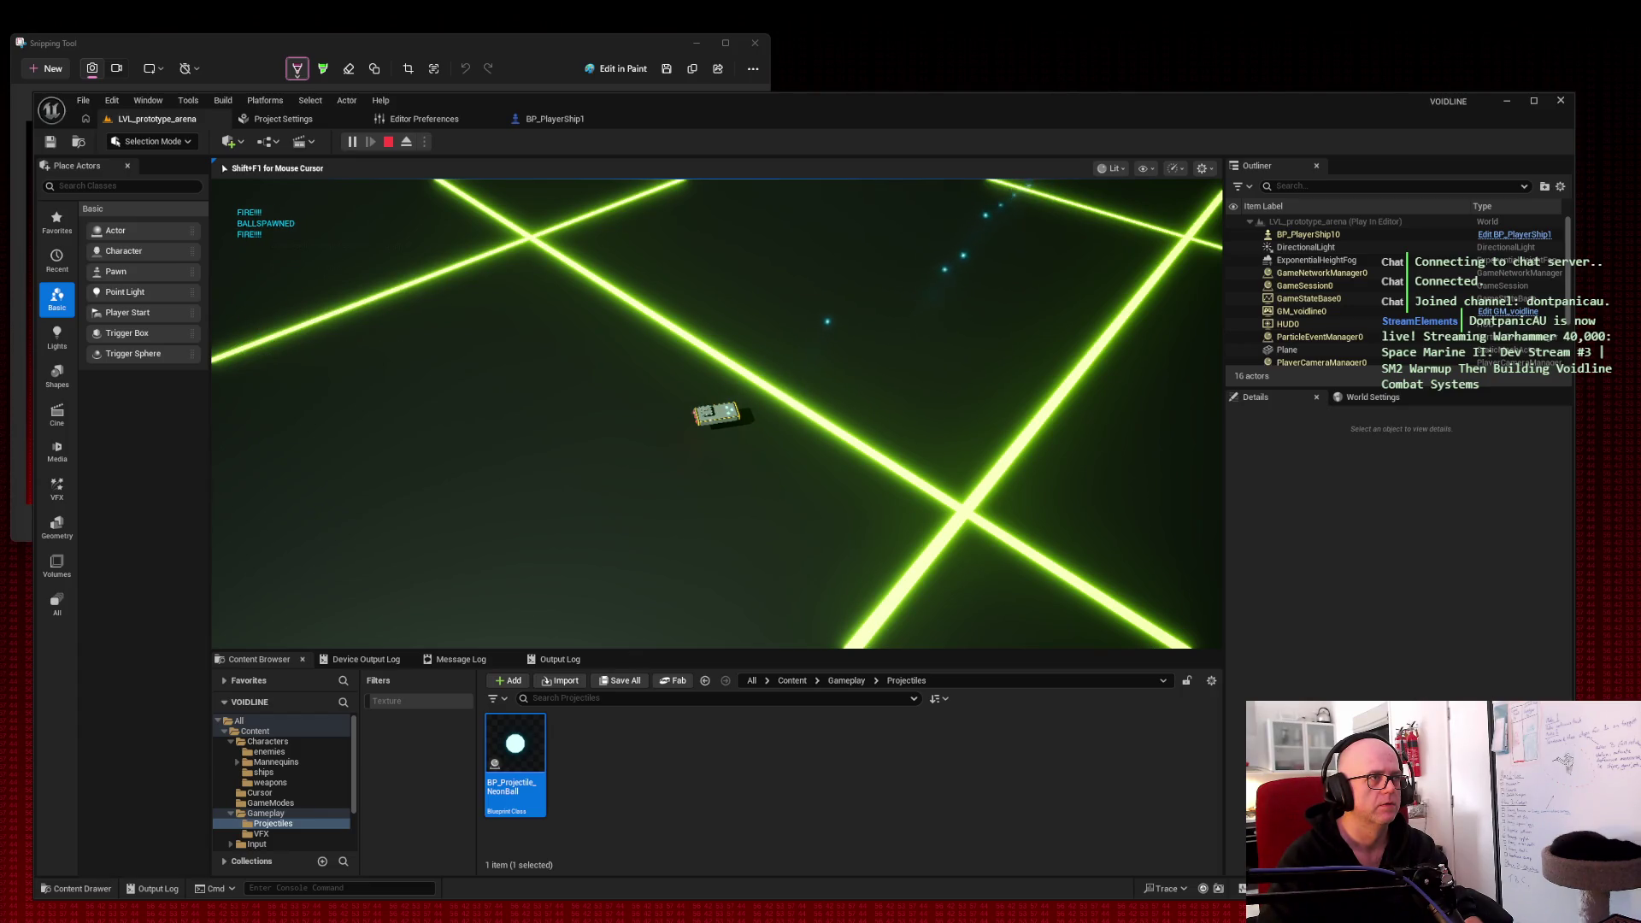
key(space)
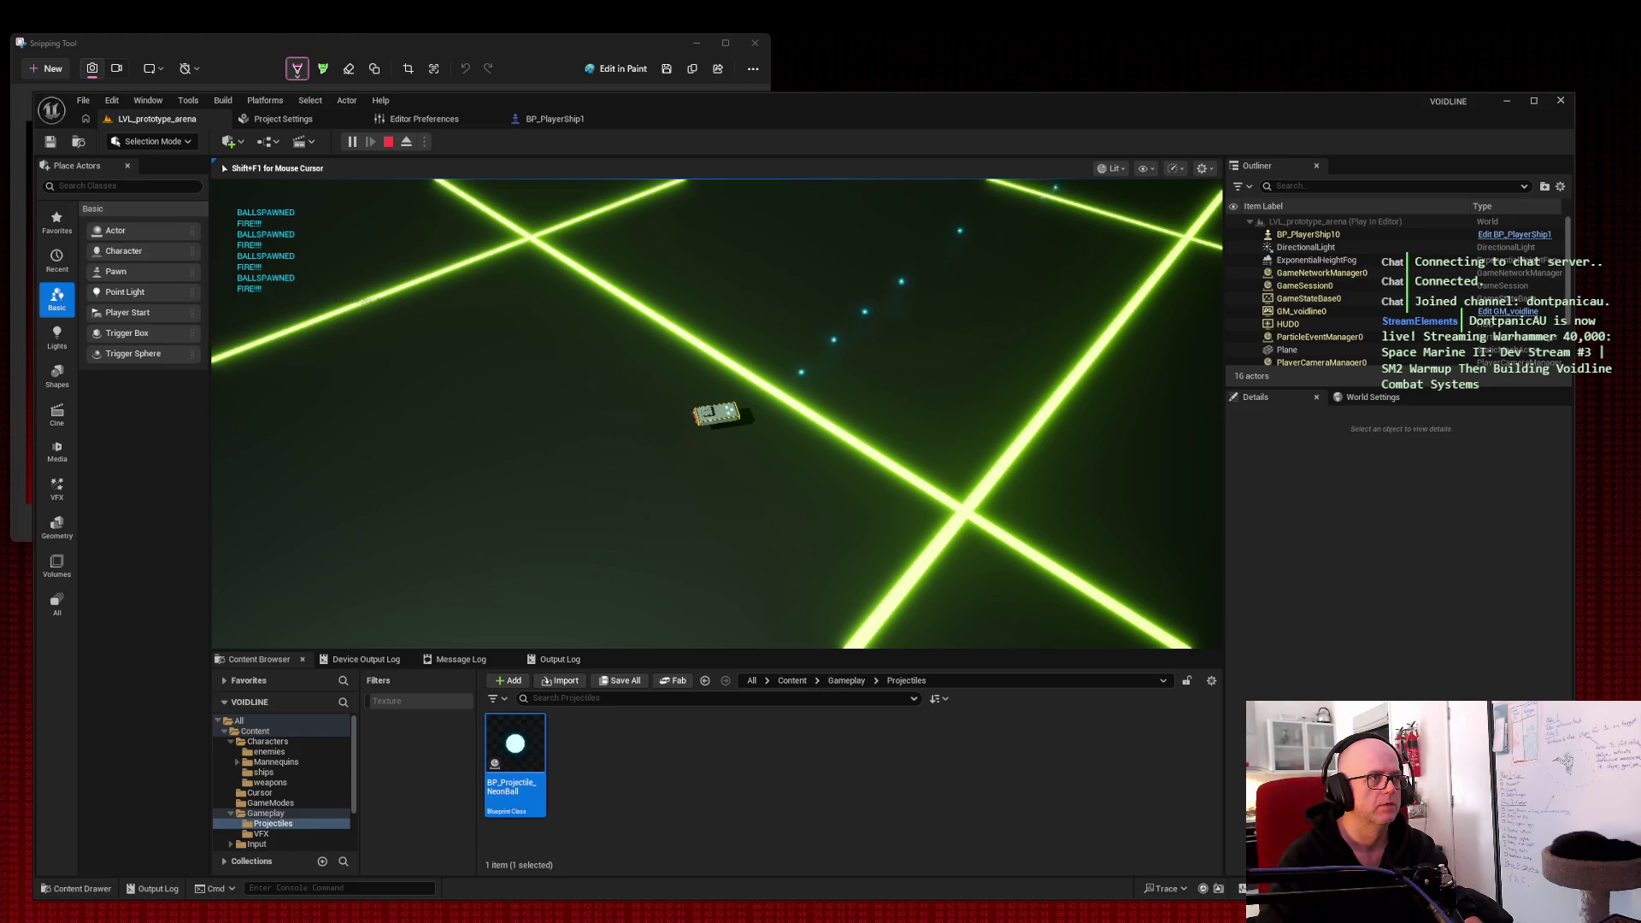
key(space)
key(space)
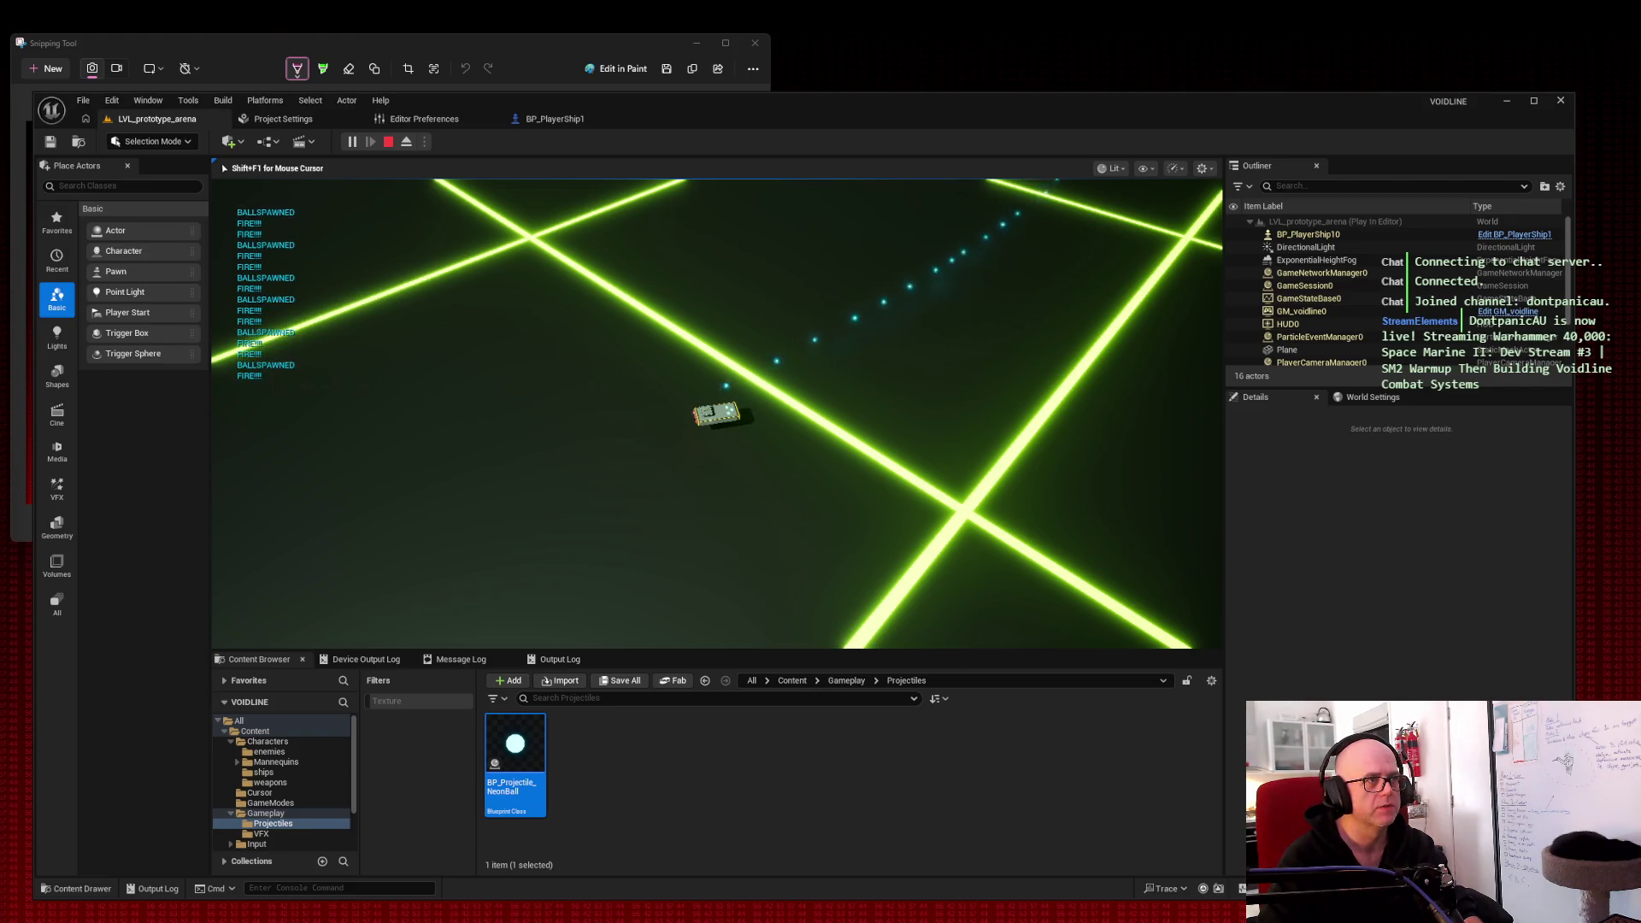
key(space)
key(space)
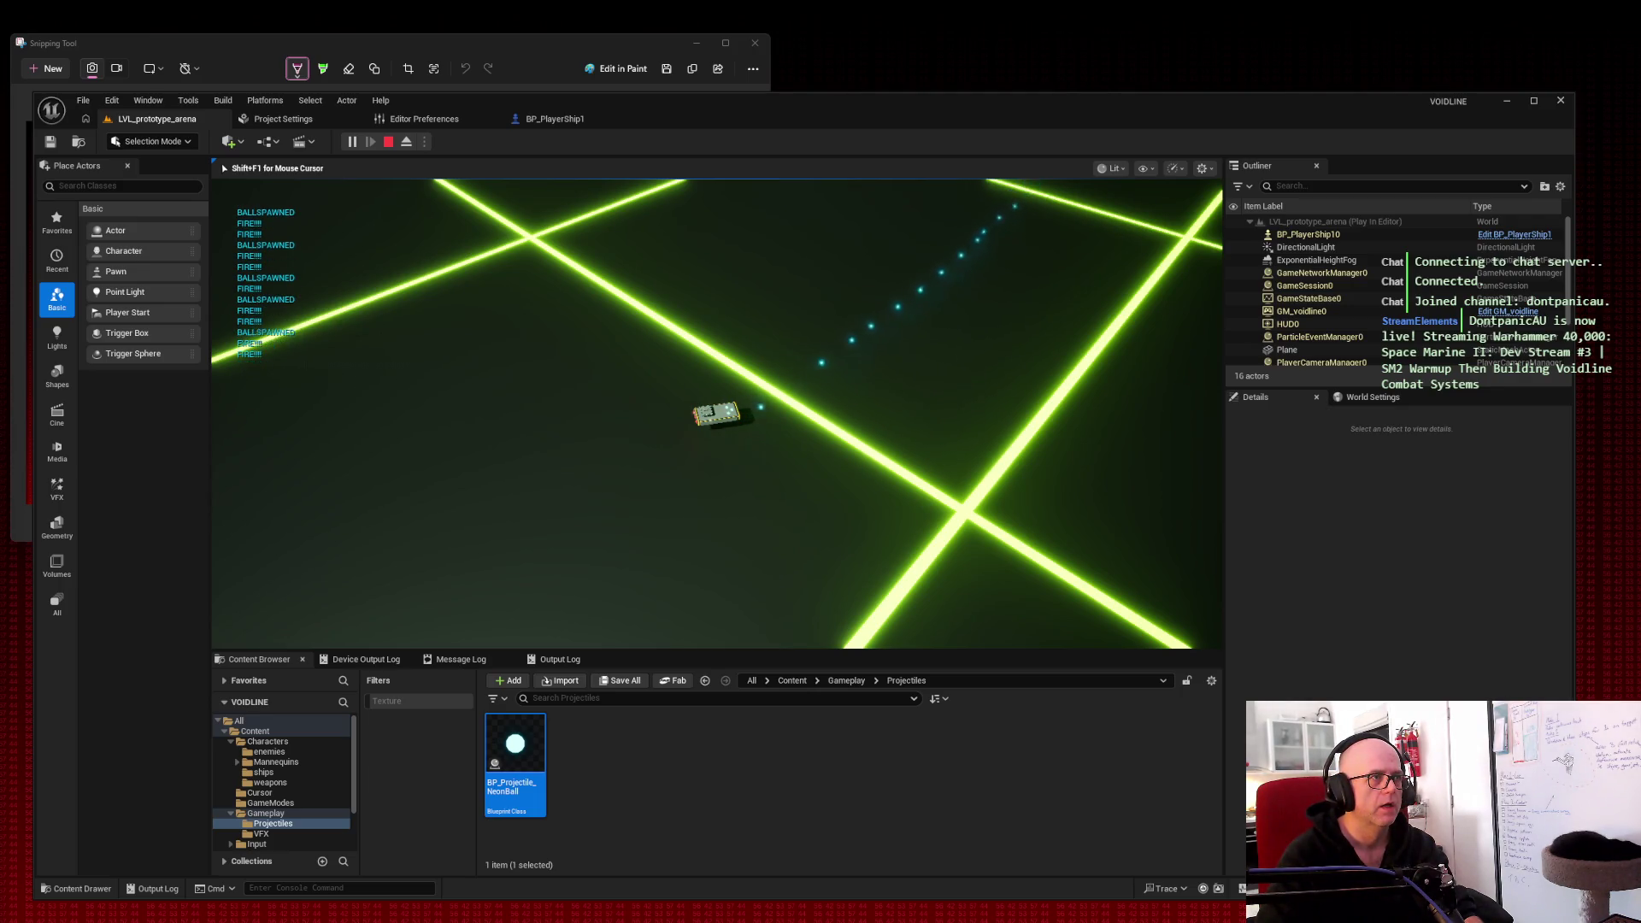
key(space)
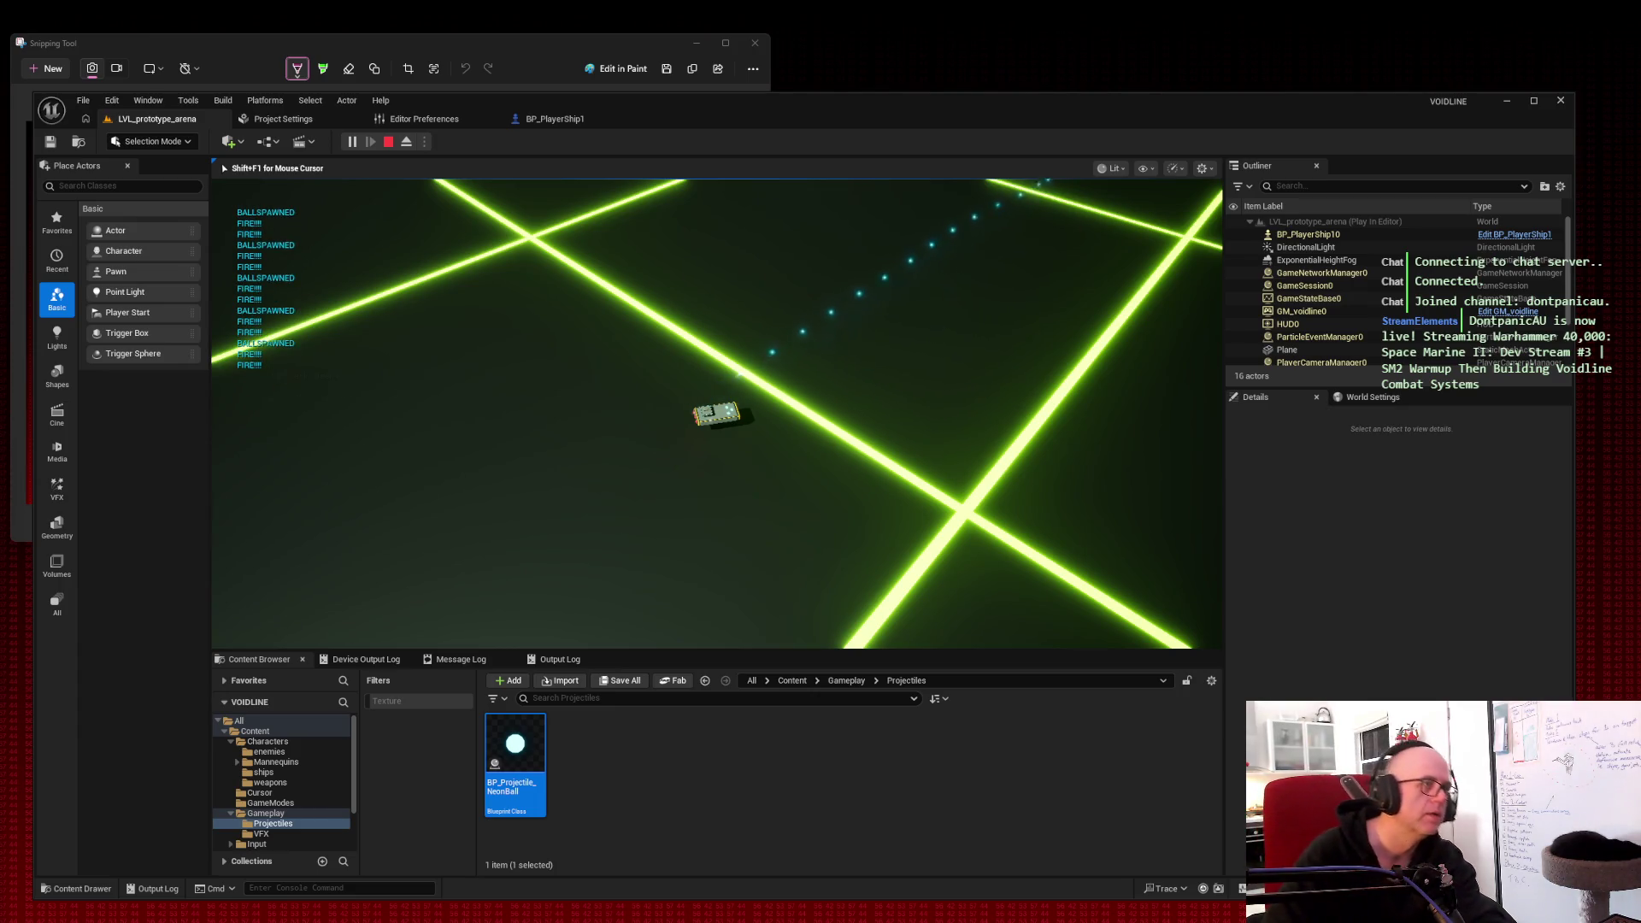
Step: Capture a snip of the whole running game screen
key(super+shift+s)
mouse_move(40, 80)
mouse_down()
mouse_move(1403, 754)
mouse_move(1443, 854)
mouse_up()
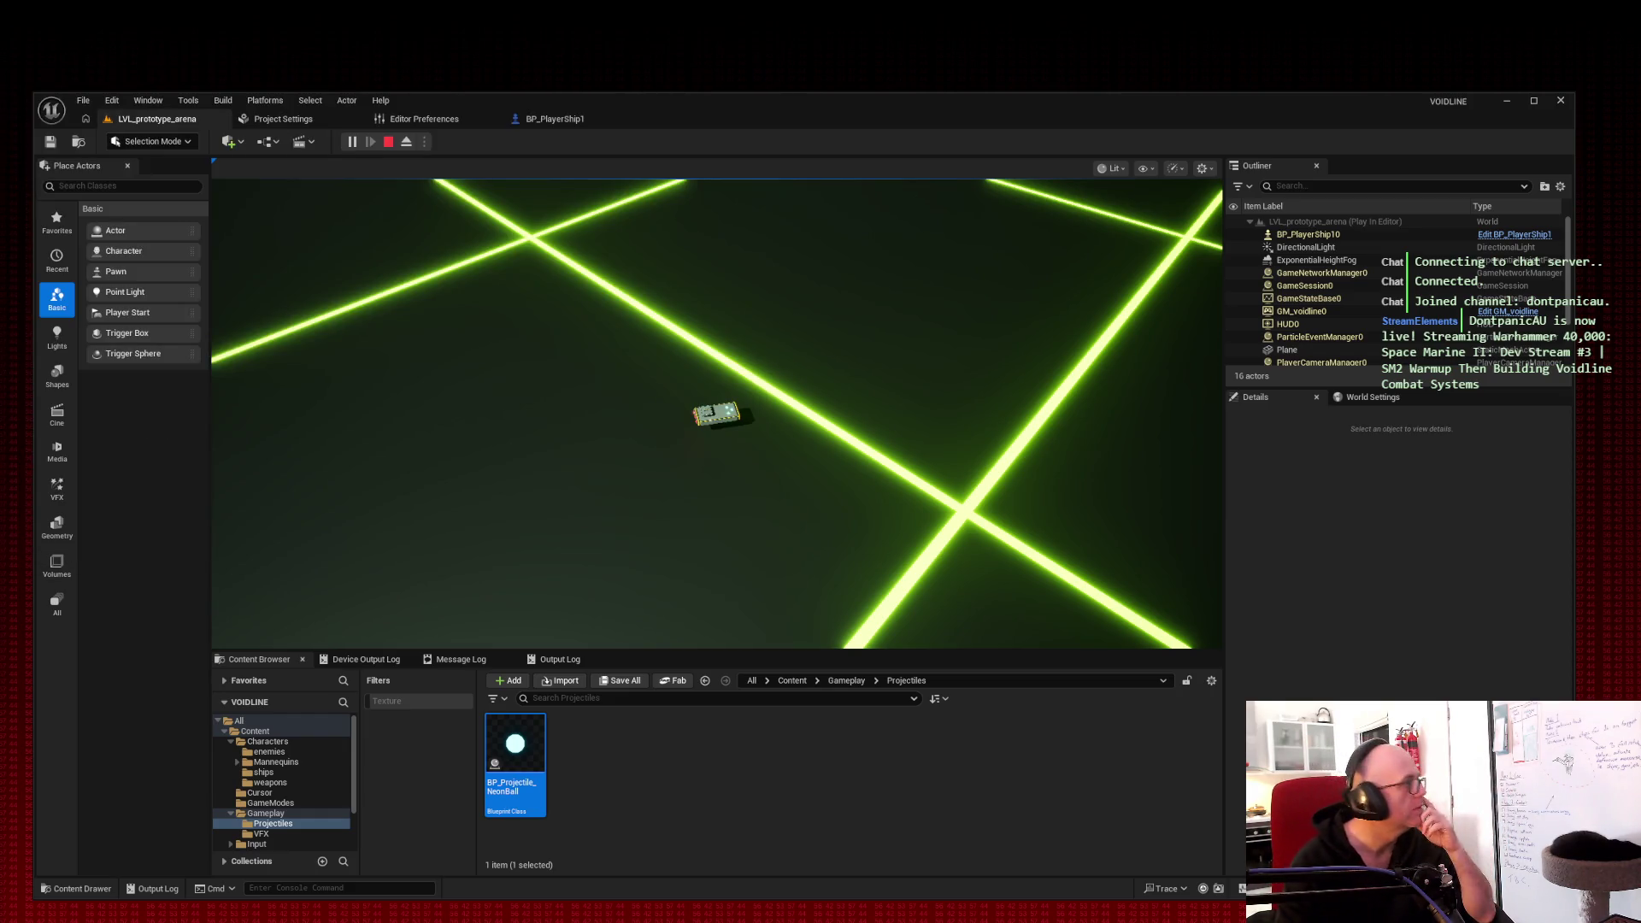
key(super+shift+s)
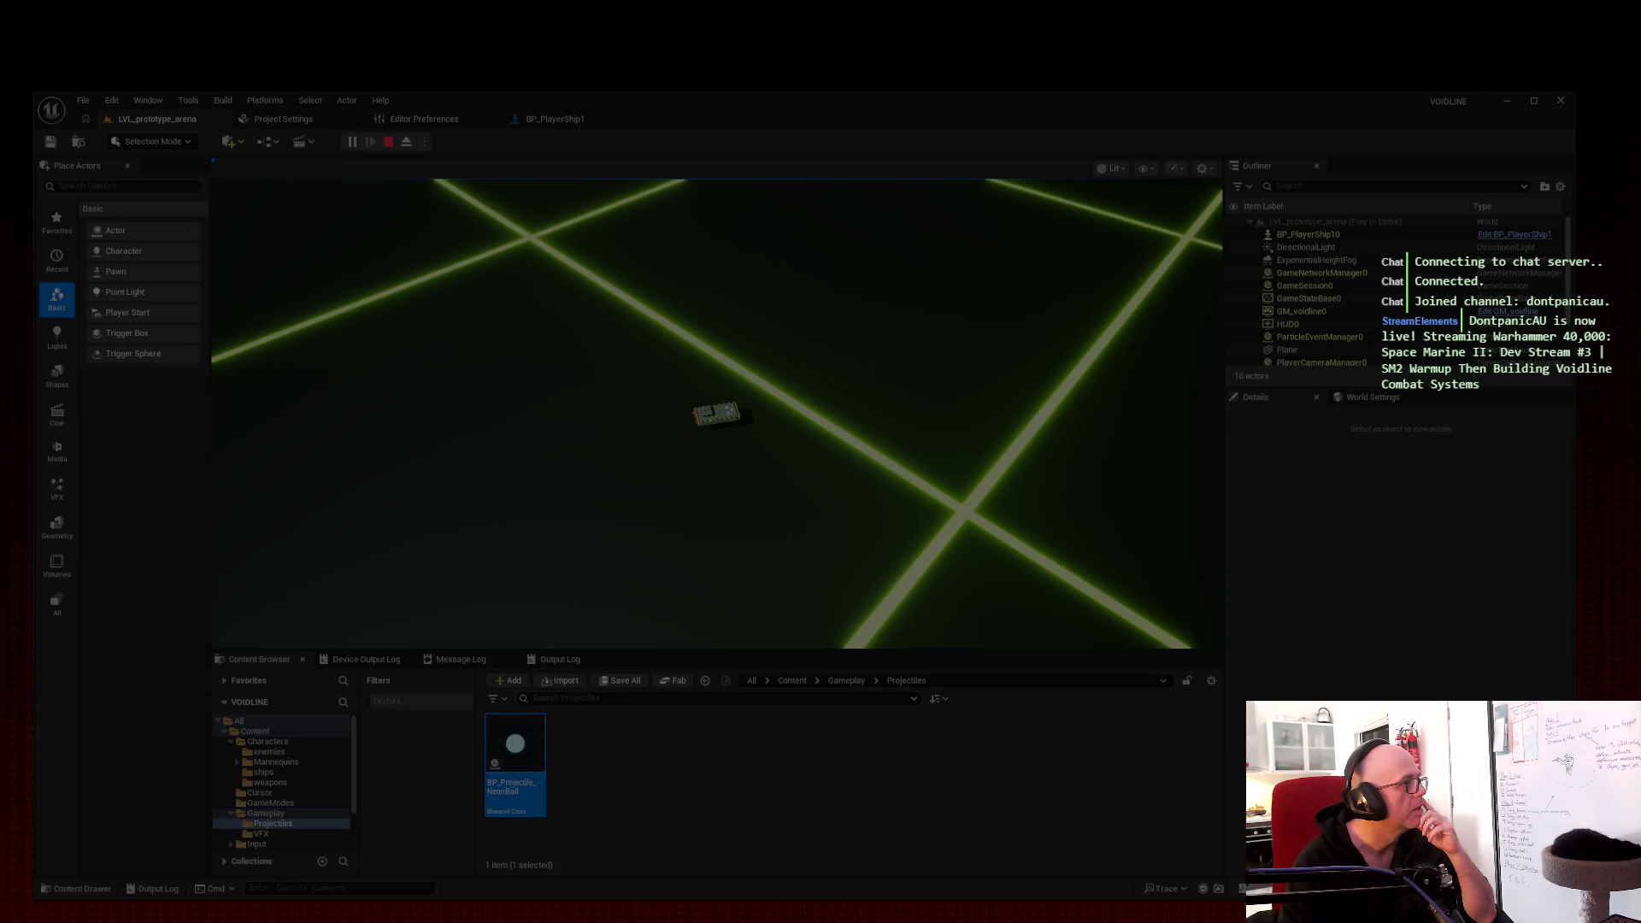
Step: Circle the ship on the captured game screenshot and copy the annotated image
key(Escape)
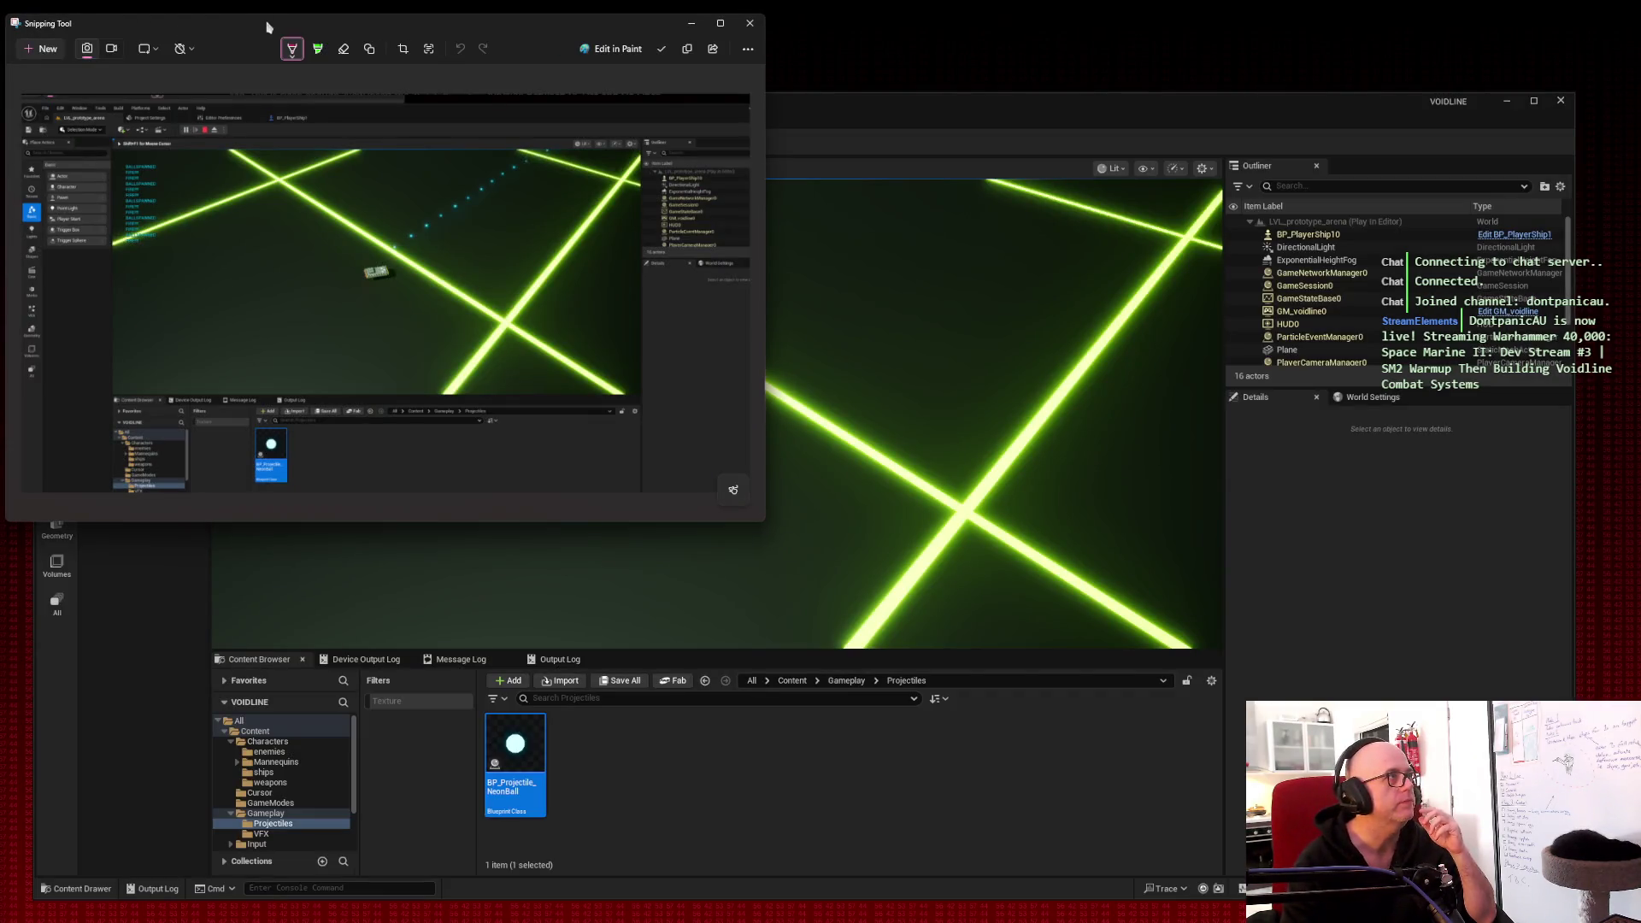
mouse_move(382, 255)
mouse_down()
mouse_move(353, 278)
mouse_move(402, 282)
mouse_move(383, 254)
mouse_up()
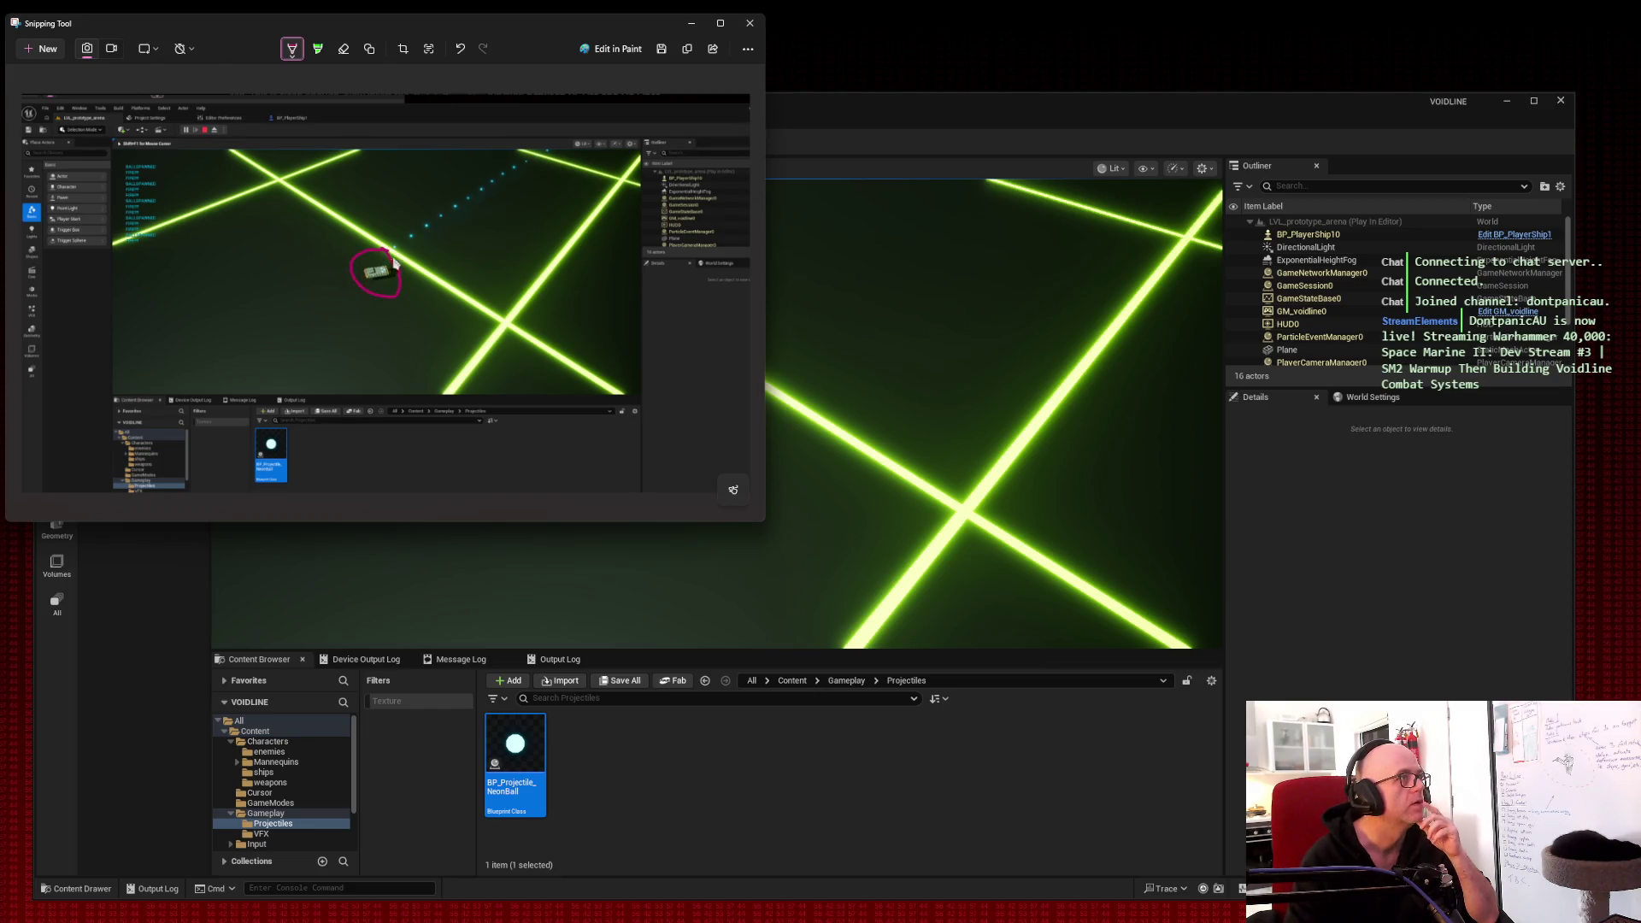
click(687, 48)
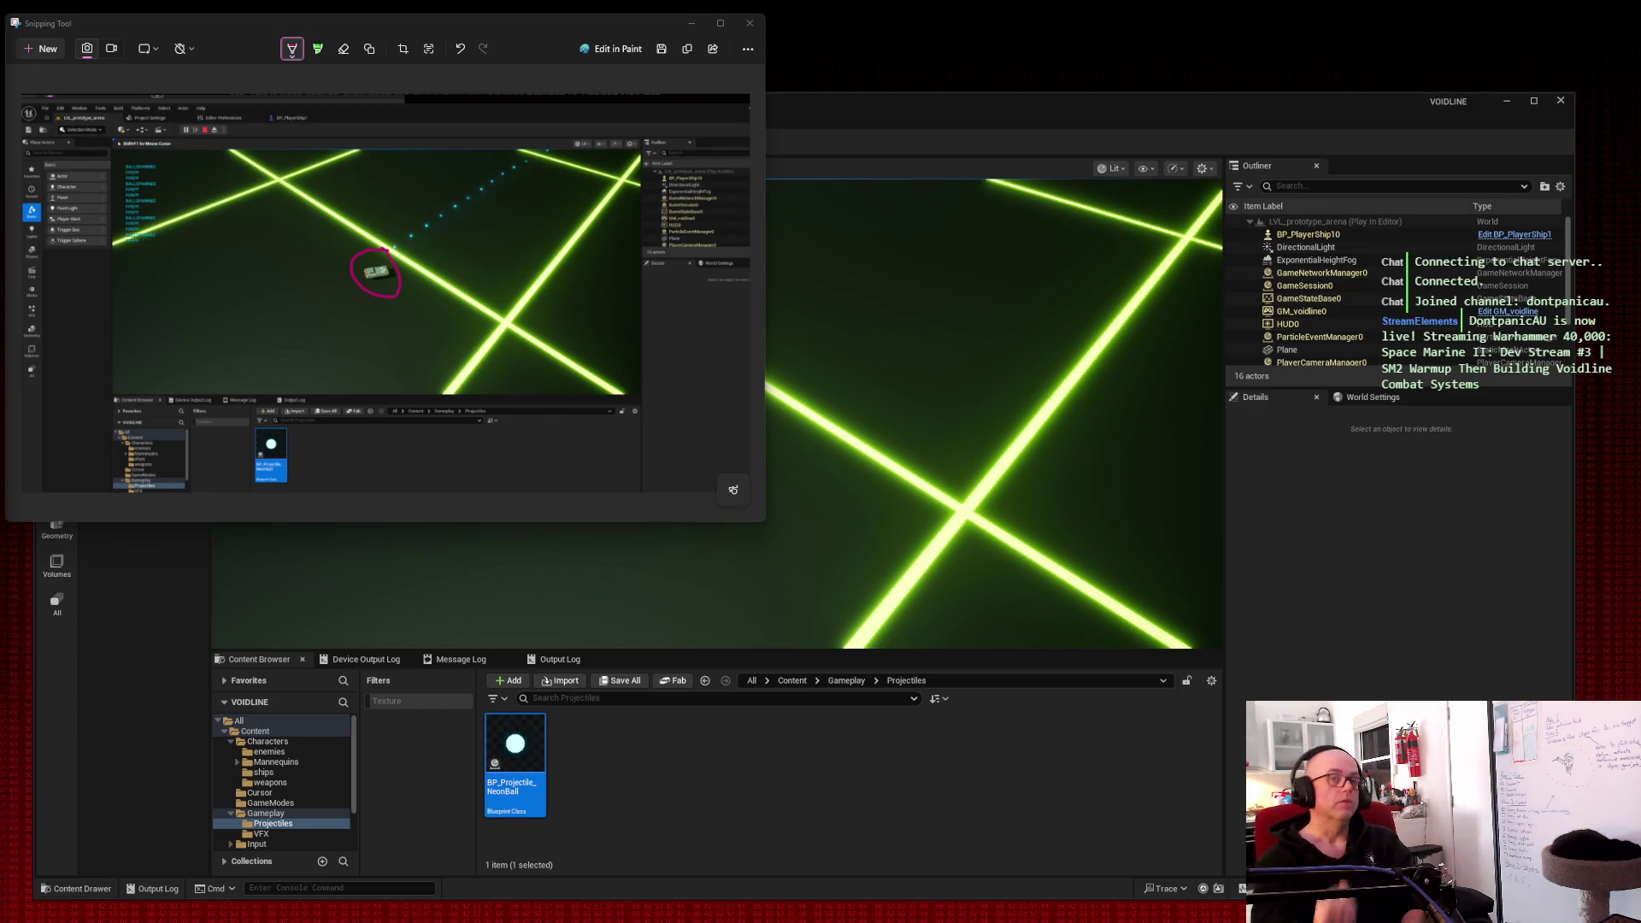
Step: Fire a few more projectiles, stop the play session, and return to BP_PlayerShip1
click(842, 256)
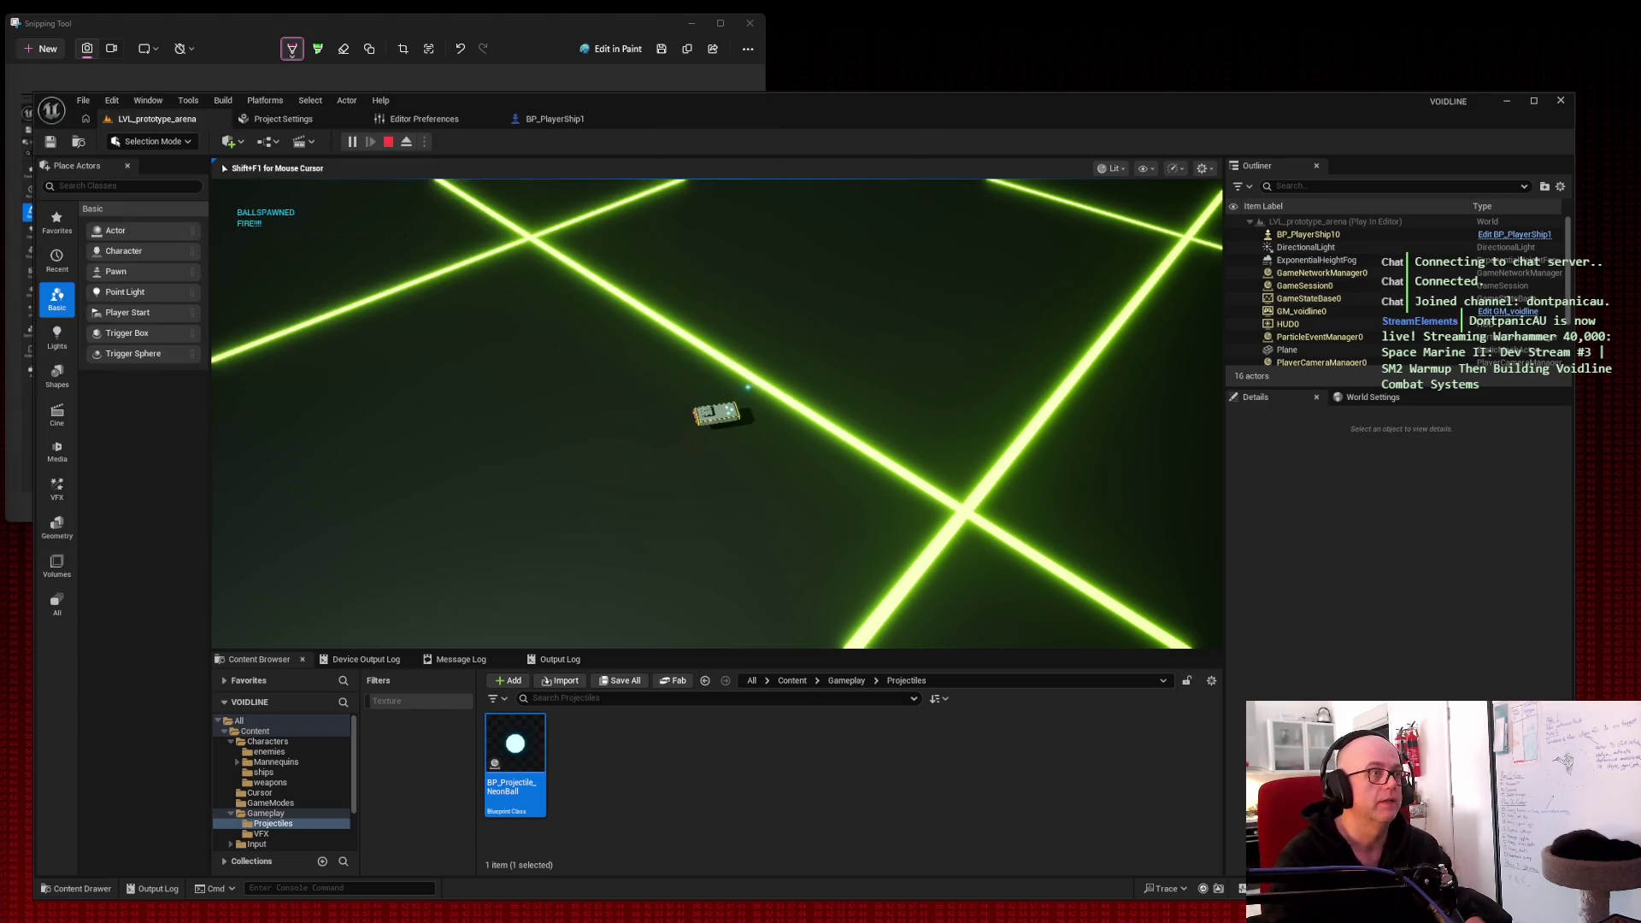
click(843, 257)
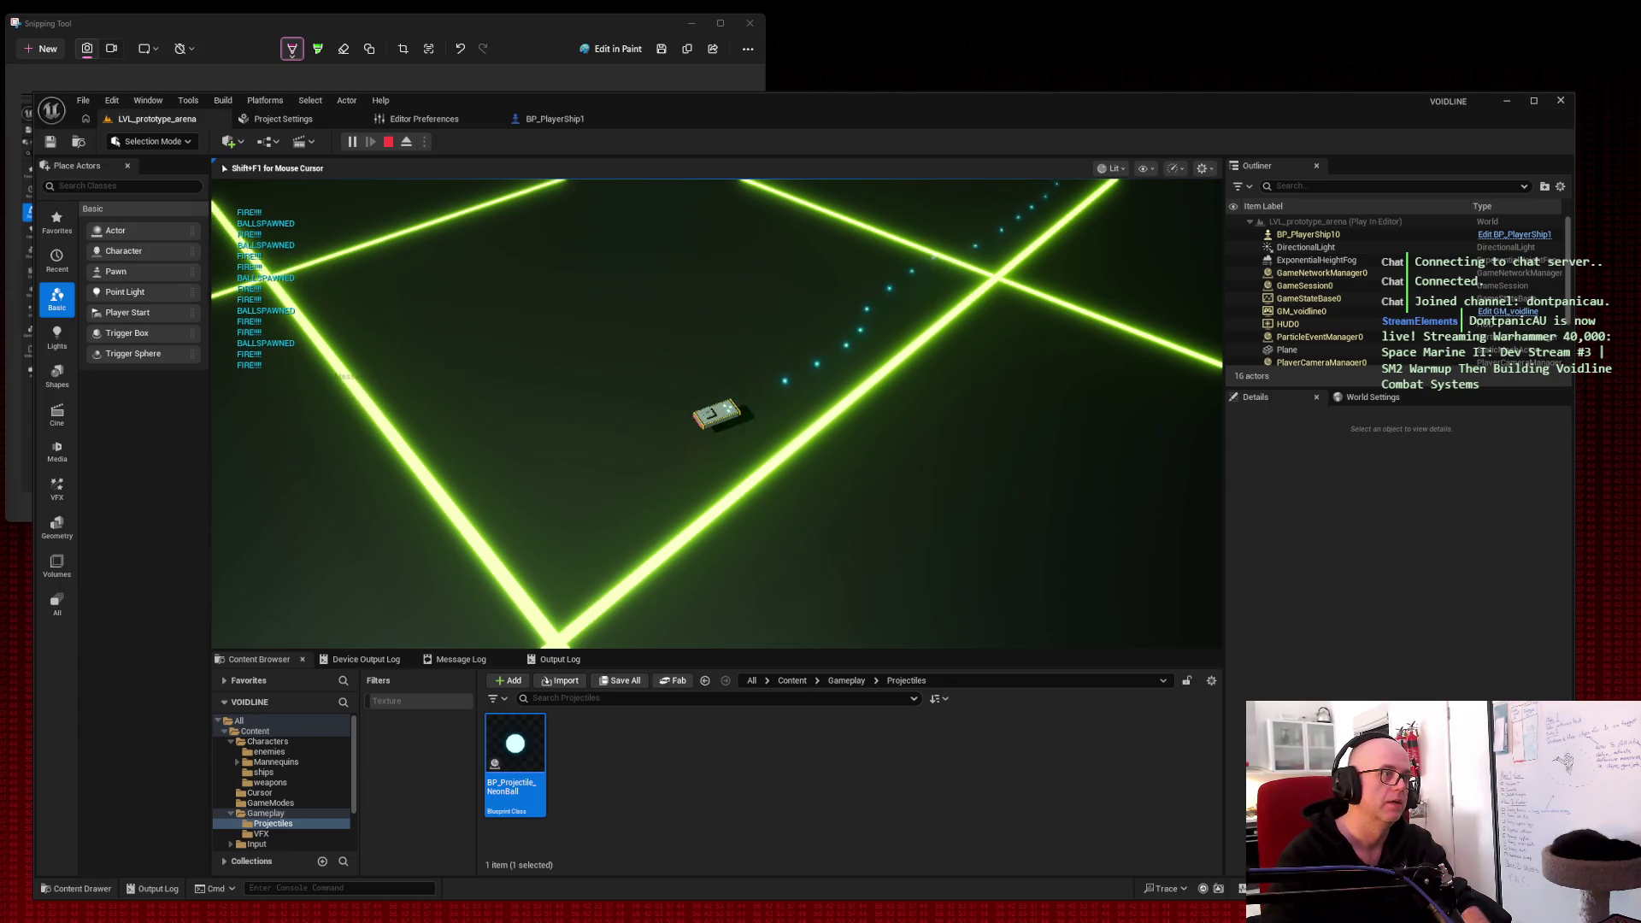
key(Escape)
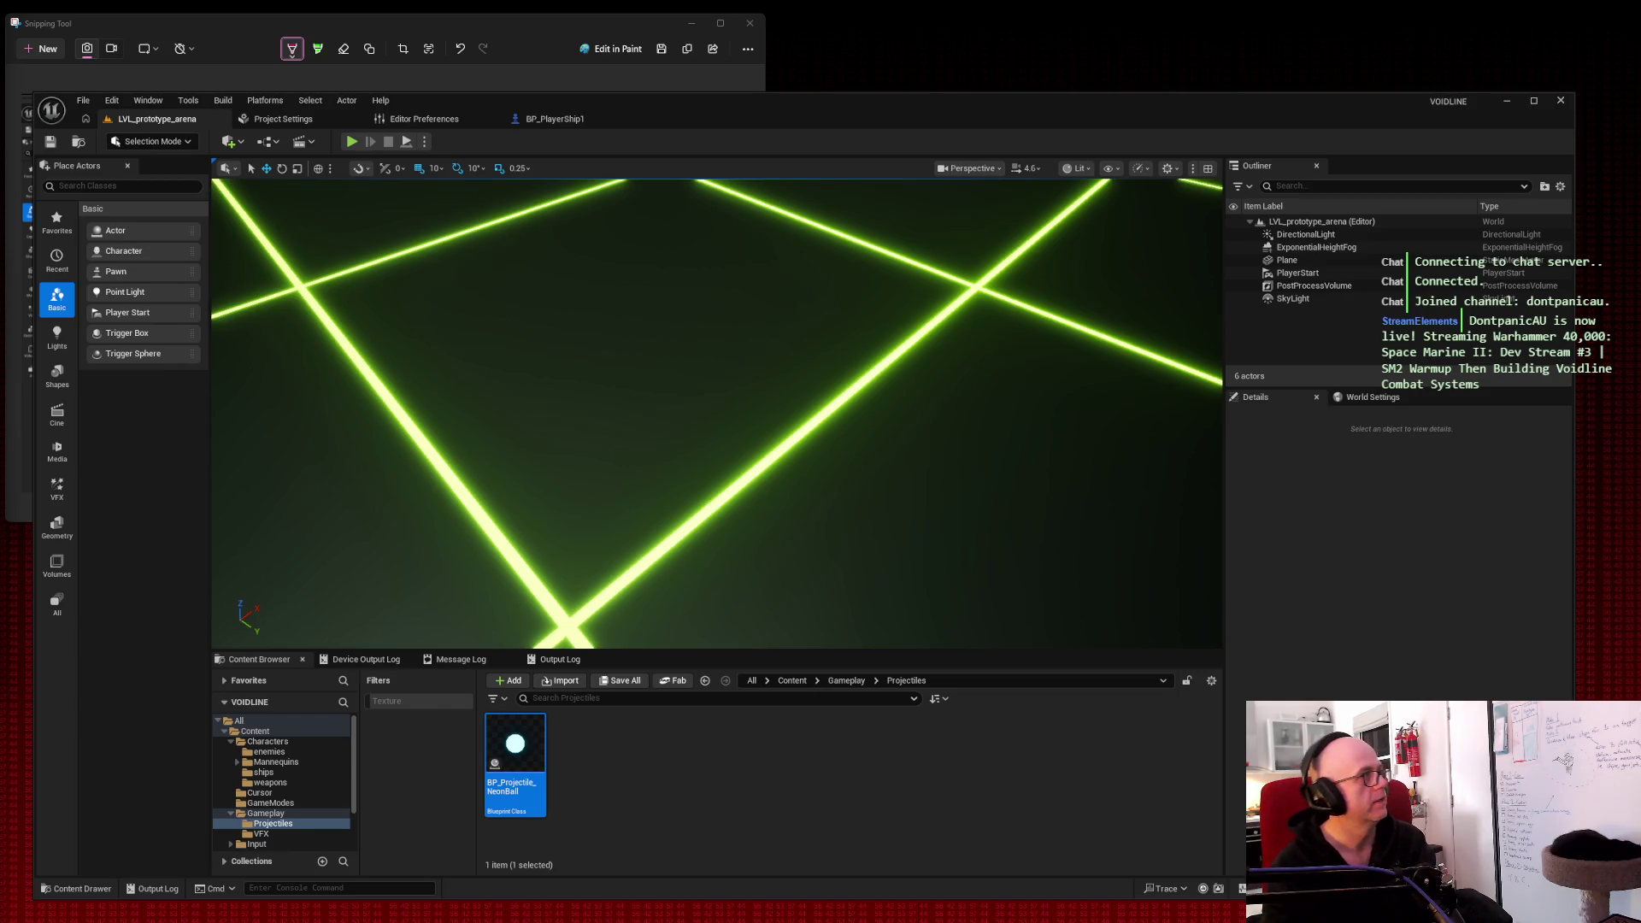
click(555, 119)
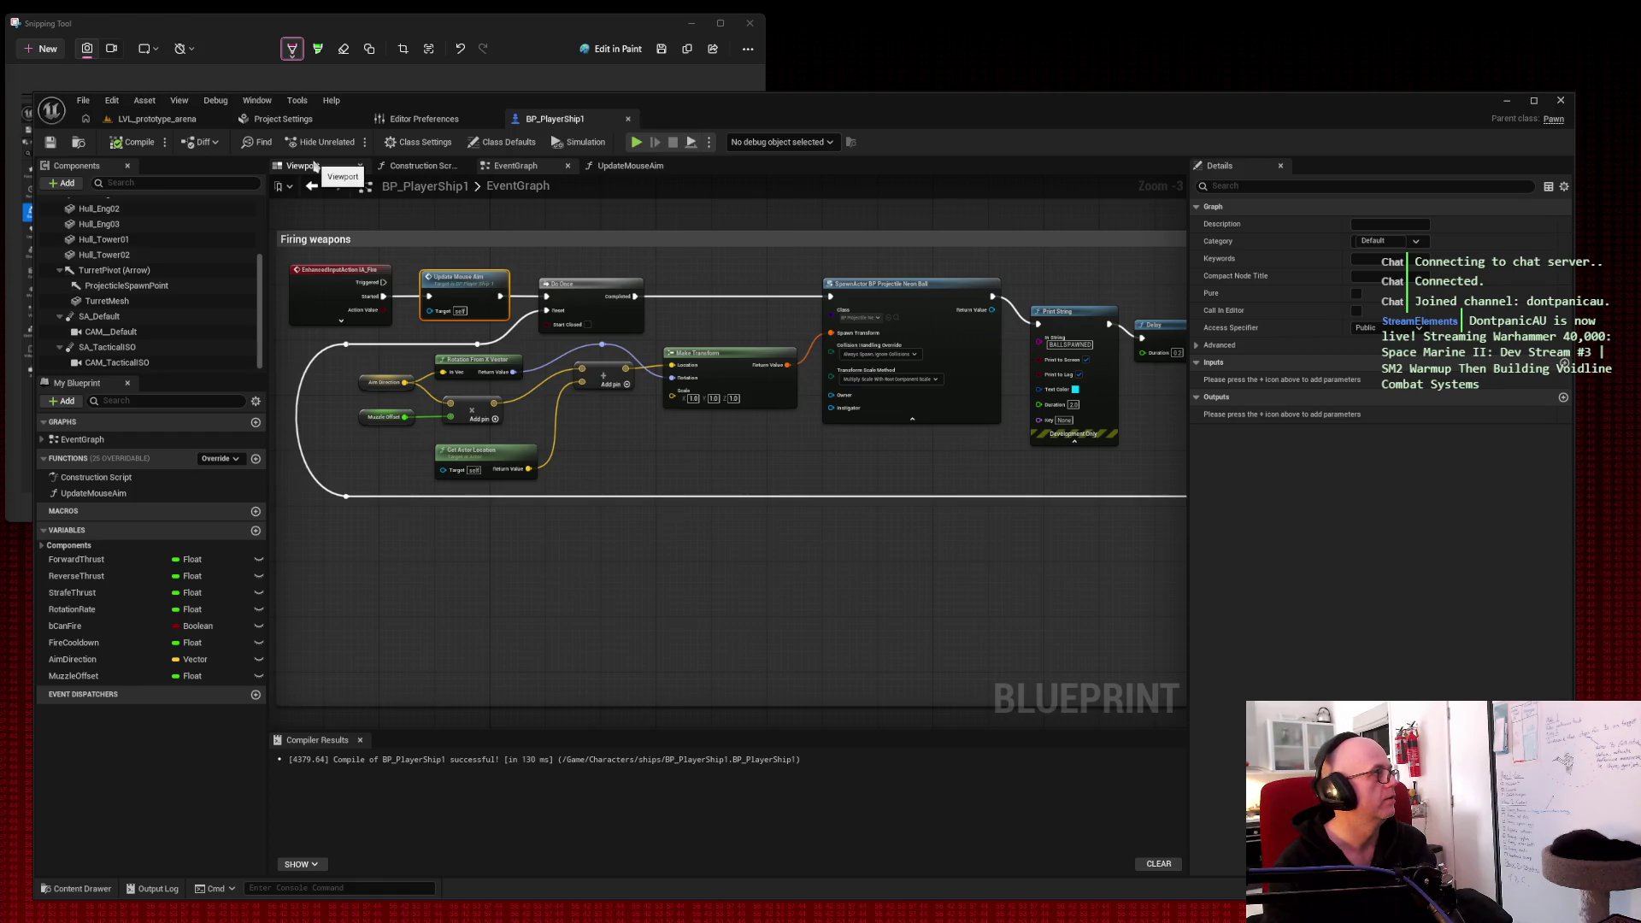
Step: Select the FloatingPawnMovement component in BP_PlayerShip1's viewport
click(315, 165)
scroll(240, 227, up, 3)
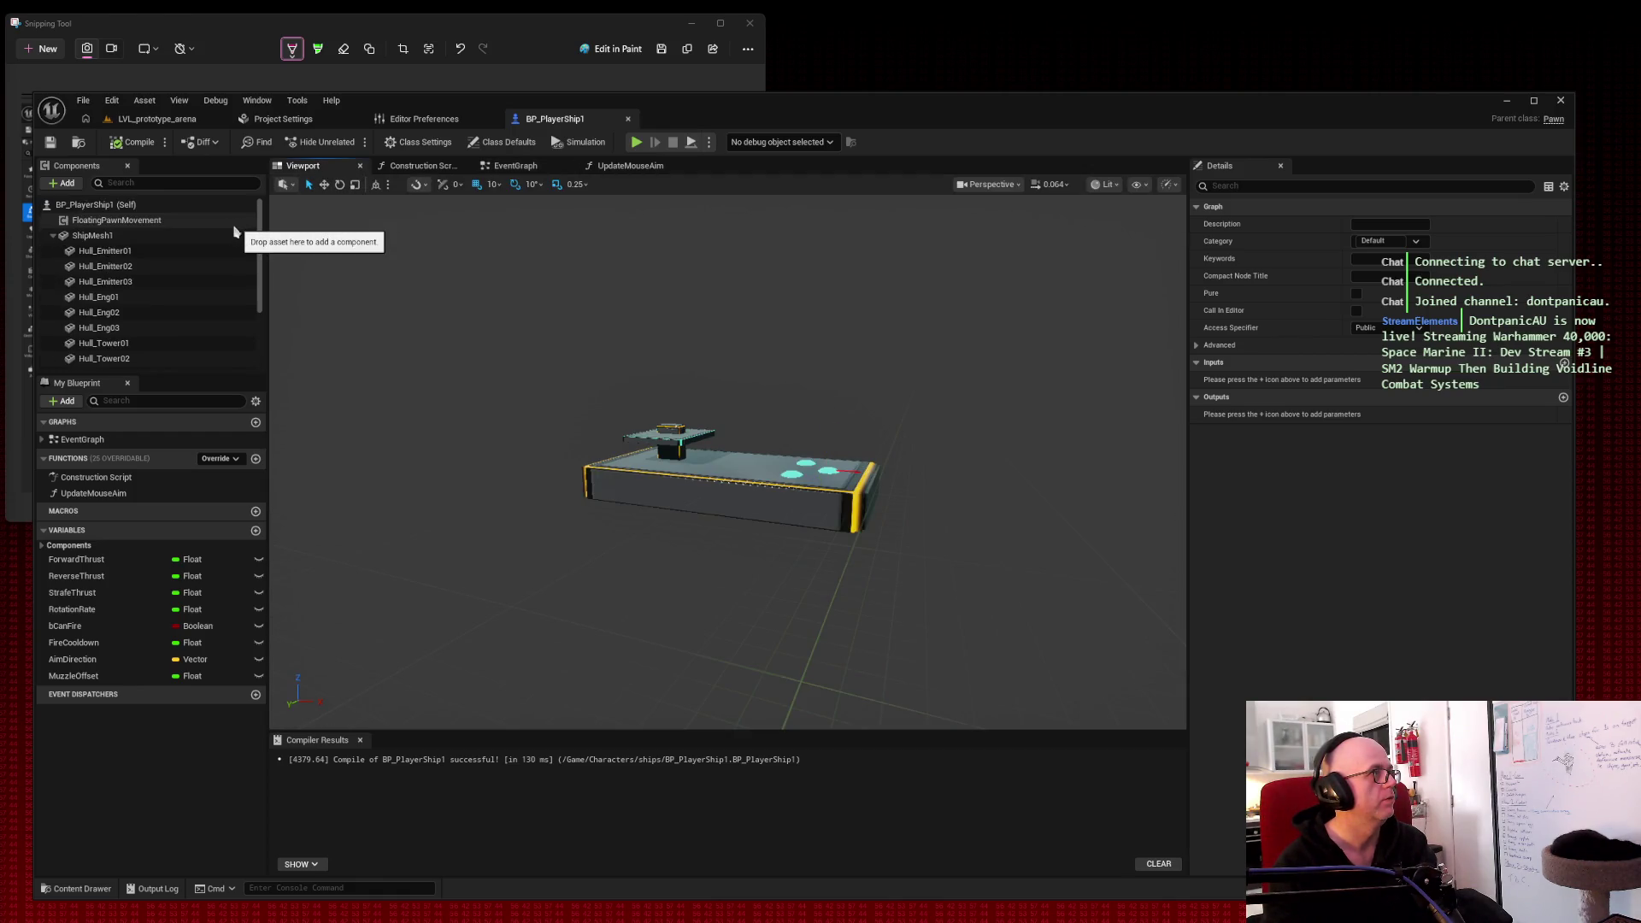
click(171, 221)
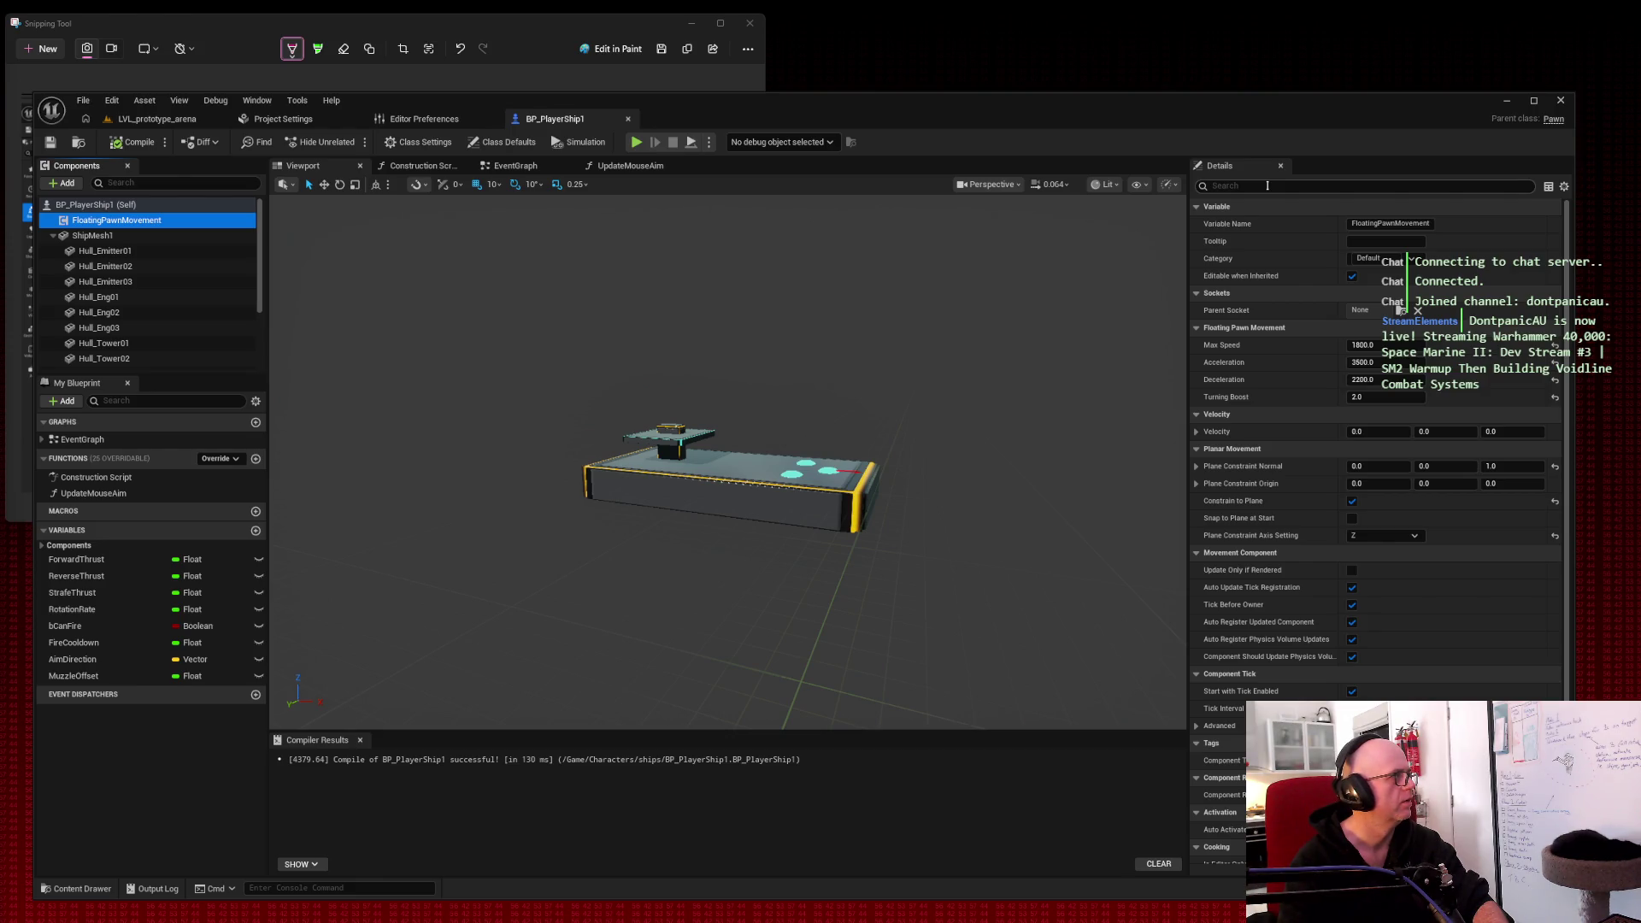
Step: Search Details for 'collision' and 'visibi', clear the filter, and show the UpdateMouseAim graph
click(1267, 186)
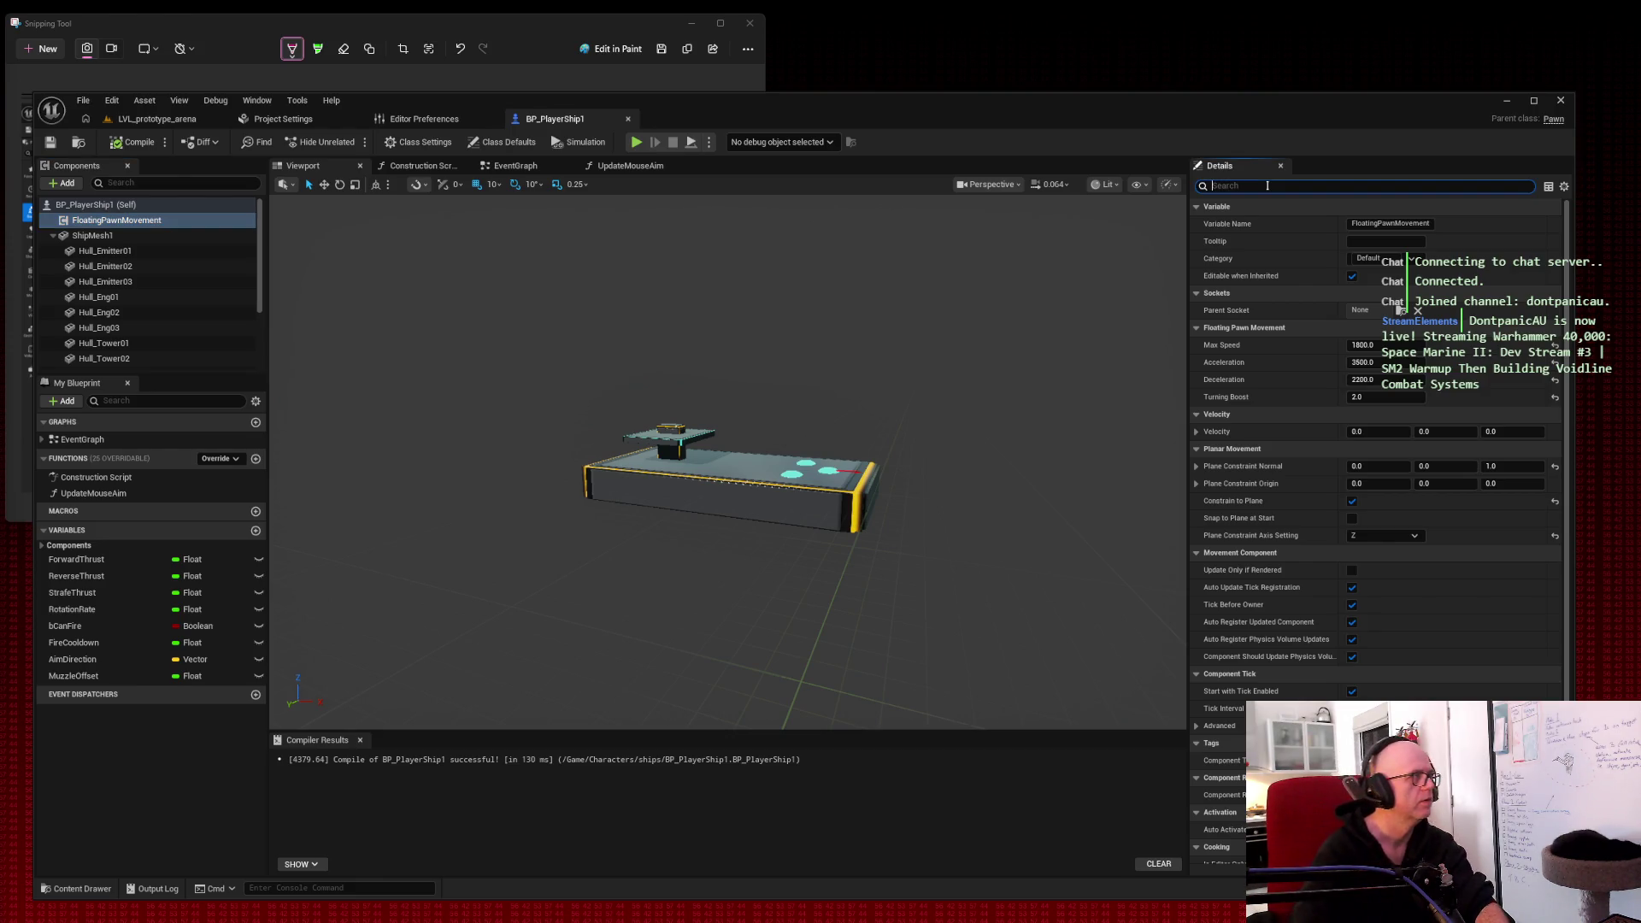
text(collision)
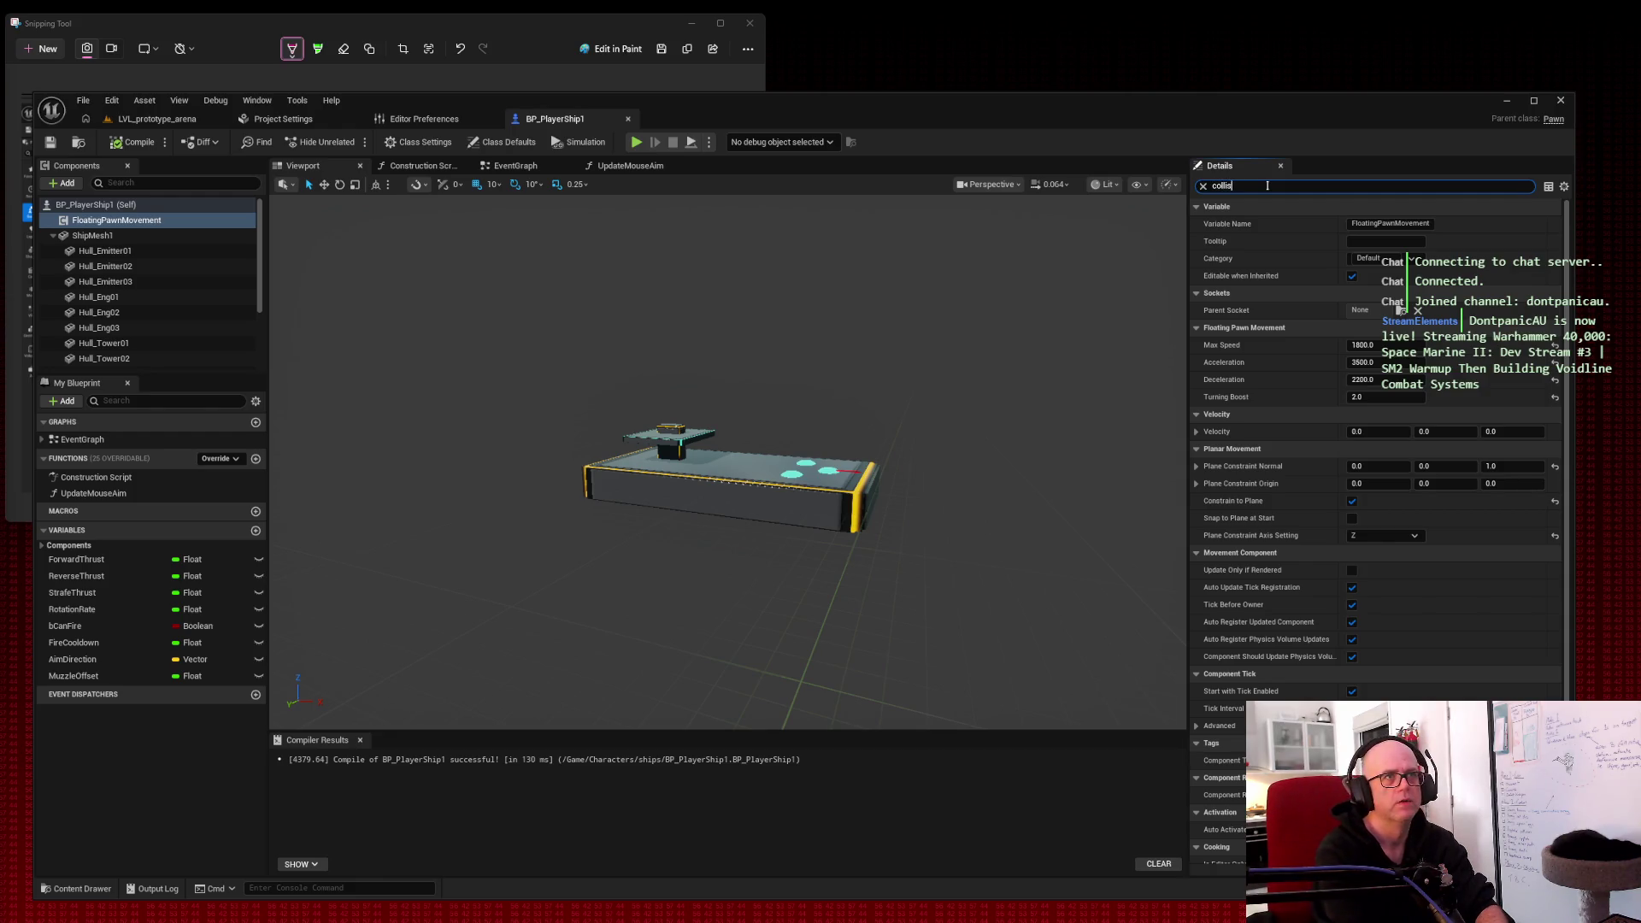
key(BackSpace)
key(BackSpace)
key(BackSpace)
text(visibi\)
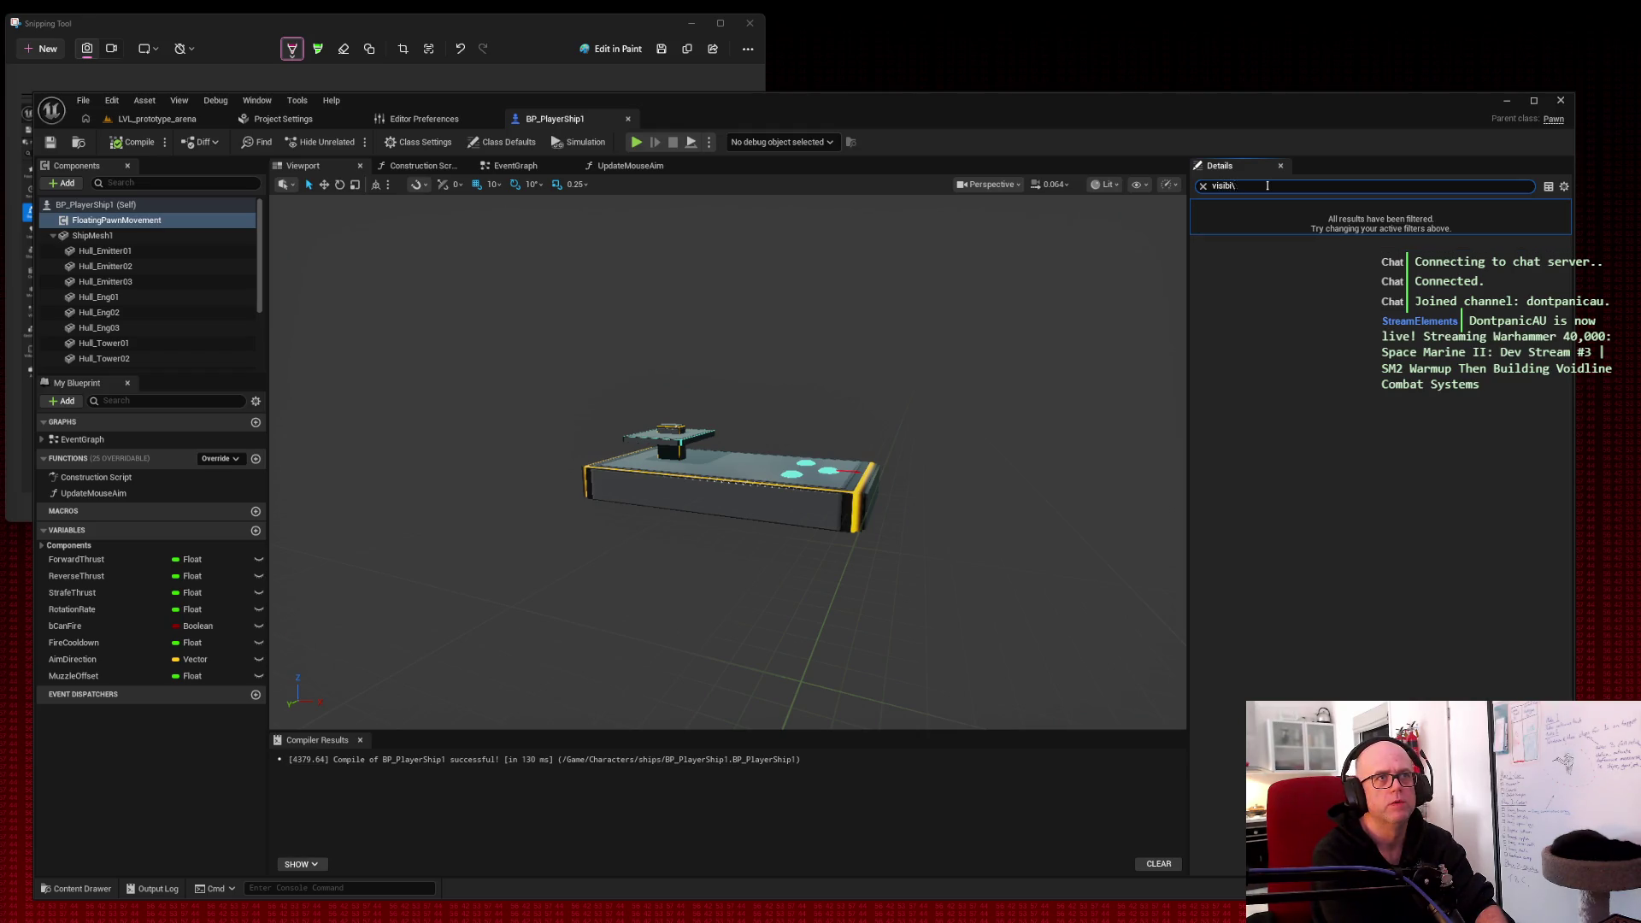
key(BackSpace)
key(BackSpace)
key(BackSpace)
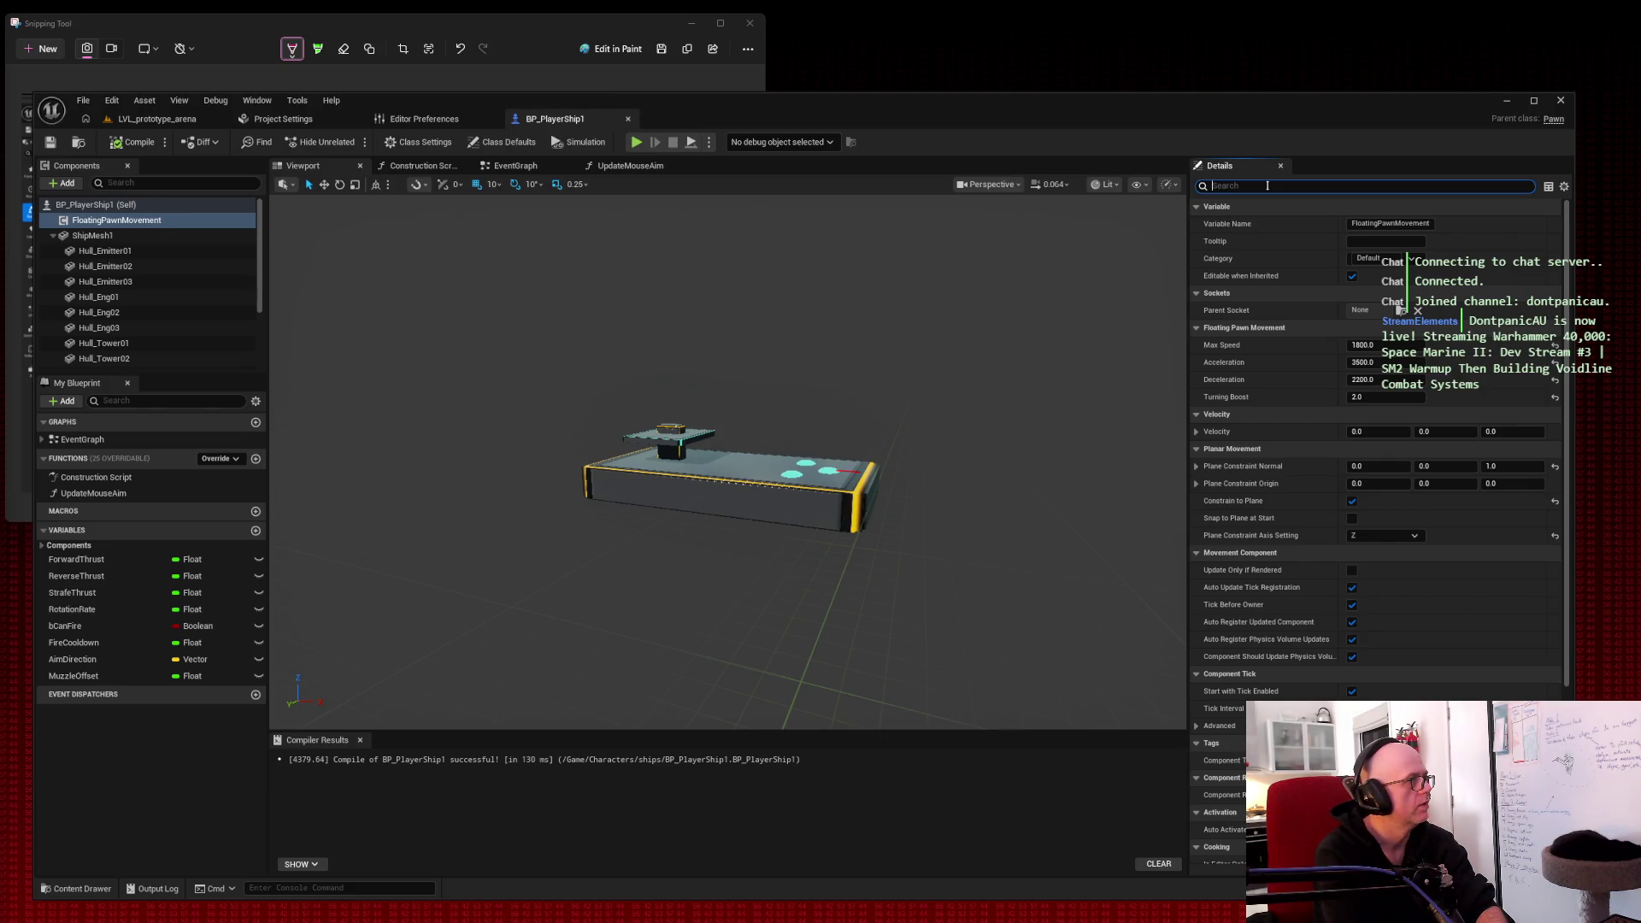
scroll(726, 384, down, 3)
scroll(171, 282, down, 3)
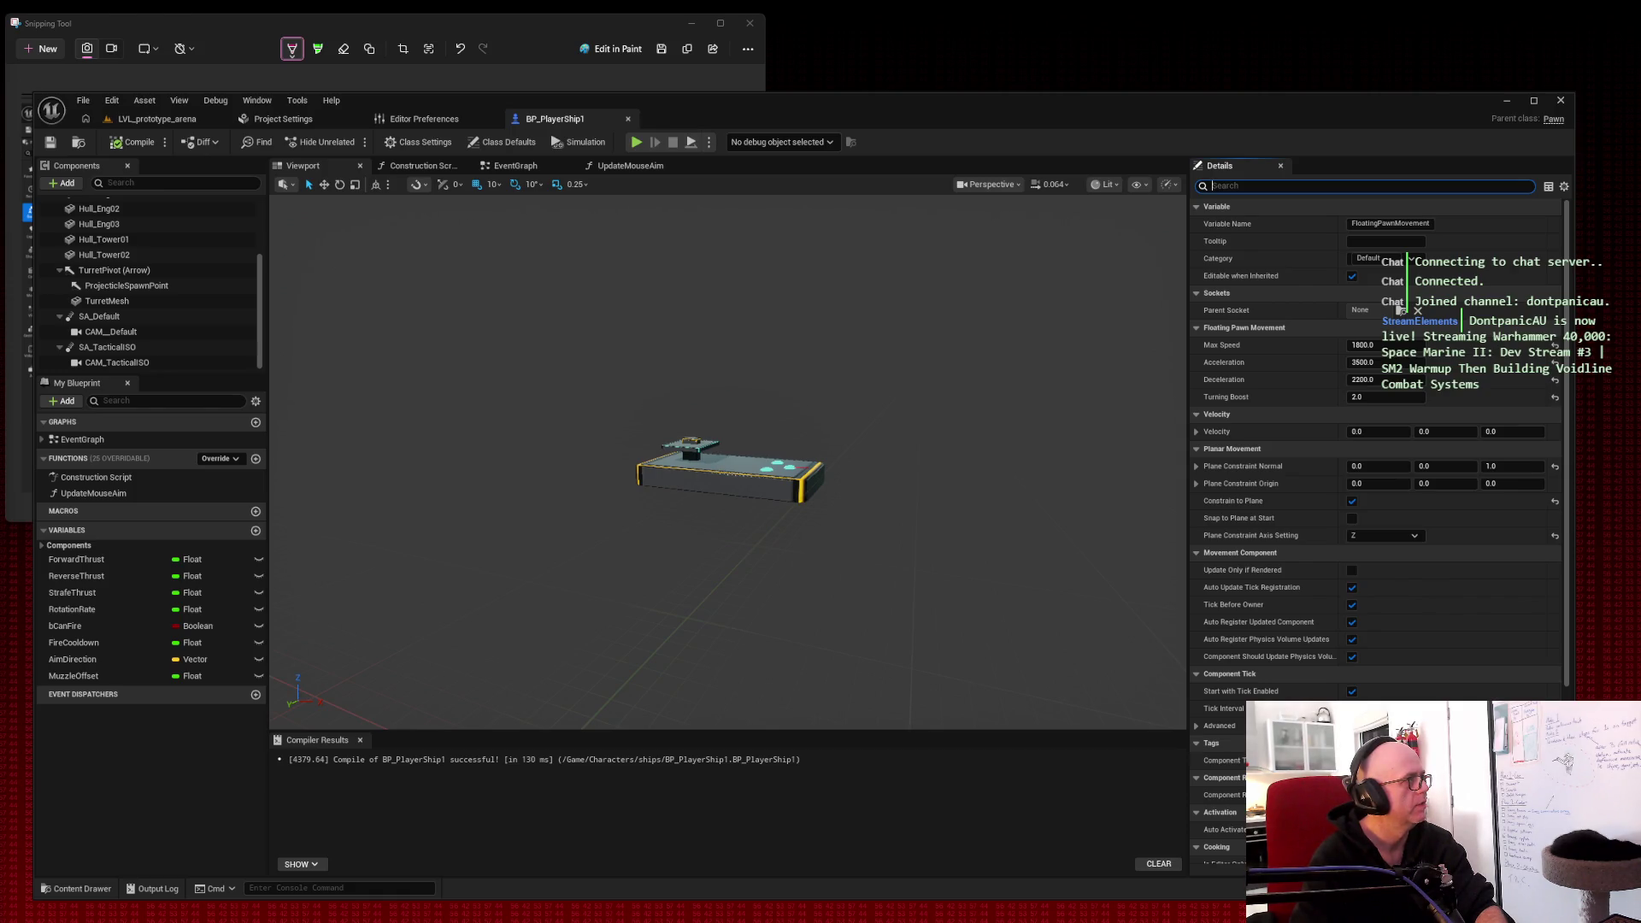
click(628, 166)
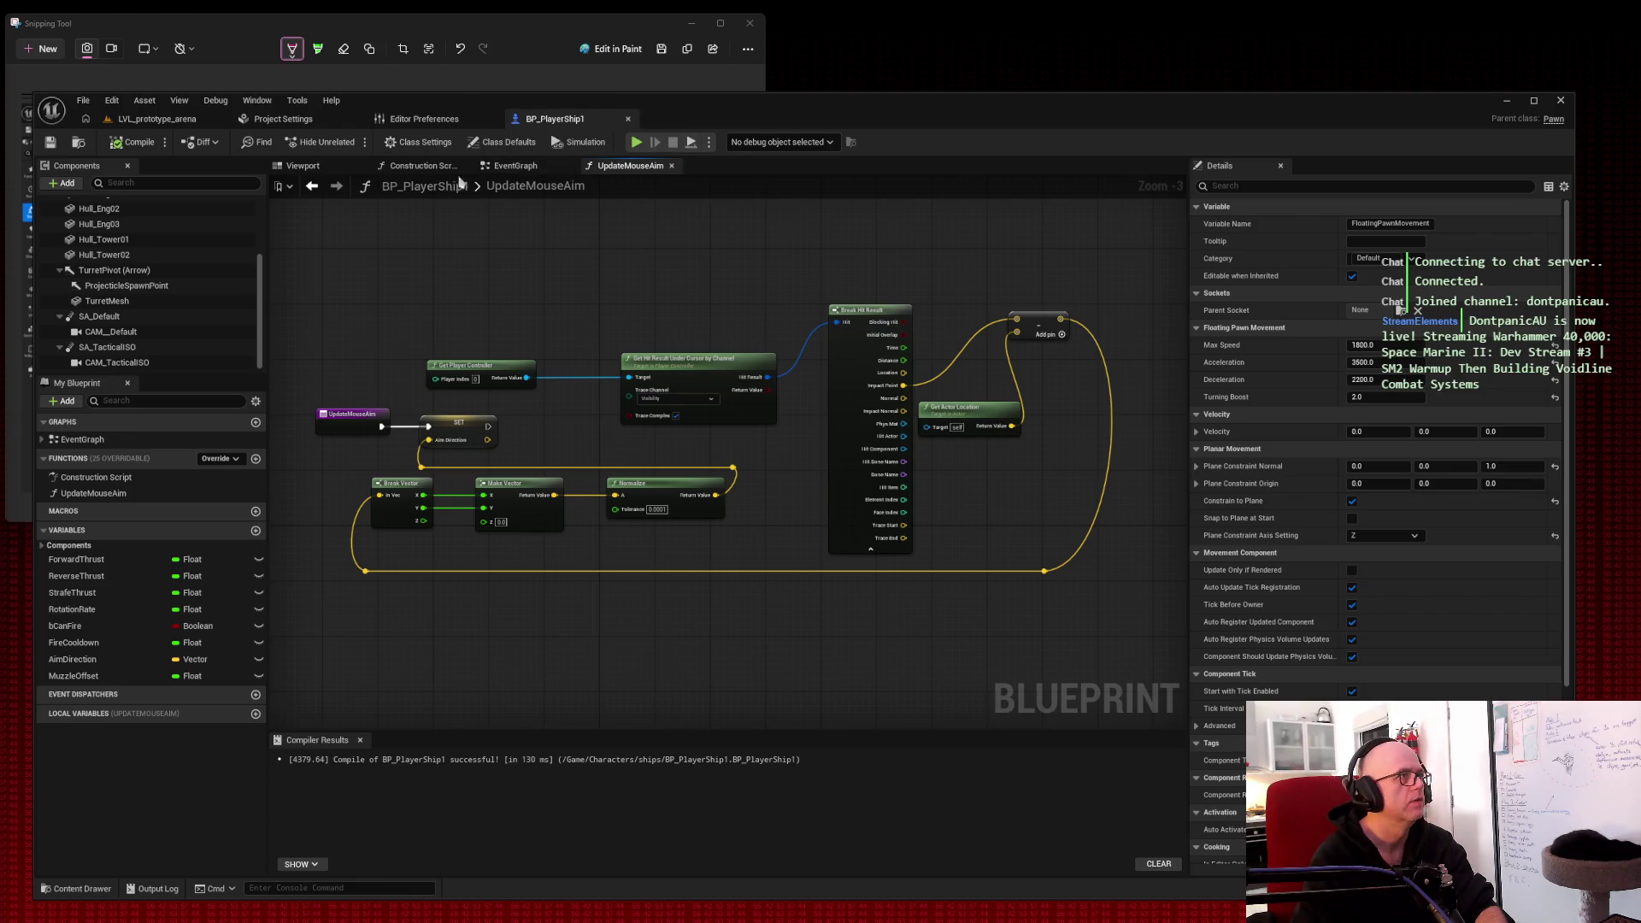
Step: Review the Firing weapons event graph, then go back to LVL_prototype_arena
click(513, 166)
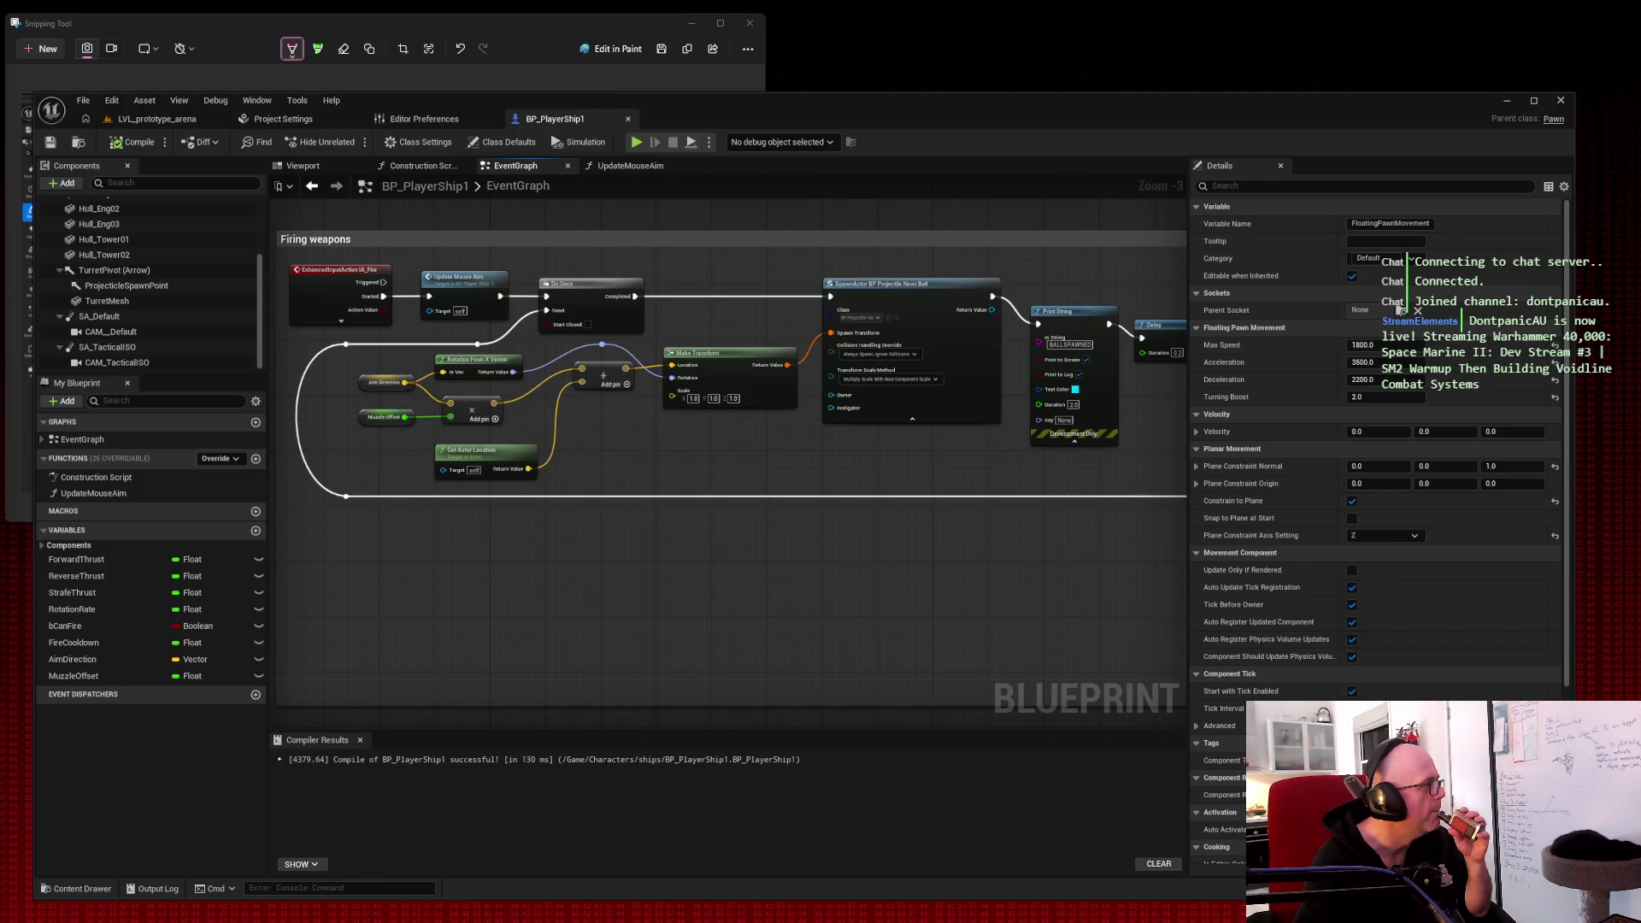
click(154, 119)
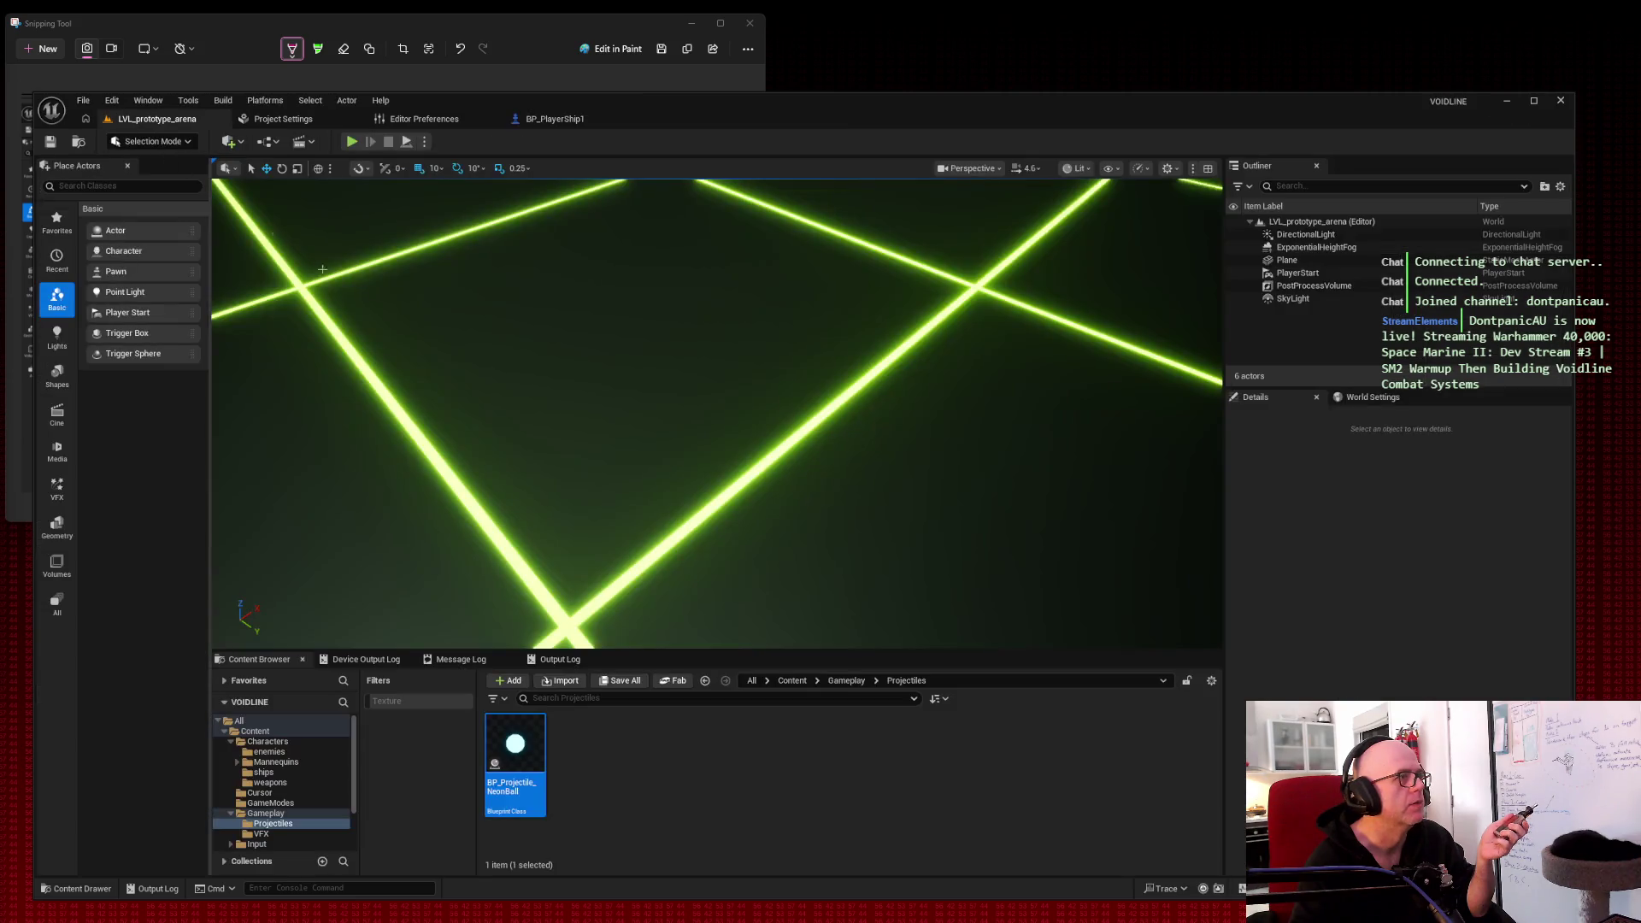
Step: Open BP_Projectile_NeonBall and show ProjectileMovement's rotation settings via a 'rotation' search
double_click(517, 747)
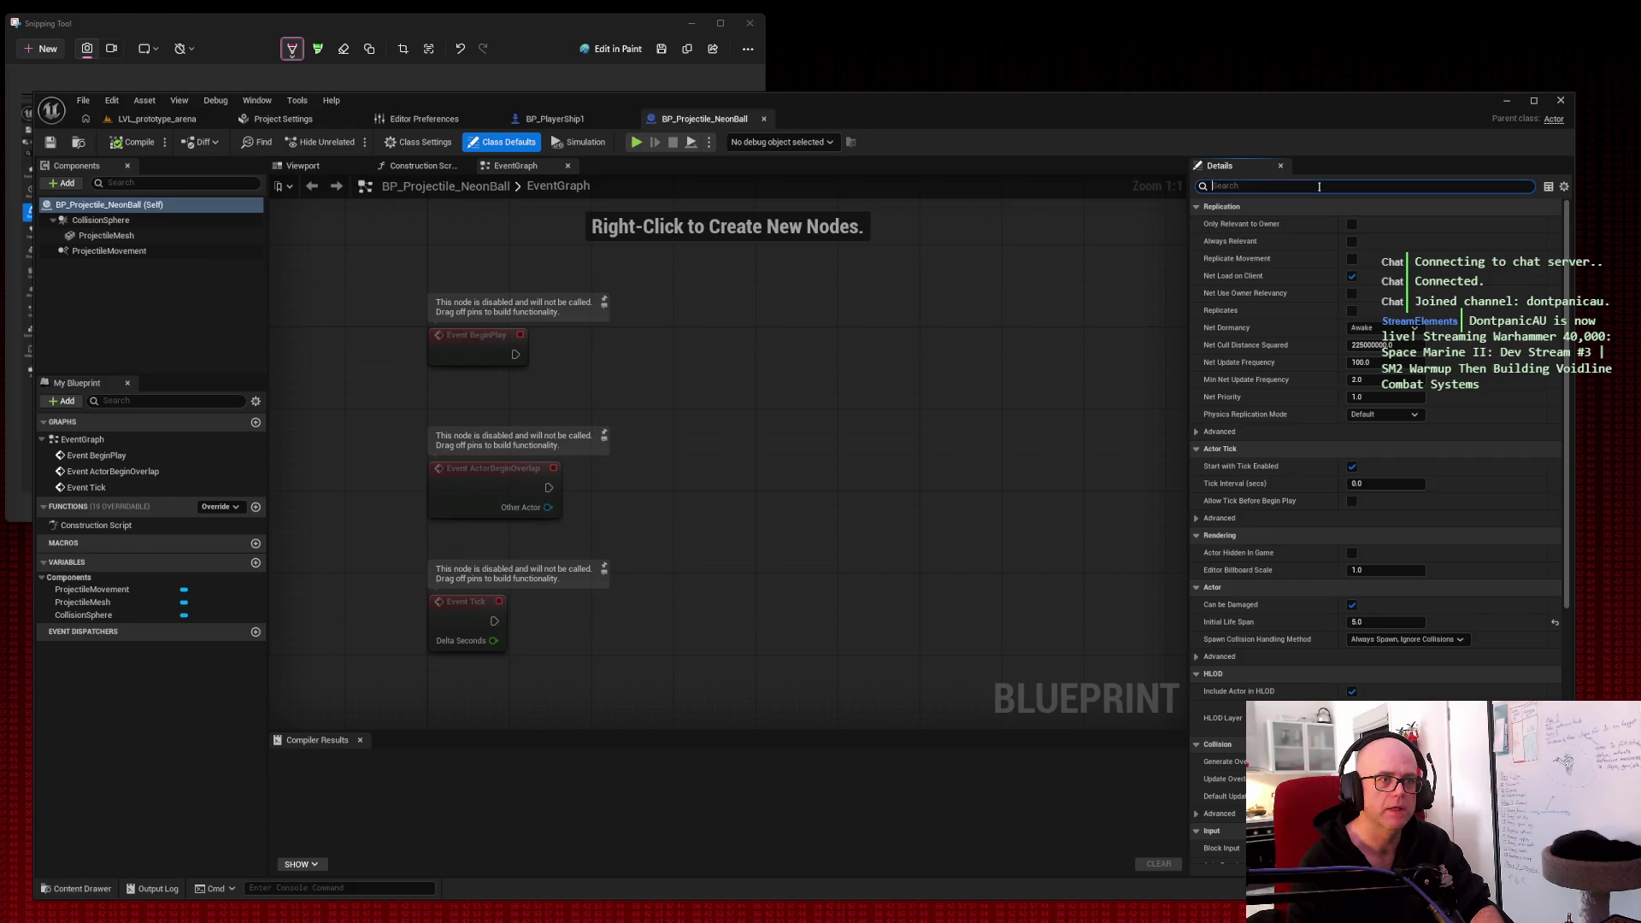
text(rotation)
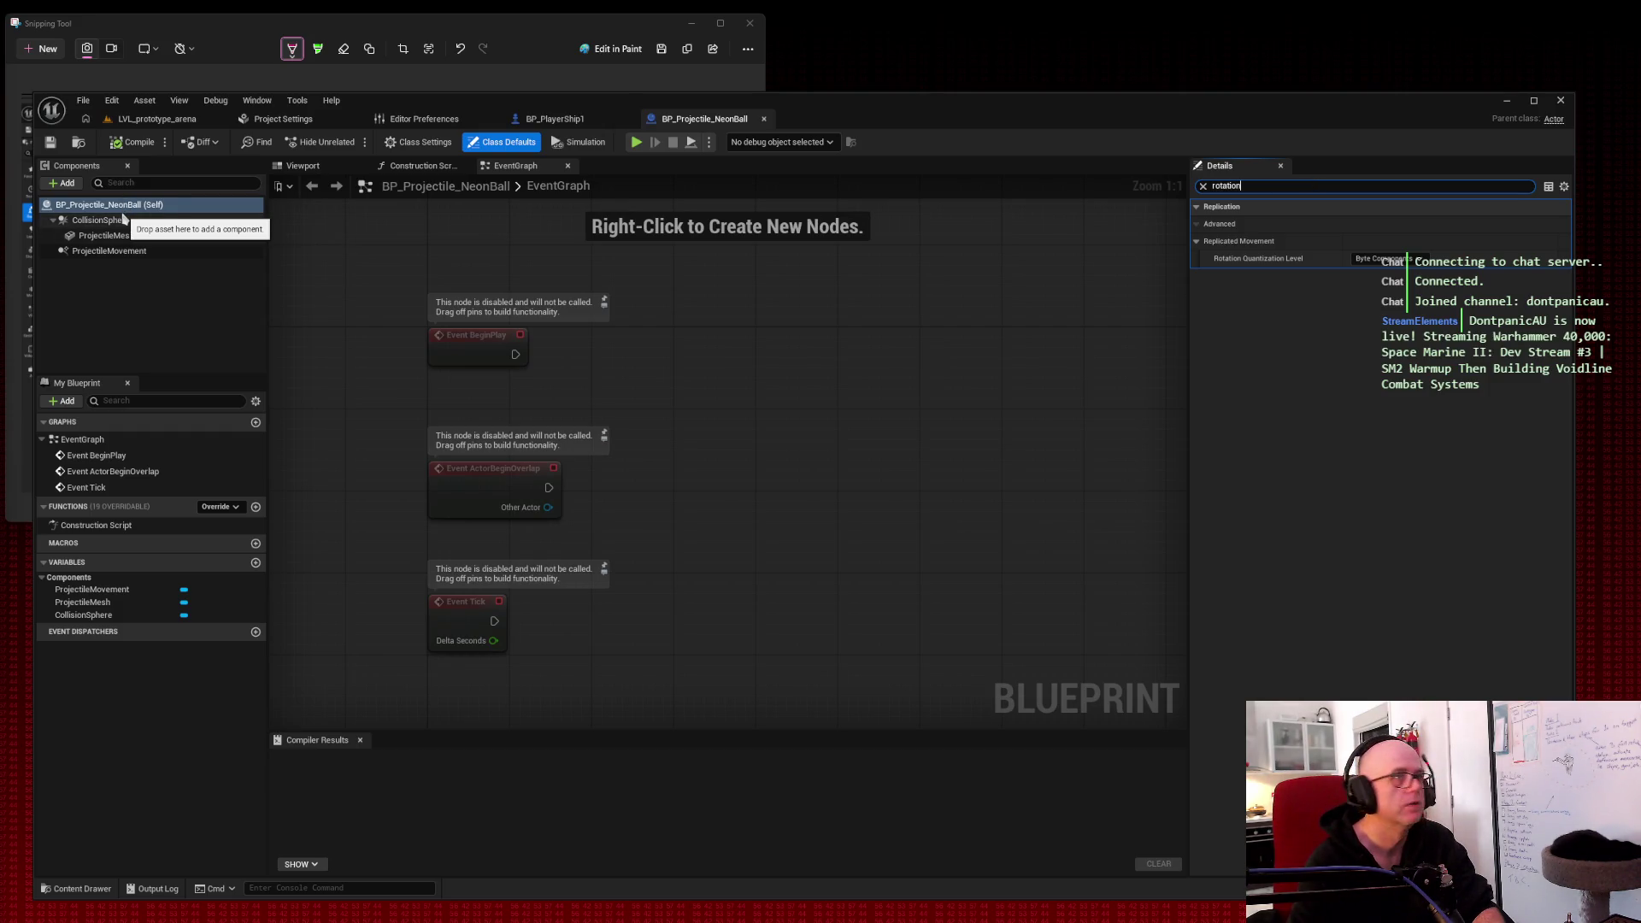
click(123, 220)
click(127, 236)
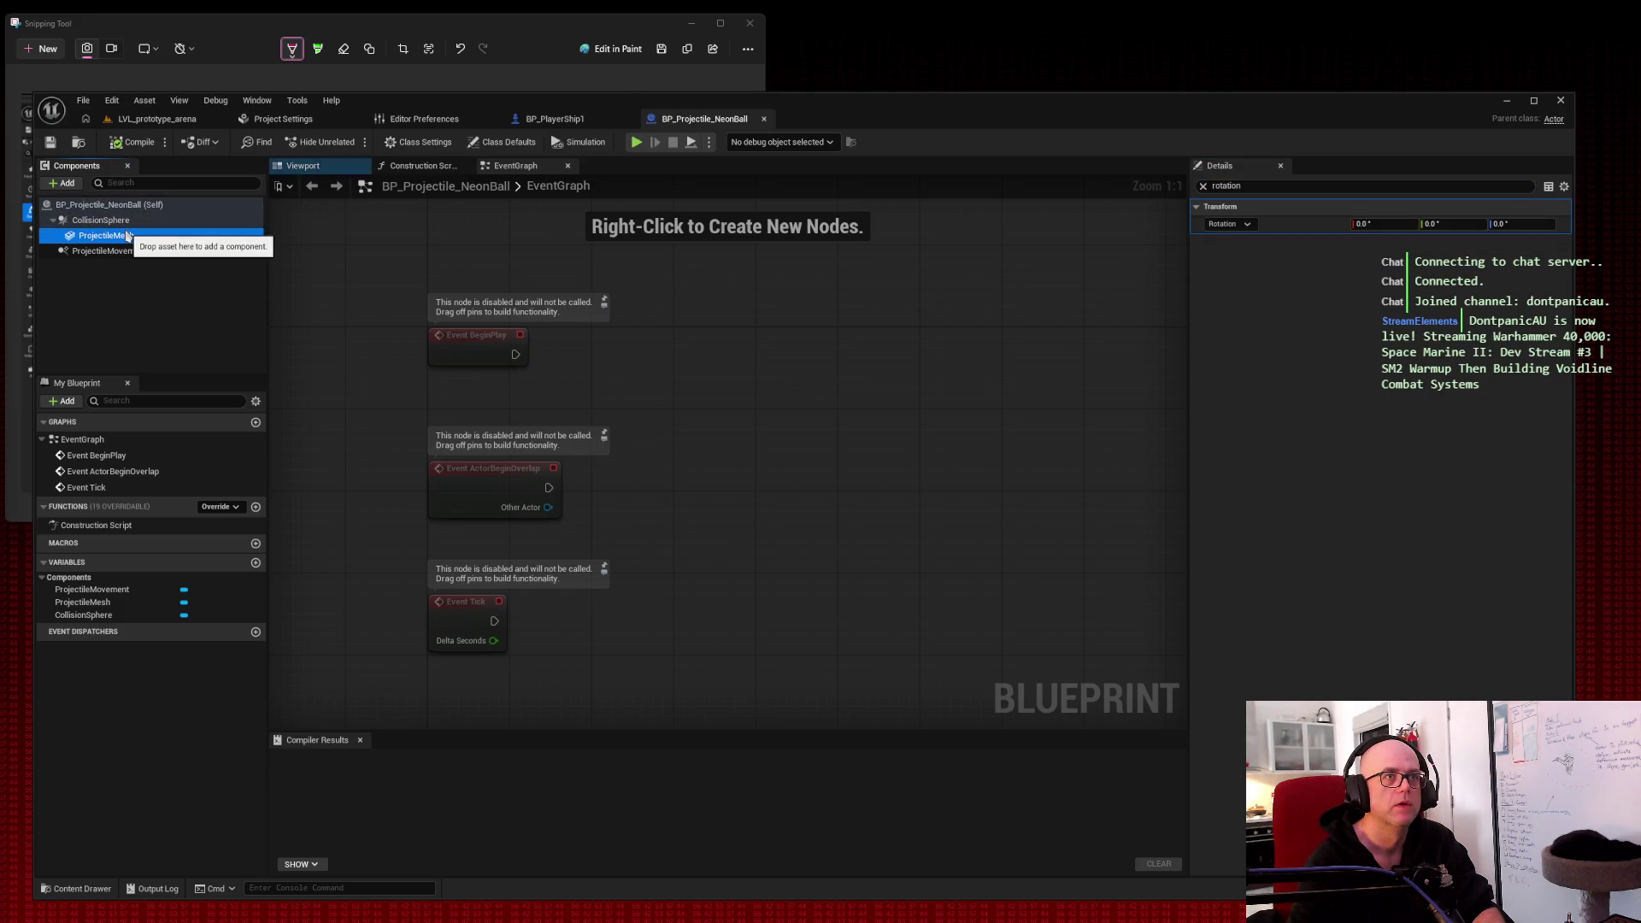
click(132, 251)
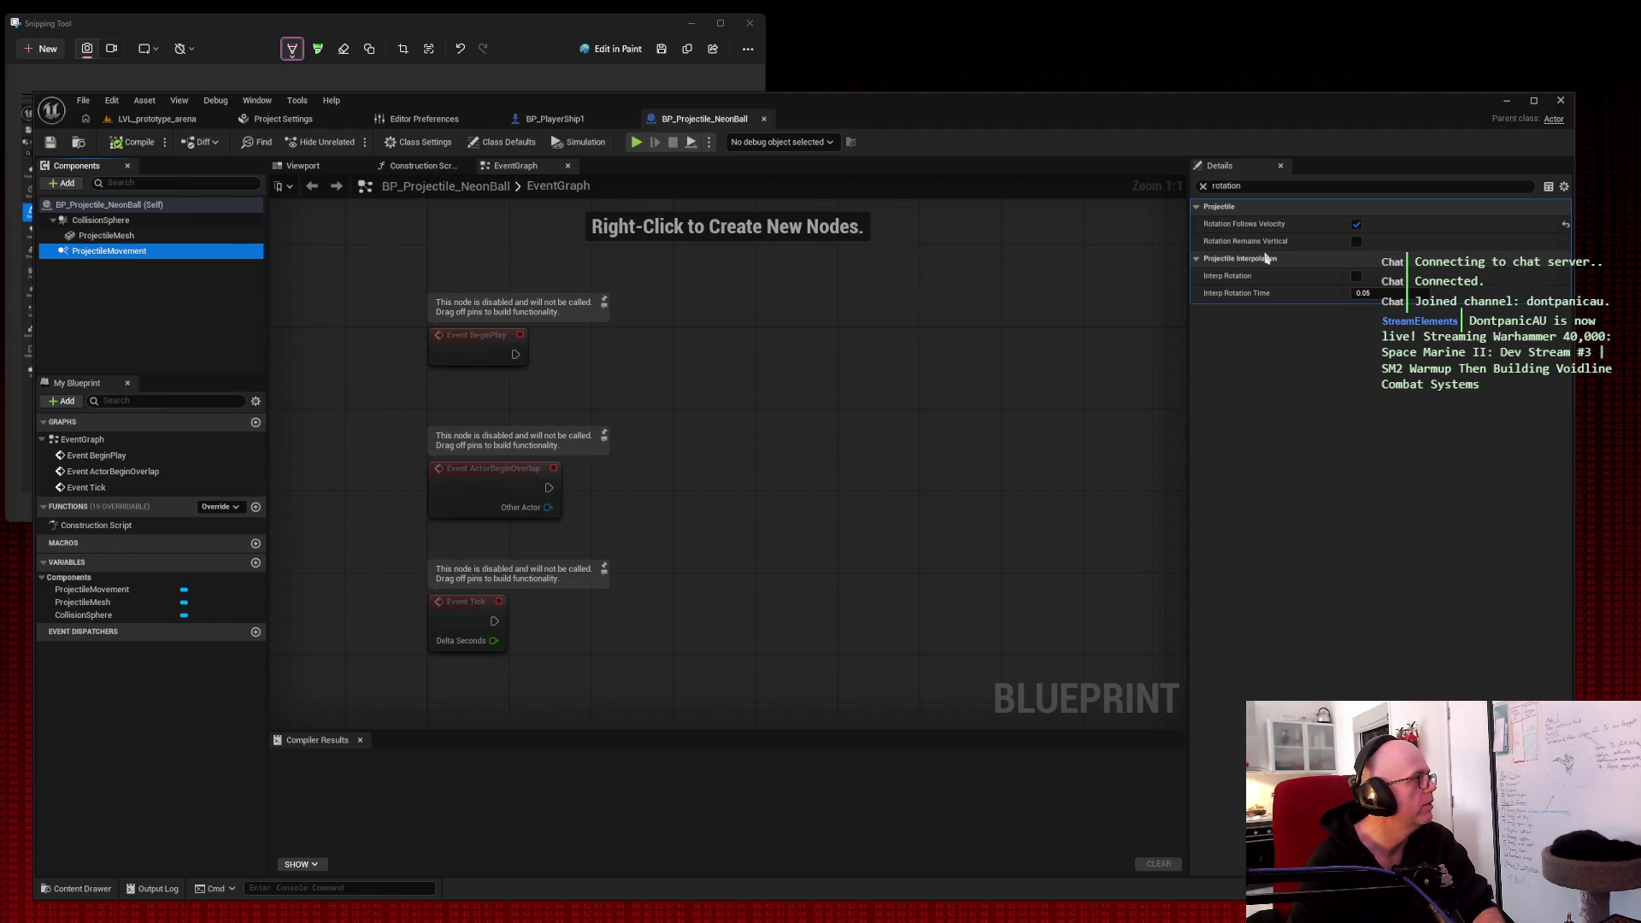
Step: Enable Initial Velocity in Local Space on ProjectileMovement and compile the projectile blueprint
drag(1248, 185, 1135, 184)
key(BackSpace)
text(init)
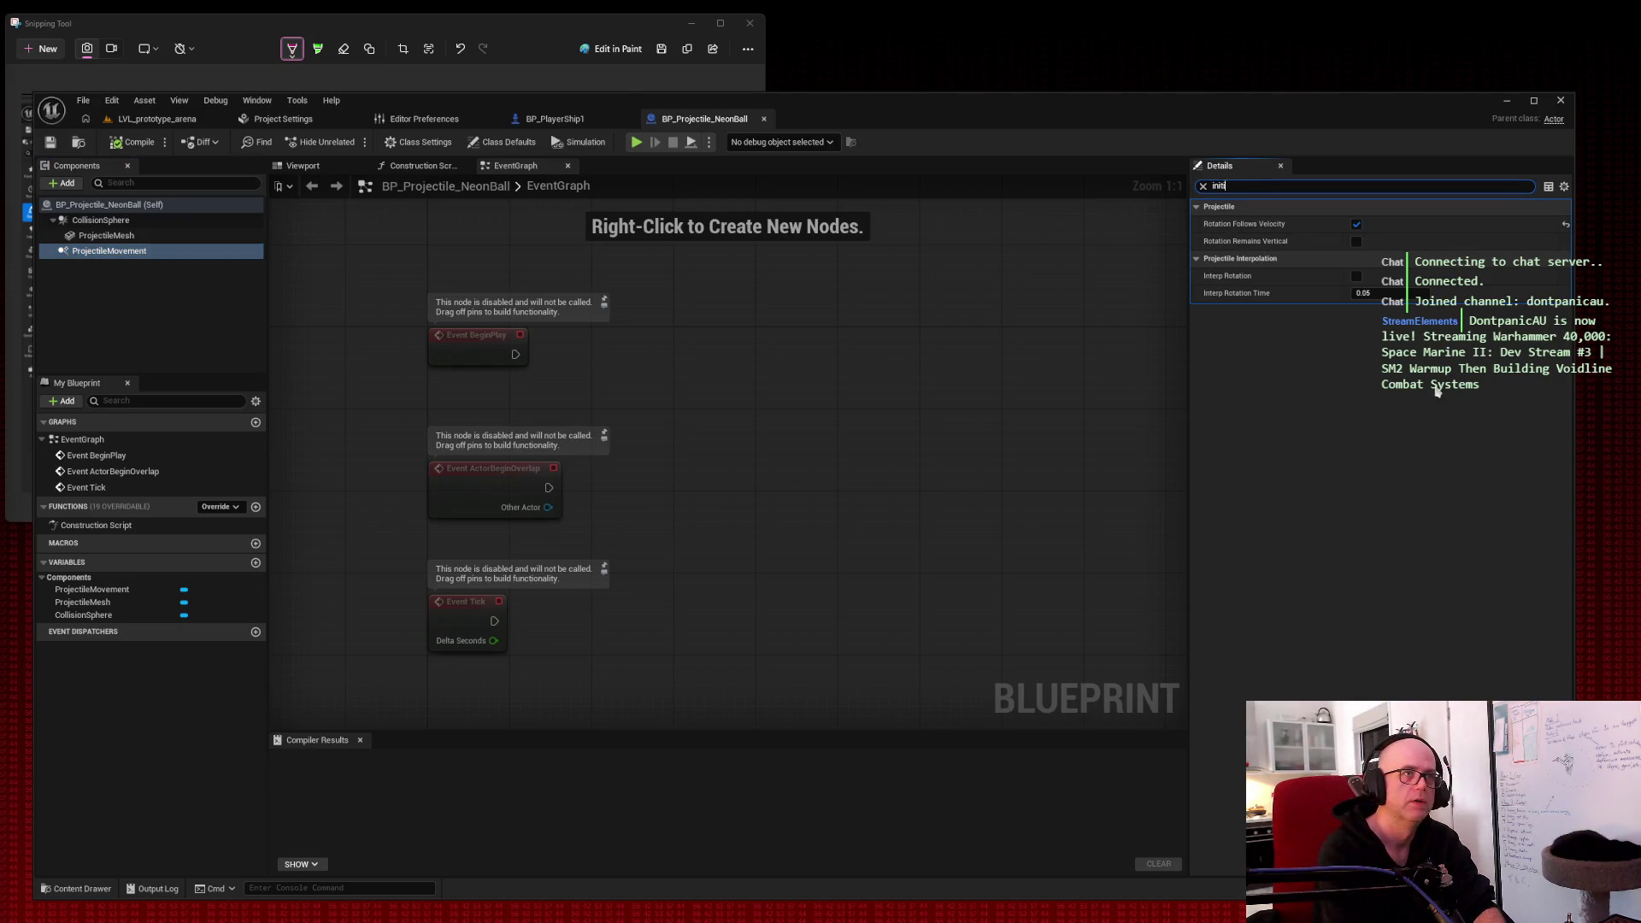
text(ial)
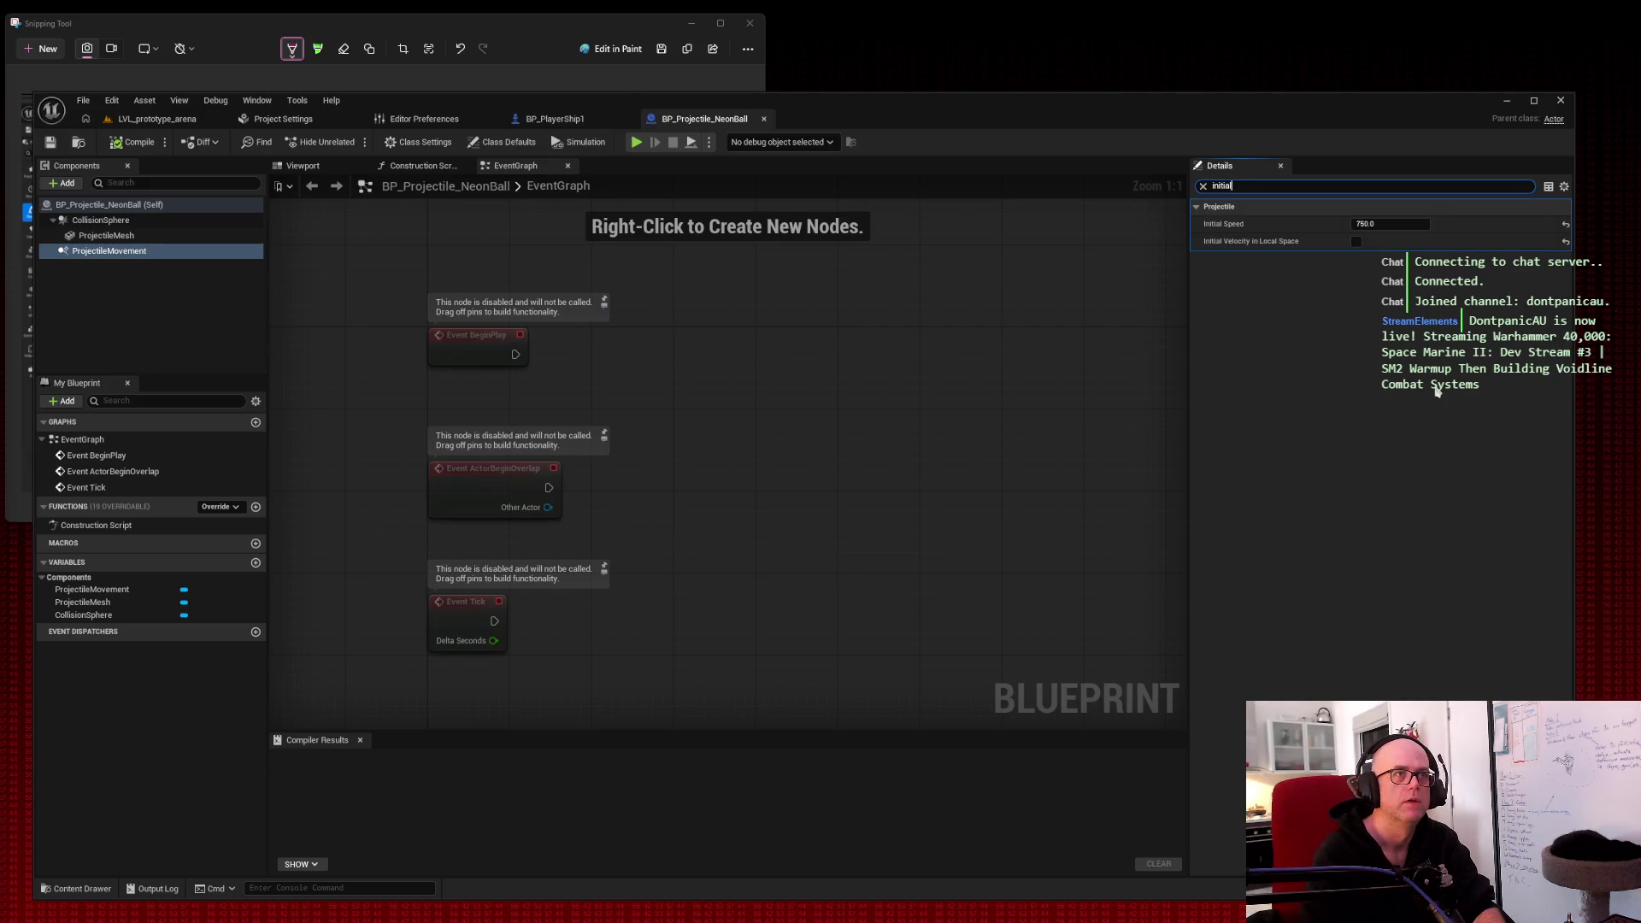
click(1355, 242)
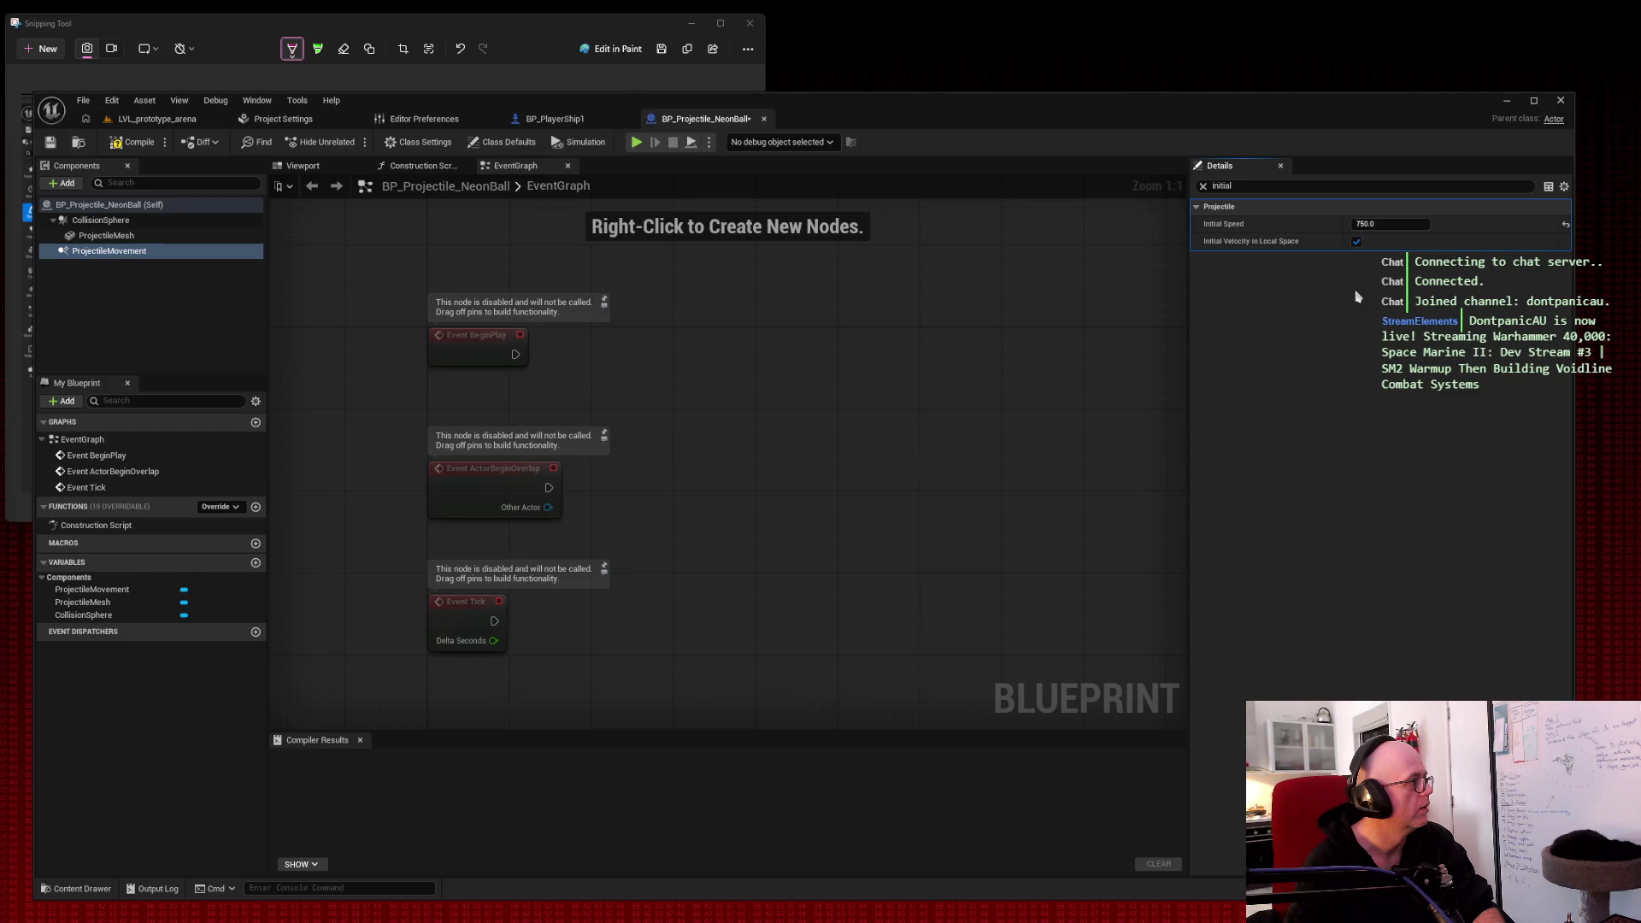
click(135, 143)
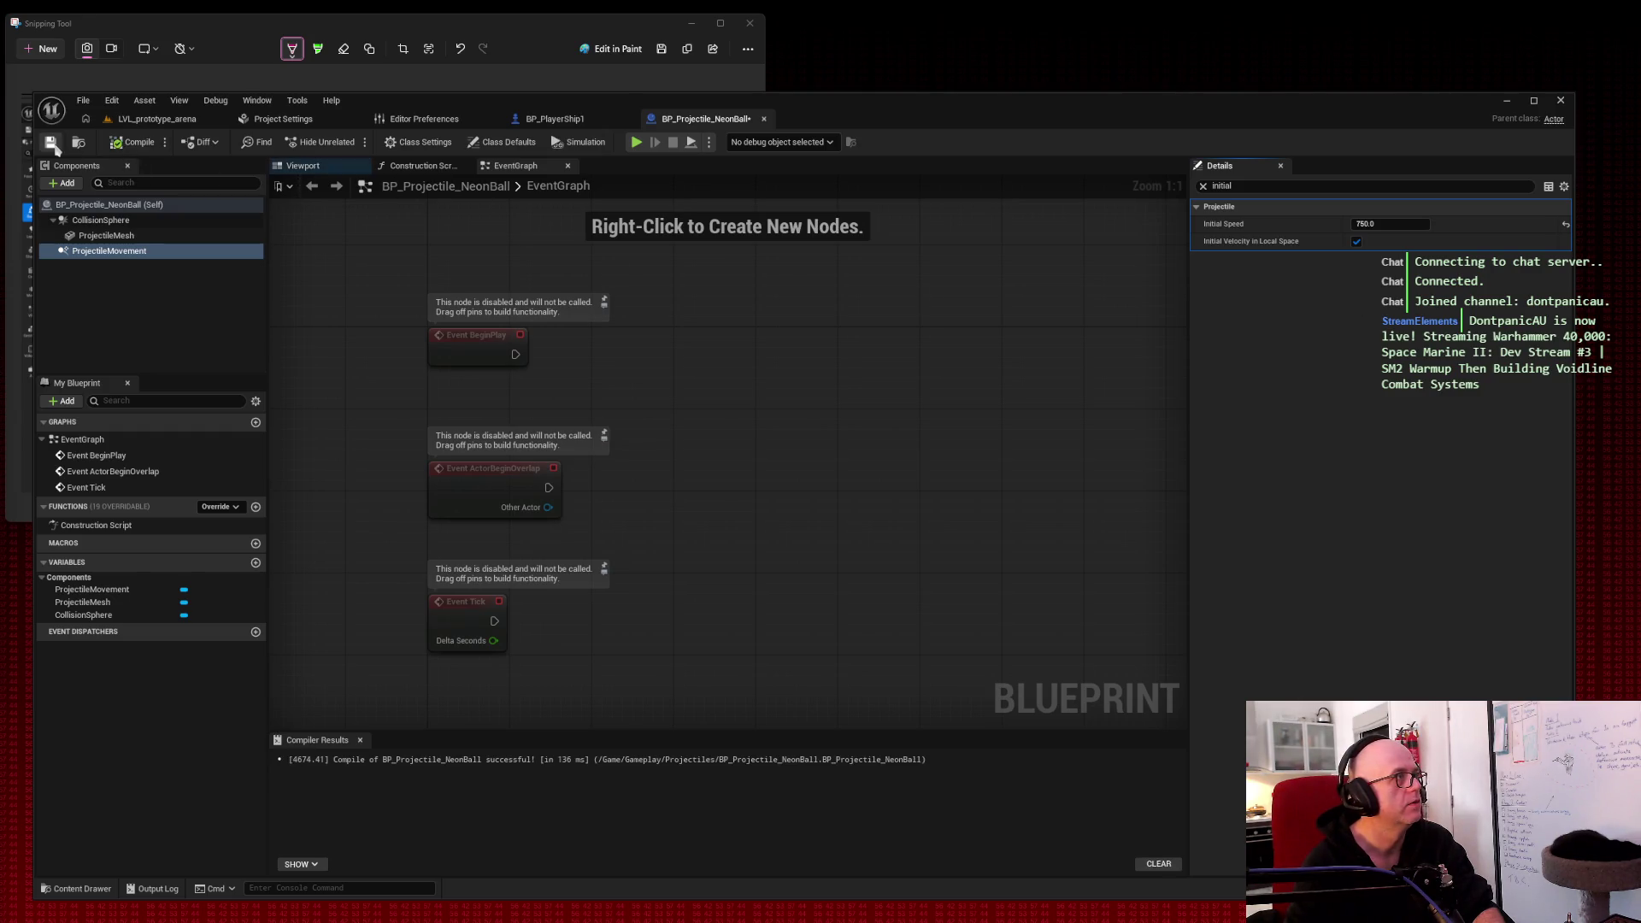
click(82, 142)
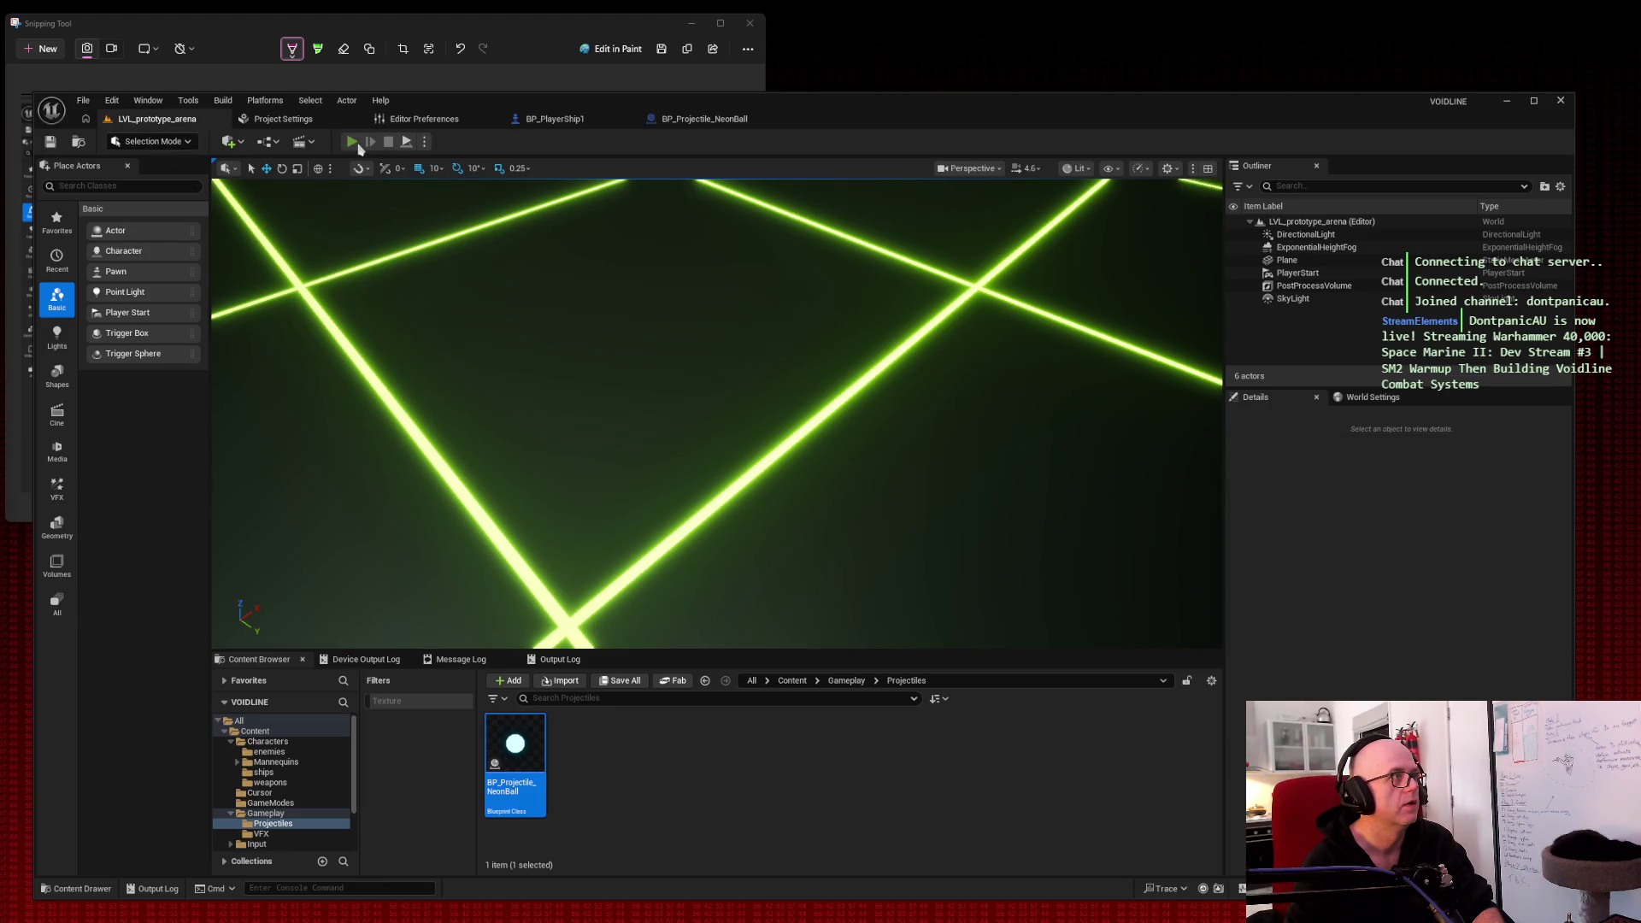
Step: Play-test the arena, steering the ship with W while firing neon ball projectiles
click(352, 142)
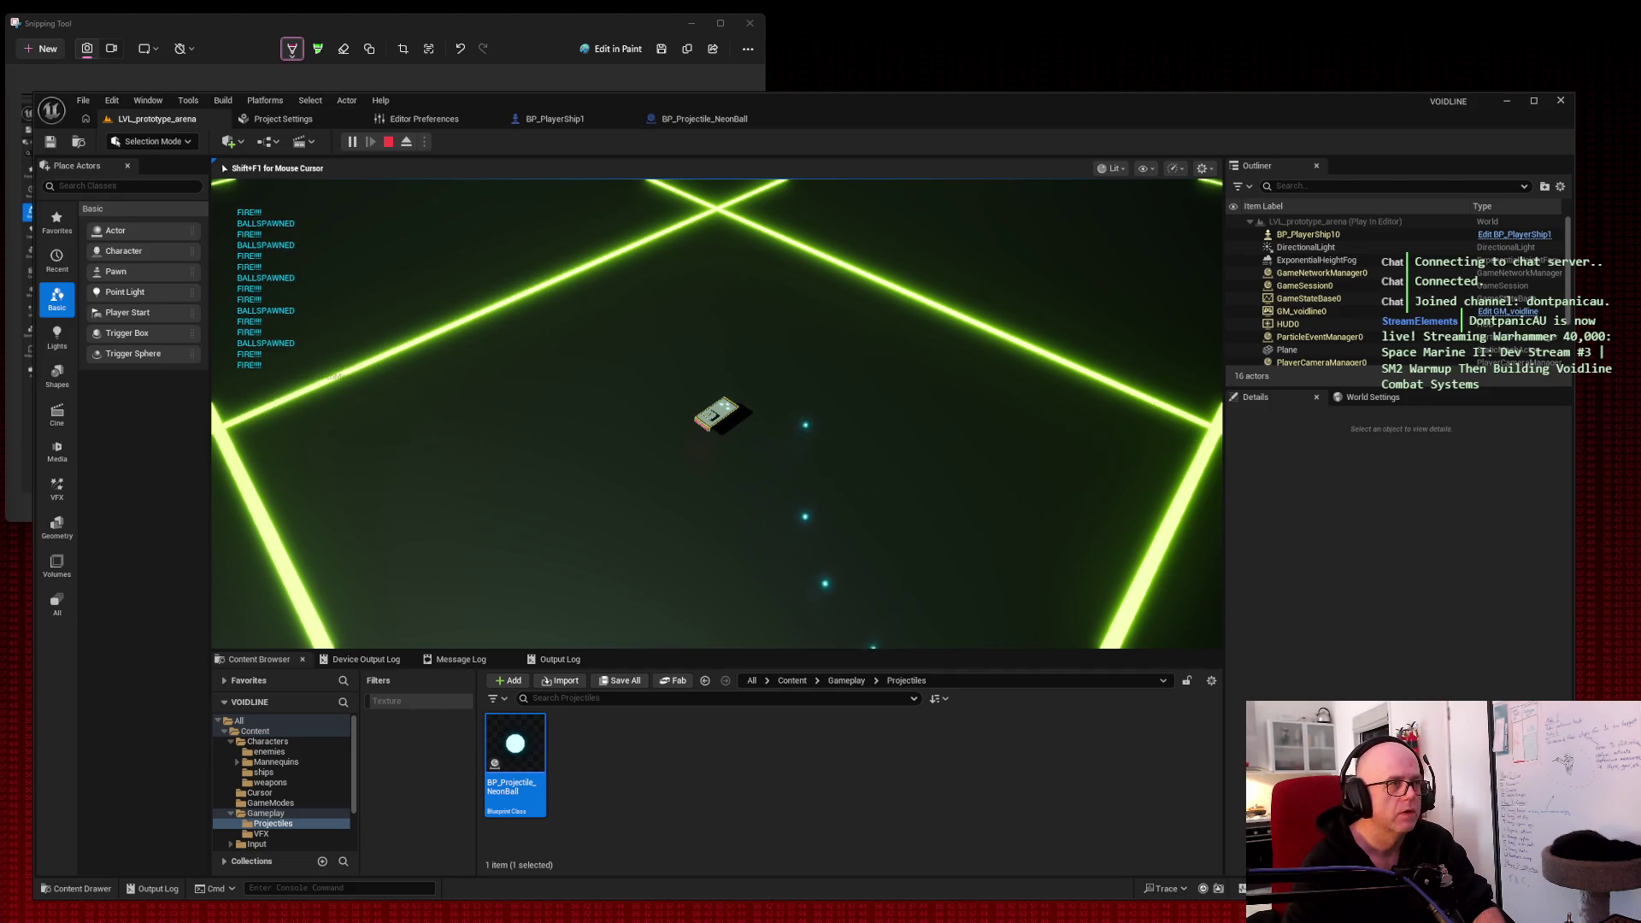
key(w)
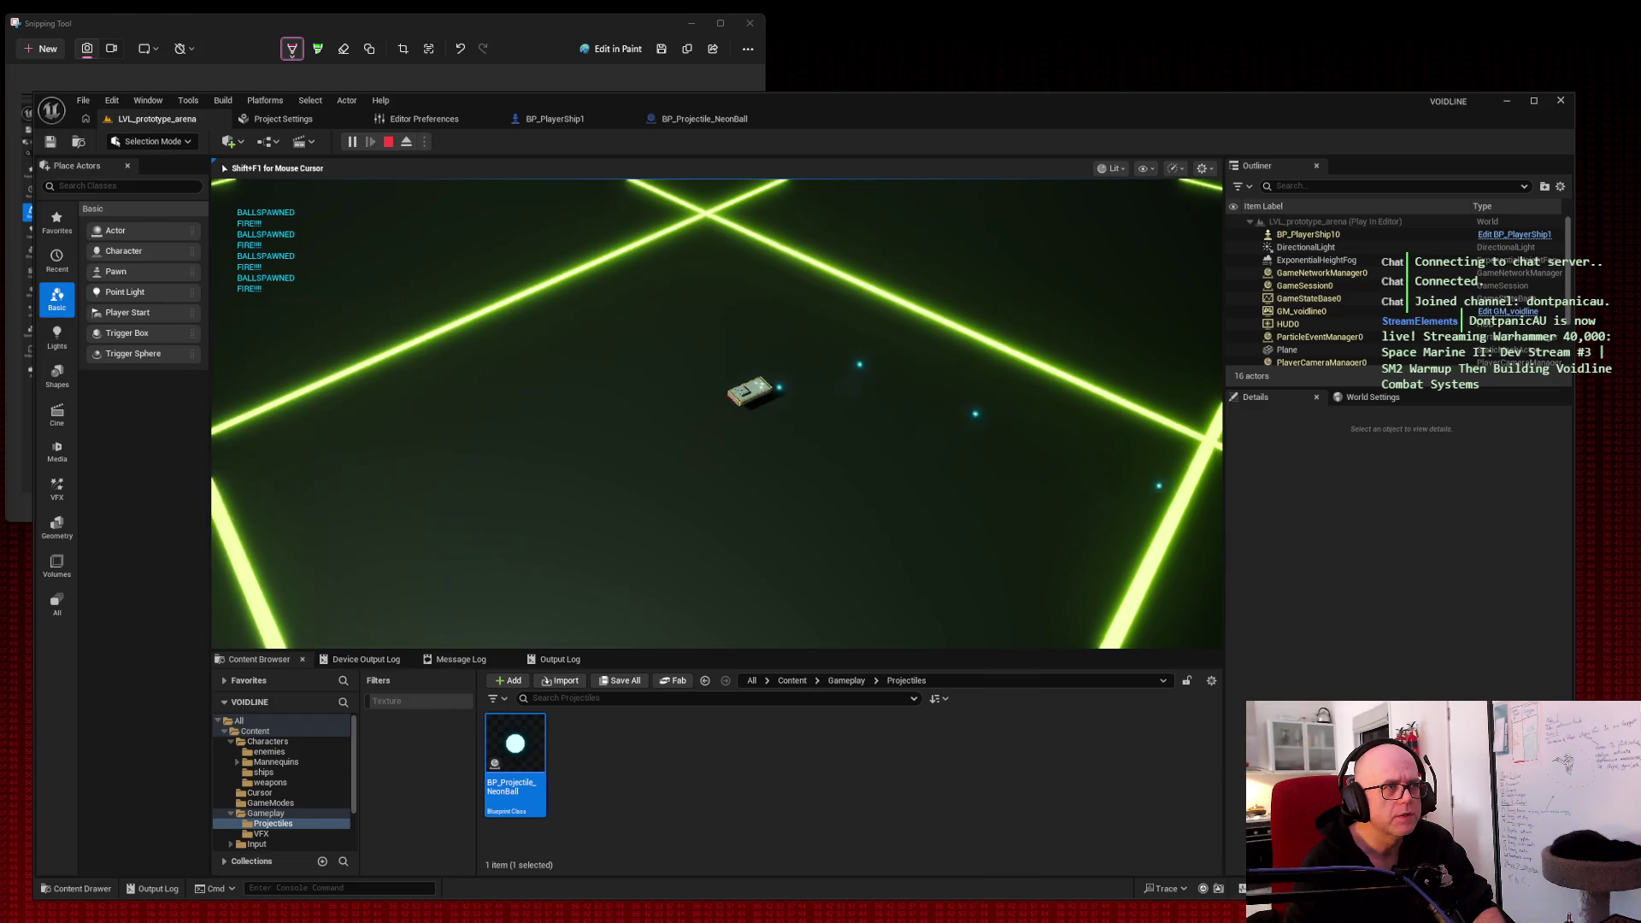
key(w)
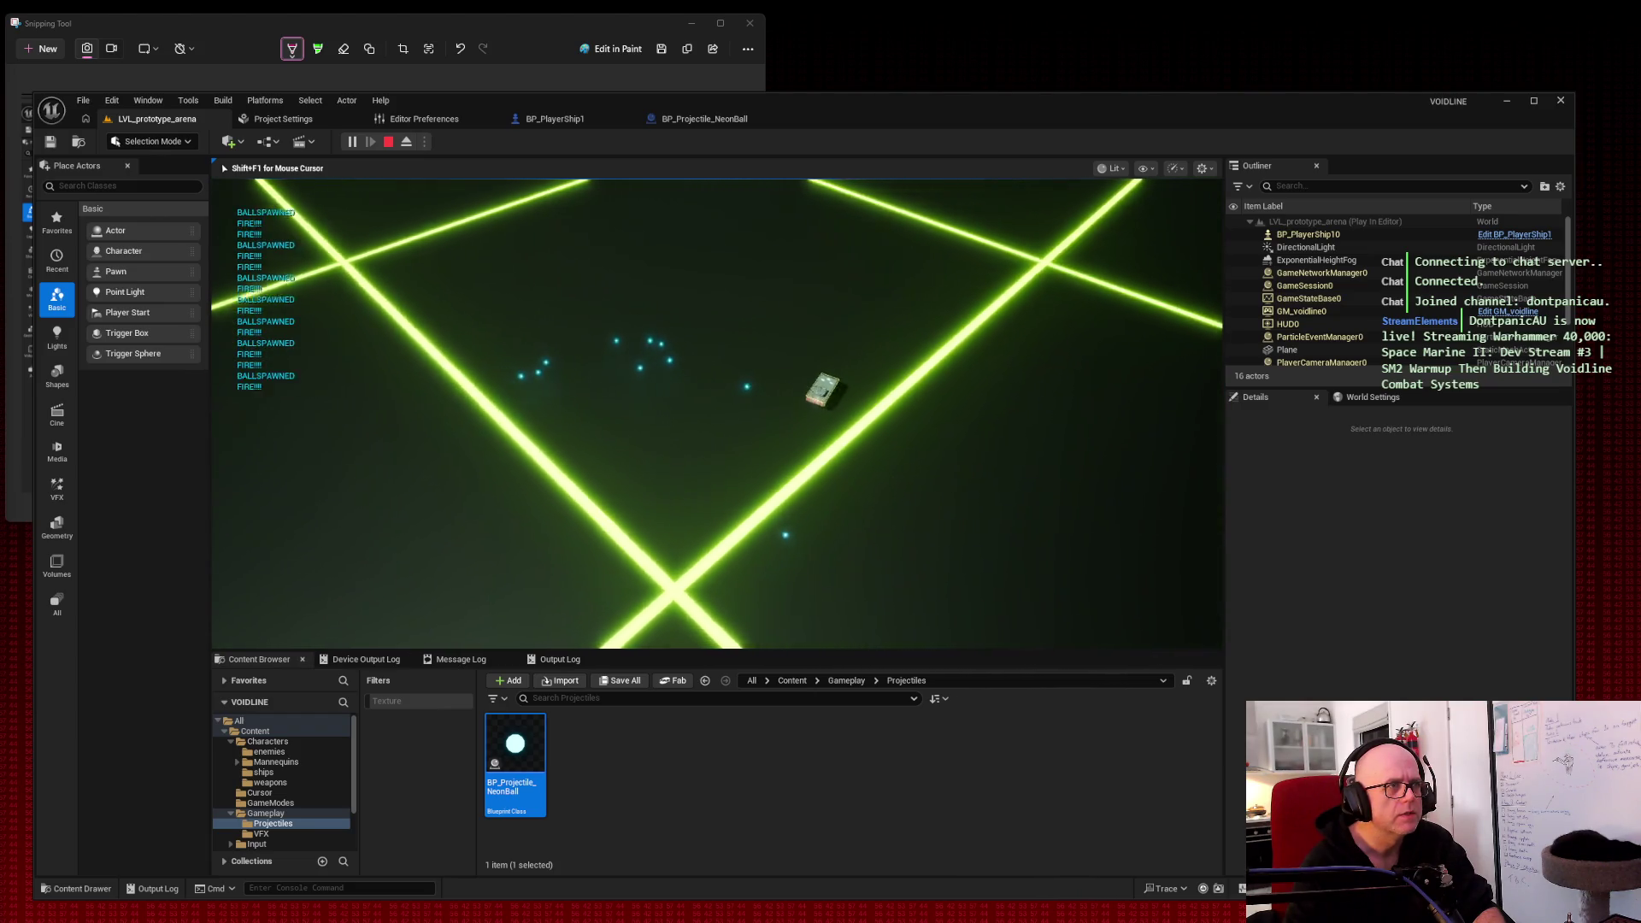
key(w)
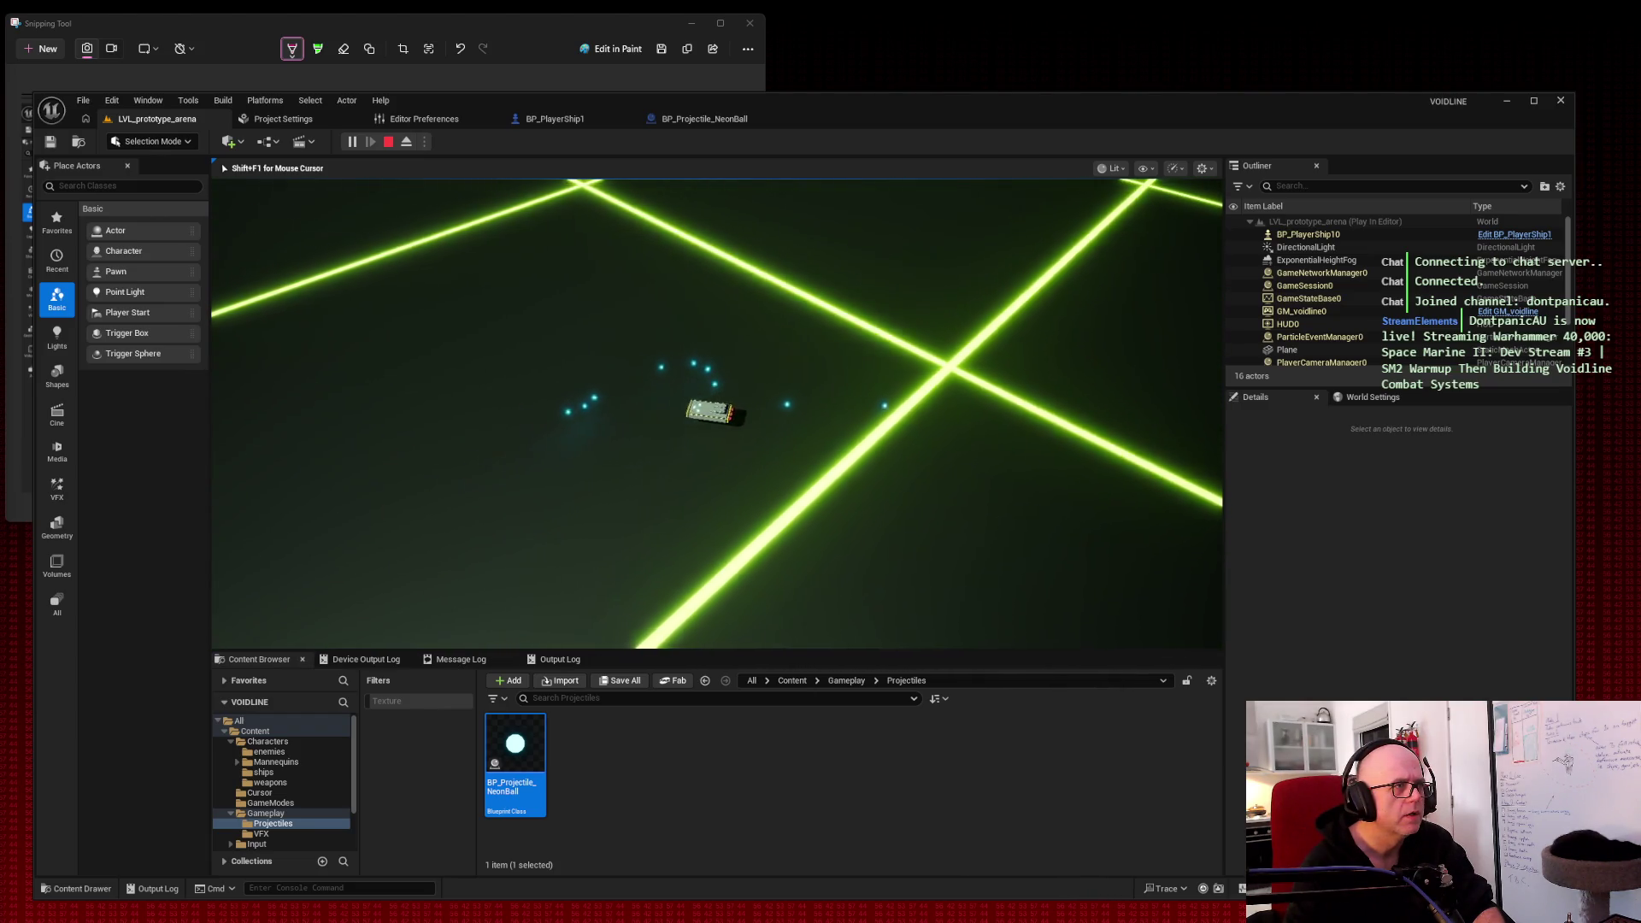
key(w)
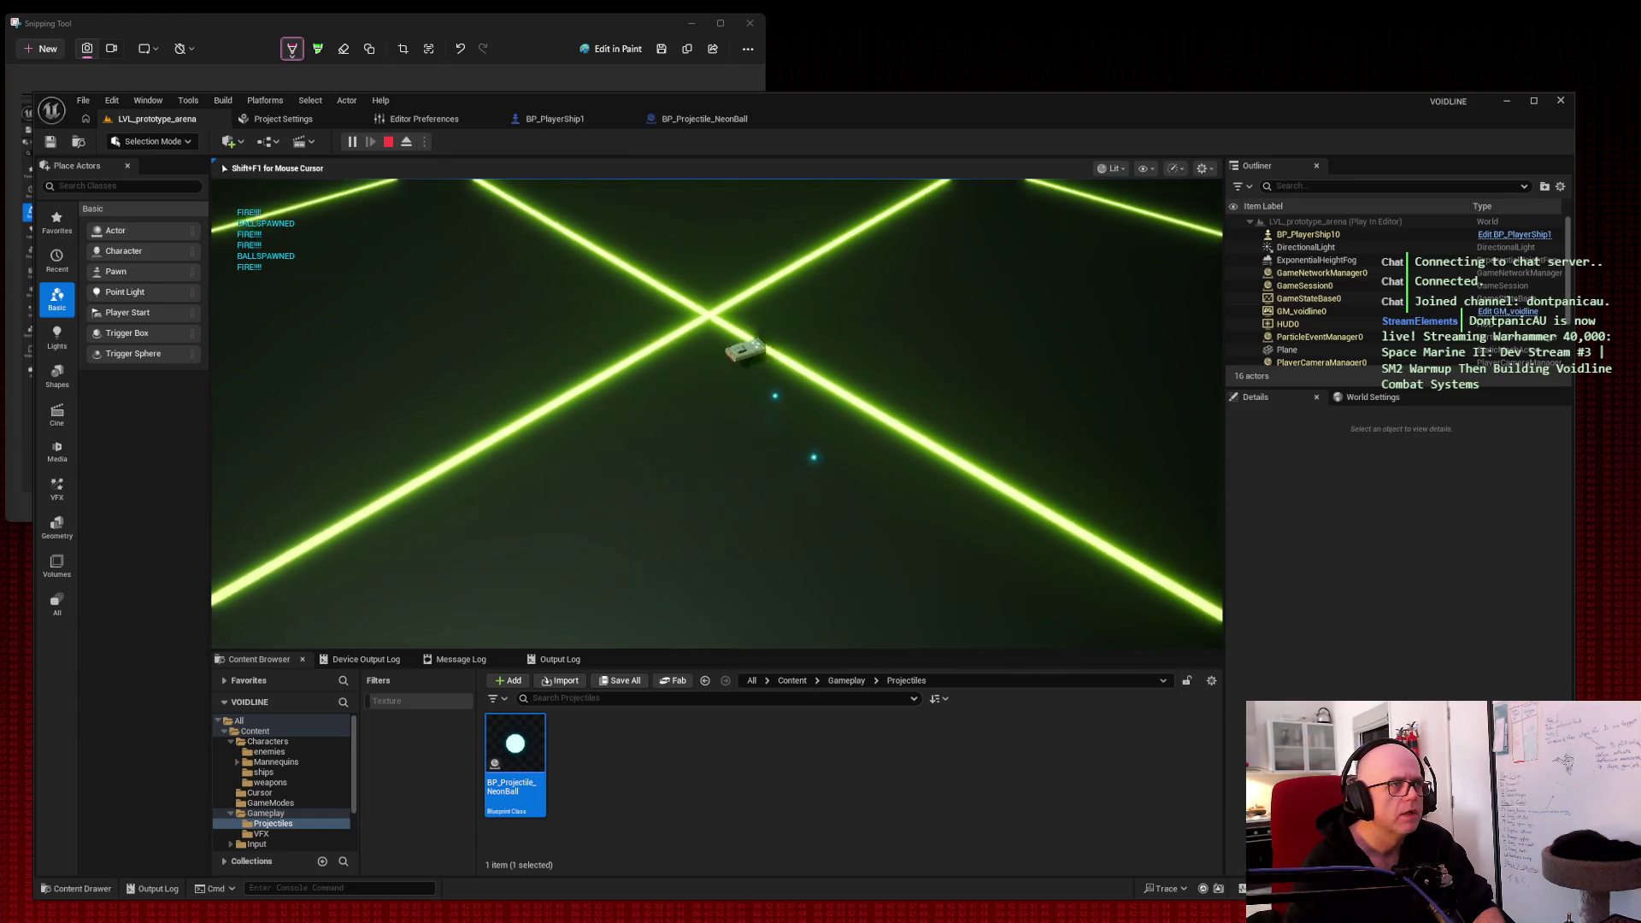
key(w)
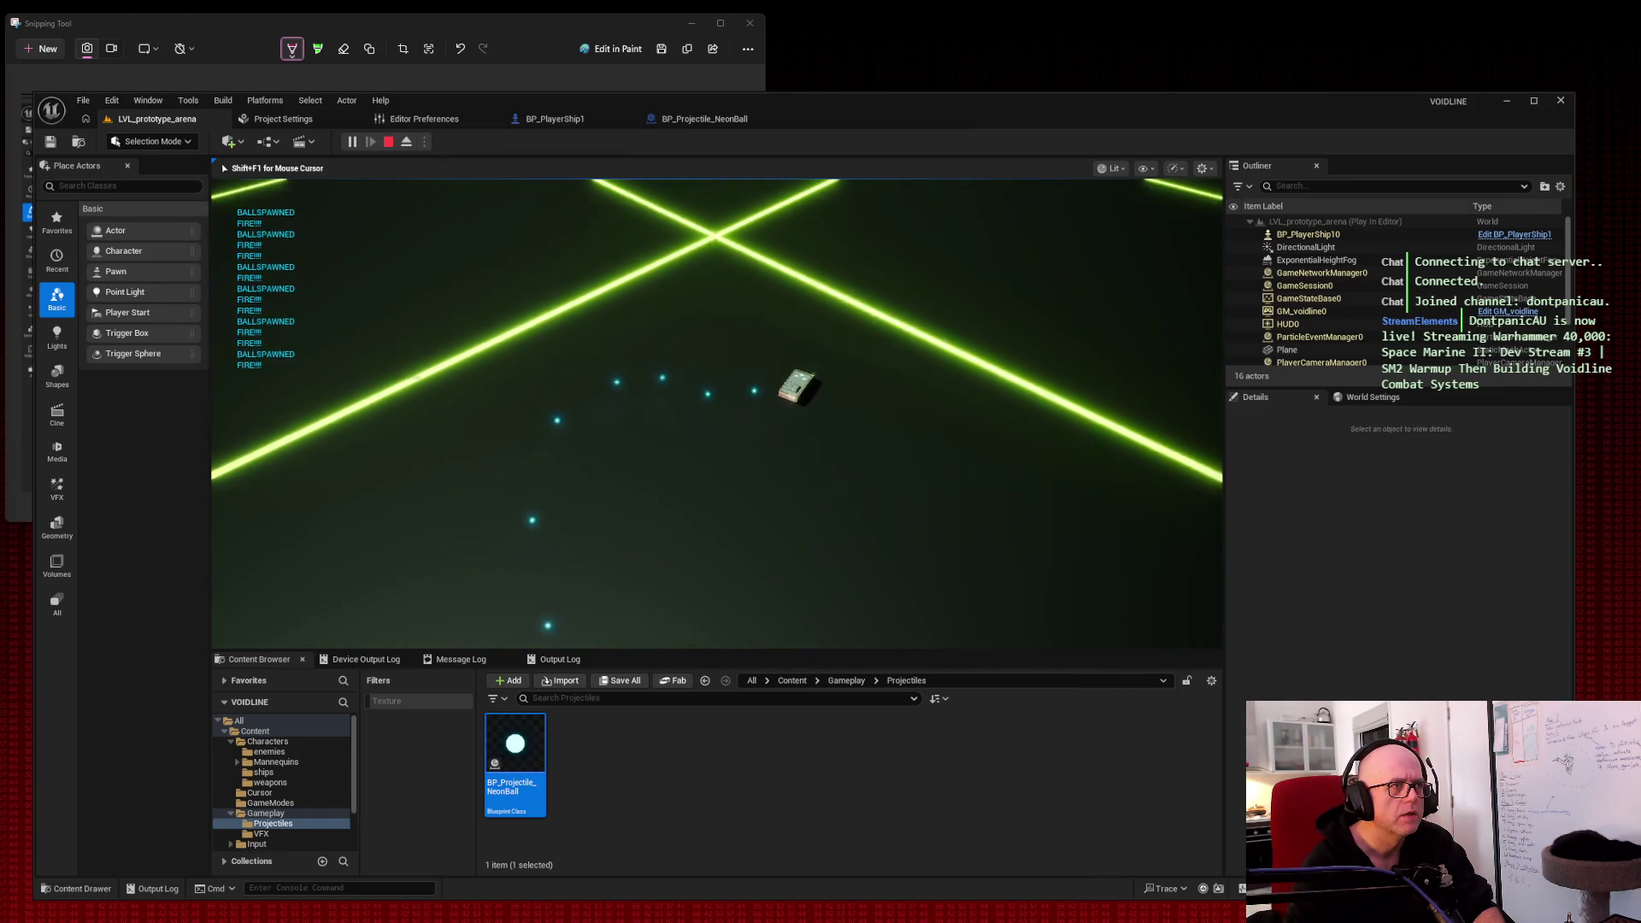
key(w)
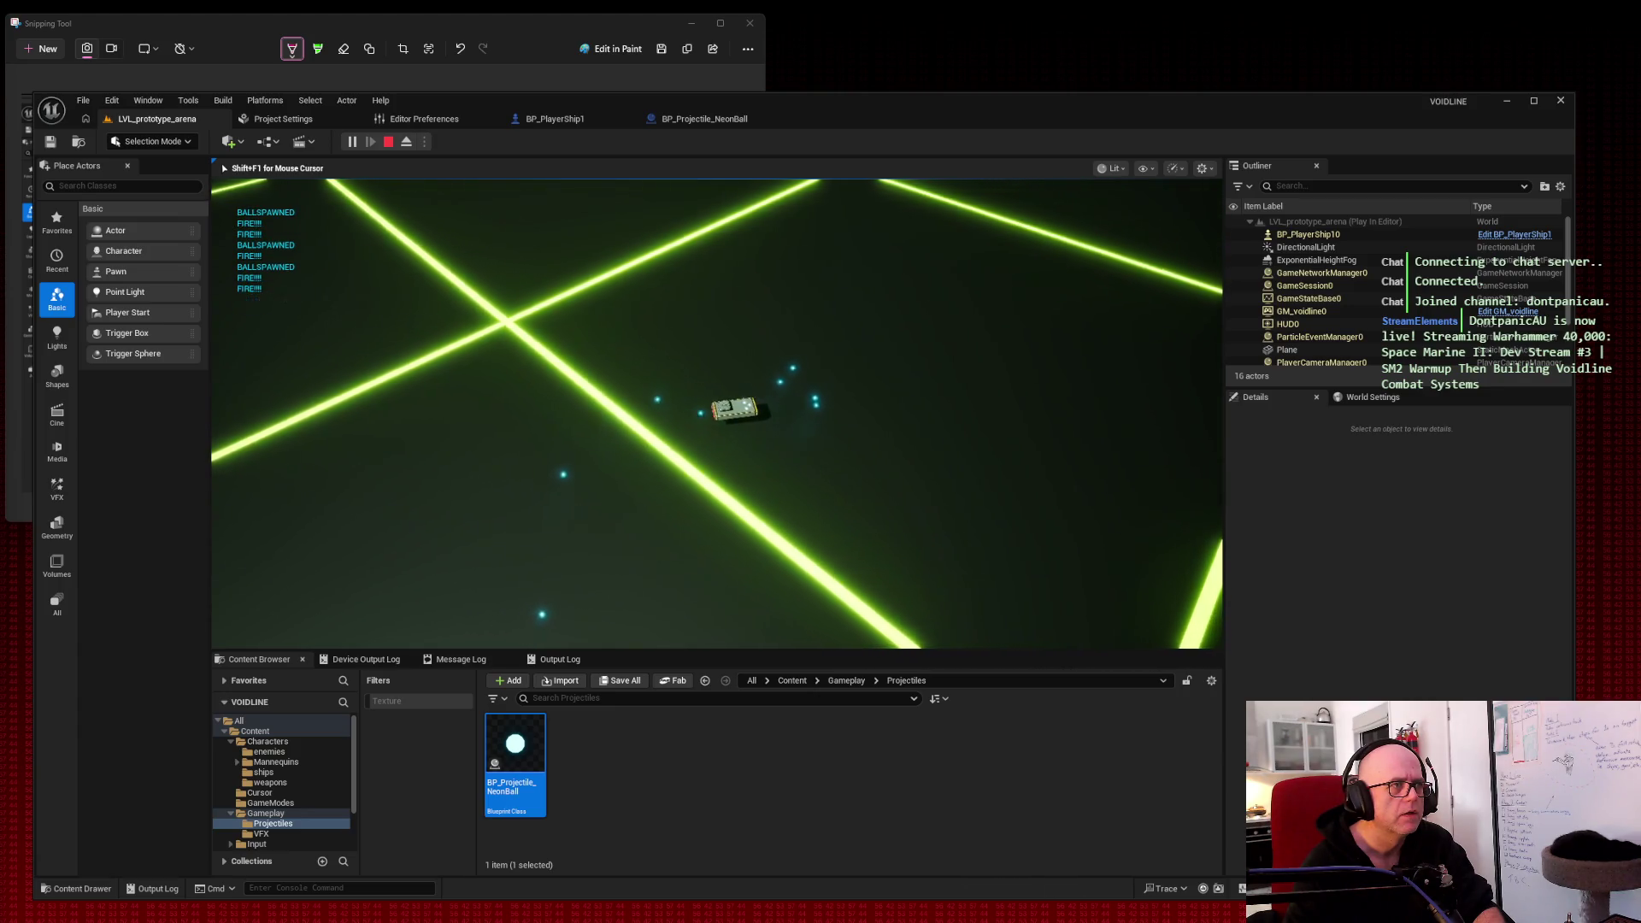
key(w)
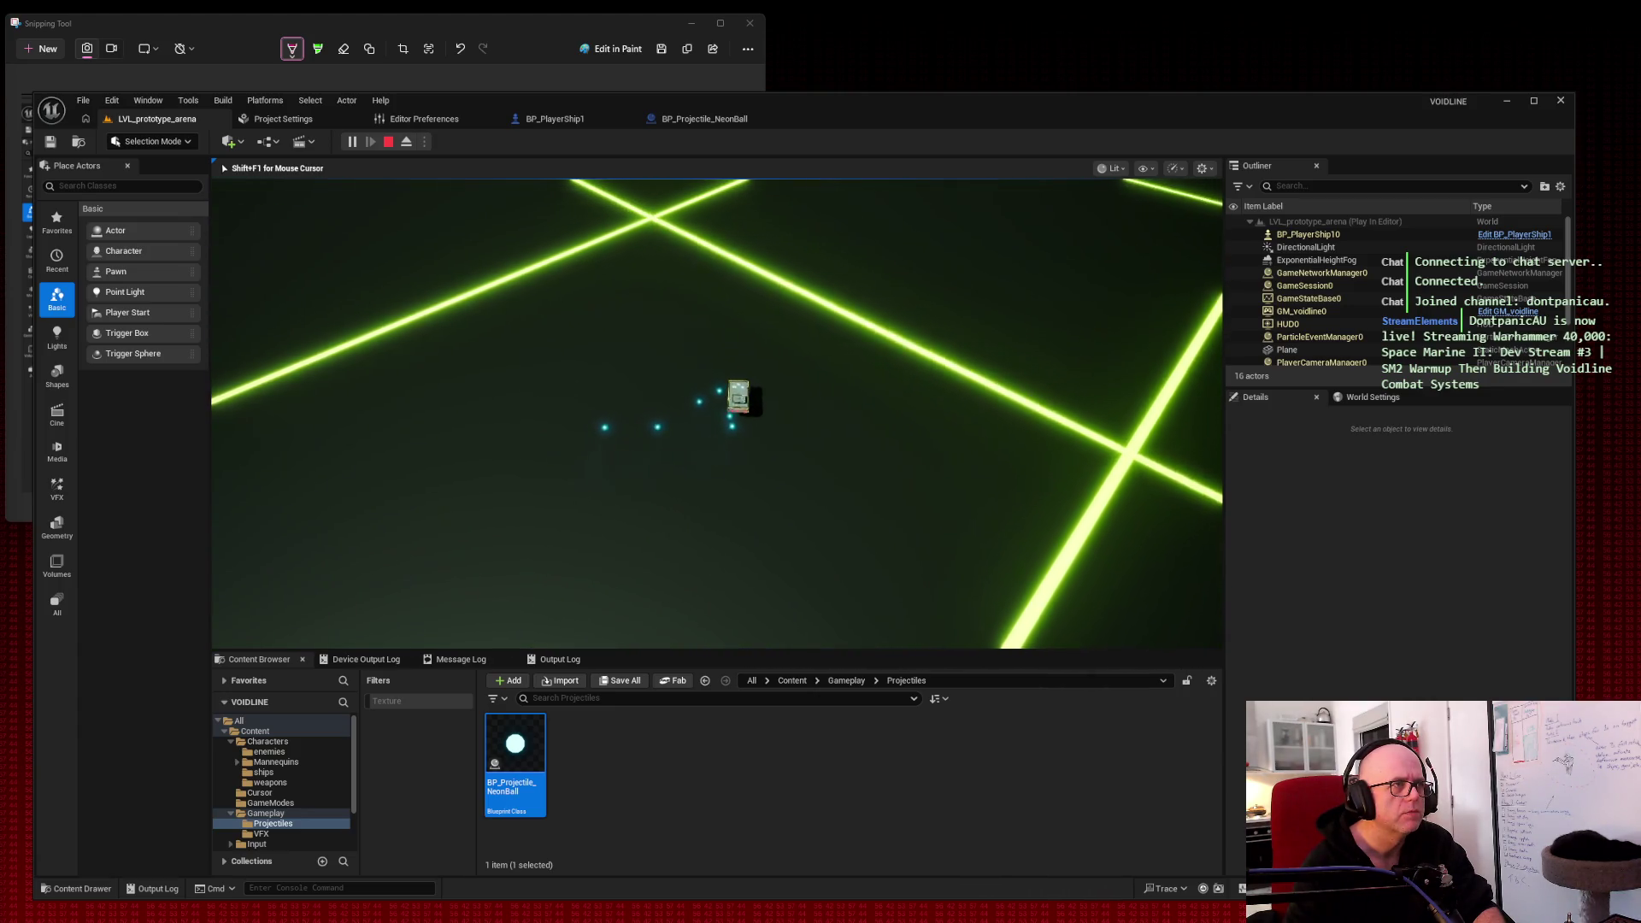
key(w)
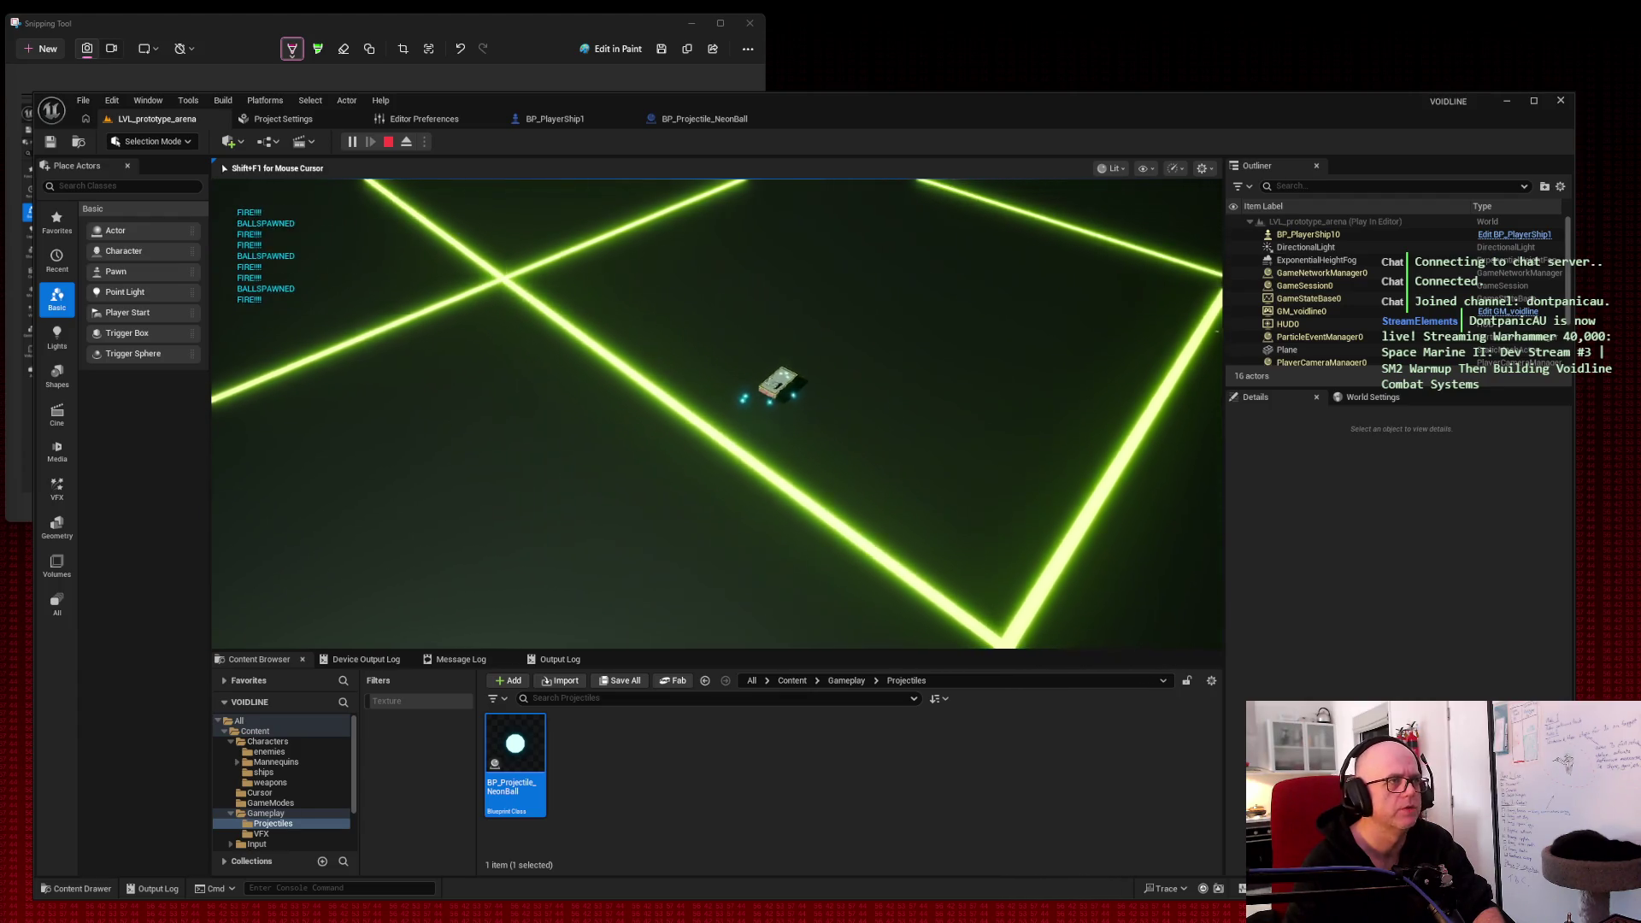
key(w)
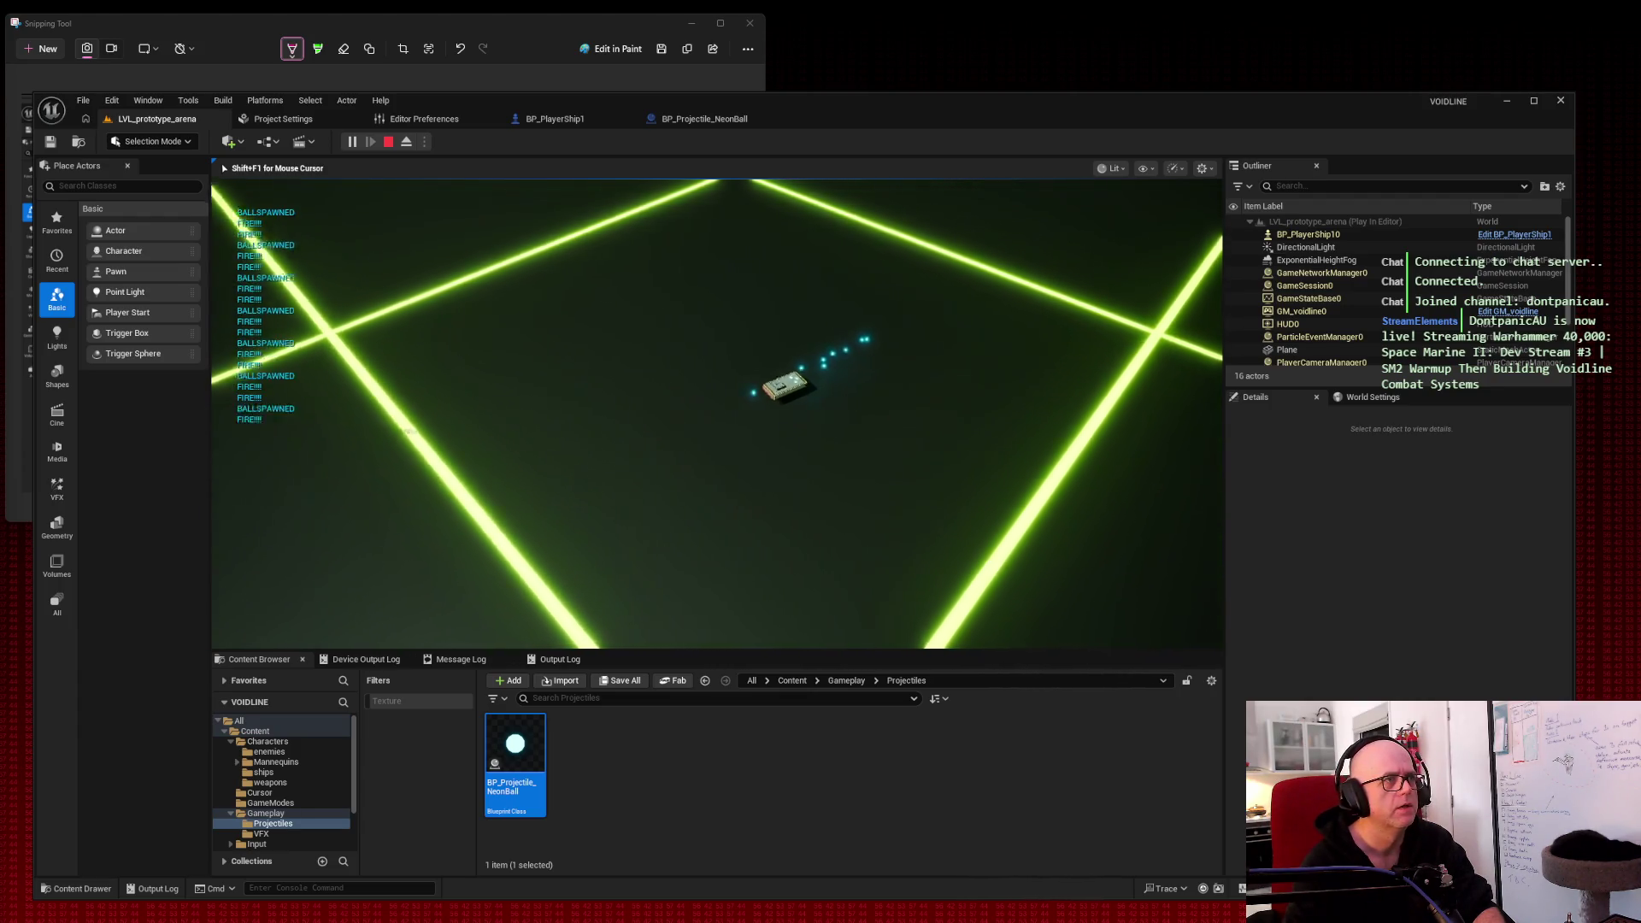
key(w)
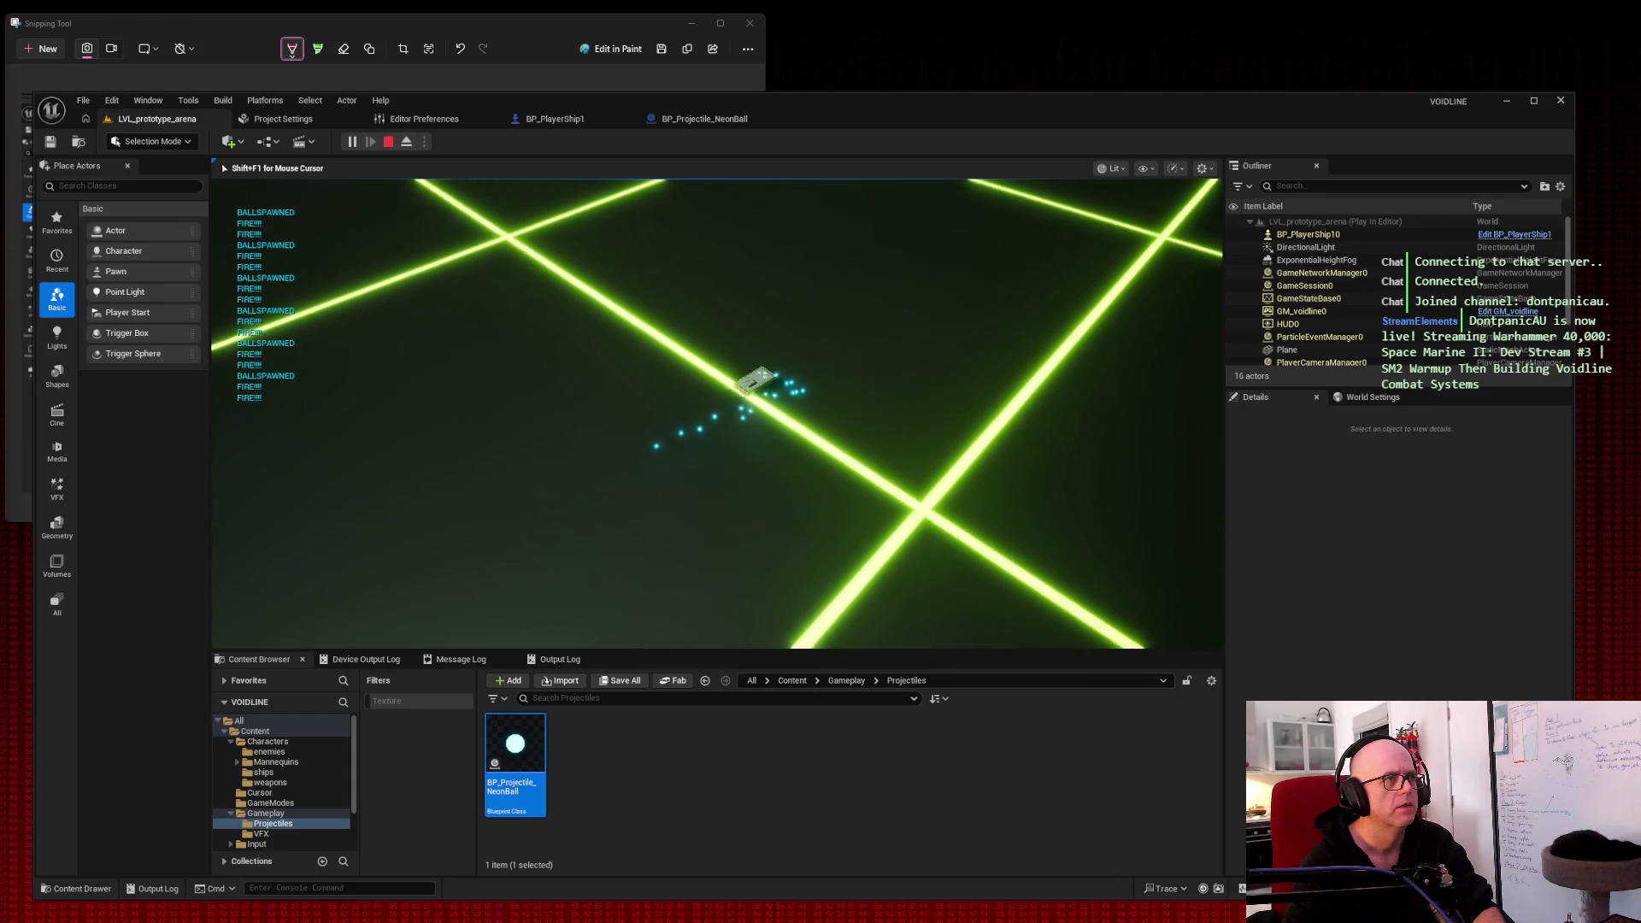
key(w)
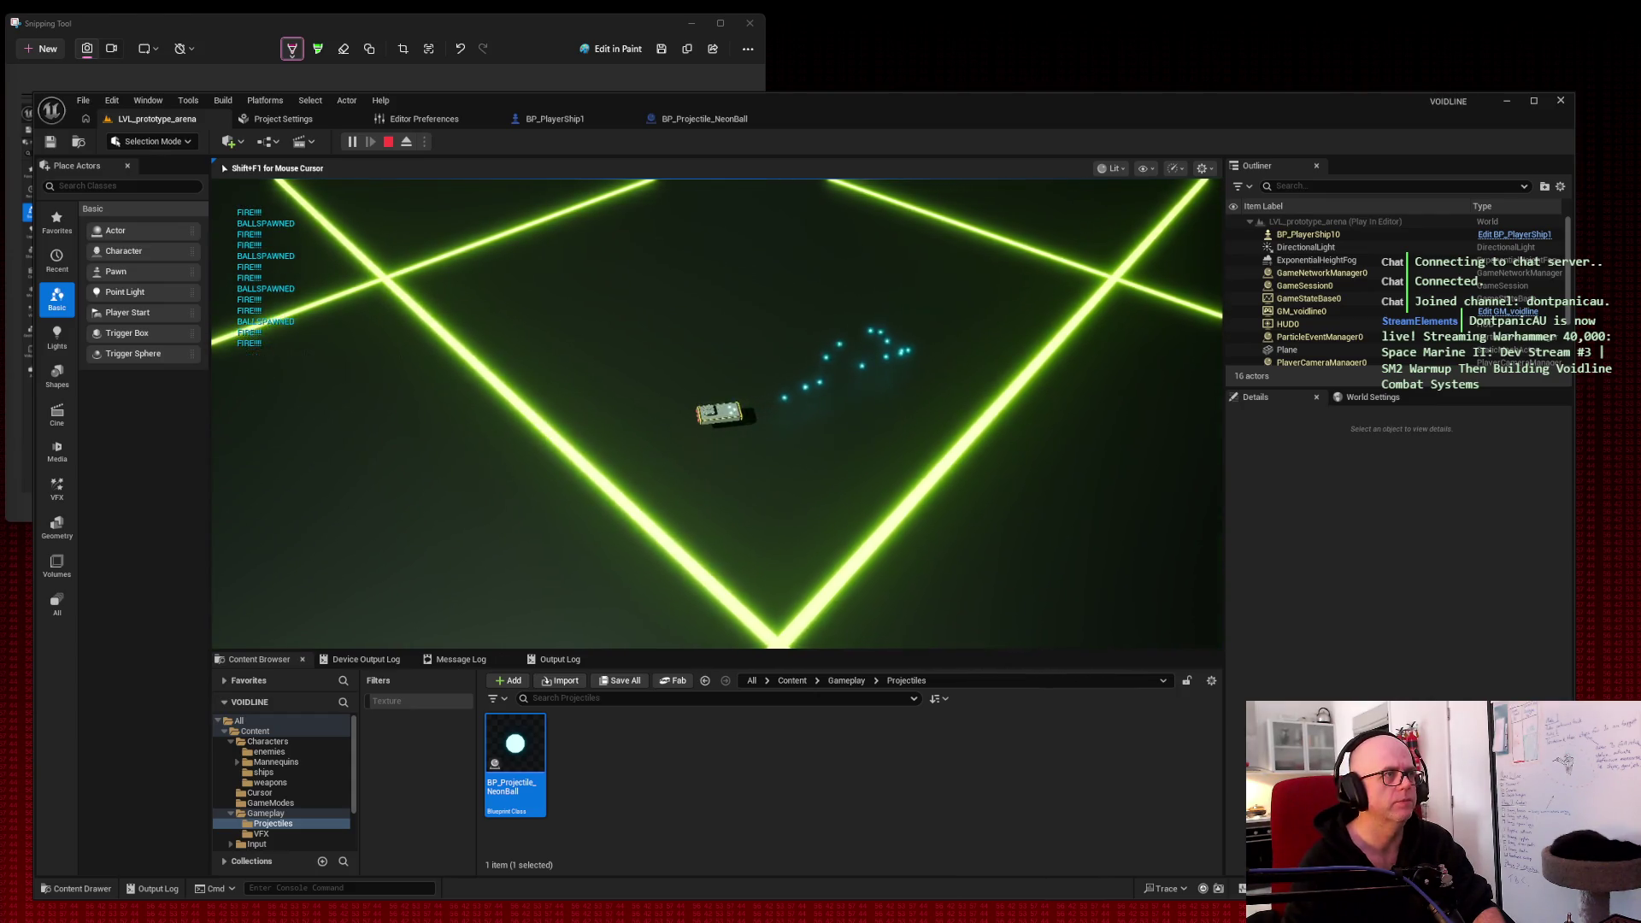
key(w)
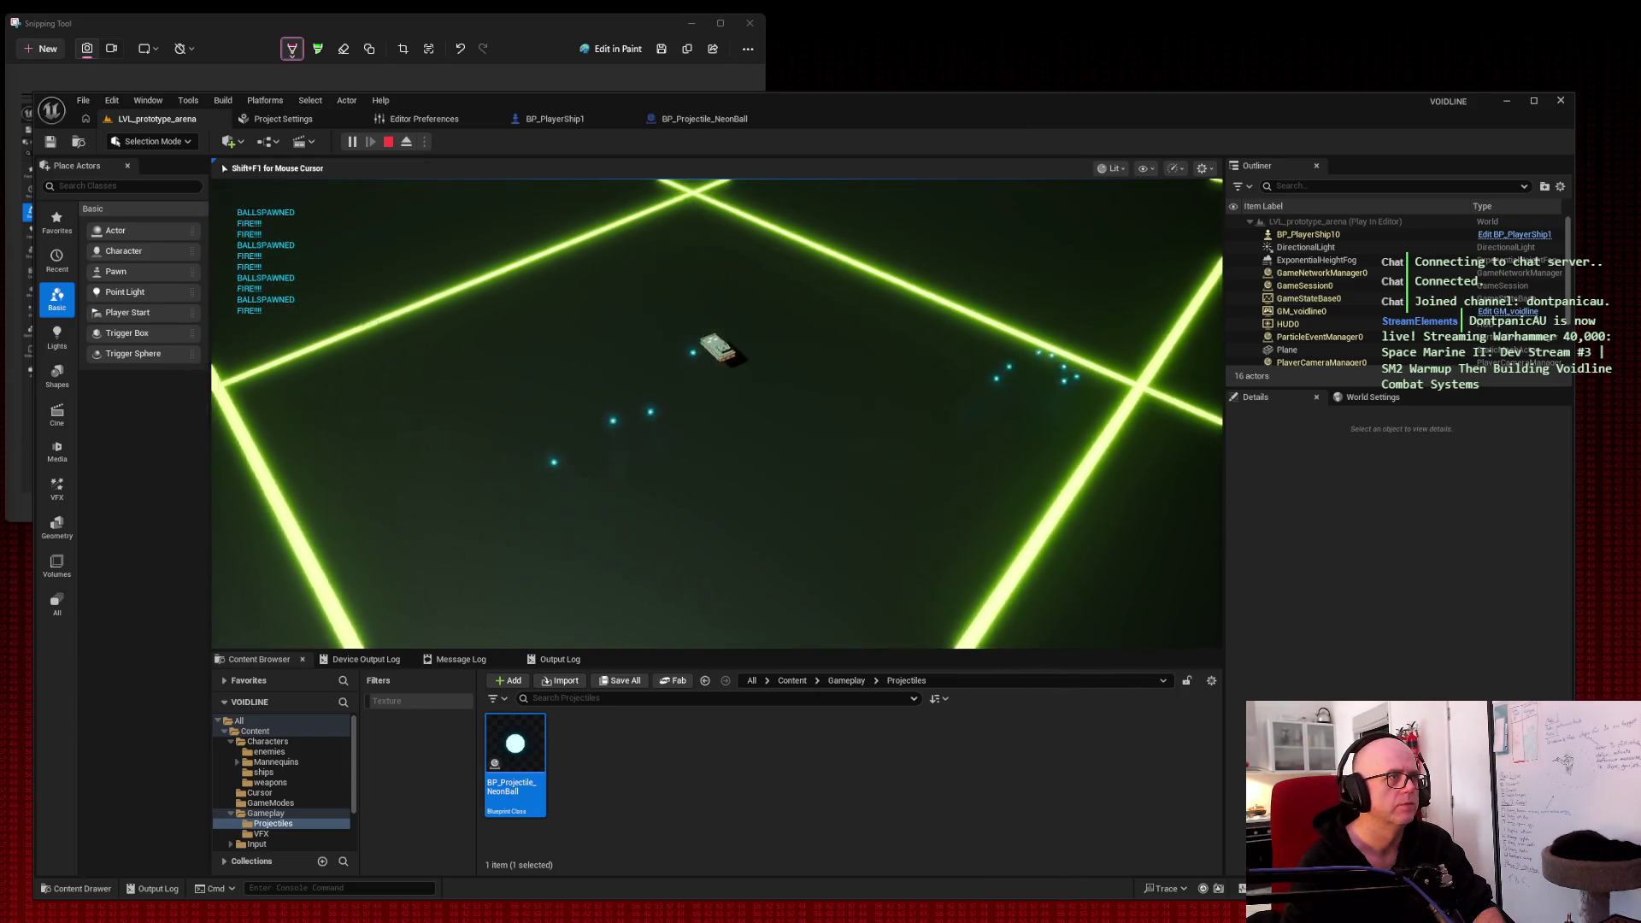
key(w)
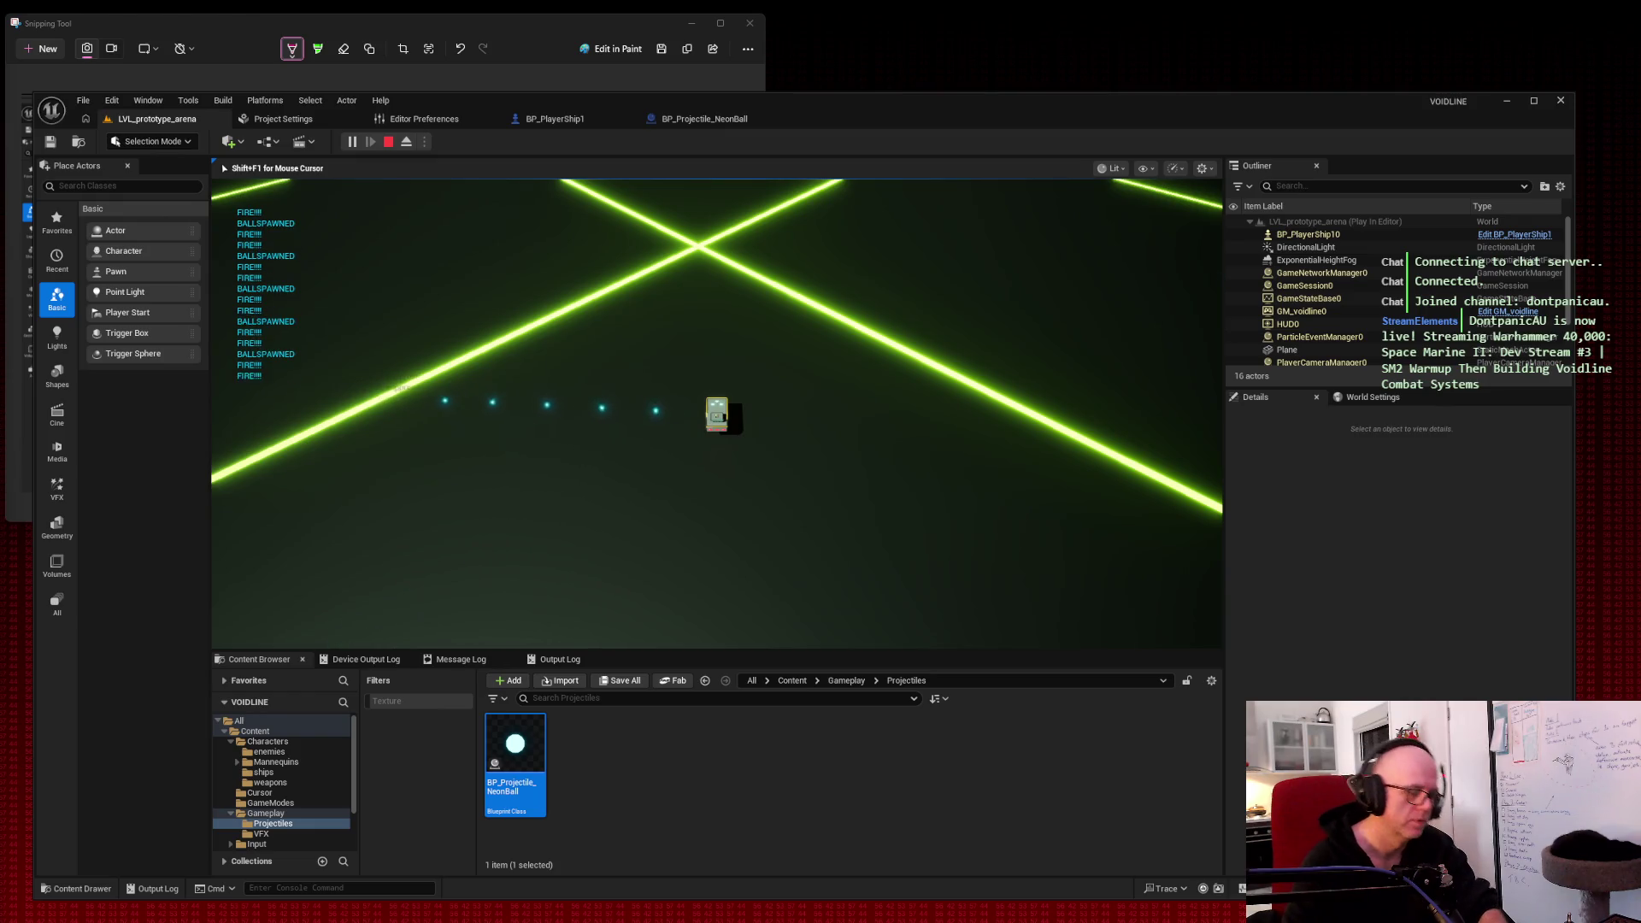
Step: Snip the game view, check the projectile blueprint, and return to the running level
key(super+shift+s)
drag(249, 263, 993, 634)
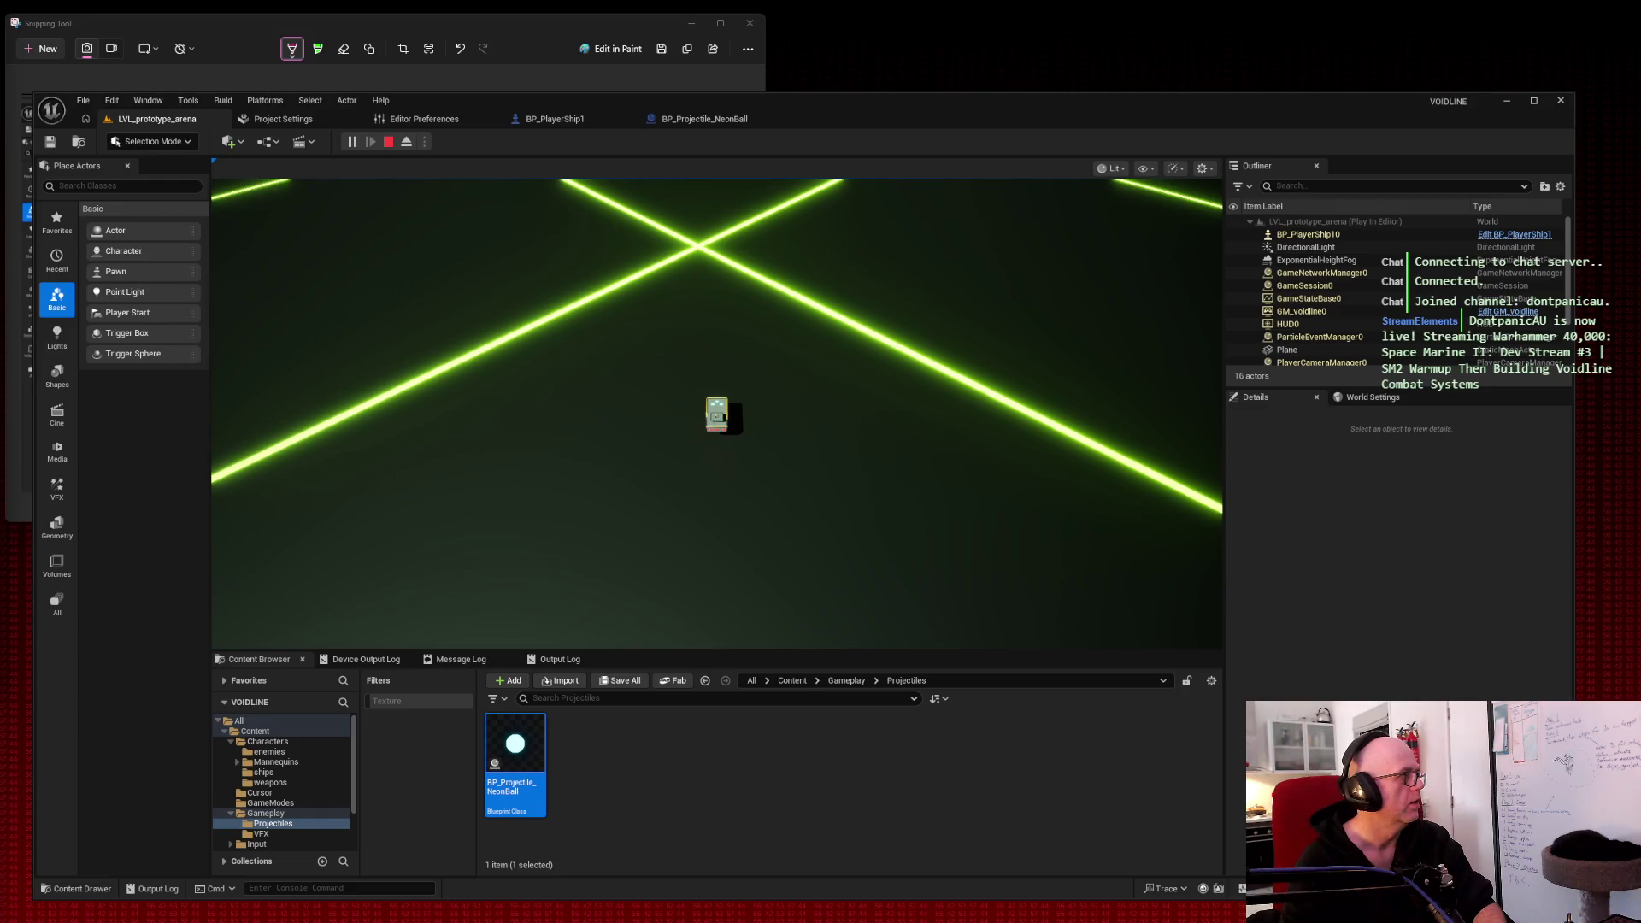
click(696, 120)
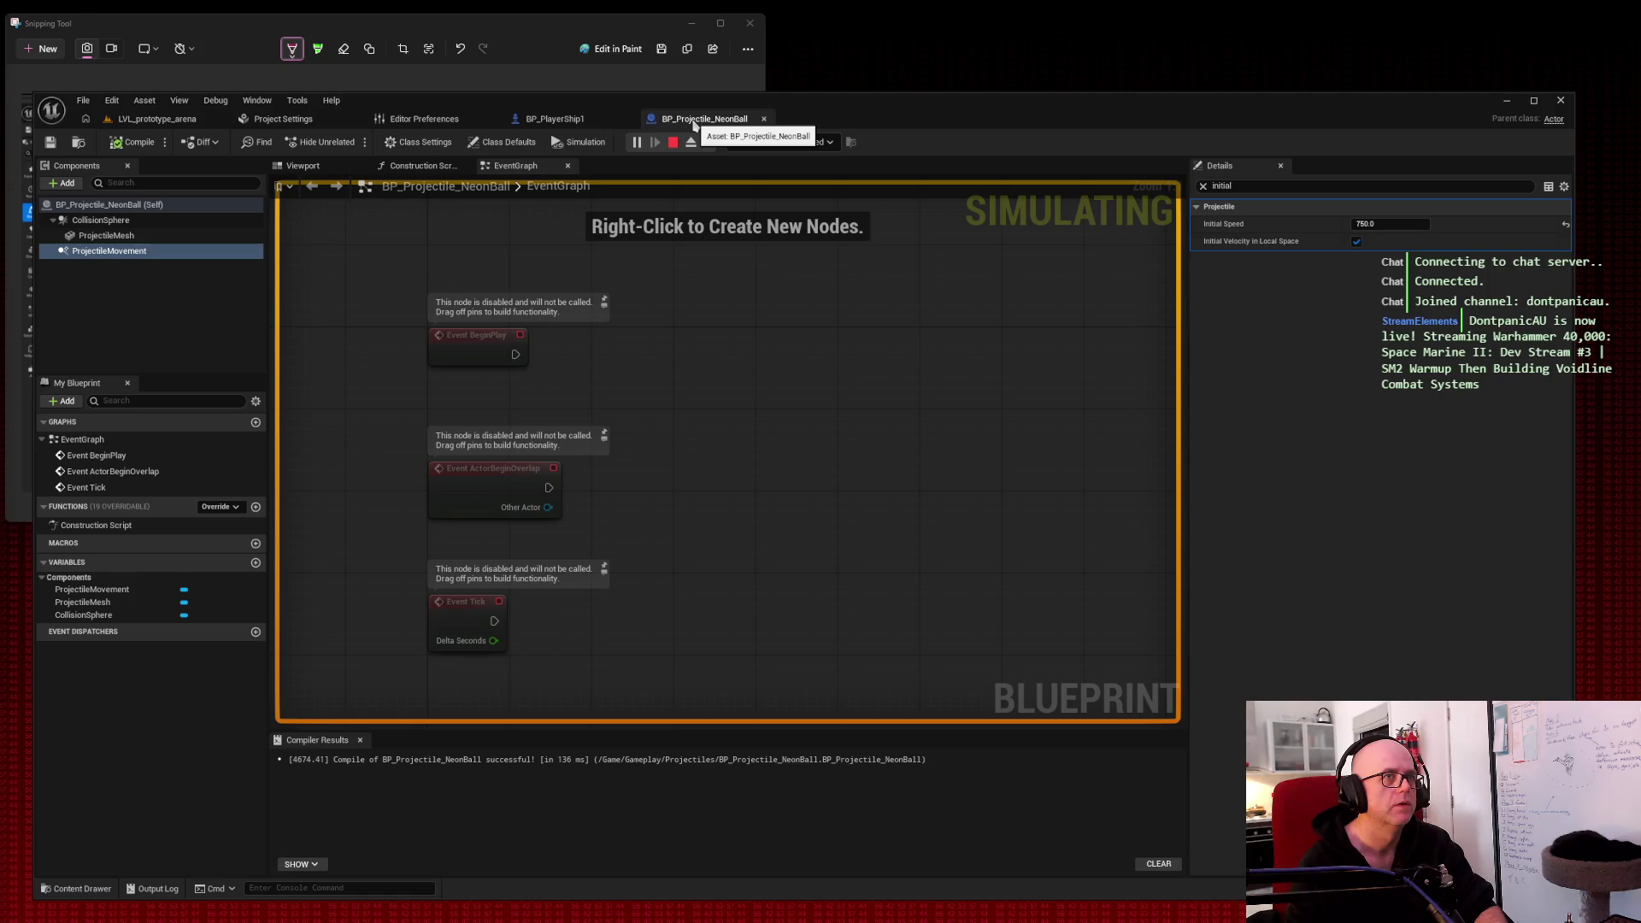
click(140, 124)
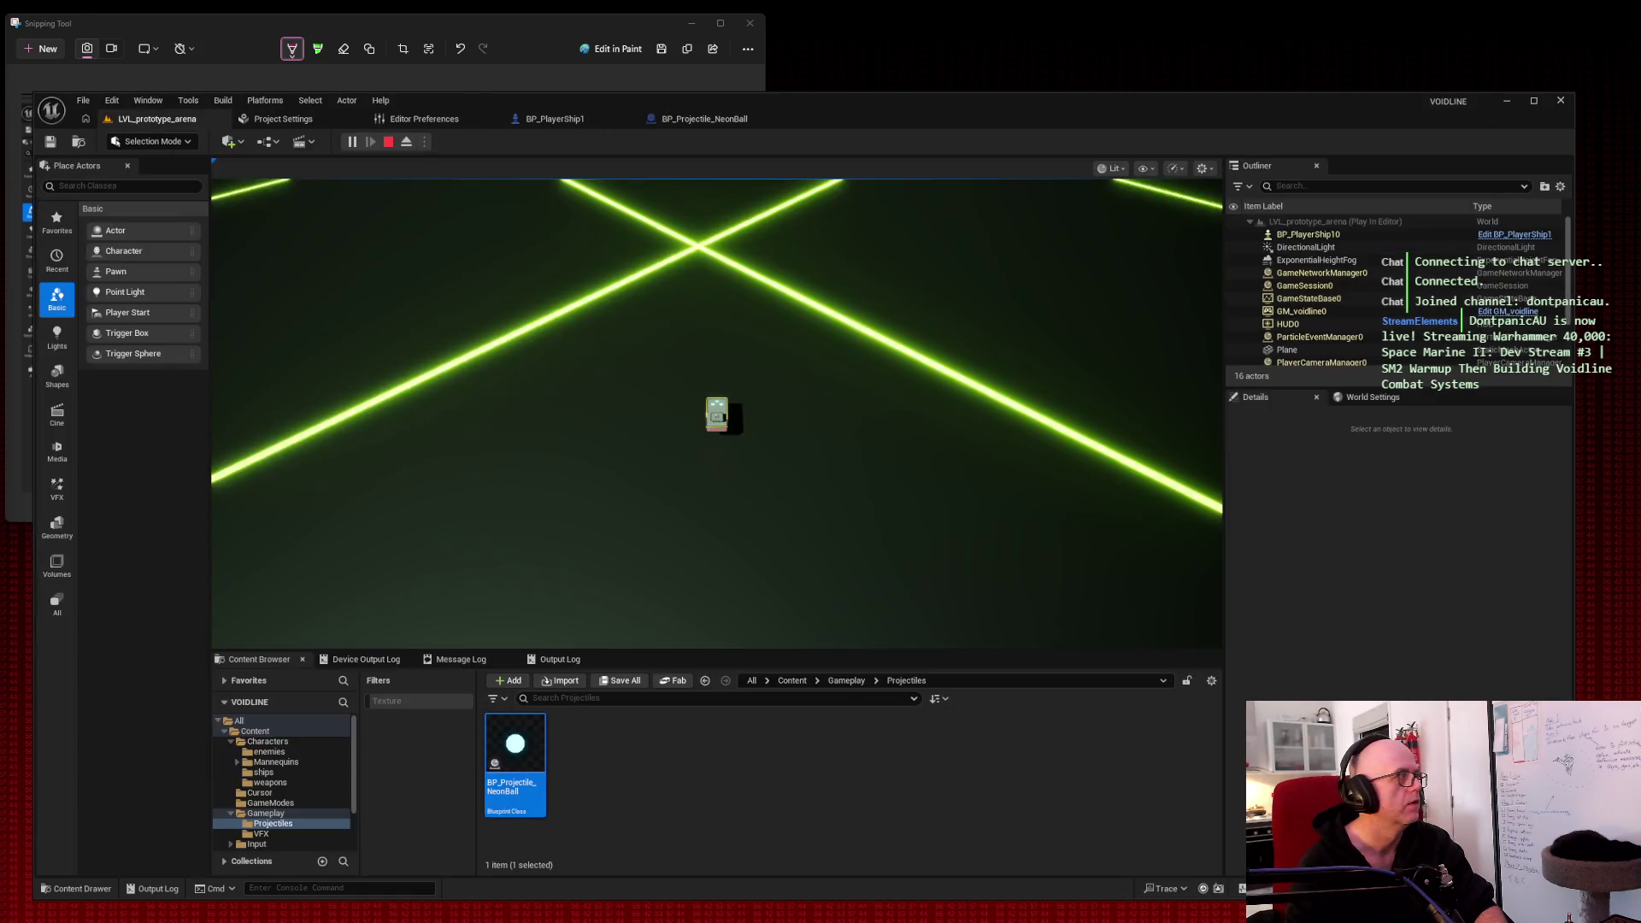
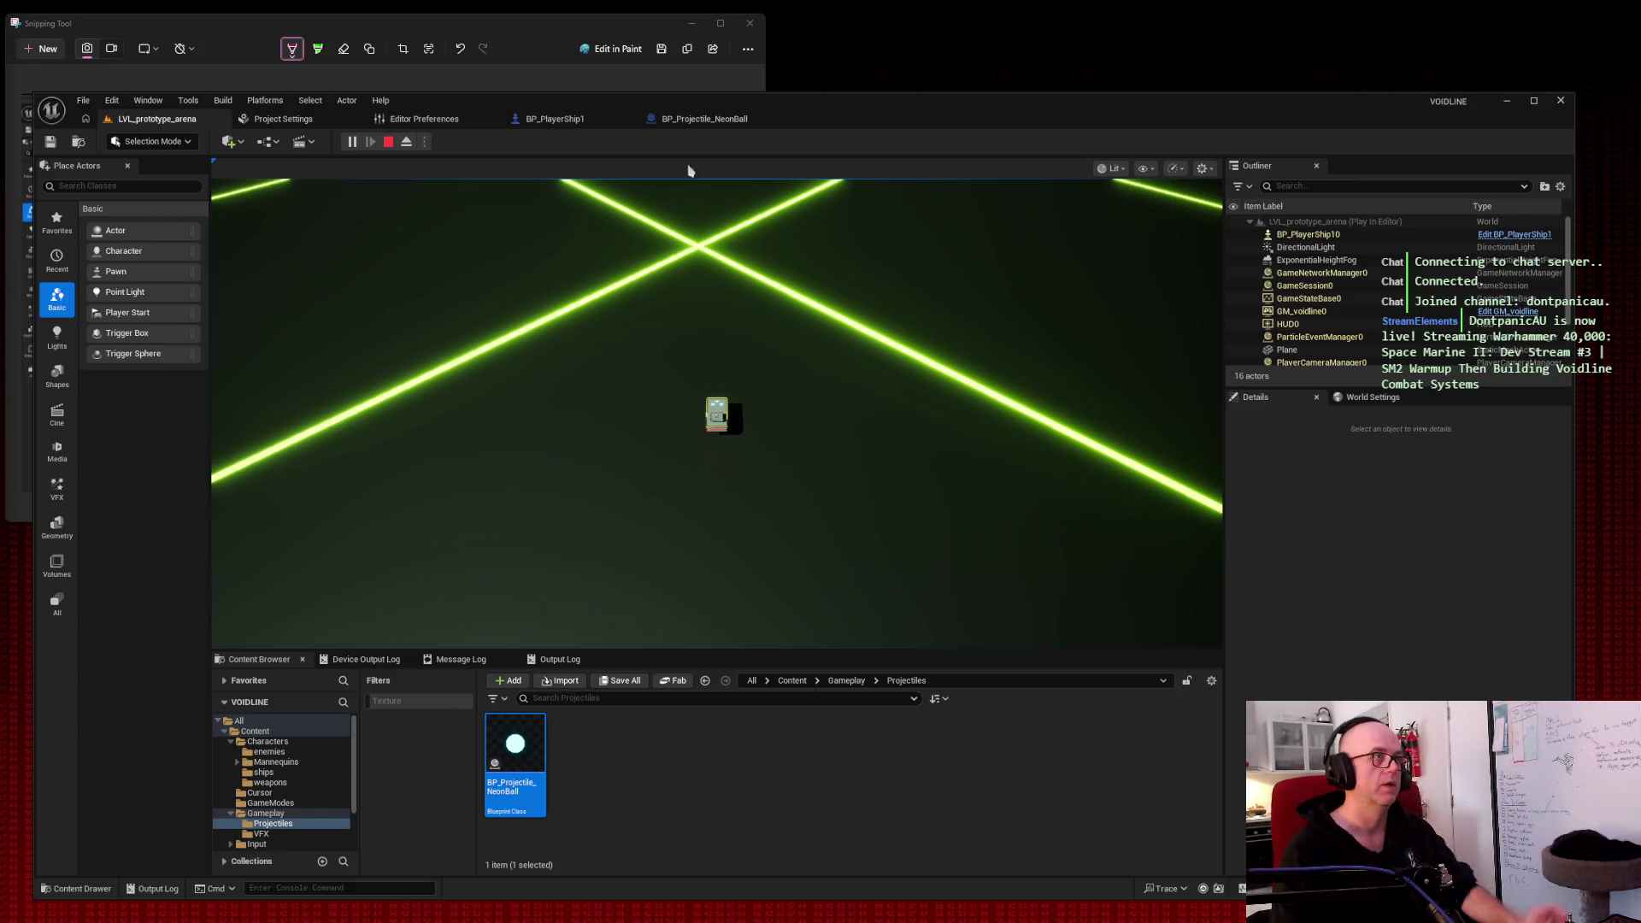
Step: Play-test the level, flying the ship around the neon grid while firing neon balls, then stop
key(Escape)
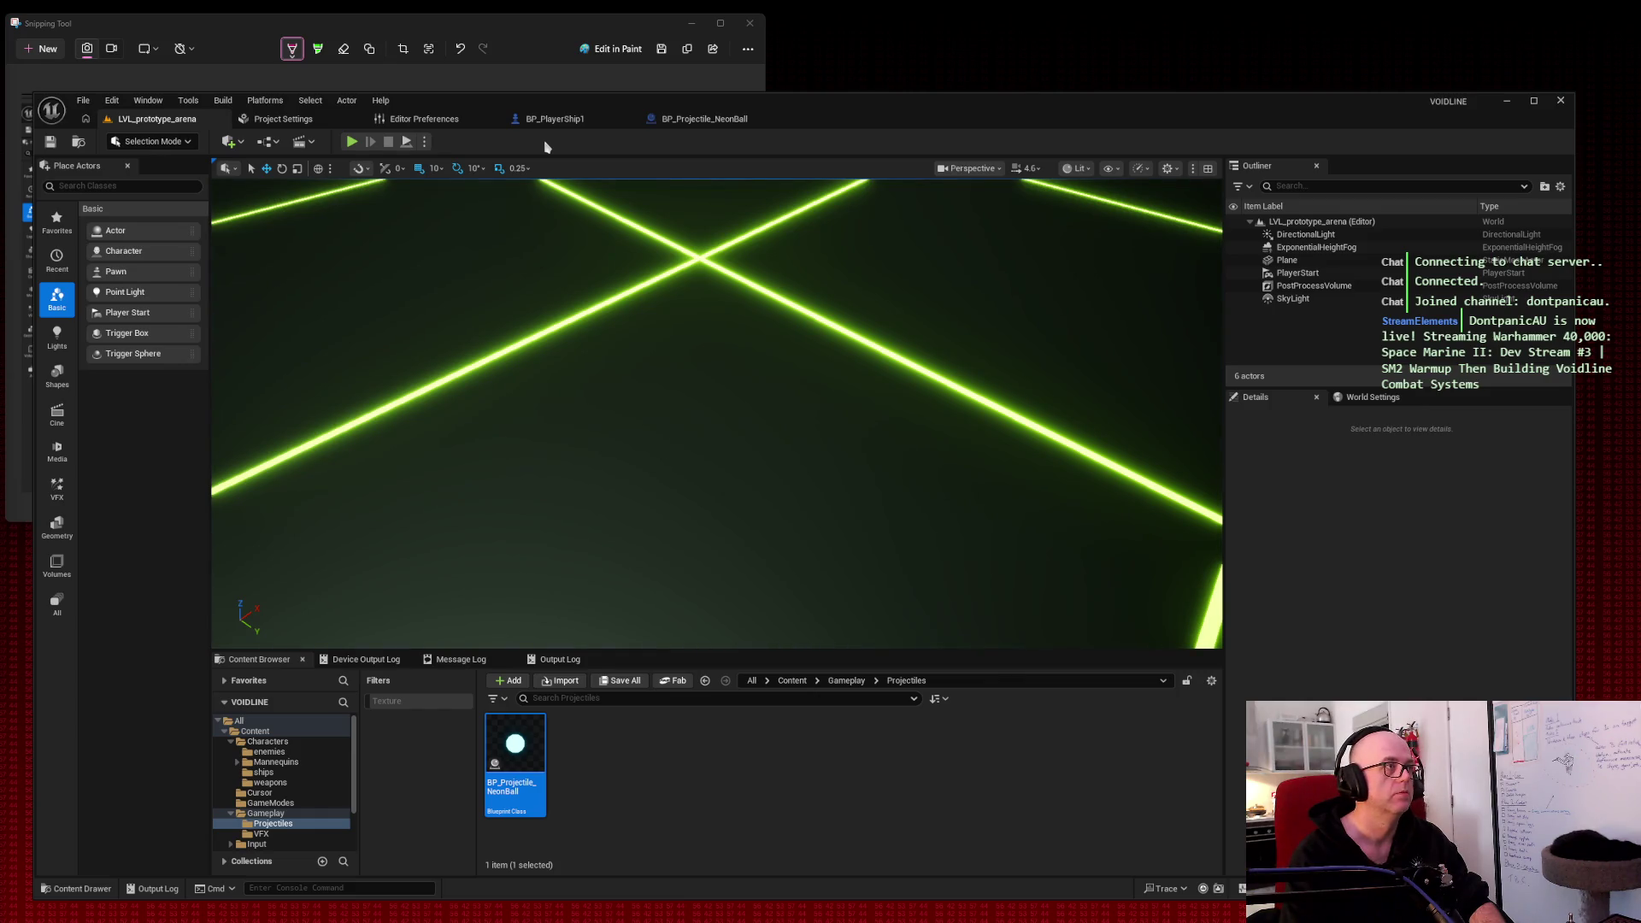
click(351, 141)
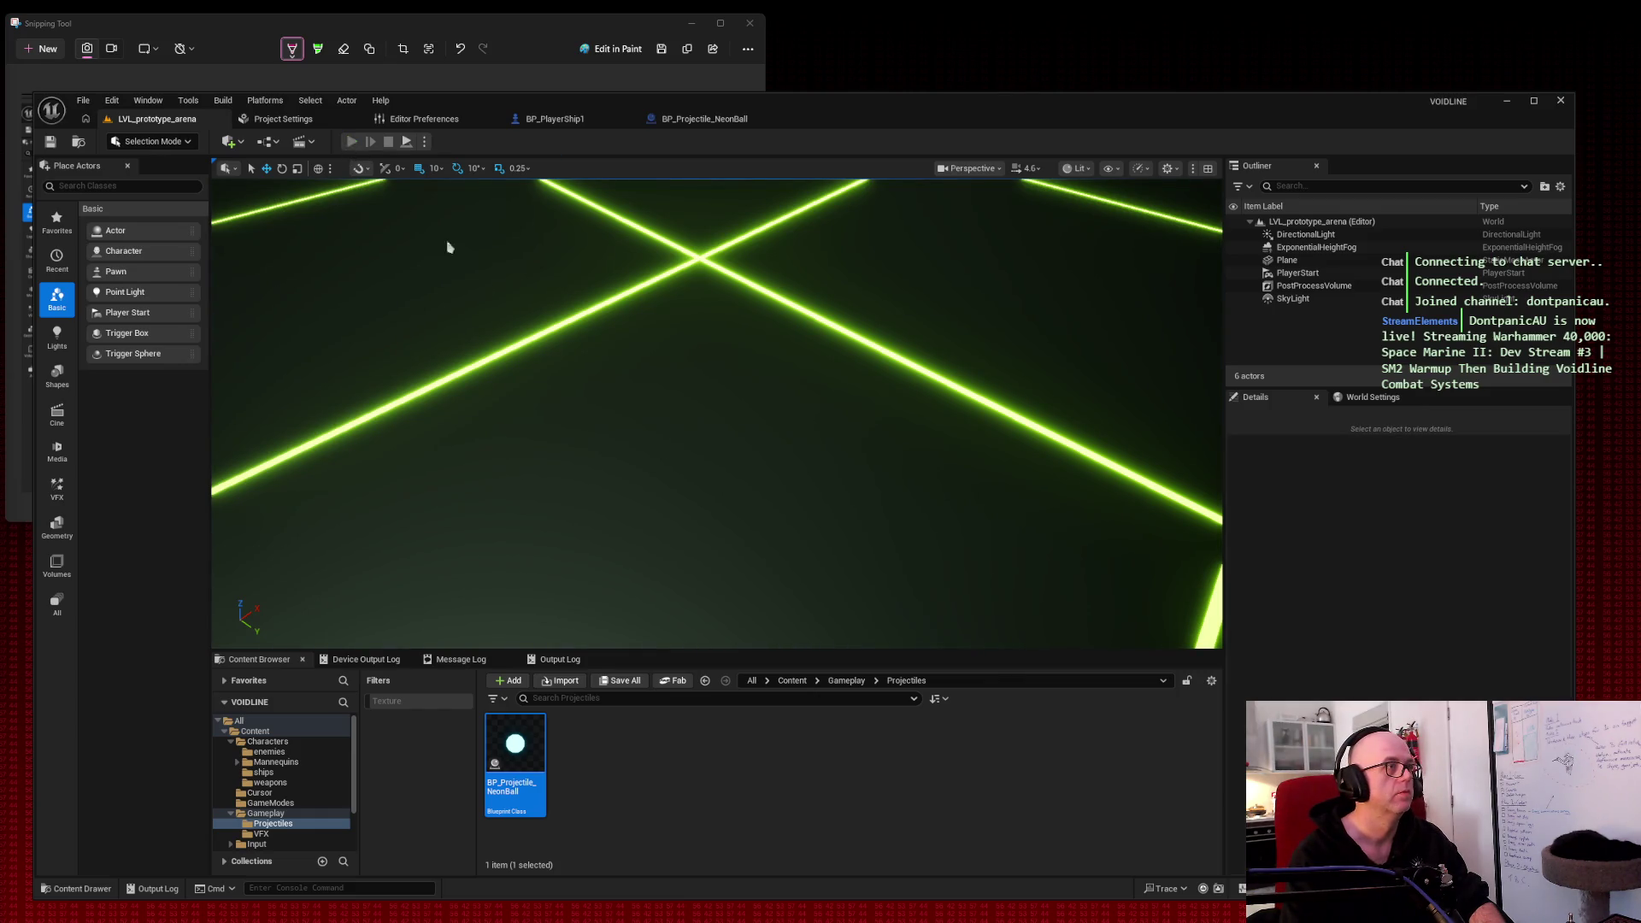
key(space)
key(space)
key(space)
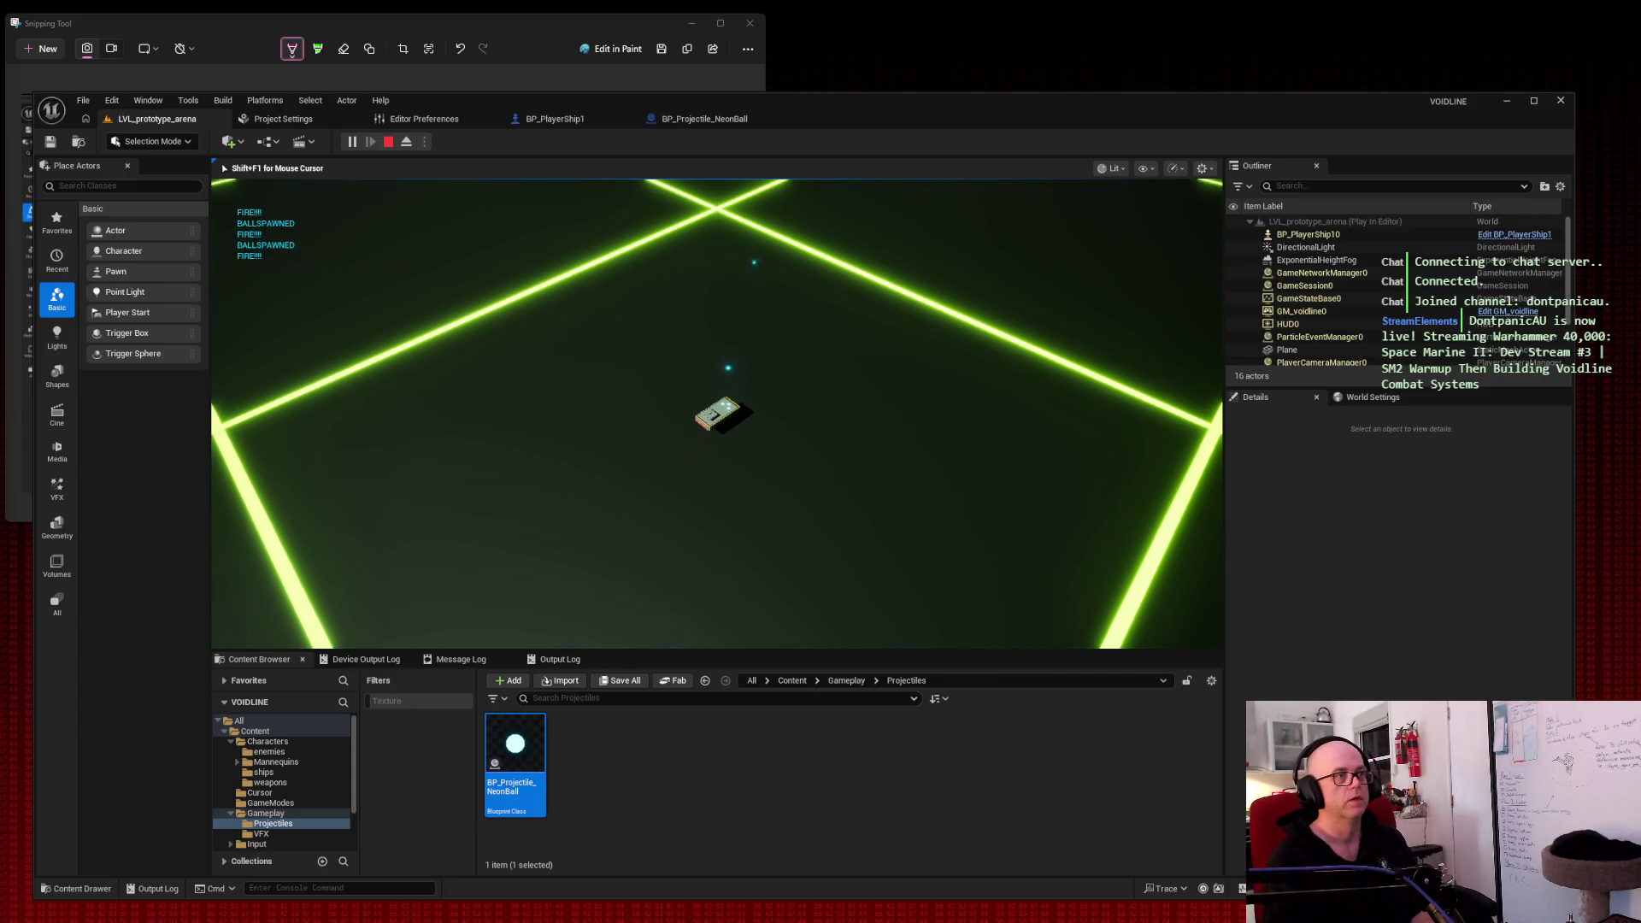
key(space)
key(space)
key(space)
key(w)
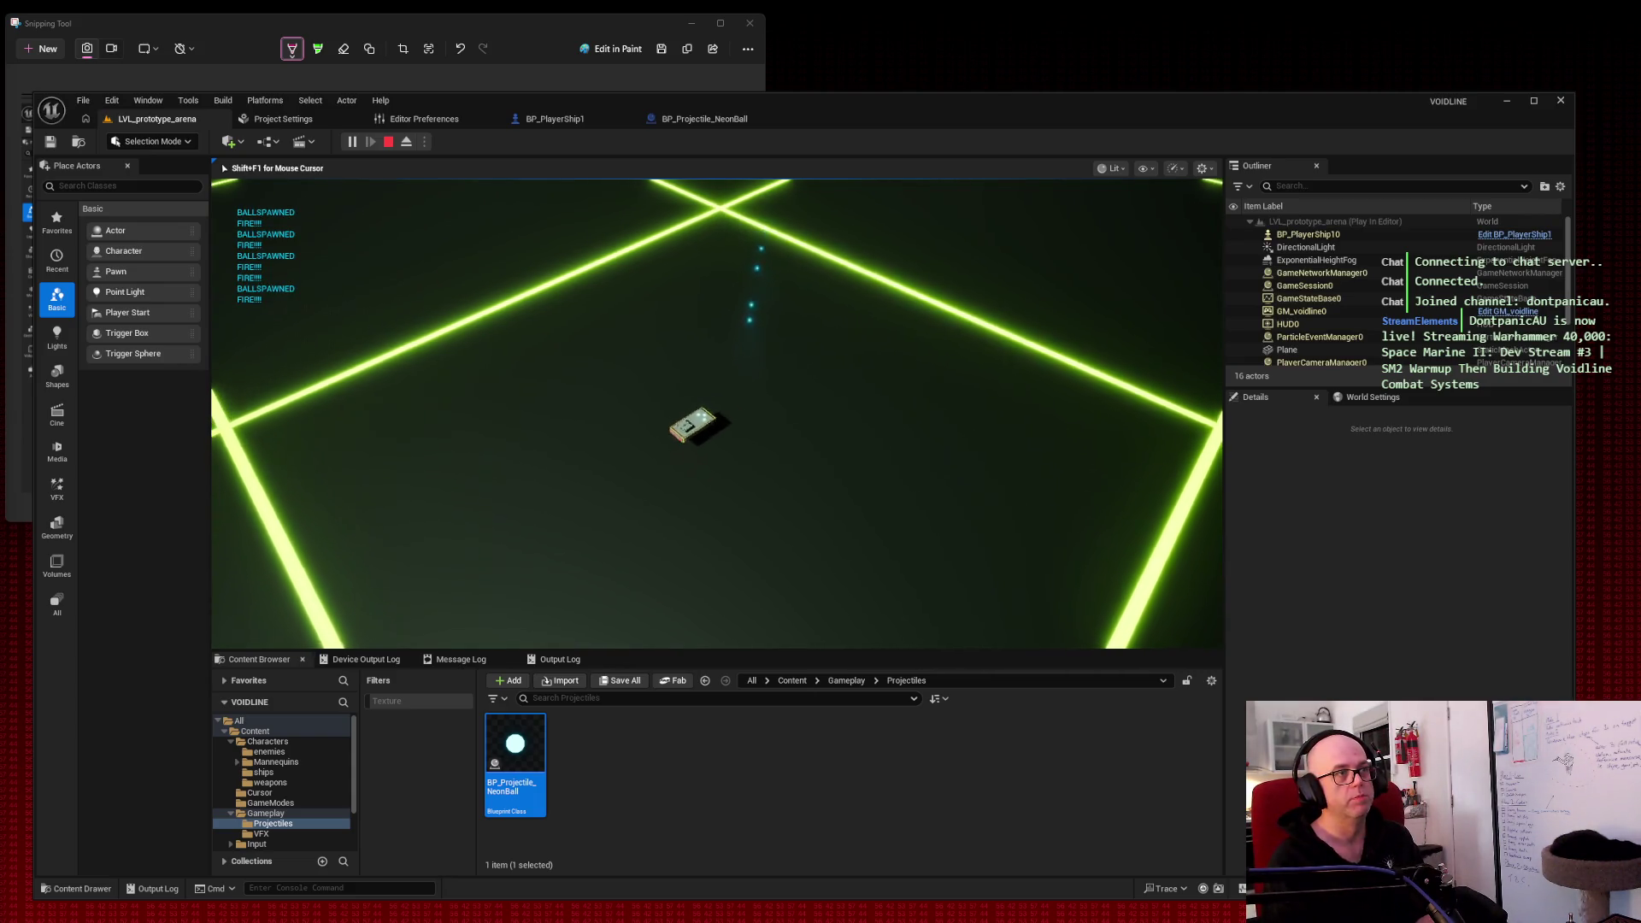
key(space)
key(space)
key(space)
key(w)
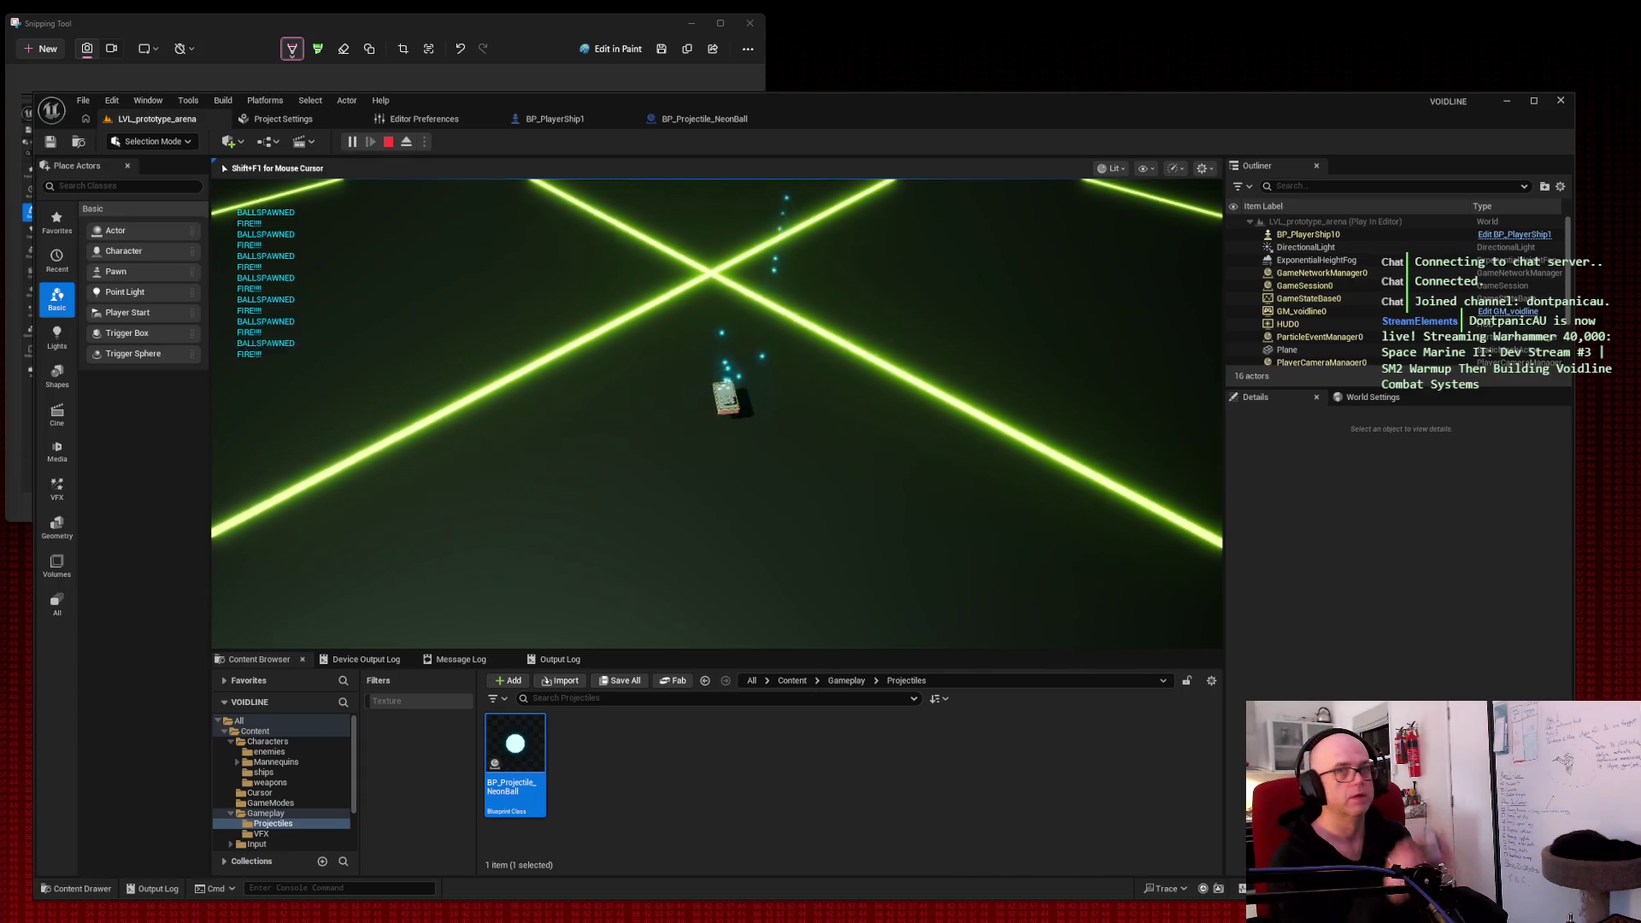
key(space)
key(space)
key(space)
key(a)
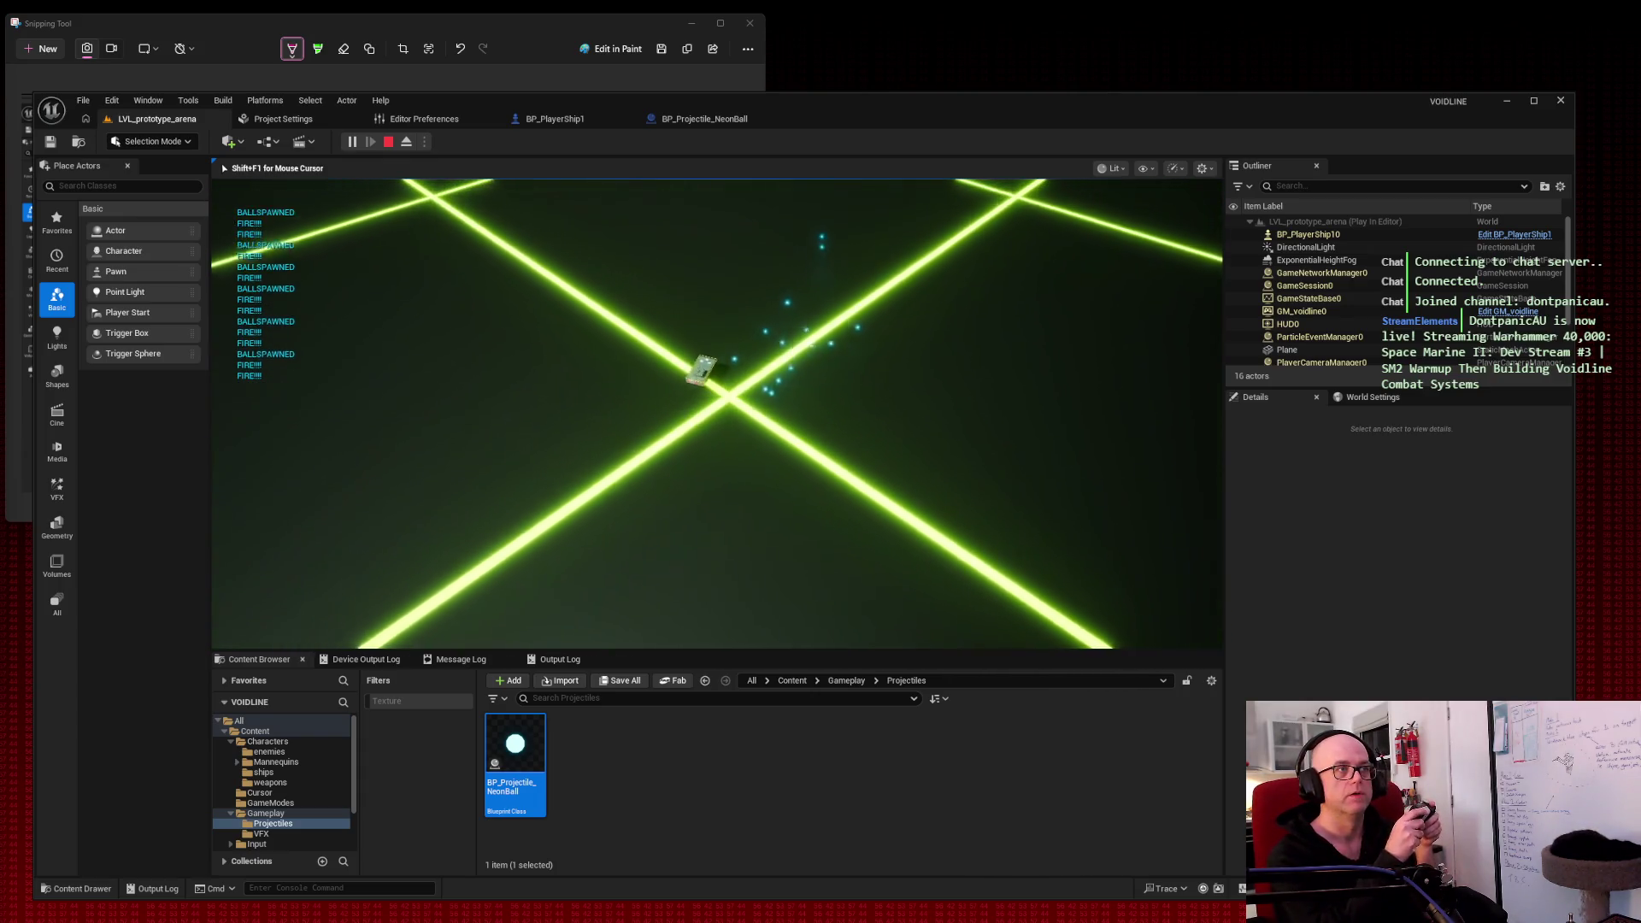
key(space)
key(space)
key(space)
key(w)
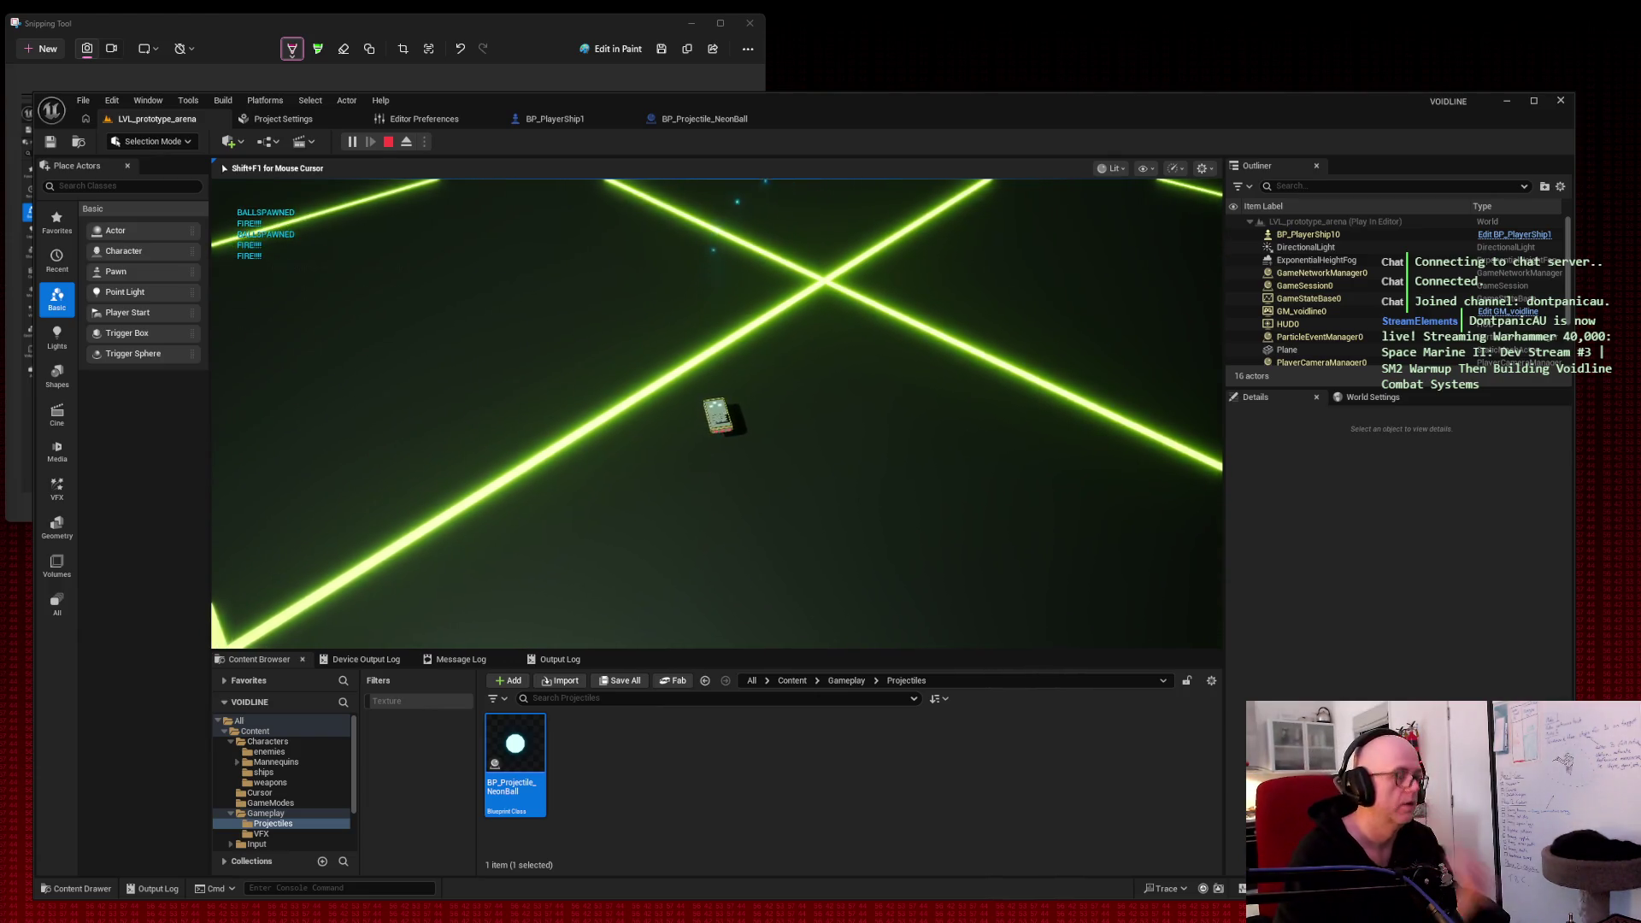
key(Escape)
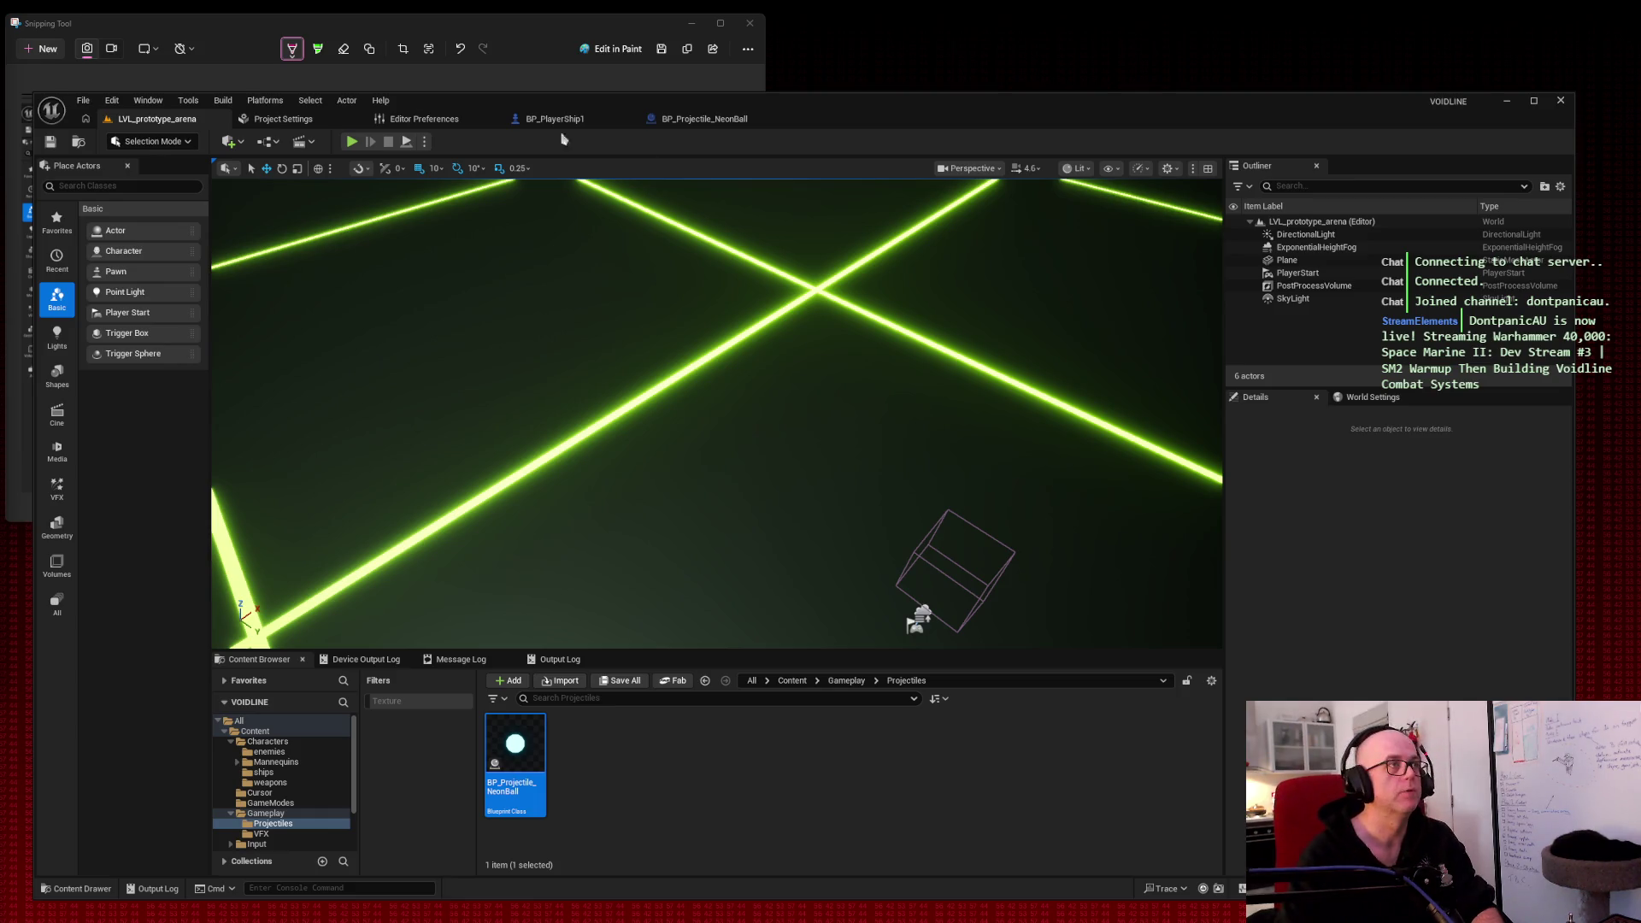
click(694, 118)
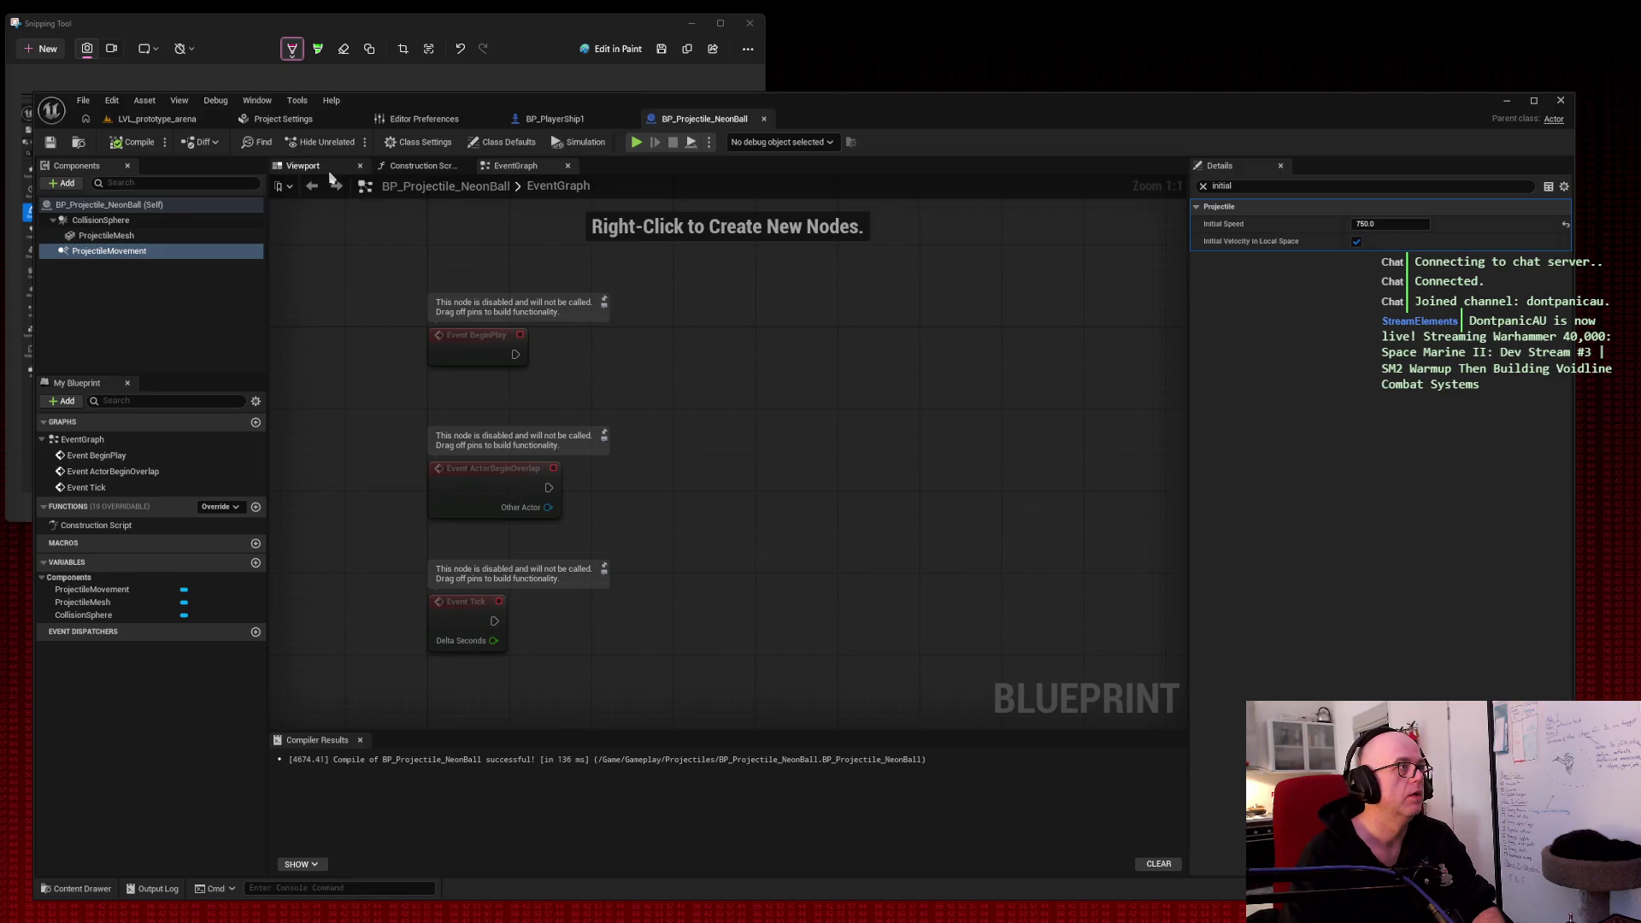
Step: Preview the NeonBall projectile in the Viewport and inspect its Class Defaults and CollisionSphere settings
click(303, 165)
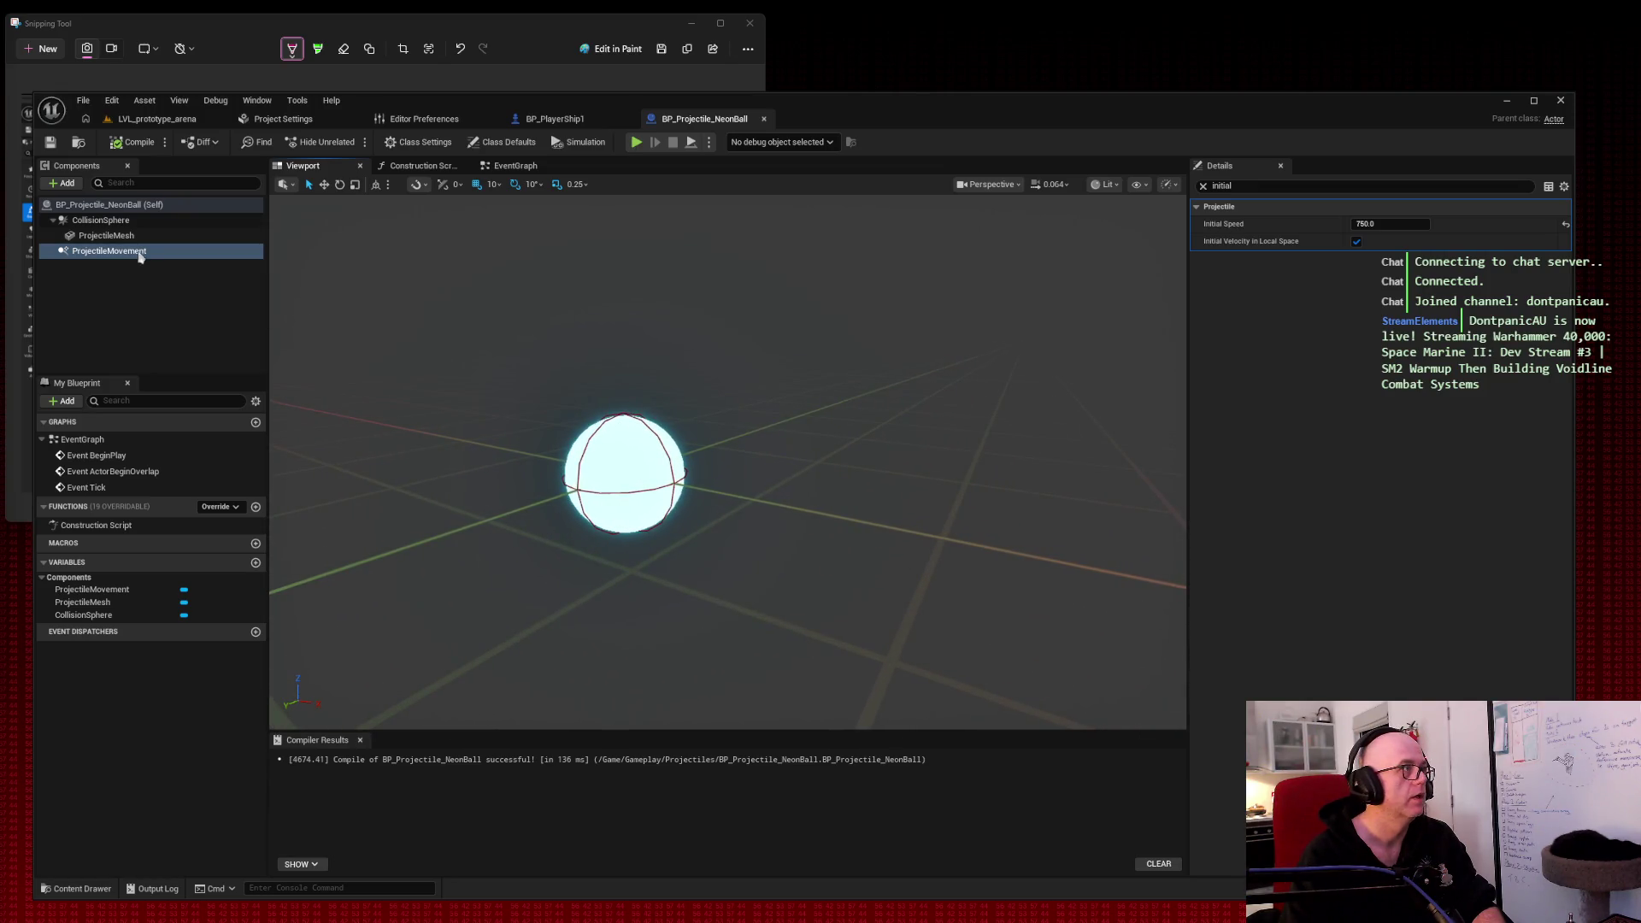
click(133, 219)
click(137, 205)
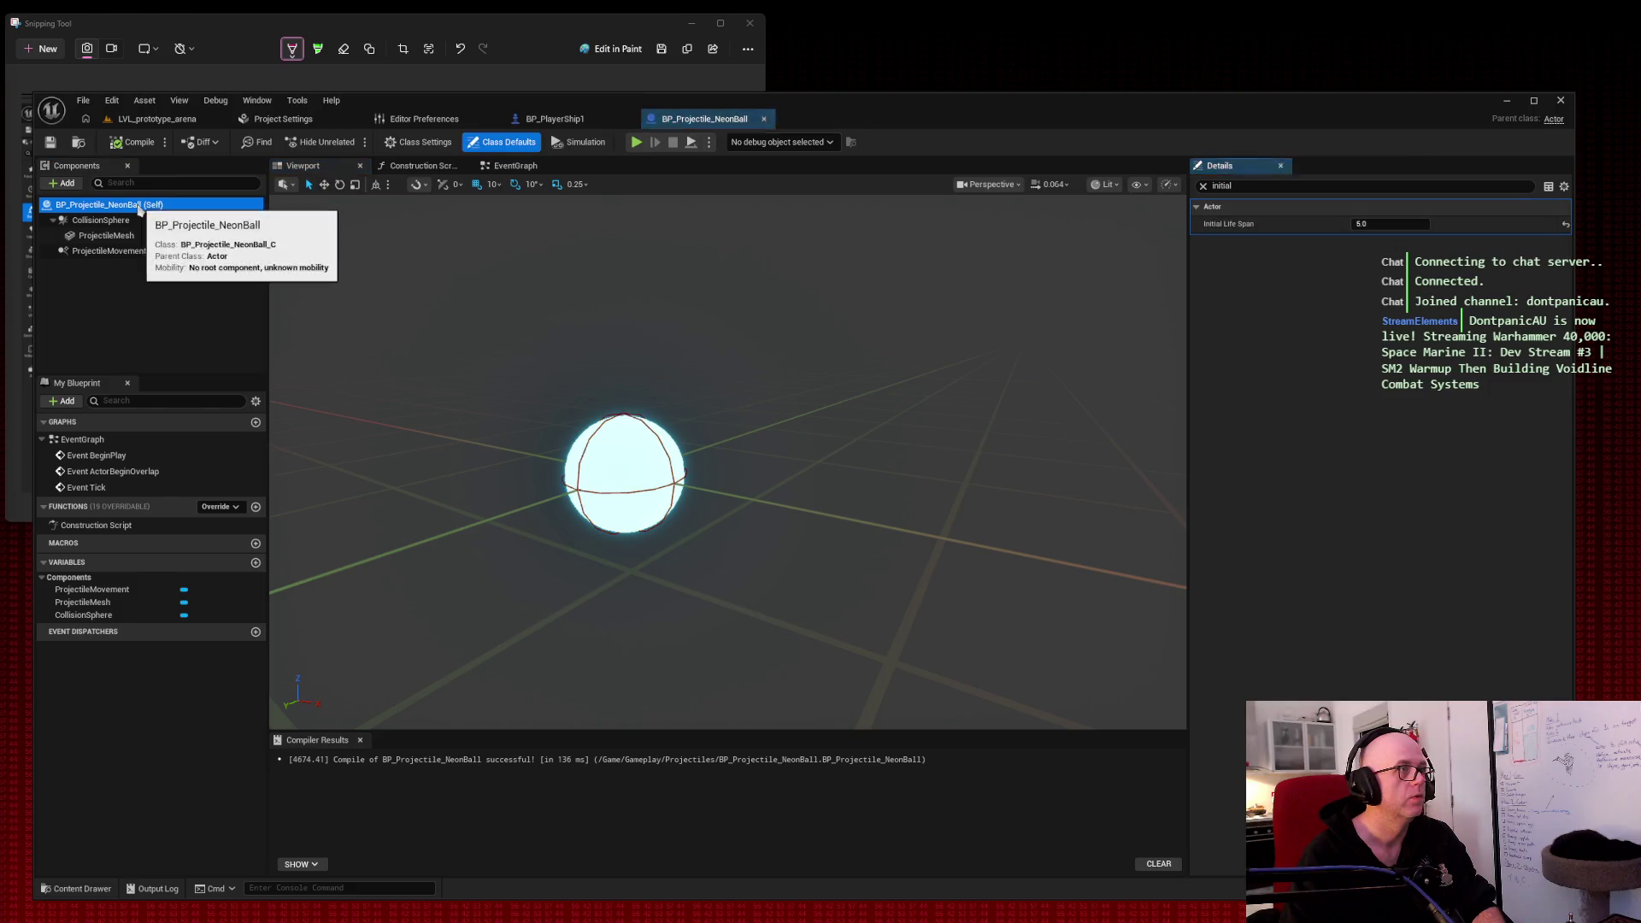
click(1202, 185)
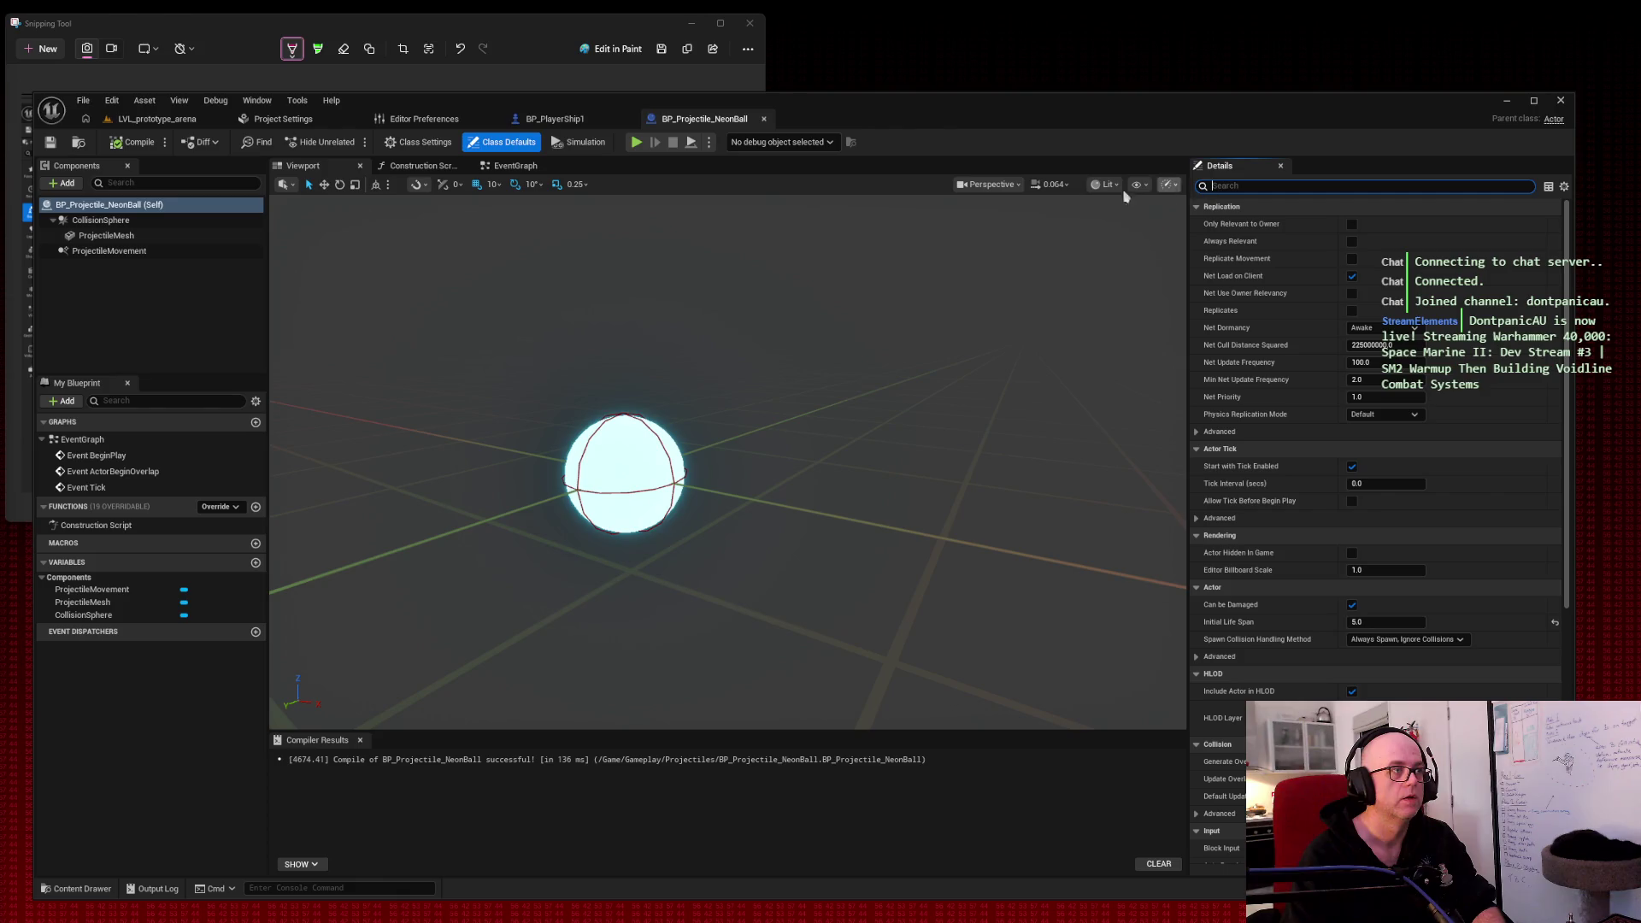
click(155, 224)
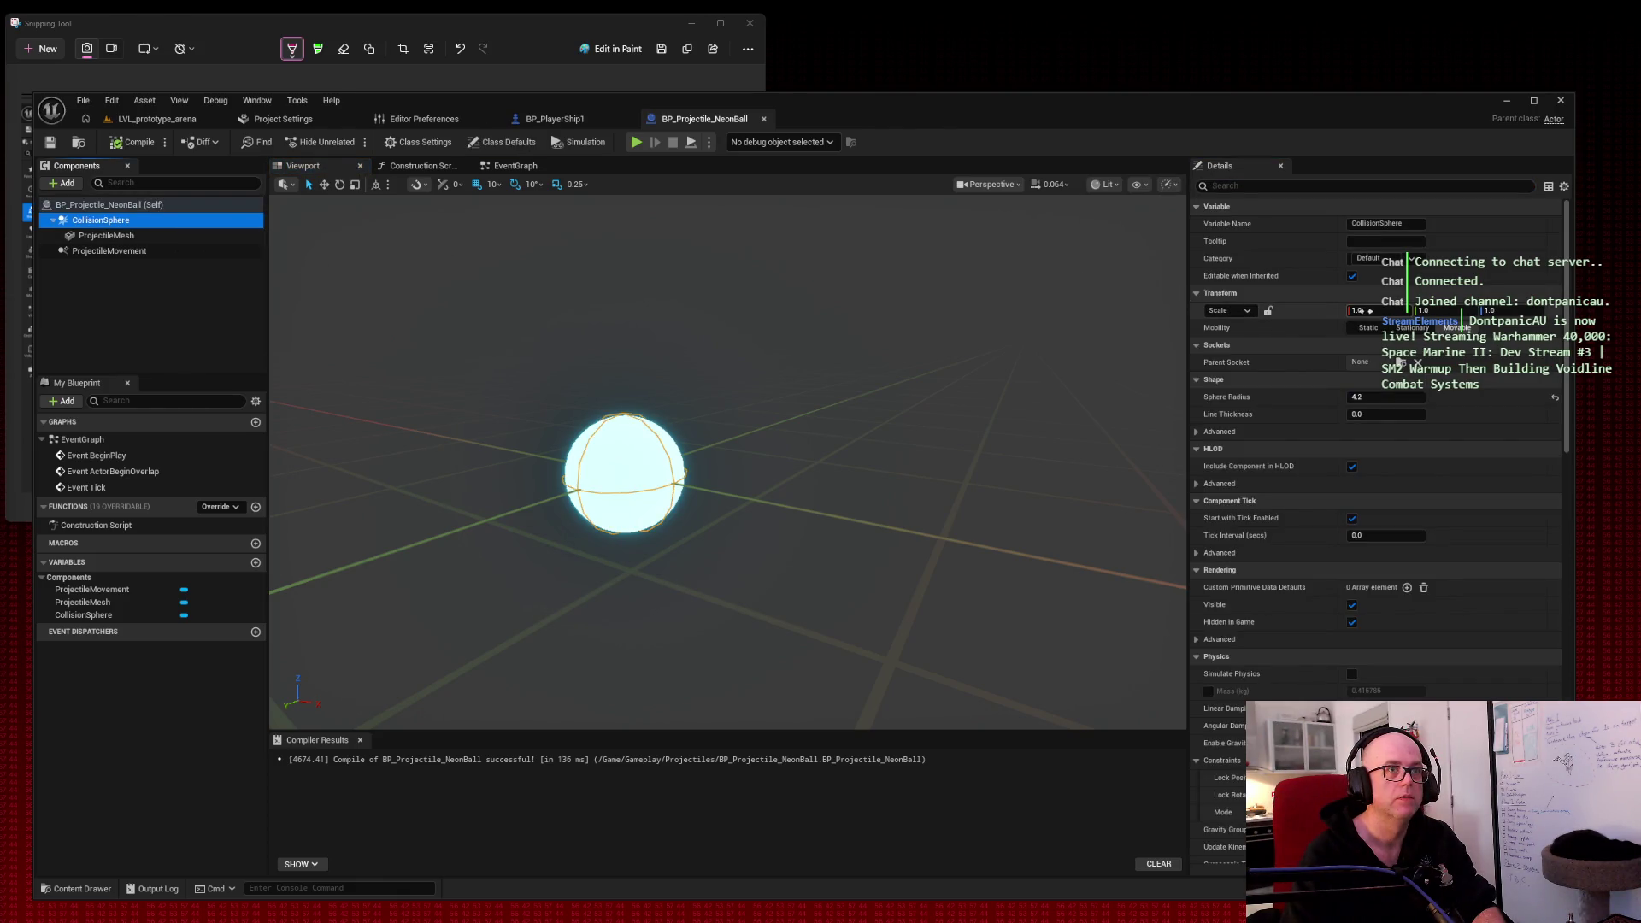
click(1363, 310)
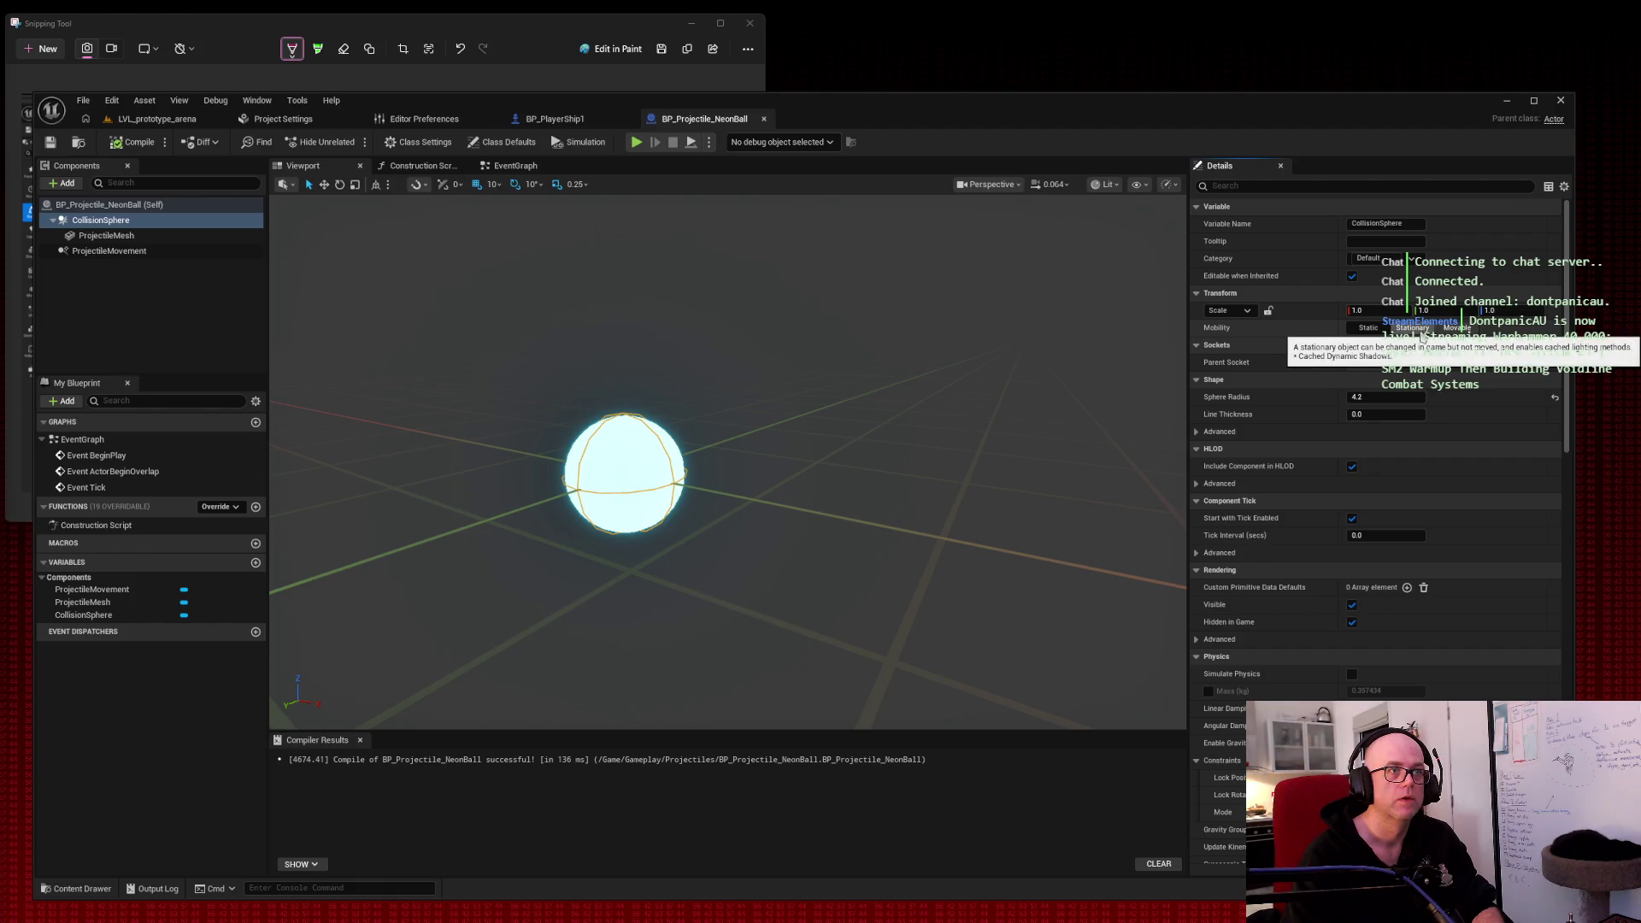
click(152, 235)
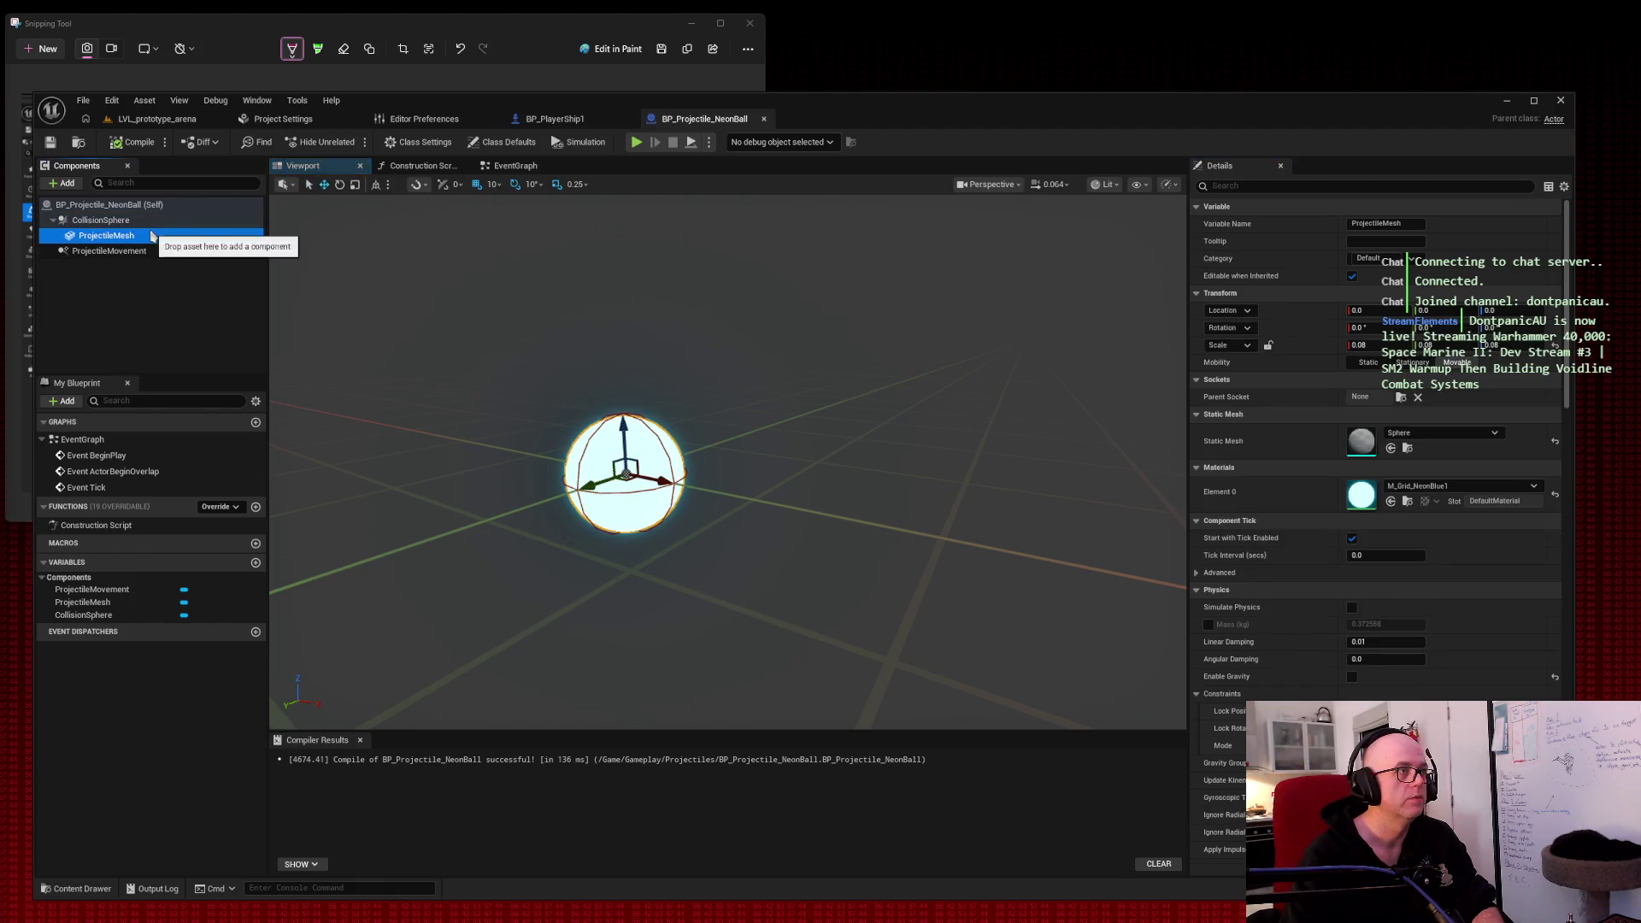
Step: Try raising the ProjectileMesh above the collision sphere, undoing and redoing the move
drag(623, 436, 614, 321)
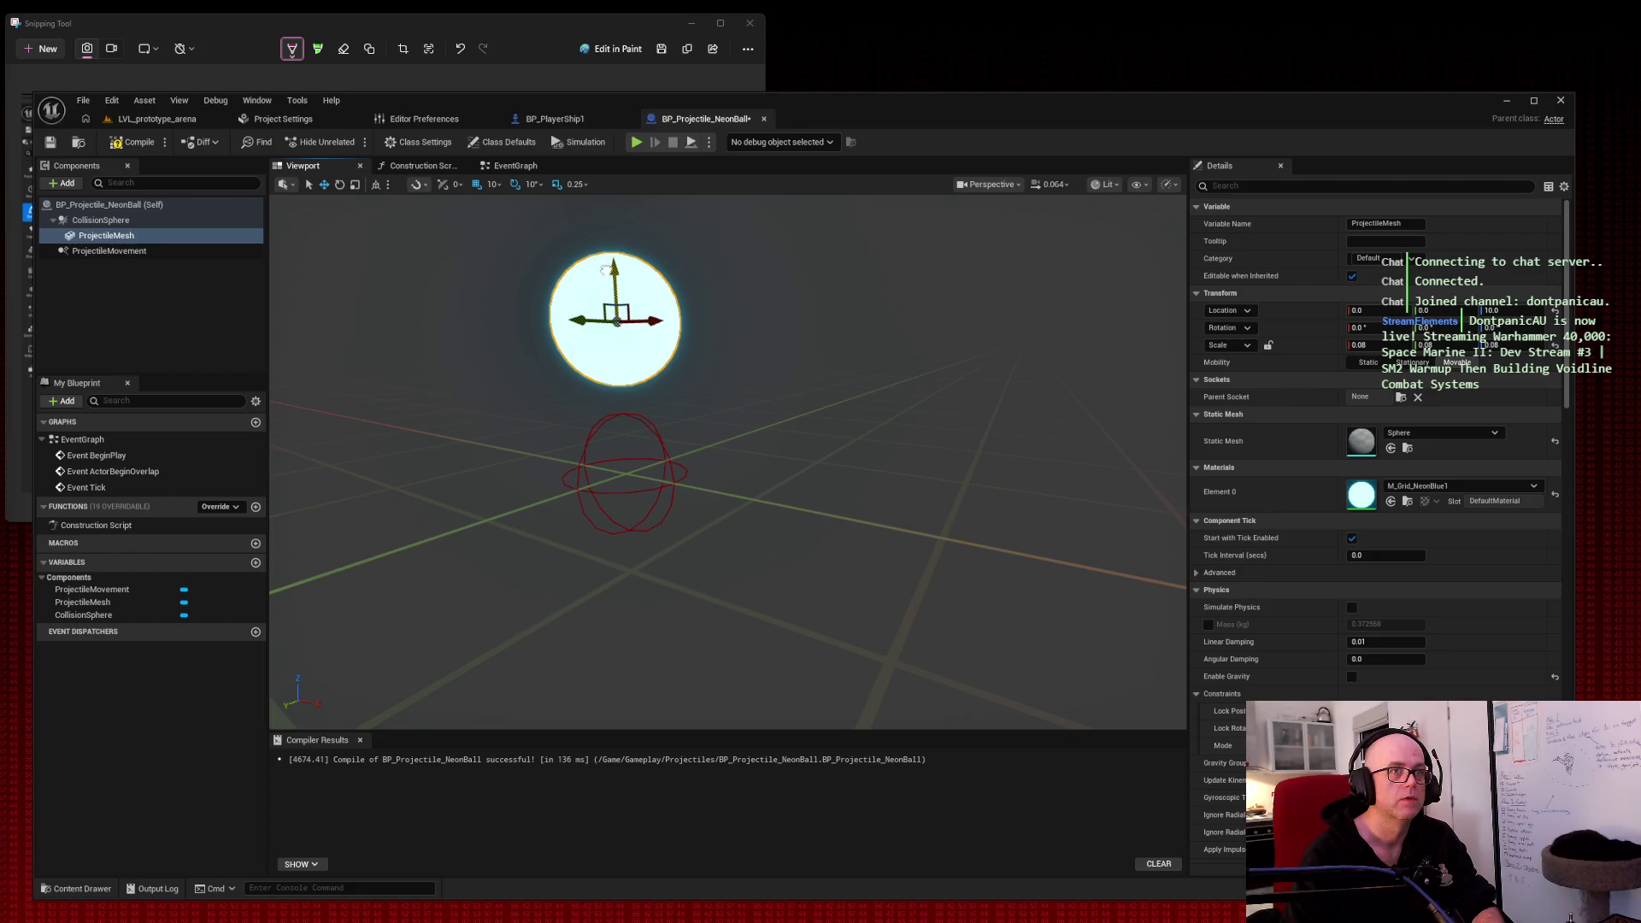
key(ctrl+z)
key(ctrl+y)
key(ctrl+z)
mouse_move(623, 427)
mouse_down()
mouse_move(621, 175)
mouse_move(617, 352)
mouse_up()
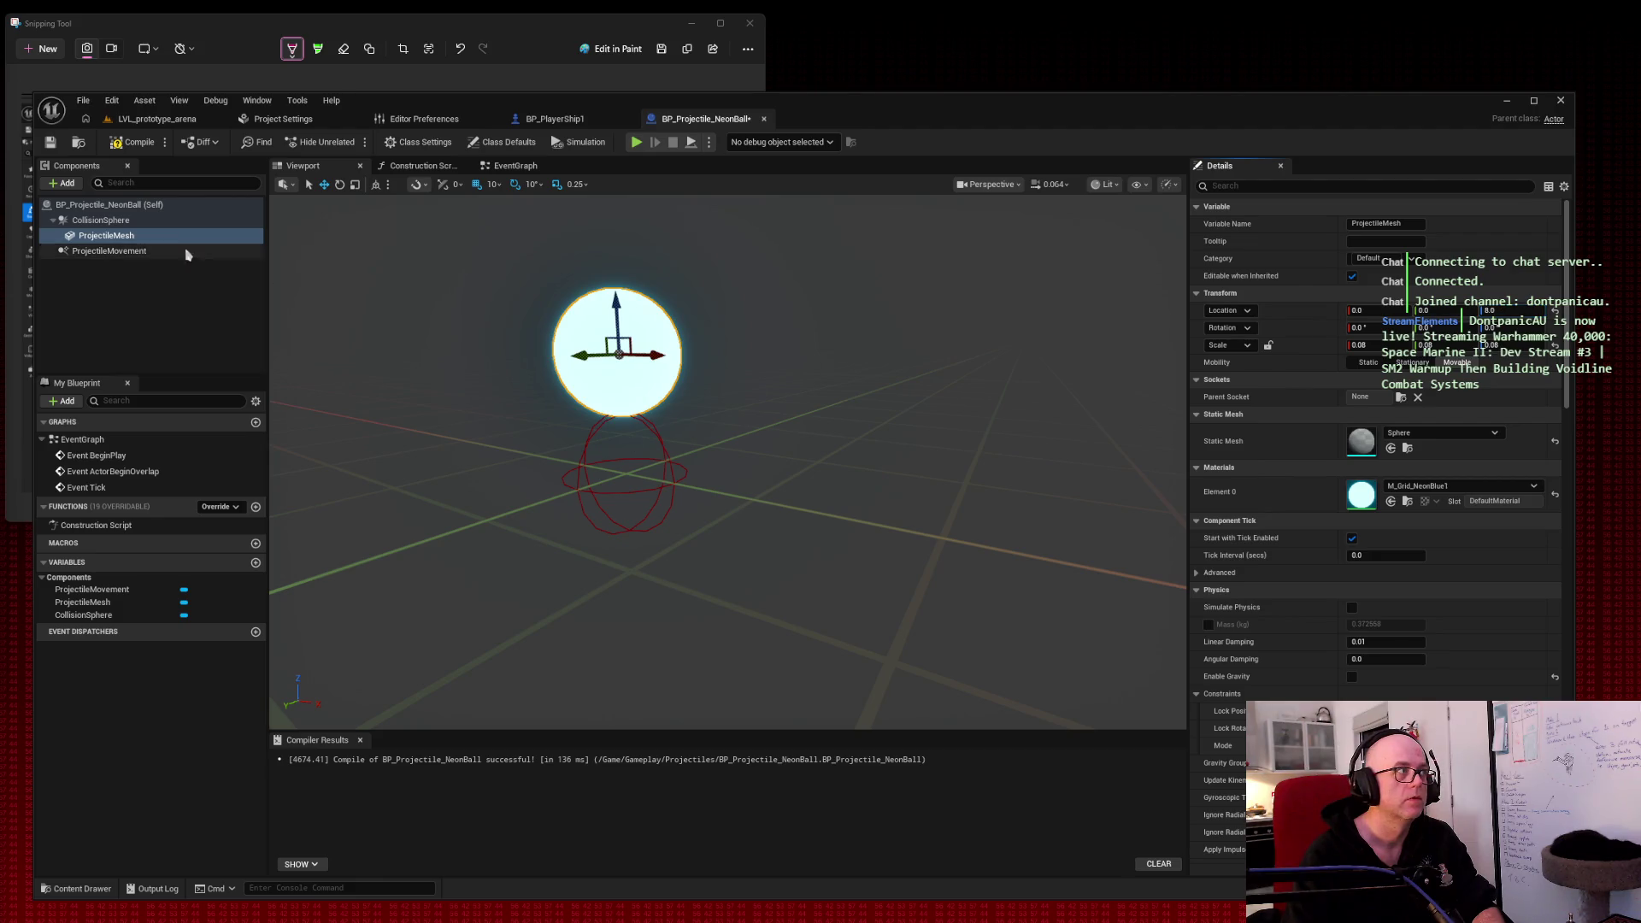
Step: Squash the collision sphere vertically, then set the ProjectileMesh Location Z back to 0.0
click(114, 221)
mouse_move(1492, 310)
mouse_down()
mouse_move(1472, 310)
mouse_move(1490, 310)
mouse_up()
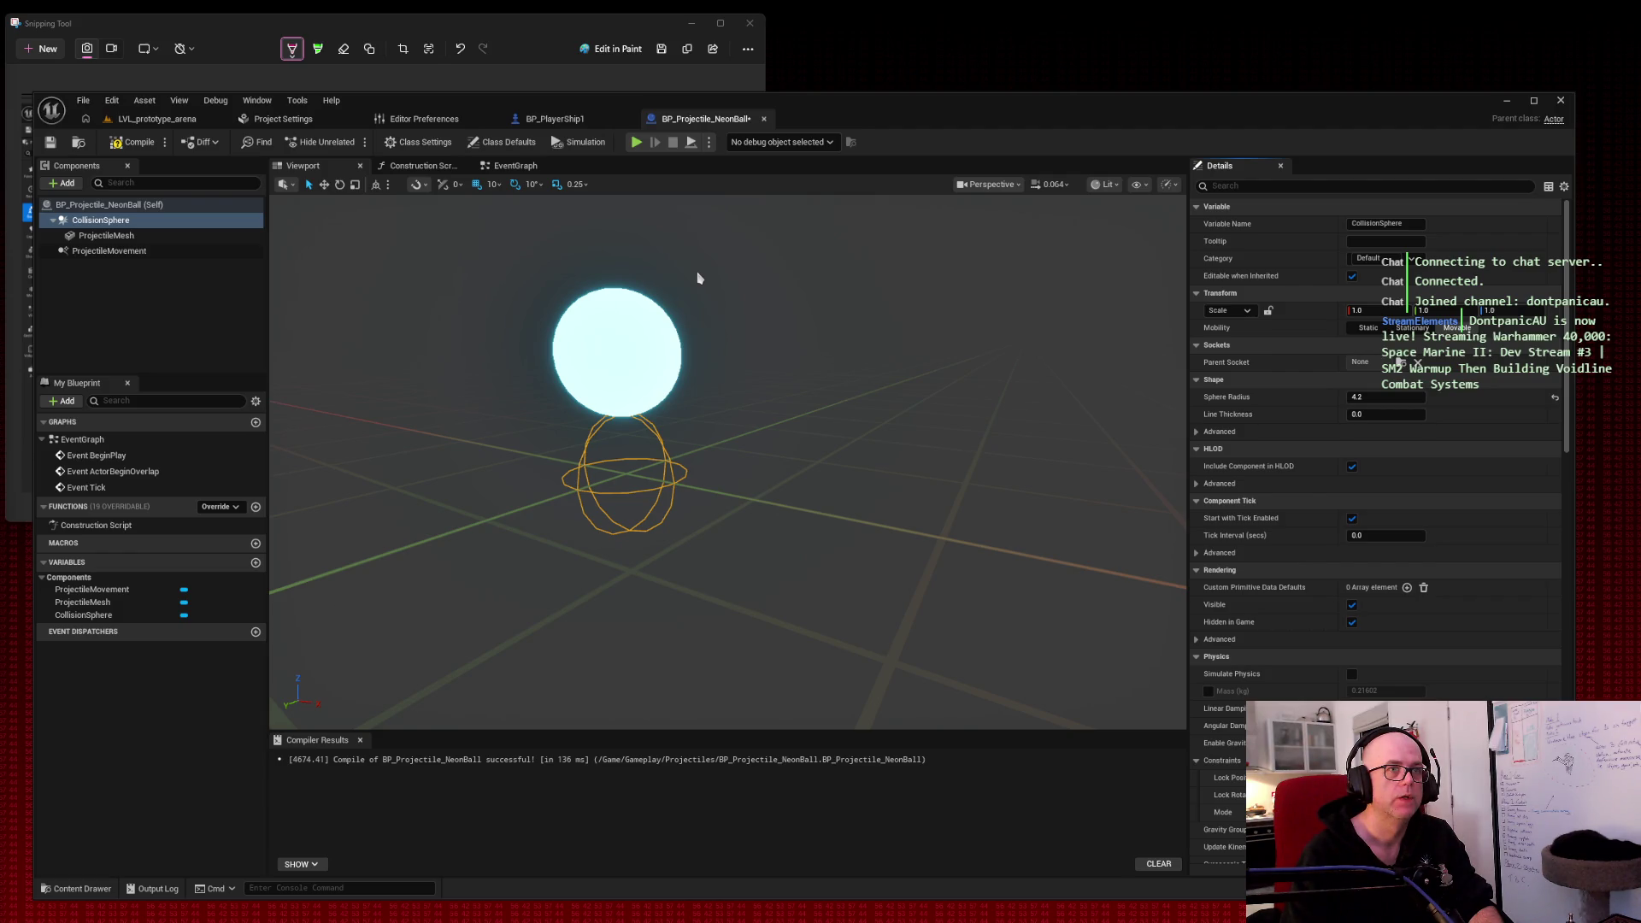
click(136, 235)
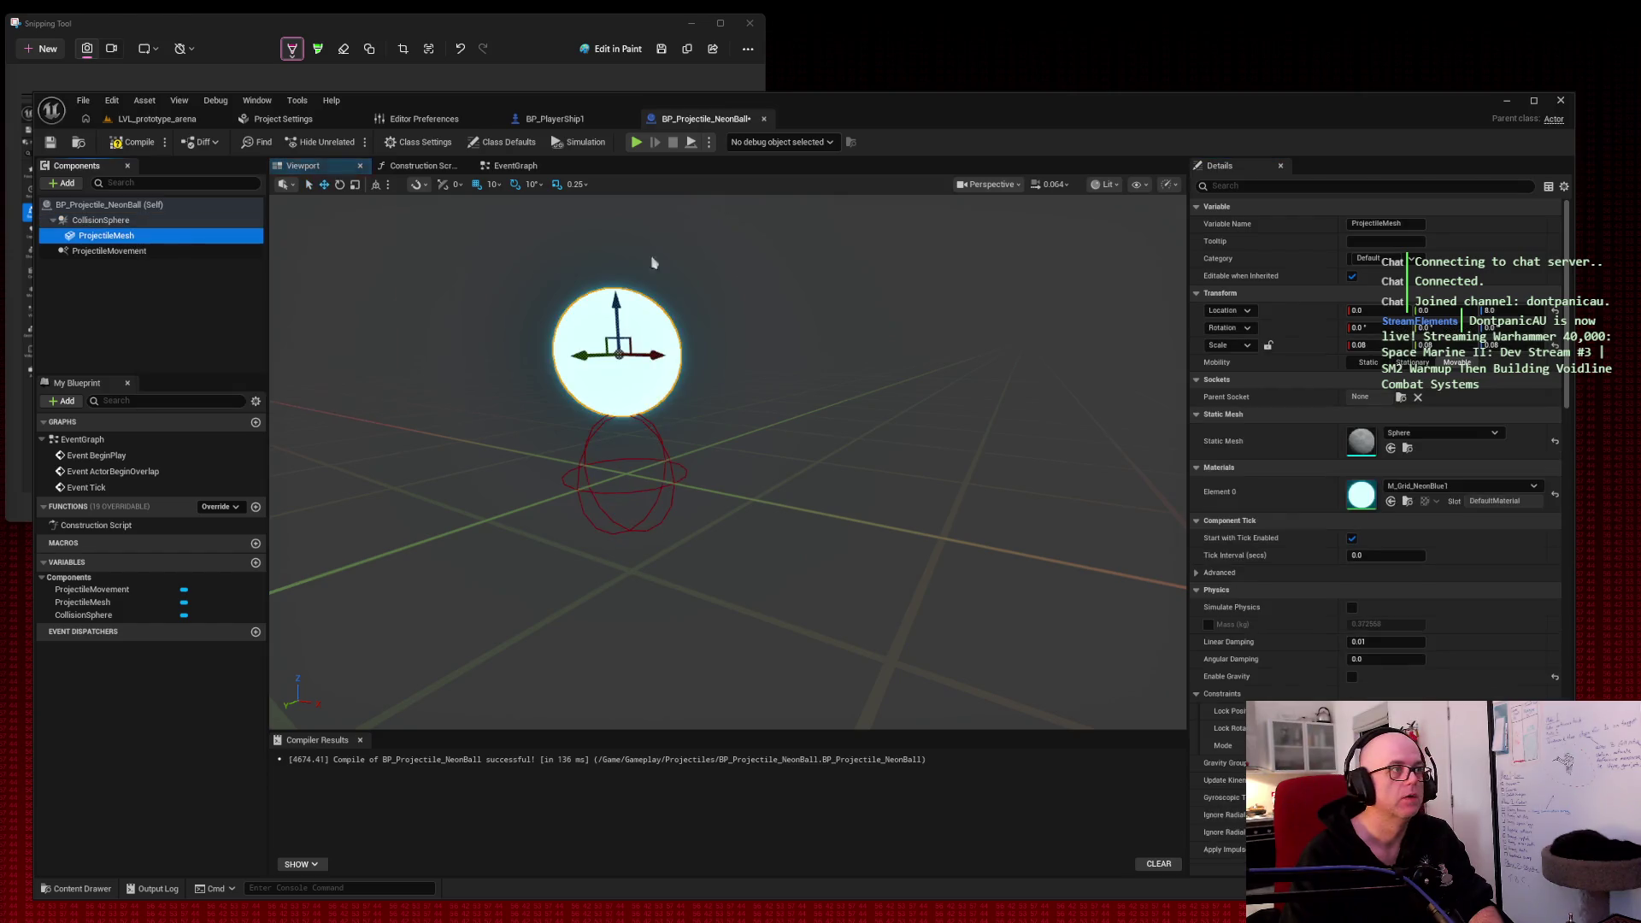
click(1491, 310)
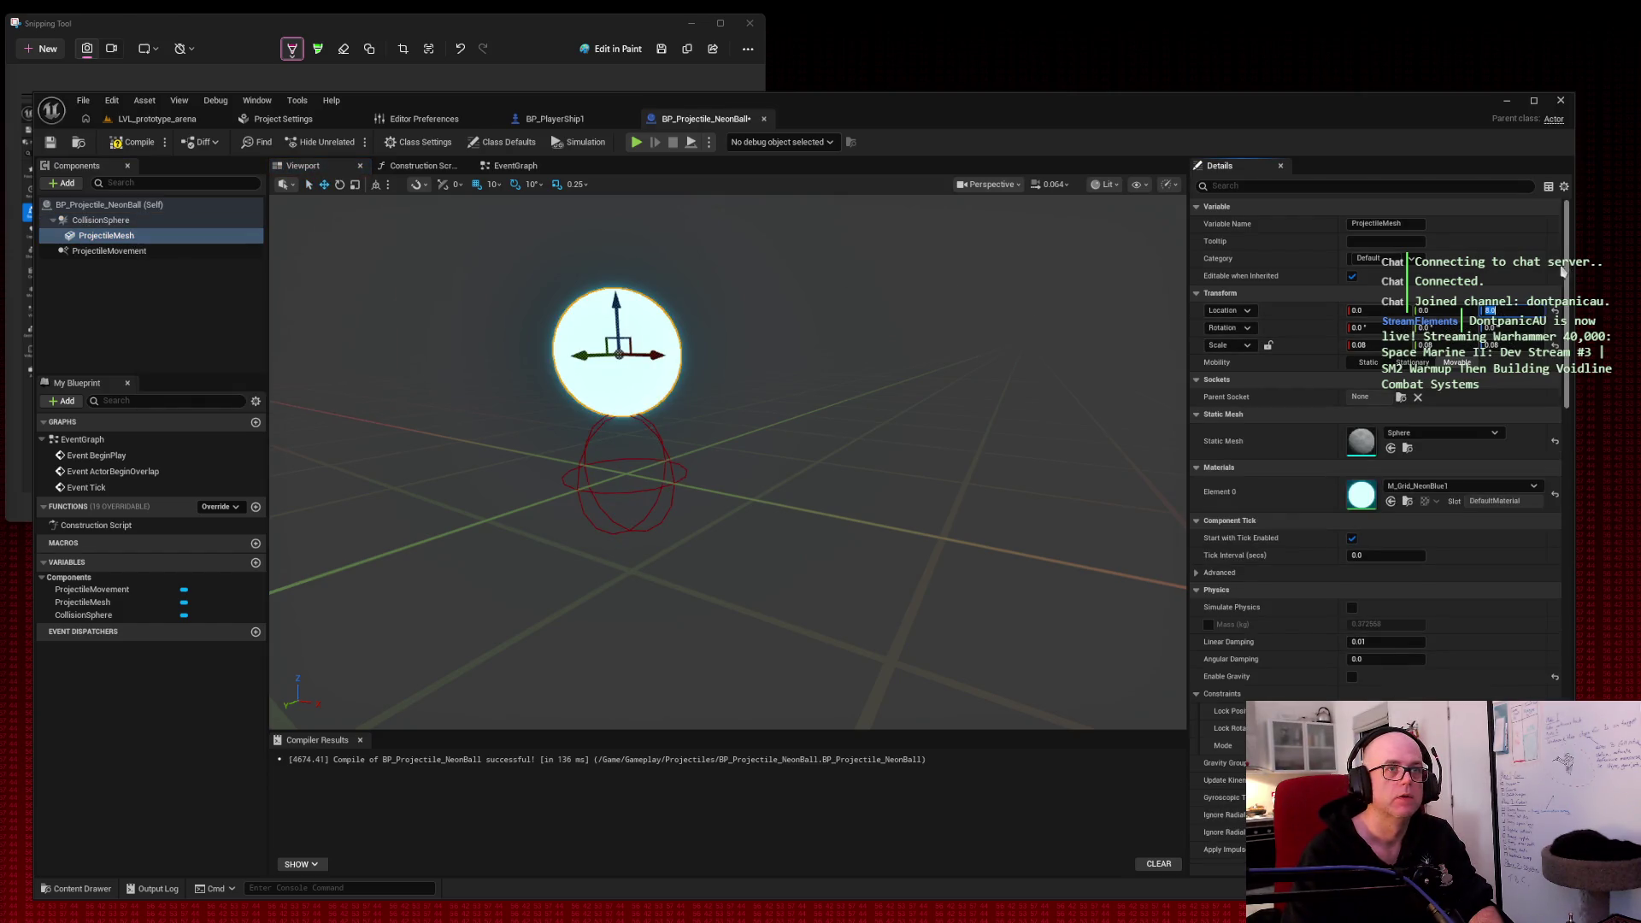
text(0)
key(Tab)
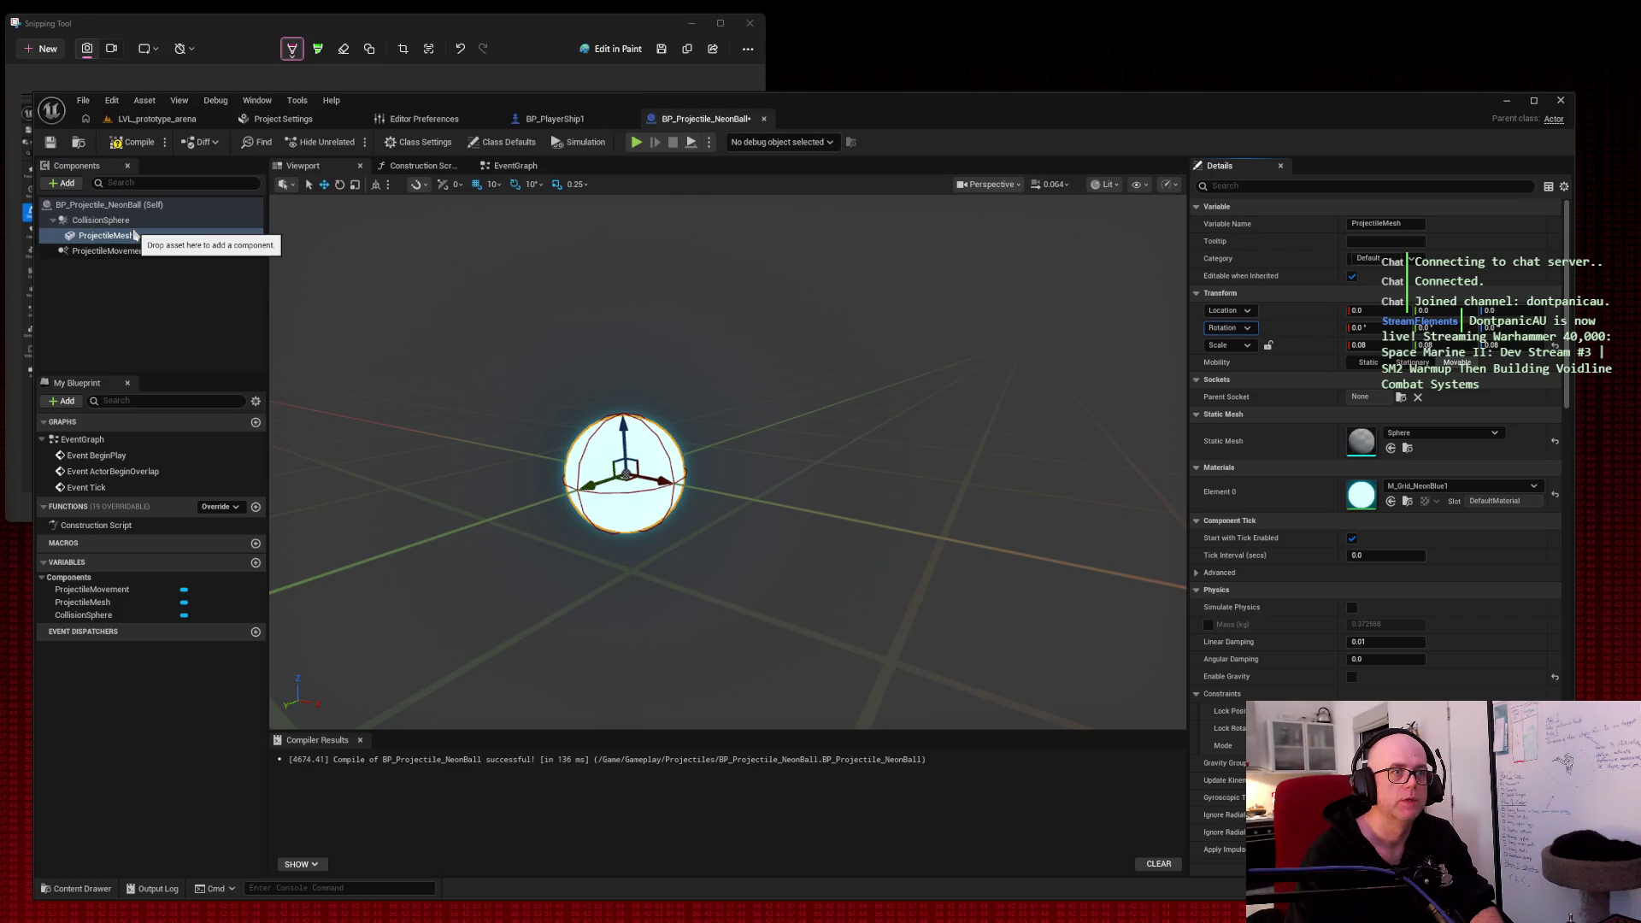
Step: Review the CollisionSphere and ProjectileMovement component settings
click(138, 221)
click(139, 250)
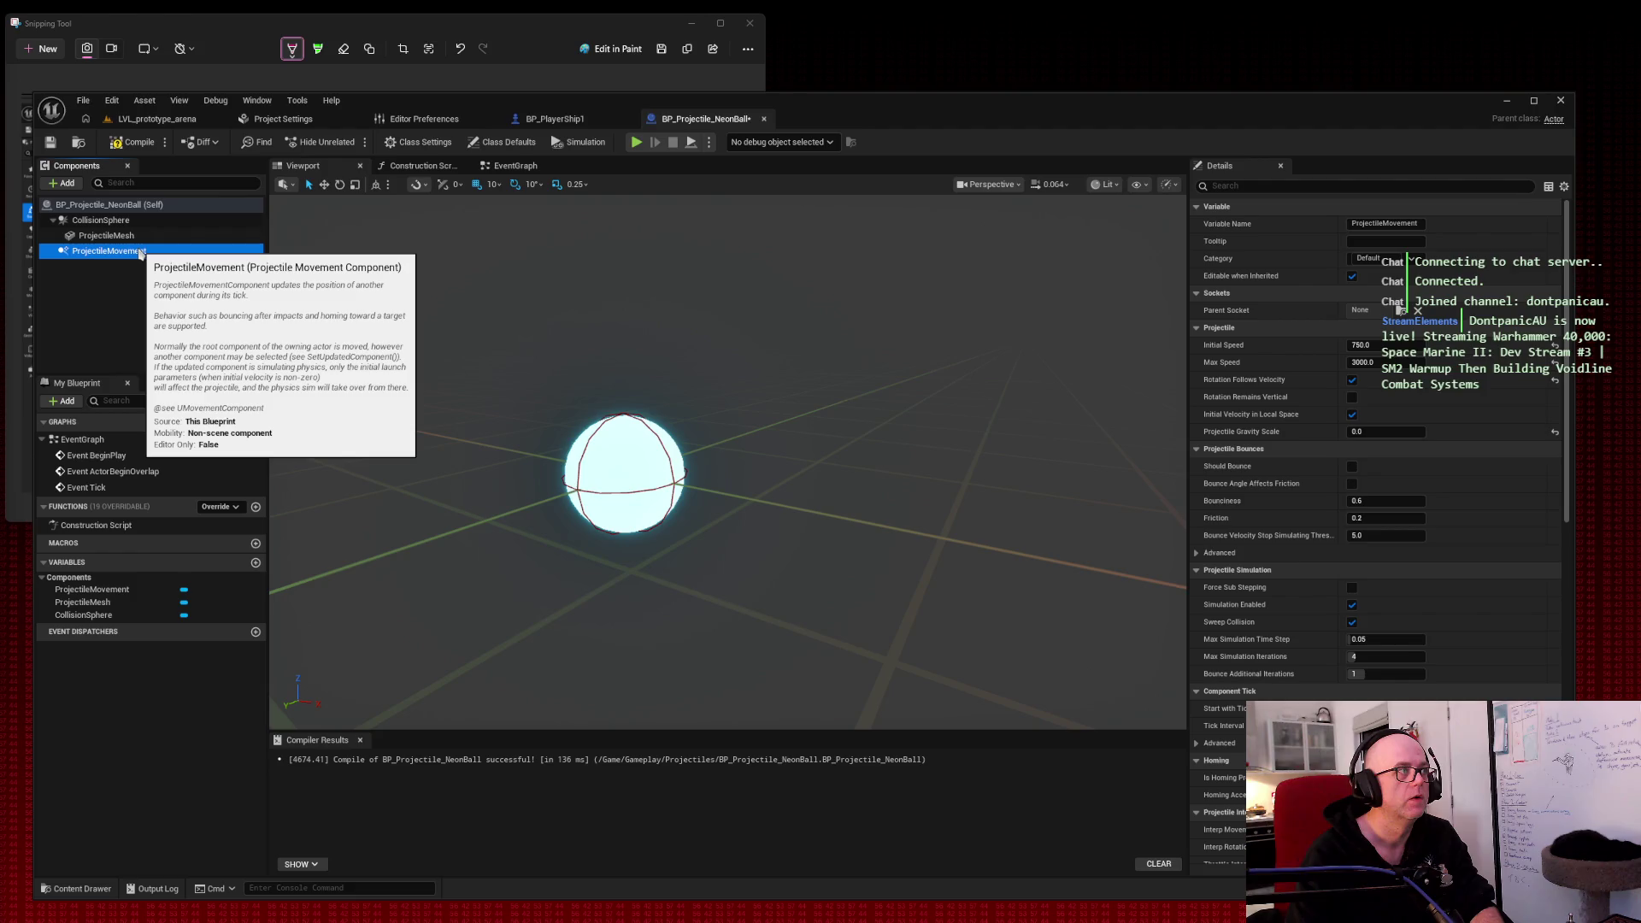
click(137, 221)
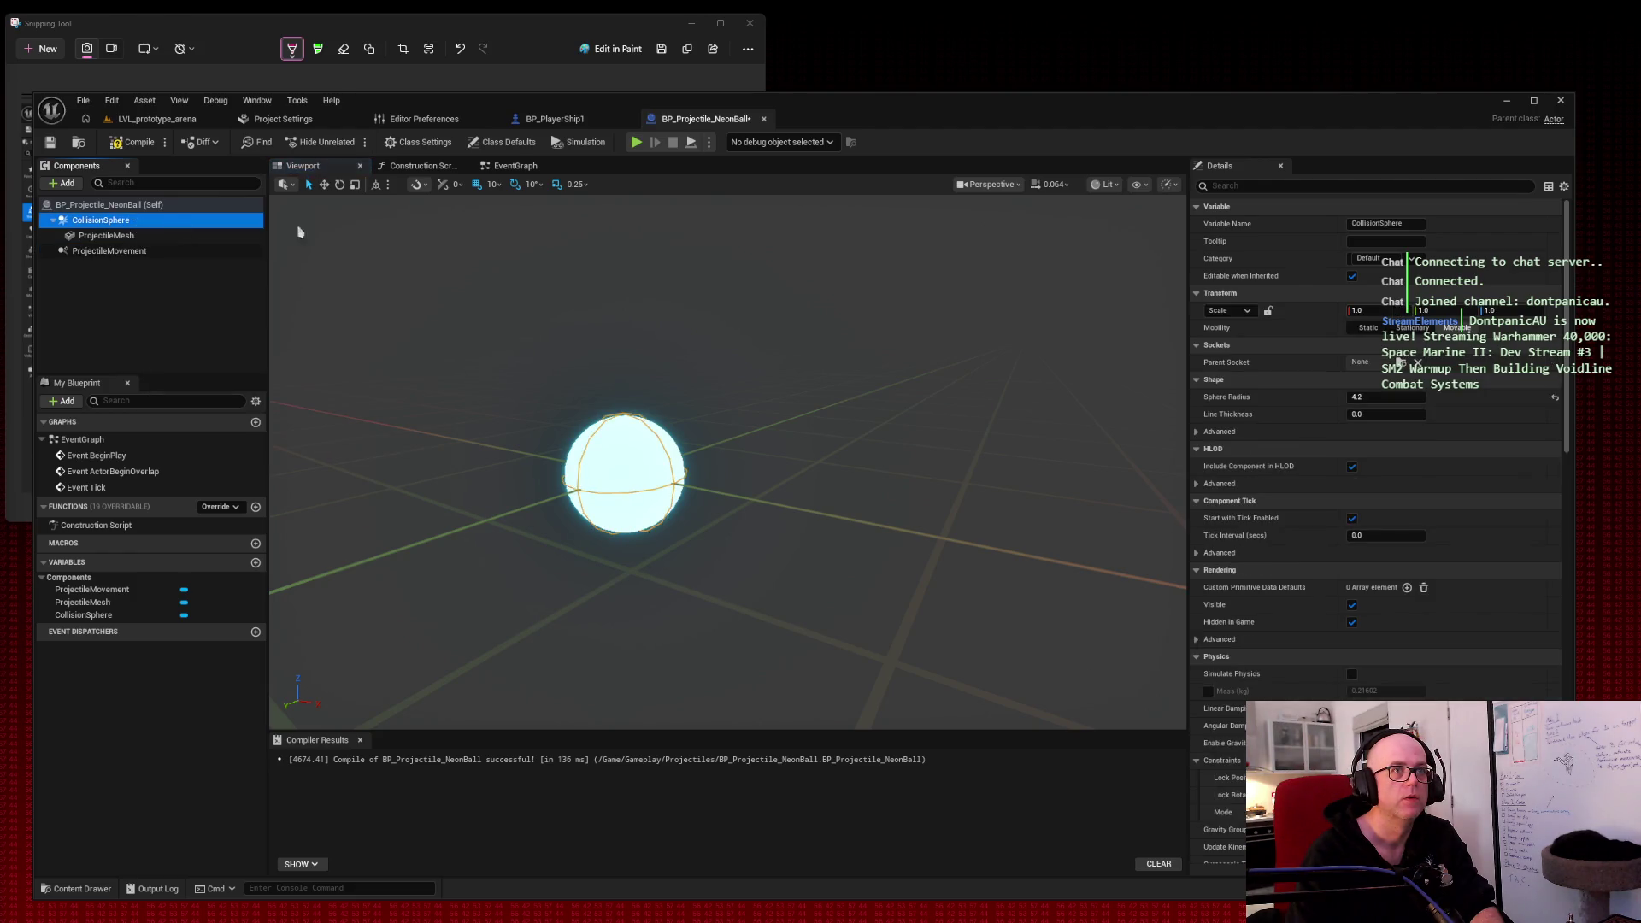
Step: Squash the collision sphere vertically to 0.7975 and review its physics constraint mode, keeping Default
drag(1492, 310, 1410, 301)
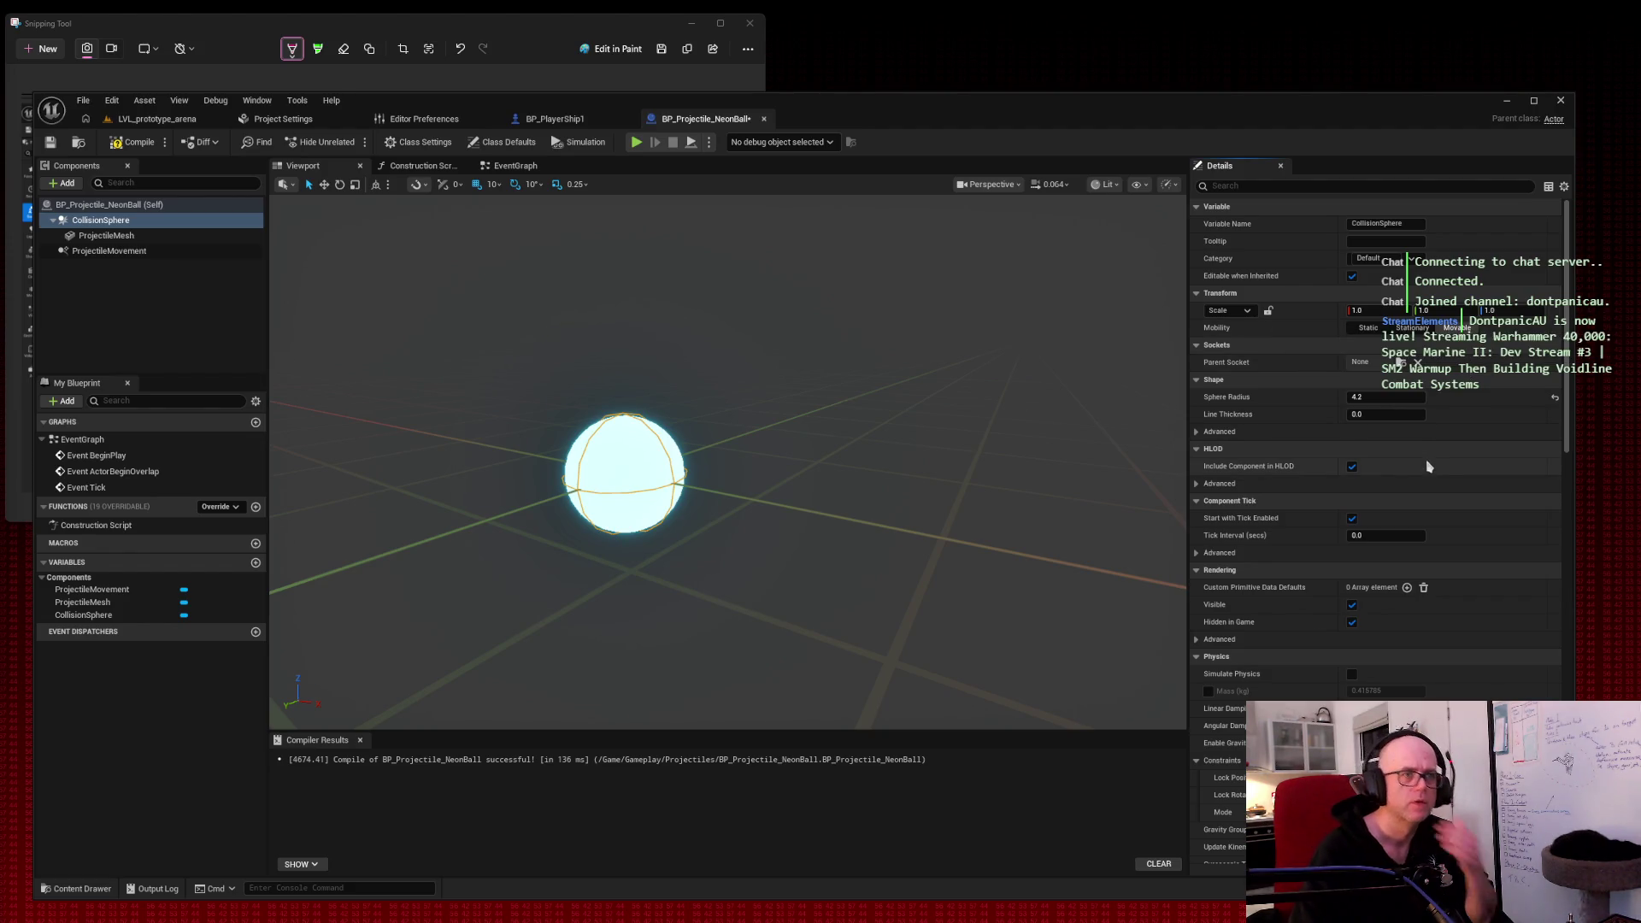
scroll(1446, 466, down, 3)
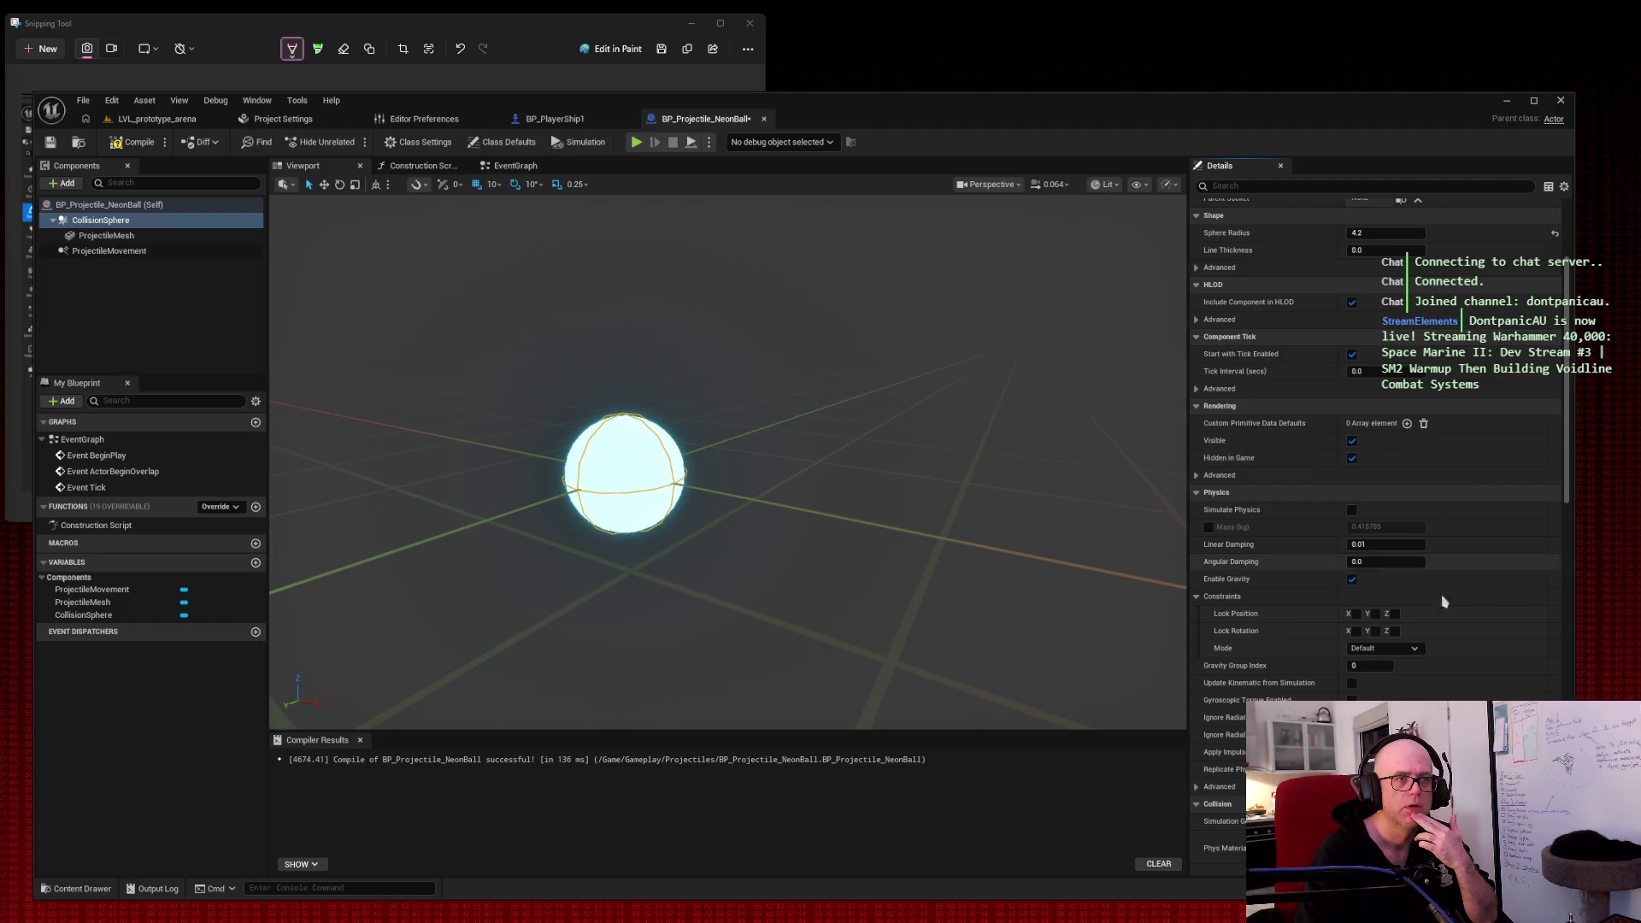
click(1414, 649)
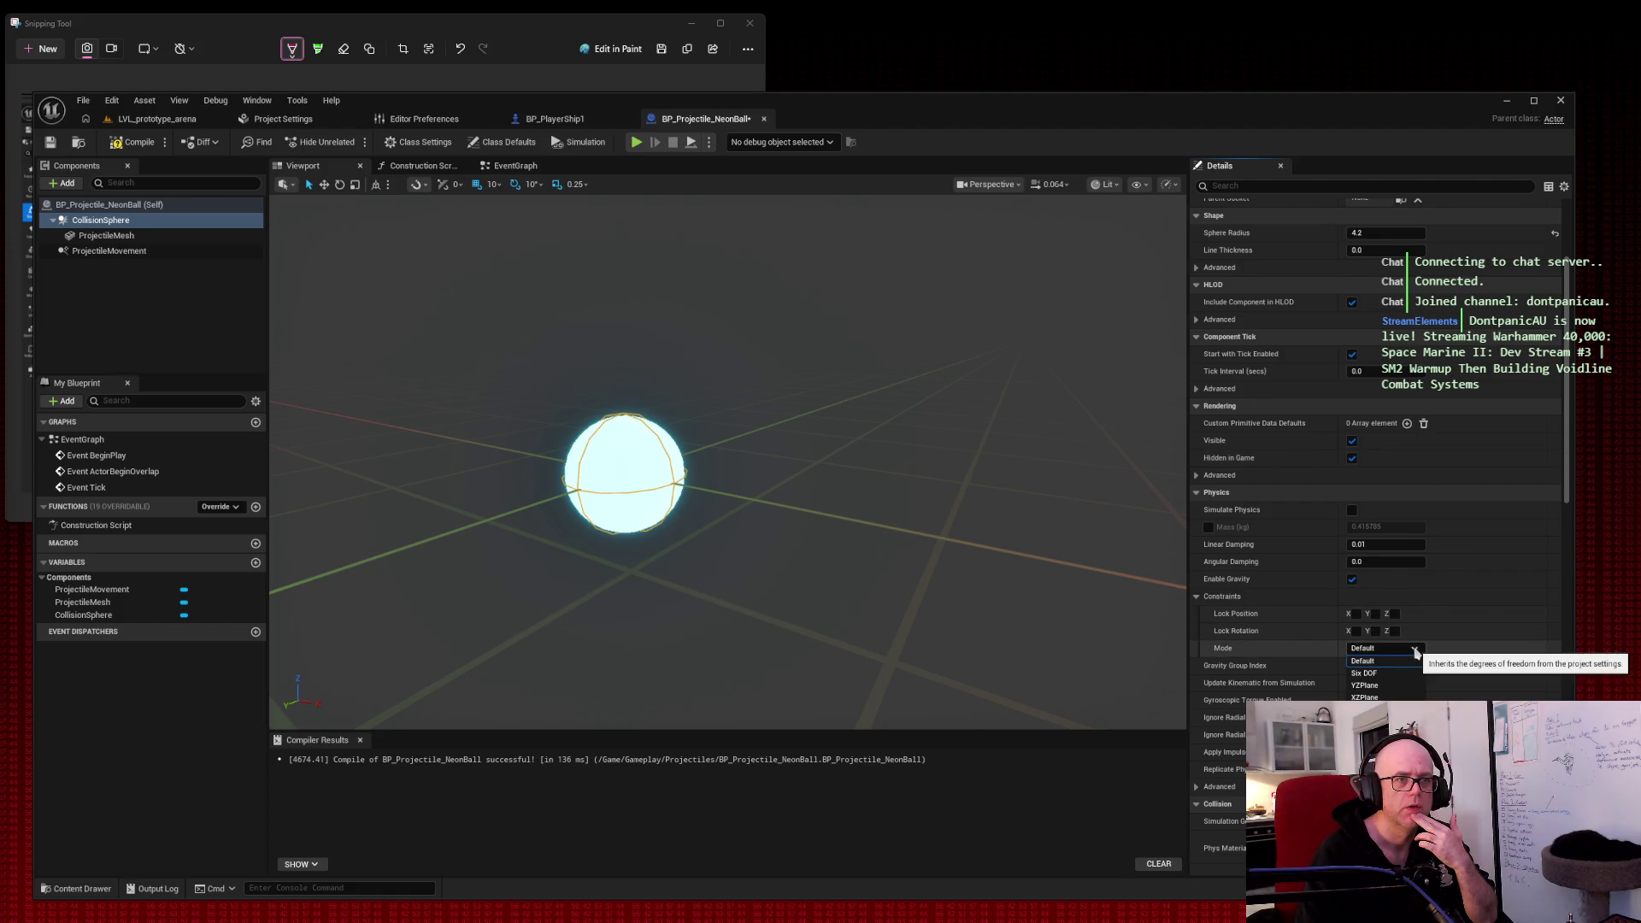
click(1414, 653)
scroll(1458, 561, down, 5)
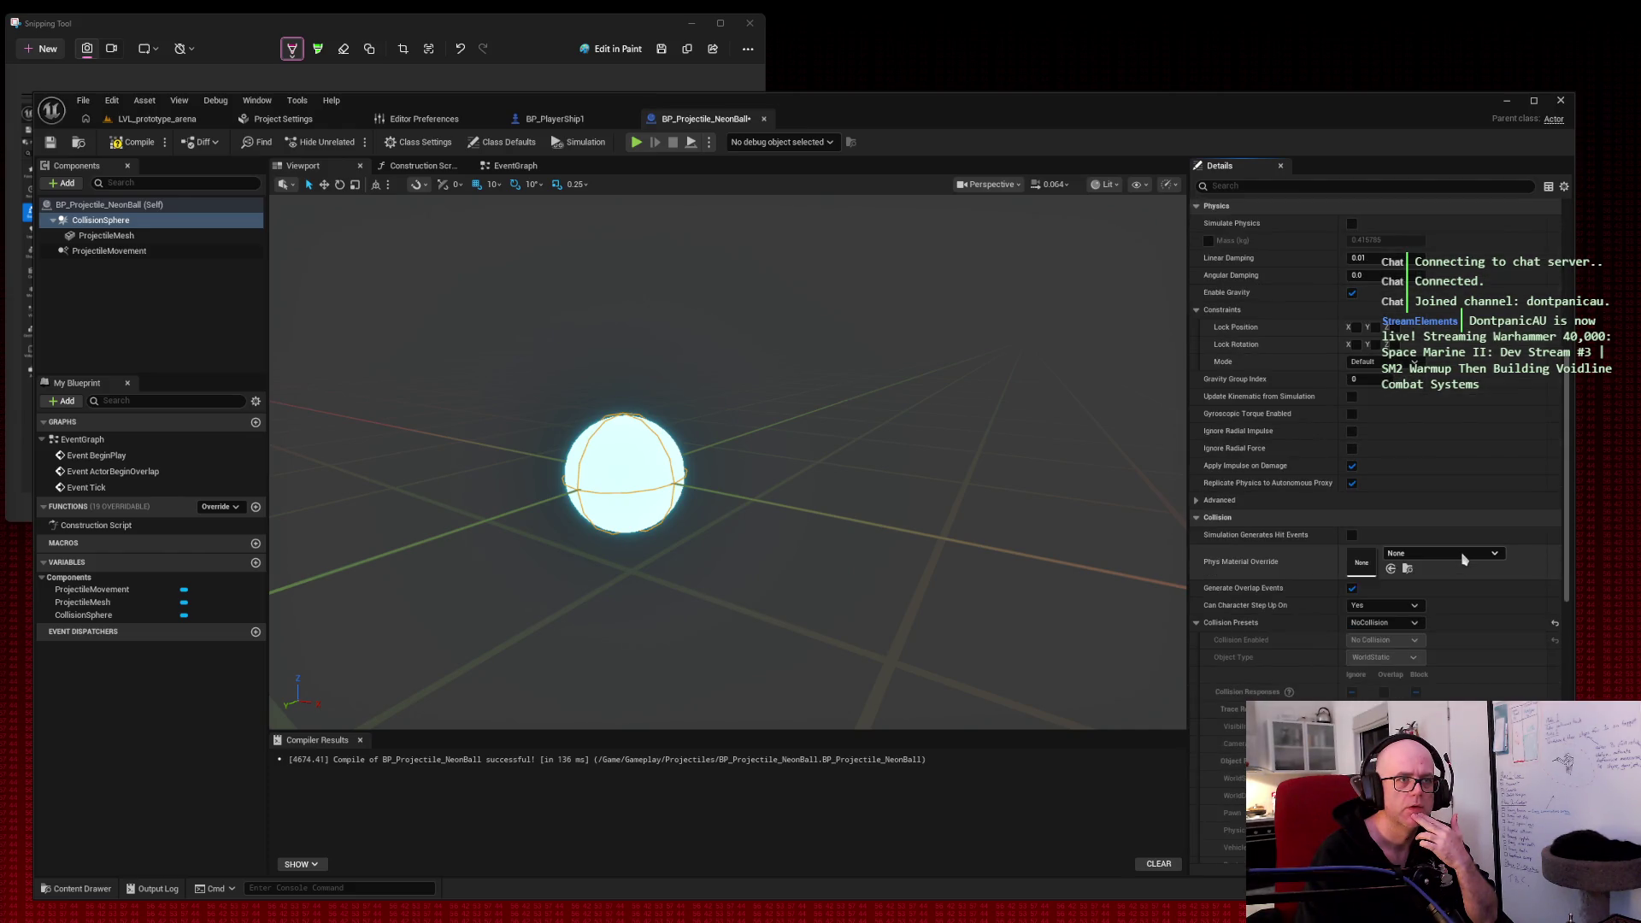
scroll(1462, 560, down, 10)
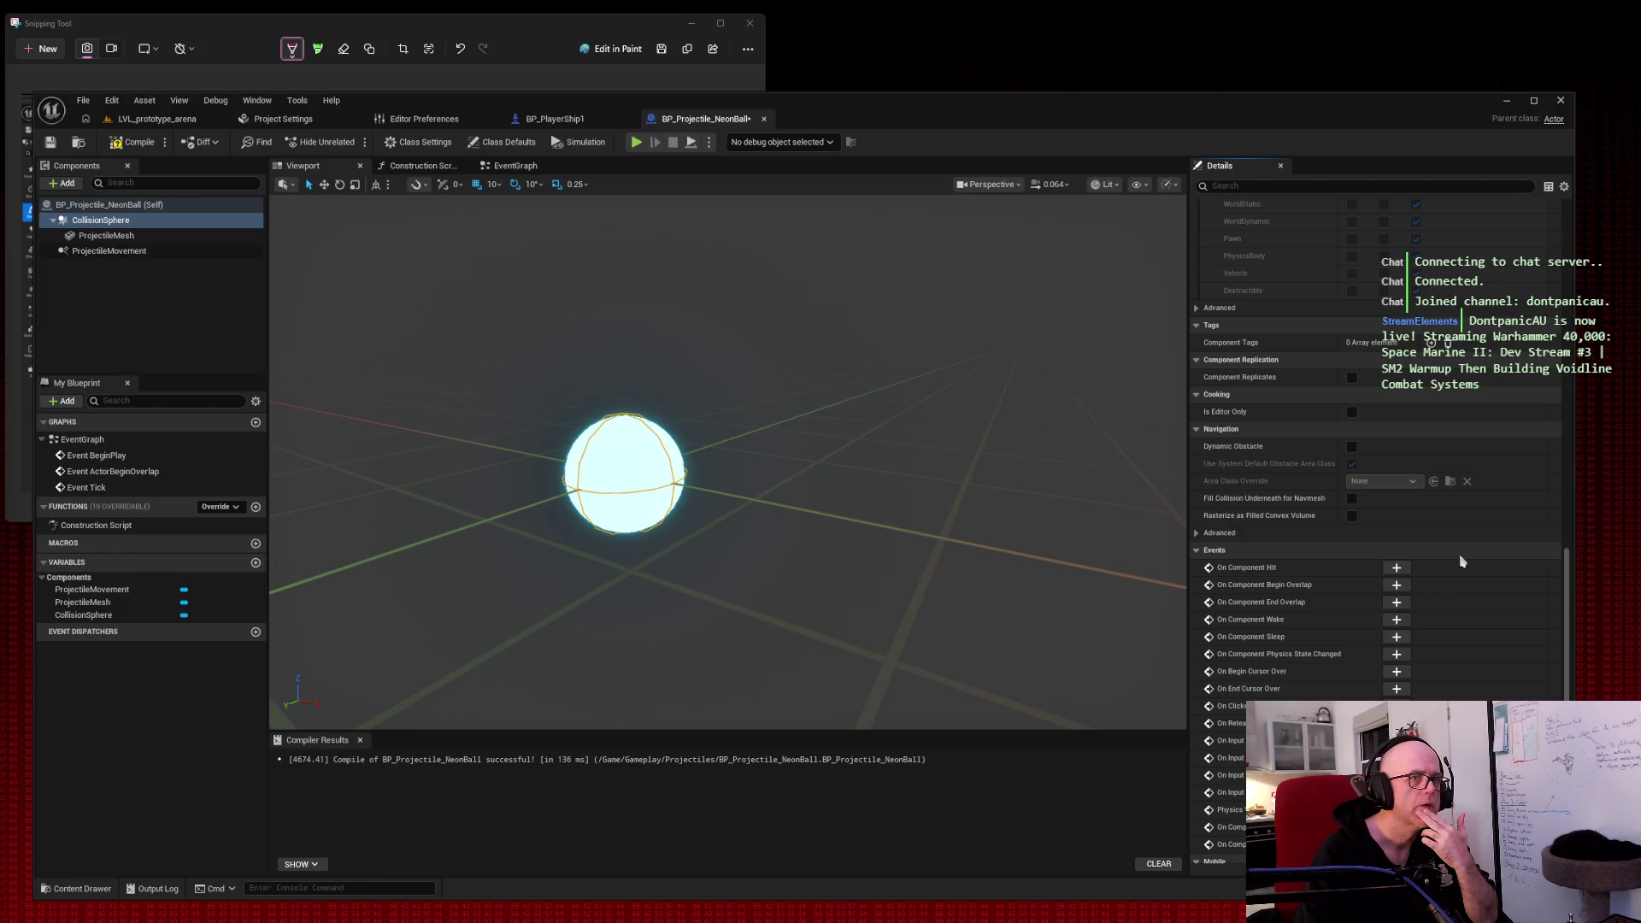
scroll(1463, 561, up, 12)
scroll(1462, 561, down, 10)
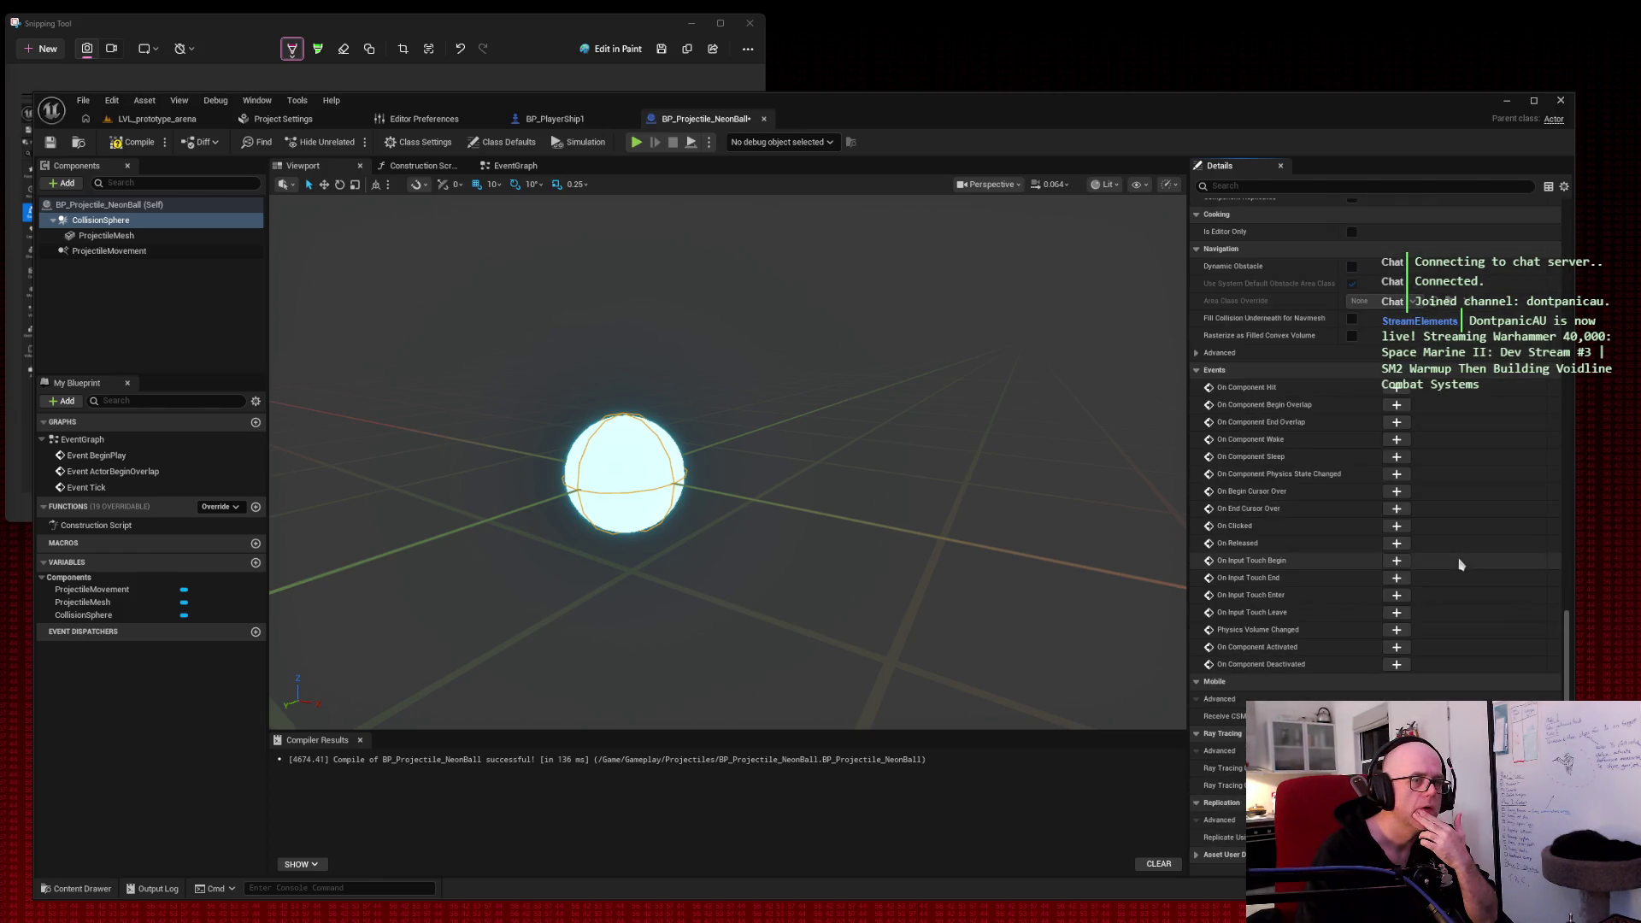
scroll(1519, 556, up, 10)
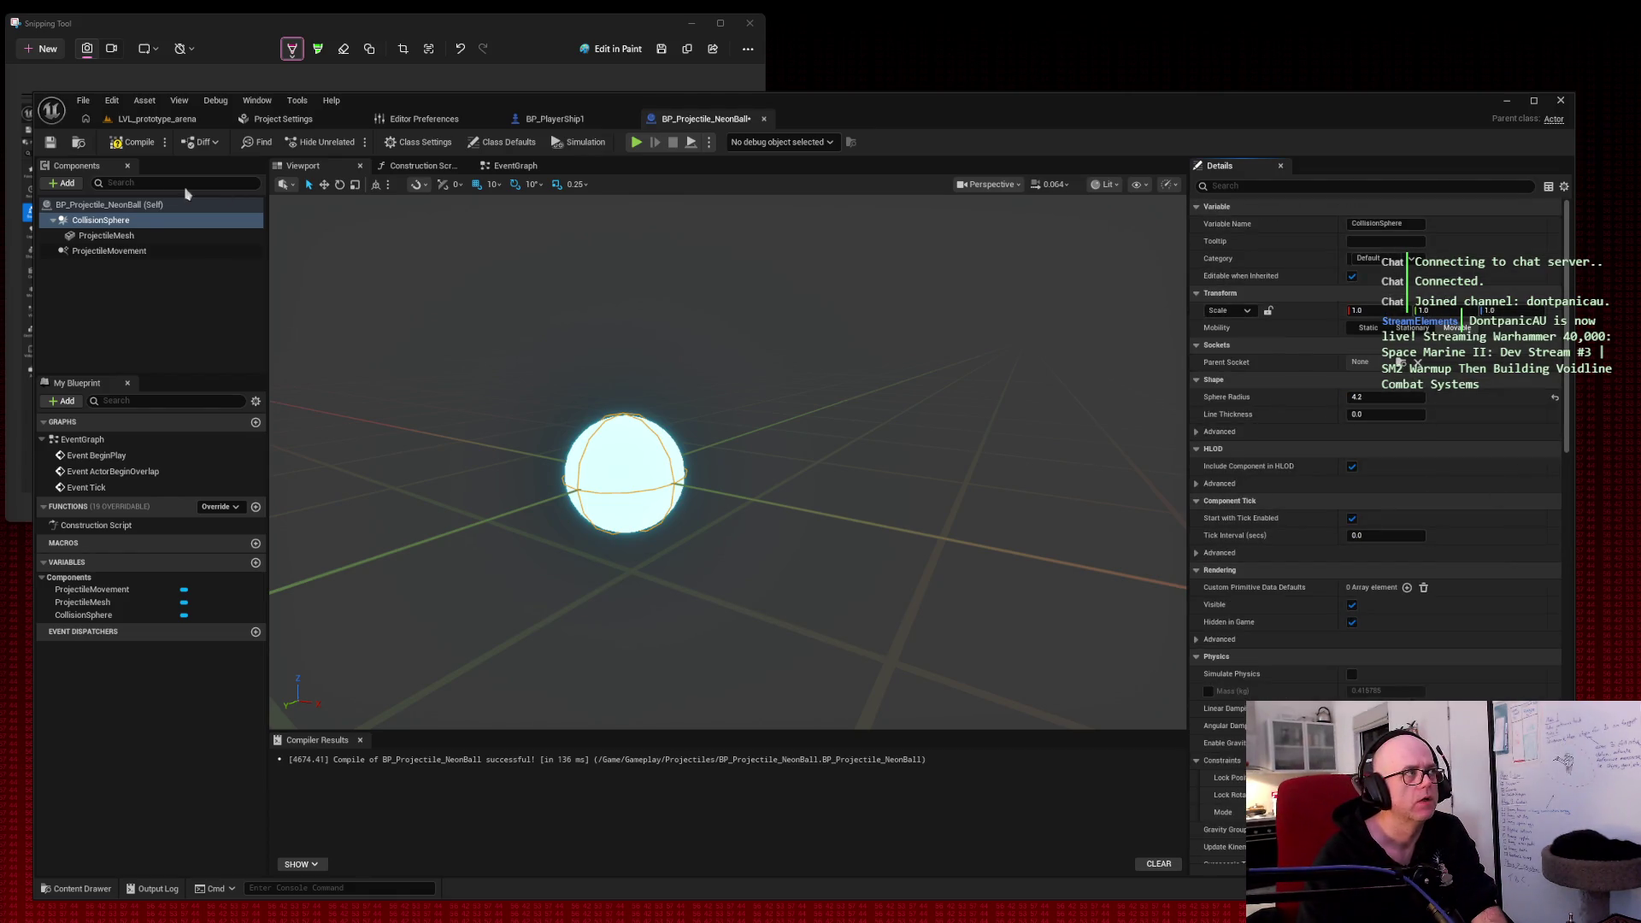
click(150, 236)
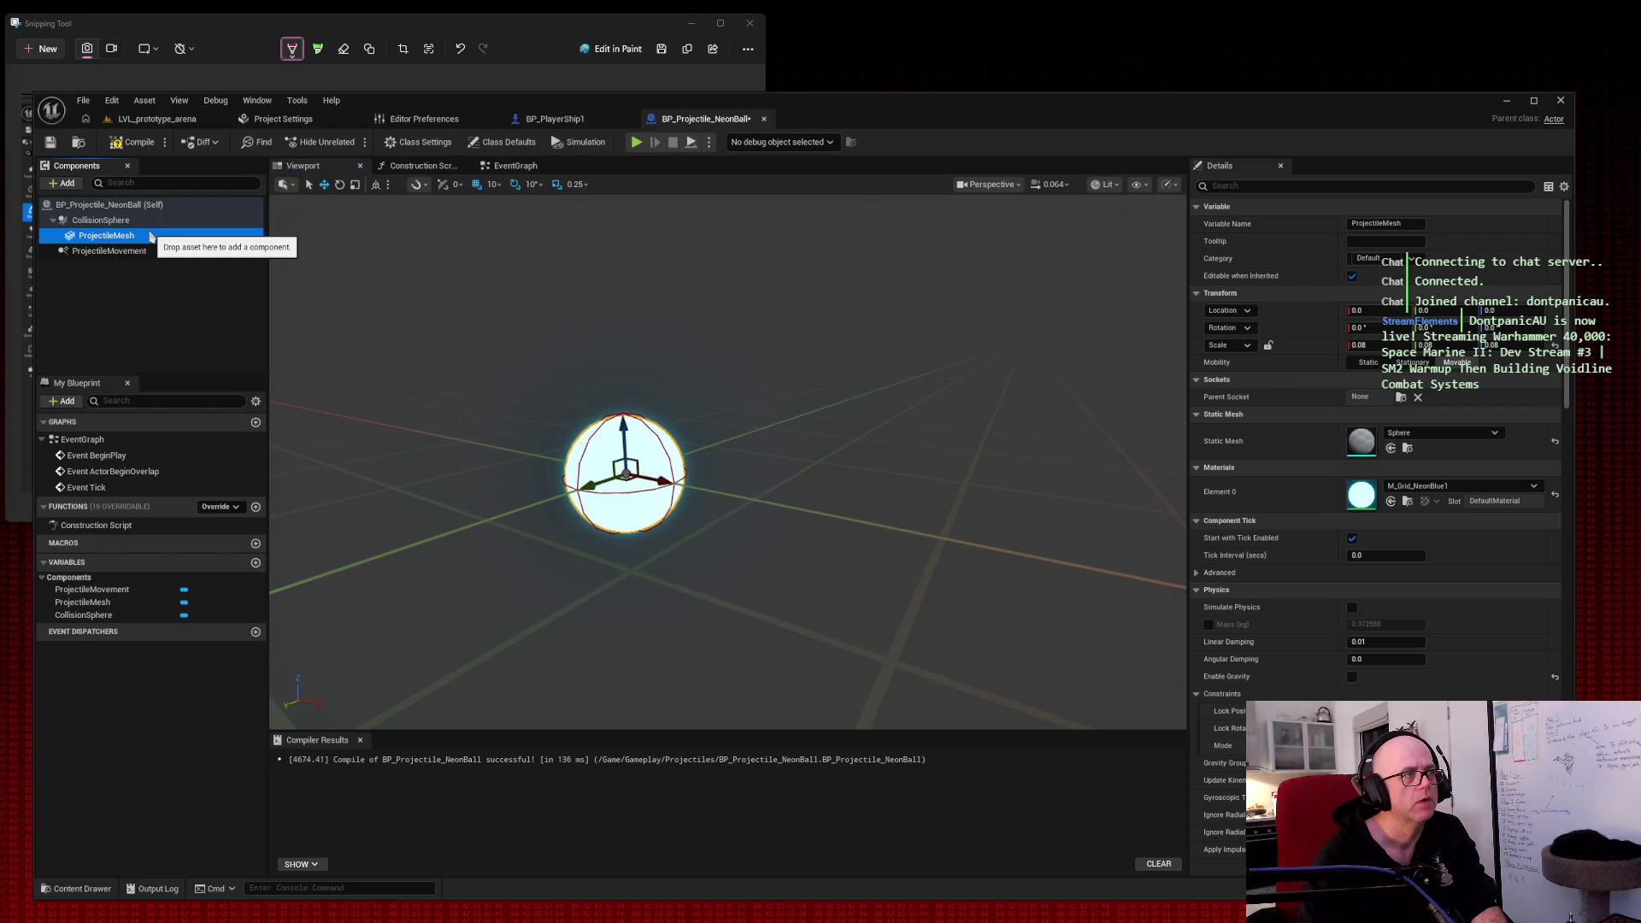
Step: Raise the ProjectileMesh above the collision sphere via Location Z (trying 8), then open LVL_prototype_arena
click(1492, 311)
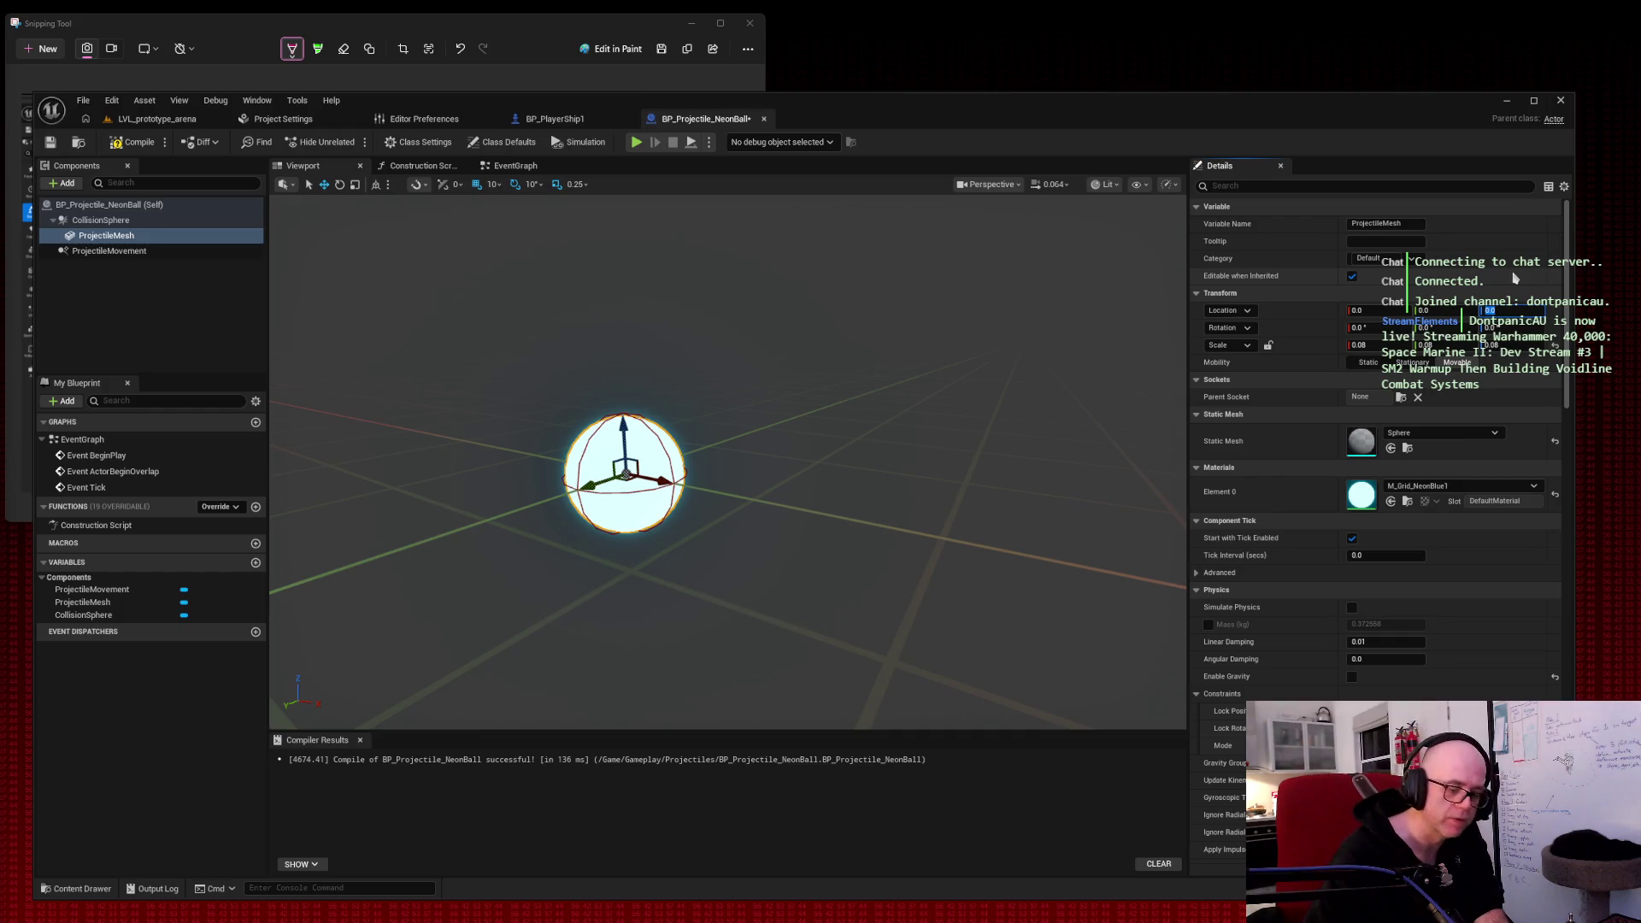
text(8)
key(Tab)
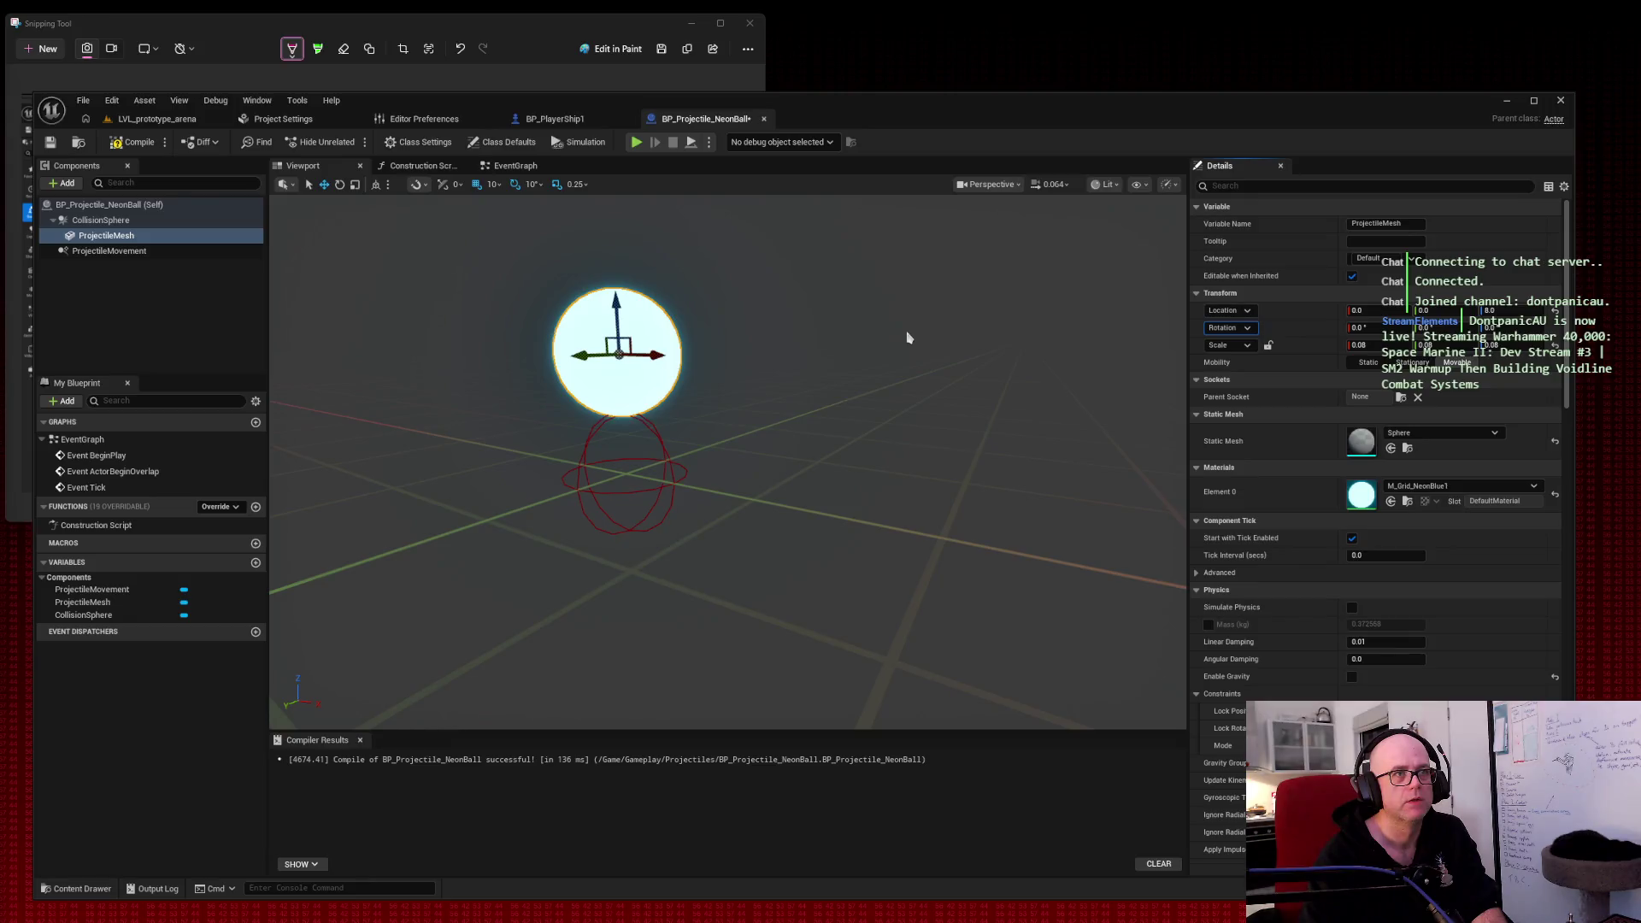
key(ctrl+z)
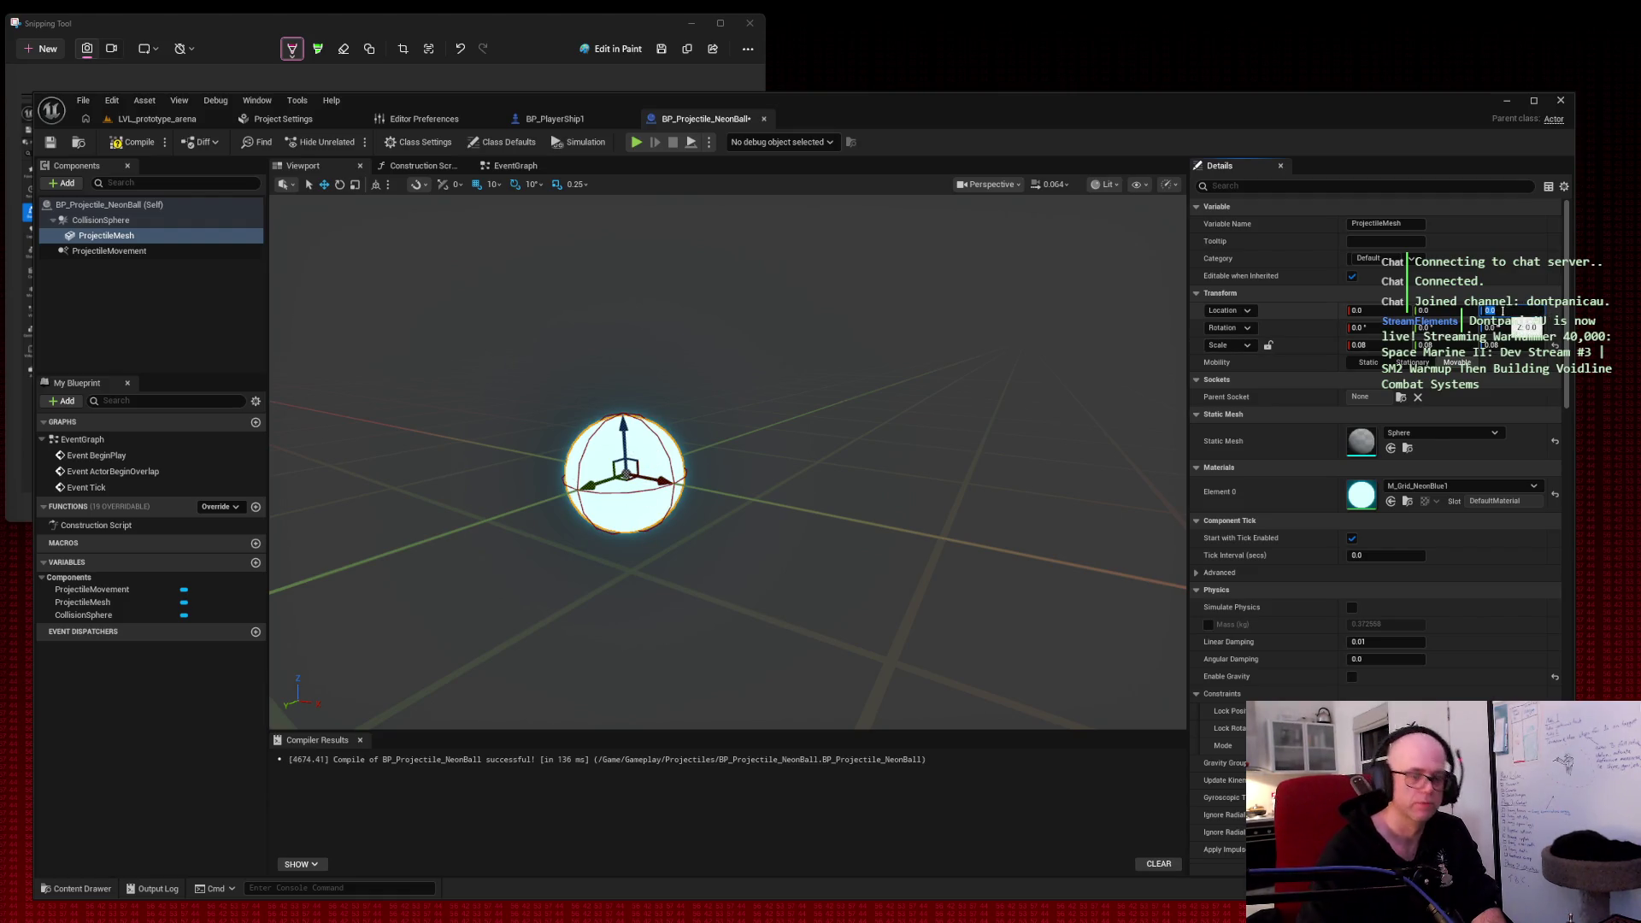
drag(1506, 312, 1530, 312)
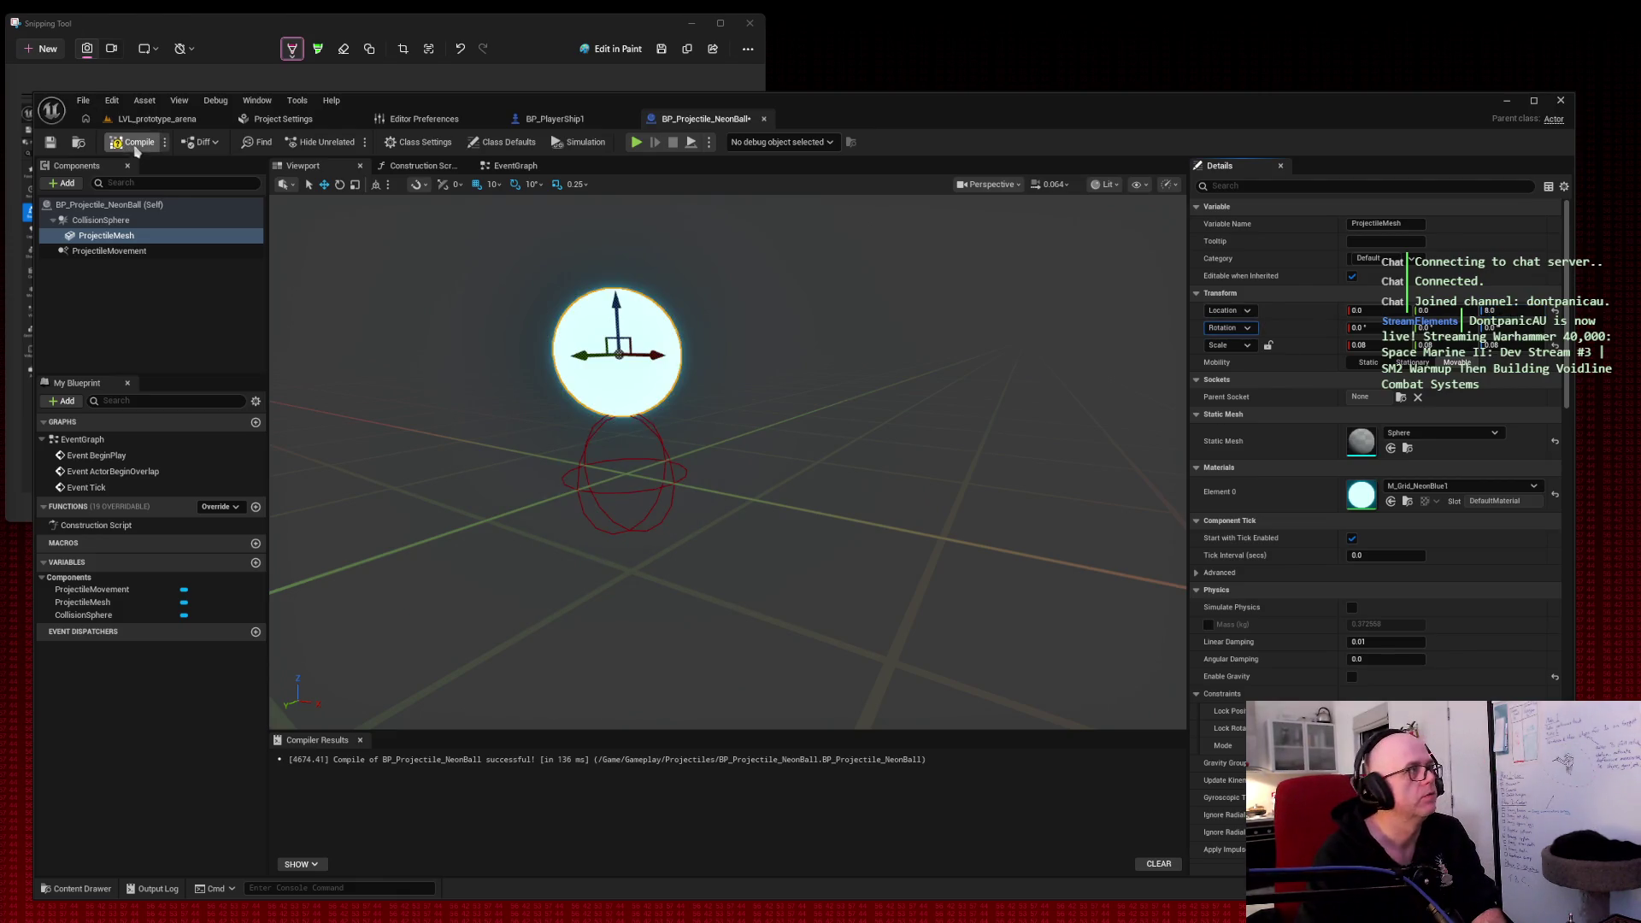
click(157, 119)
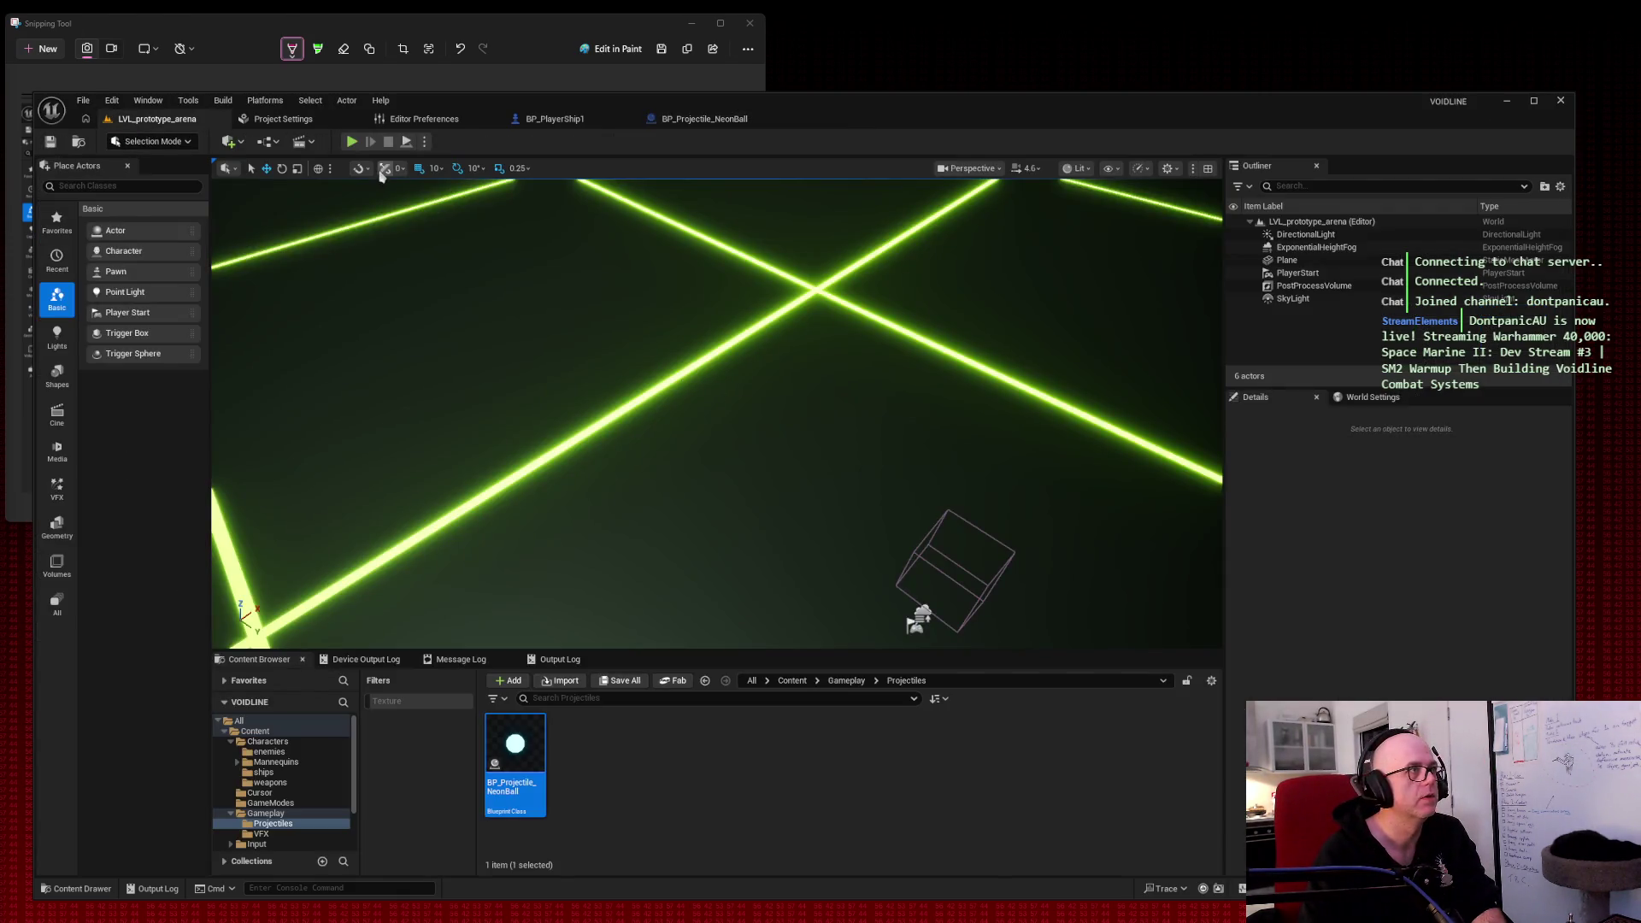
click(351, 141)
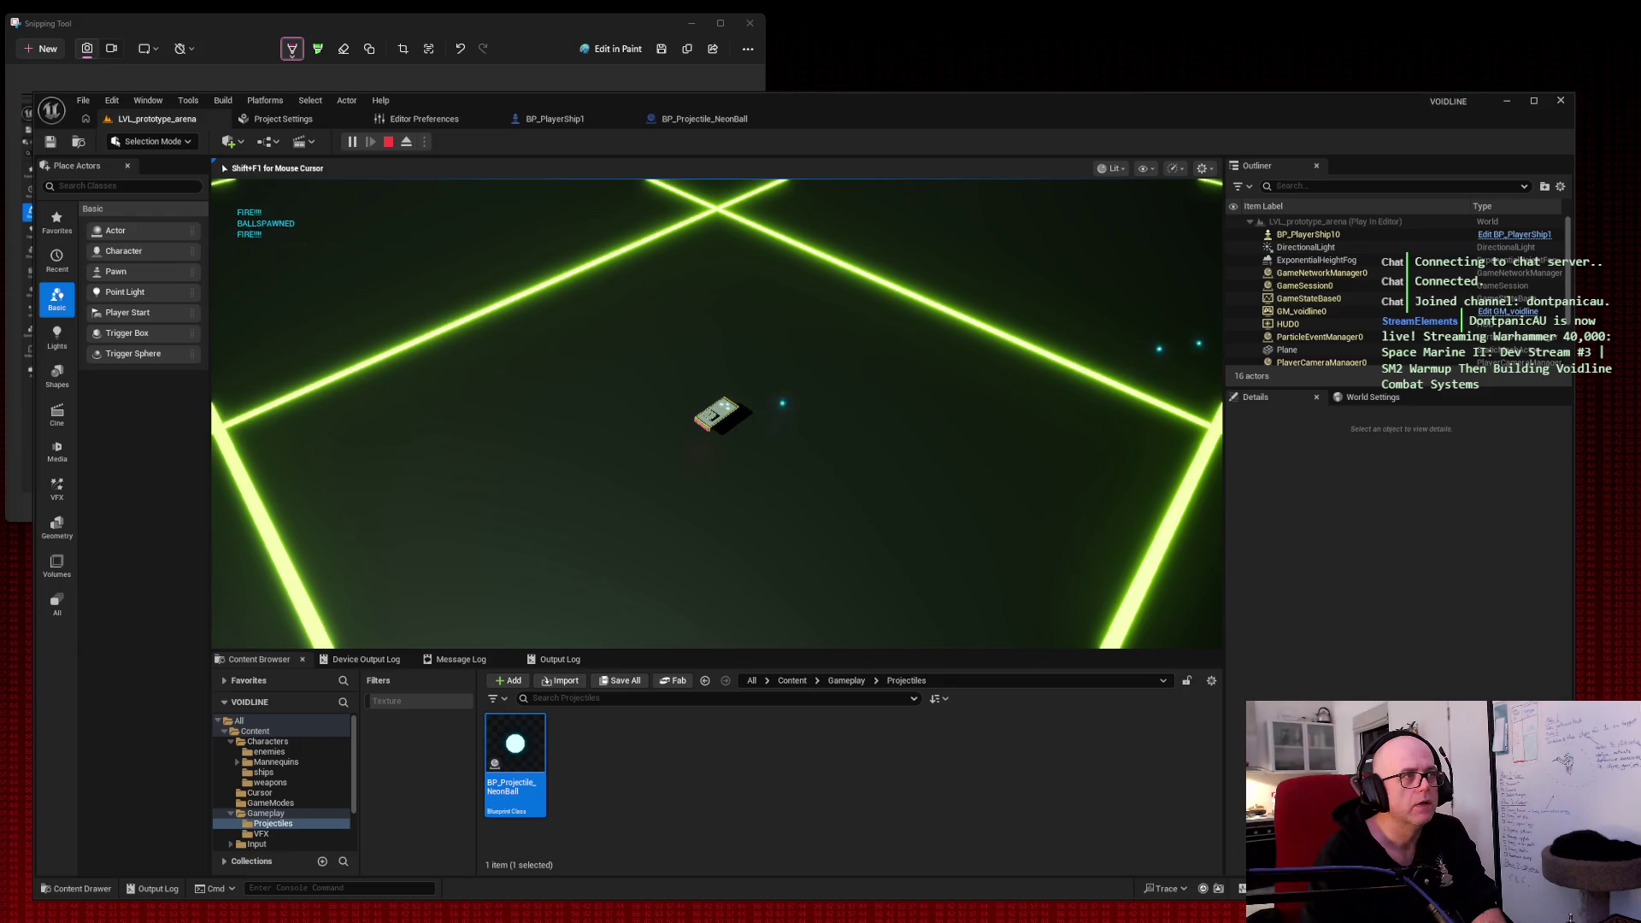
key(w)
key(w)
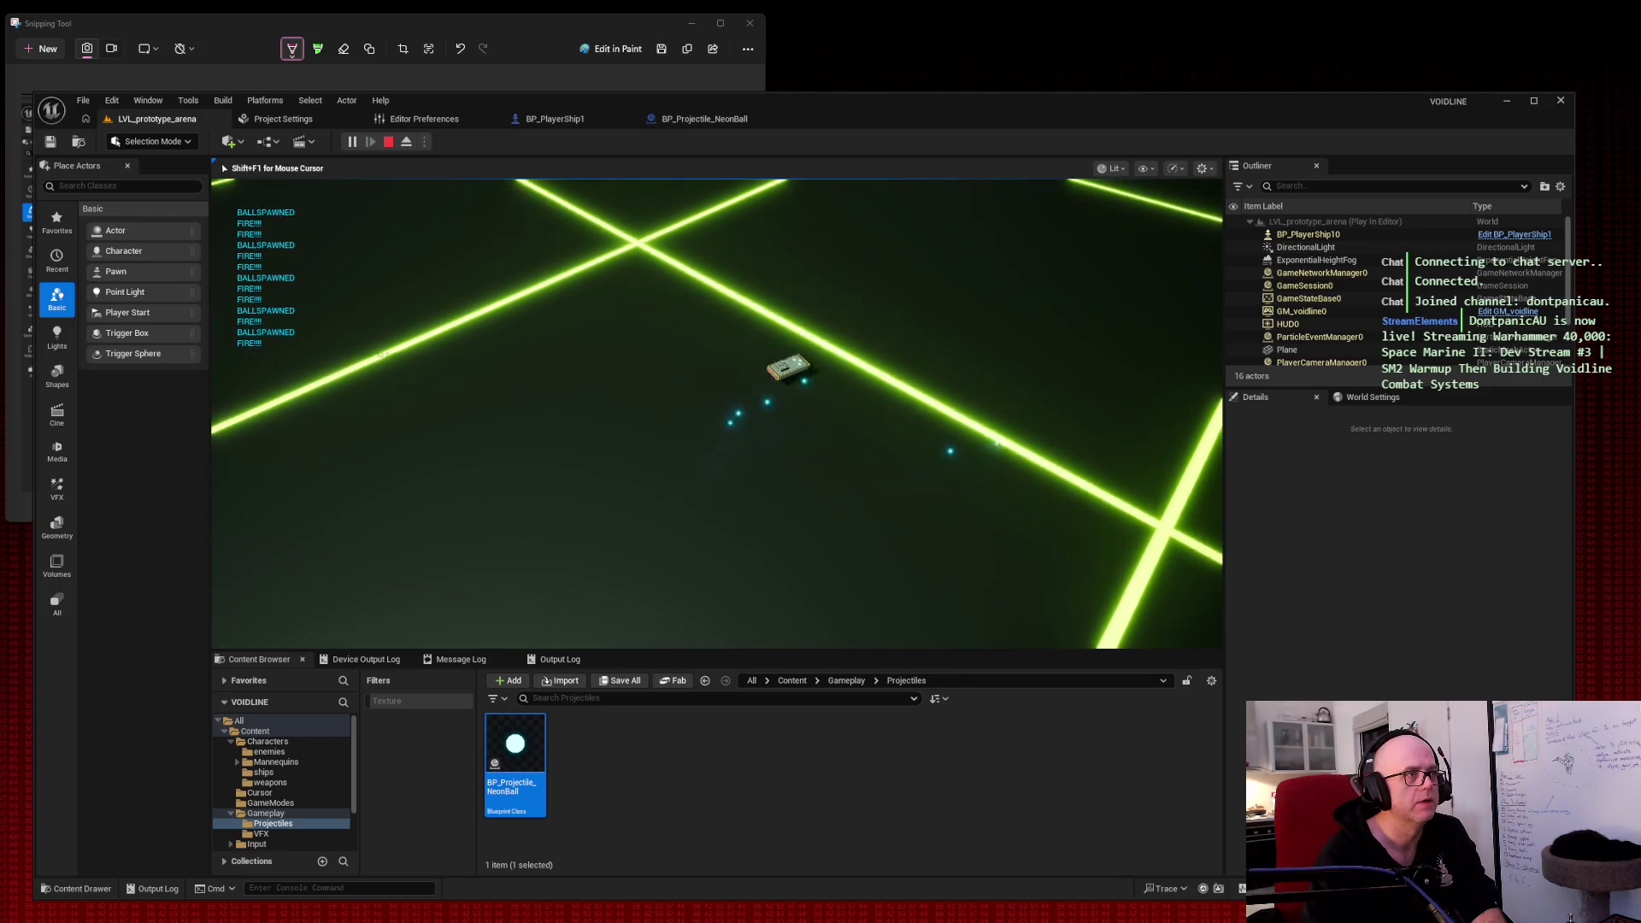
key(w)
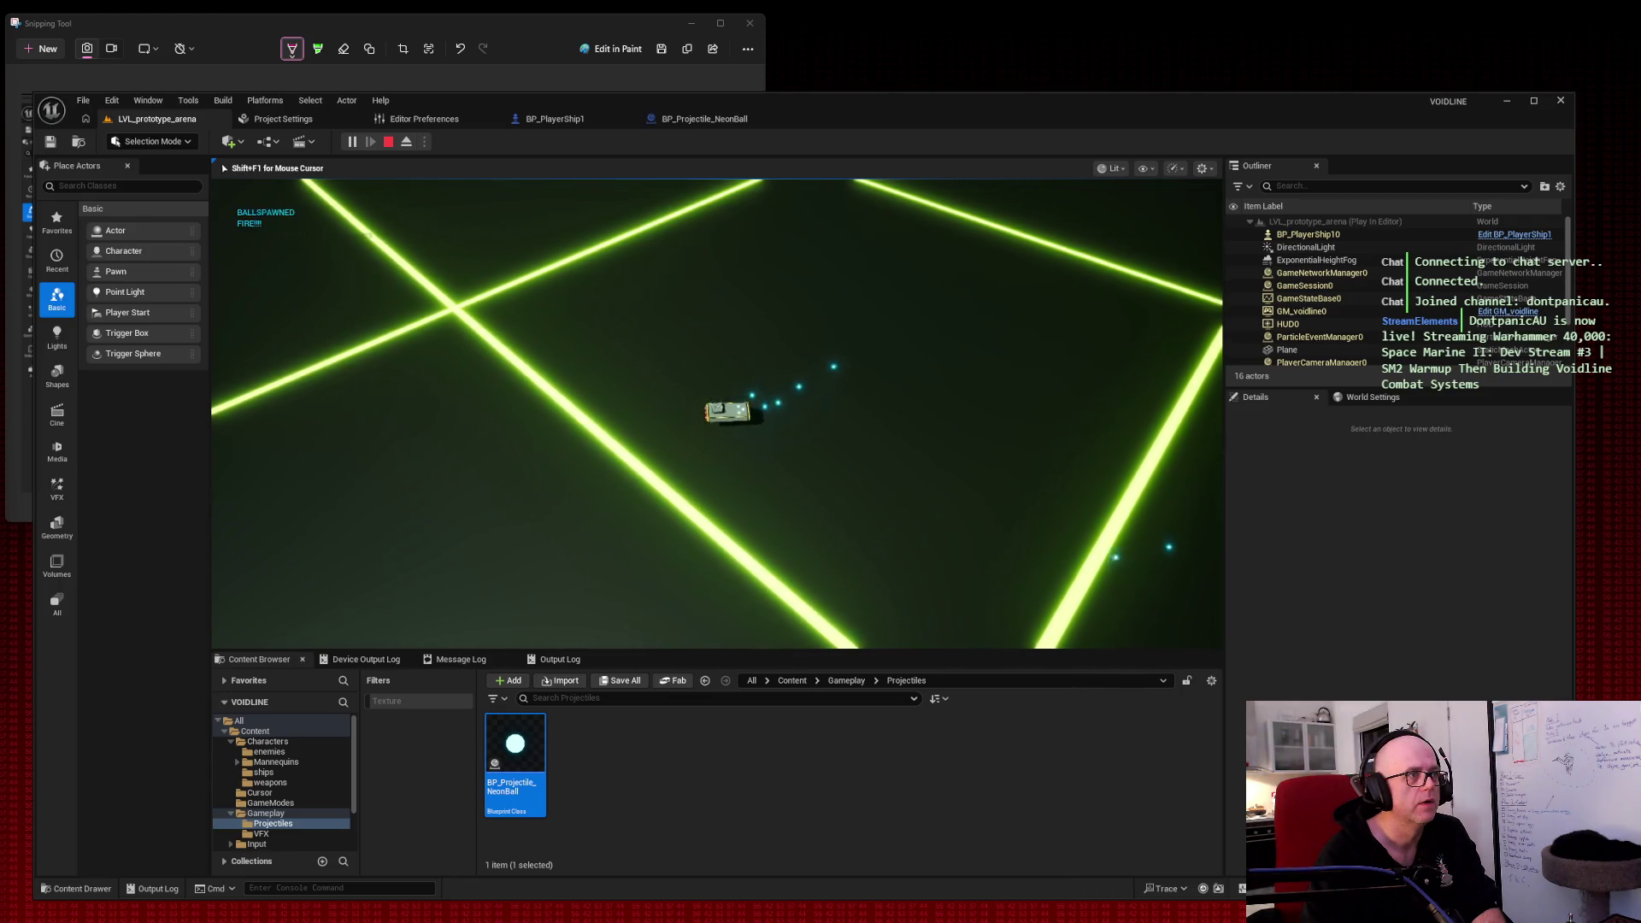
key(w)
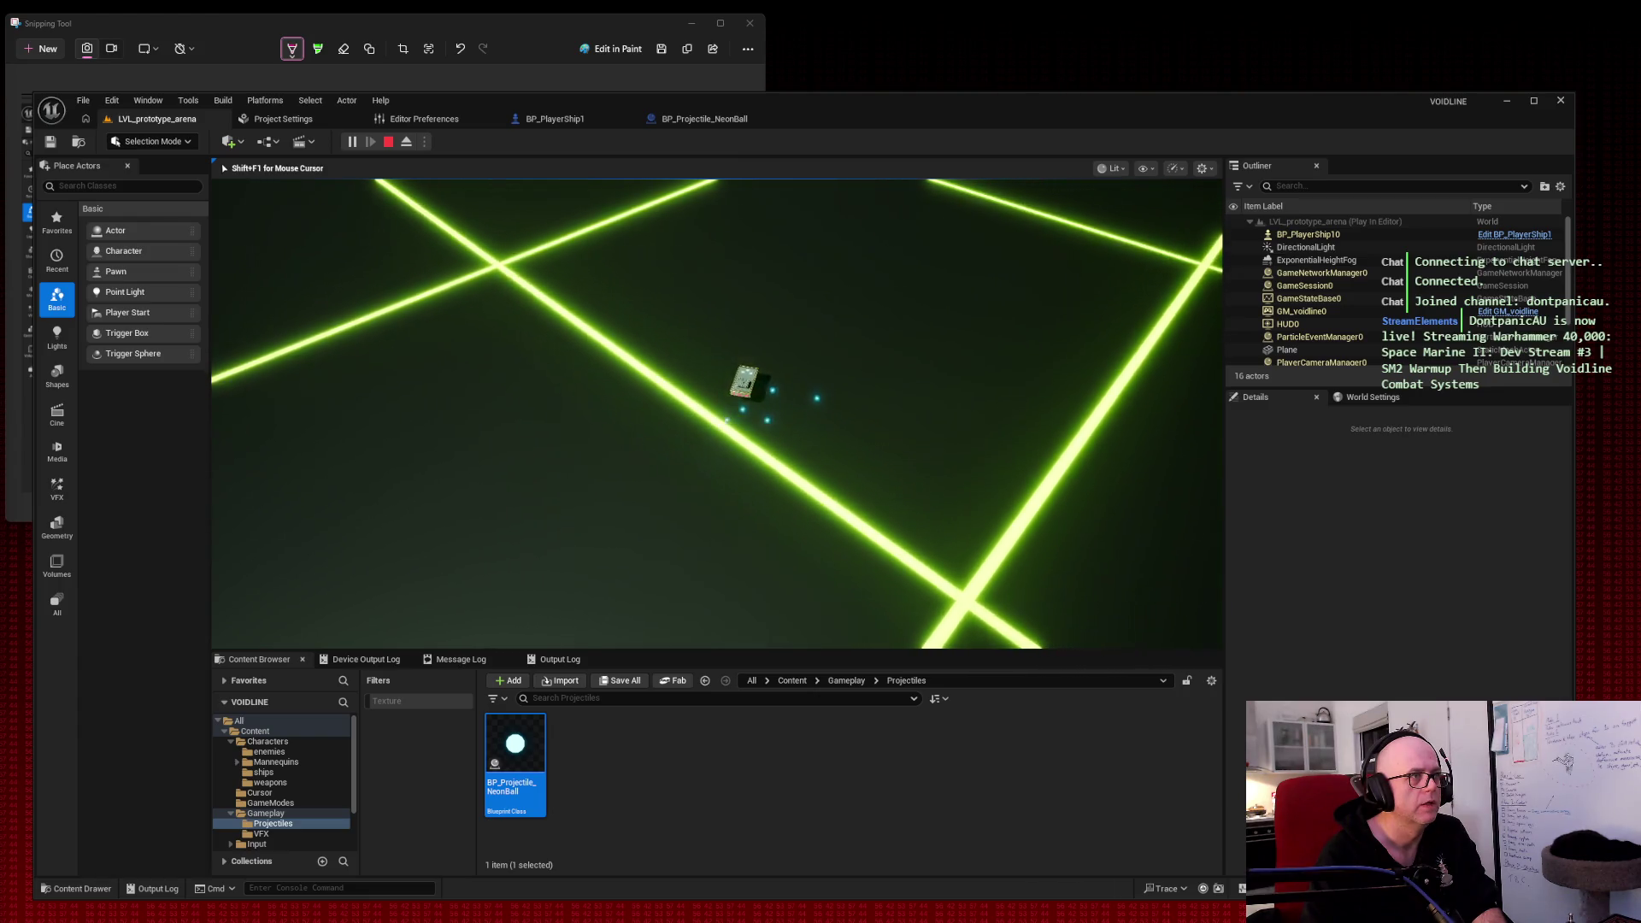
key(Escape)
click(700, 117)
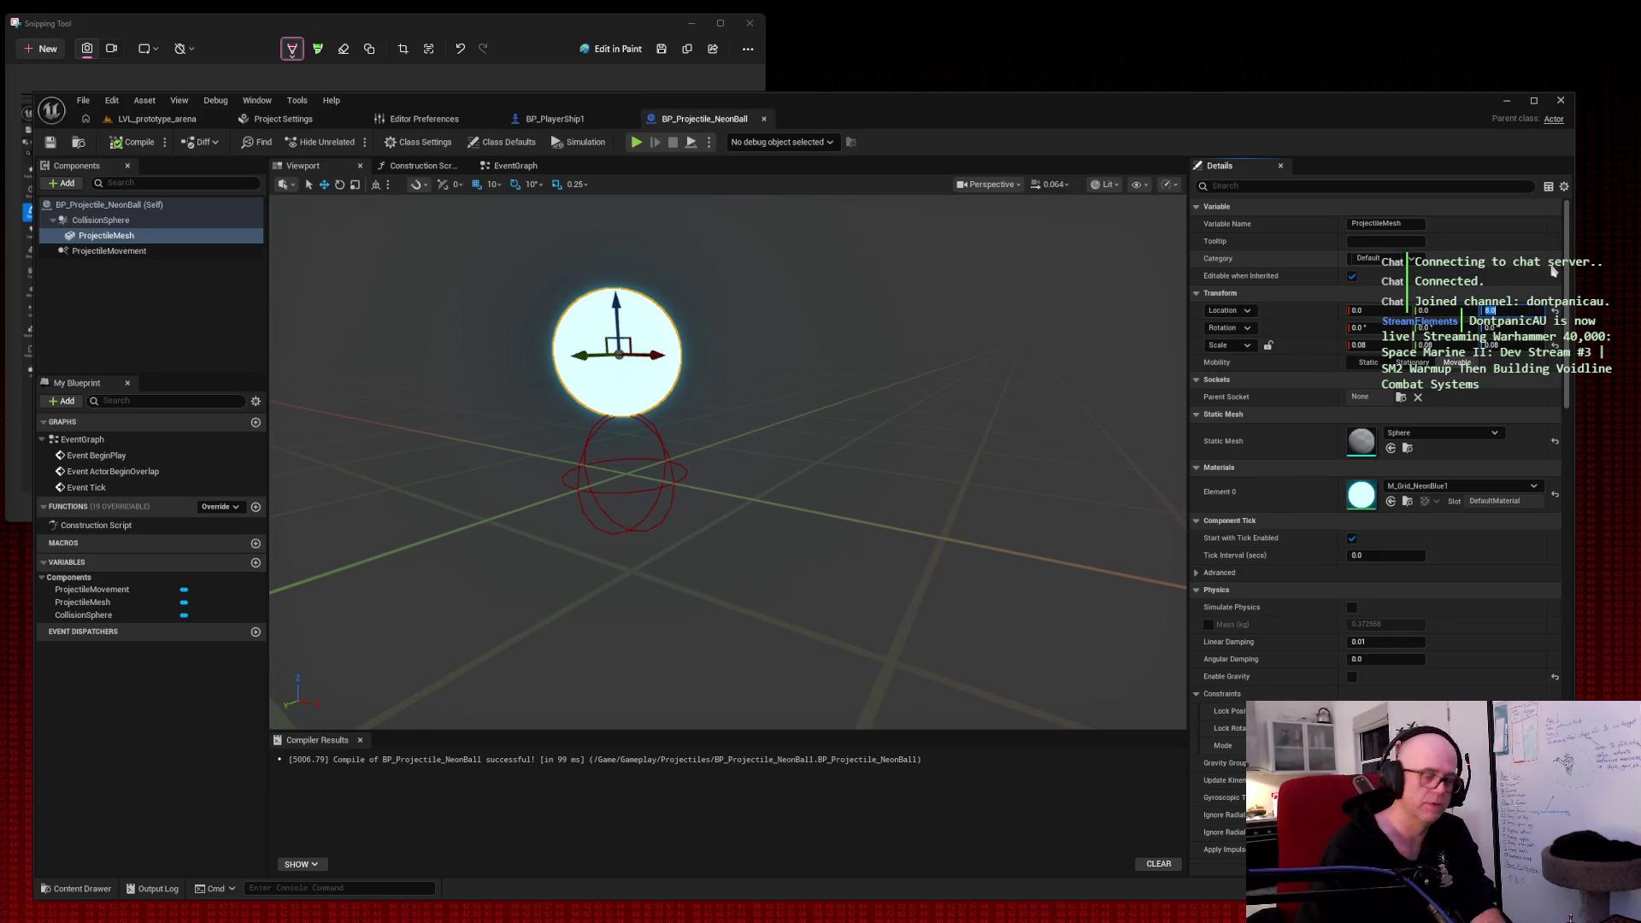
Step: Reset ProjectileMesh Location Z to 0, recompile BP_Projectile_NeonBall, and open BP_PlayerShip1
text(0)
key(Return)
click(134, 142)
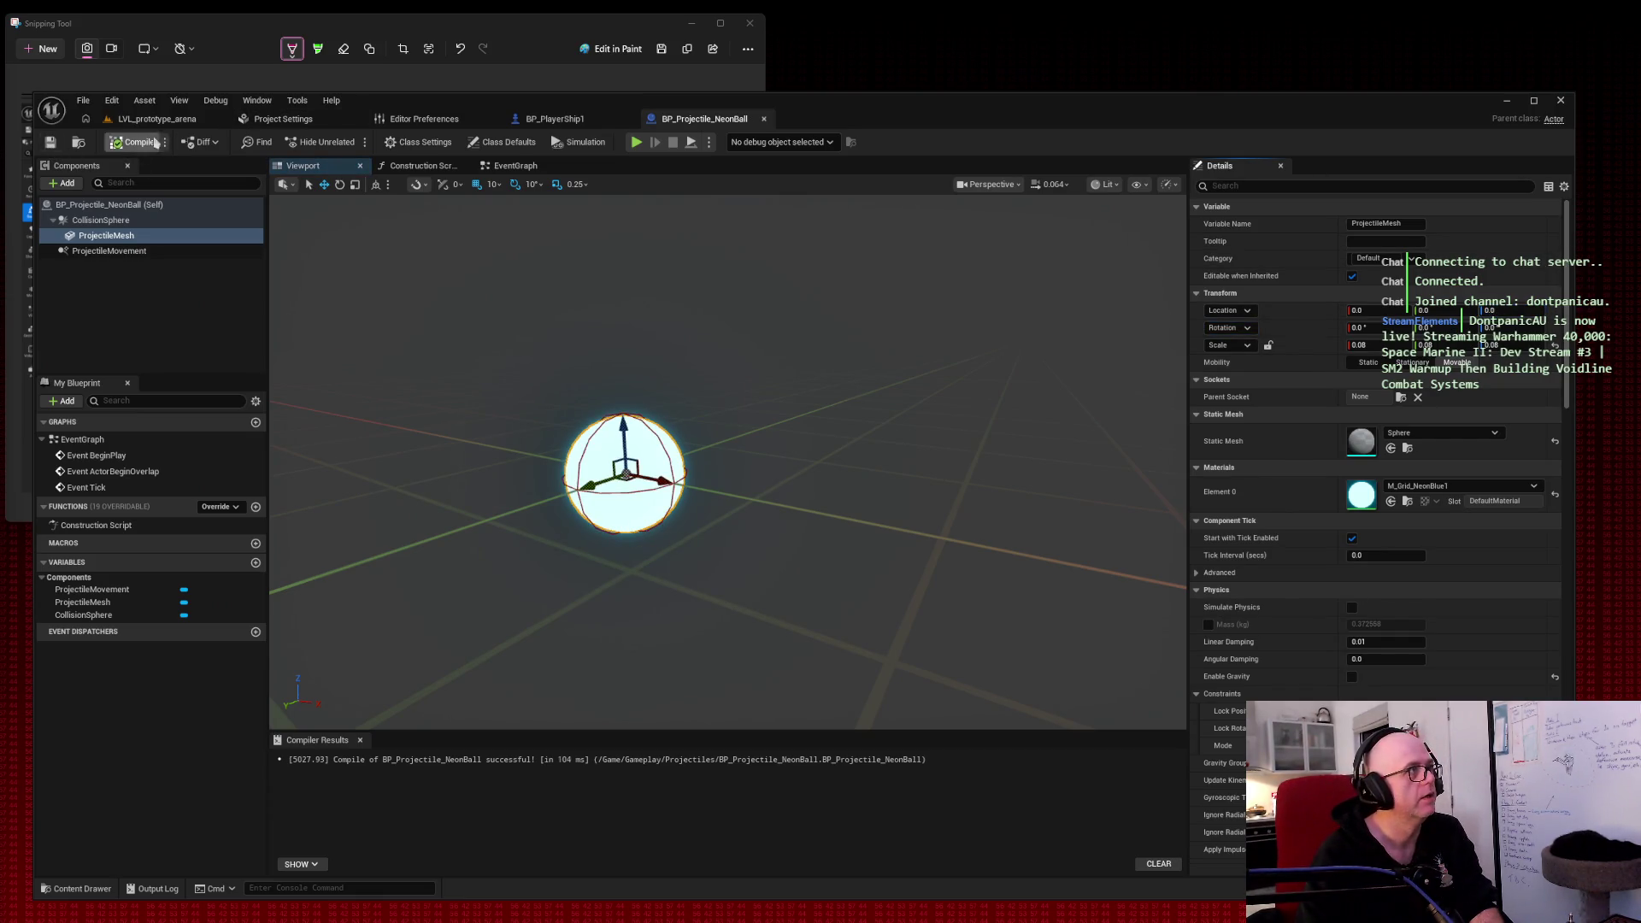
click(550, 120)
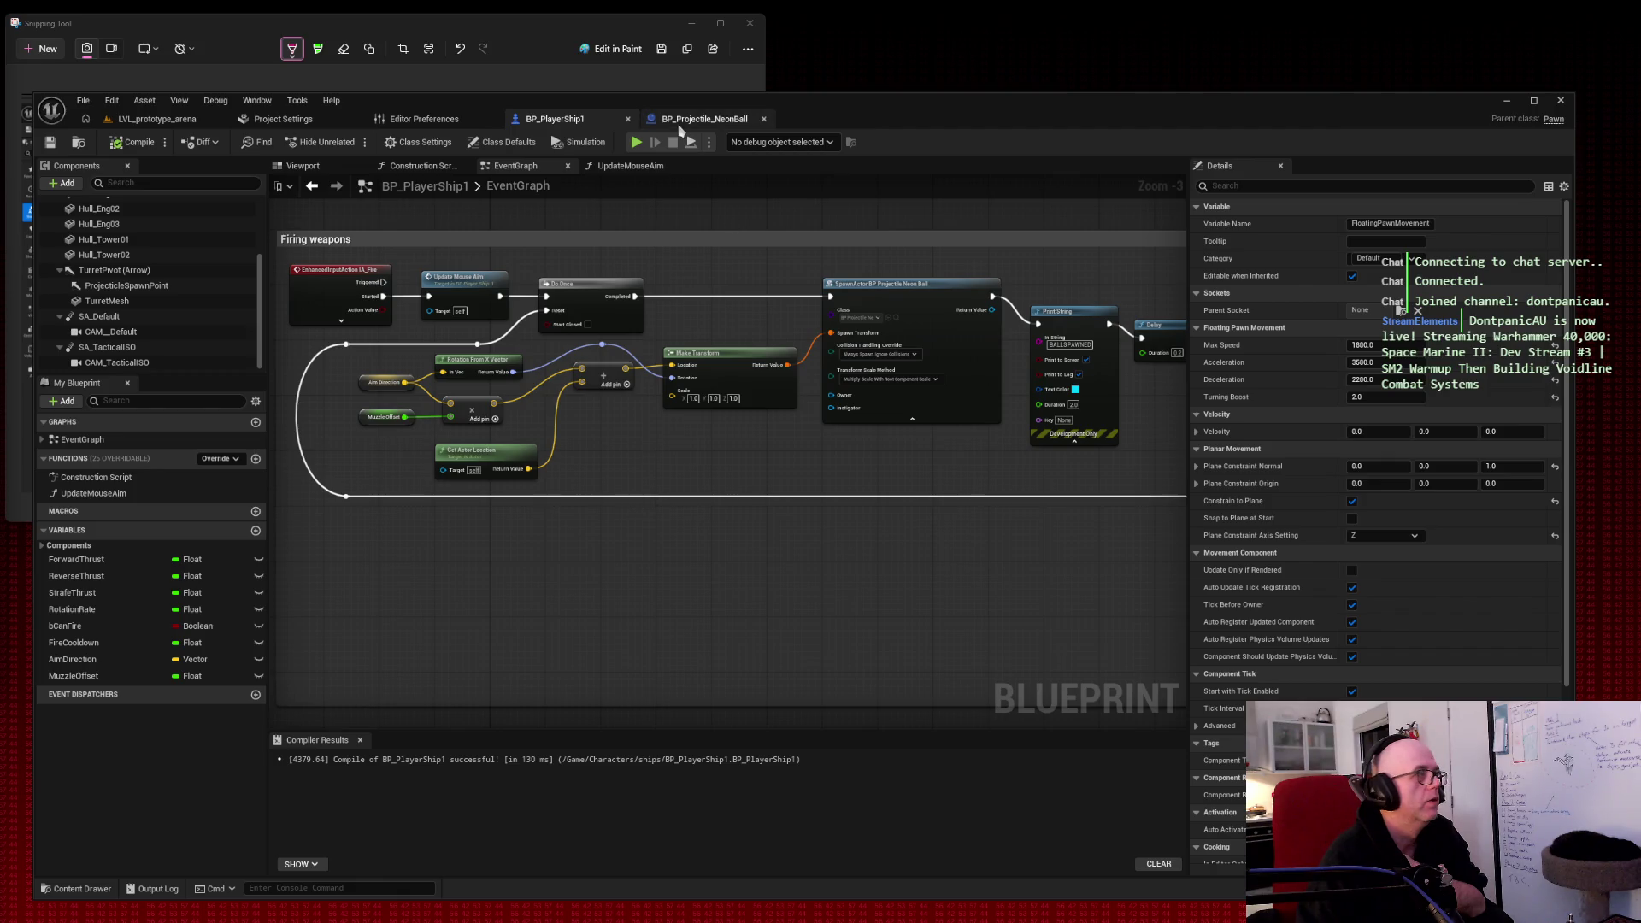
Step: Check UpdateMouseAim, snip the Firing weapons nodes with Win+Shift+S, and select ProjectileSpawnPoint's Location Z
click(627, 167)
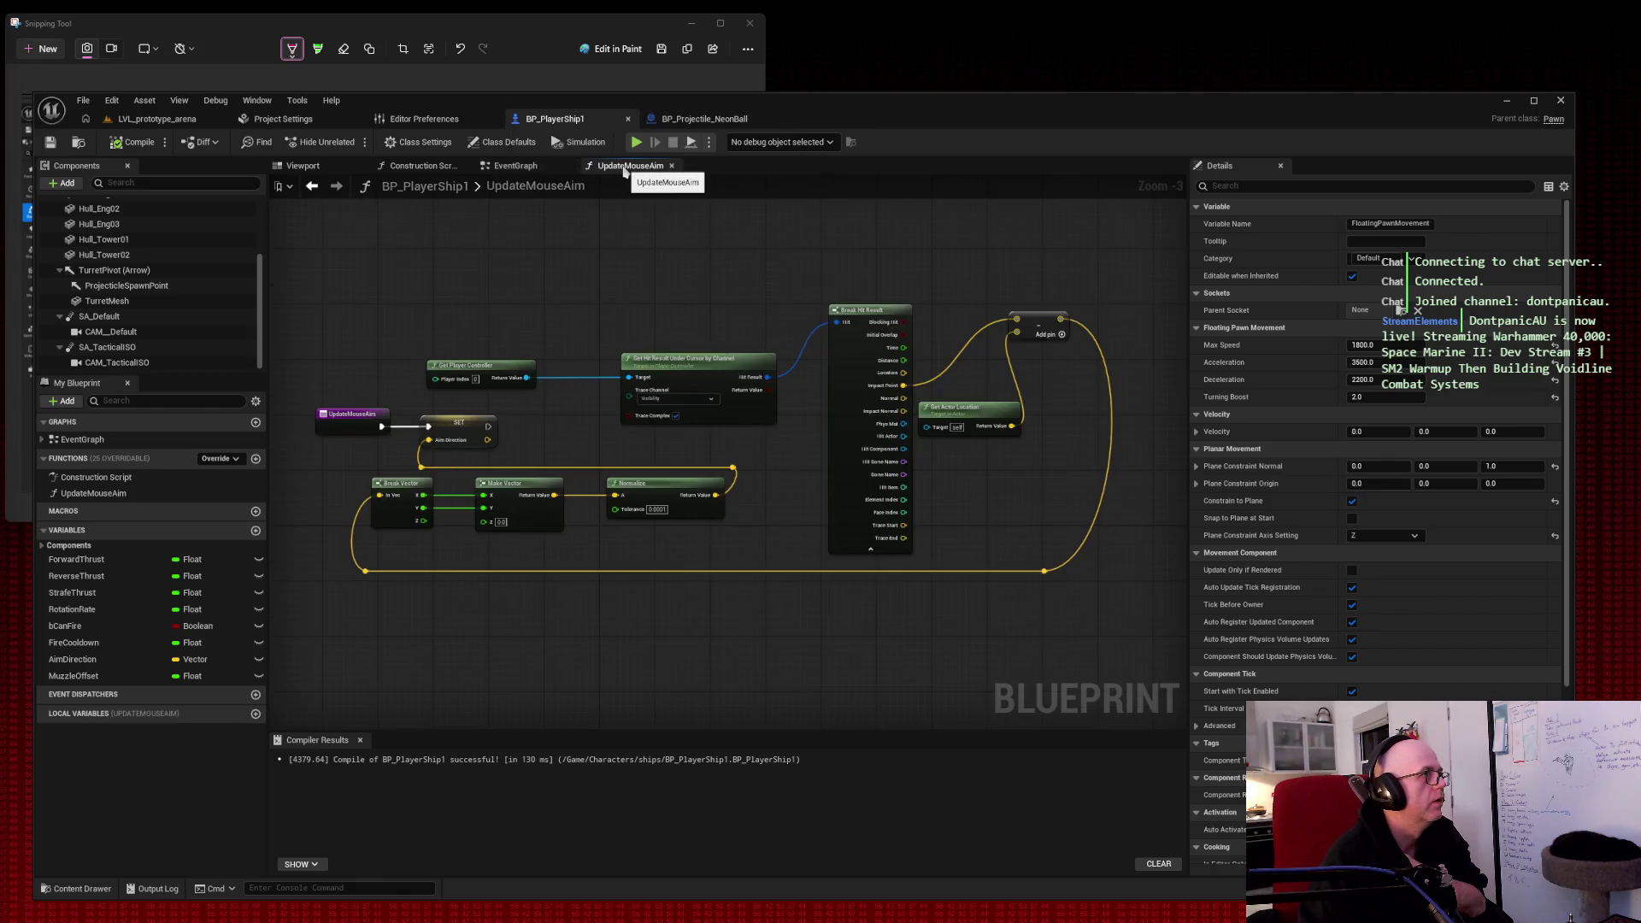
click(531, 167)
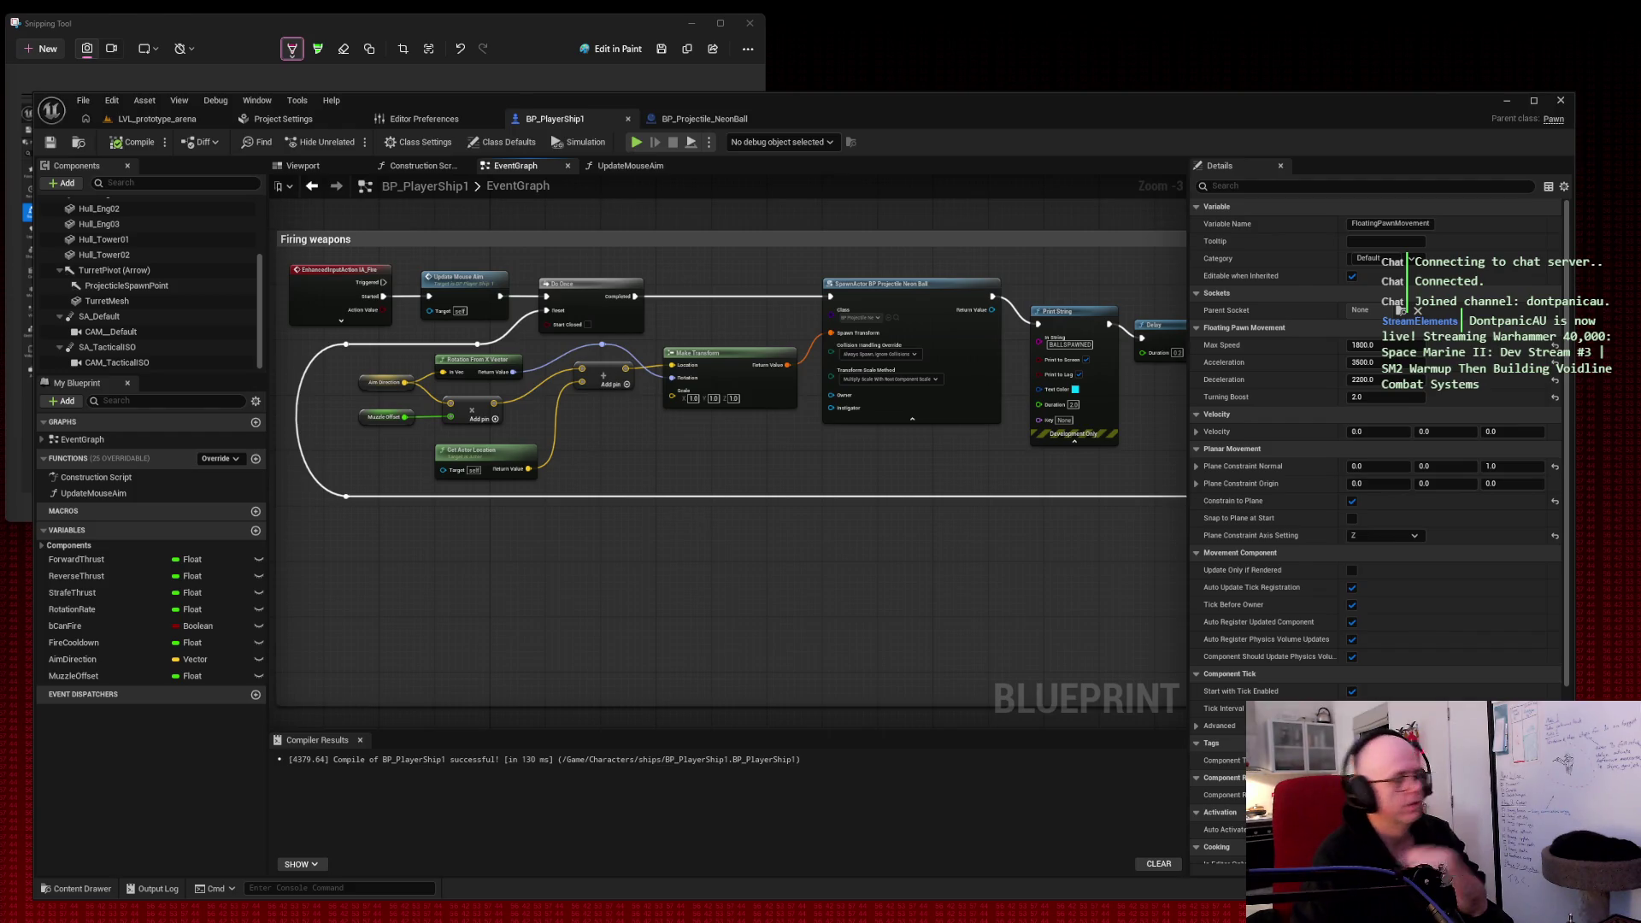
key(super+shift+s)
drag(273, 216, 1275, 581)
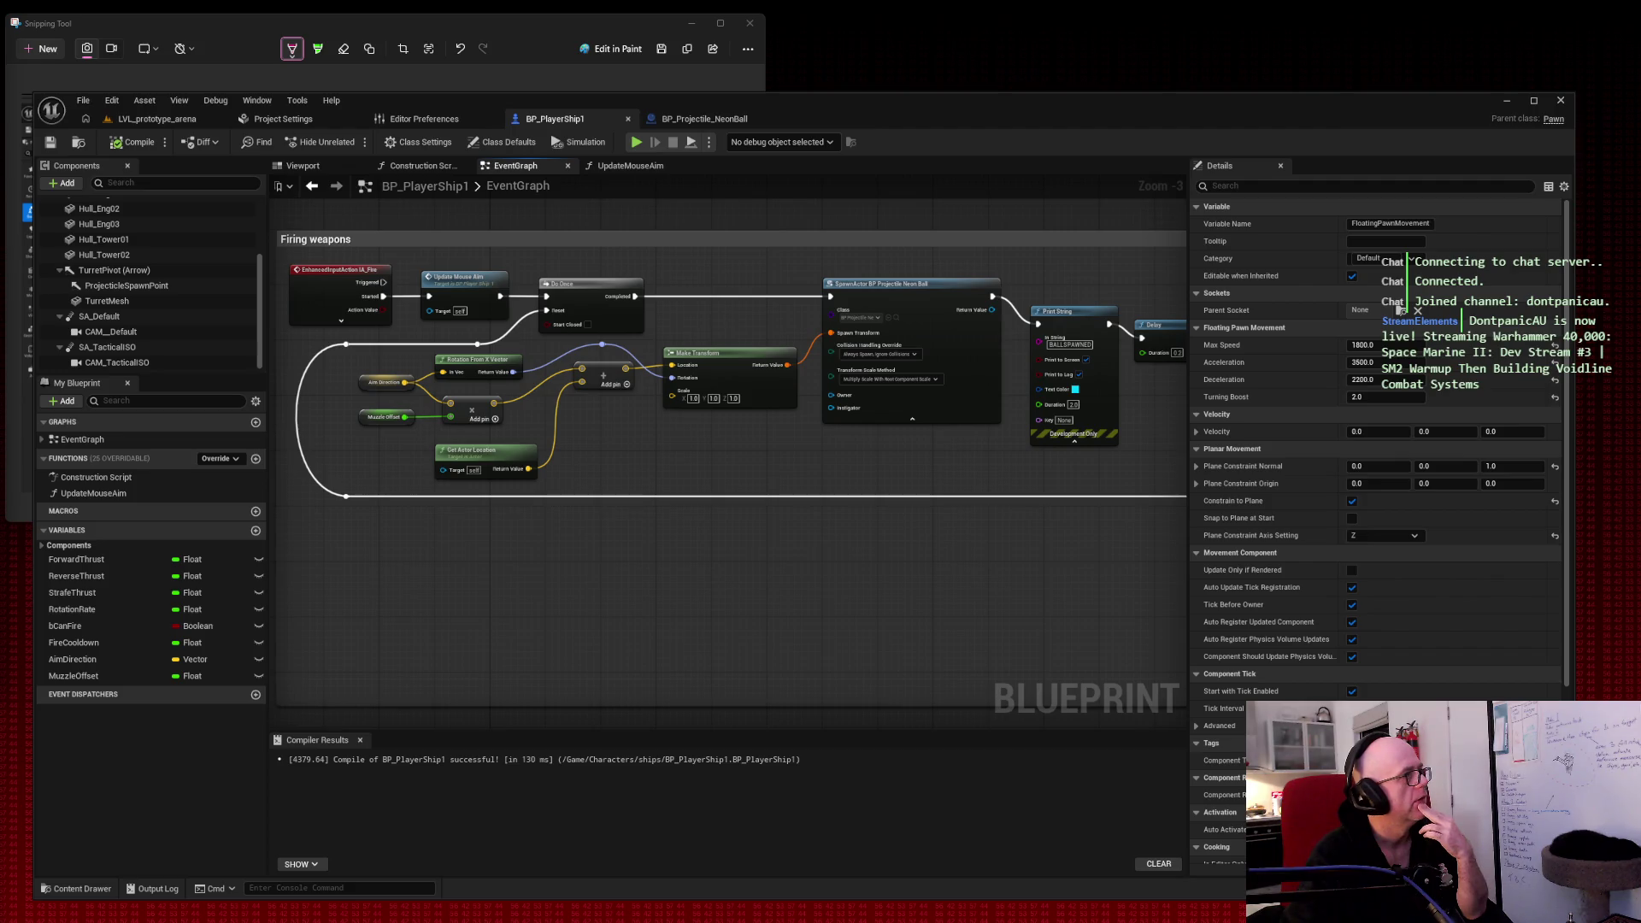
click(150, 286)
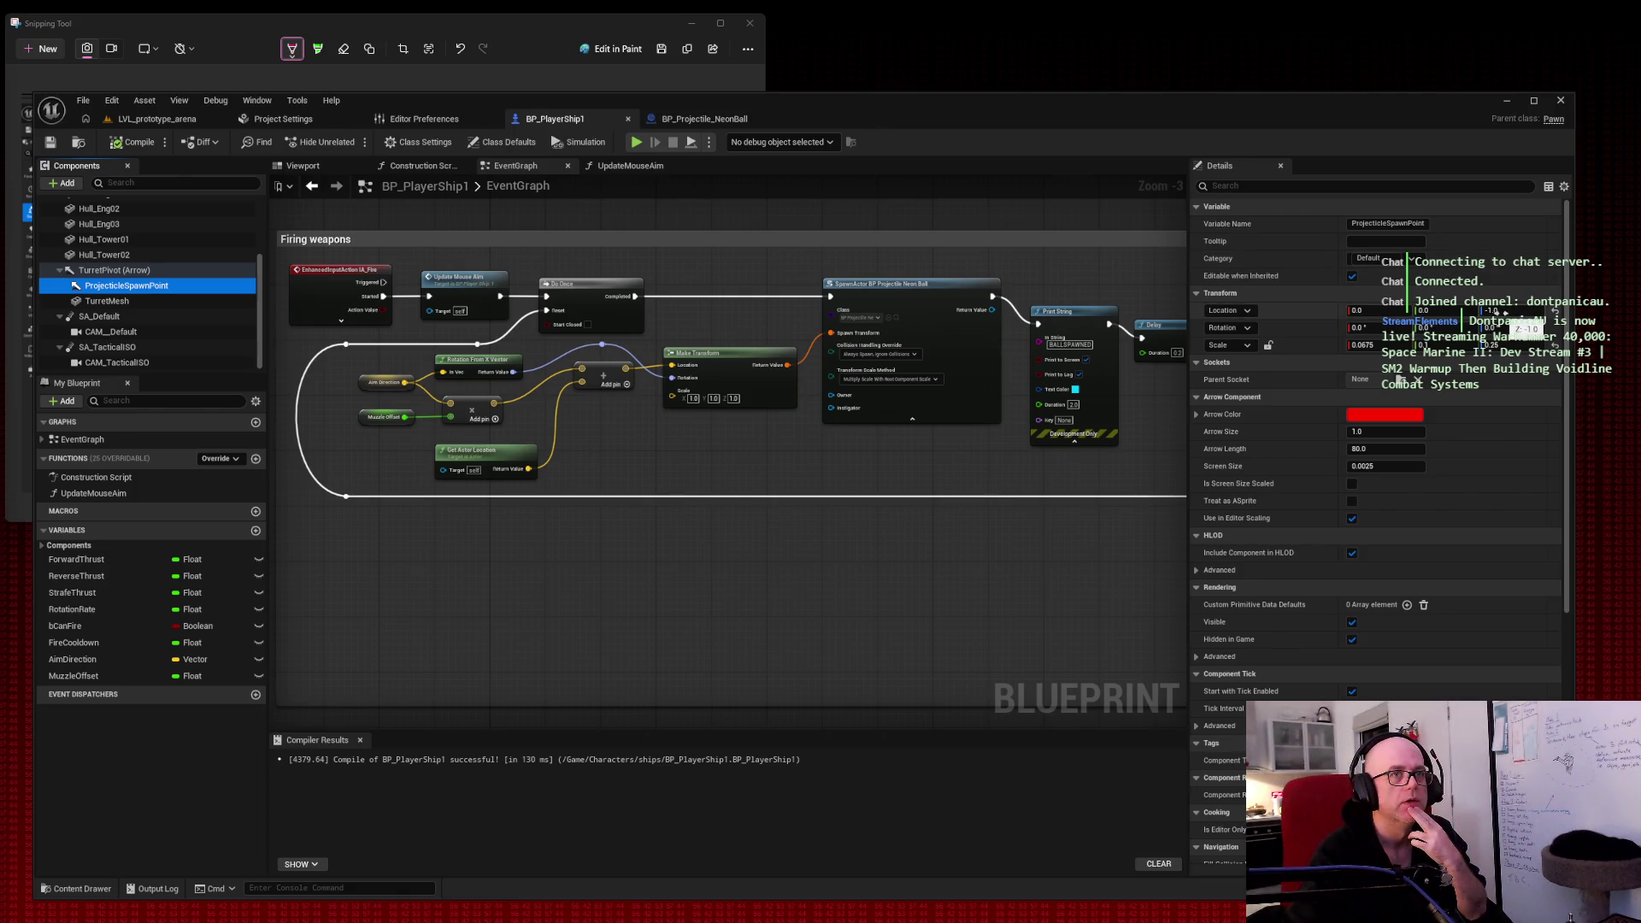
click(1505, 312)
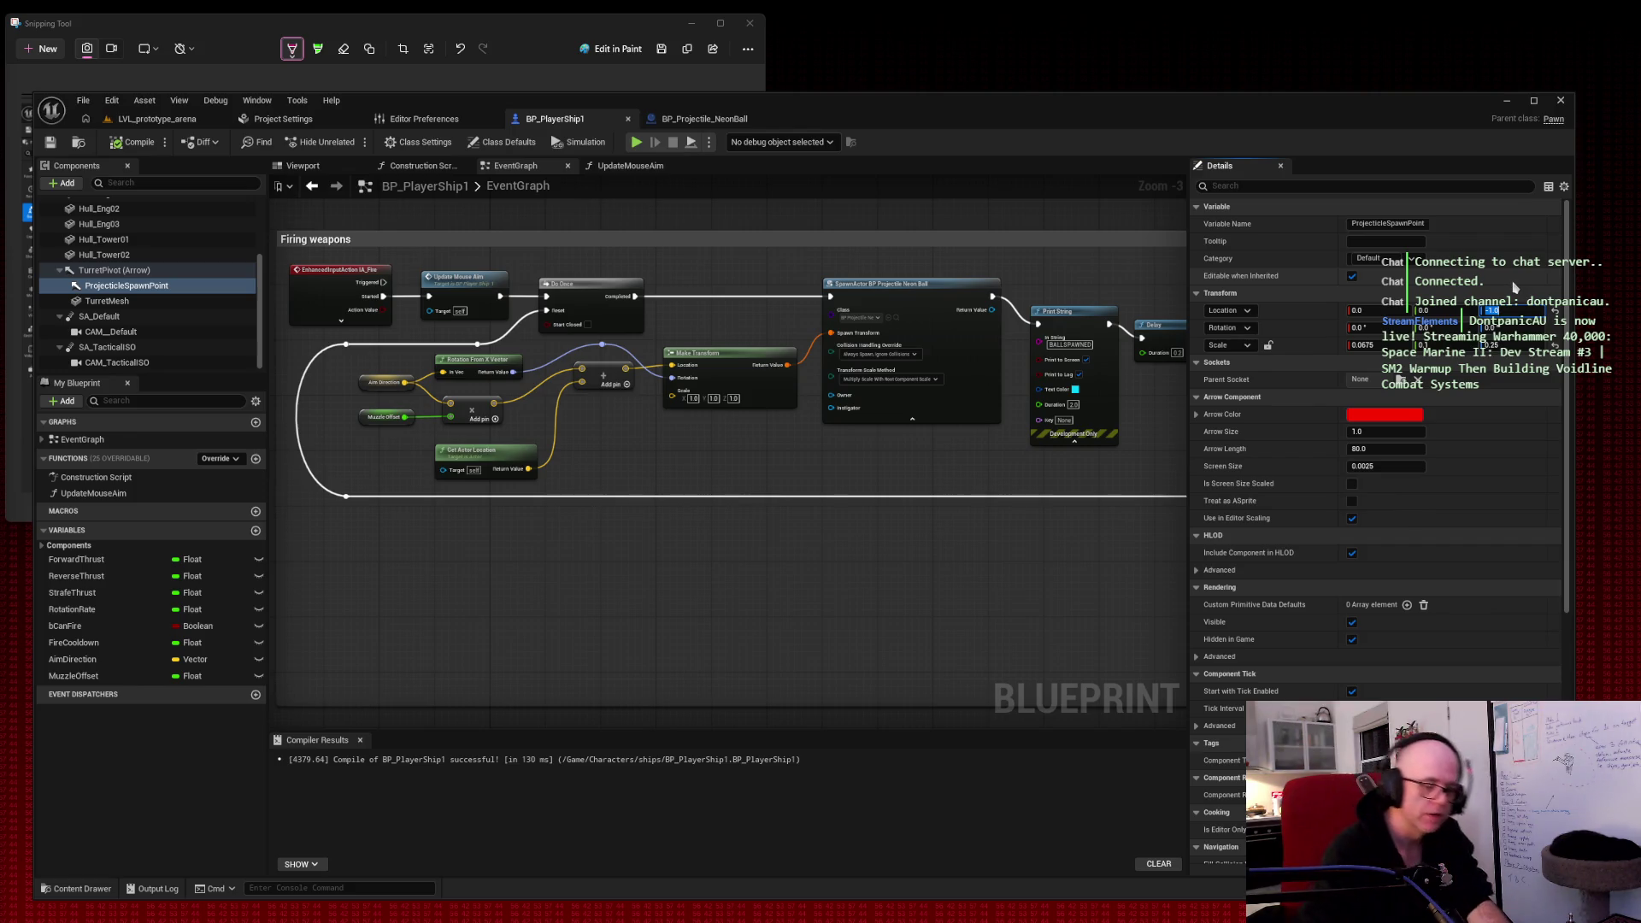
Step: Set ProjectileSpawnPoint Location Z to 8 and compile BP_PlayerShip1
text(8)
key(Return)
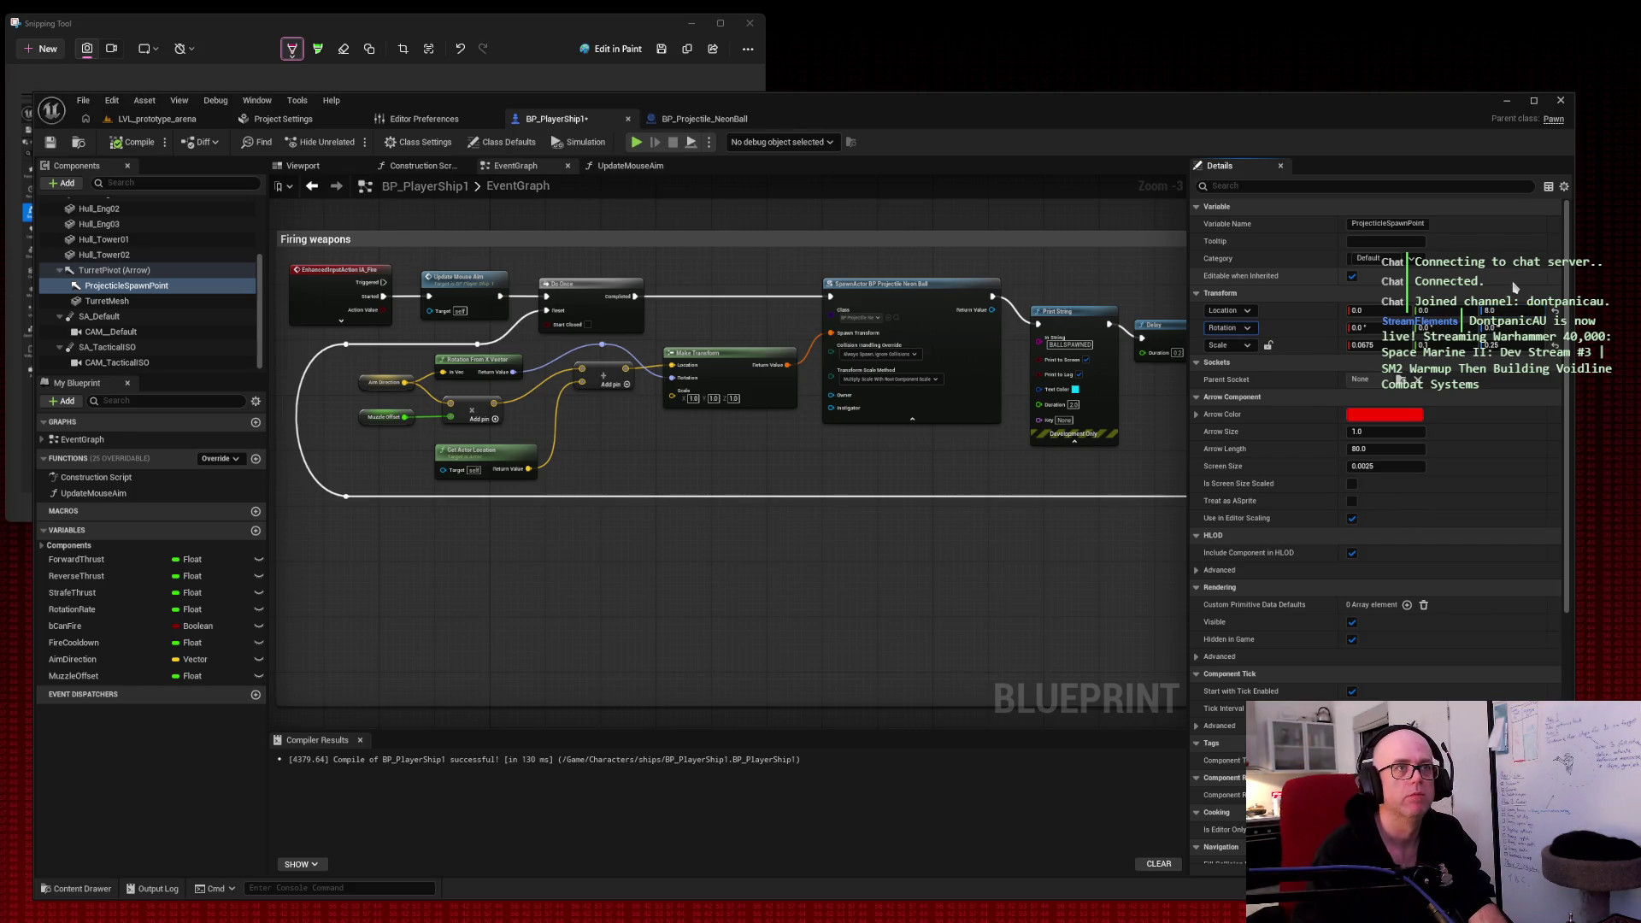
click(51, 142)
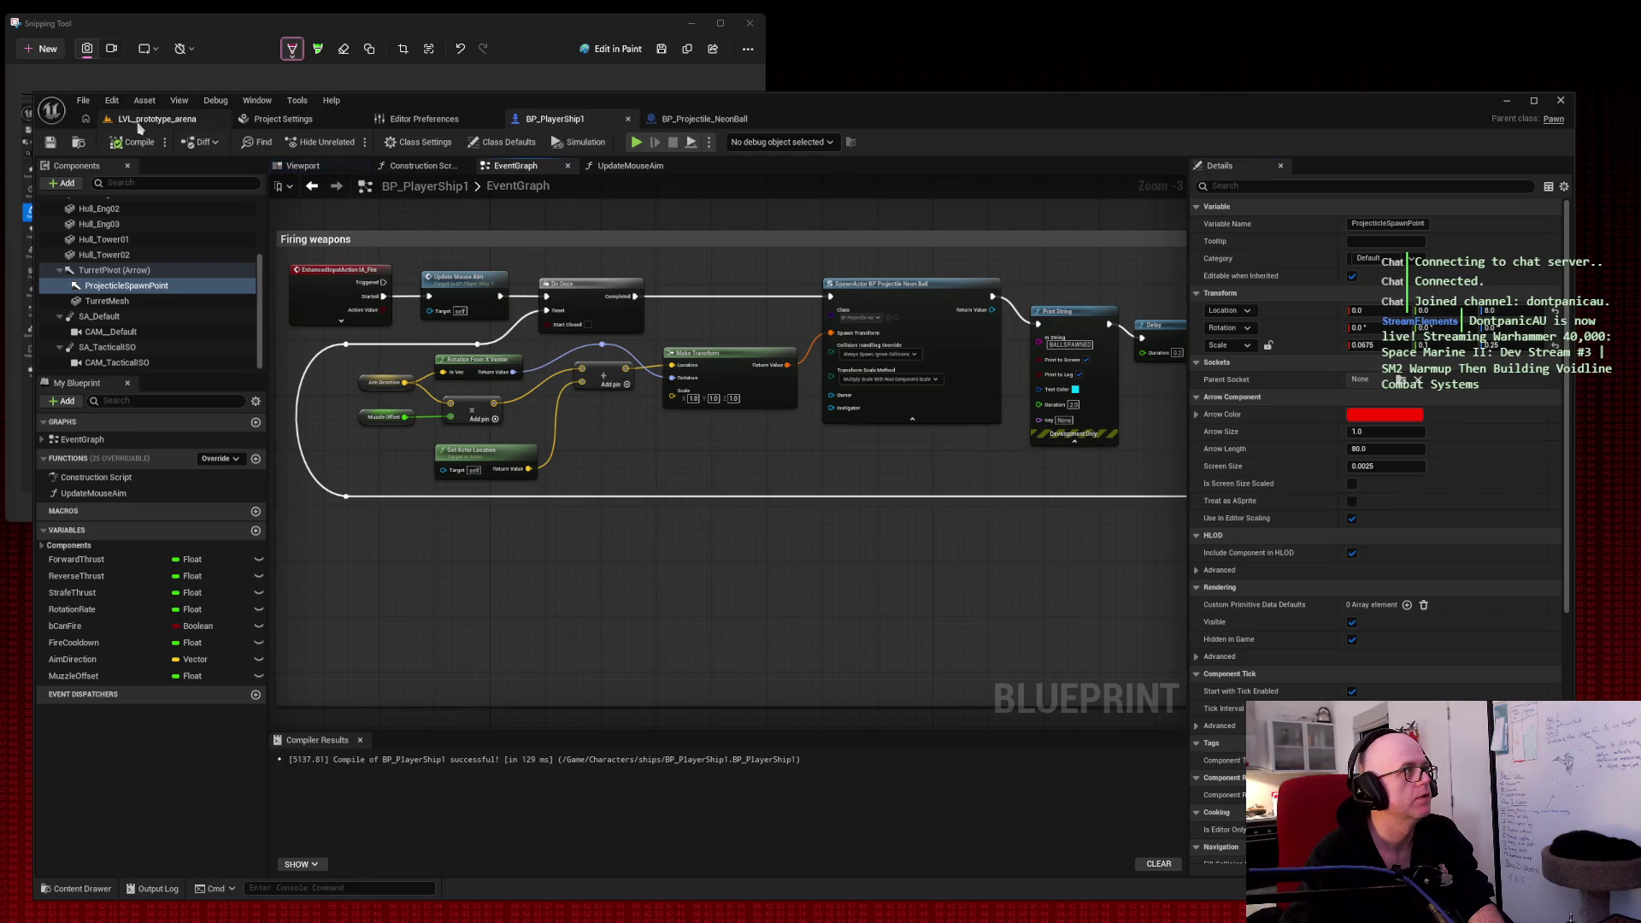
Step: Play-test the arena flying and firing projectiles, then return to BP_PlayerShip1's ProjectileSpawnPoint
click(138, 123)
click(351, 142)
click(578, 293)
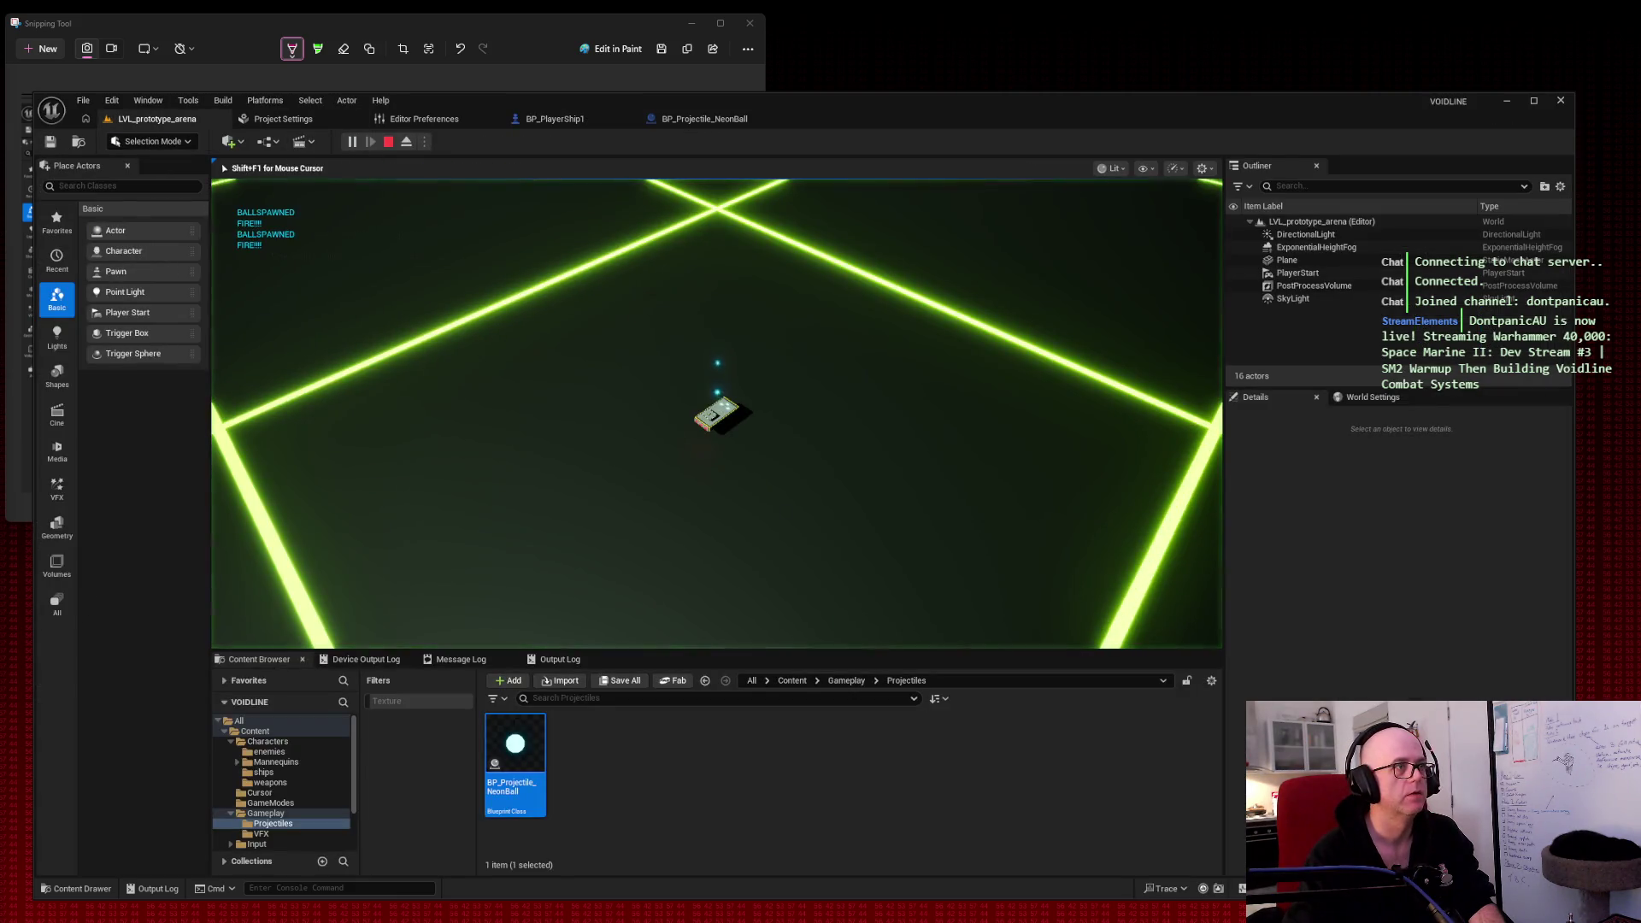
key(w)
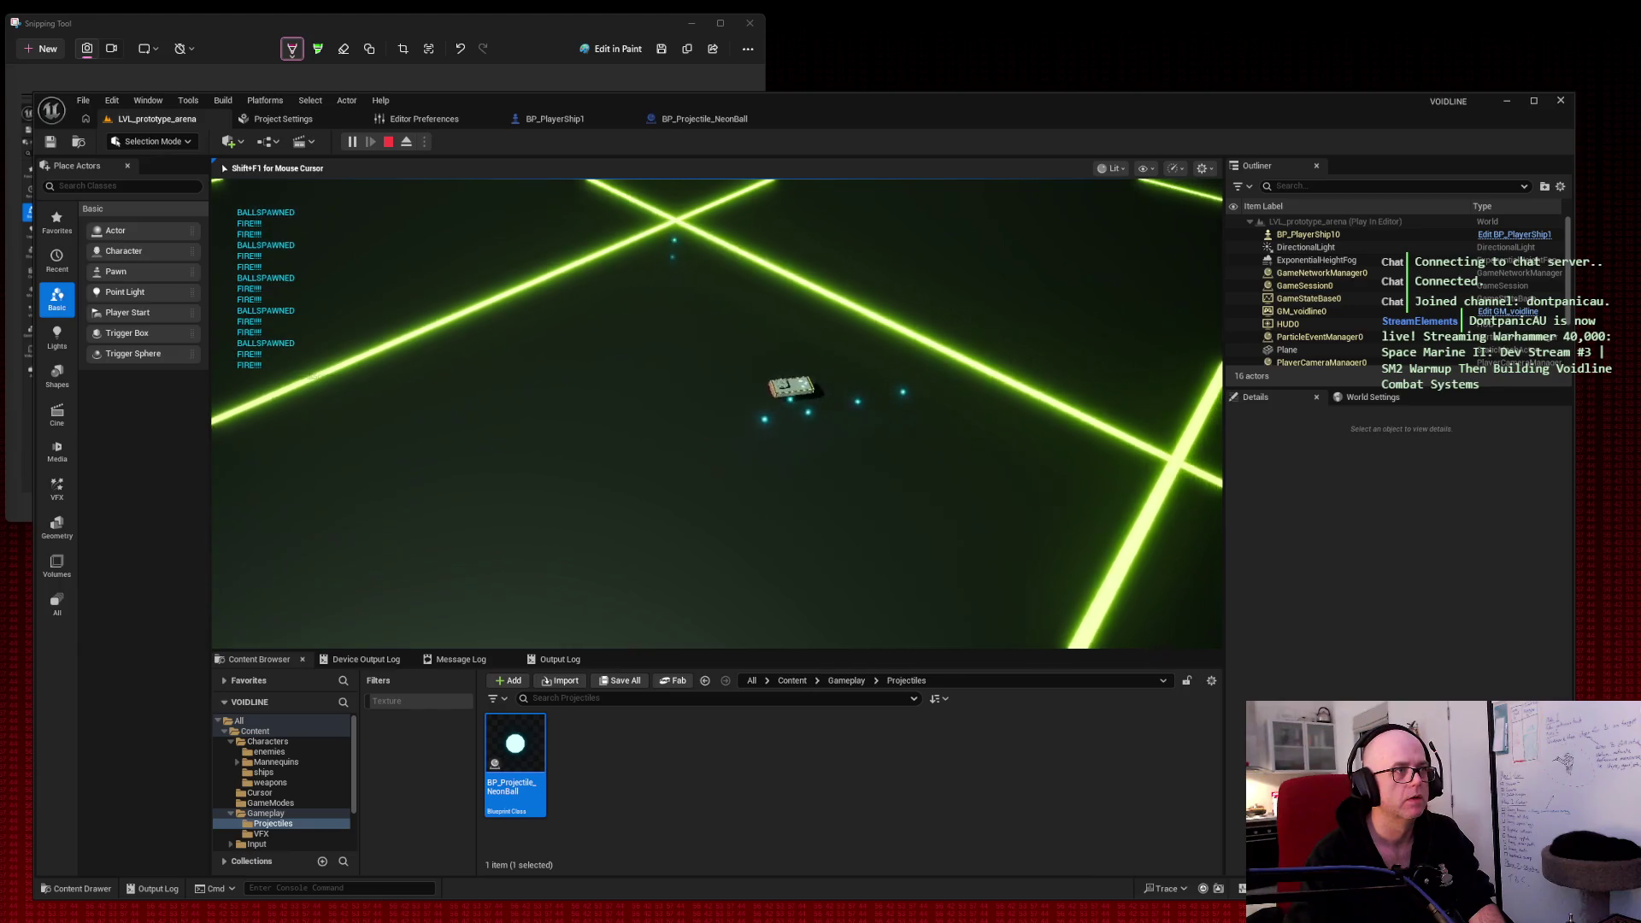
key(w)
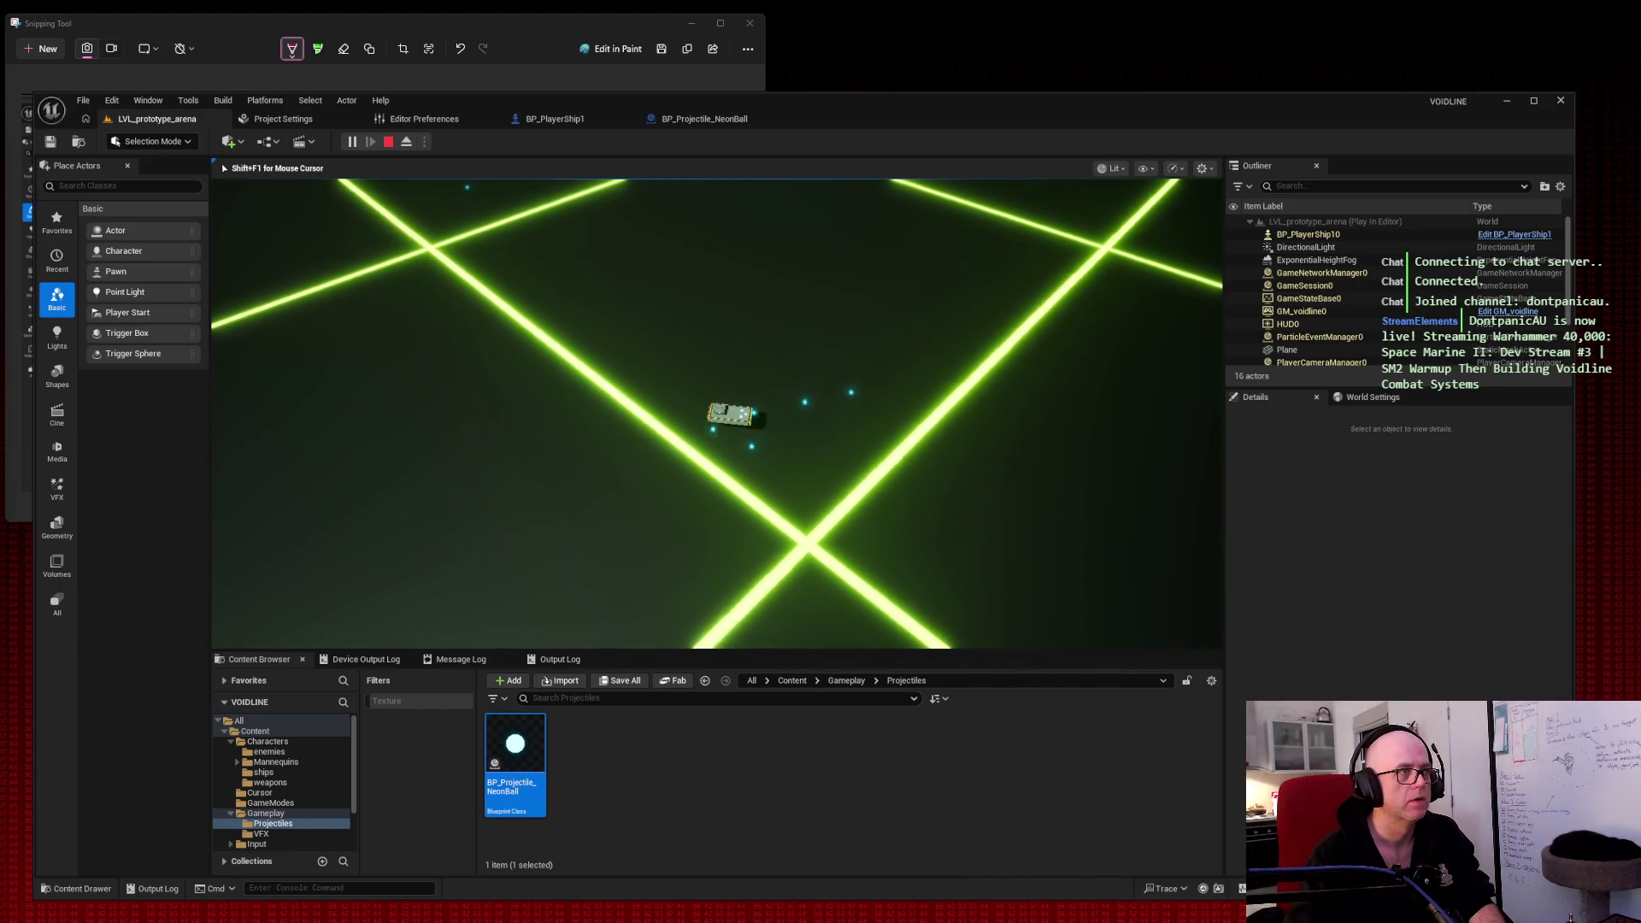
key(space)
key(w)
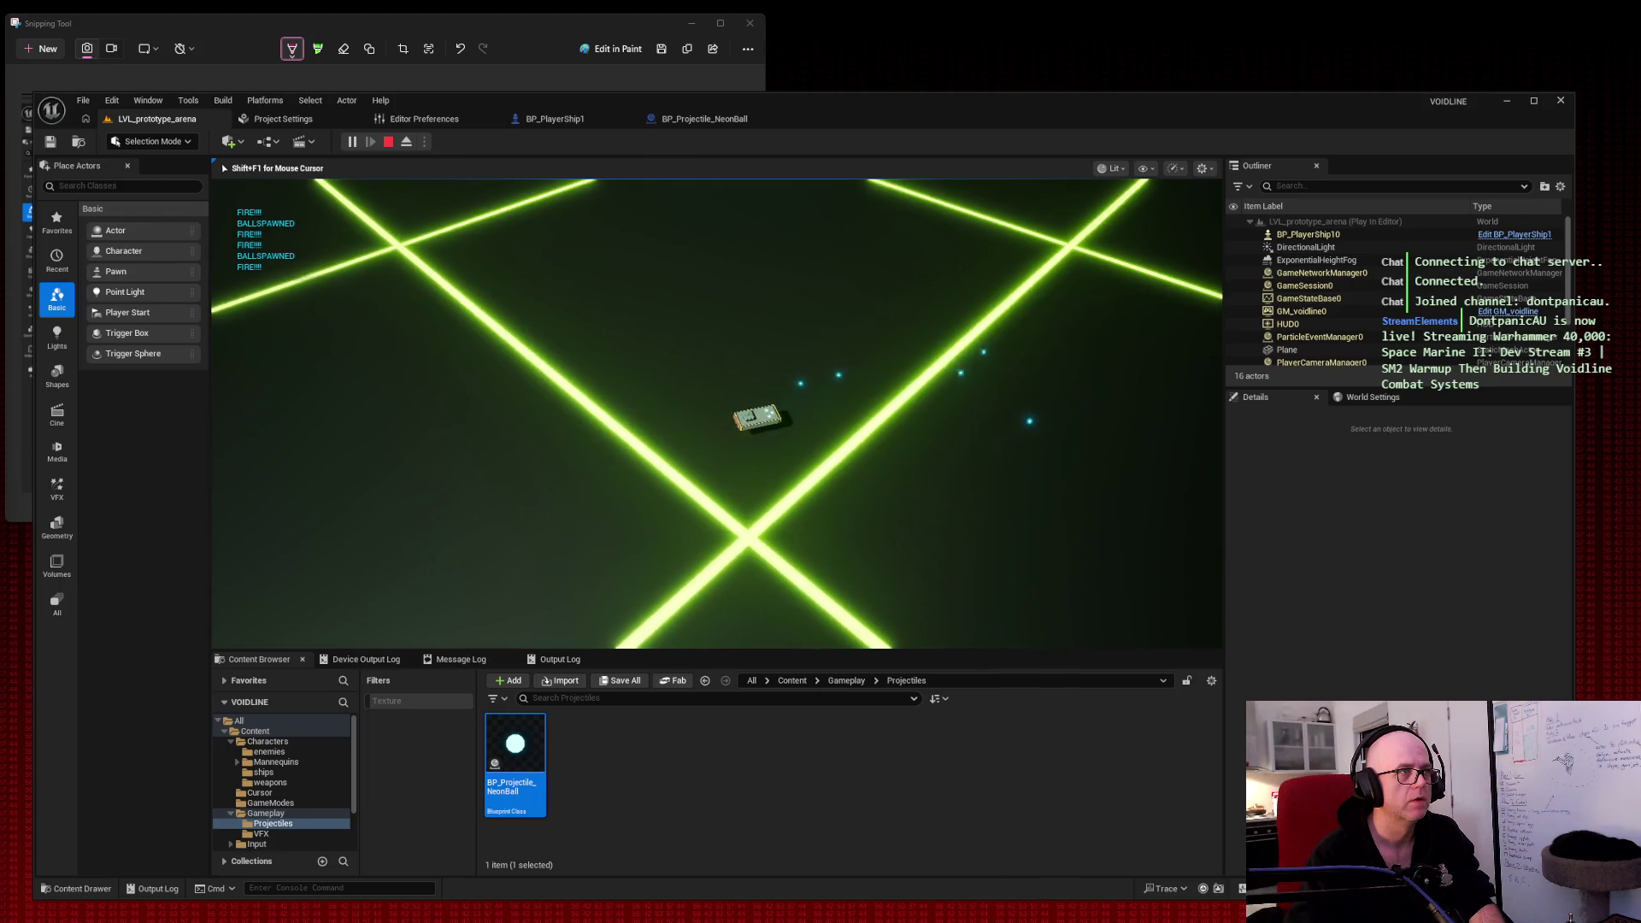
key(space)
key(w)
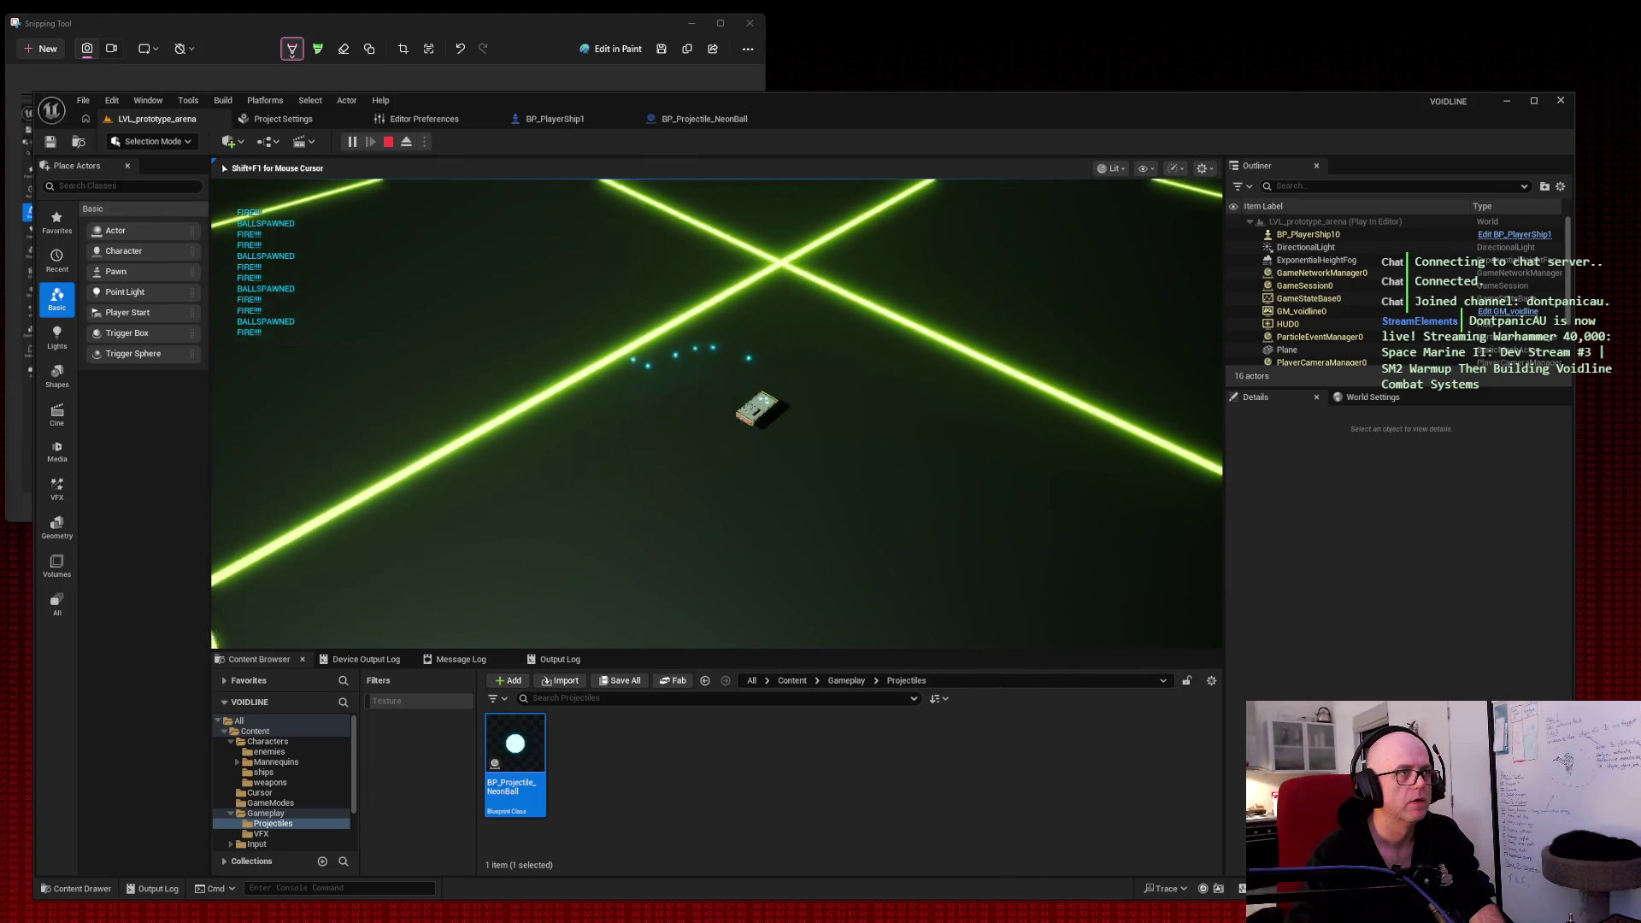
key(w)
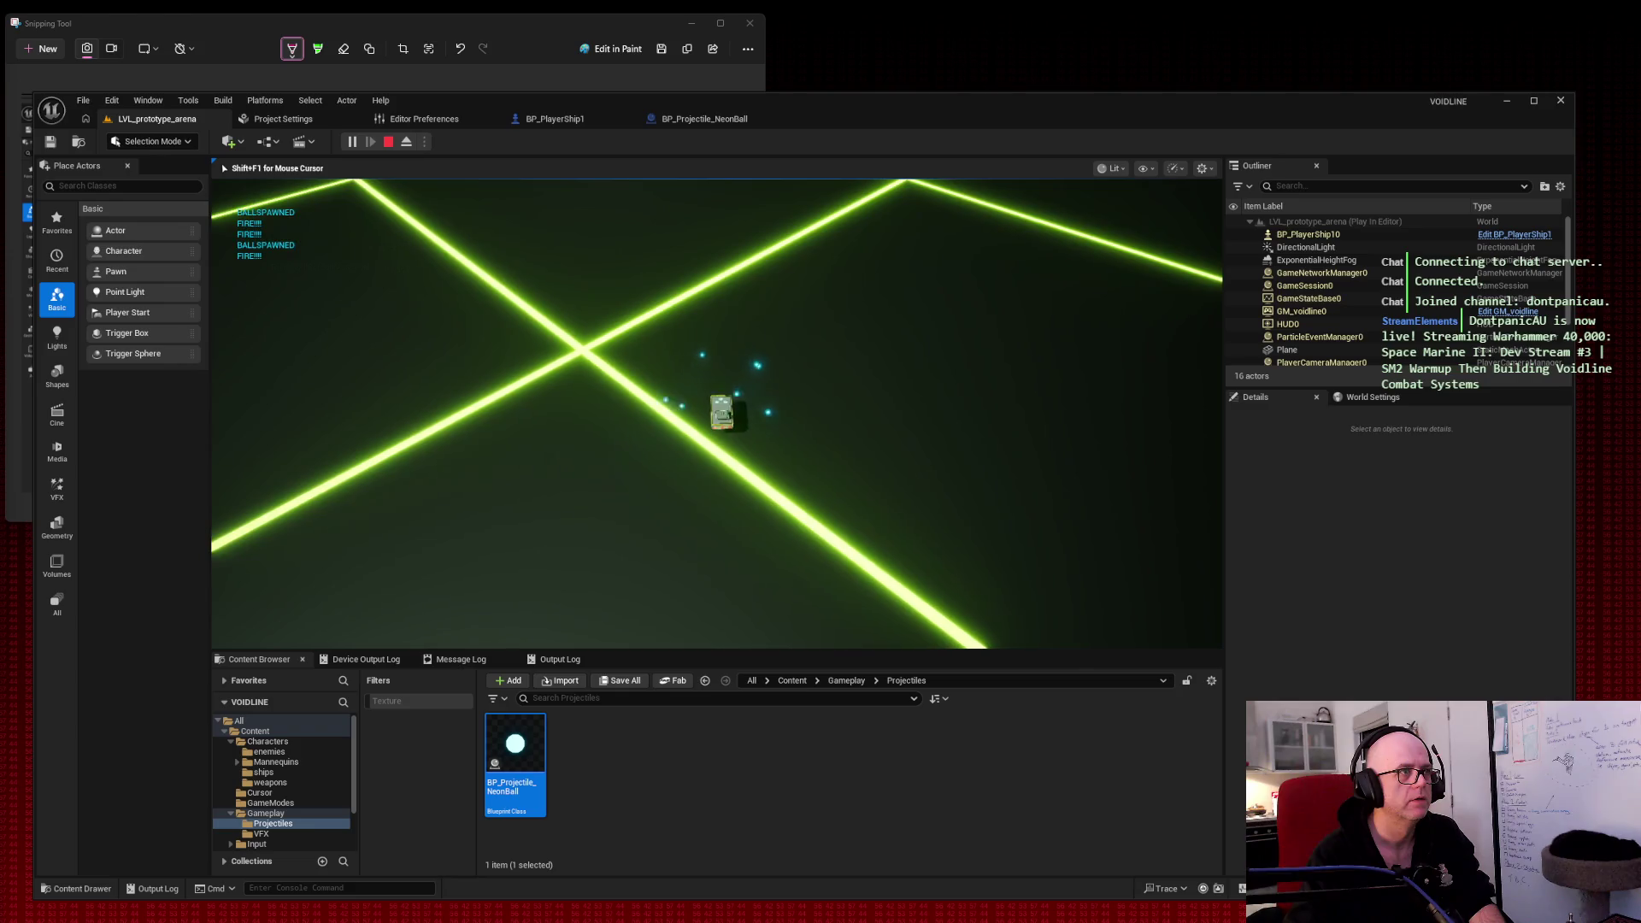
key(space)
key(w)
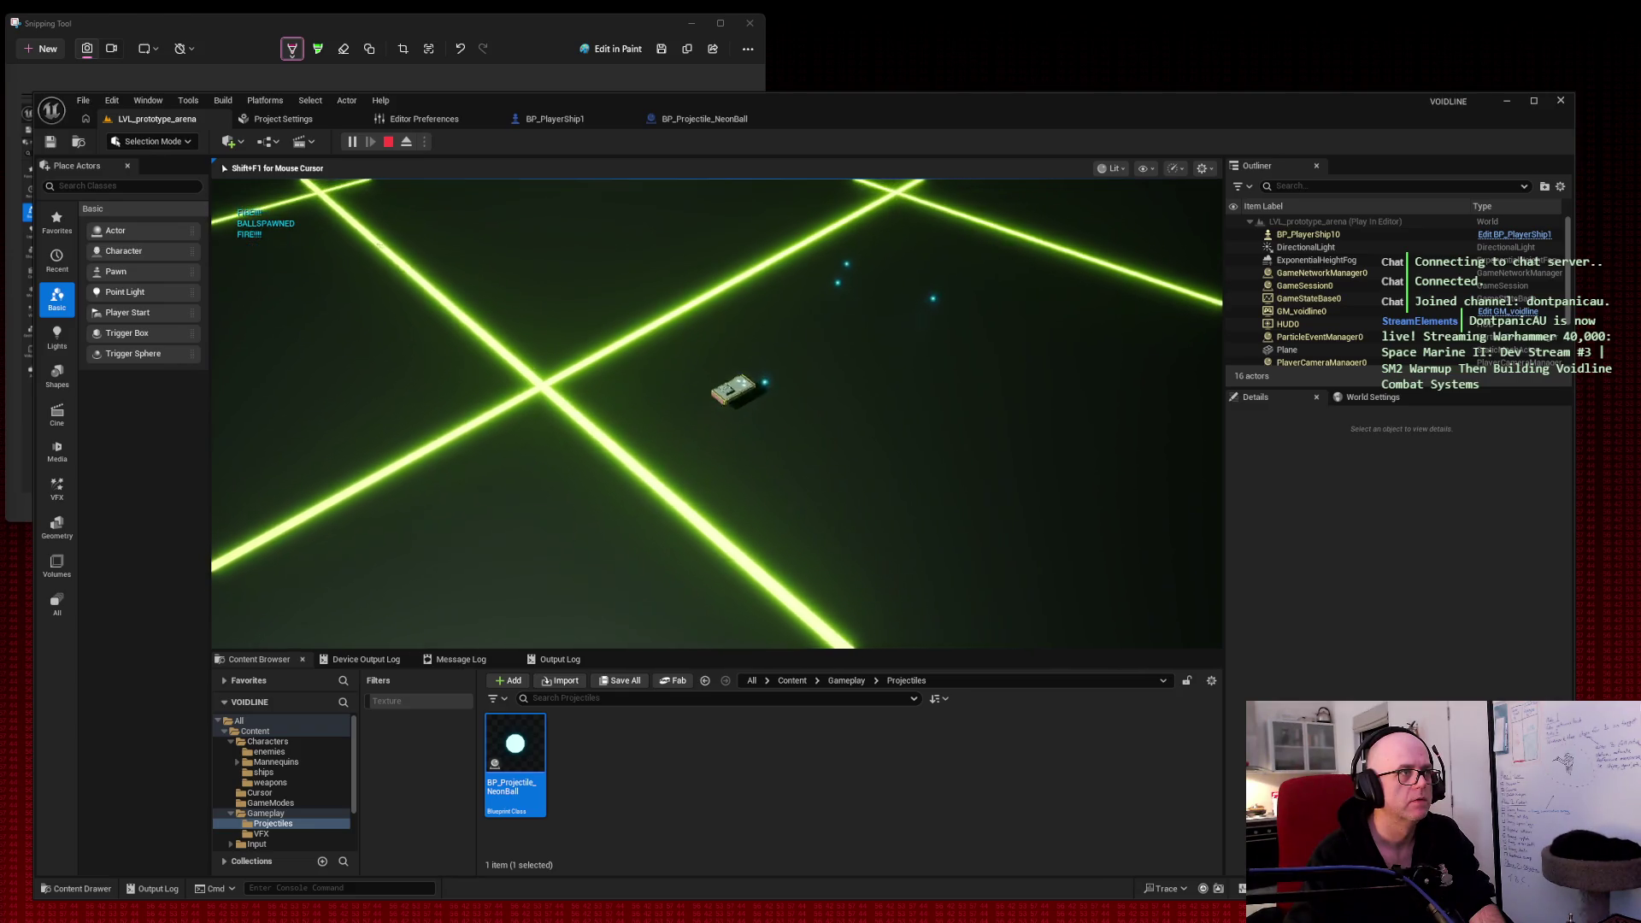
key(w)
key(space)
key(space)
key(space)
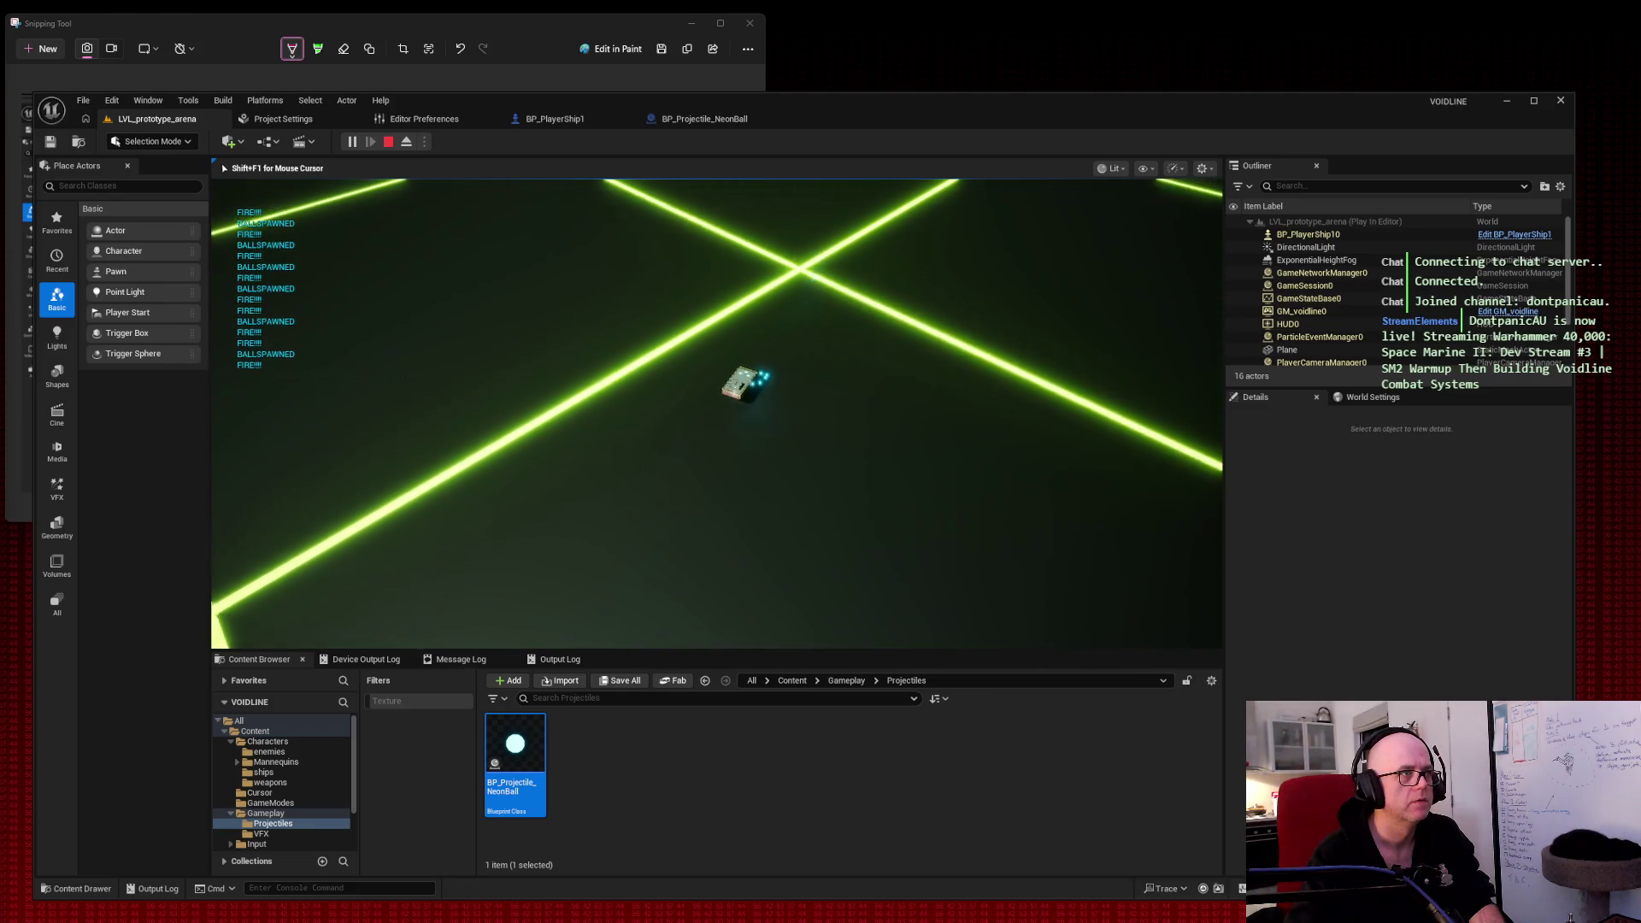
key(w)
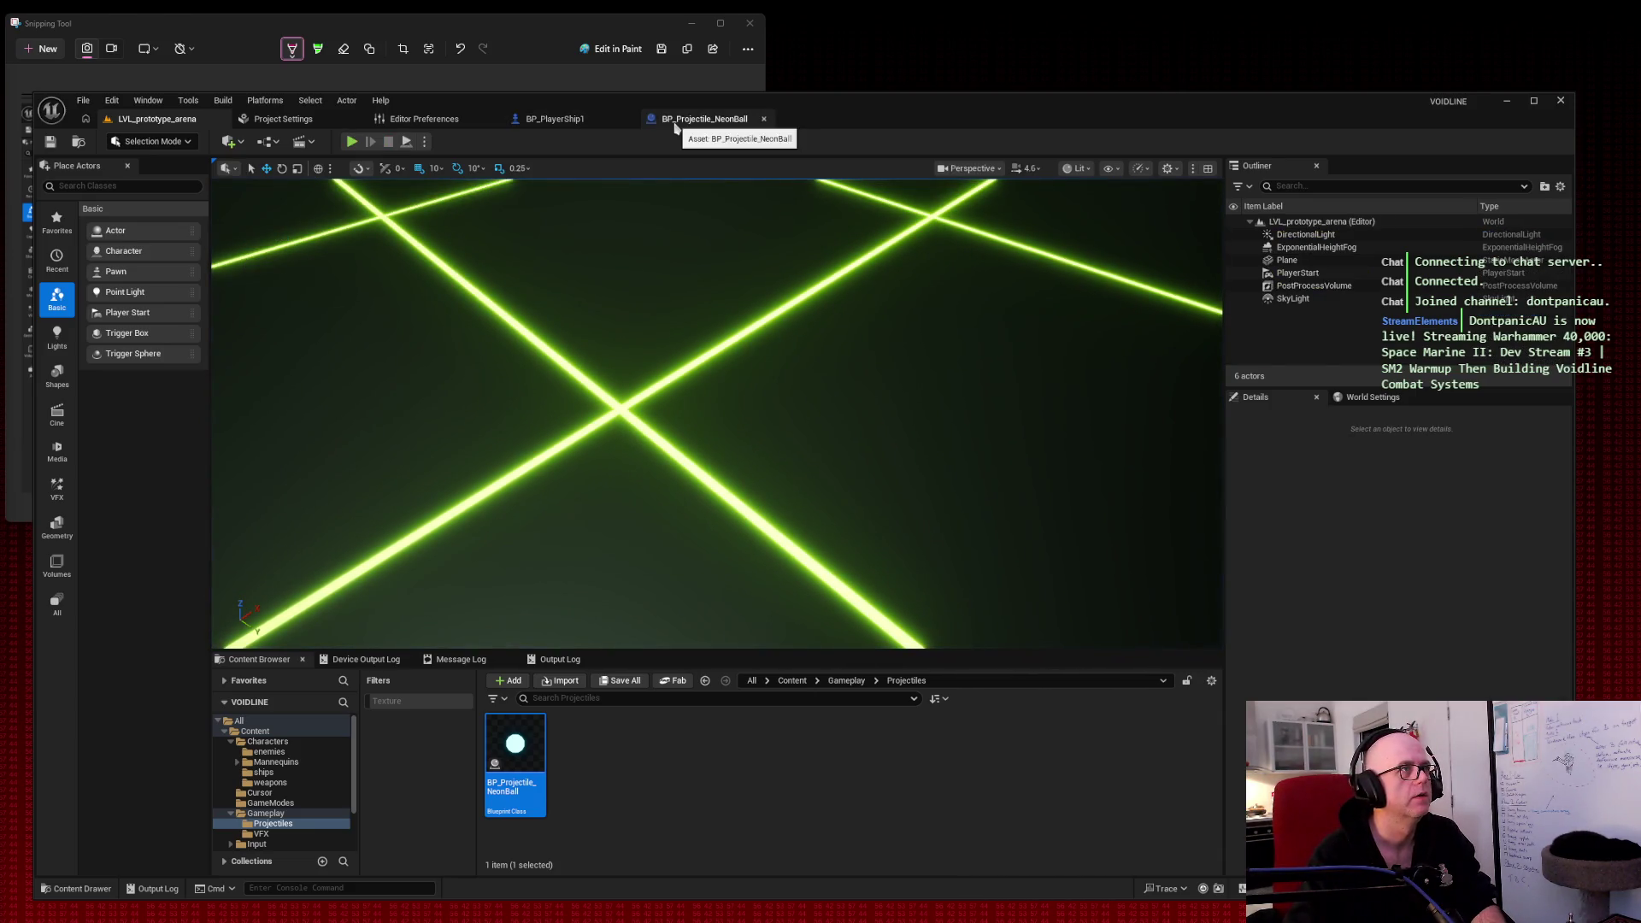
click(555, 120)
click(141, 289)
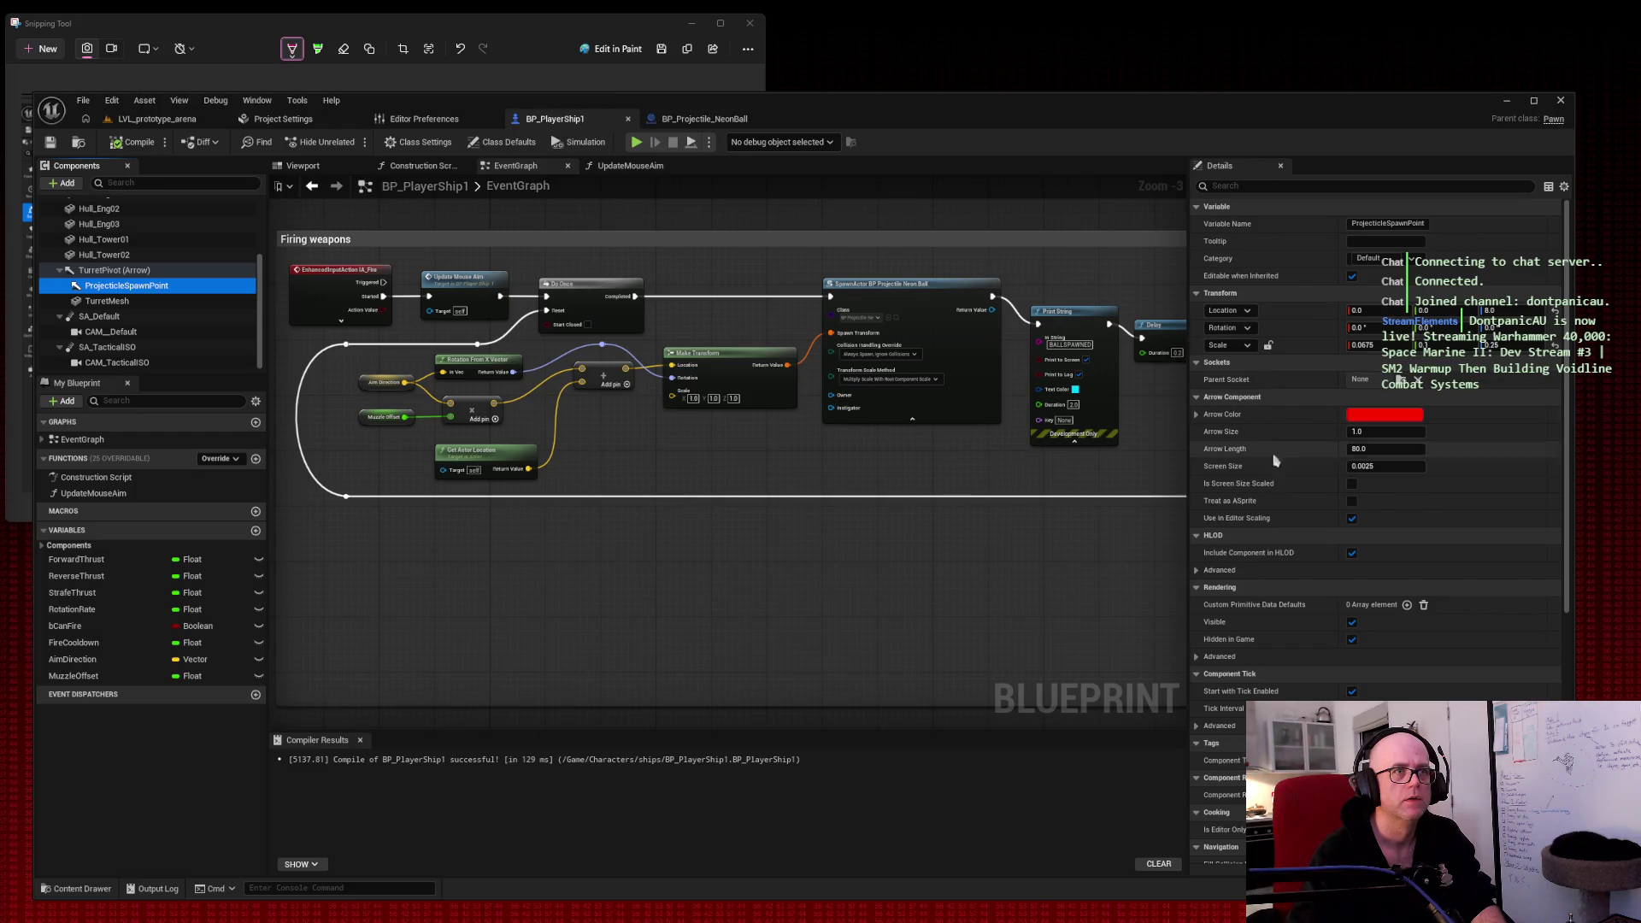
Step: Set ProjectileSpawnPoint Location Z to 50 and save BP_PlayerShip1
click(1508, 312)
text(50)
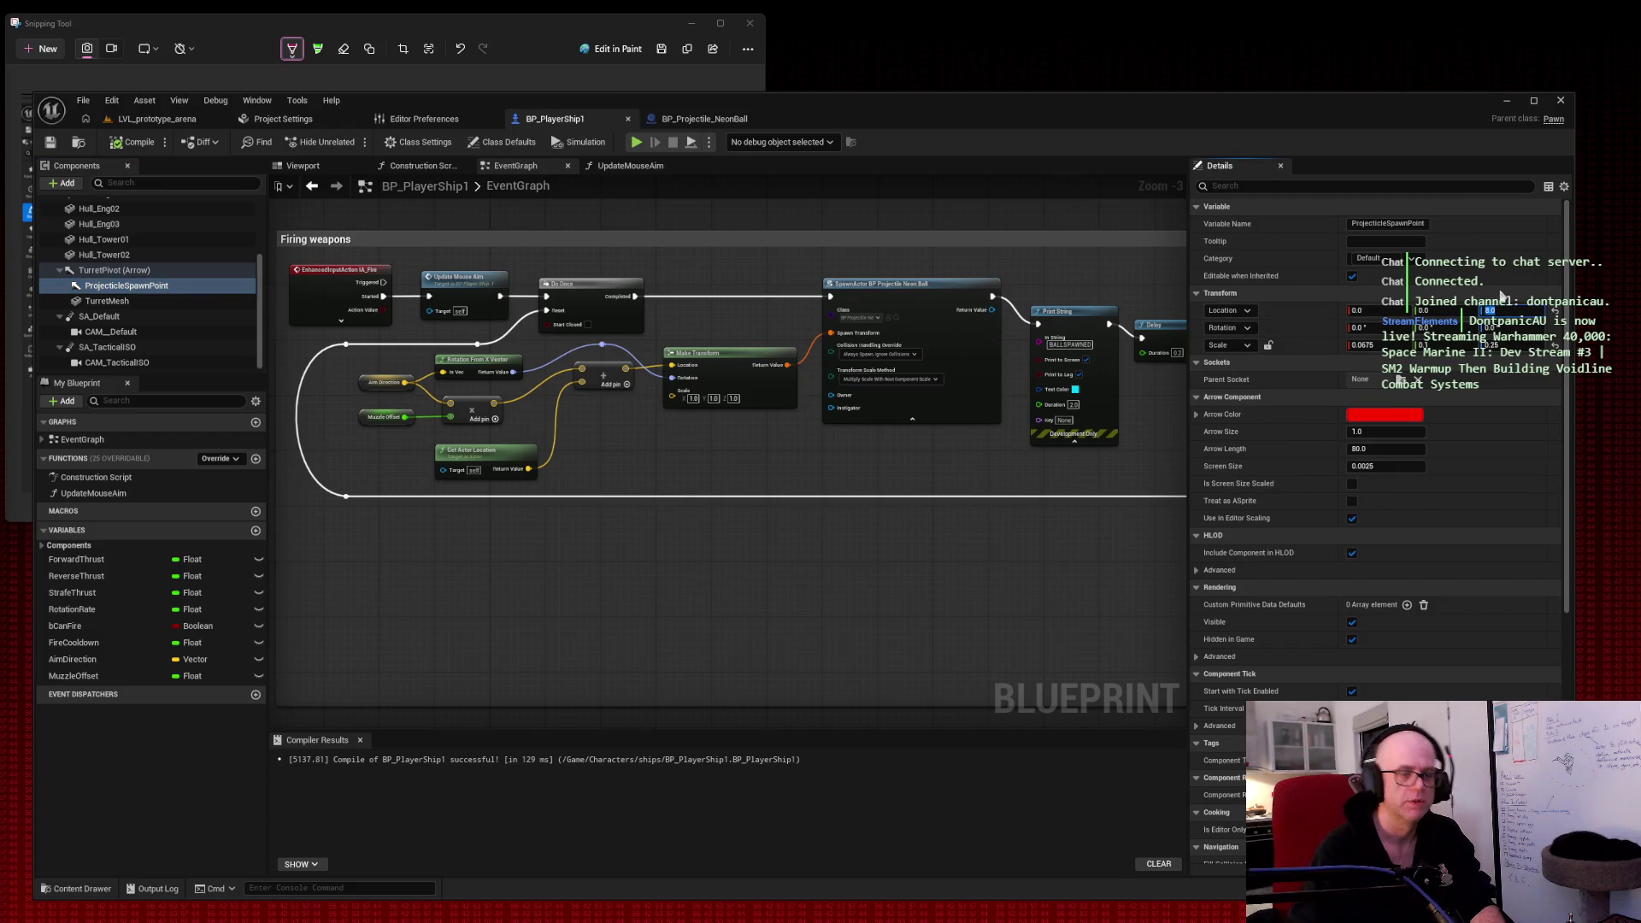
key(Tab)
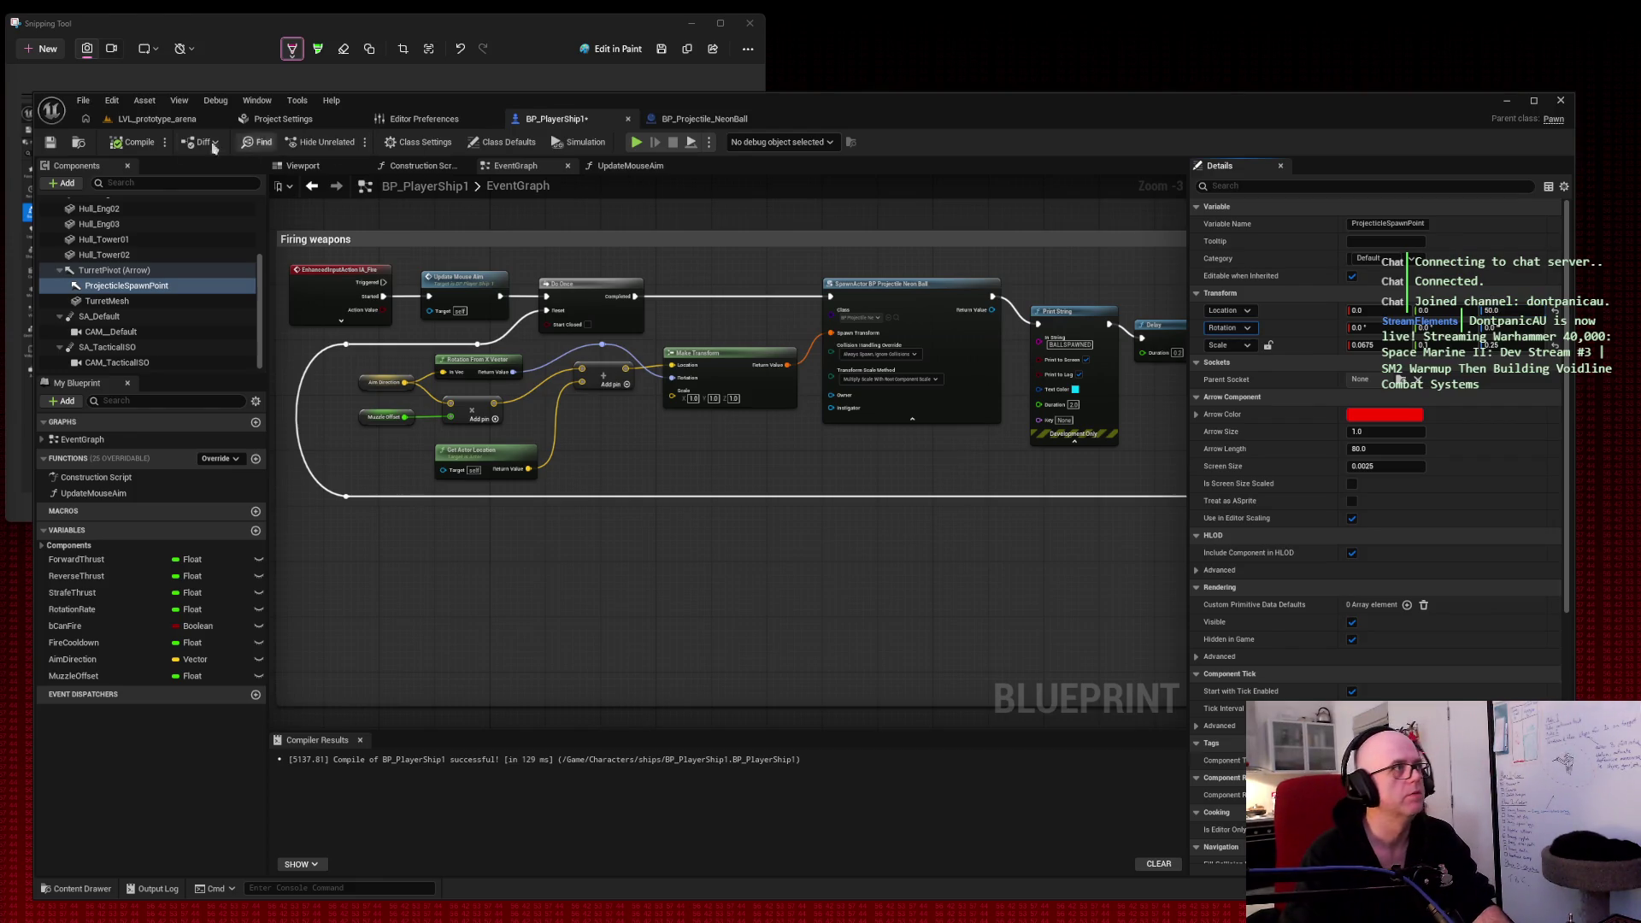
click(51, 142)
Step: Play-test the arena level briefly, then return to the ship blueprint's graph
click(154, 121)
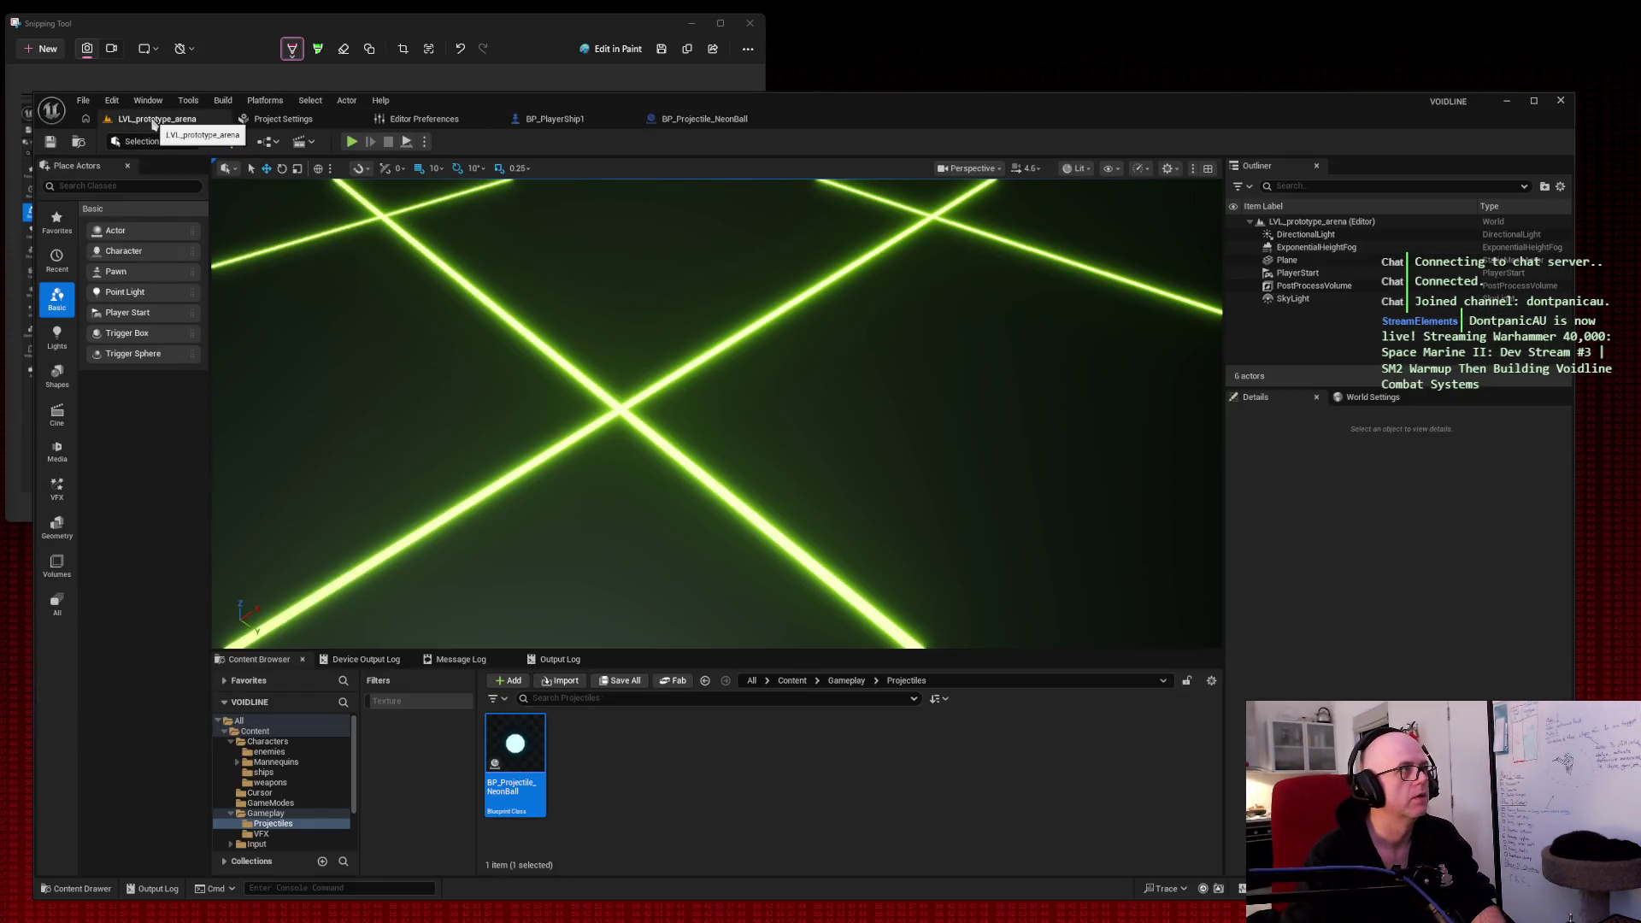
click(352, 142)
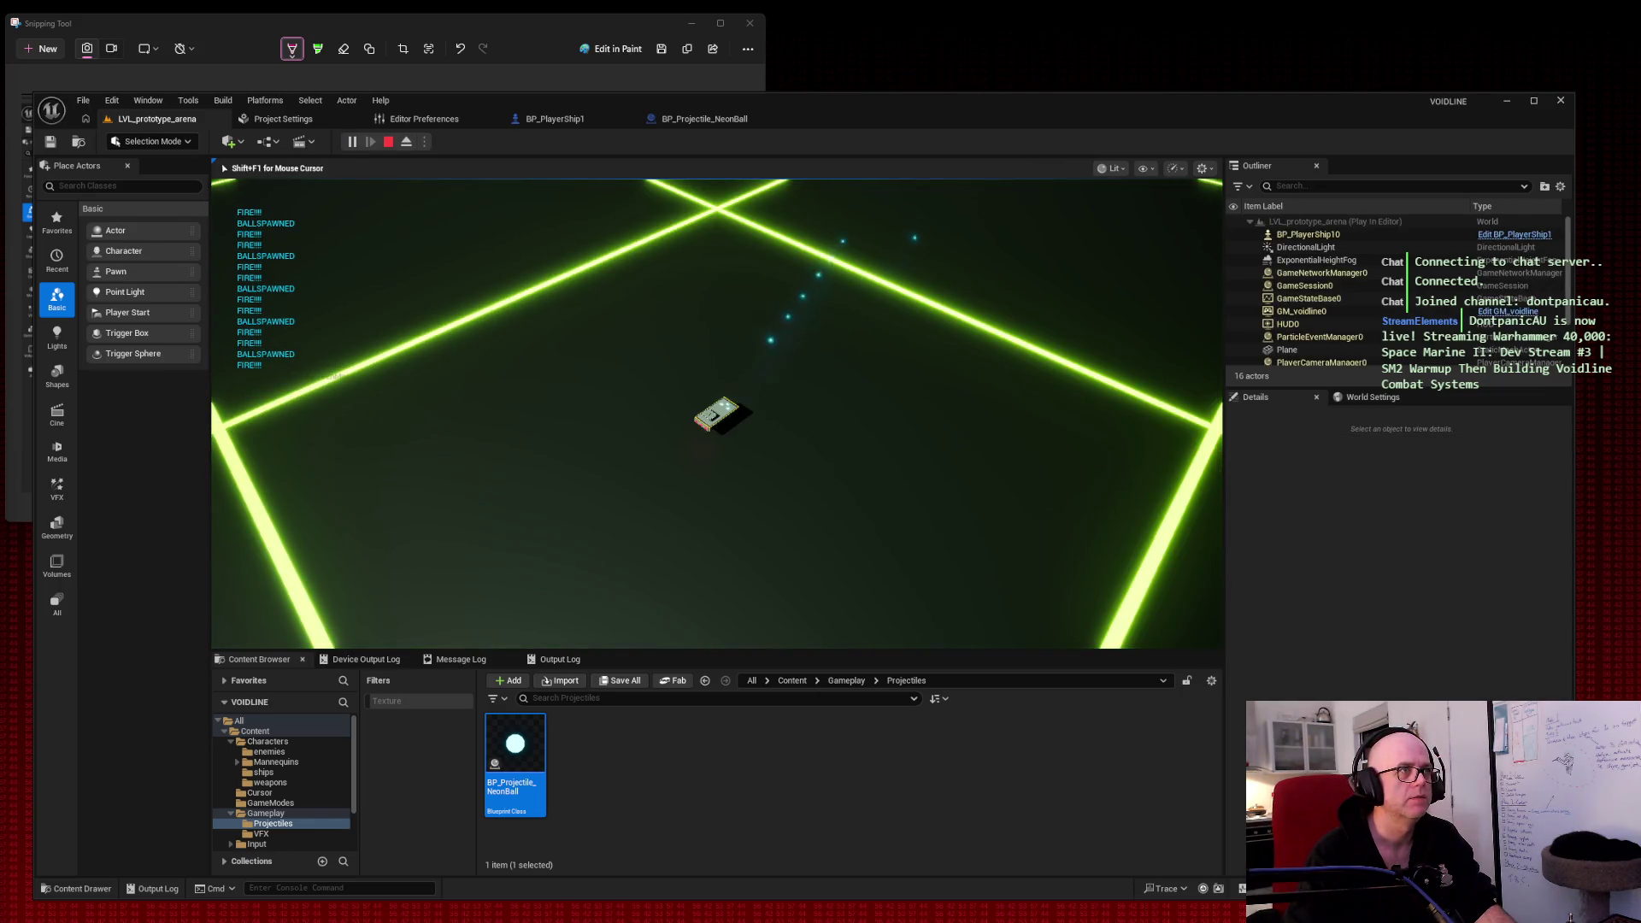
key(Escape)
click(574, 120)
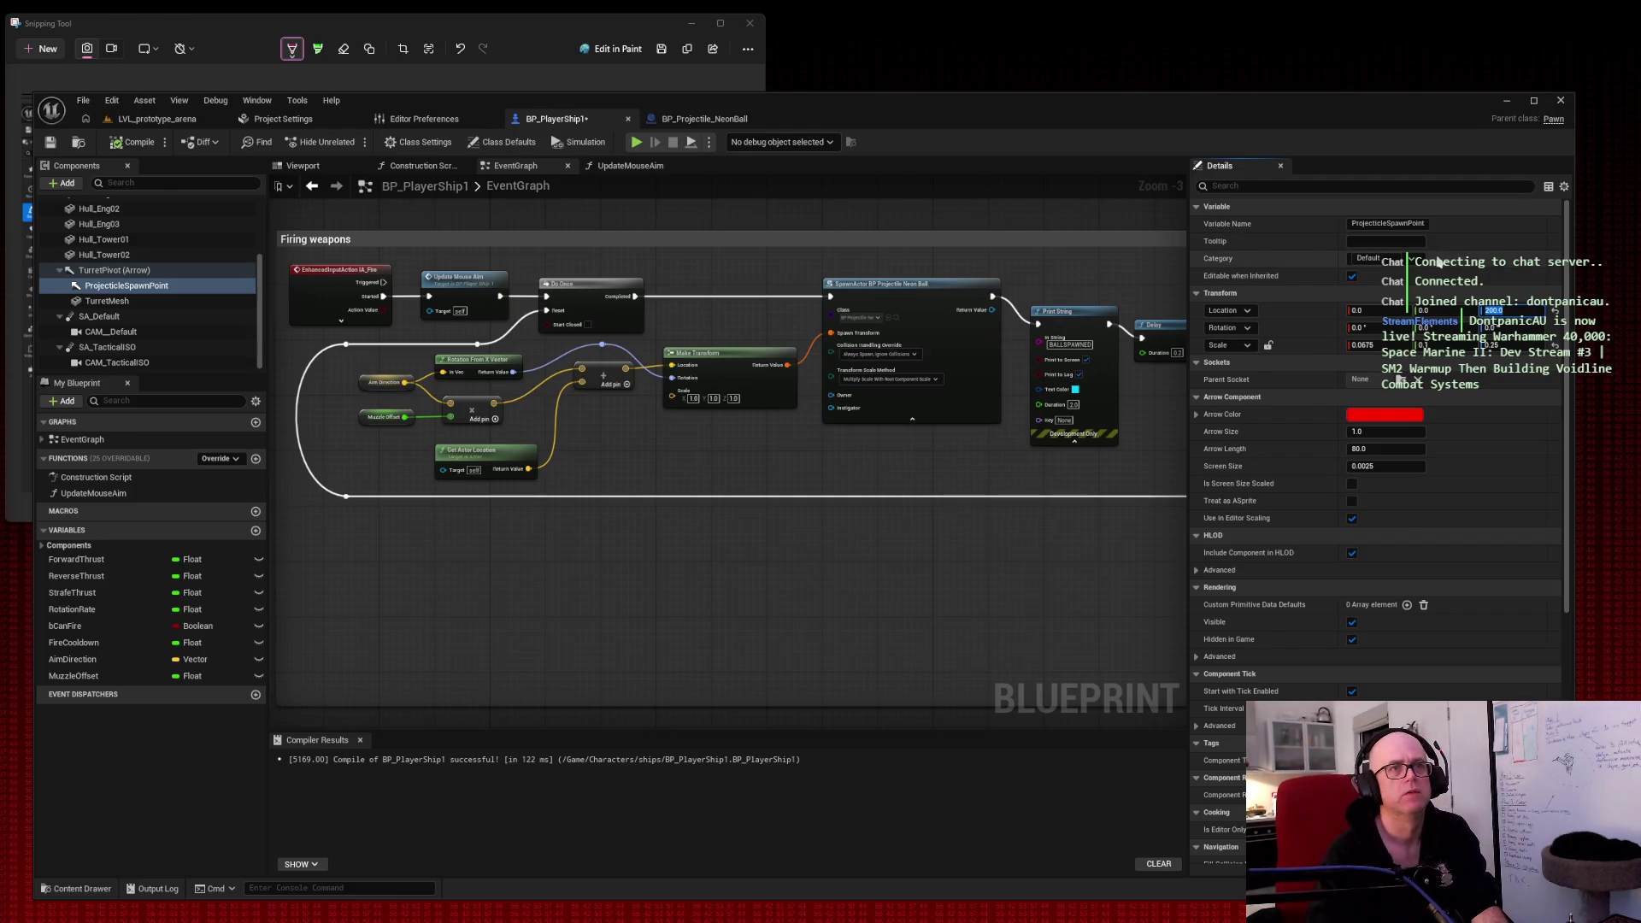
Step: Play-test the arena level again and reopen BP_PlayerShip1
click(128, 122)
click(352, 142)
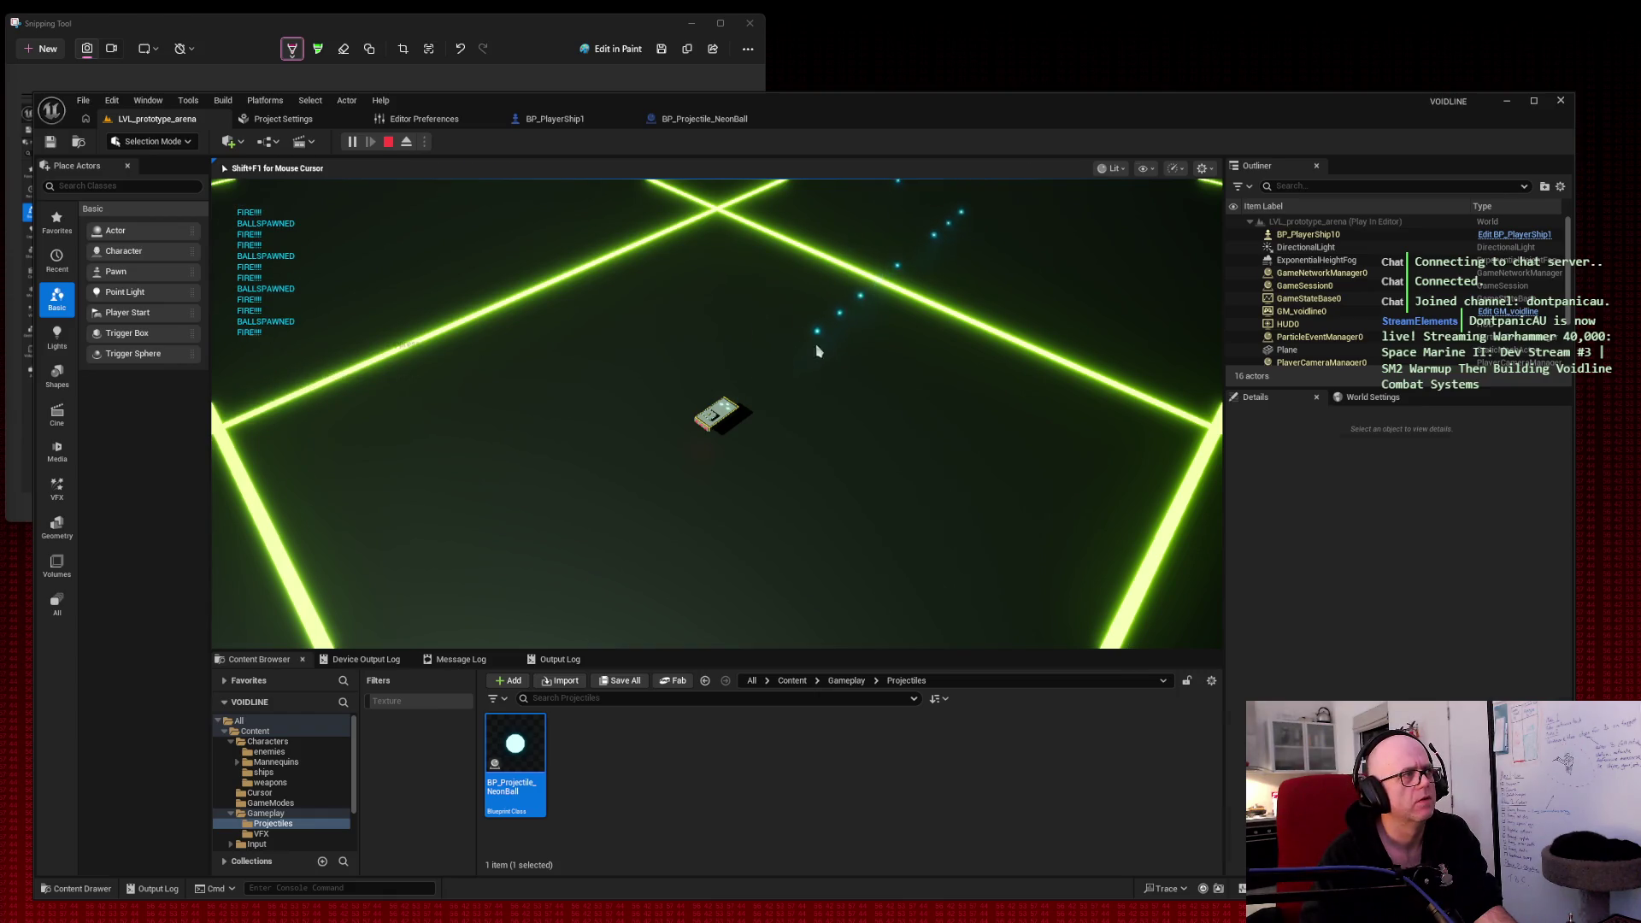
key(Escape)
click(573, 121)
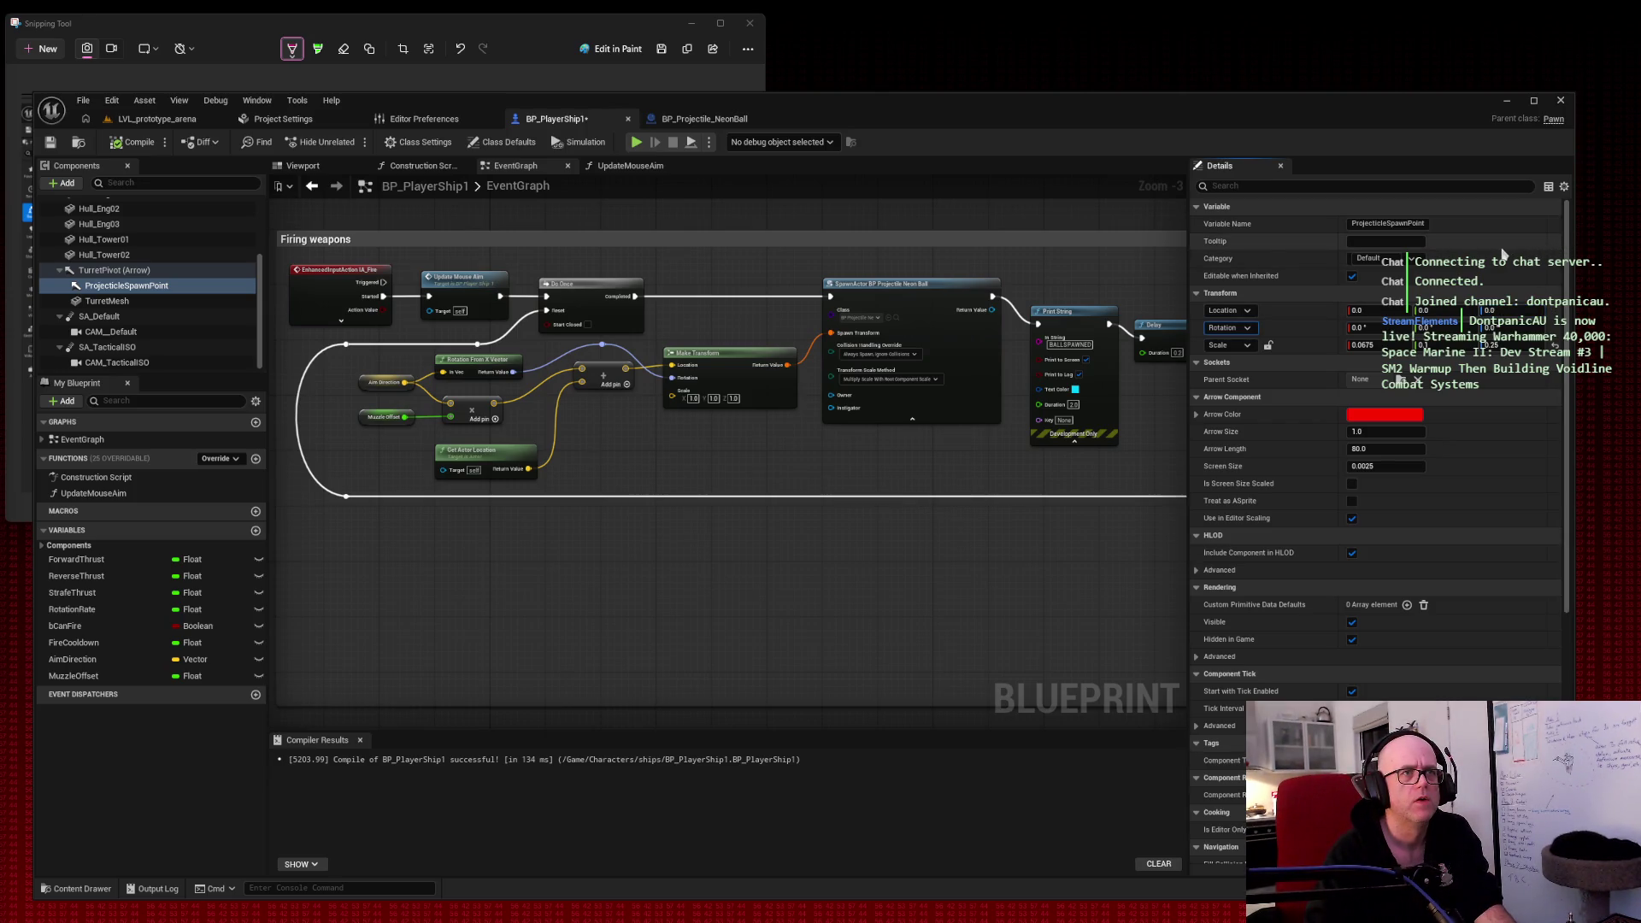
Step: Check ProjectileSpawnPoint's scale of 1.0 and show the ship's 3D Viewport preview
click(116, 288)
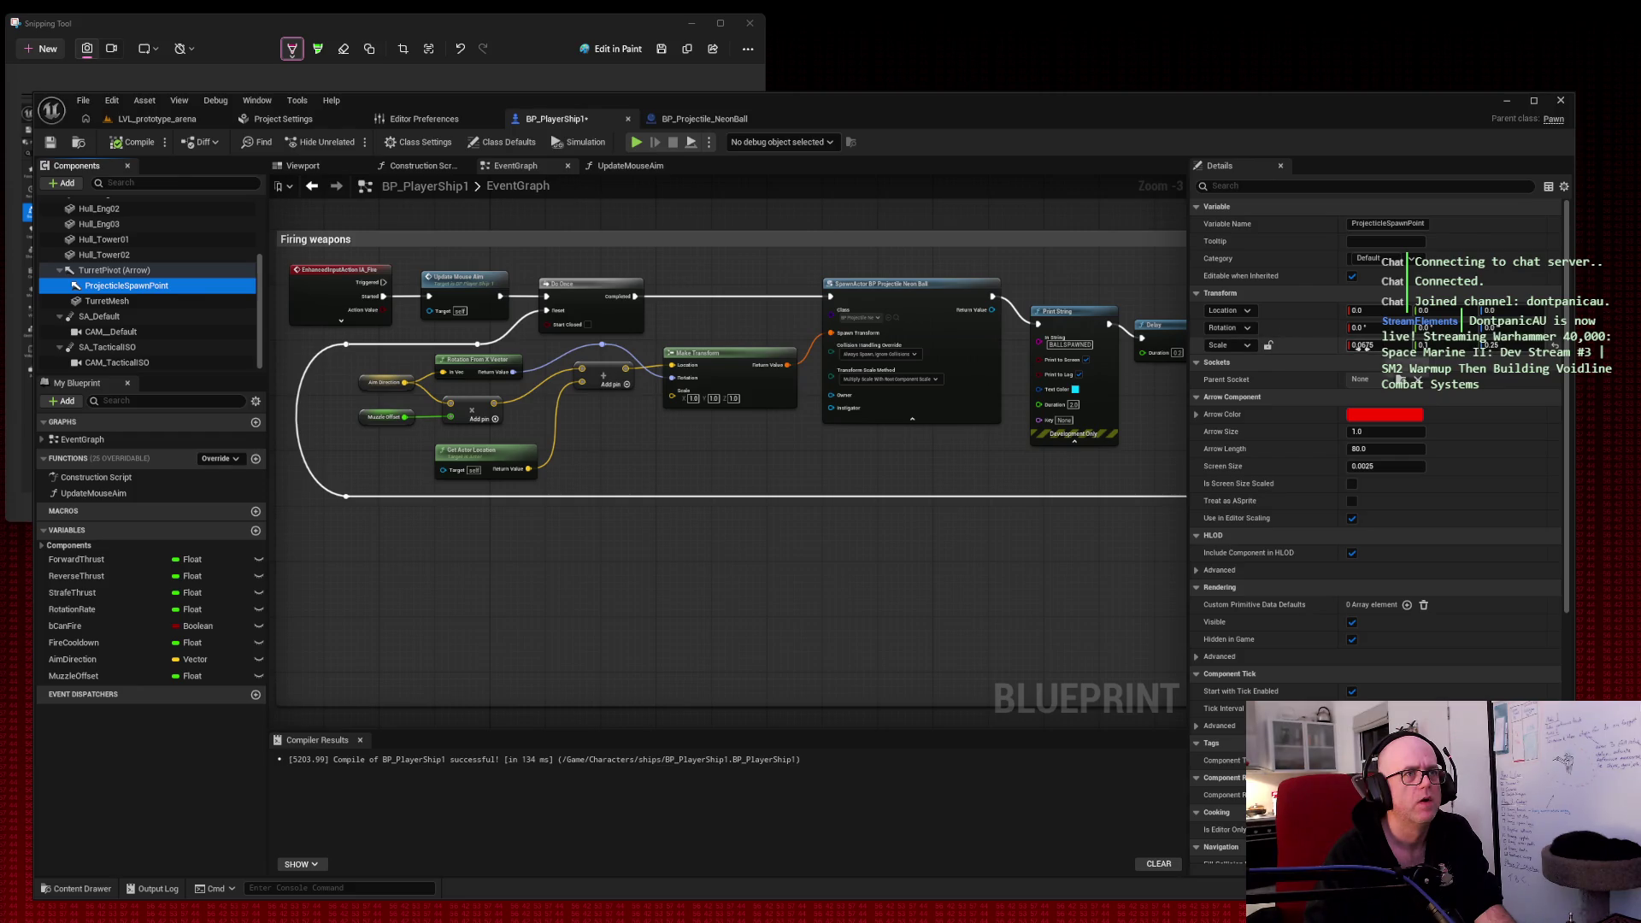
click(1360, 346)
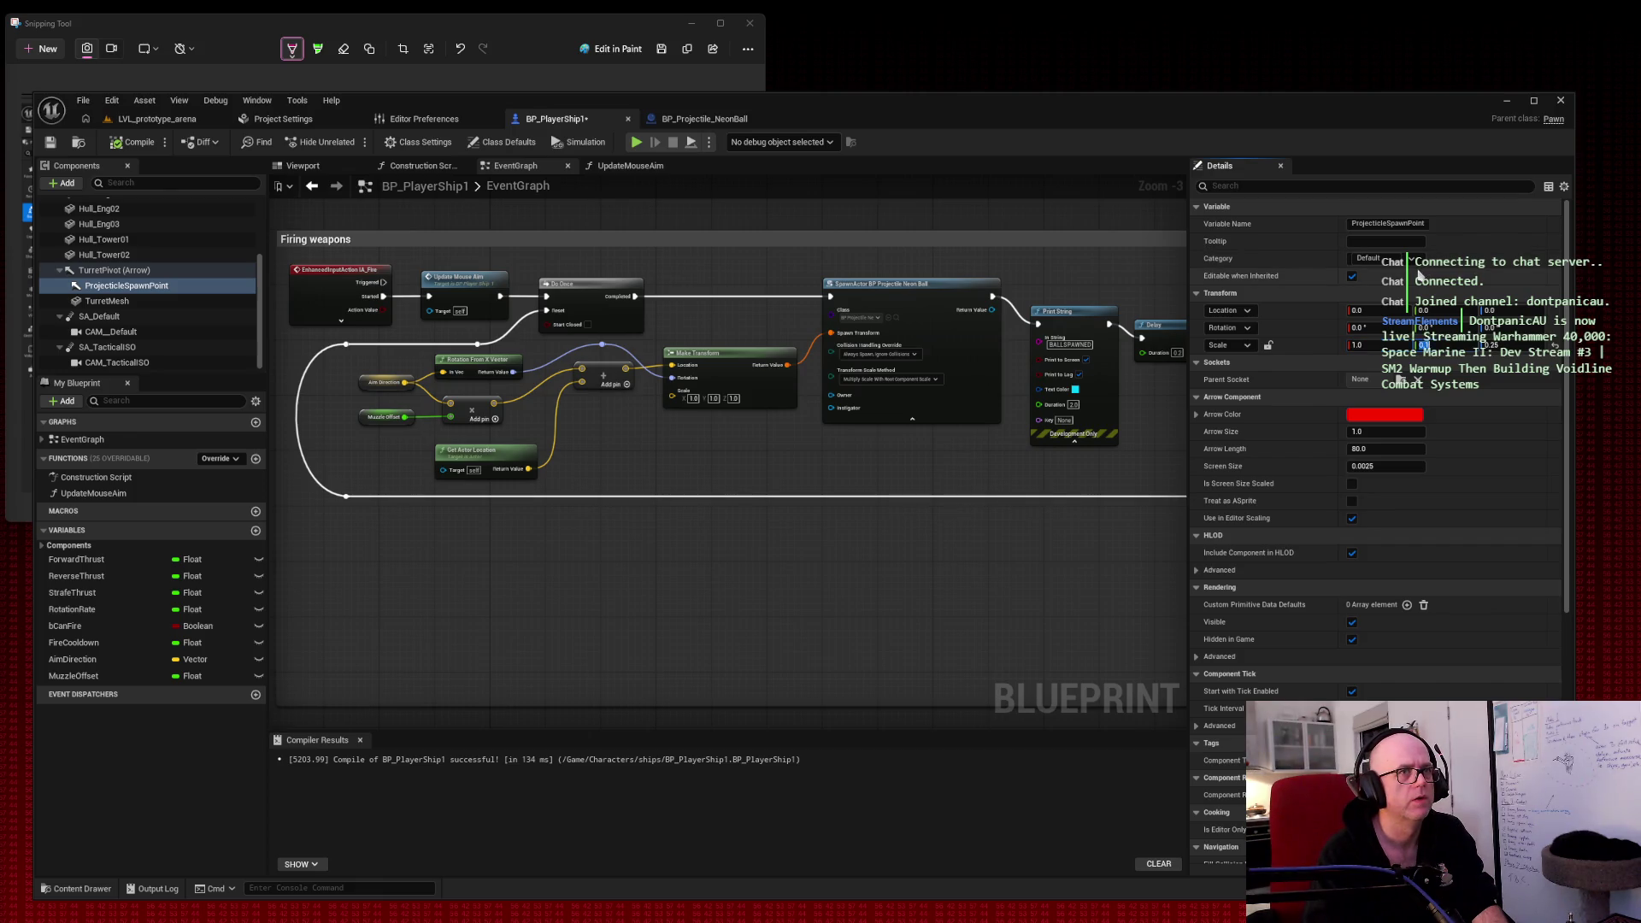
click(309, 169)
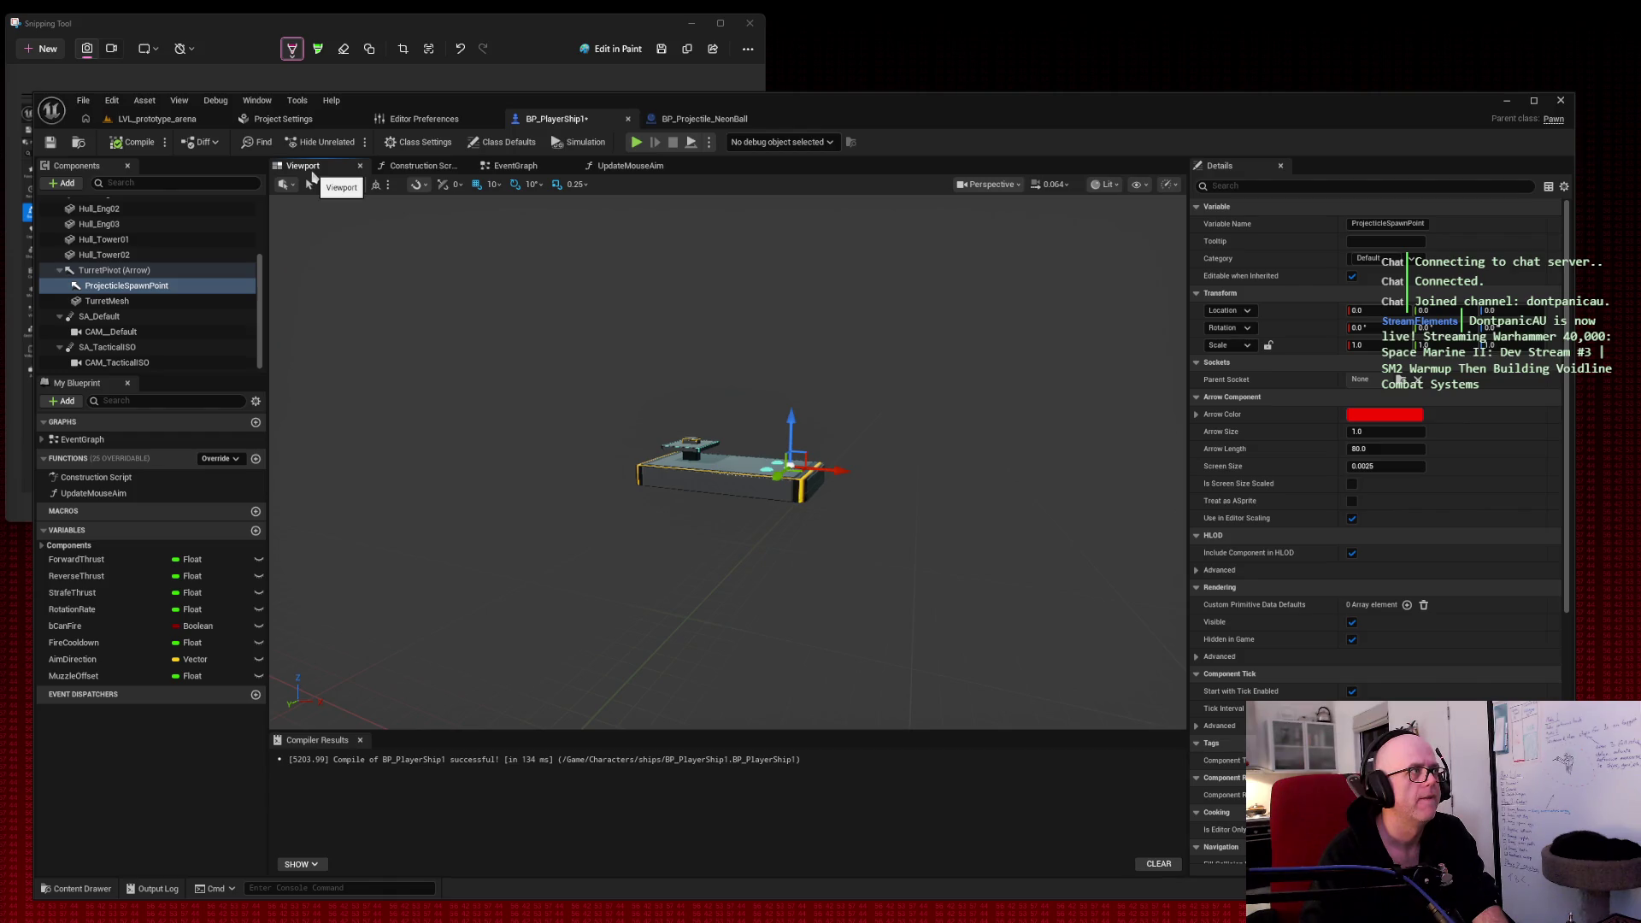
Step: Orbit in toward the ship, then play-test the arena level and stop it
drag(726, 512, 782, 523)
mouse_move(532, 255)
mouse_down()
mouse_move(546, 256)
mouse_move(532, 254)
mouse_up()
click(157, 119)
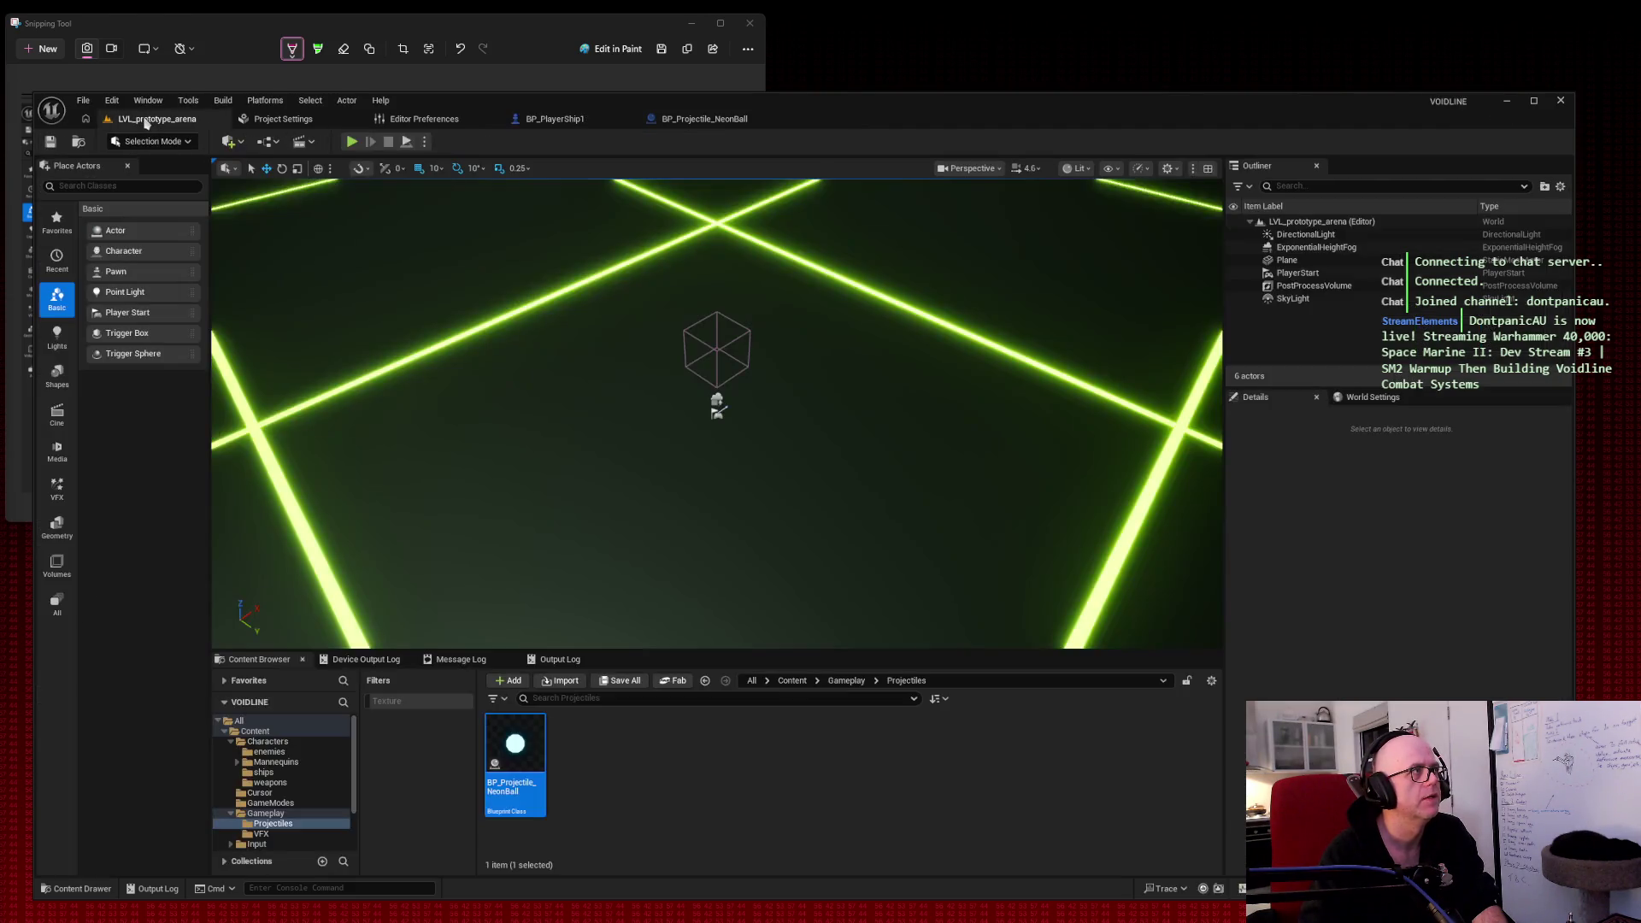
click(352, 141)
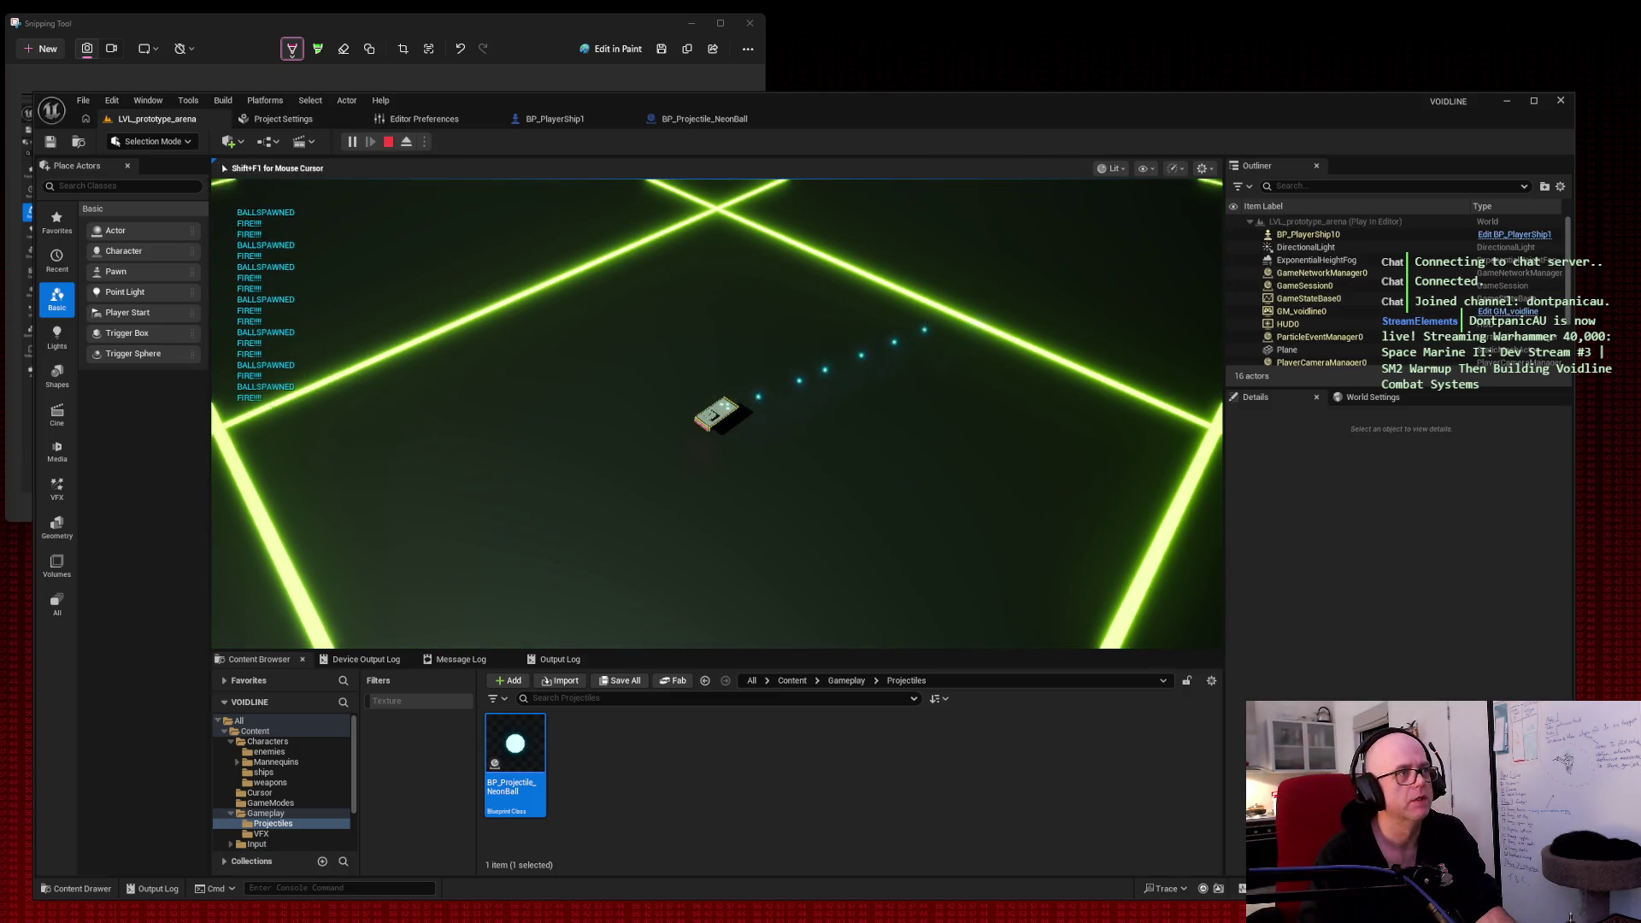
key(Escape)
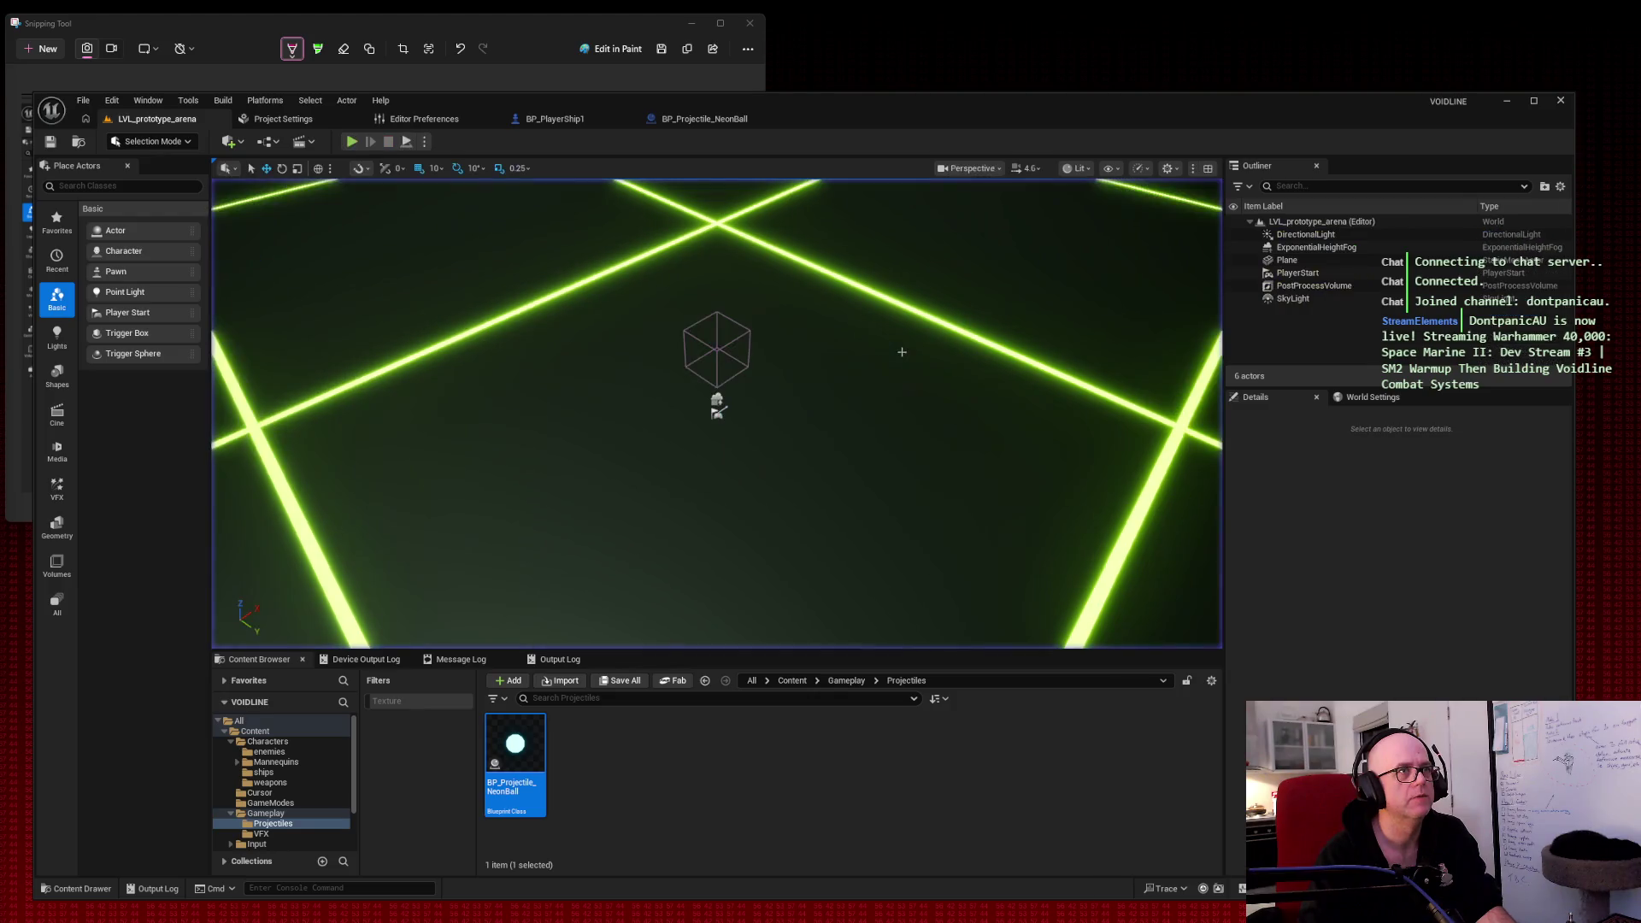
Step: Try raising BP_PlayerShip1's ProjectileSpawnPoint, leave its height unchanged, and save the blueprint; then return to Firing weapons and ChatGPT
click(555, 119)
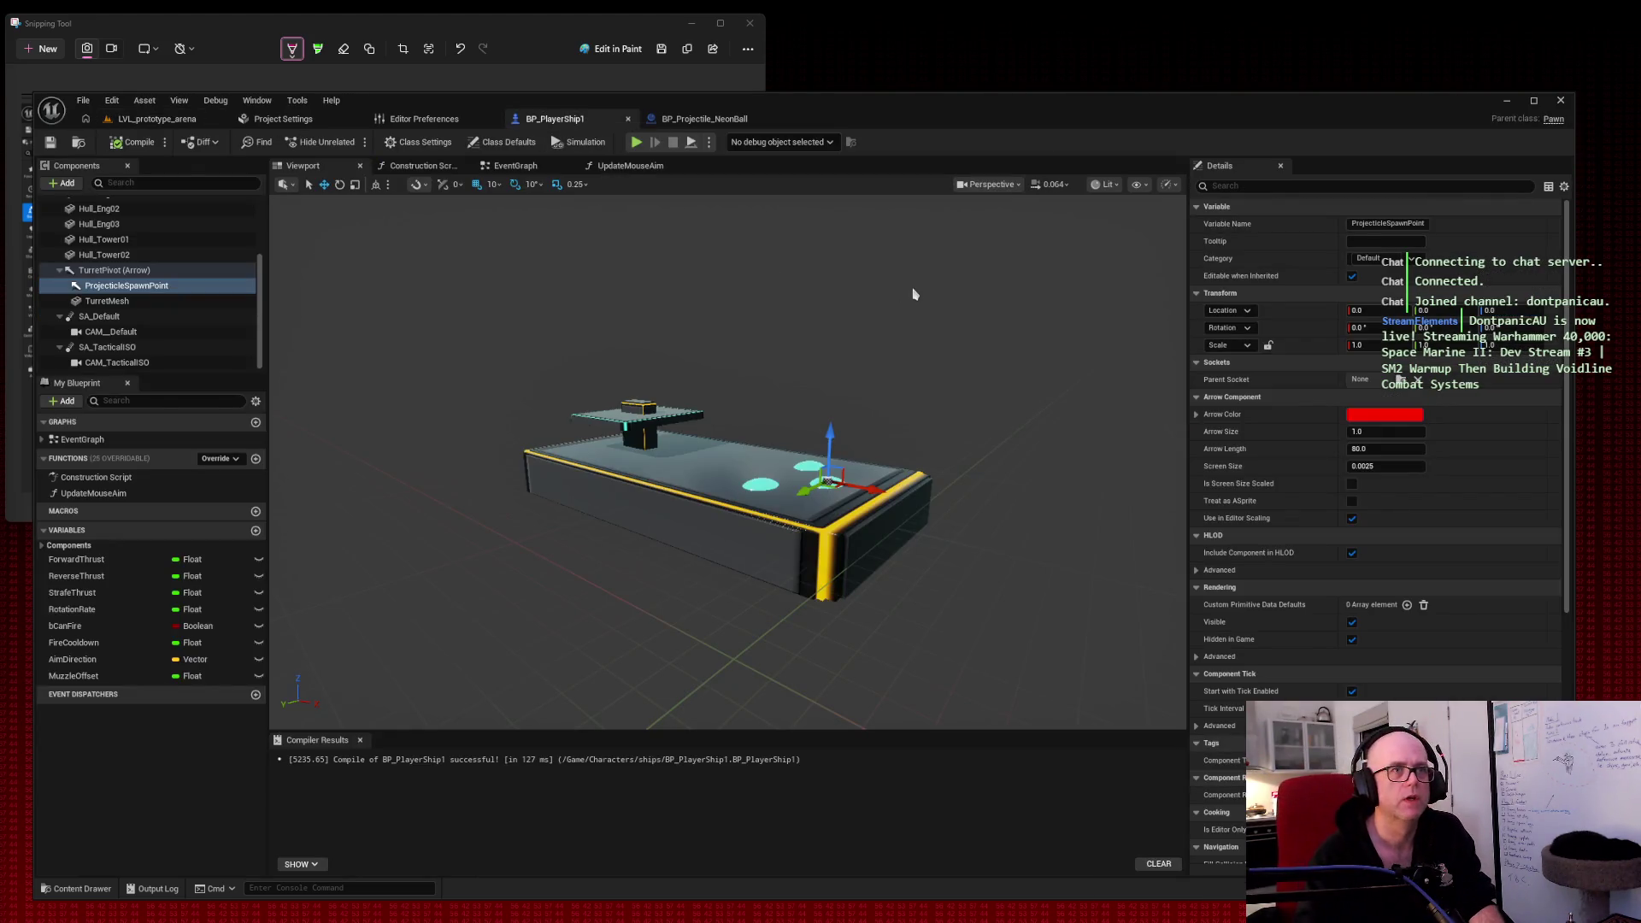
click(171, 286)
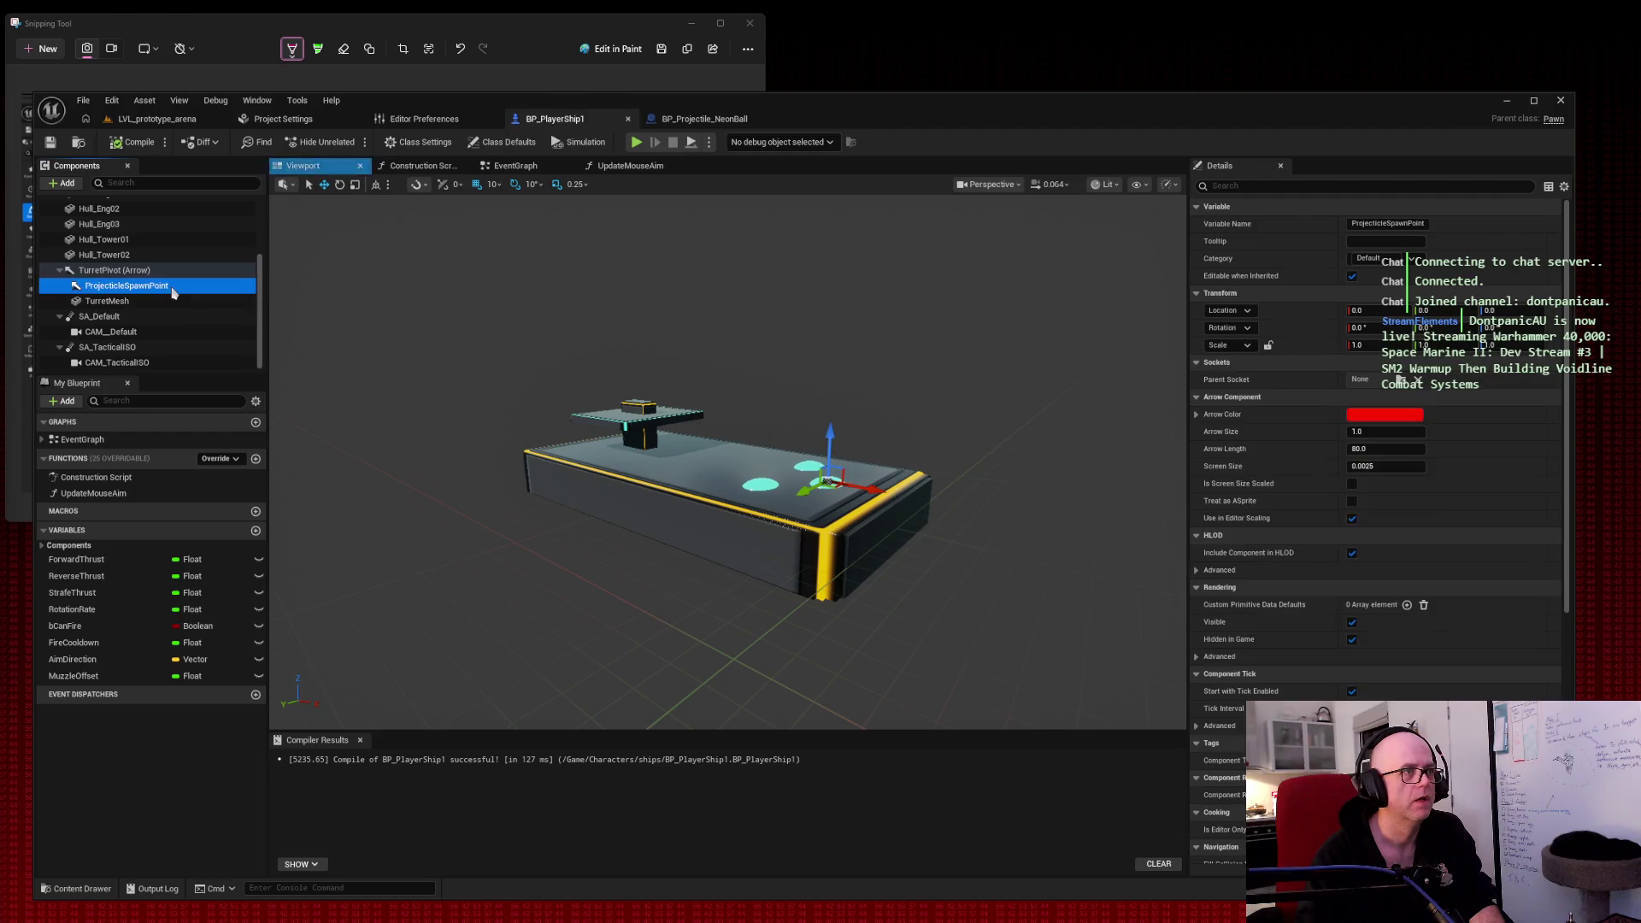
mouse_move(1492, 310)
mouse_down()
mouse_move(1530, 310)
mouse_move(1491, 310)
mouse_up()
key(ctrl+s)
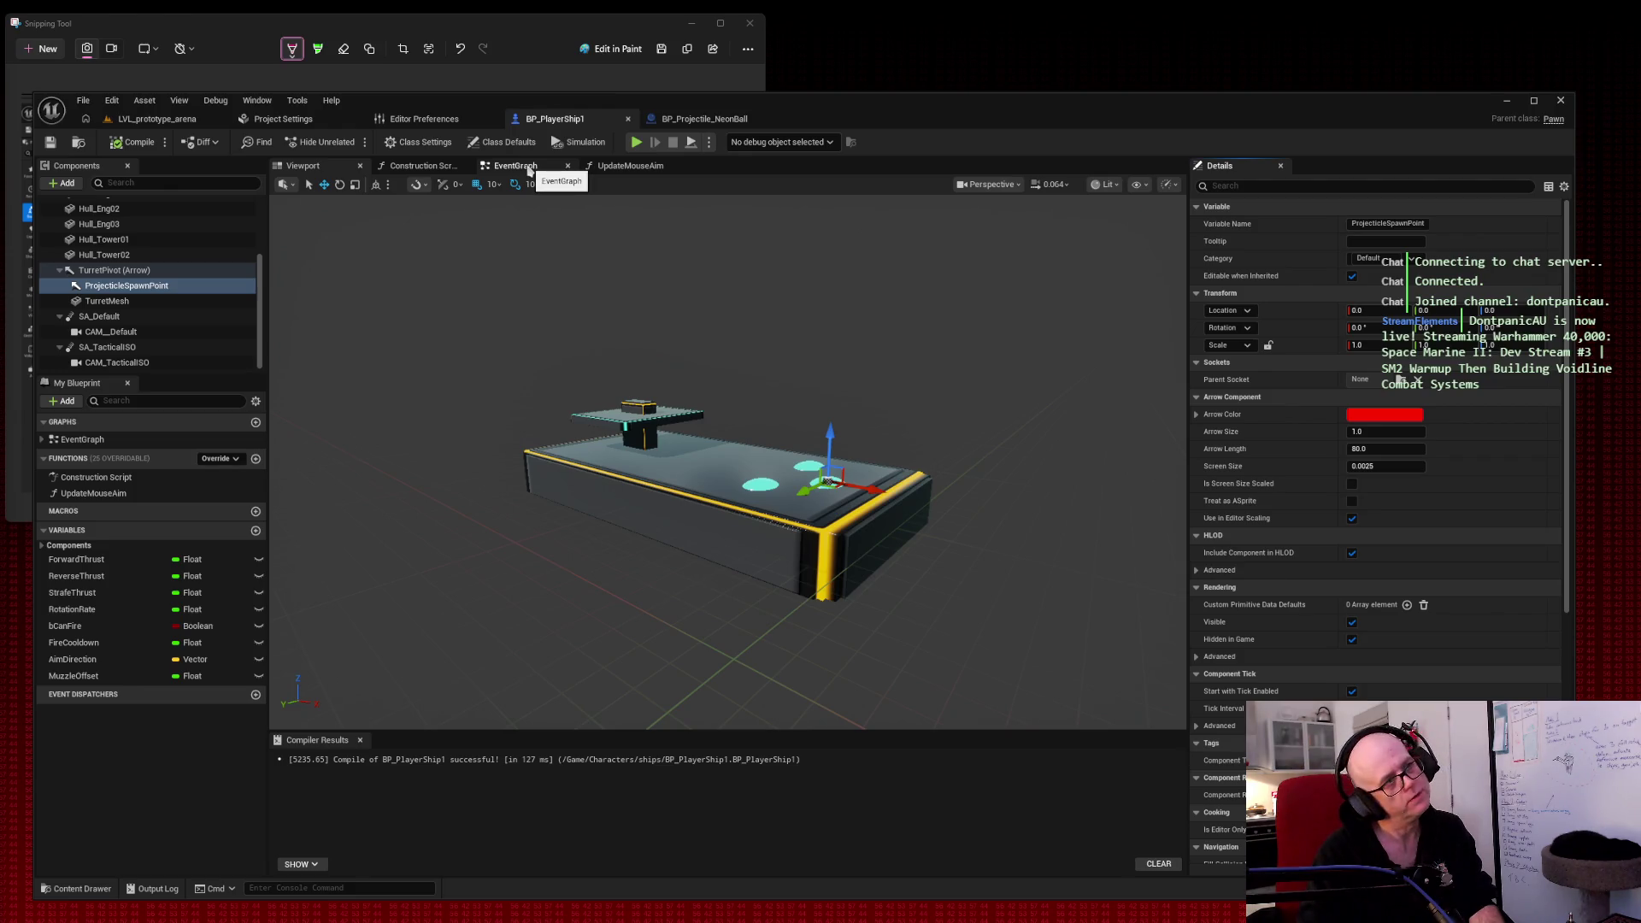
click(531, 171)
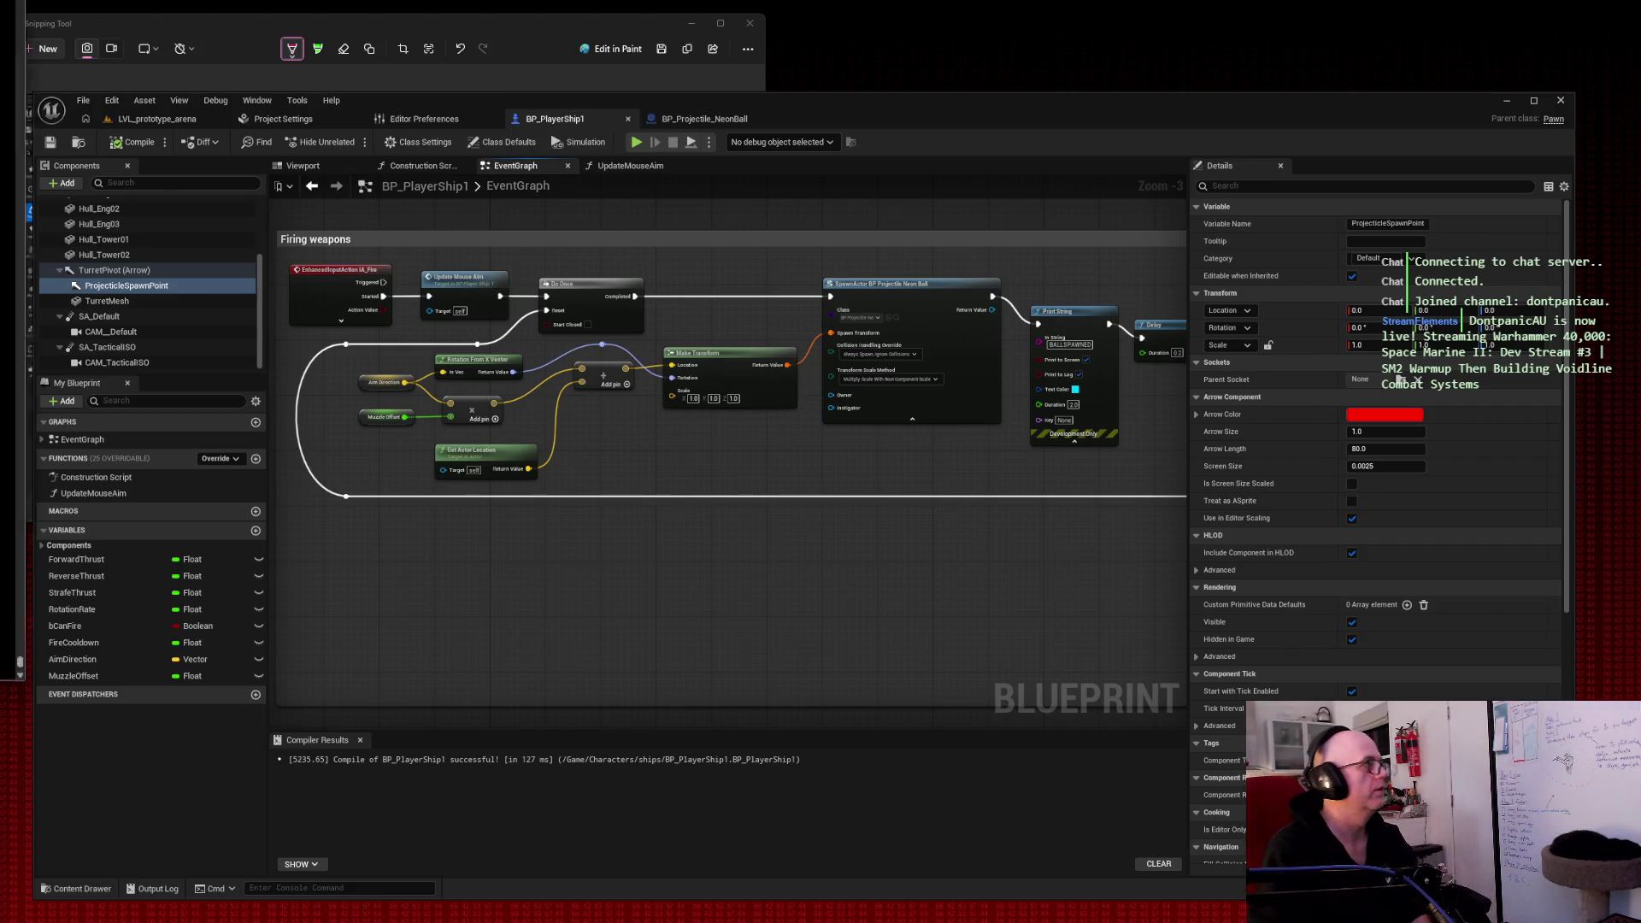
key(alt+Tab)
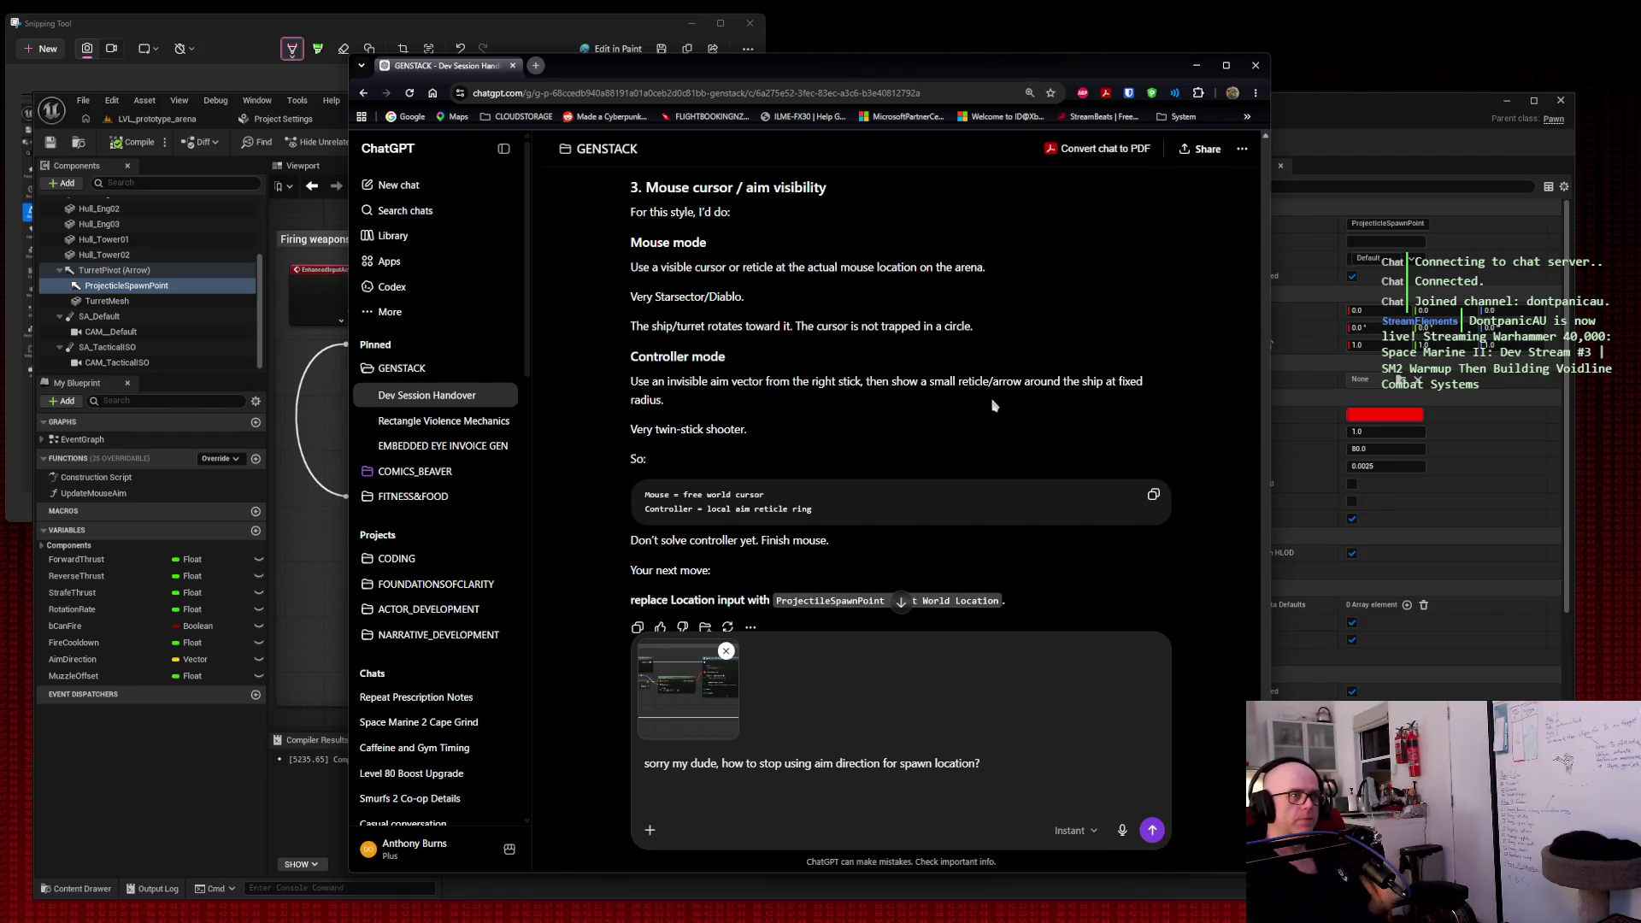
Step: Open a blank Chrome tab beside the ChatGPT GENSTACK conversation
click(536, 67)
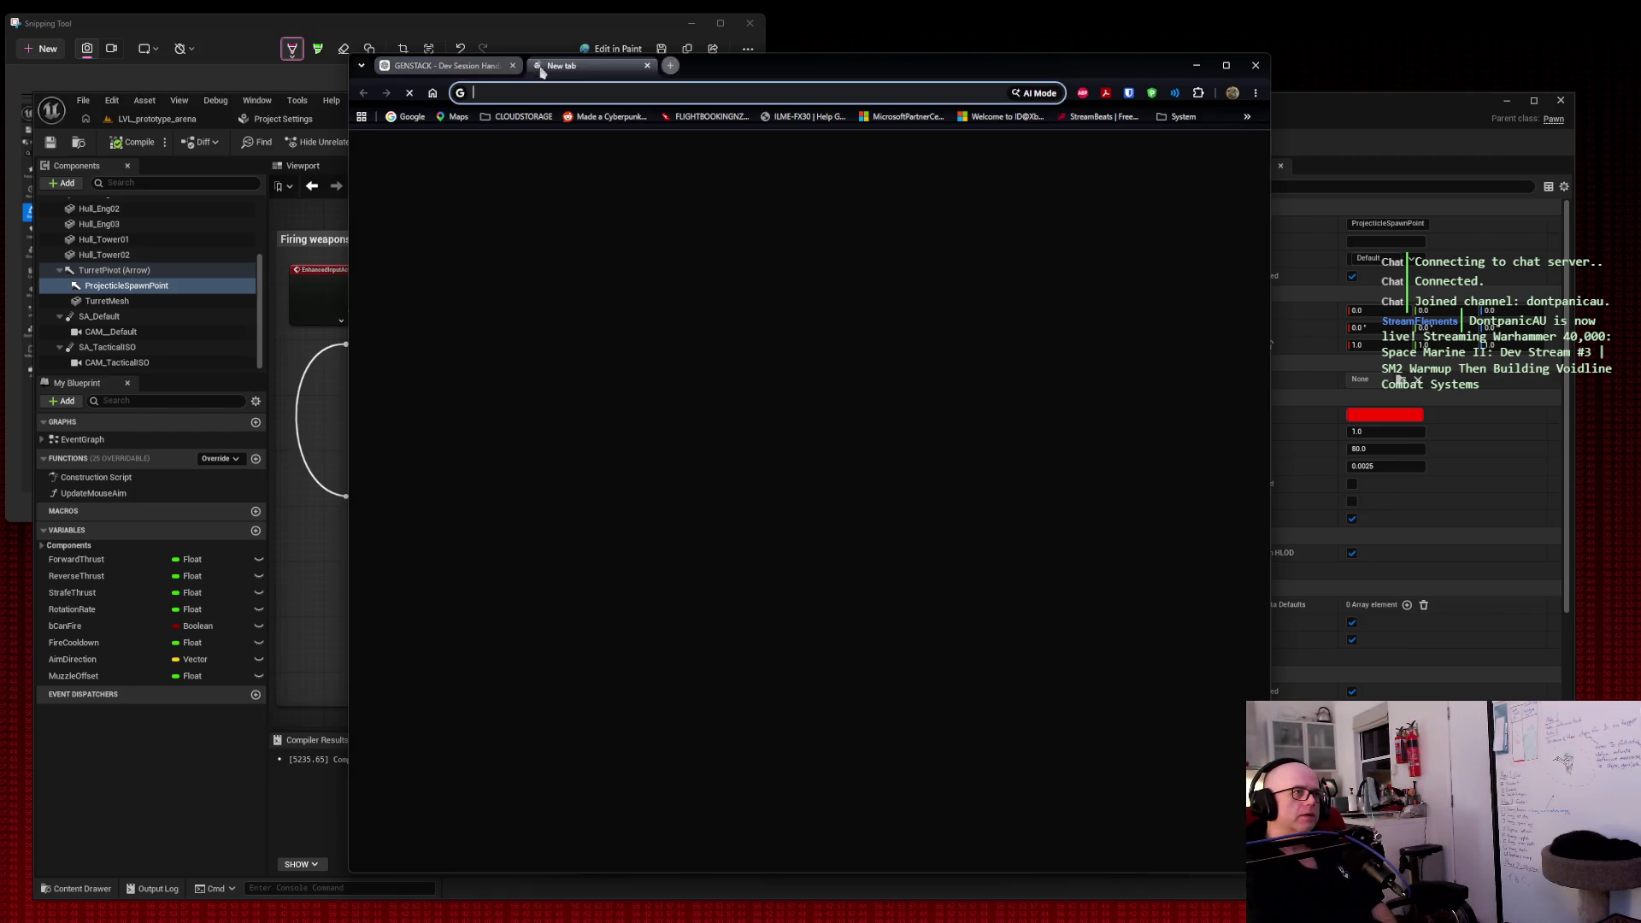
Step: Search YouTube for 'star sector gameplay' and browse the results
click(559, 353)
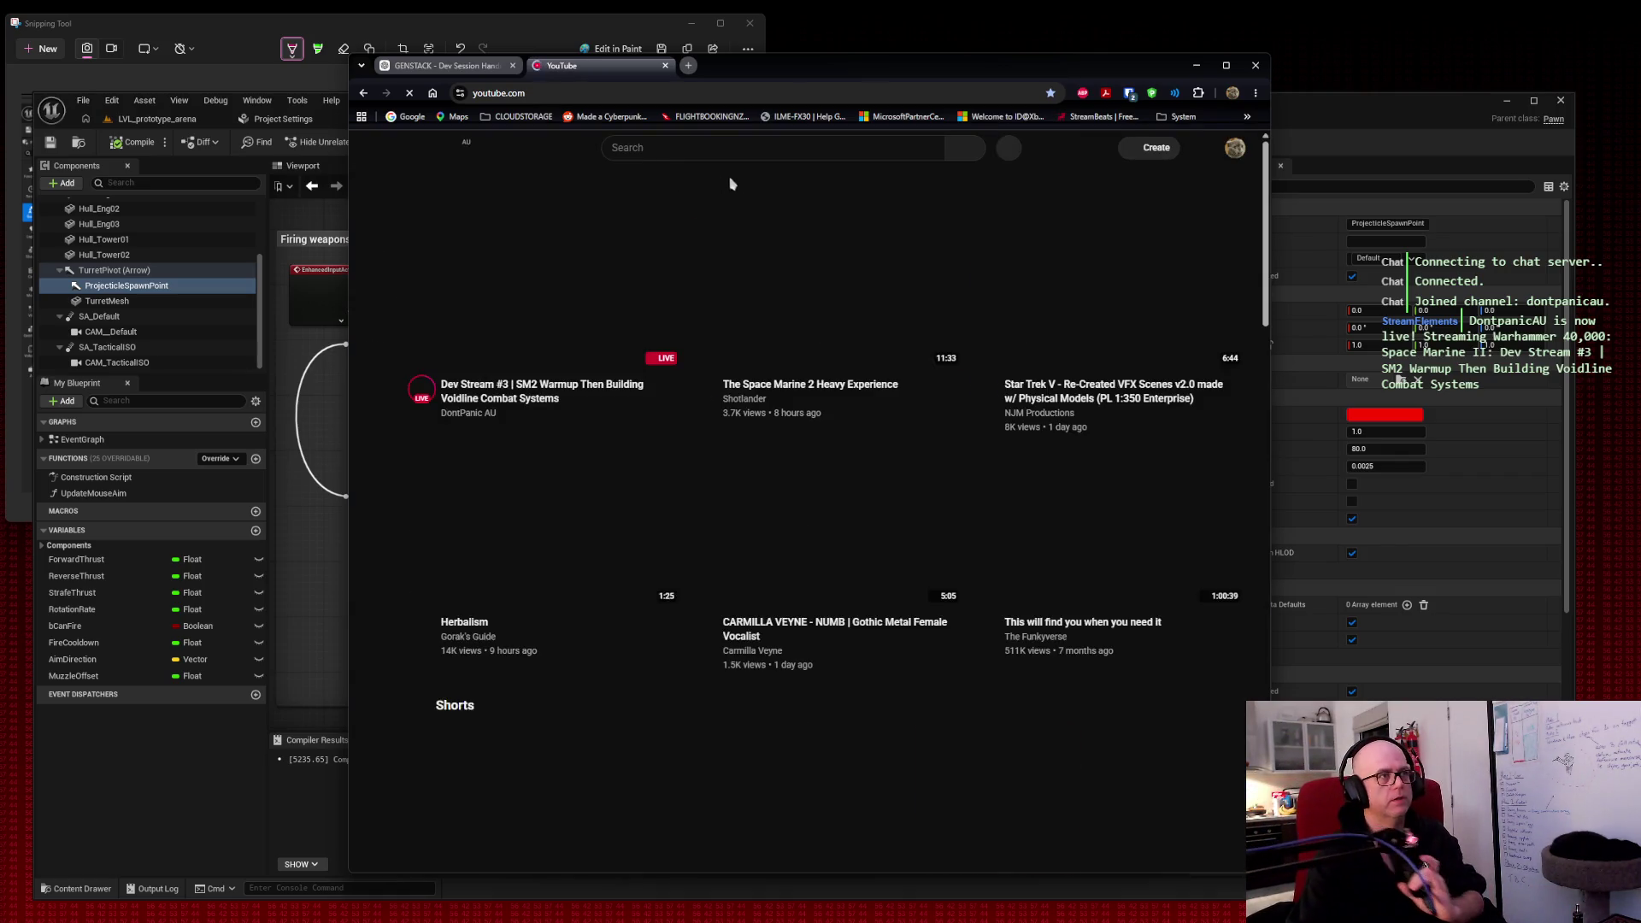
click(783, 147)
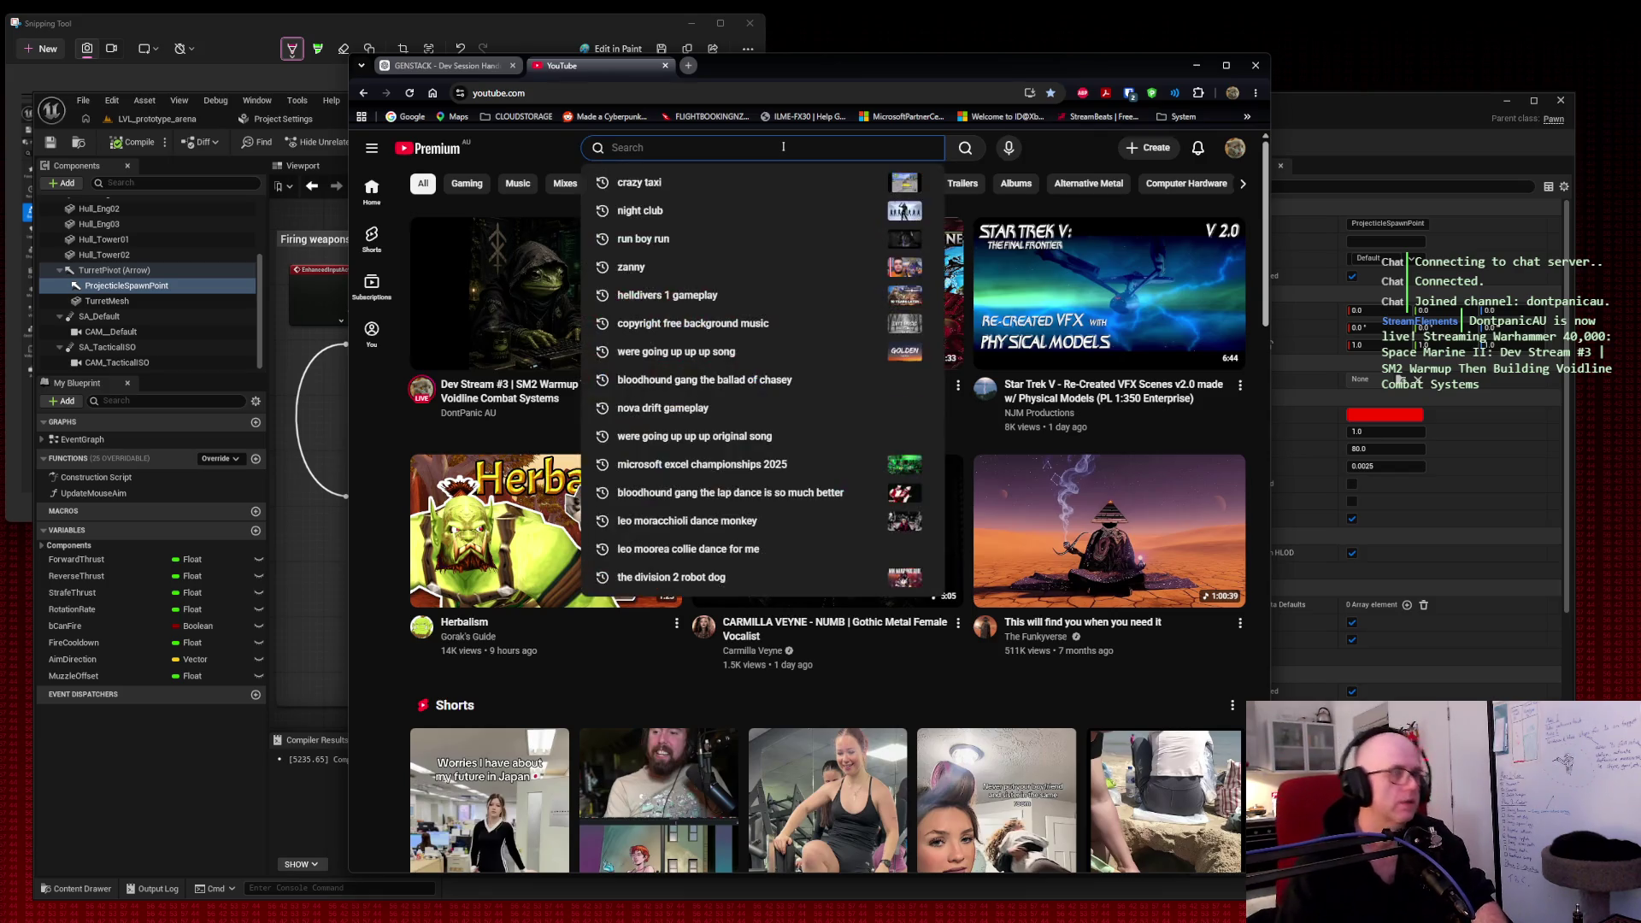
text(star sector gameplay)
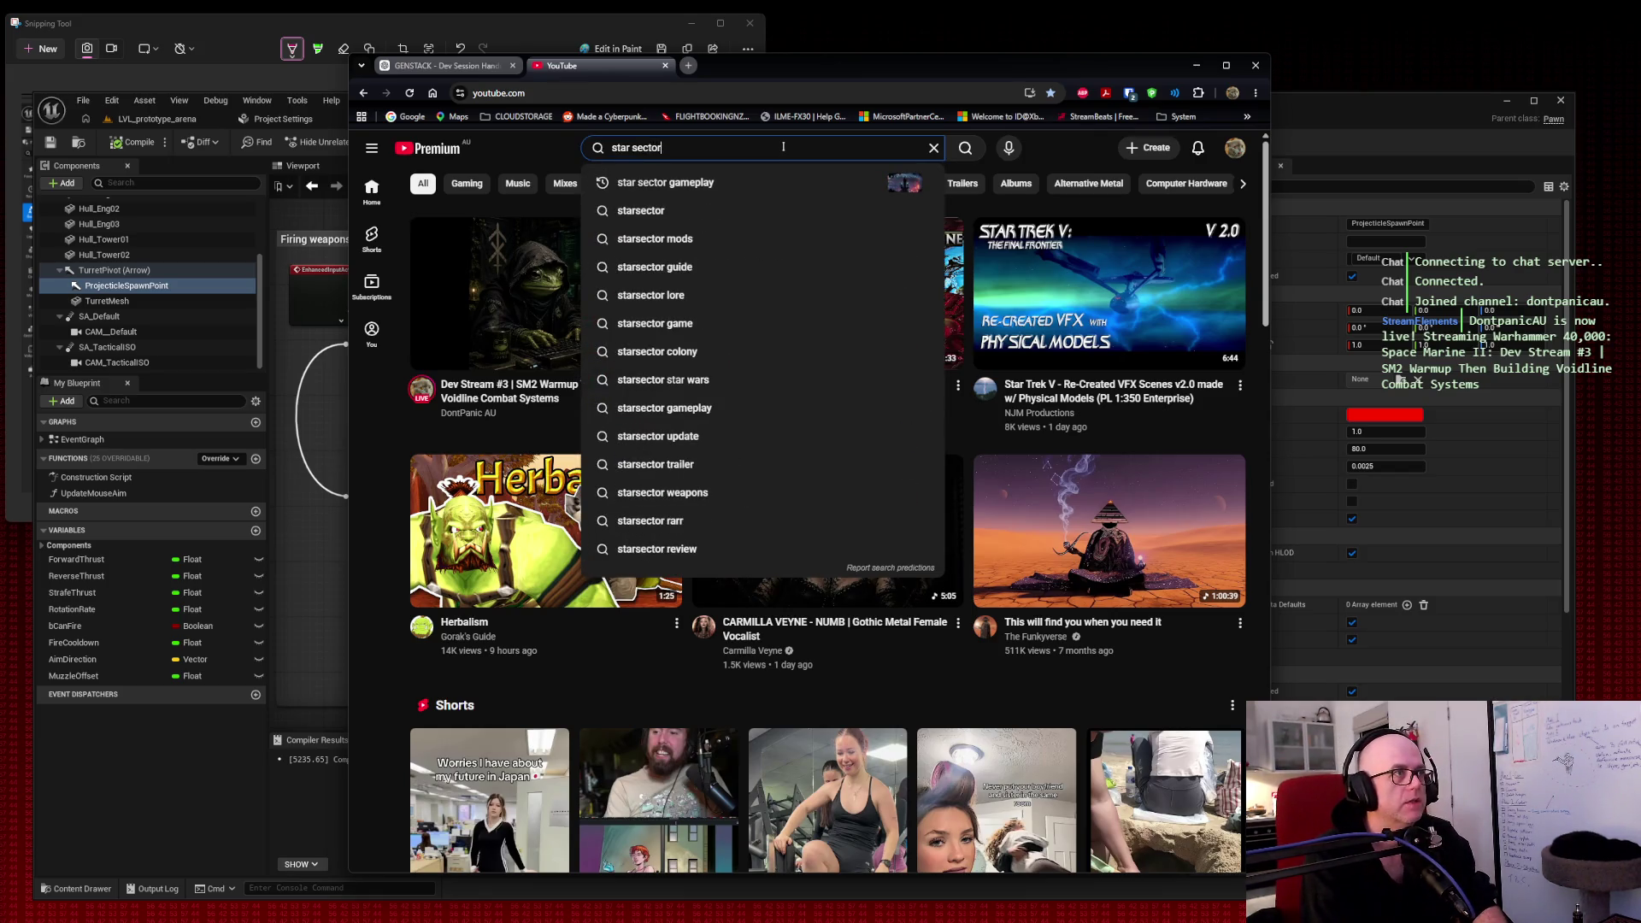
key(Return)
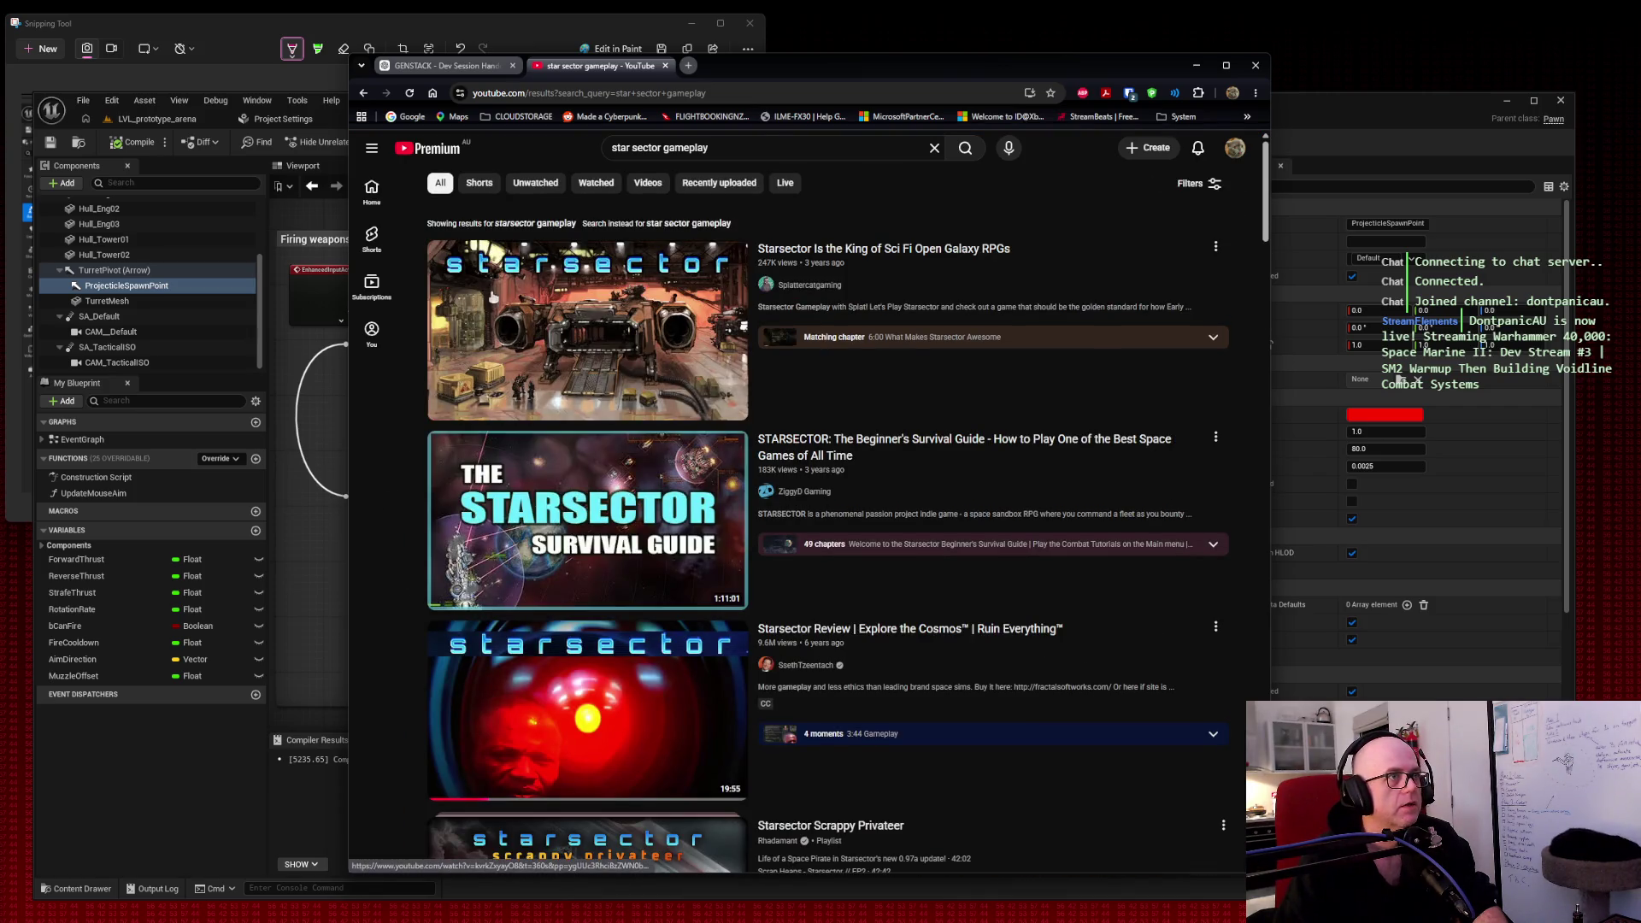
scroll(935, 315, down, 6)
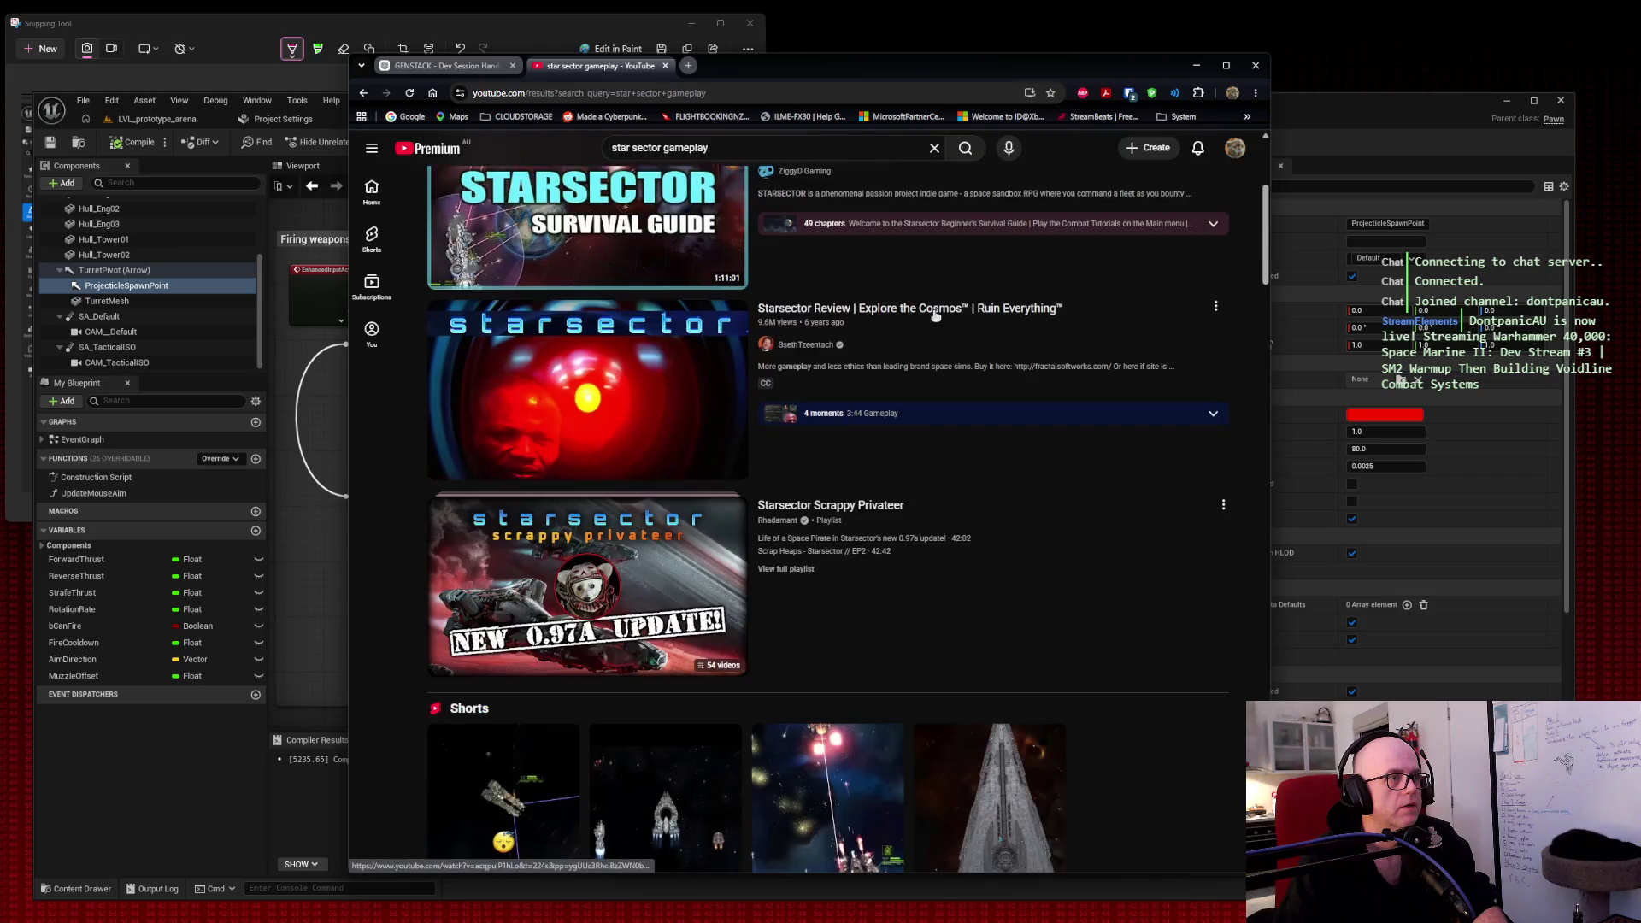
scroll(935, 315, down, 12)
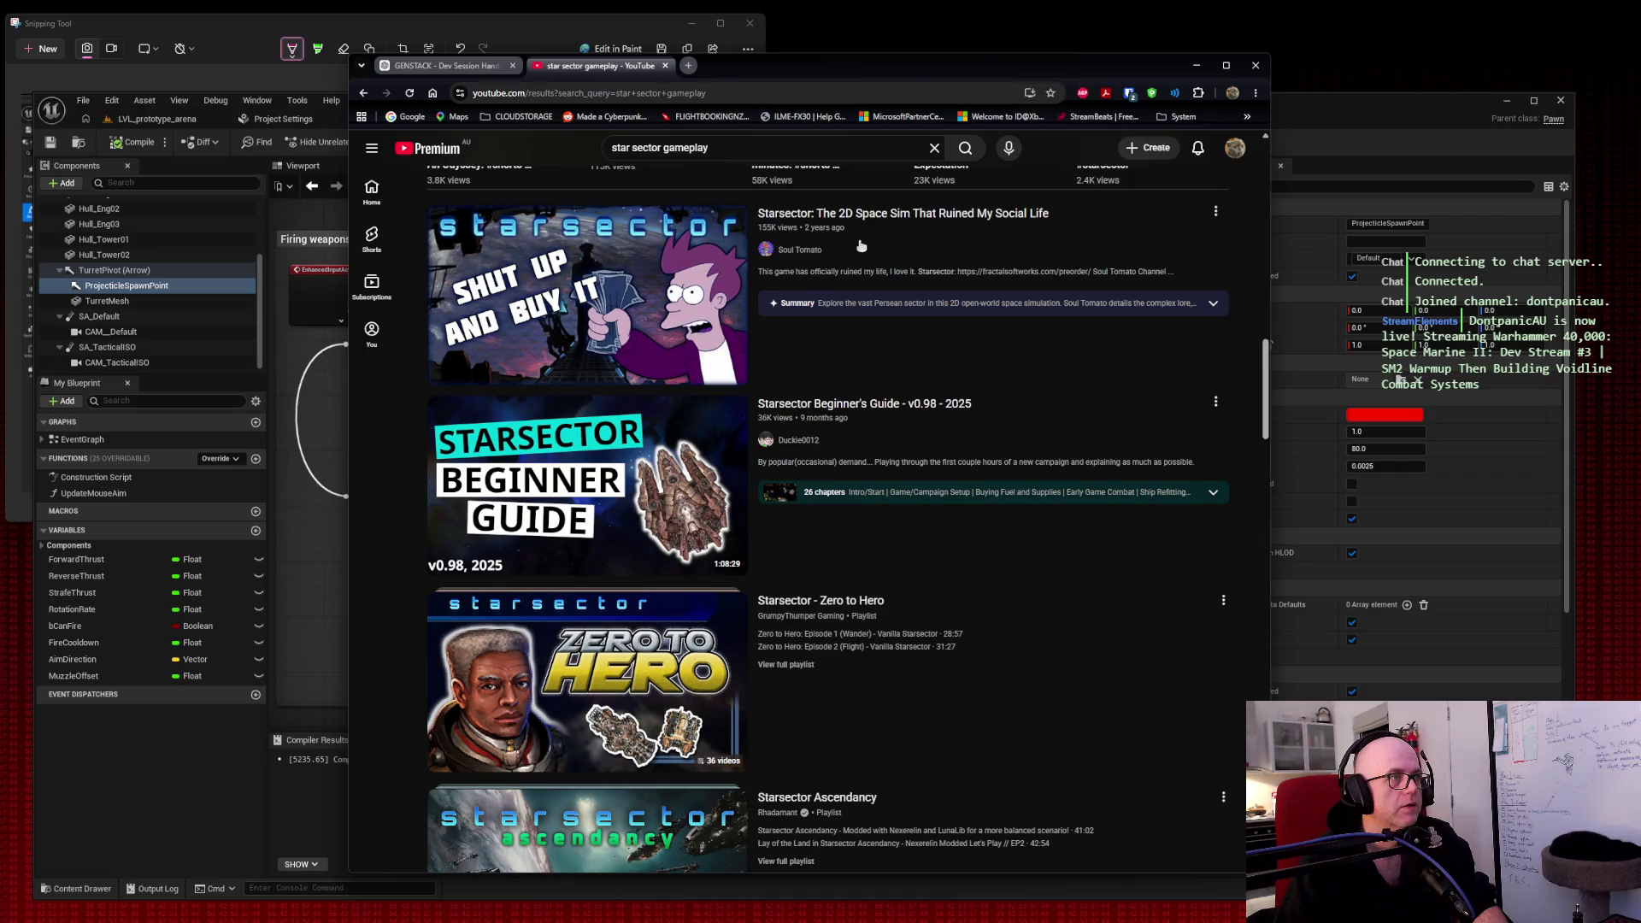
scroll(860, 246, down, 5)
scroll(832, 273, up, 8)
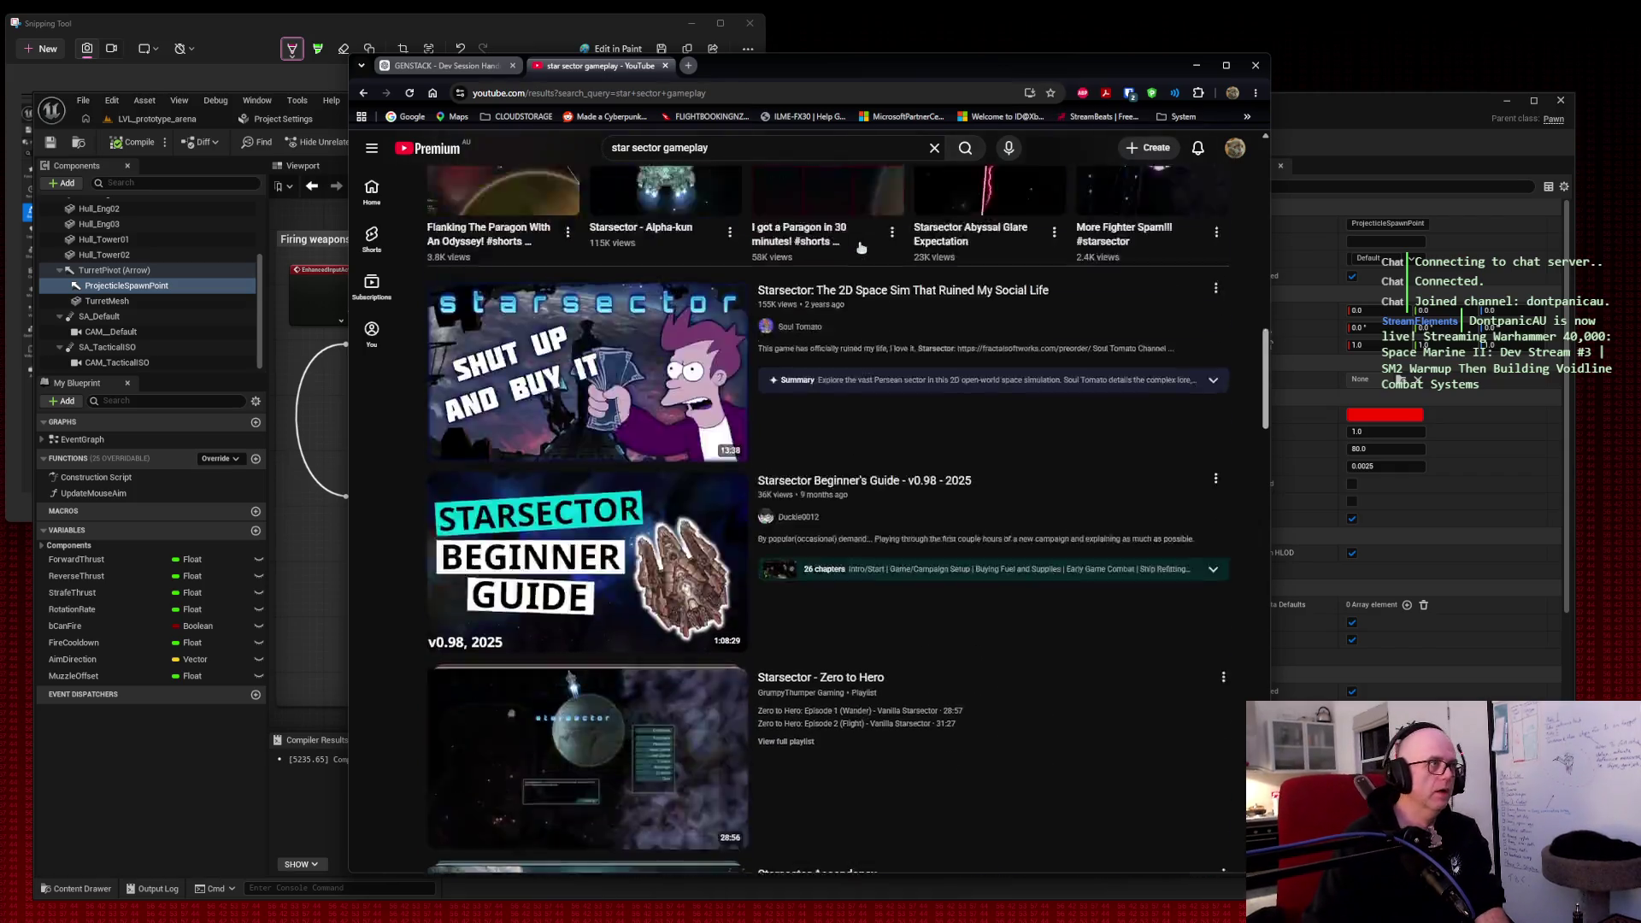
scroll(620, 527, up, 6)
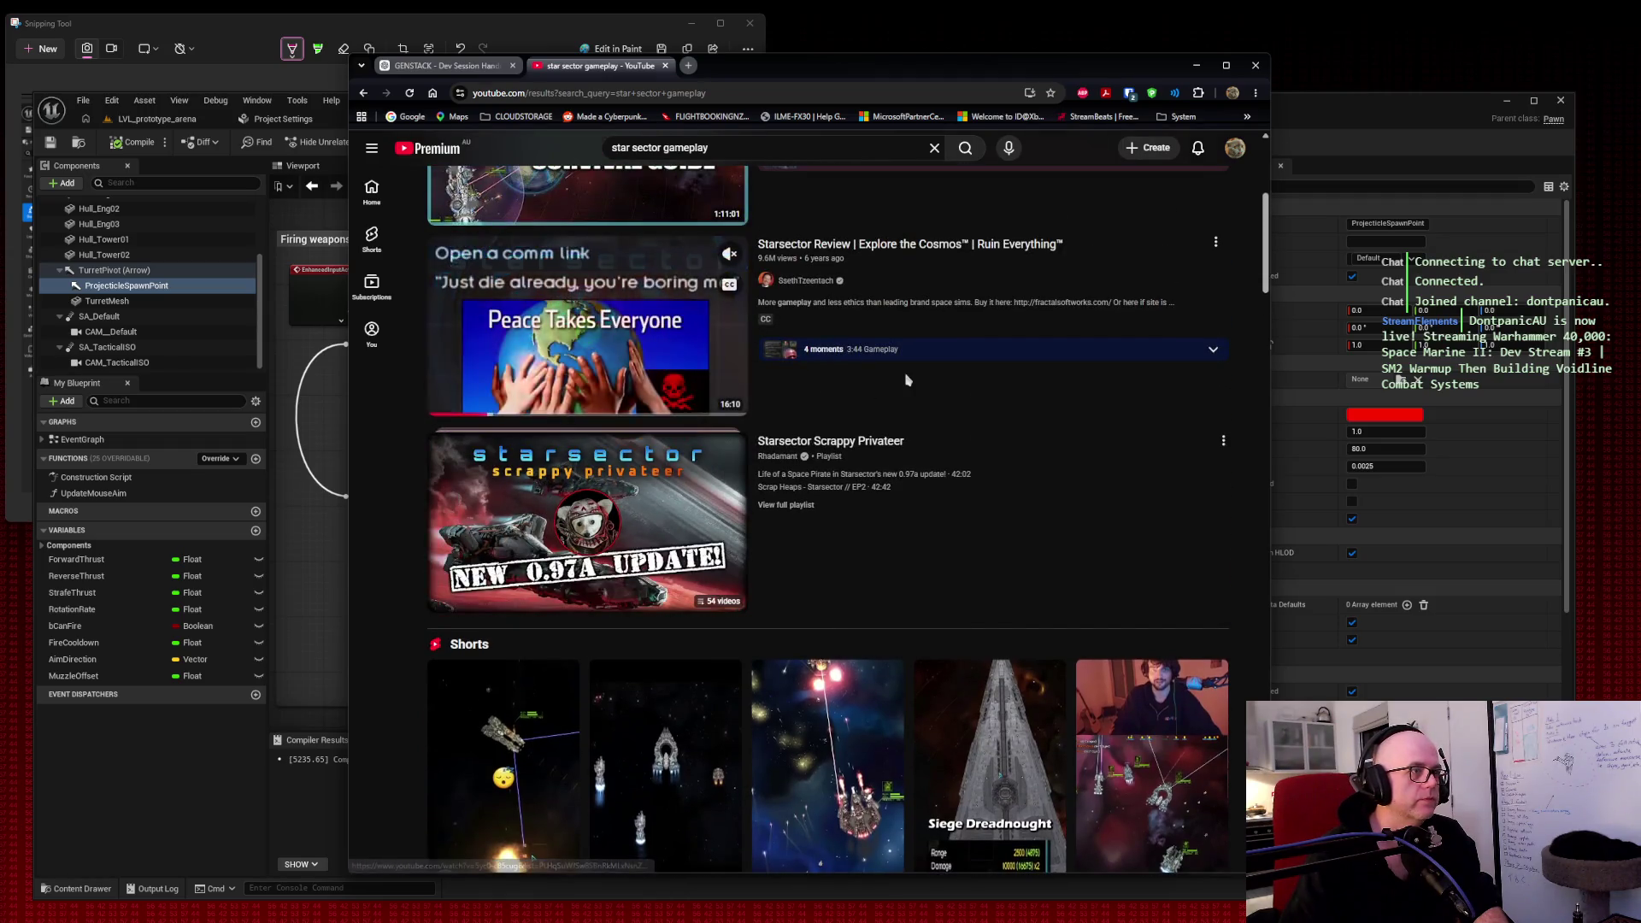
Step: Open the Scrappy Privateer pirate video in its own tab, mute it, and close it when finished
middle_click(667, 195)
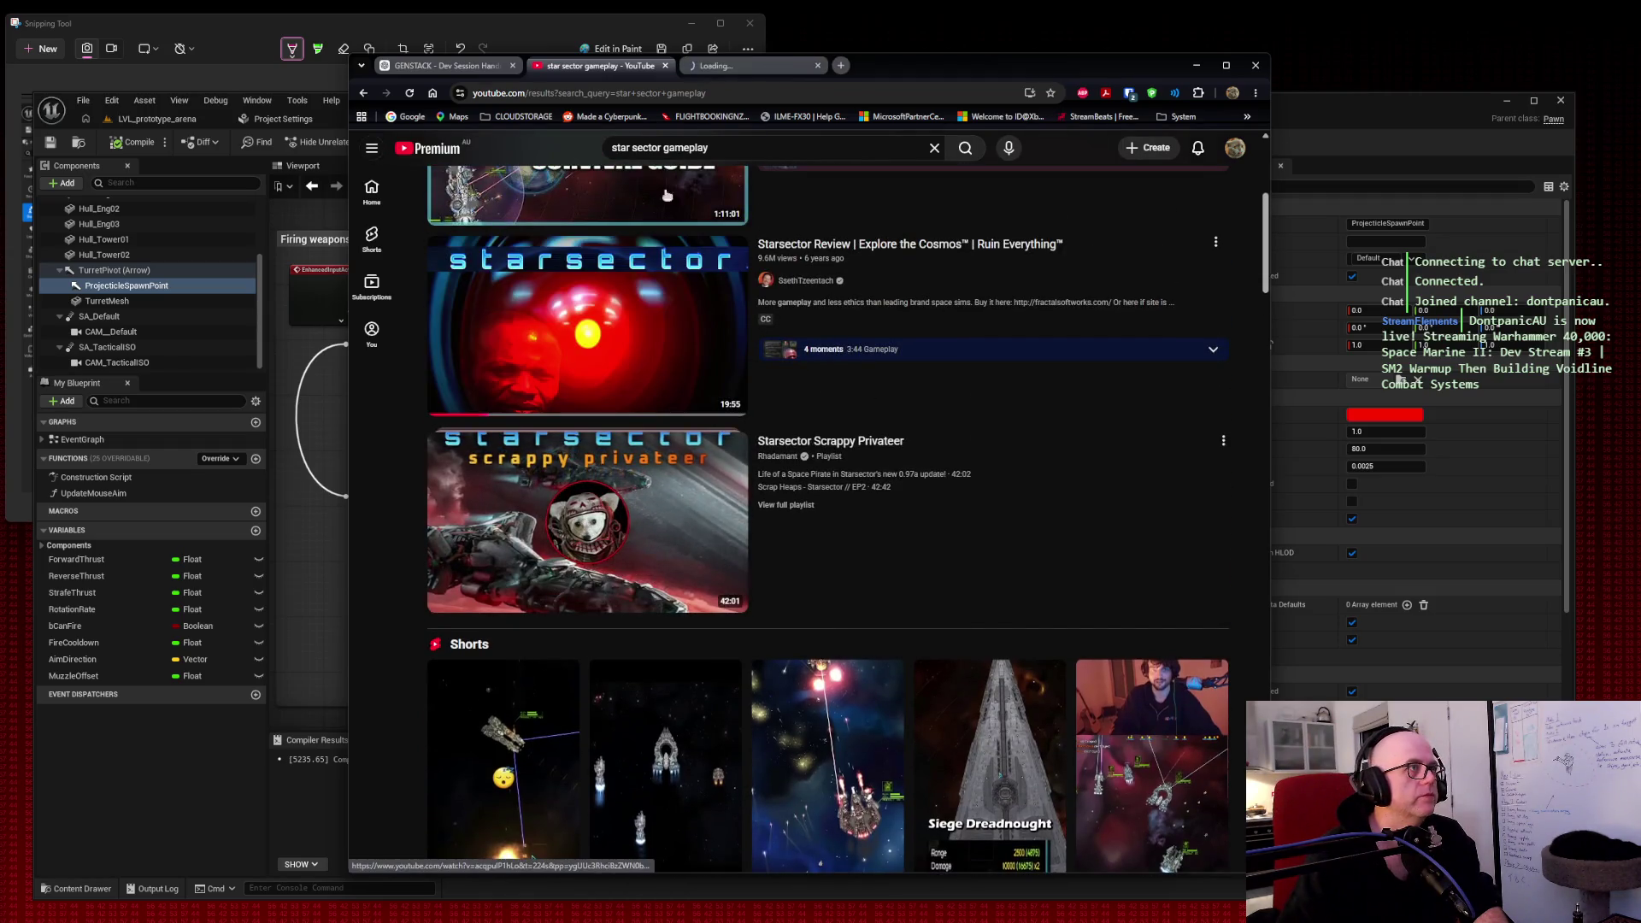
click(743, 68)
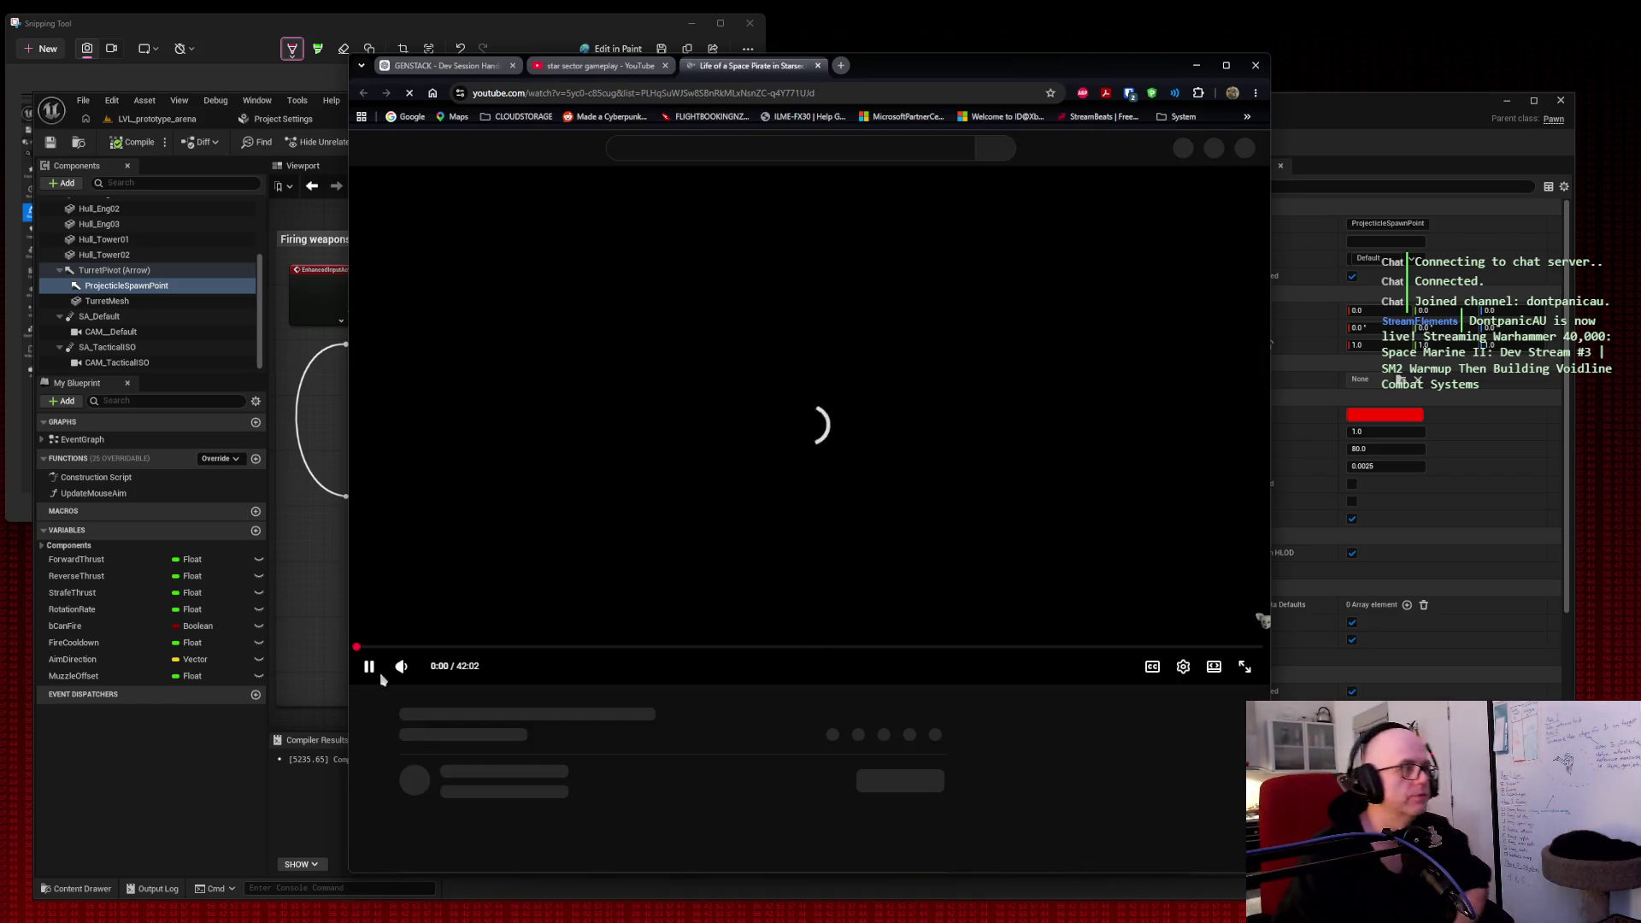
click(401, 668)
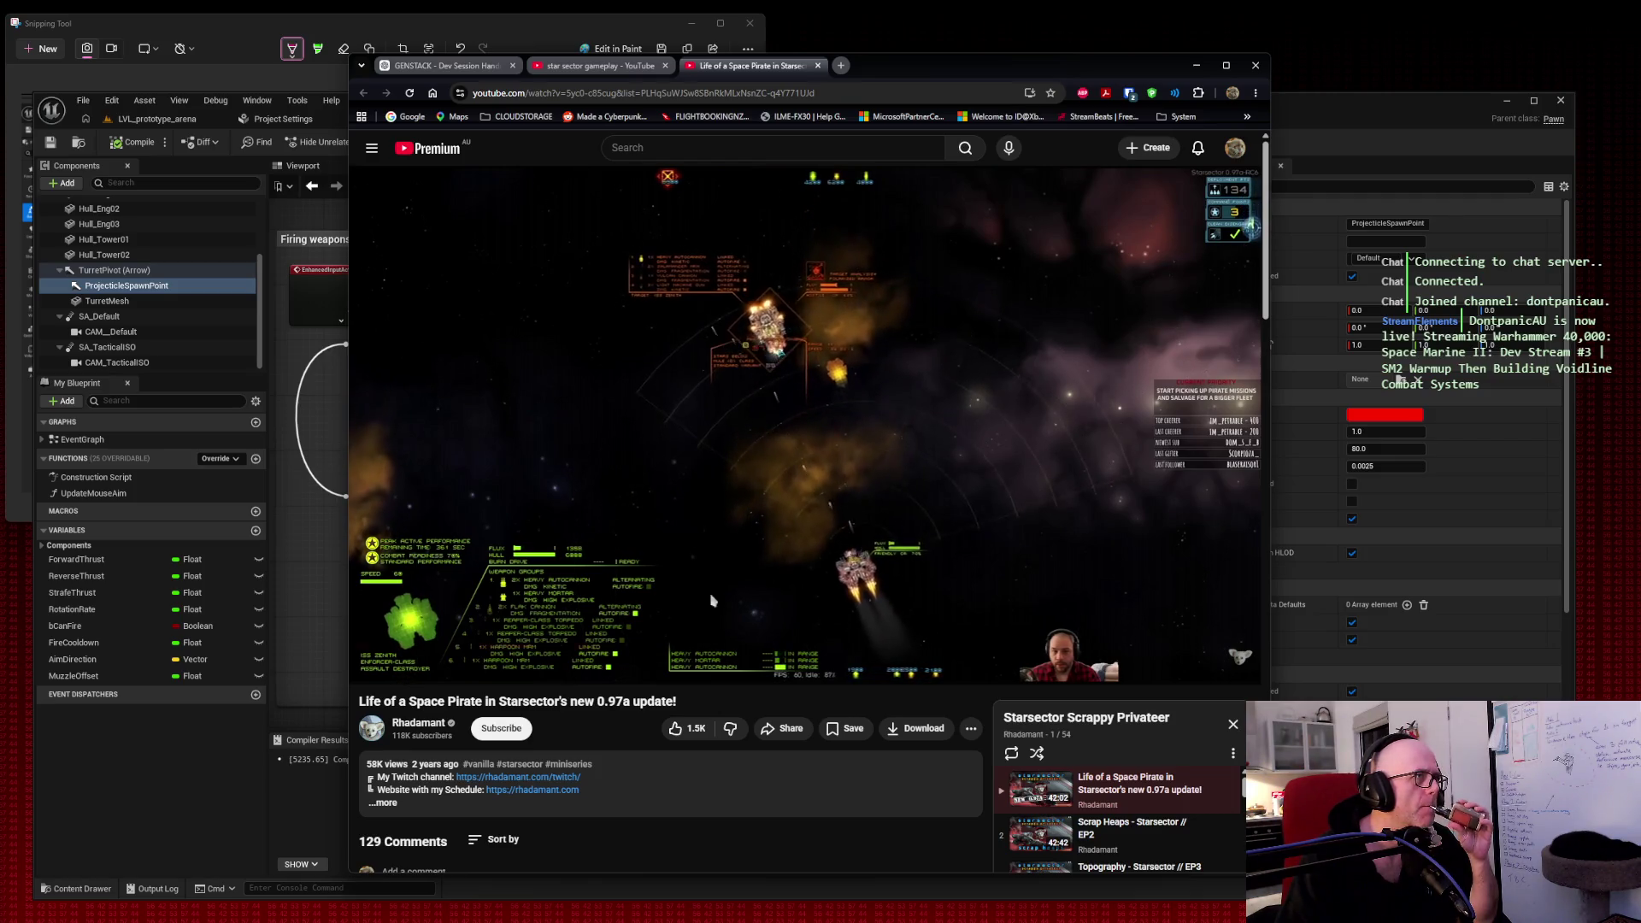
click(817, 66)
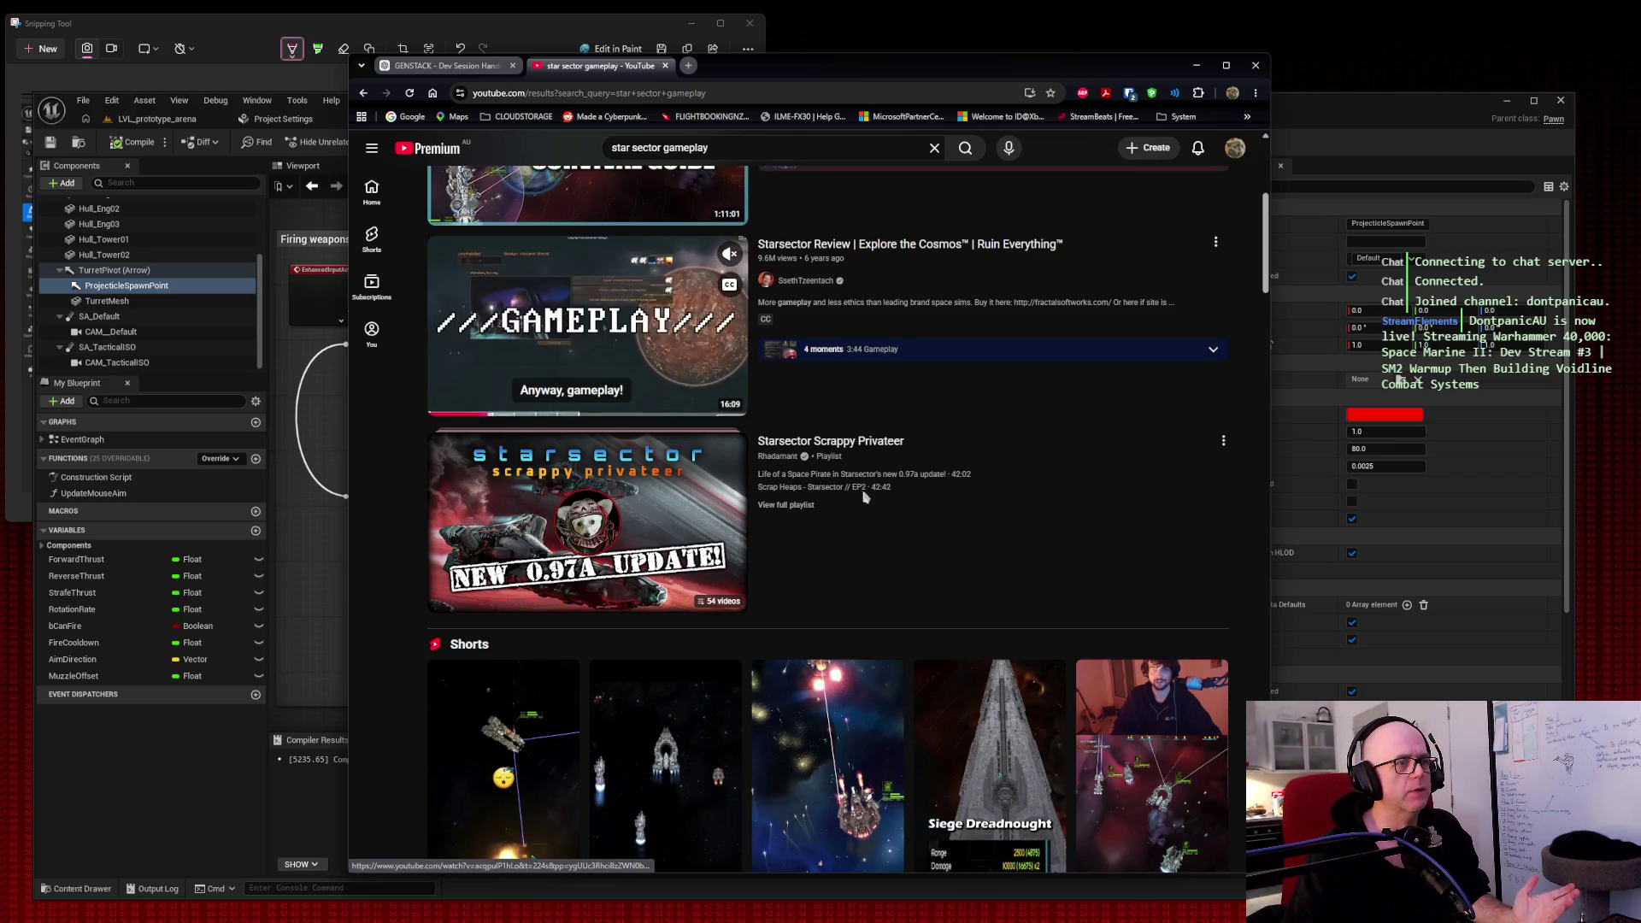
middle_click(1006, 735)
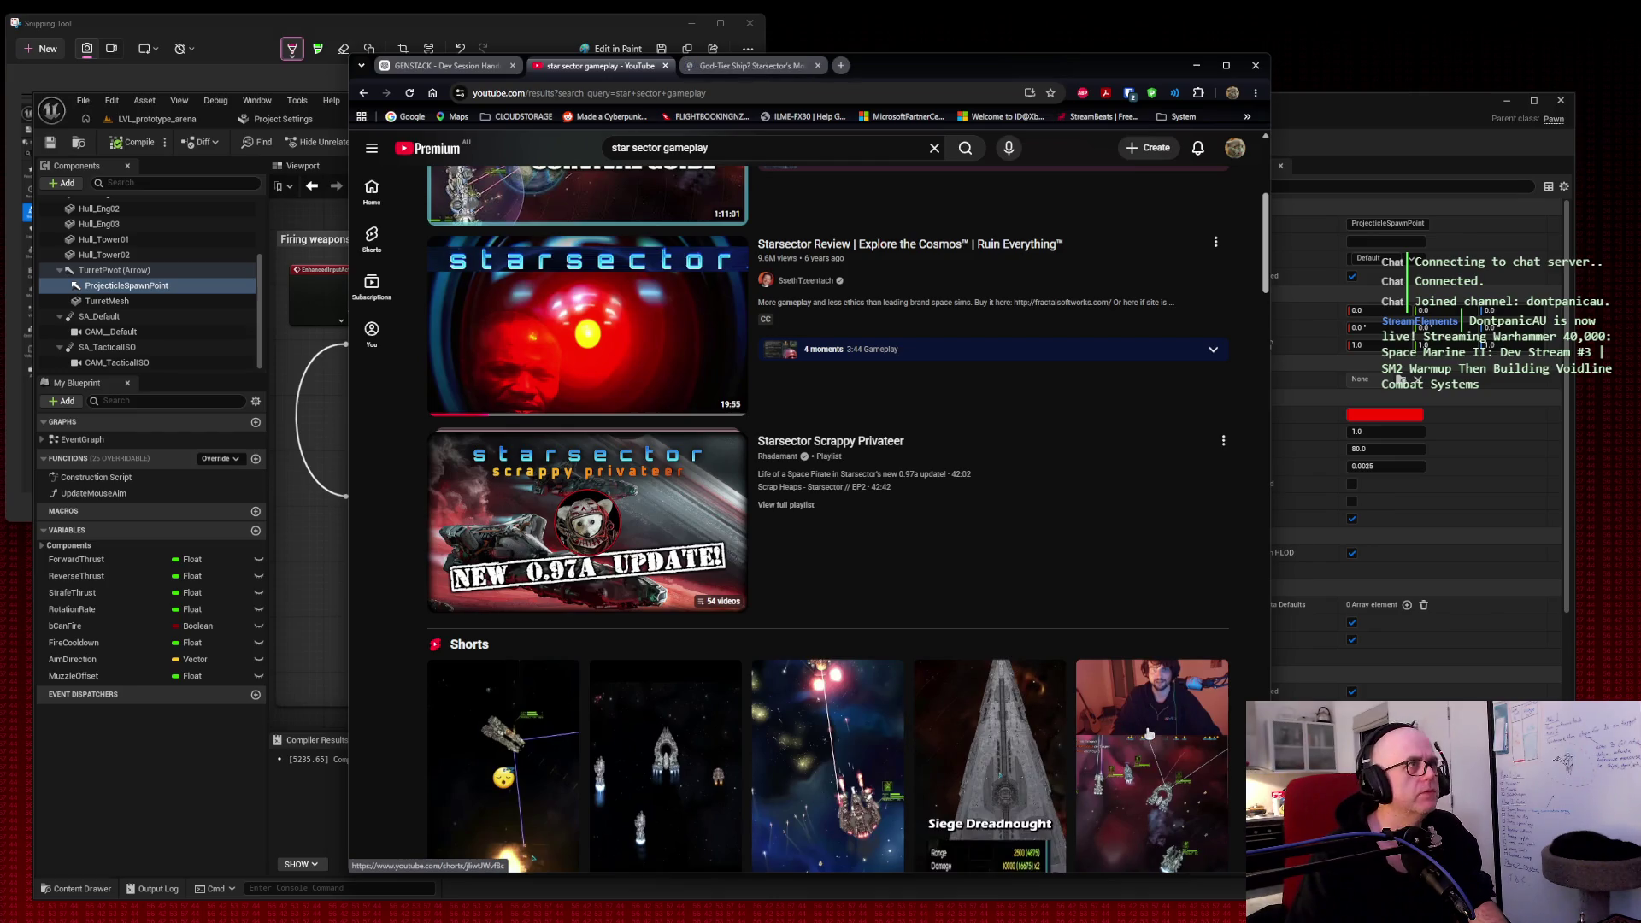
middle_click(1149, 733)
click(743, 64)
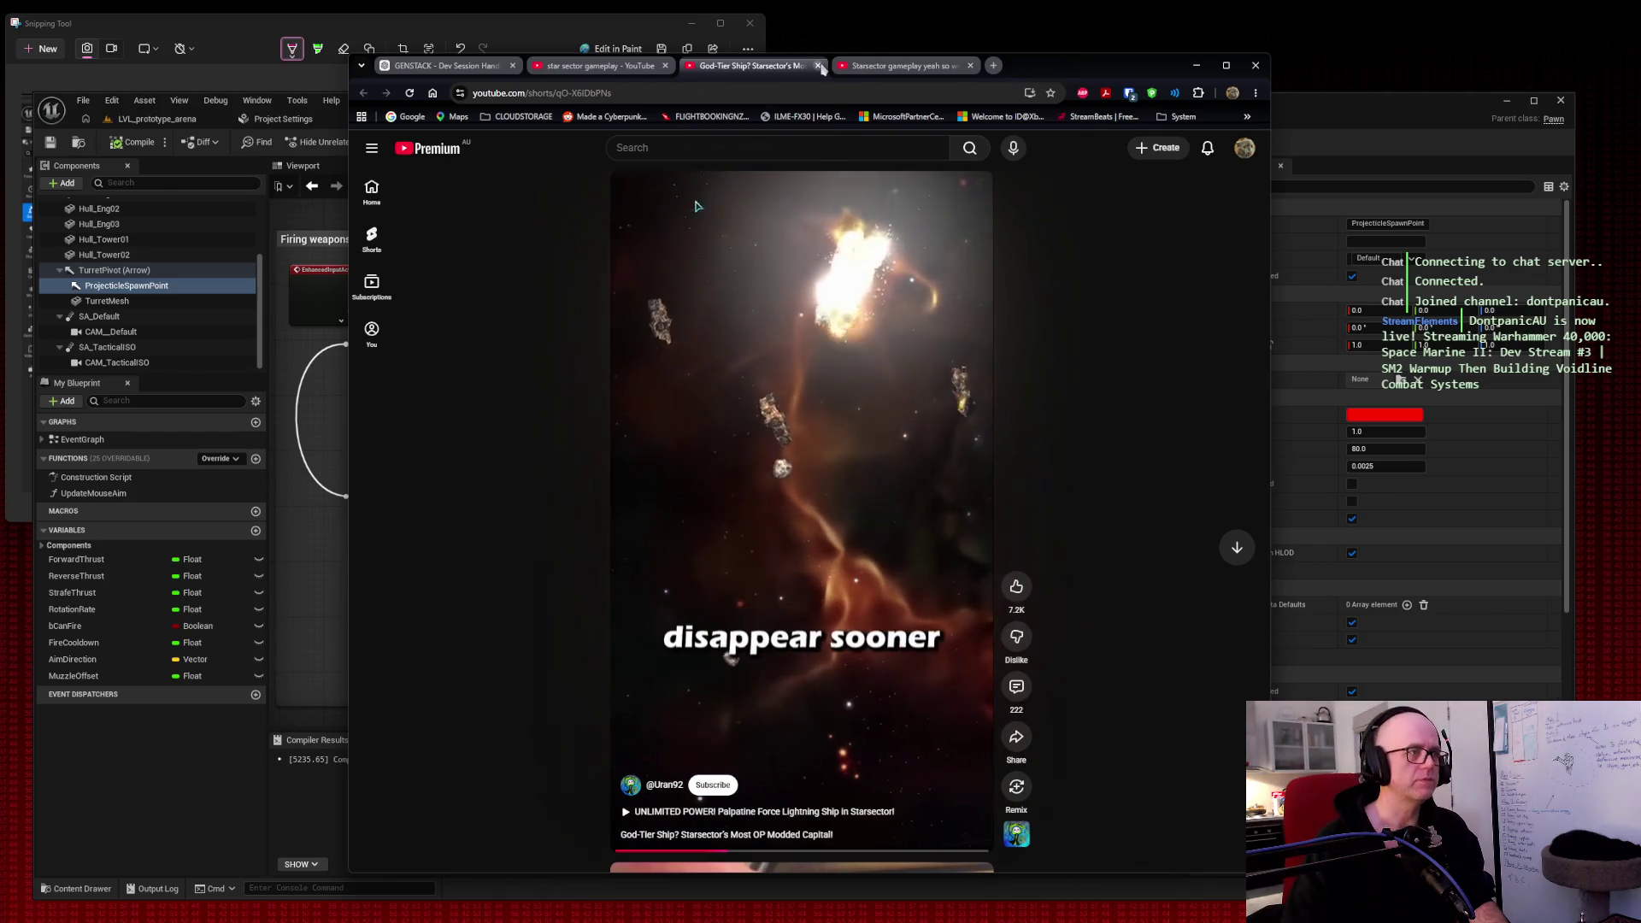
click(818, 65)
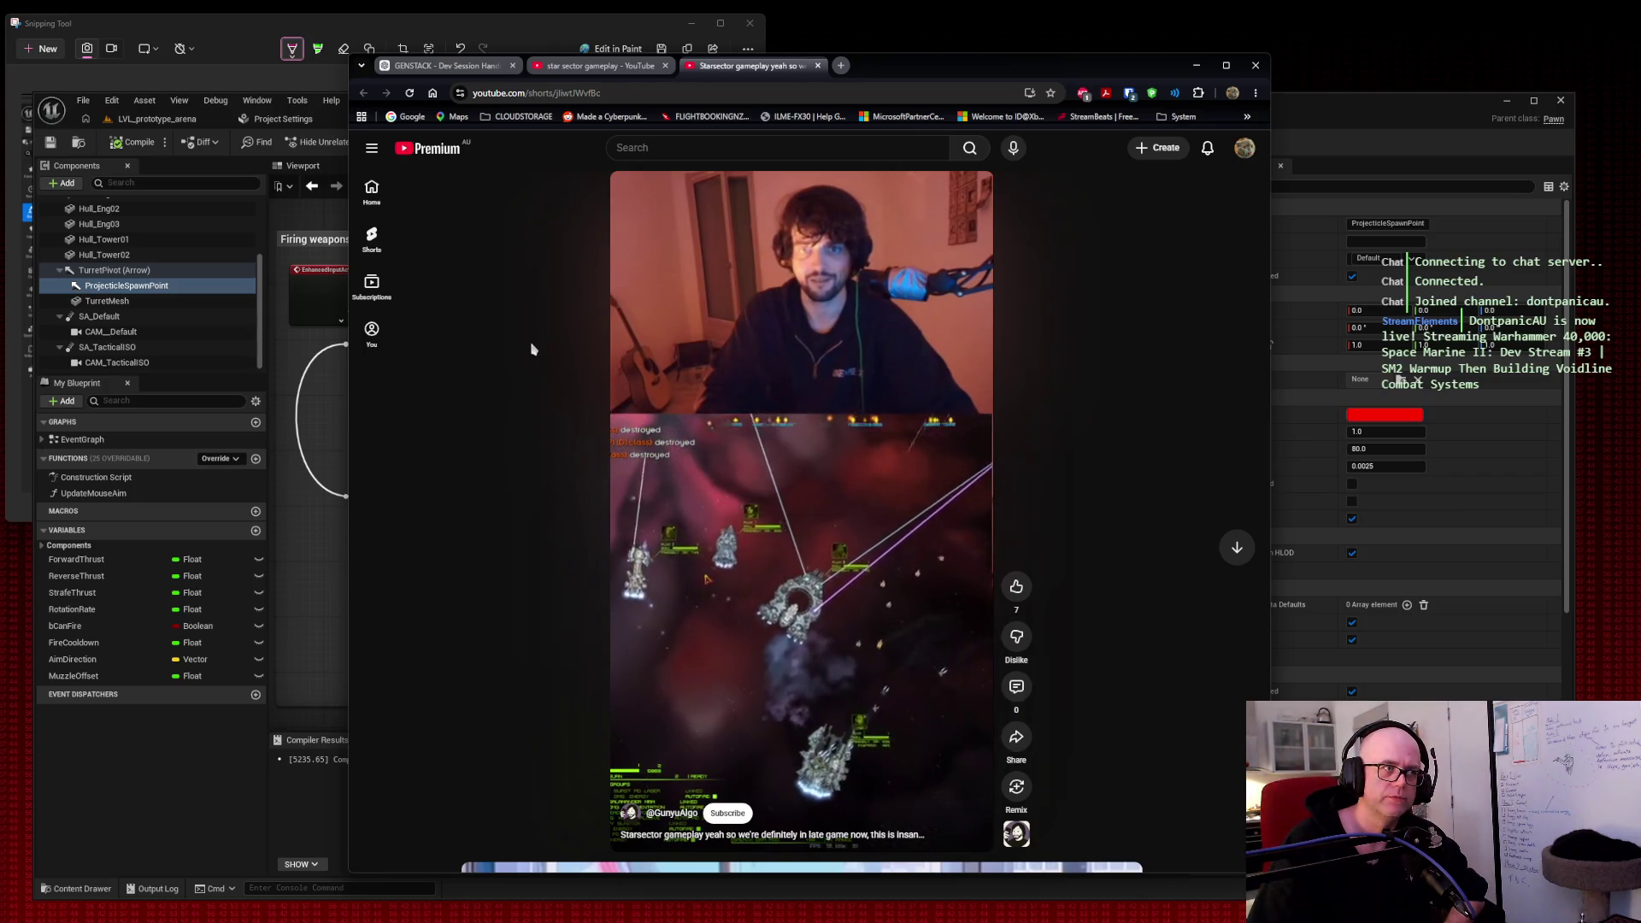
key(ctrl+shift+Tab)
click(812, 67)
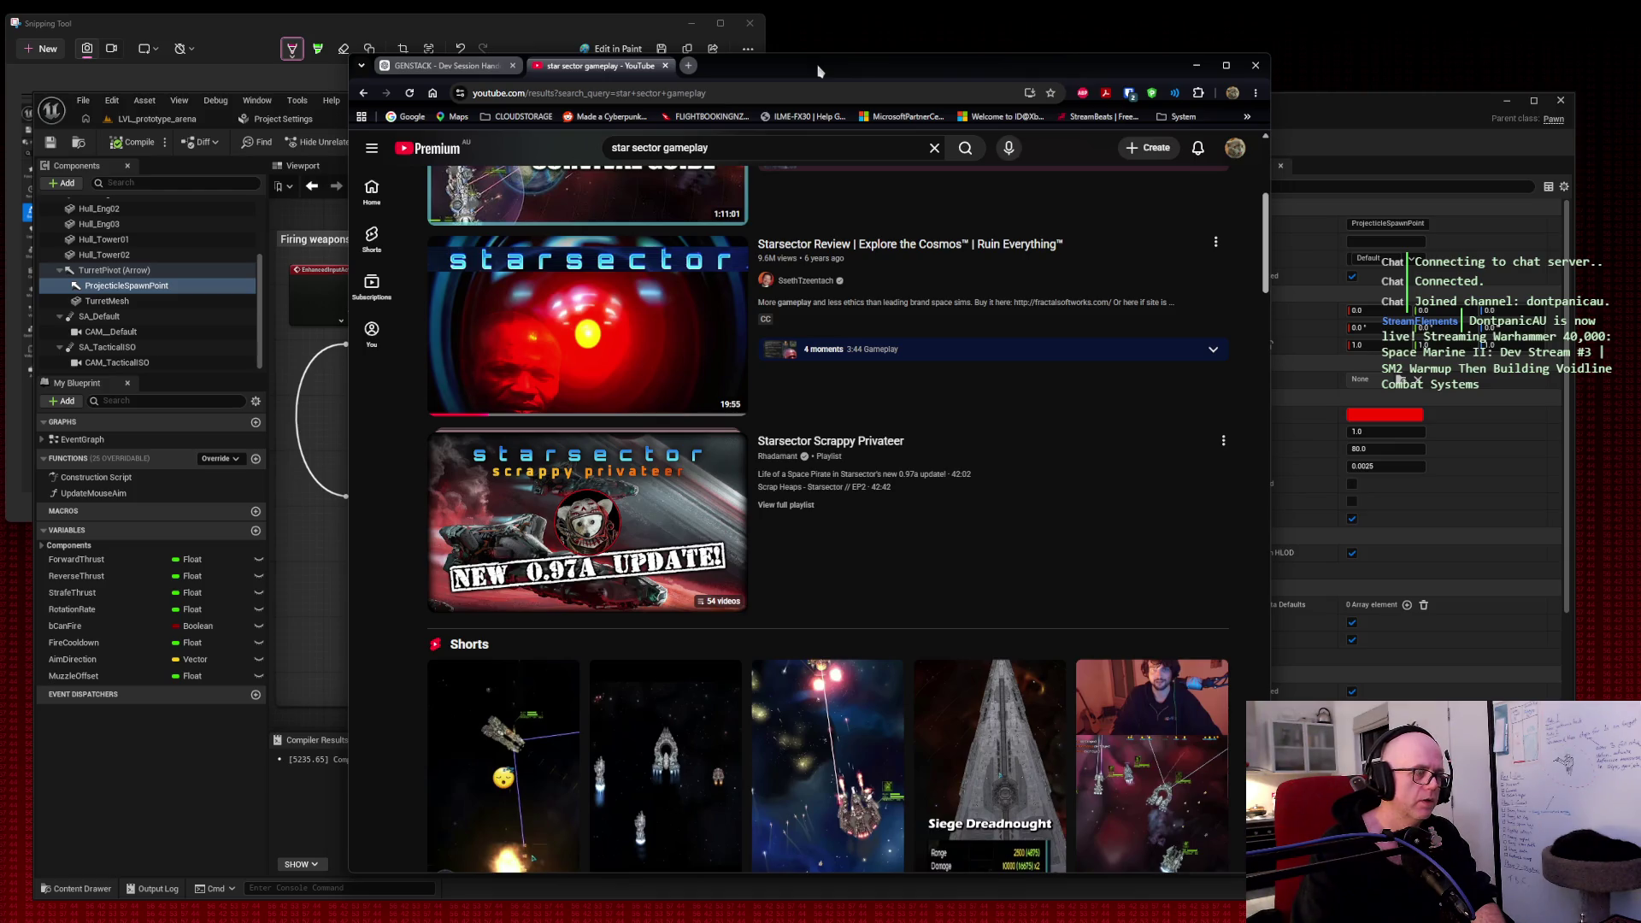
click(1274, 316)
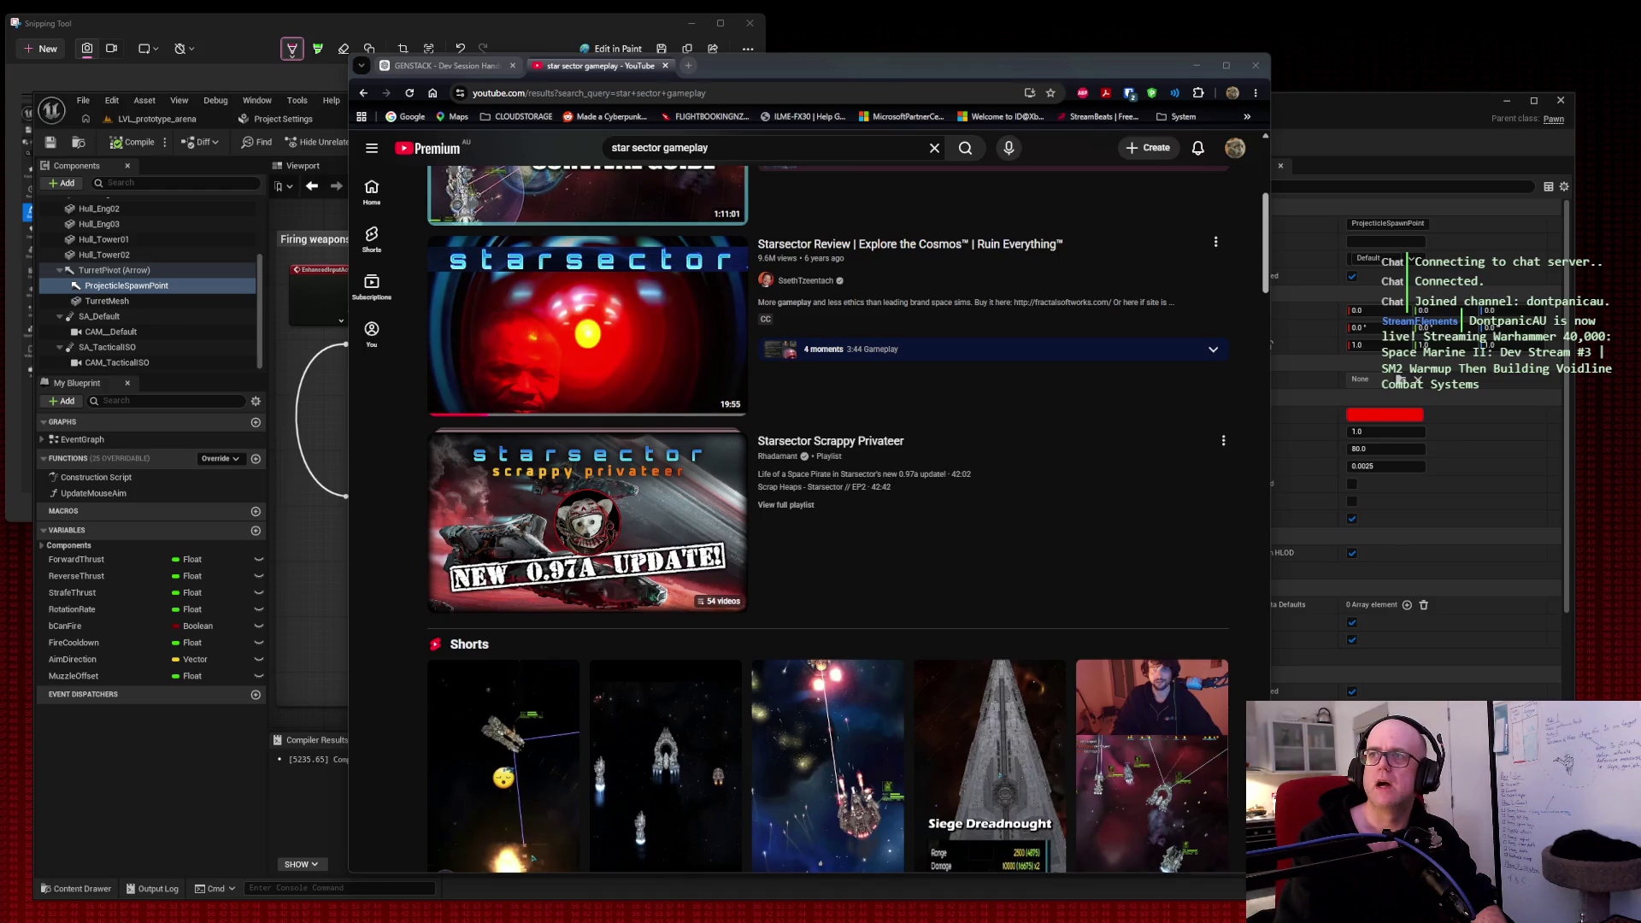
Step: Change the YouTube search to 'starcom gameplay' and scroll through the results
double_click(634, 147)
text(com)
key(Return)
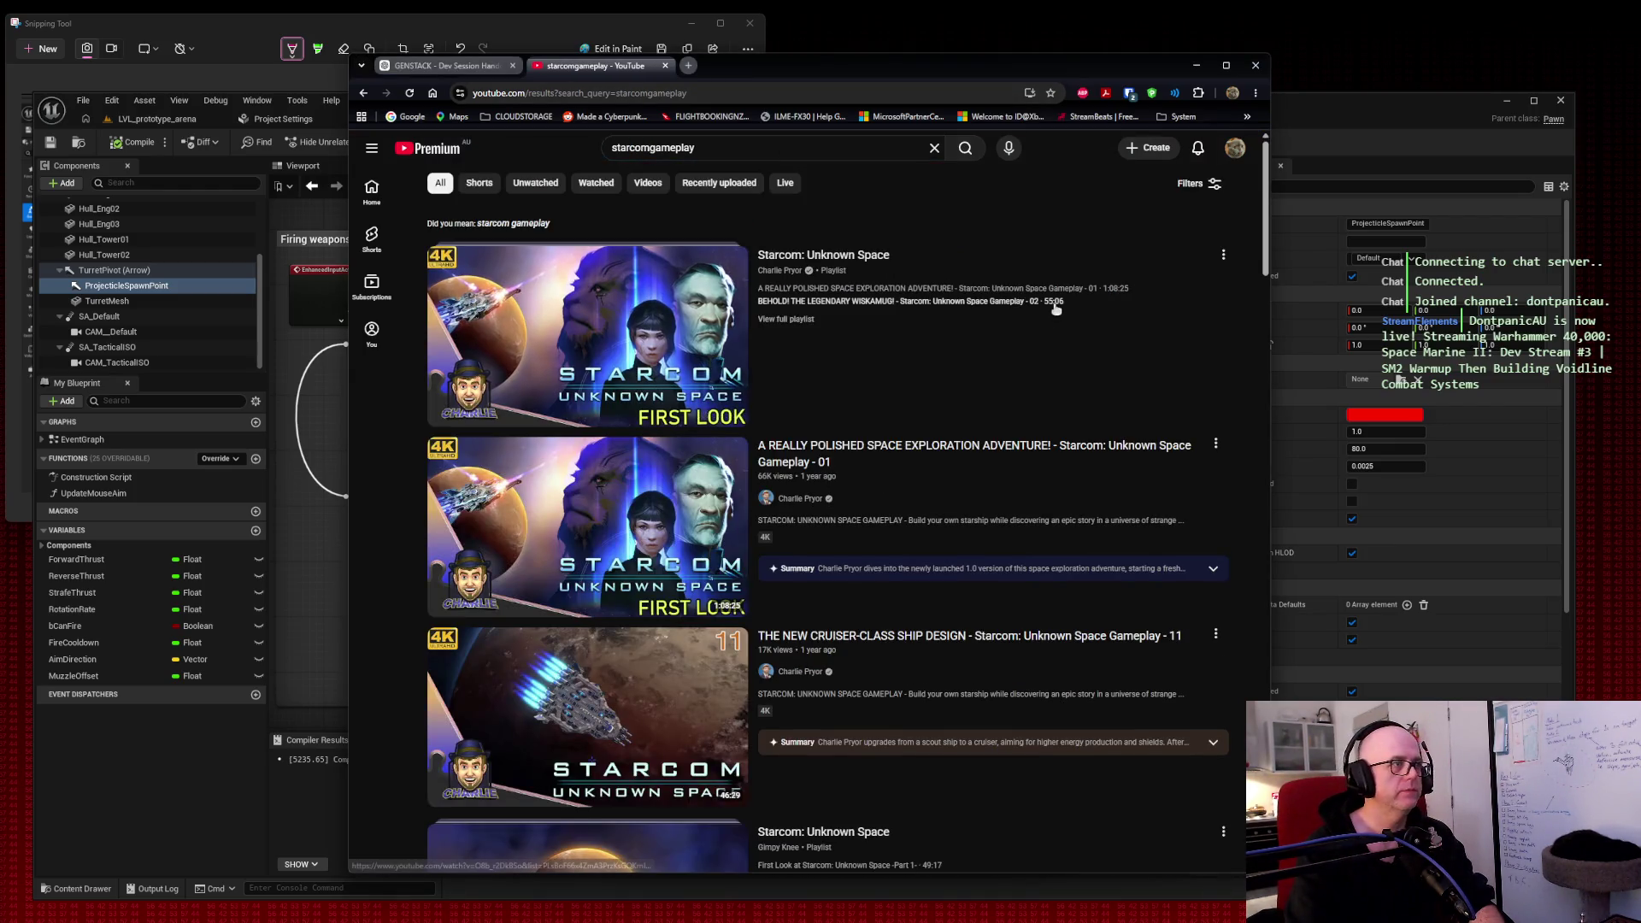
scroll(1054, 310, down, 4)
scroll(1053, 310, down, 2)
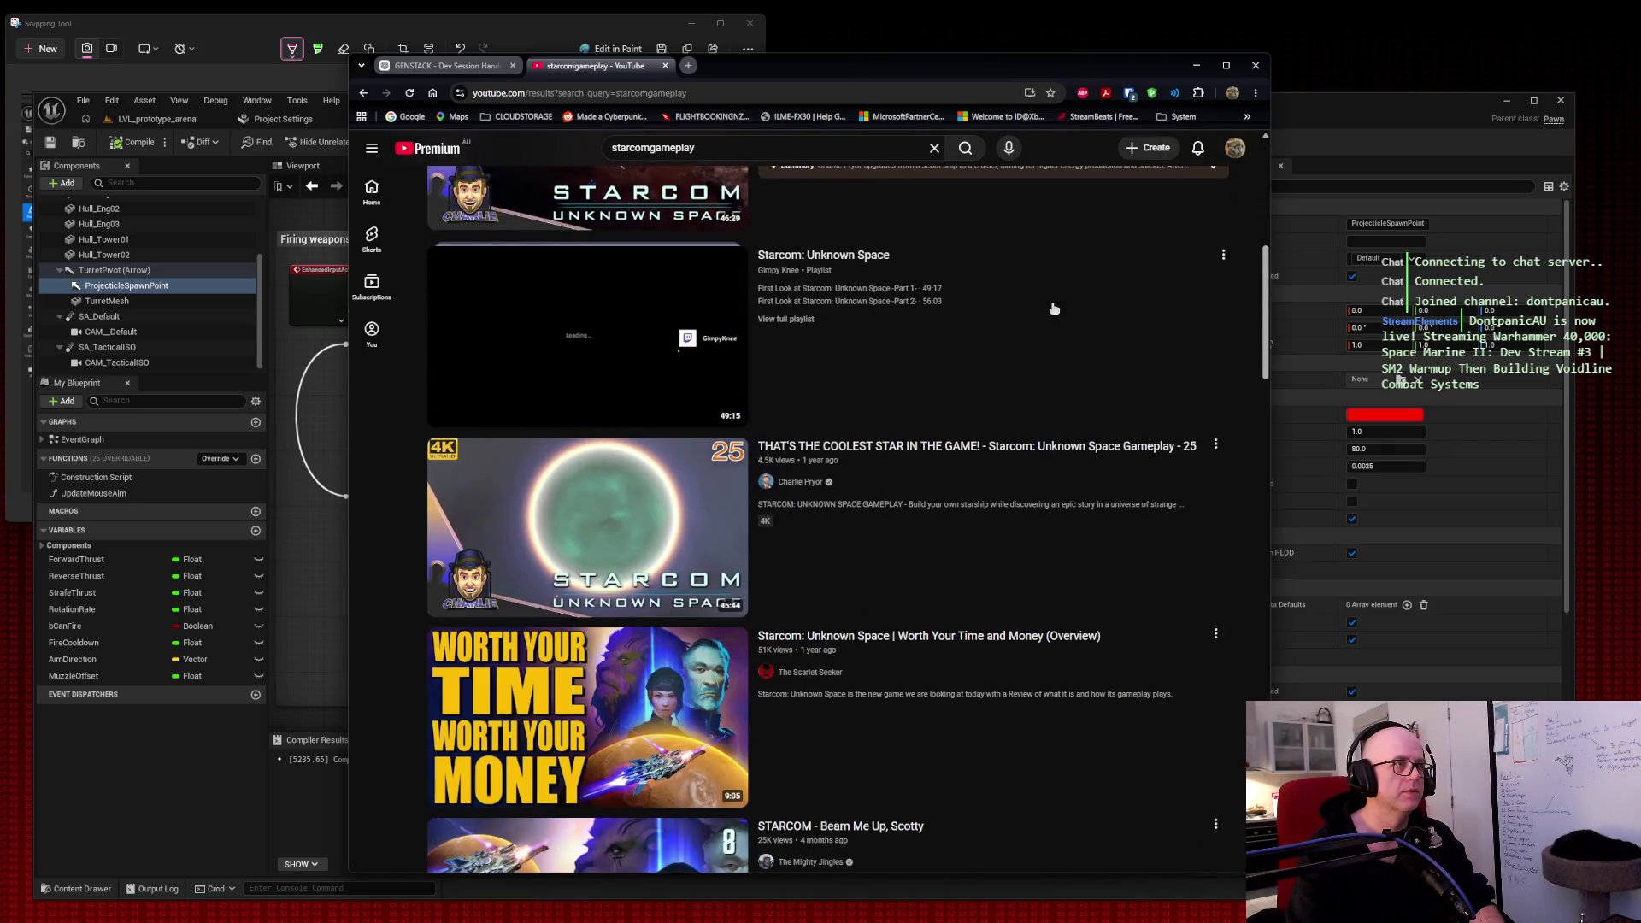
scroll(1053, 309, down, 3)
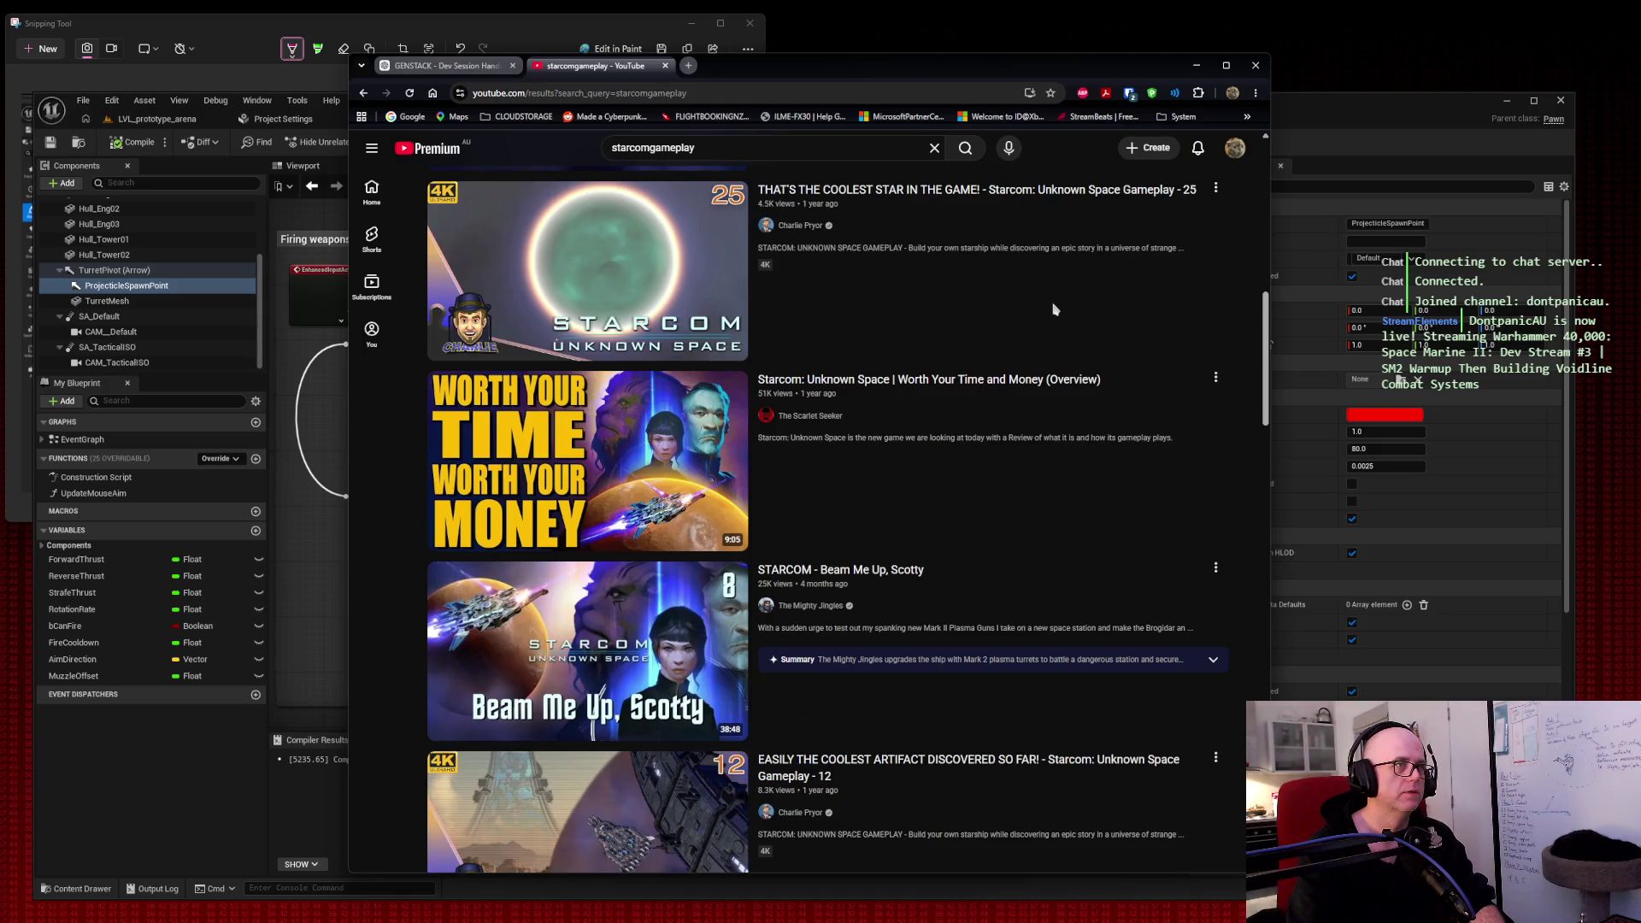
Step: Open the Starcom review and Beam Me Up, Scotty videos in new tabs, closing the results tab
middle_click(588, 461)
middle_click(588, 615)
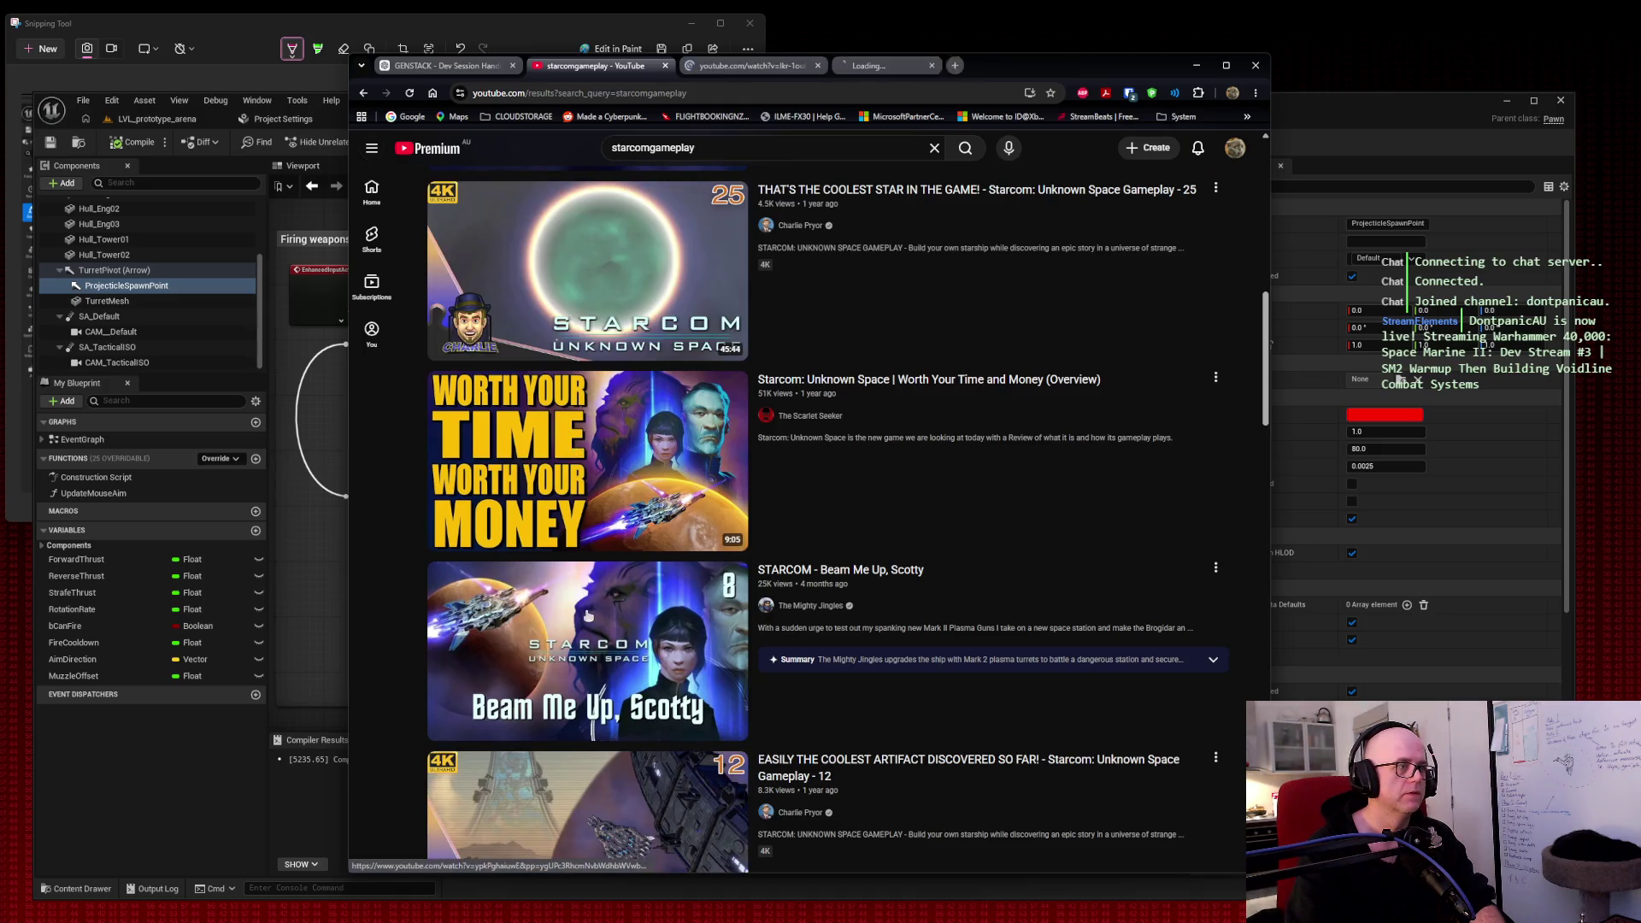
click(665, 66)
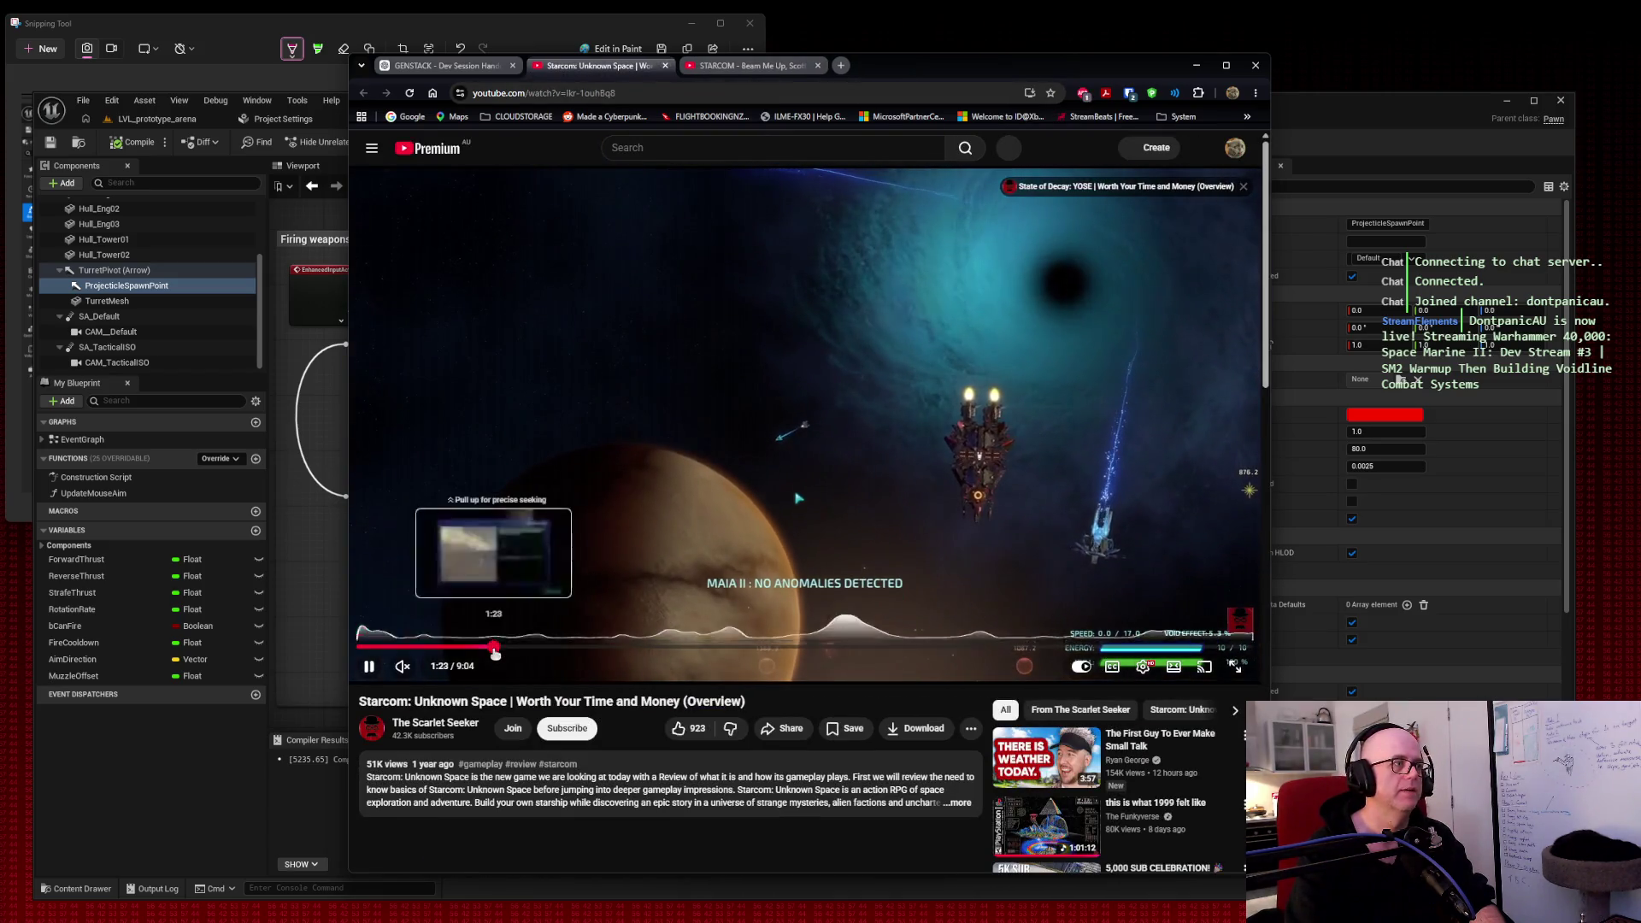
Step: Skip the Starcom: Unknown Space review ahead to 1:23 and let it play
drag(494, 651, 496, 653)
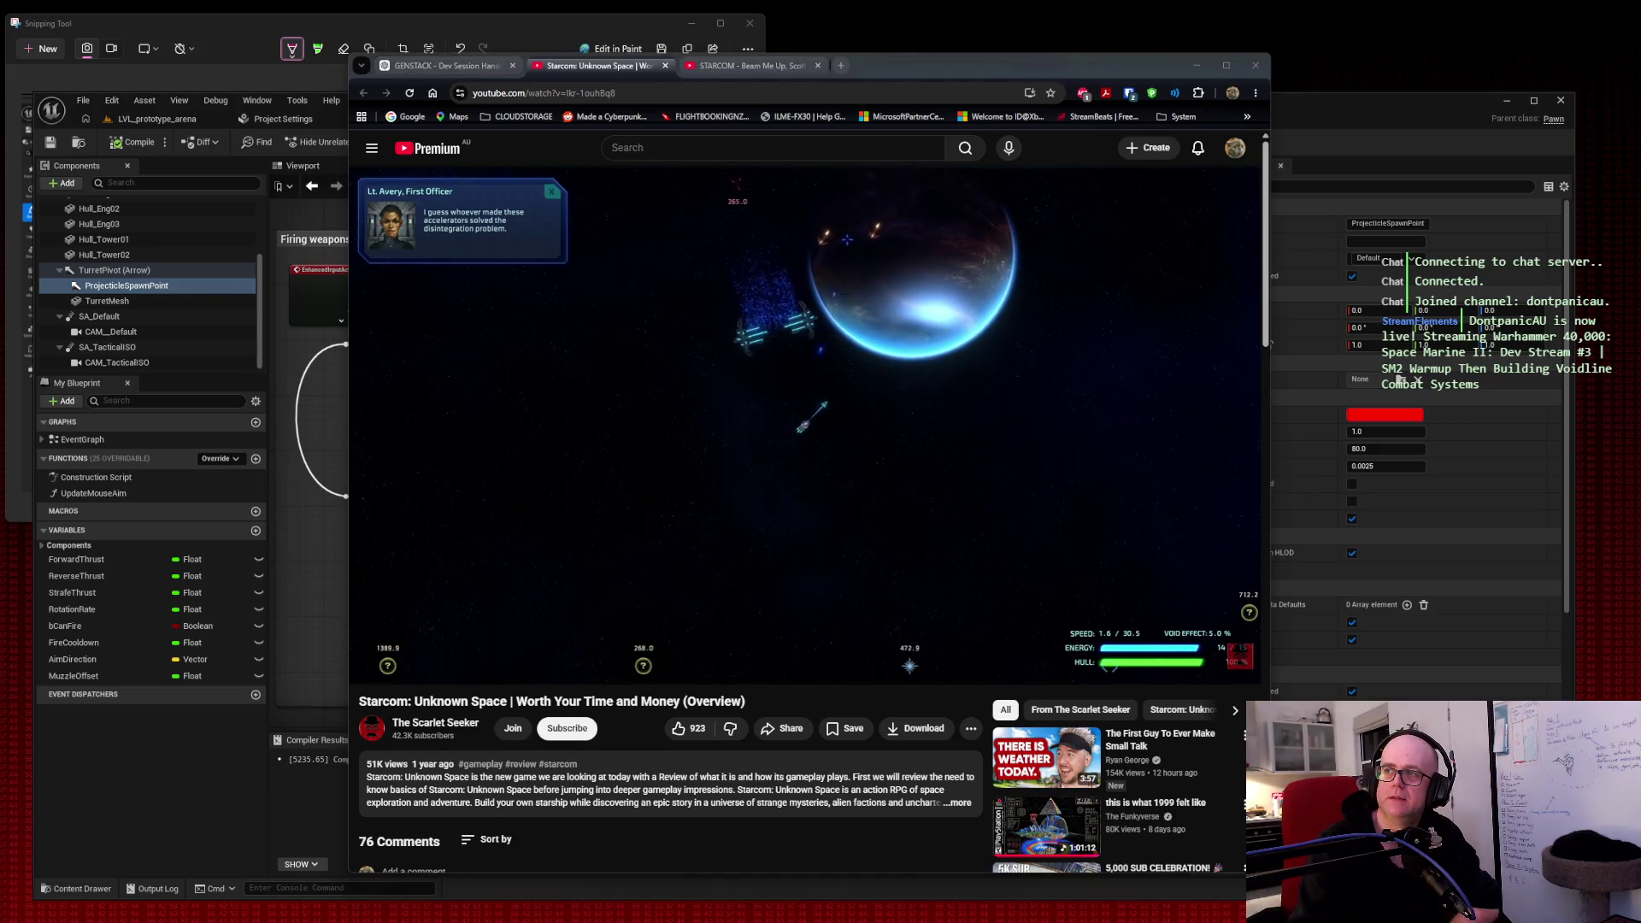
click(1069, 118)
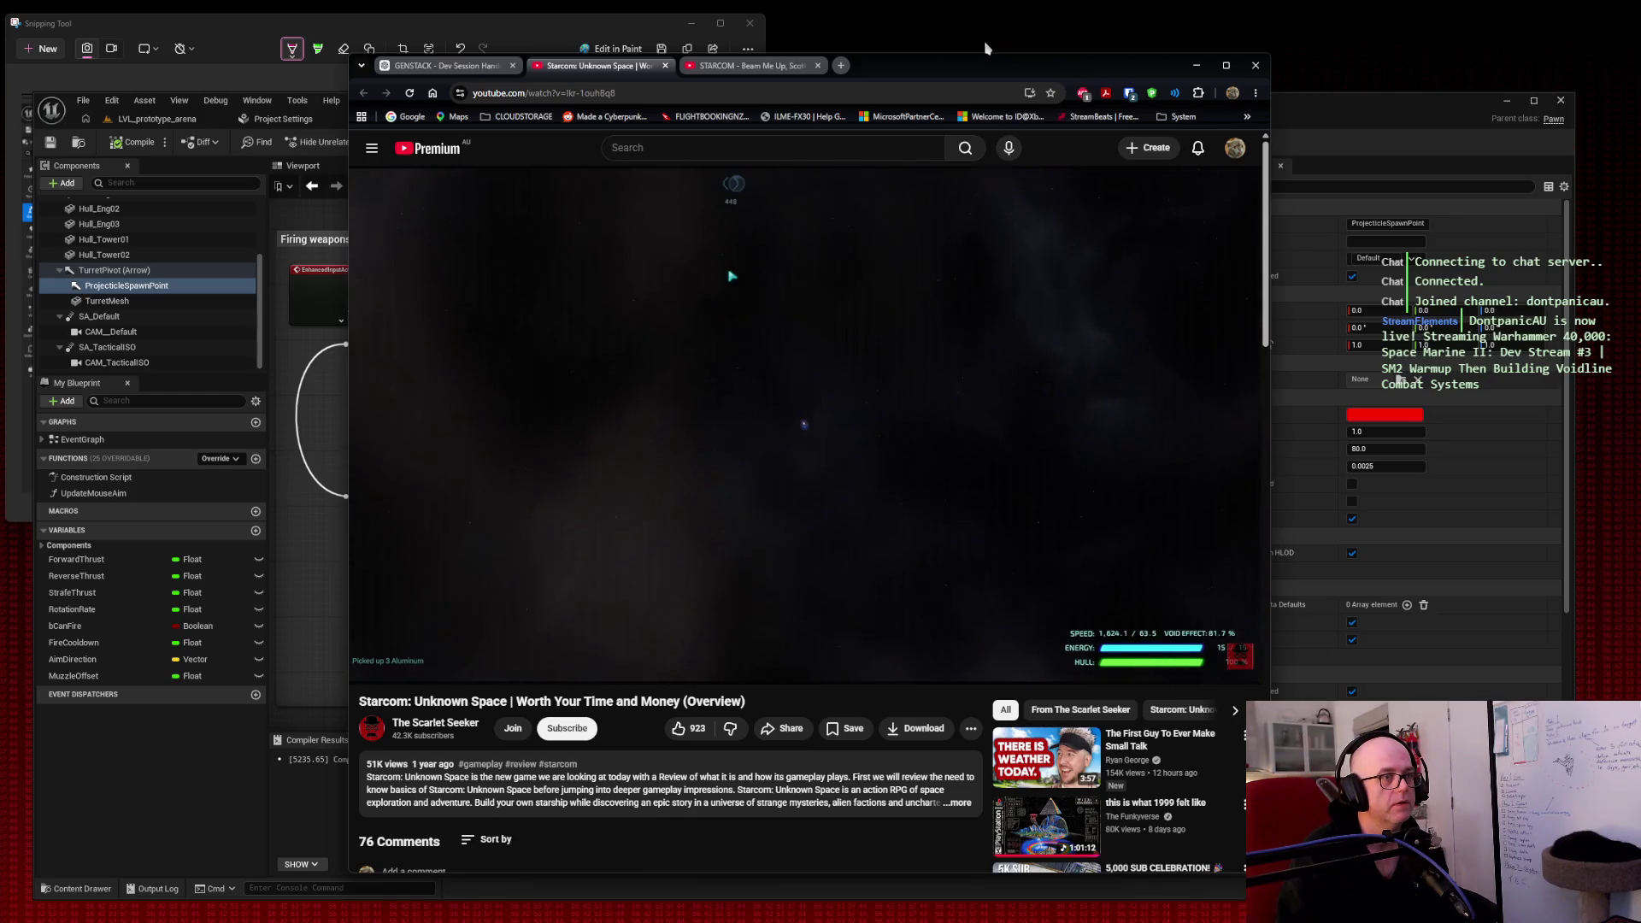
Step: Open the recommended 'The First Guy To Ever Make Small Talk' video in a background tab
middle_click(1046, 757)
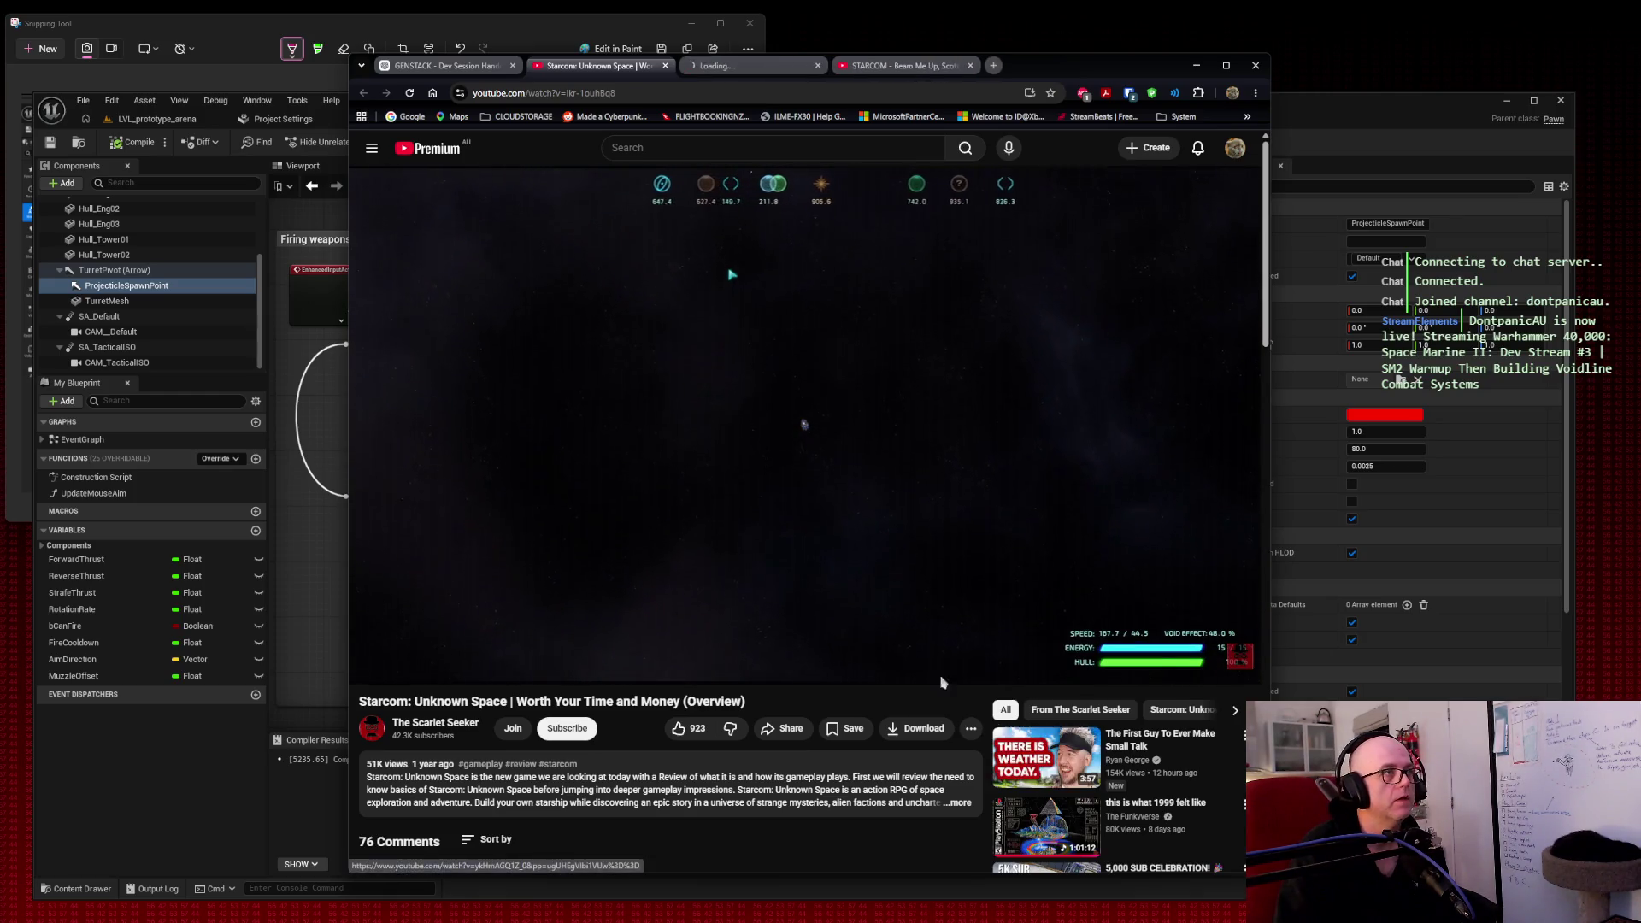
Step: Switch to the STARCOM Beam Me Up, Scotty video and skip it ahead to a later scene
click(706, 72)
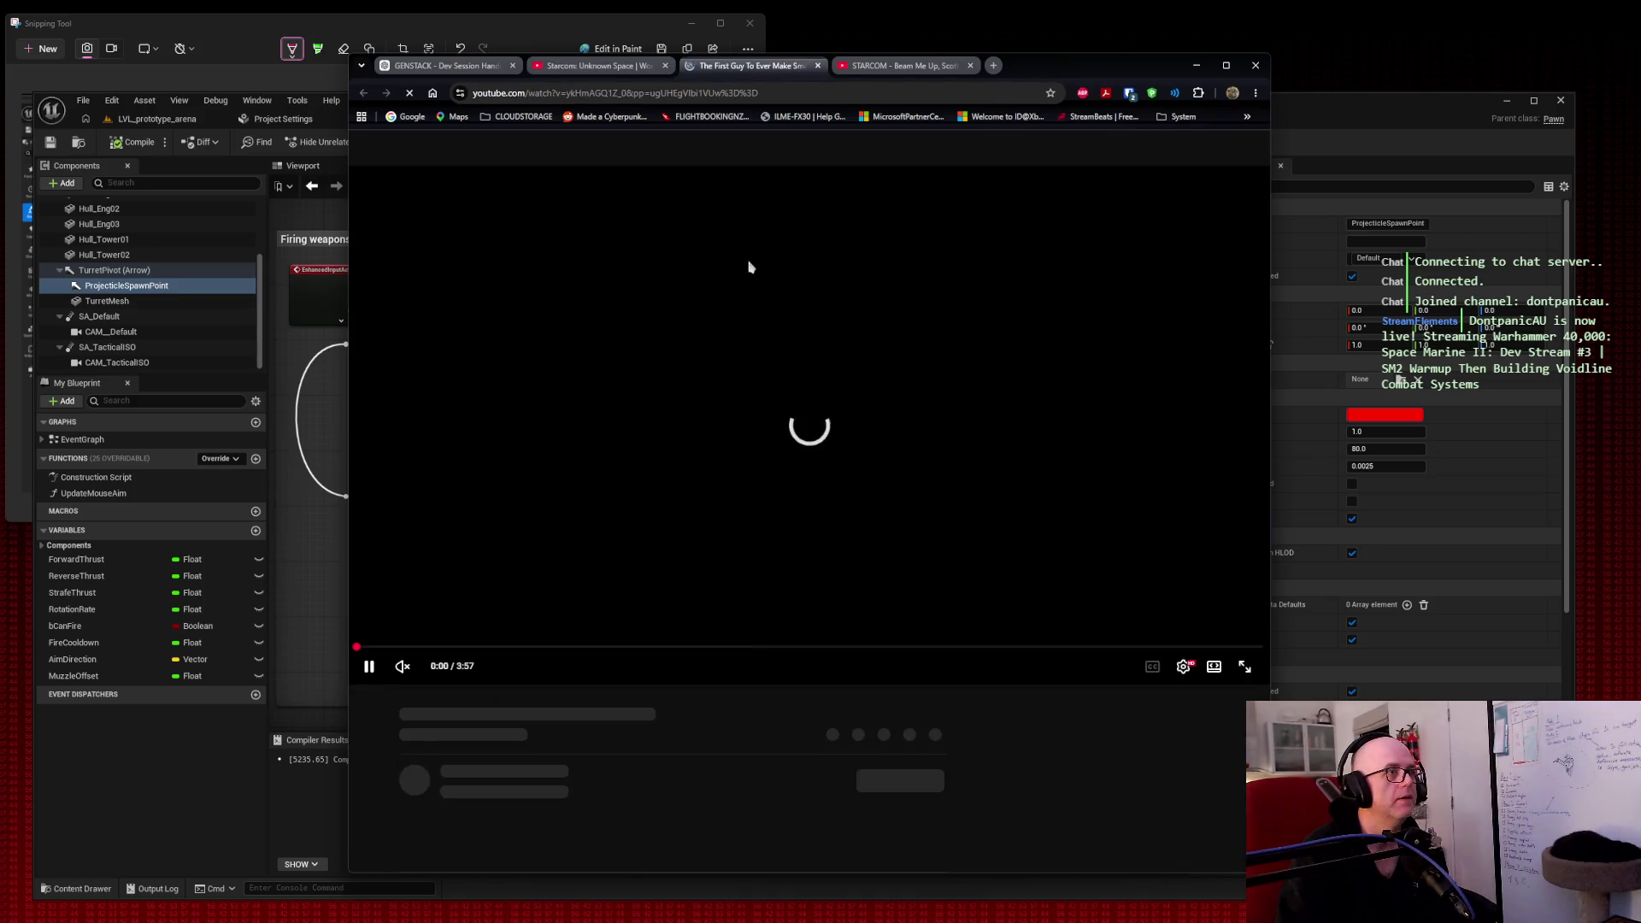
key(ctrl+Tab)
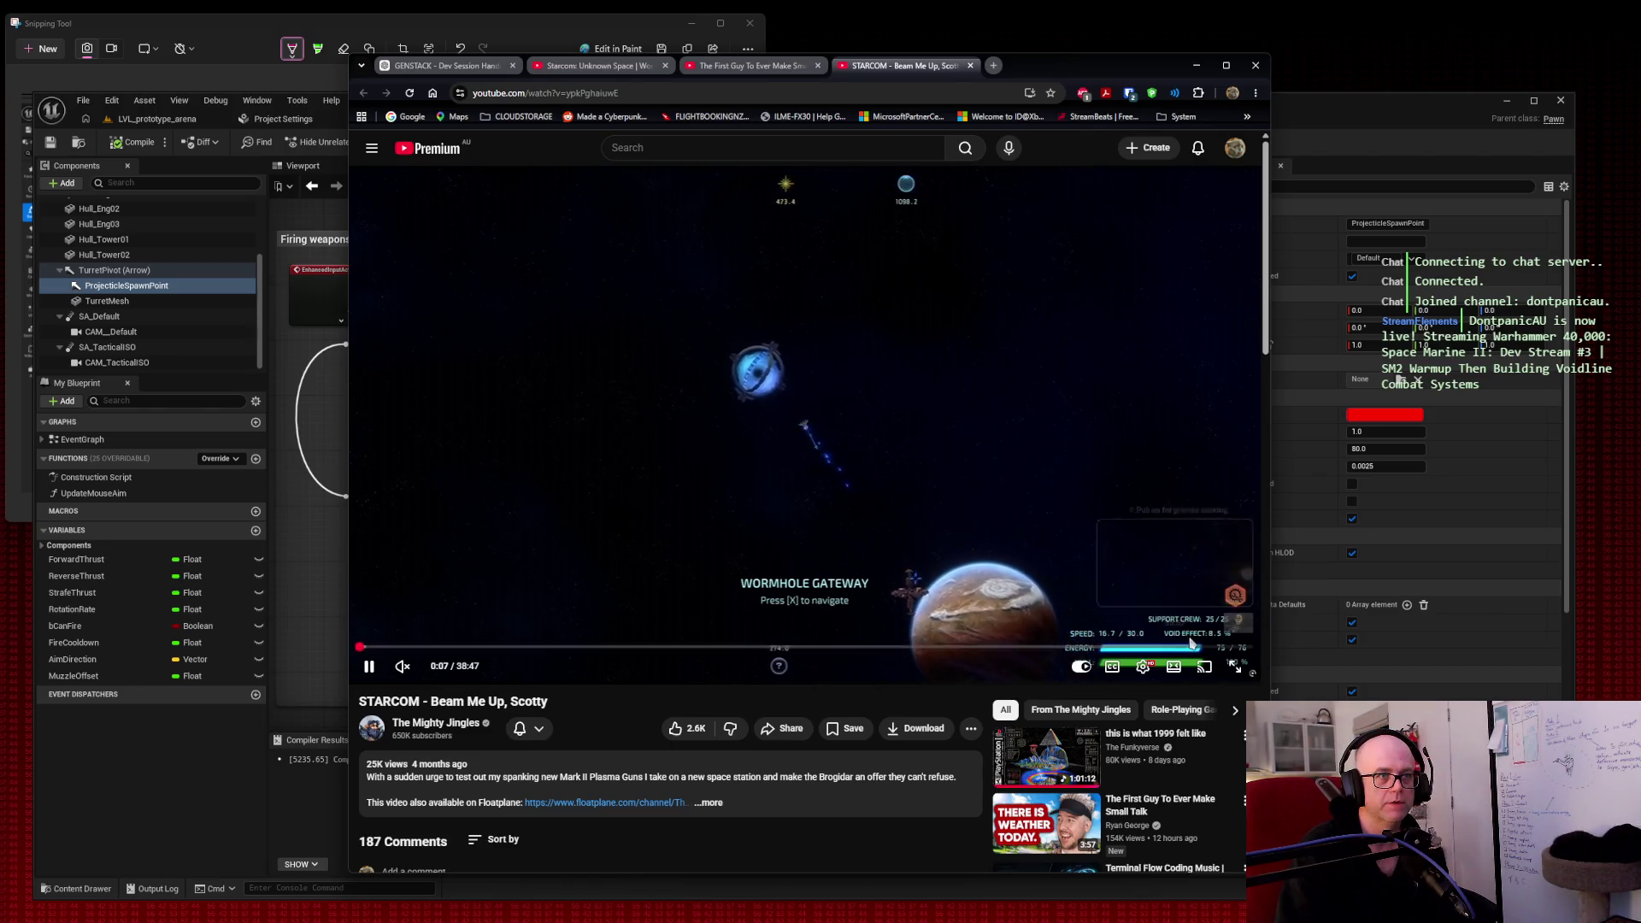
click(1181, 645)
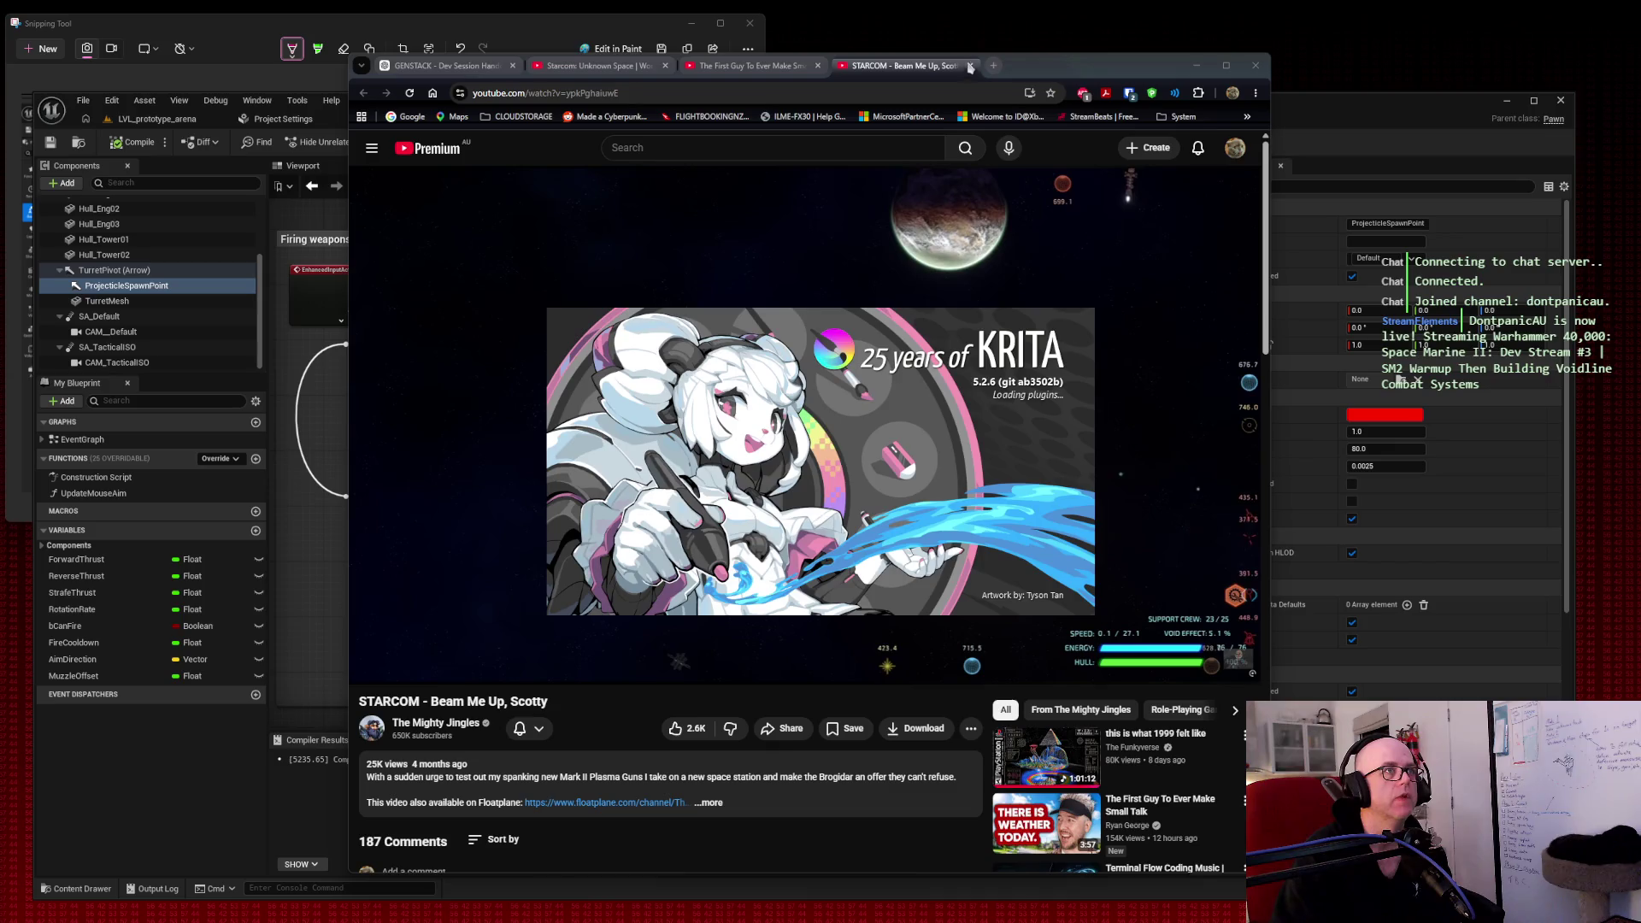
Step: Close the Beam Me Up, Scotty tab, return to the ChatGPT tab, and minimise Chrome
click(970, 65)
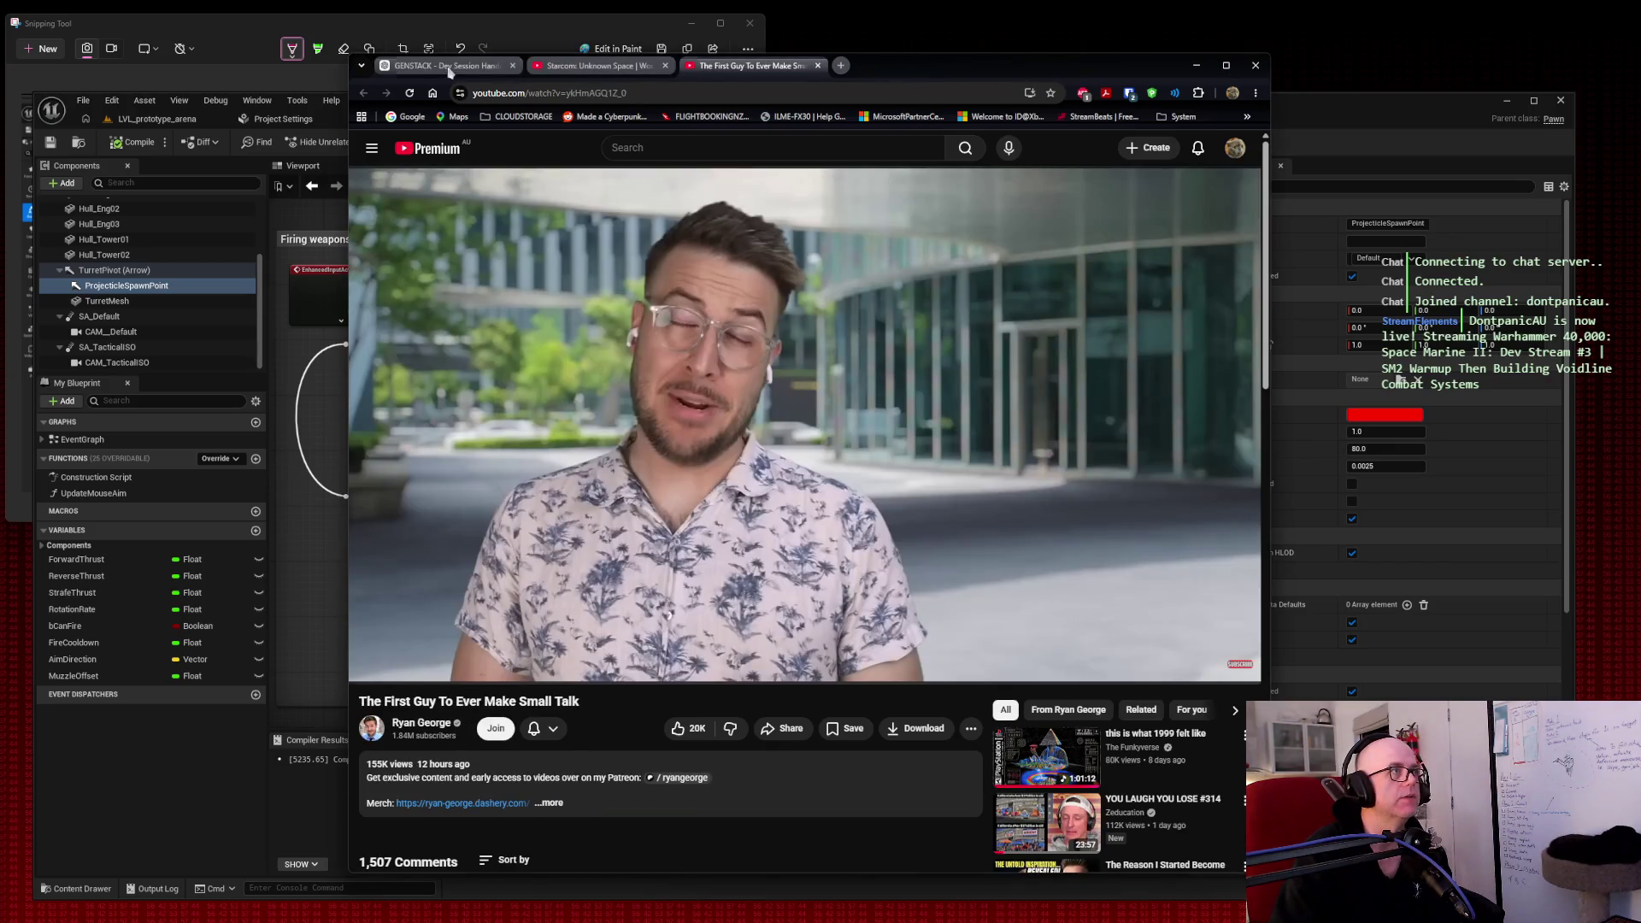
click(449, 66)
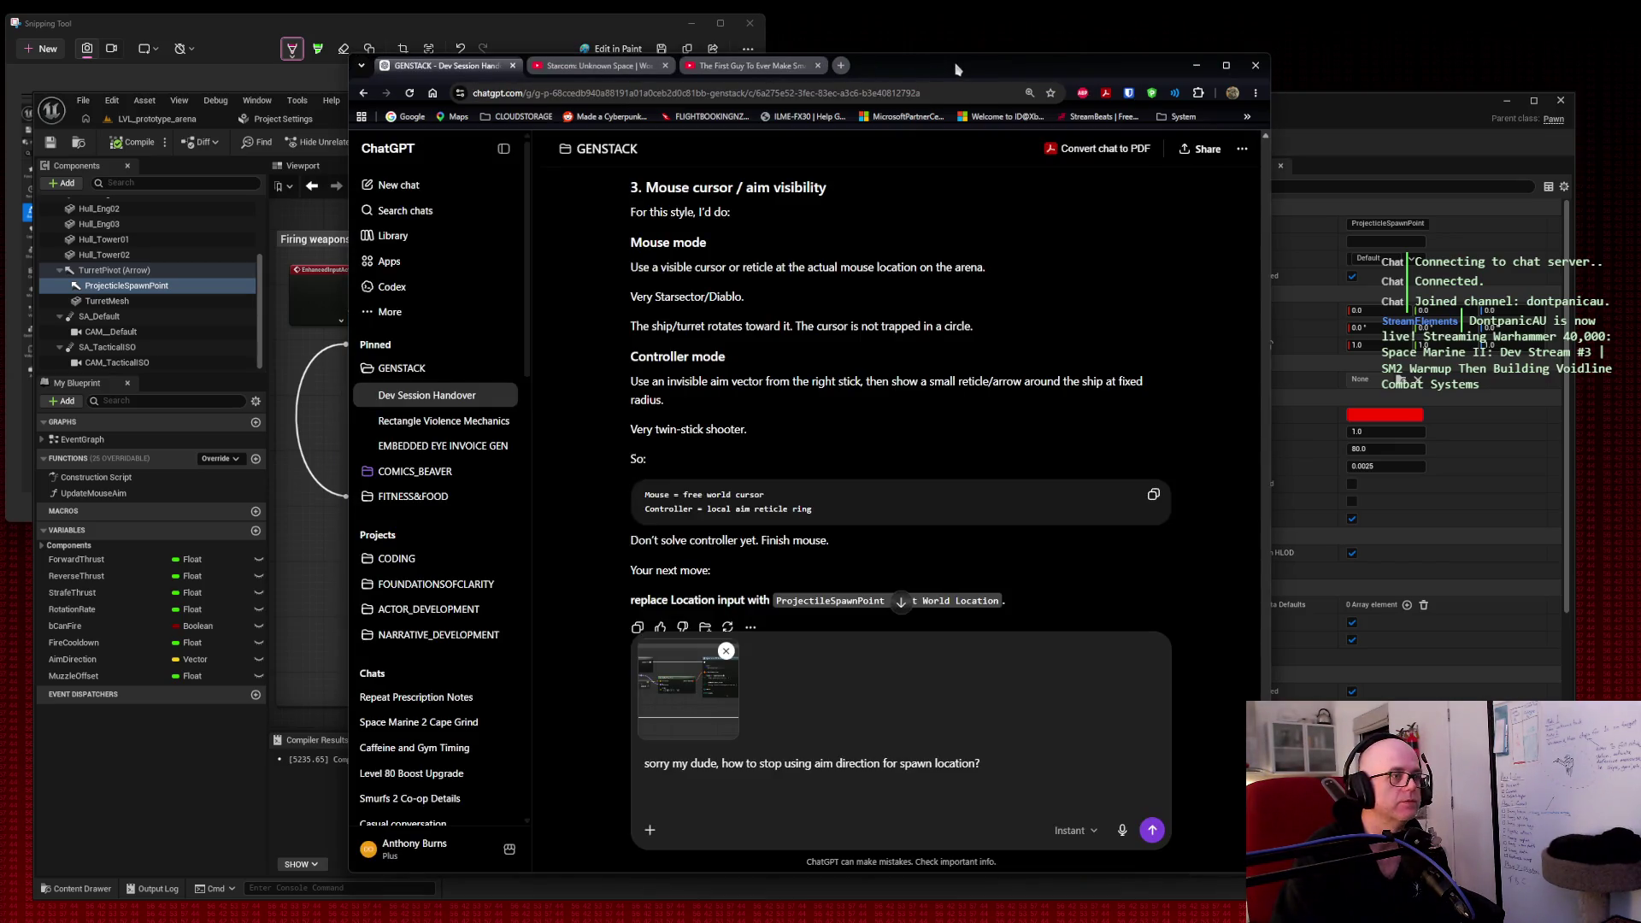
key(super+Down)
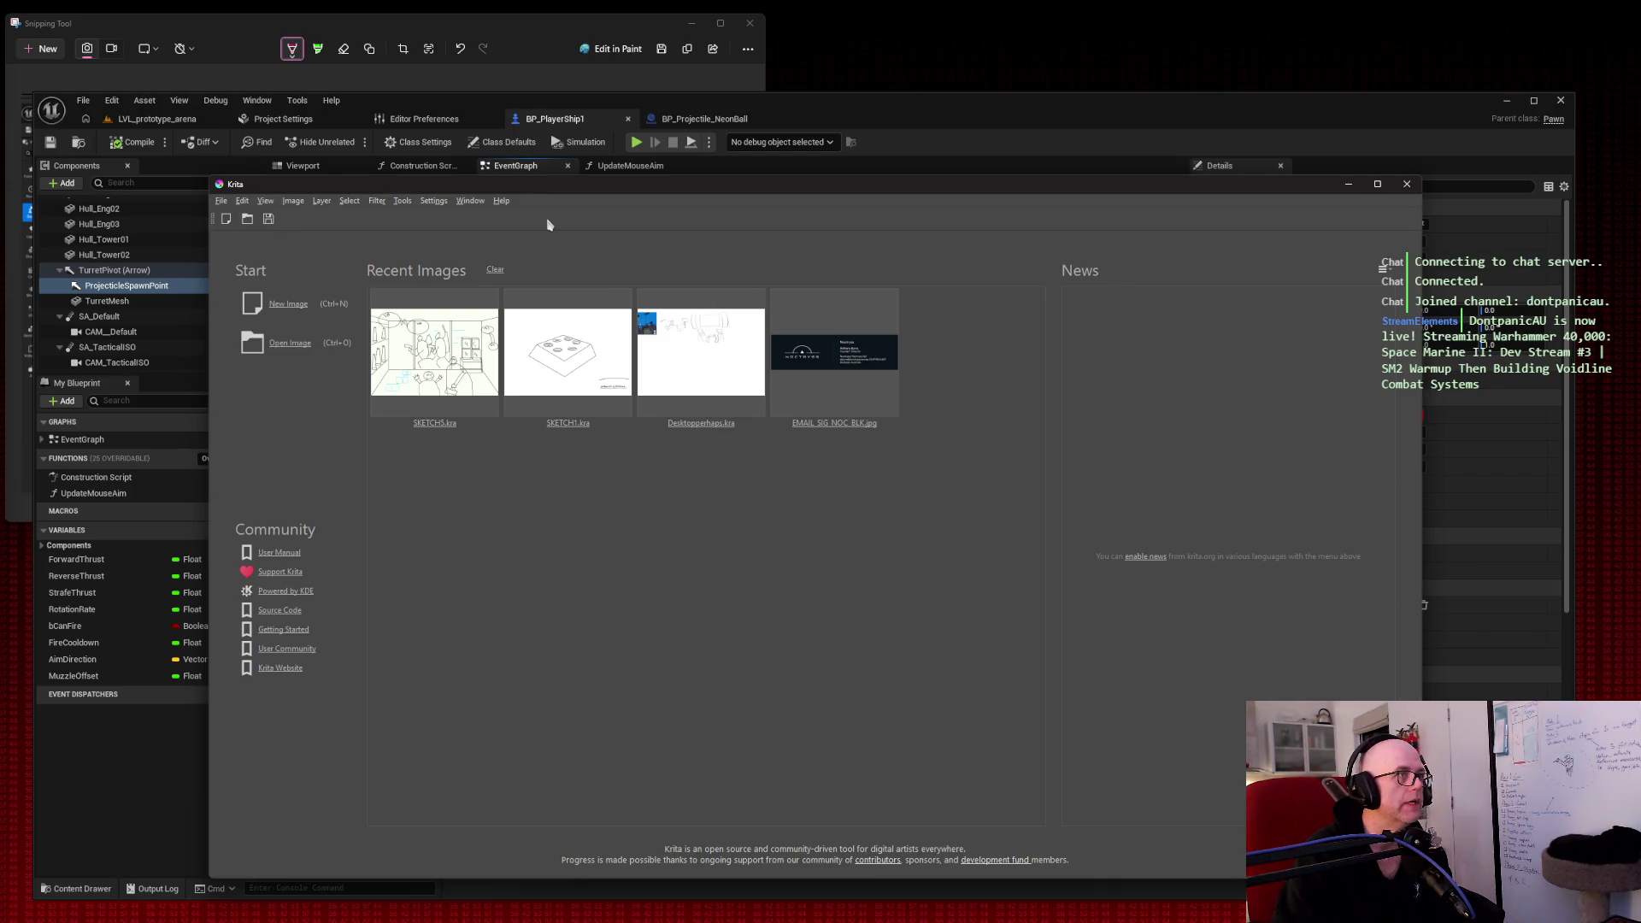
Step: Create a new 3160 × 2140 px blank Krita document
click(223, 201)
click(241, 217)
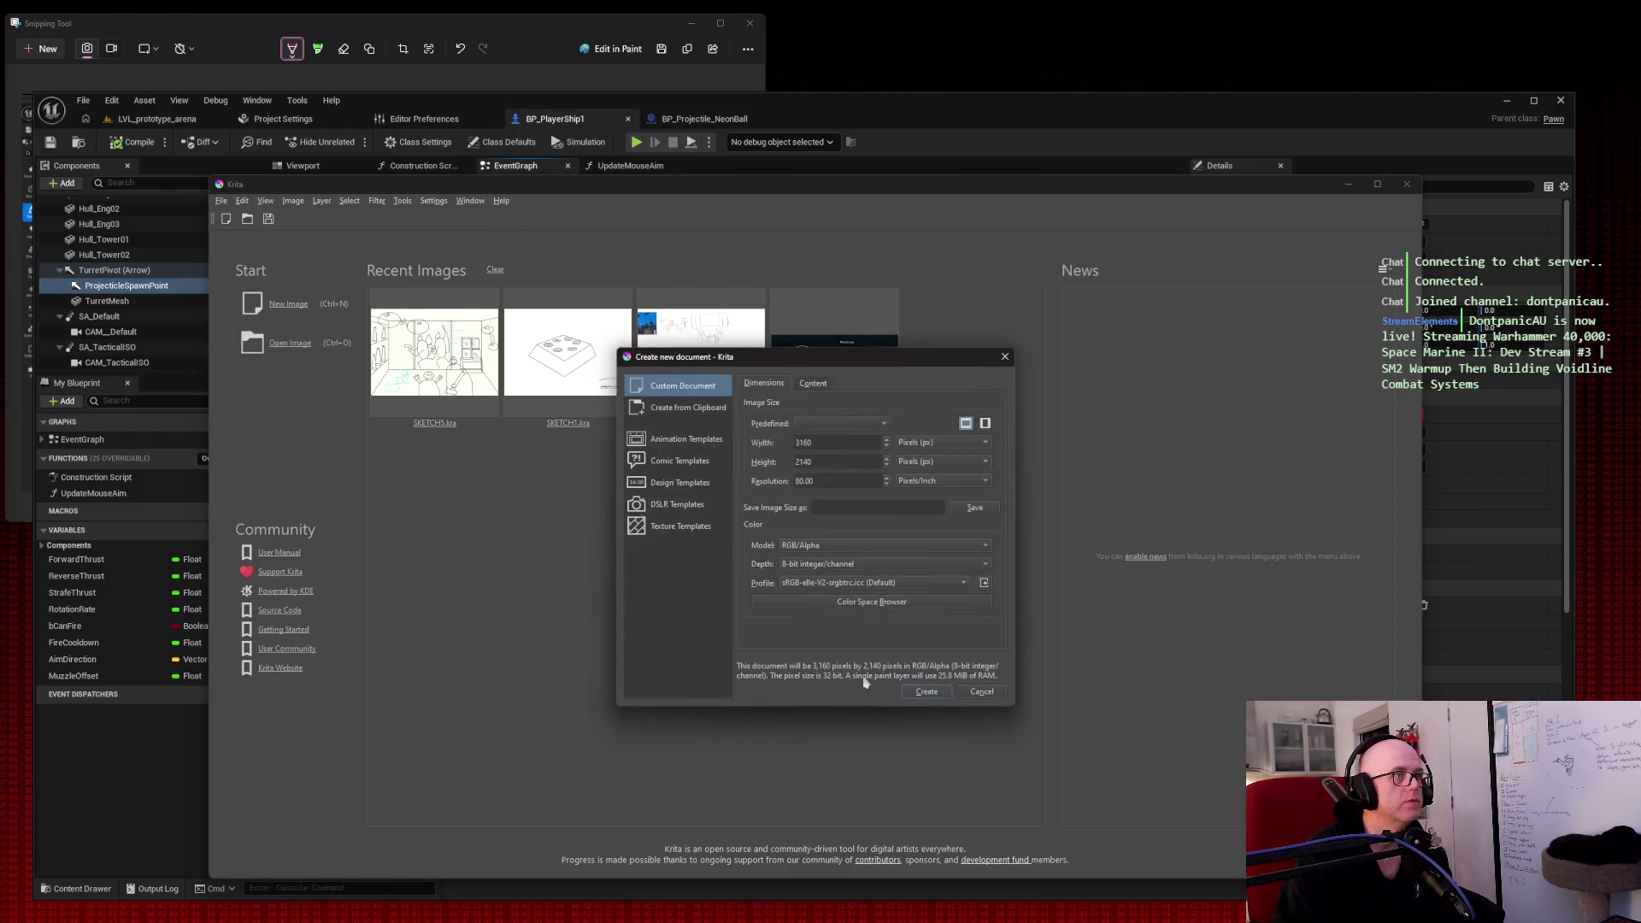
click(925, 692)
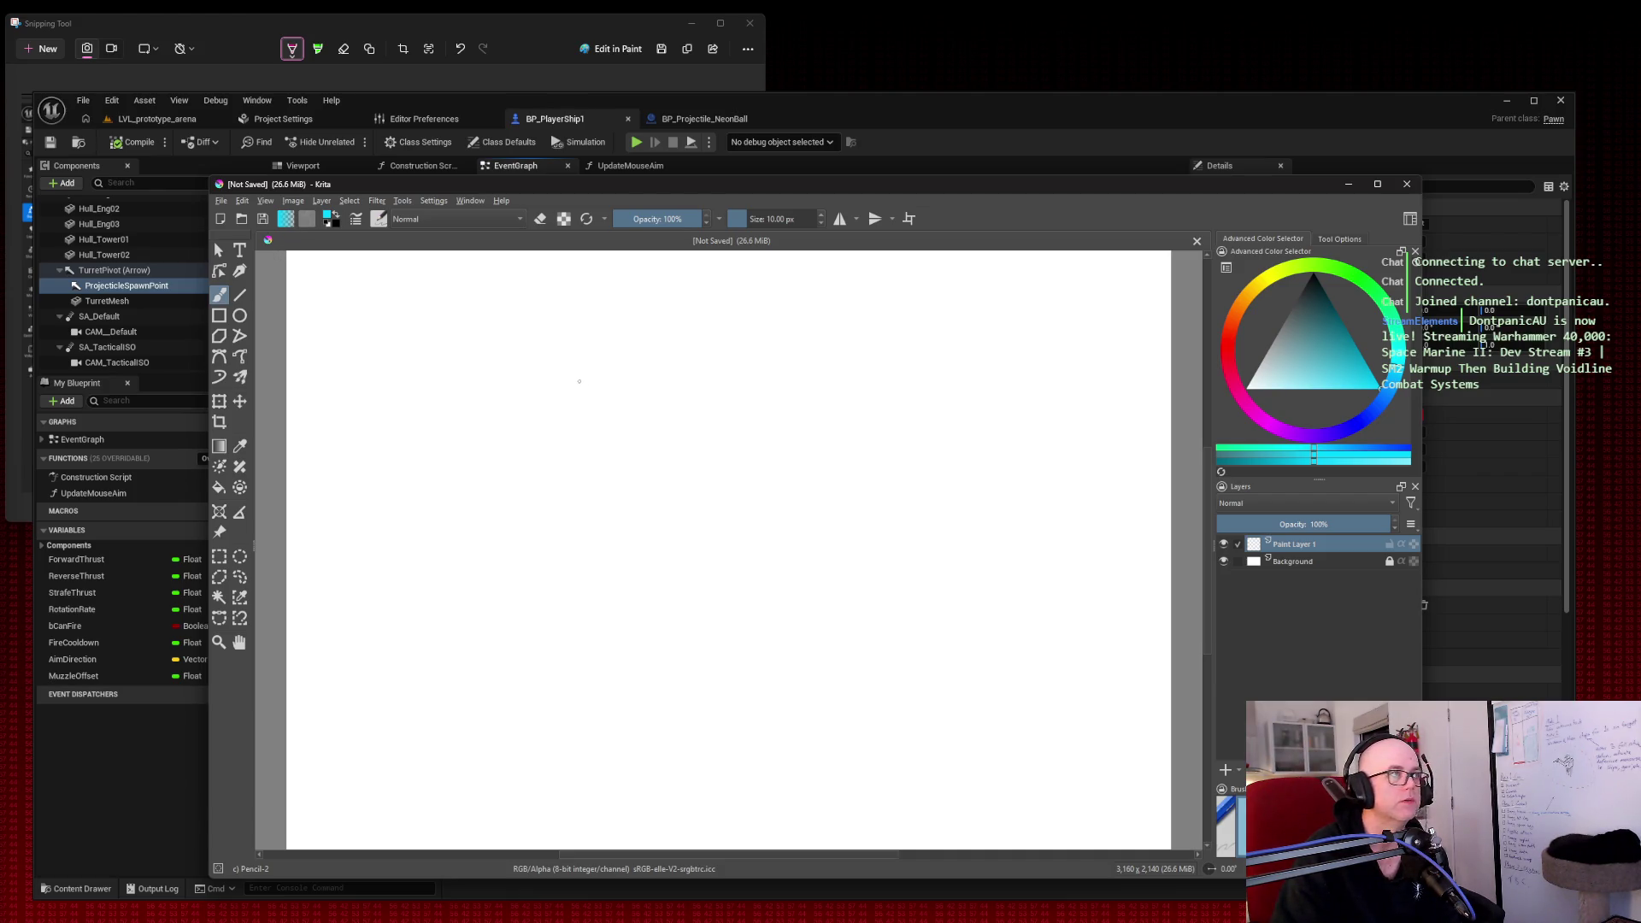
Step: Fill Paint Layer 1 with solid black
click(240, 451)
click(1311, 282)
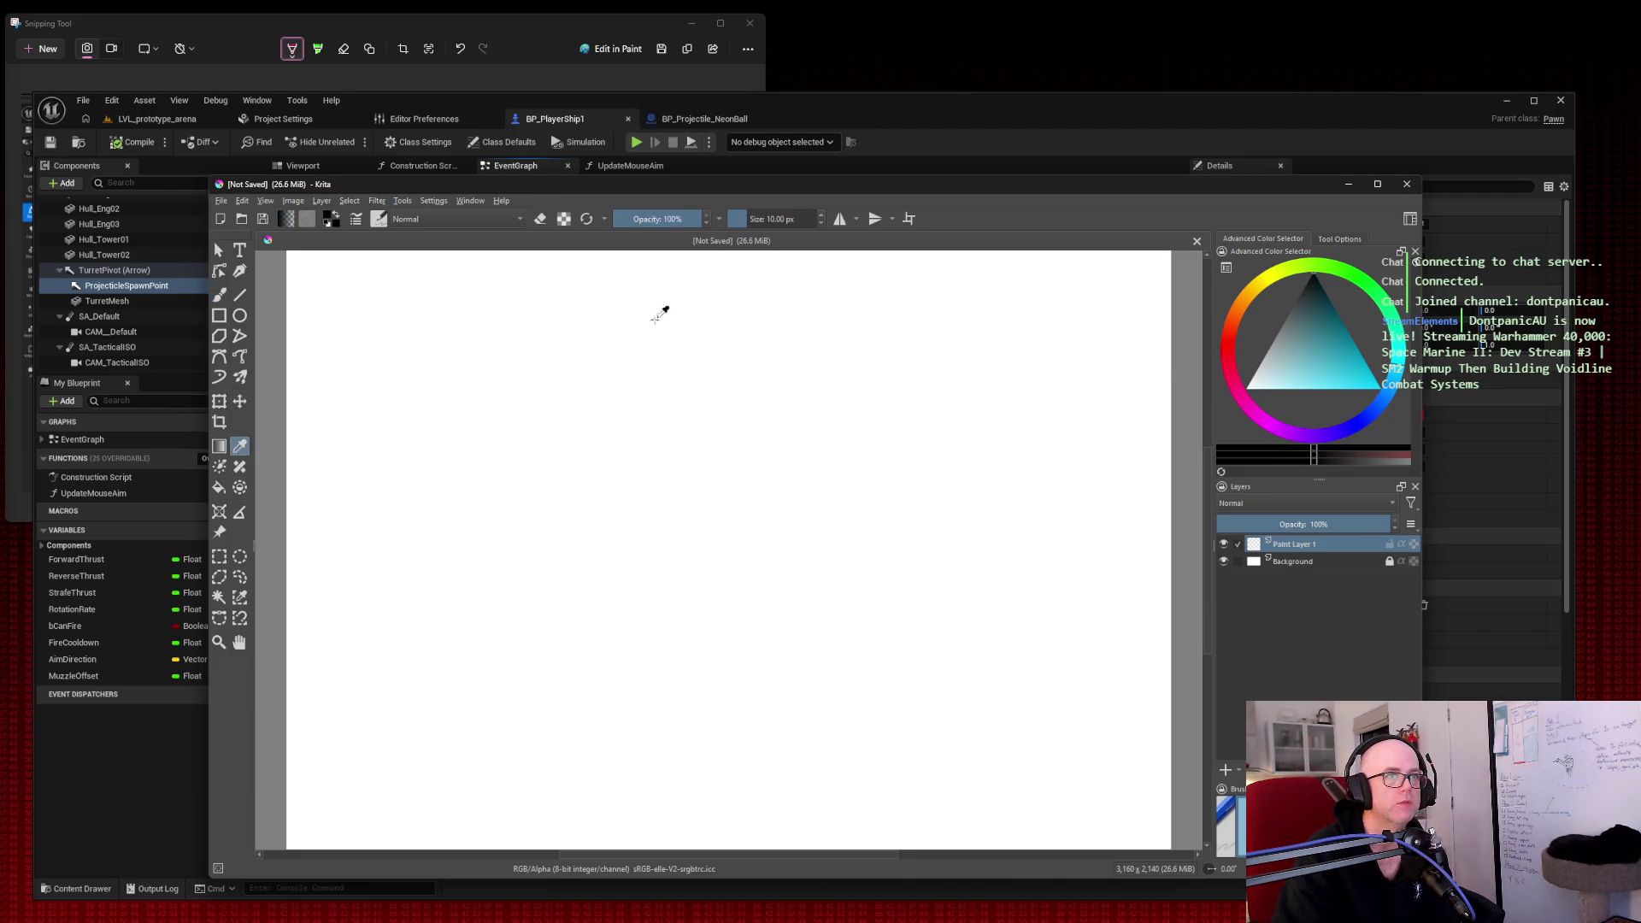
click(654, 309)
click(219, 487)
click(777, 392)
click(1311, 278)
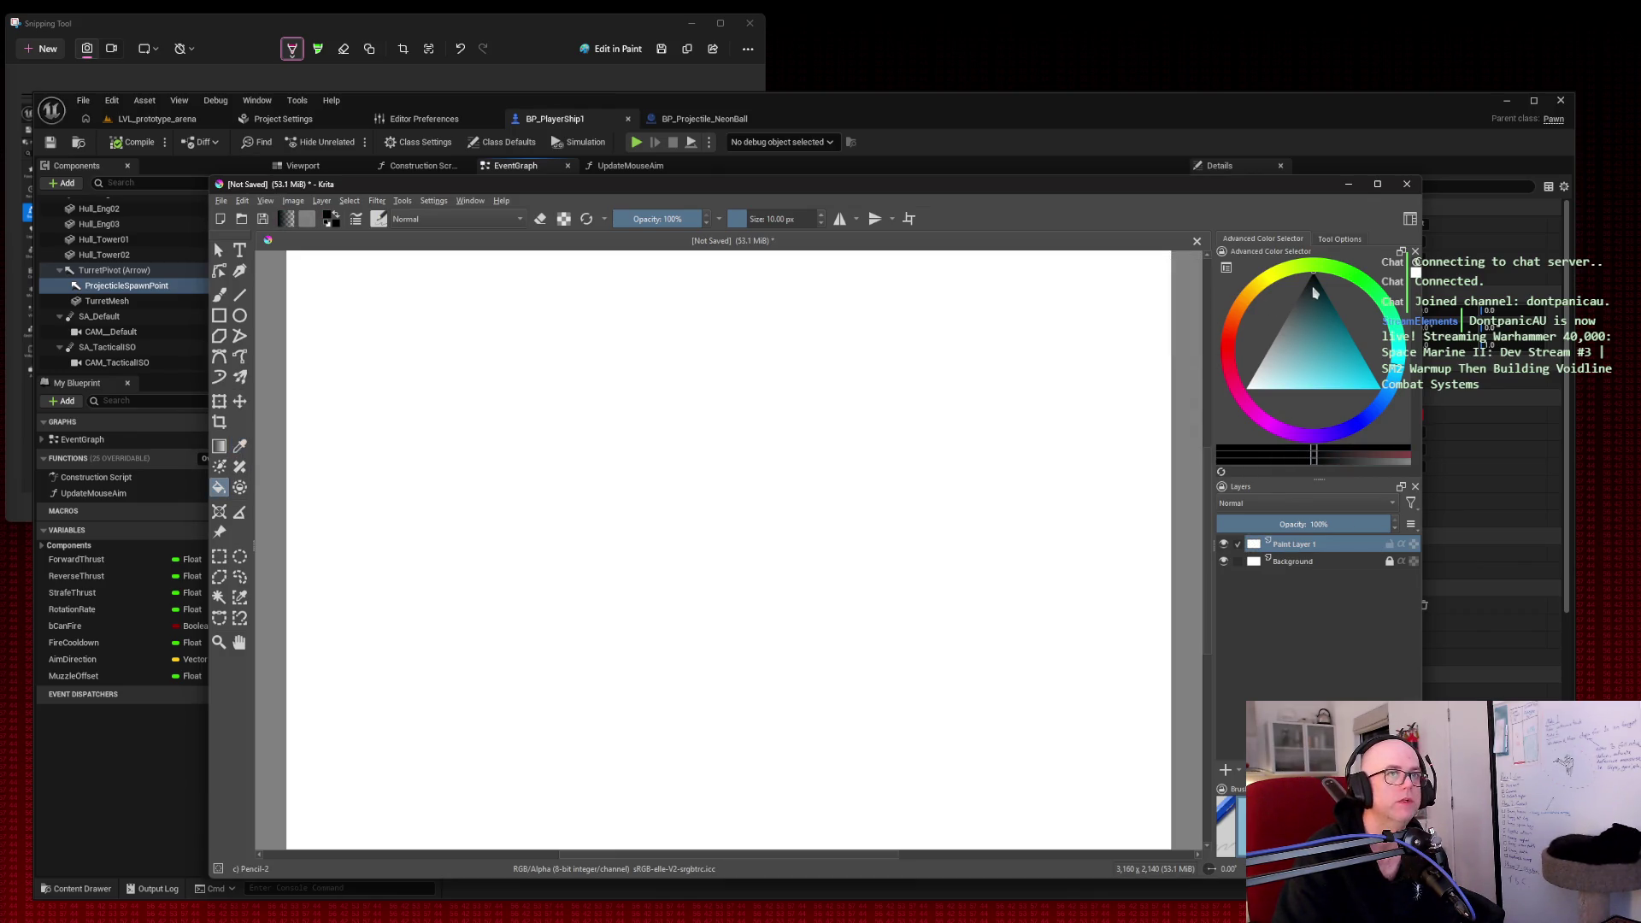
click(890, 325)
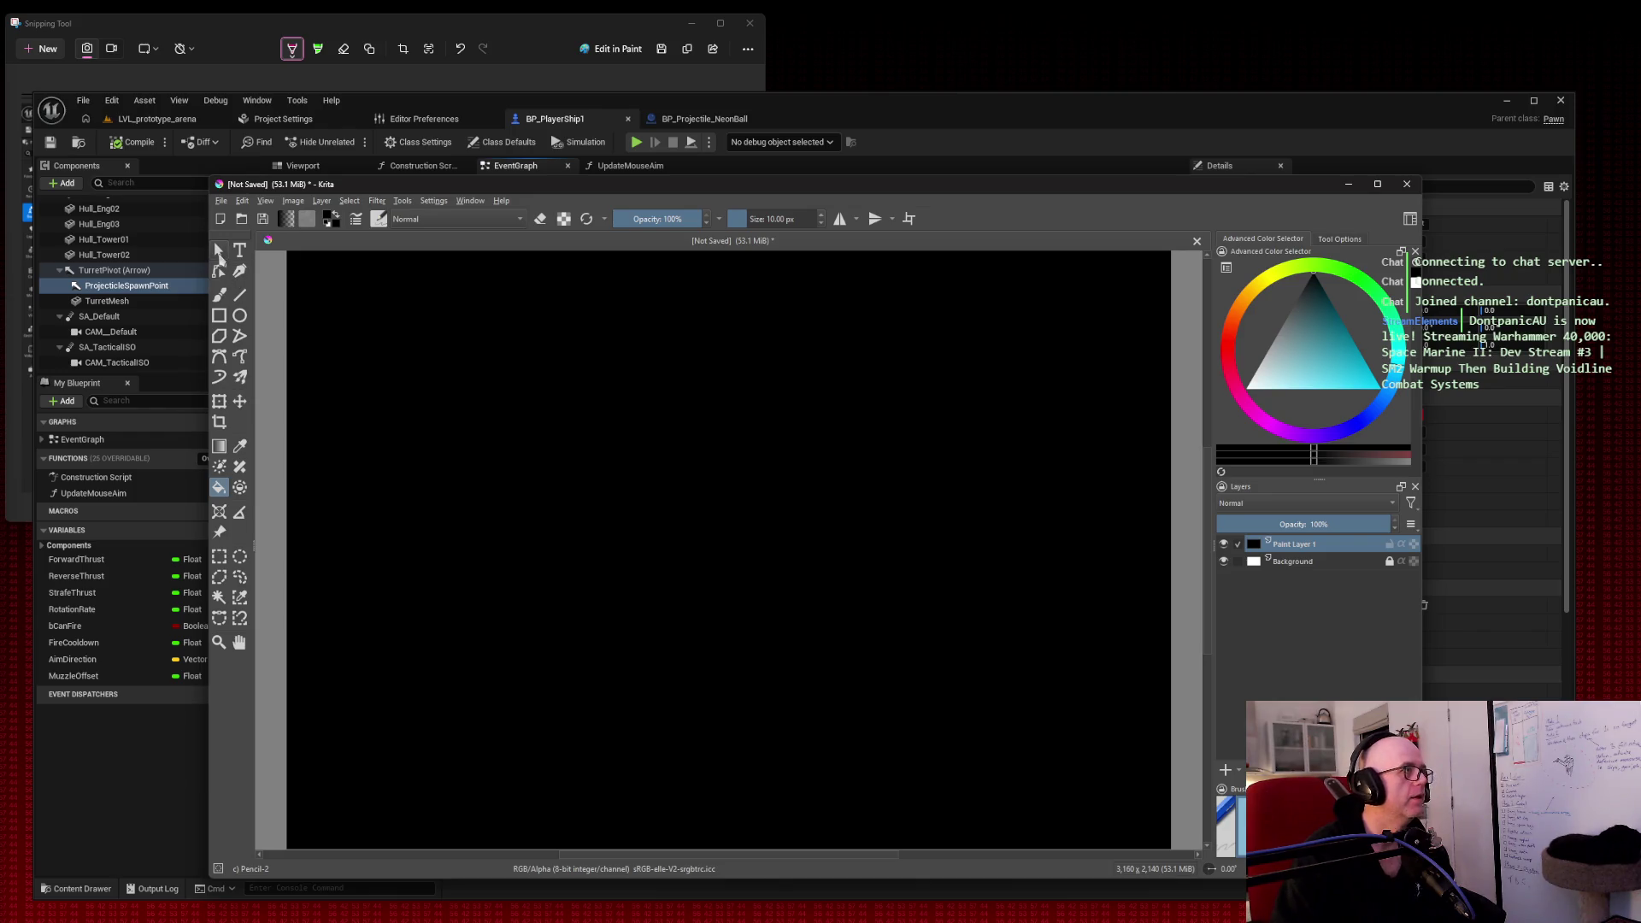
Step: Set the foreground colour to magenta in the colour selector
right_click(564, 342)
click(609, 444)
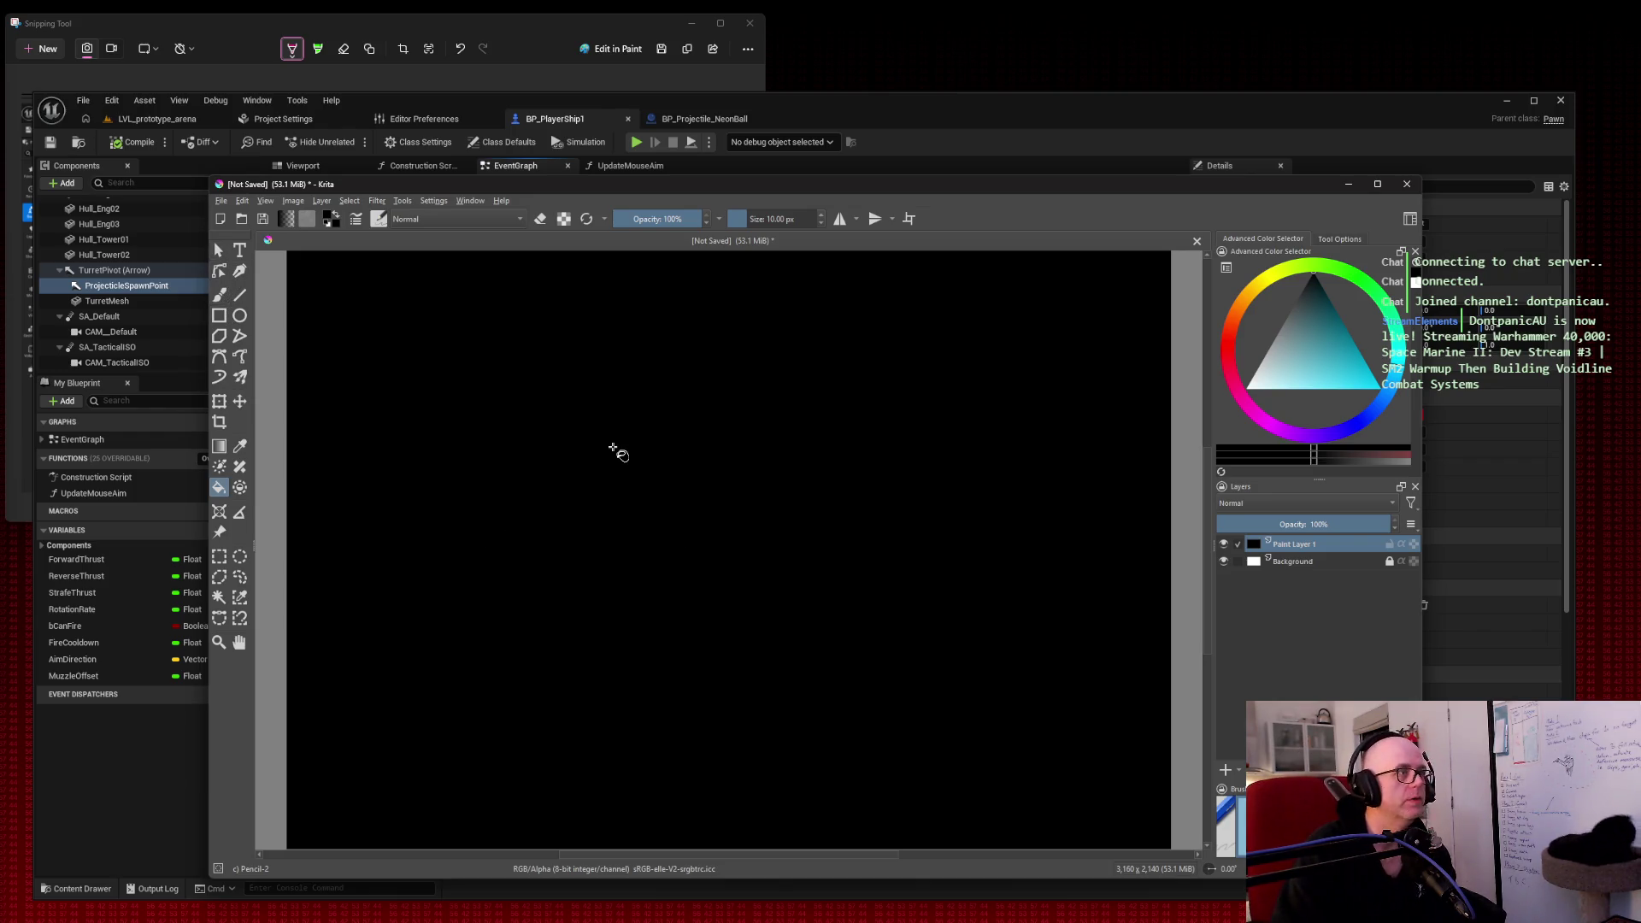
click(1269, 383)
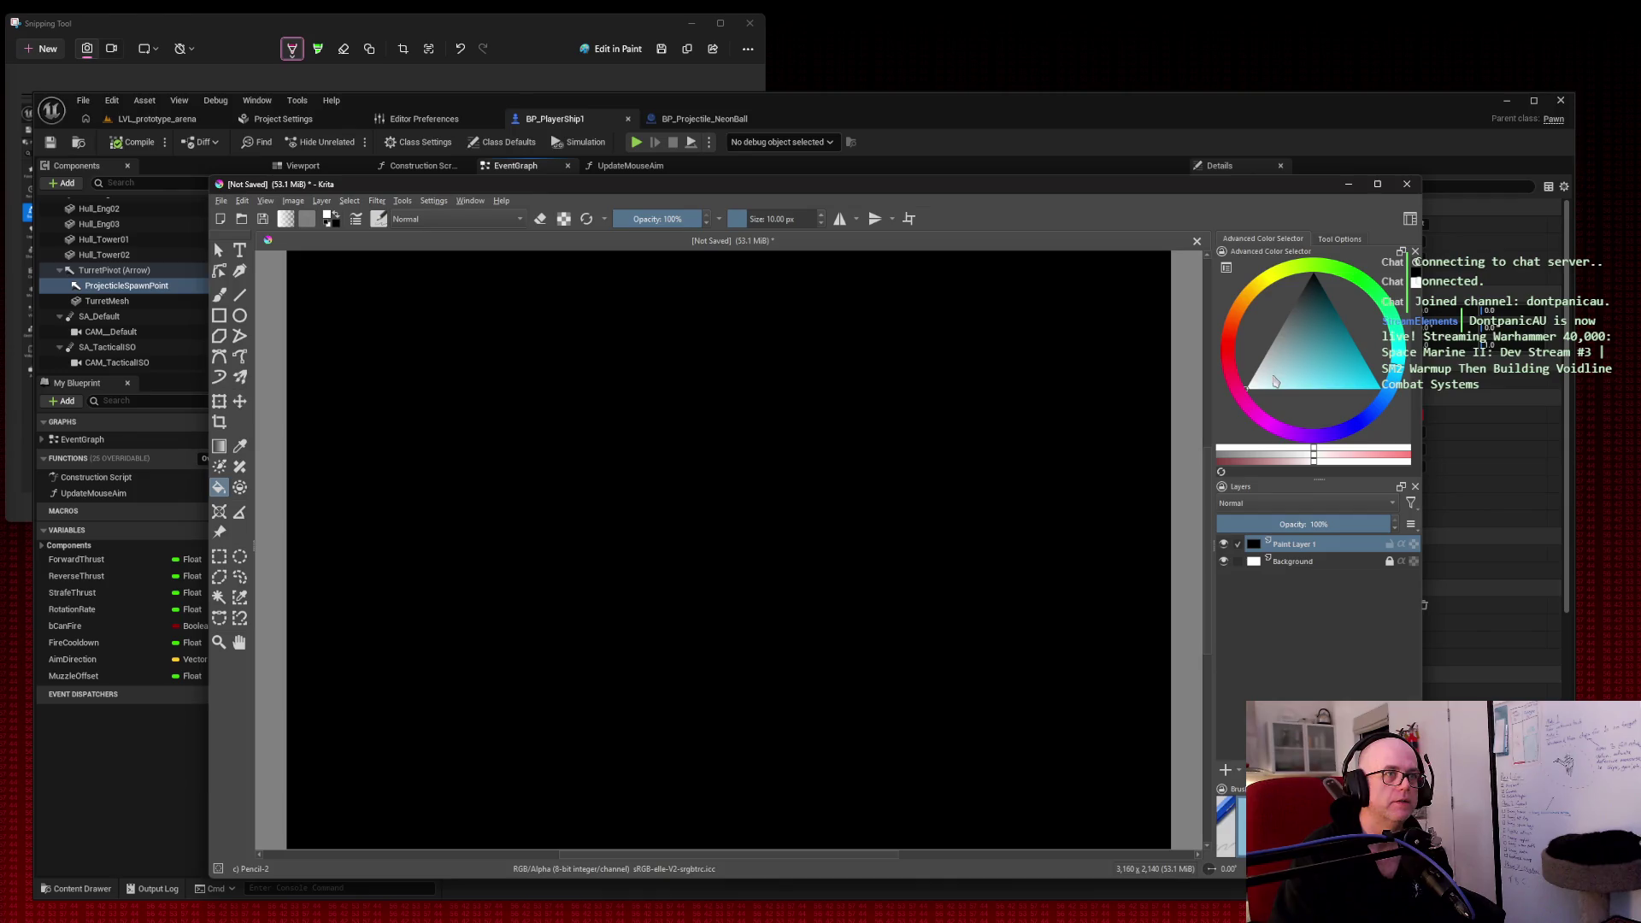
click(1281, 435)
click(1378, 386)
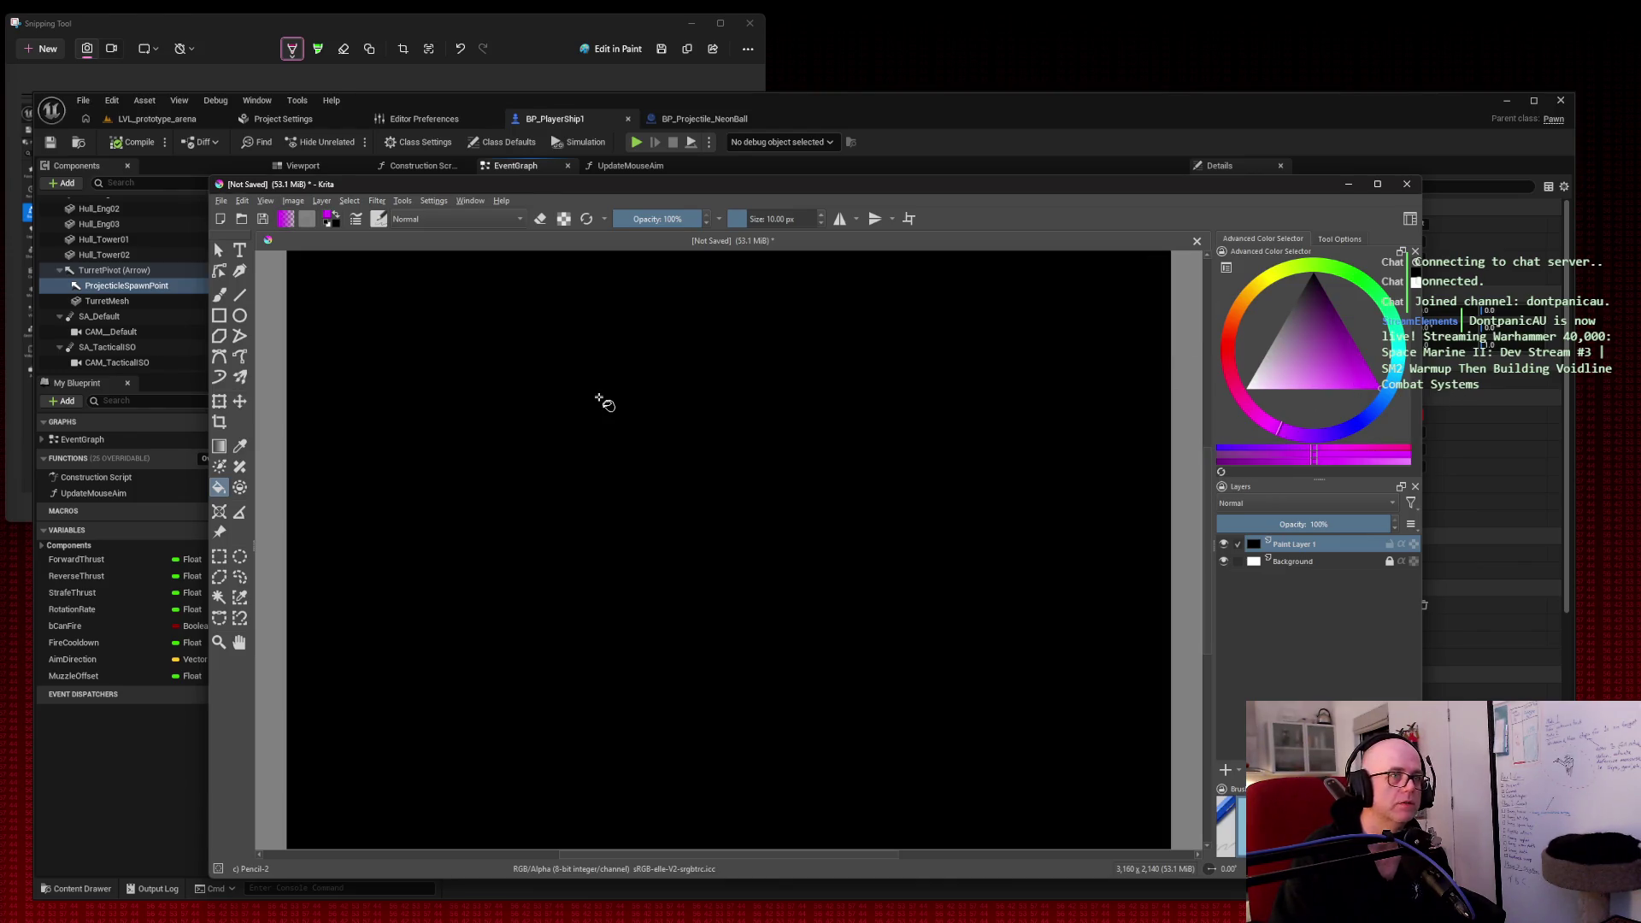
scroll(605, 402, down, 2)
scroll(531, 376, up, 3)
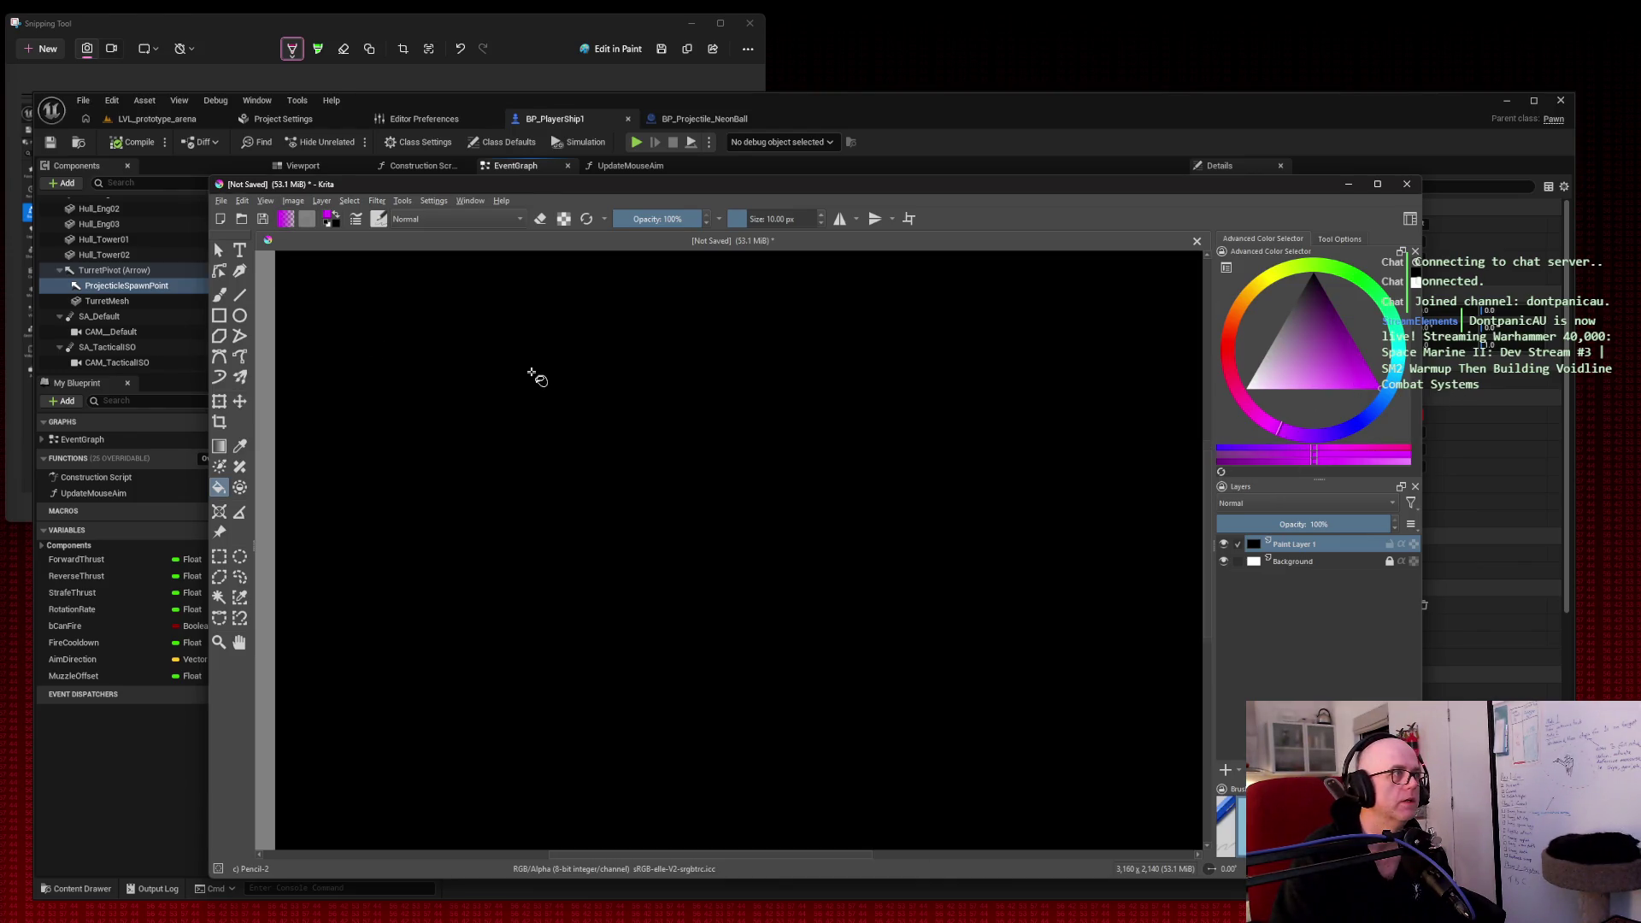
scroll(533, 376, up, 1)
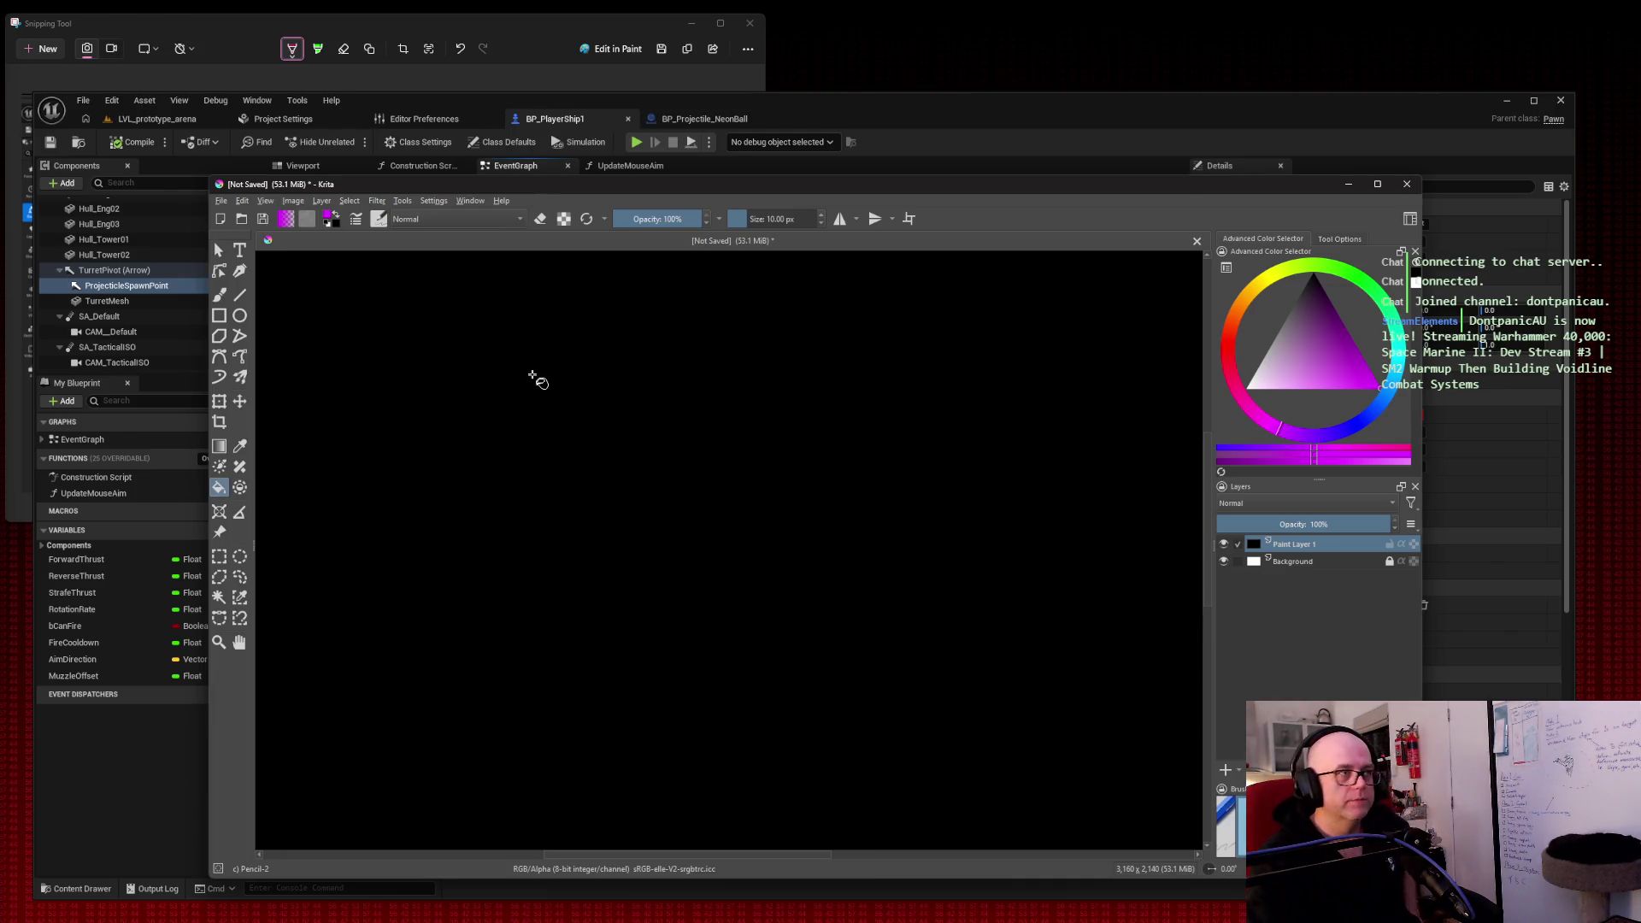
Step: Draw and undo a trial magenta ellipse and straight line, then switch the paint colour to green
click(239, 315)
mouse_move(417, 590)
mouse_down()
mouse_move(630, 579)
mouse_move(956, 513)
mouse_move(999, 453)
mouse_up()
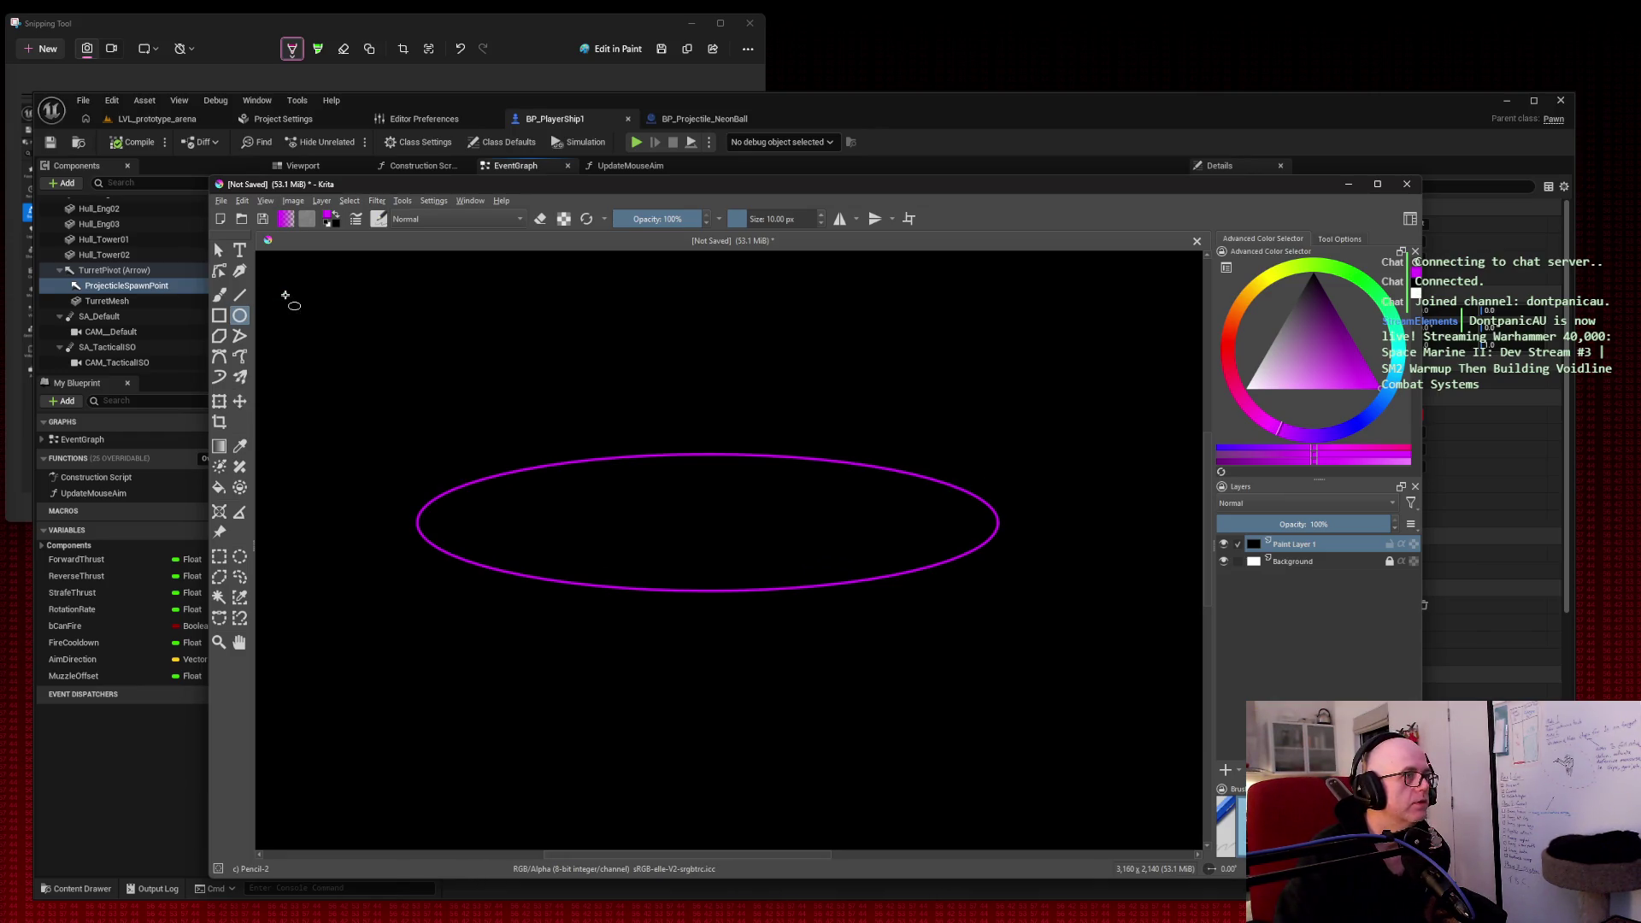
key(ctrl+z)
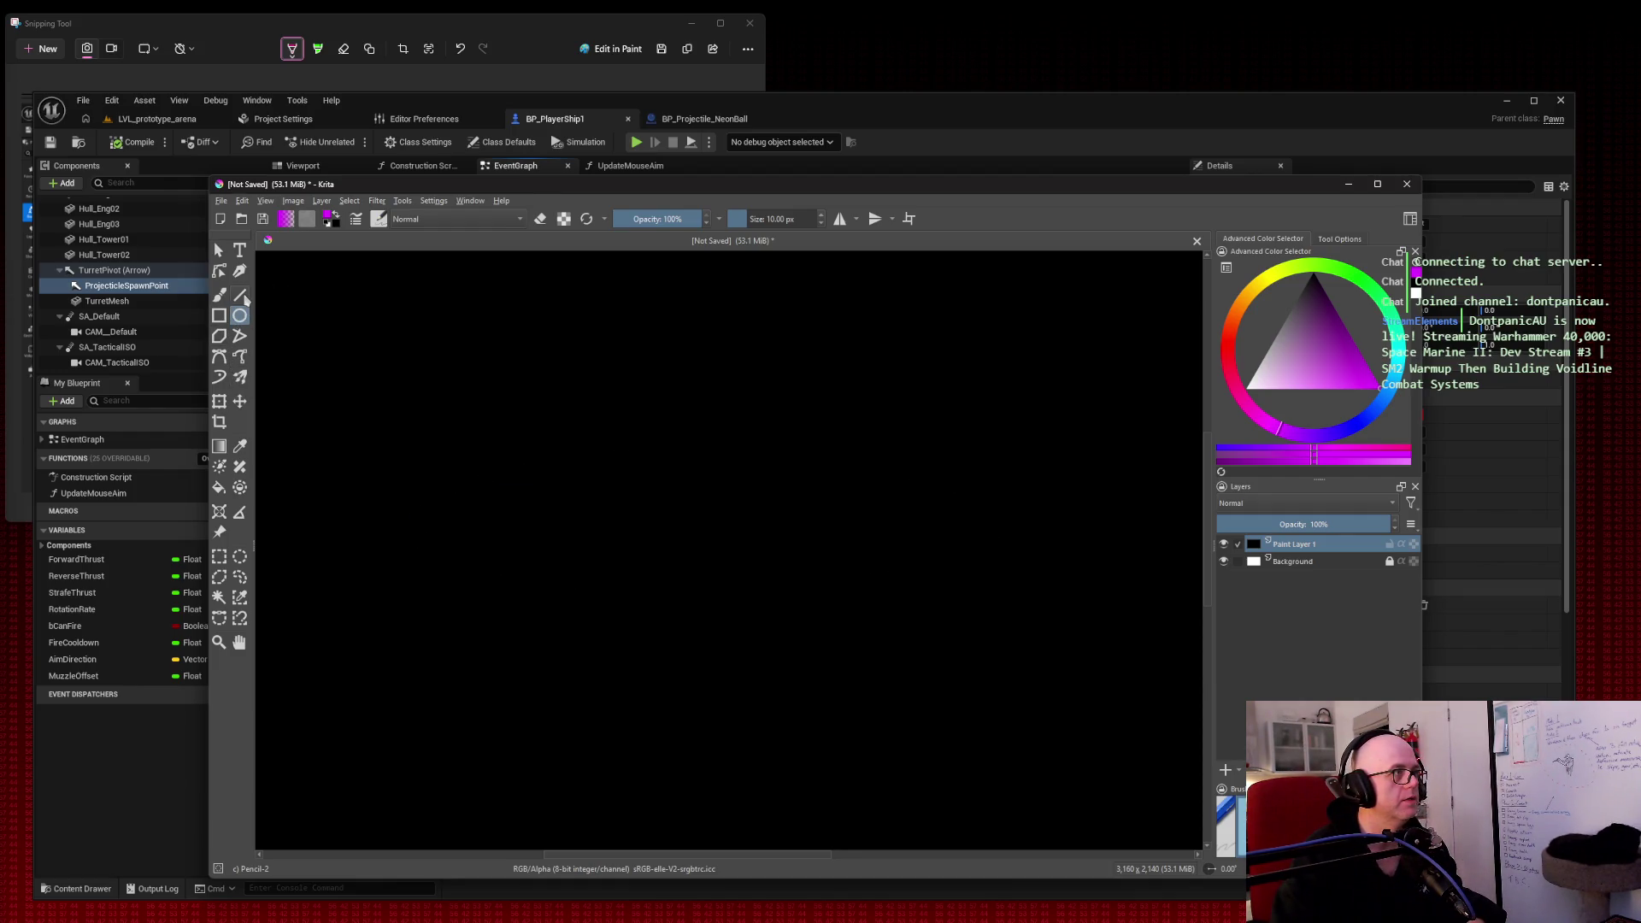
click(244, 297)
mouse_move(526, 563)
mouse_down()
mouse_move(641, 465)
mouse_move(715, 468)
mouse_move(678, 487)
mouse_up()
key(ctrl+z)
click(1378, 300)
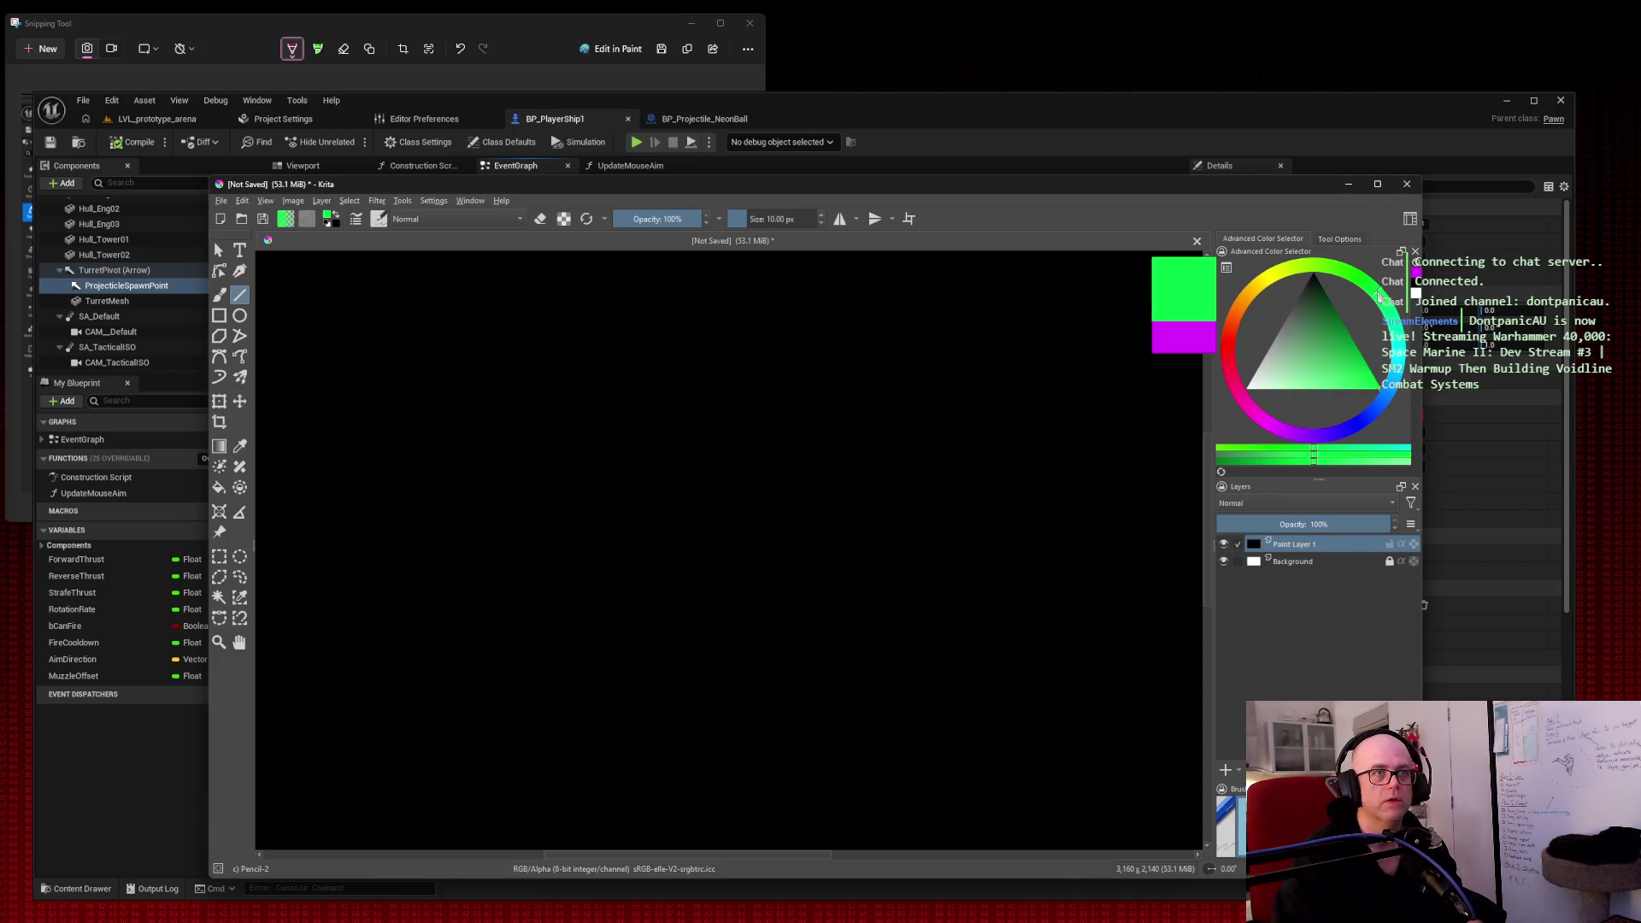
Step: Pick a bright green and draw two parallel lines for the ship's barrel
click(1359, 363)
drag(1360, 365, 1358, 349)
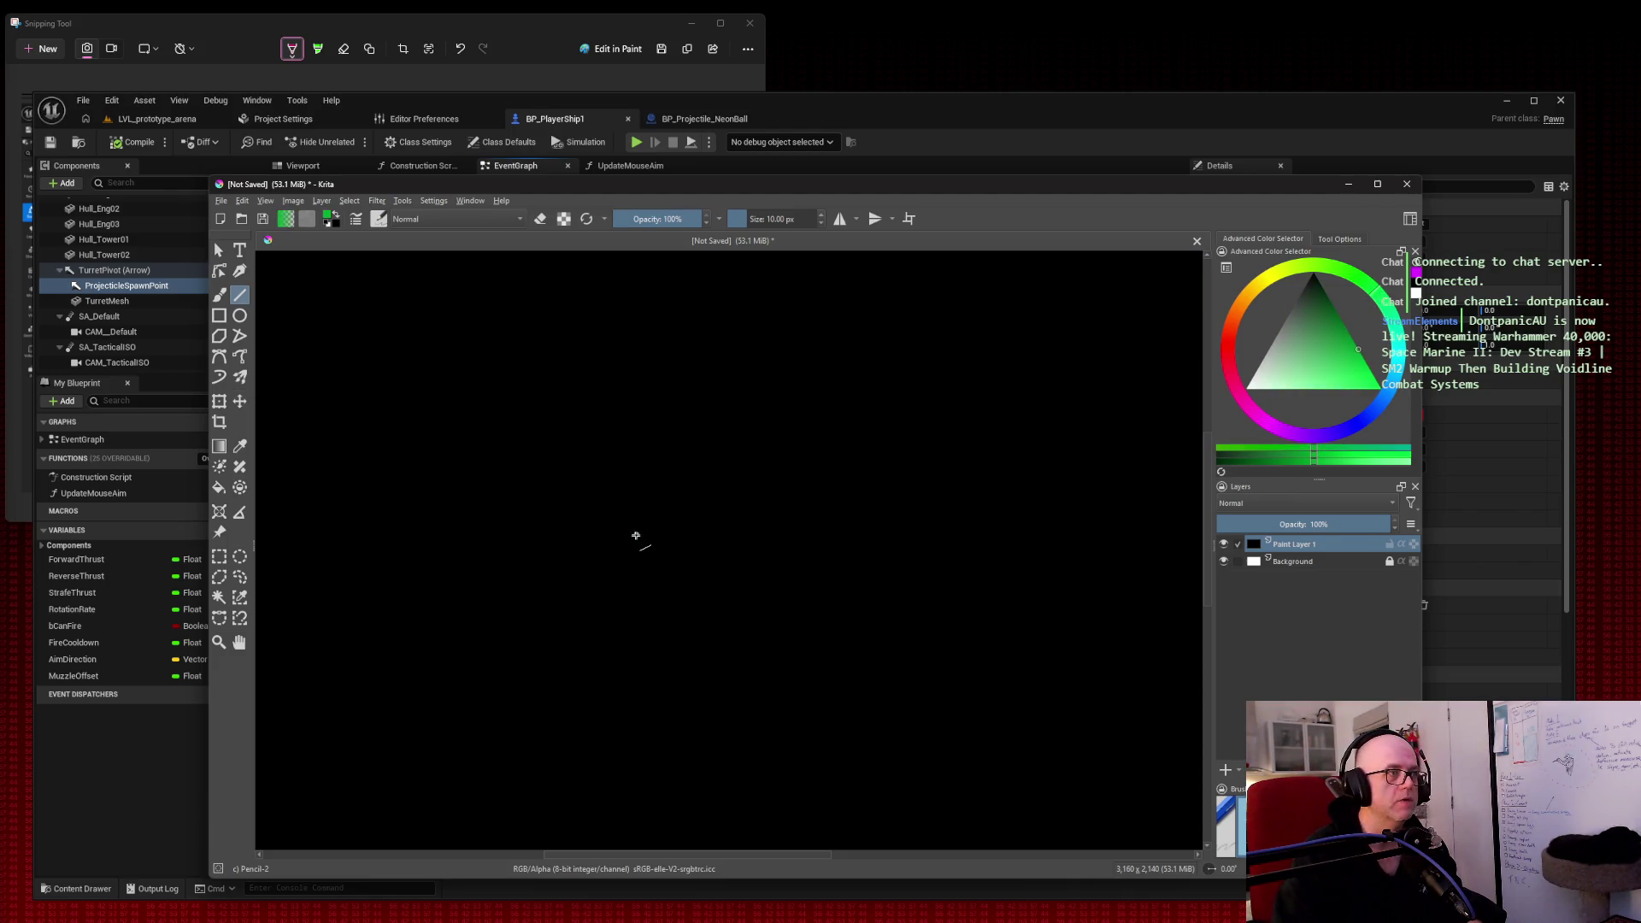
mouse_move(605, 567)
mouse_down()
mouse_move(688, 509)
mouse_move(673, 521)
mouse_up()
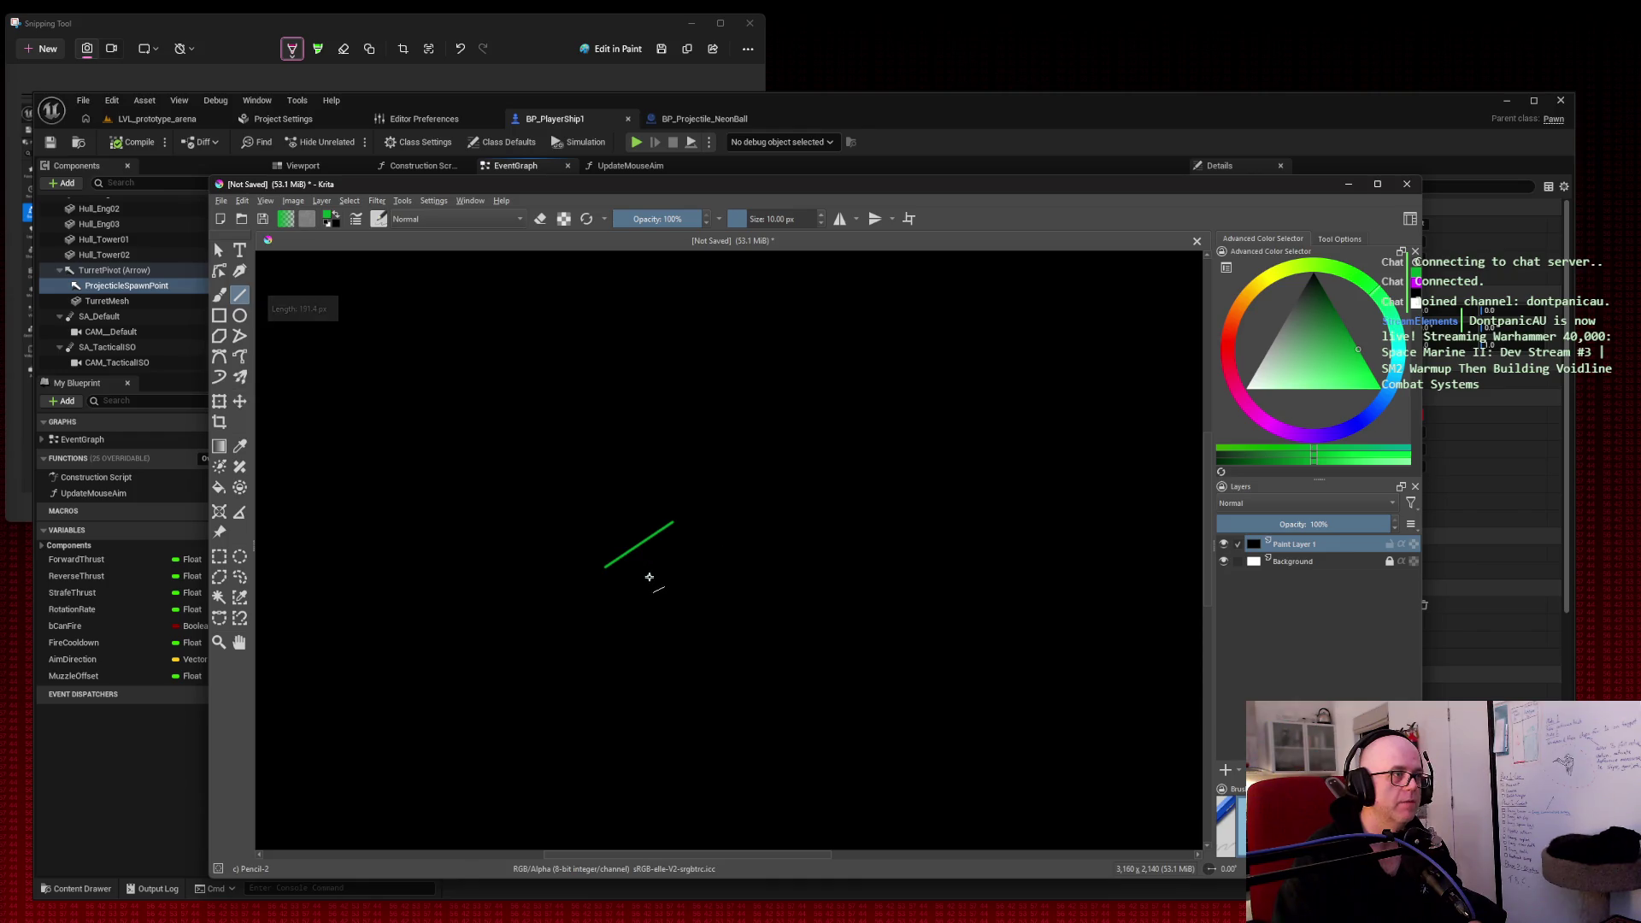
drag(645, 571, 706, 526)
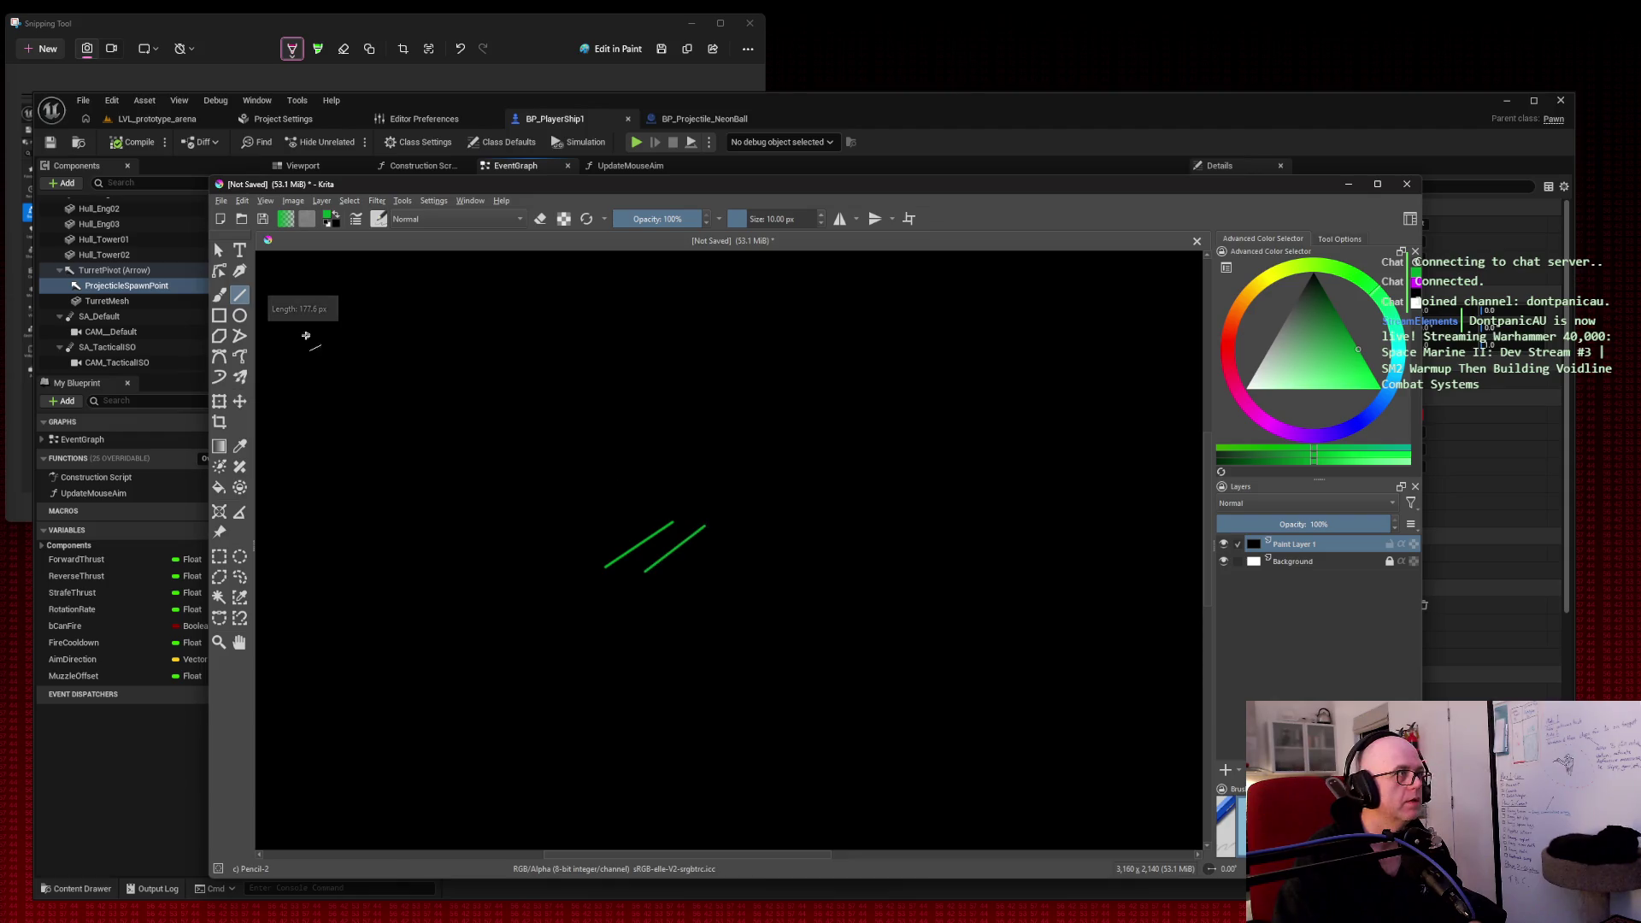
Step: Sketch the ship's curved outline, barrel underside, top edge and cockpit with the Freehand Brush
click(219, 295)
right_click(662, 482)
right_click(706, 525)
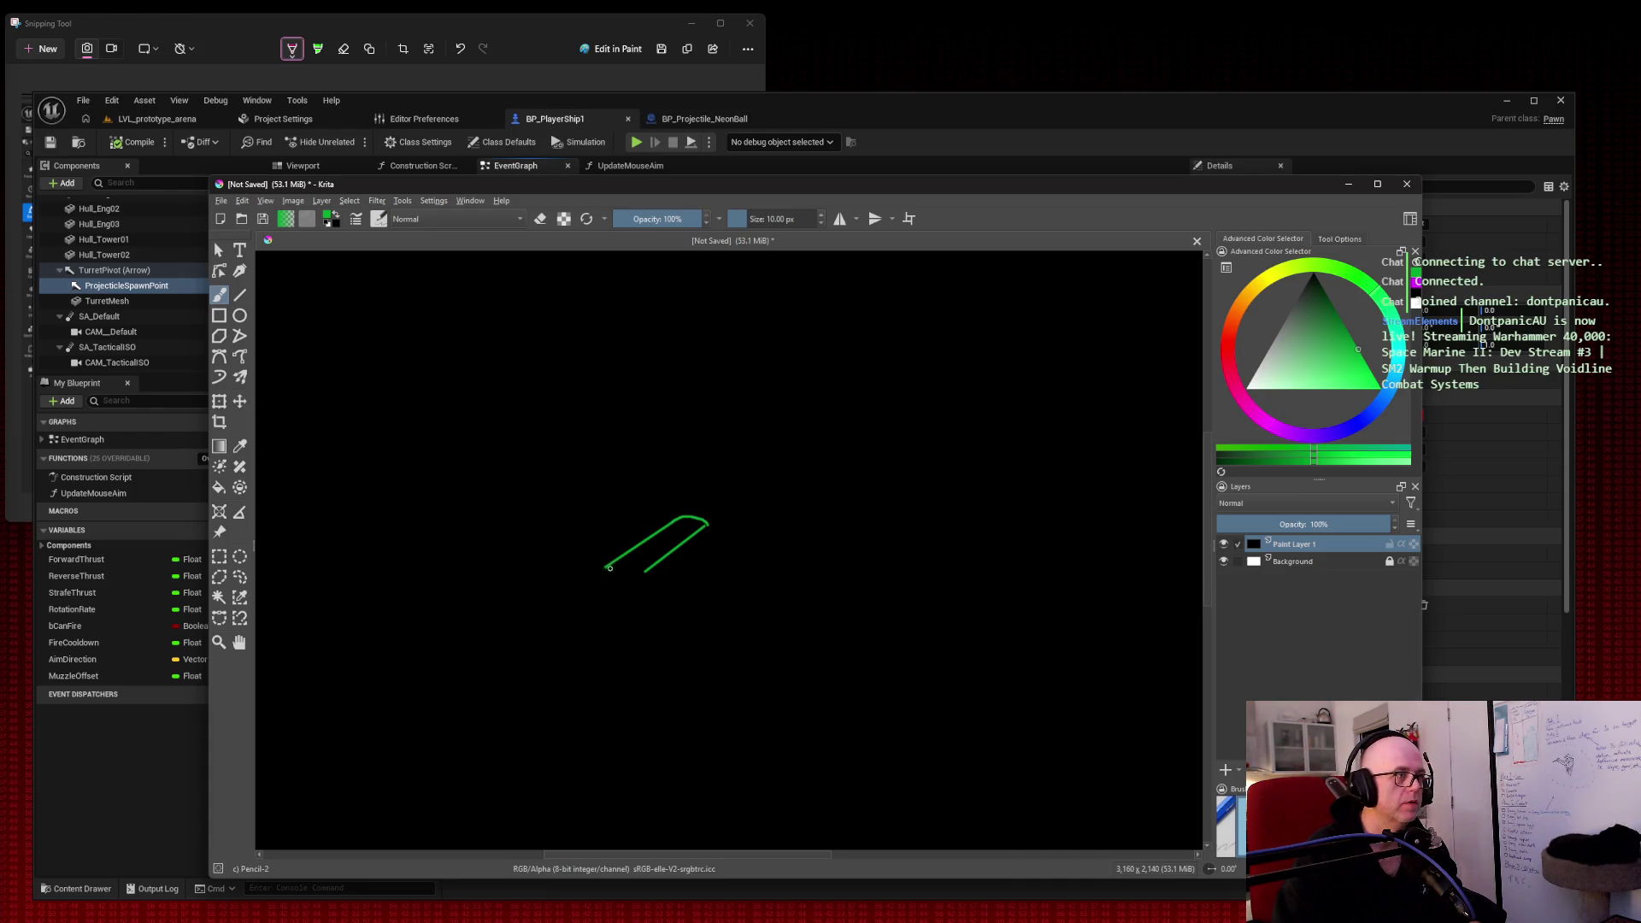
mouse_move(592, 591)
mouse_down()
mouse_move(641, 609)
mouse_move(617, 583)
mouse_move(699, 557)
mouse_up()
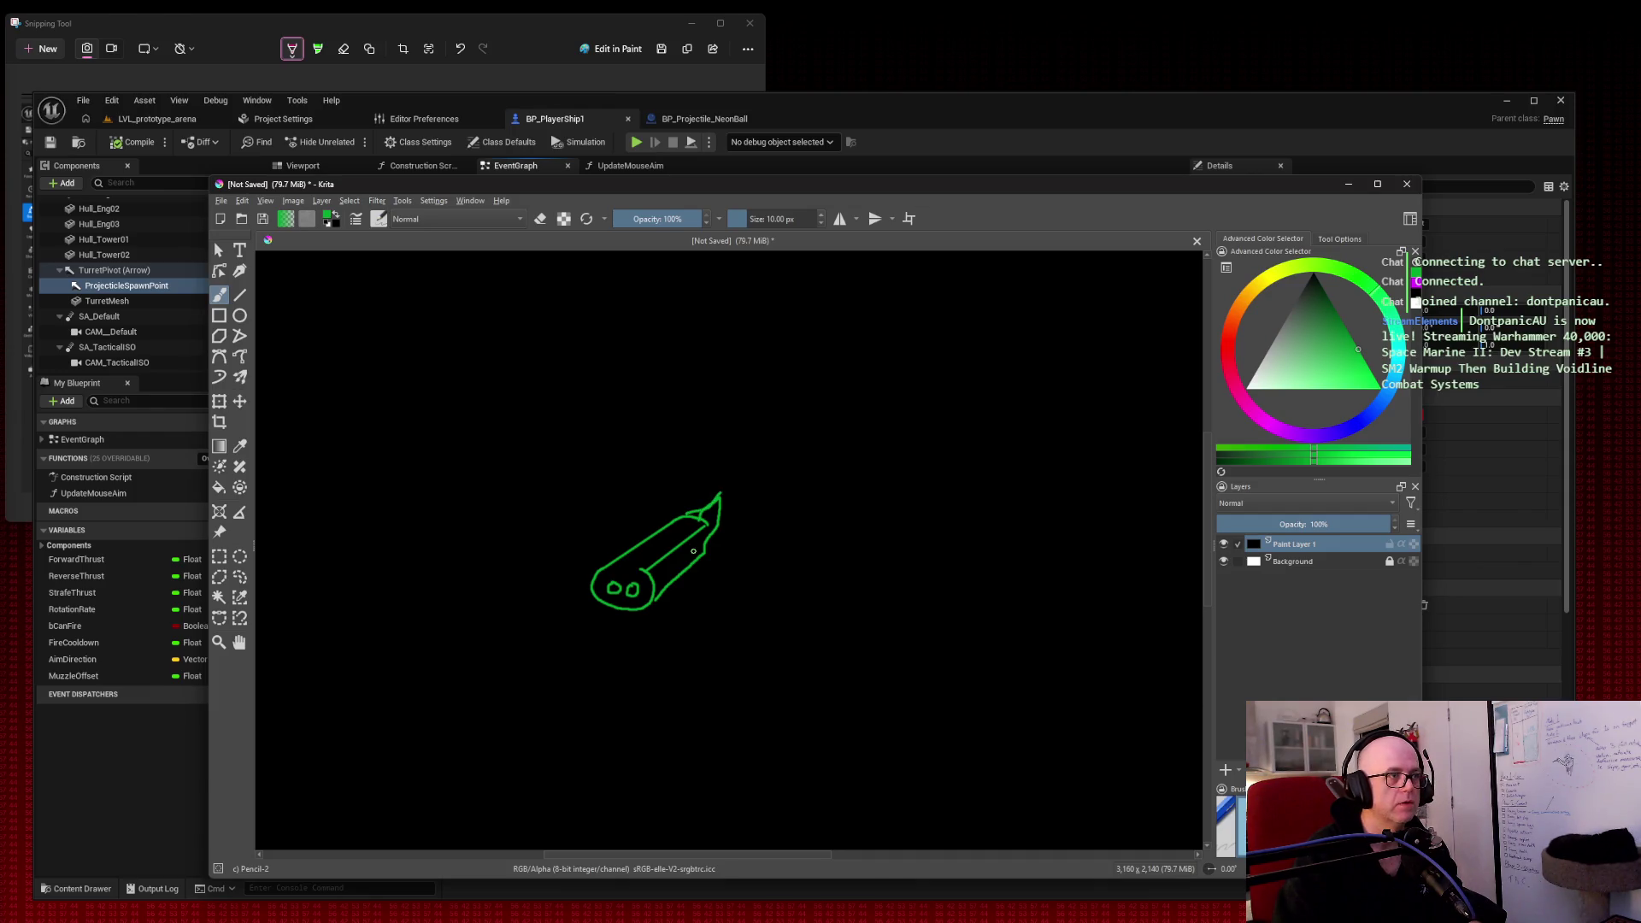
drag(717, 587, 645, 596)
mouse_move(651, 535)
mouse_down()
mouse_move(594, 538)
mouse_move(576, 595)
mouse_move(550, 614)
mouse_move(600, 572)
mouse_up()
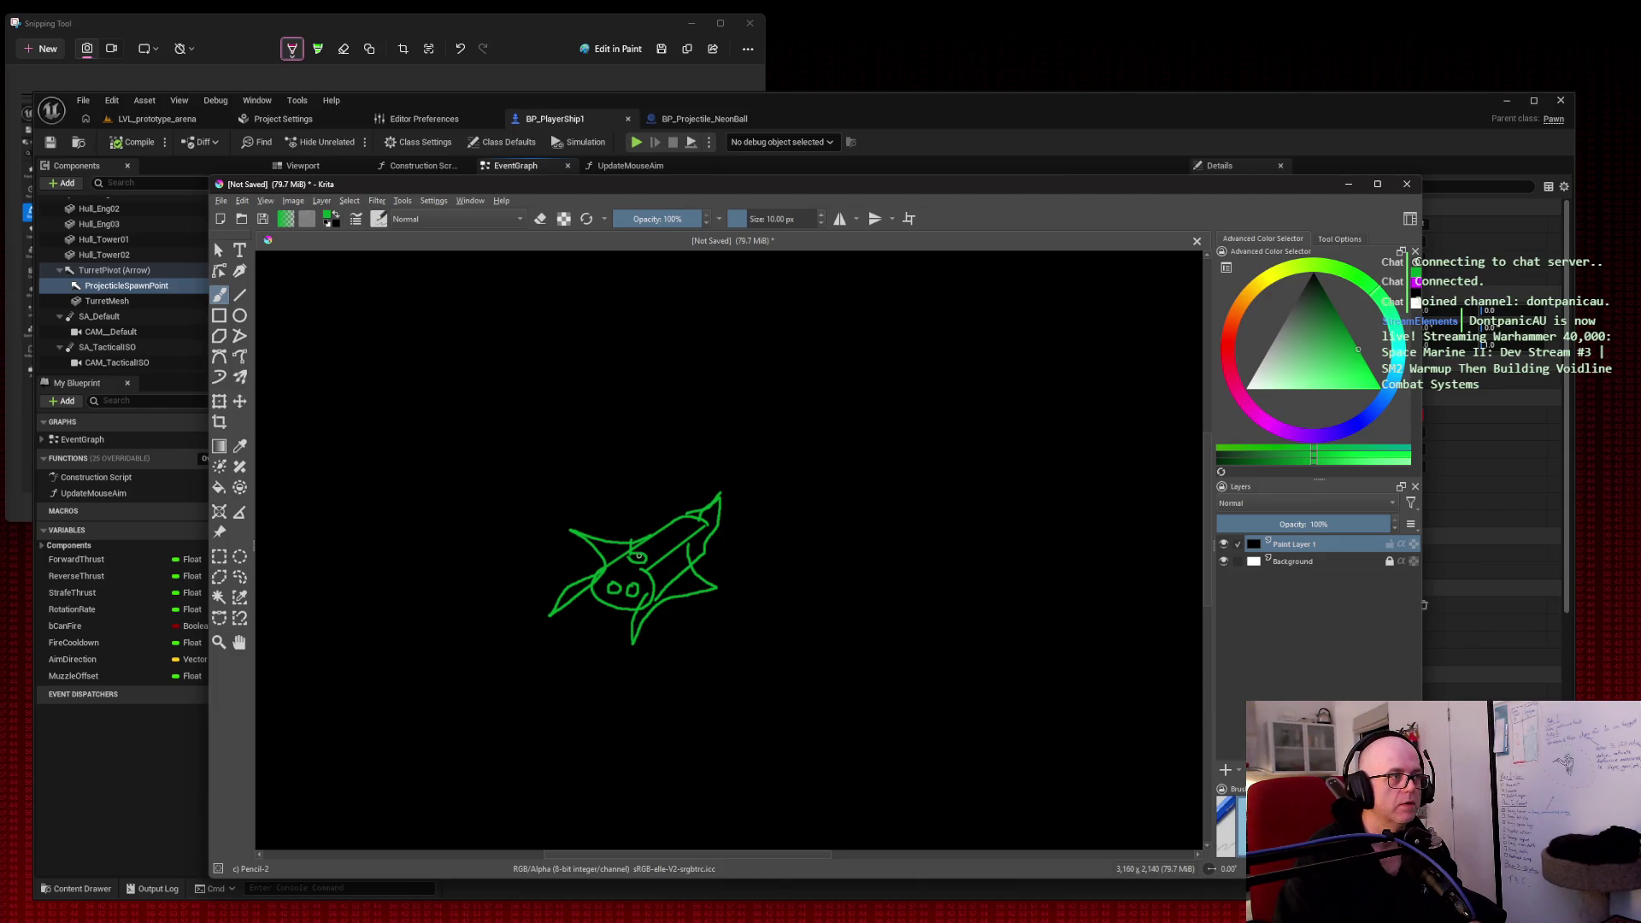
drag(655, 543, 618, 536)
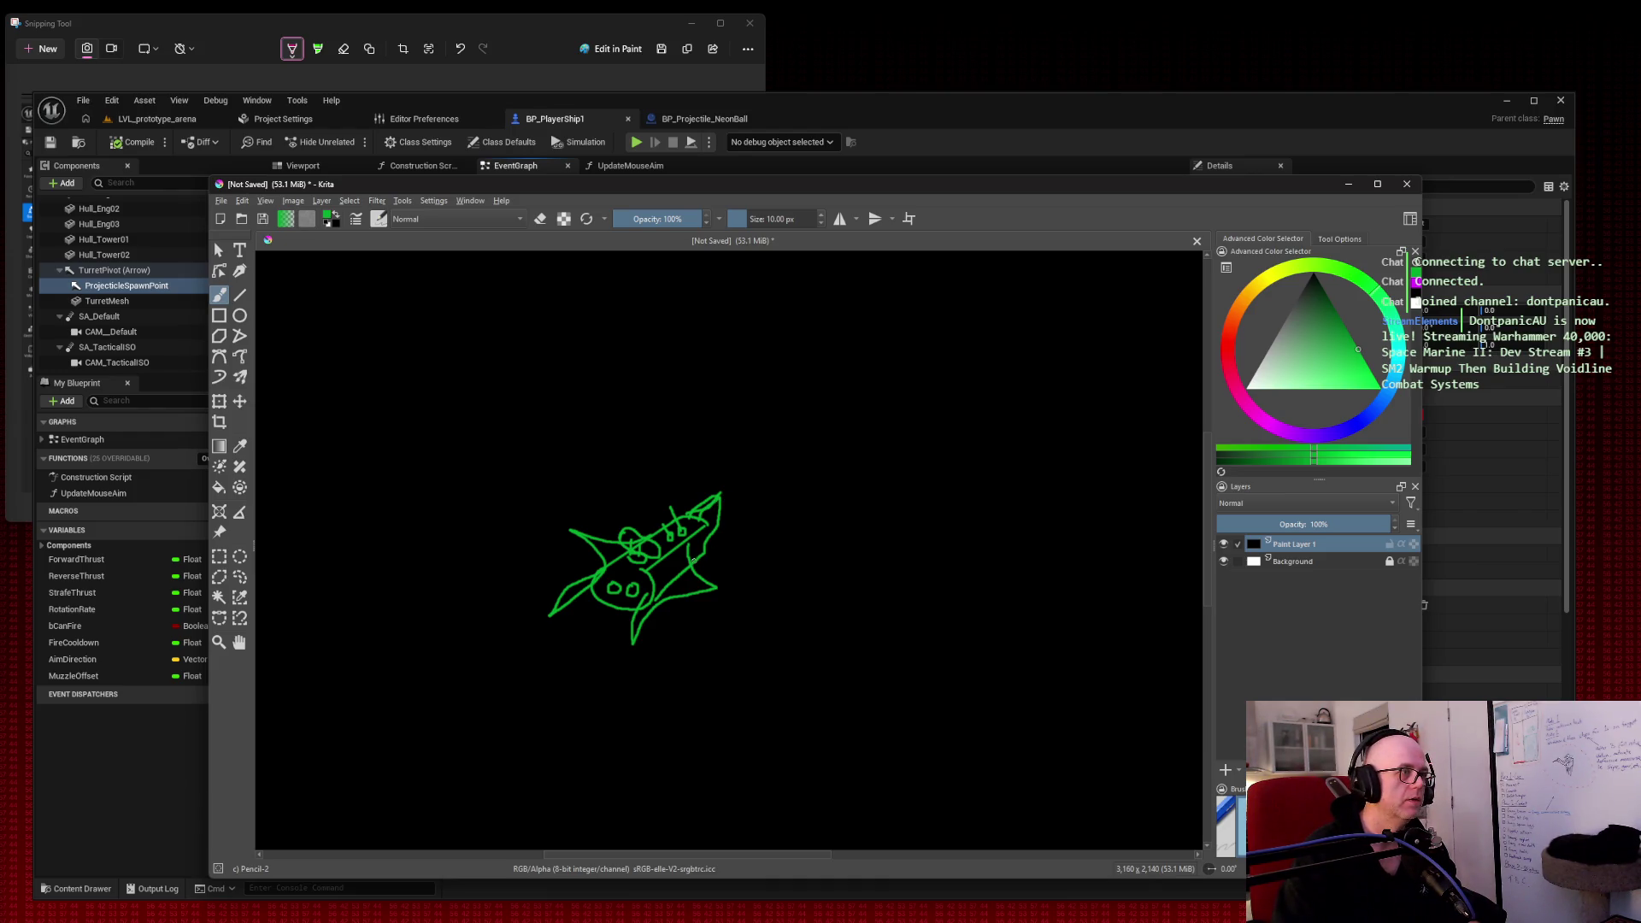
Step: Try a bright cyan, then restore the last undone green stroke with Edit > Redo
click(1395, 400)
click(1373, 379)
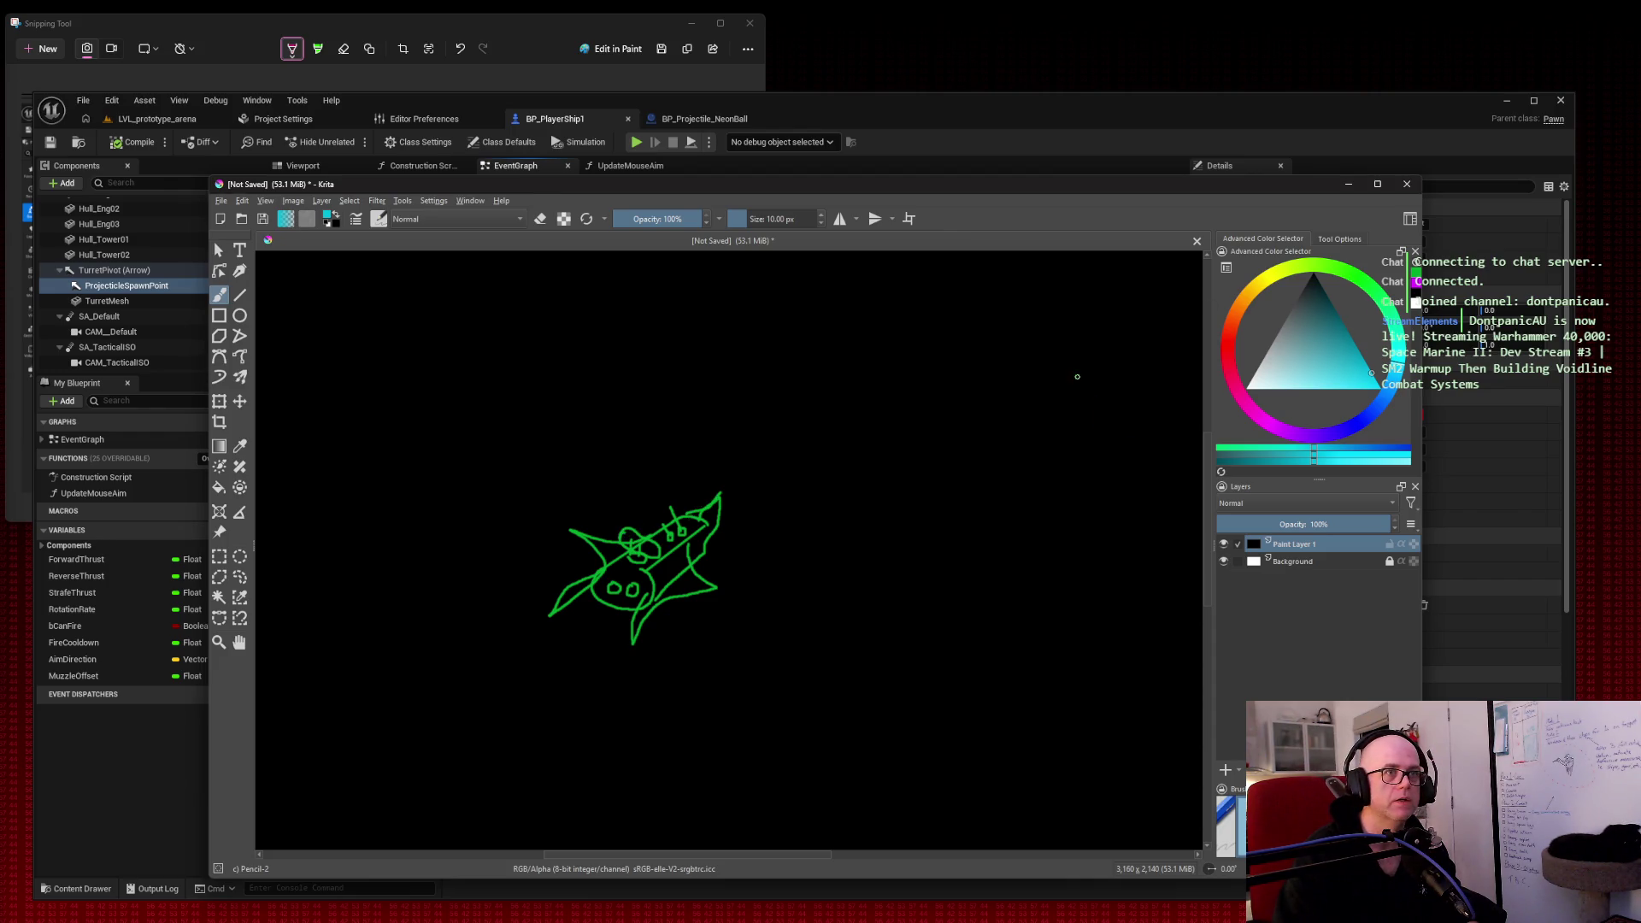
key(ctrl)
click(242, 201)
click(250, 236)
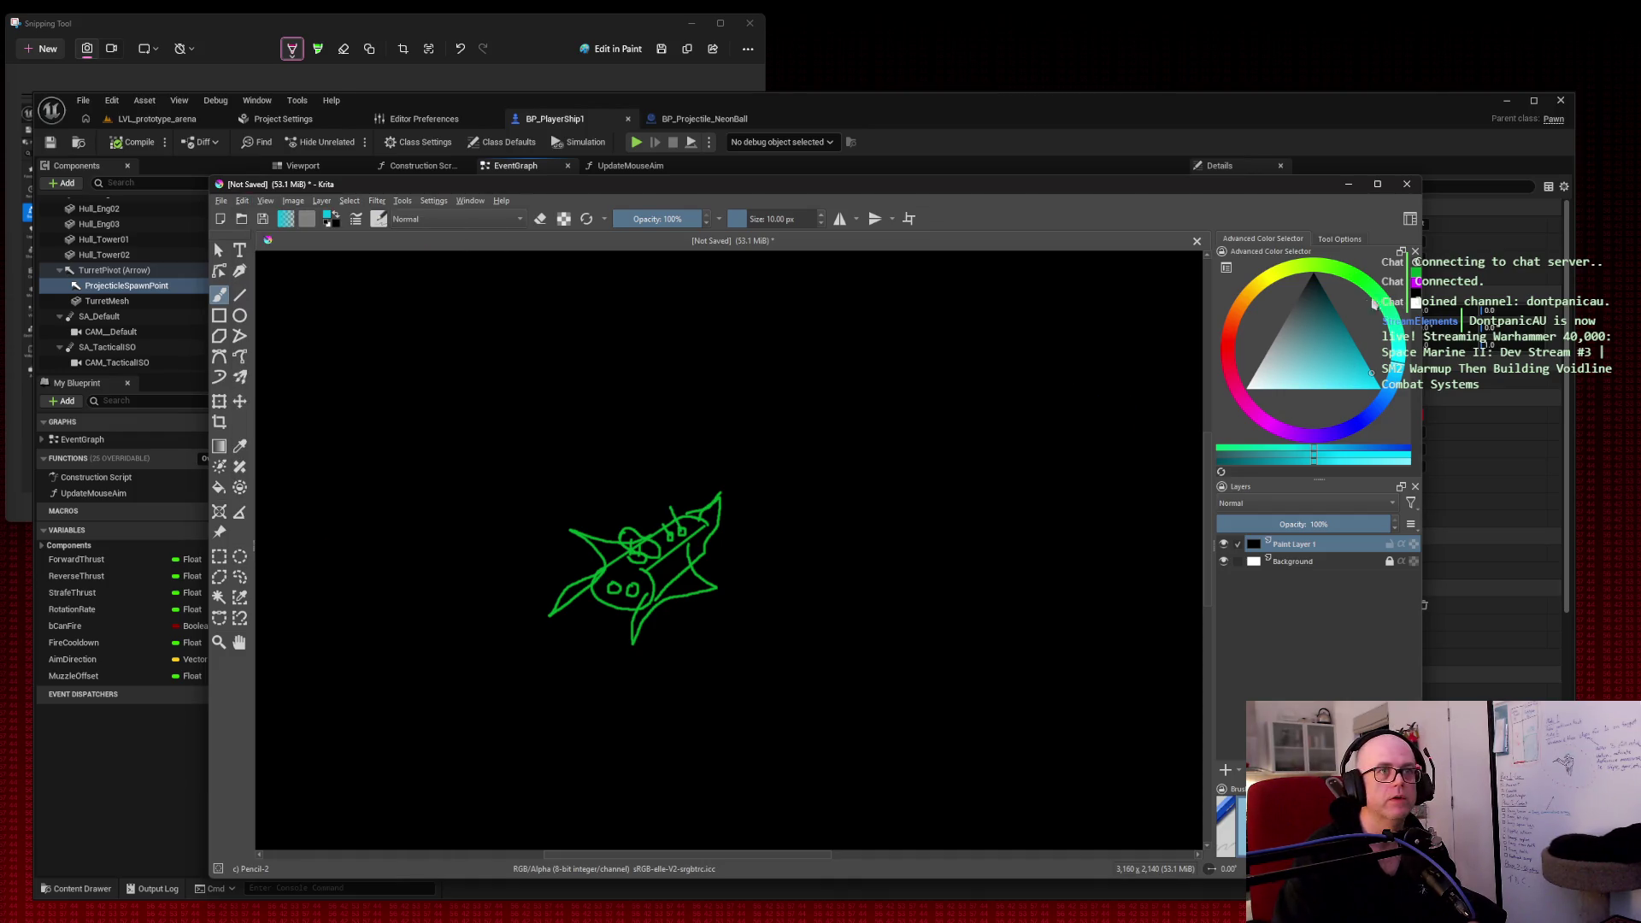
Step: Return to green, select the Ellipse tool and set the paint colour to magenta
click(1397, 284)
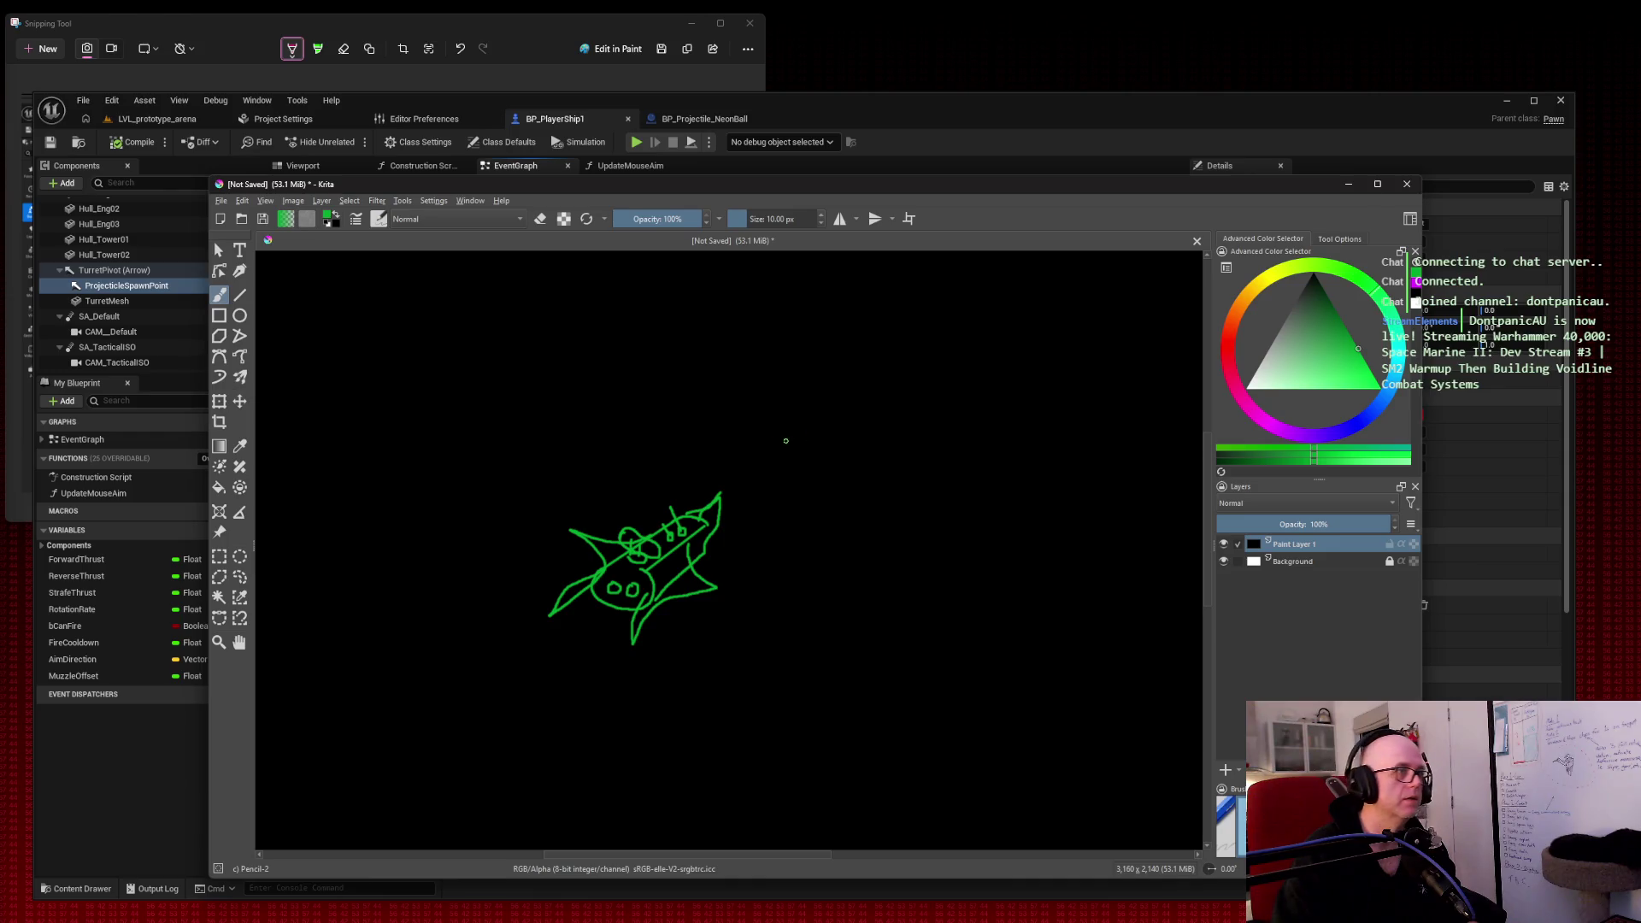
click(239, 316)
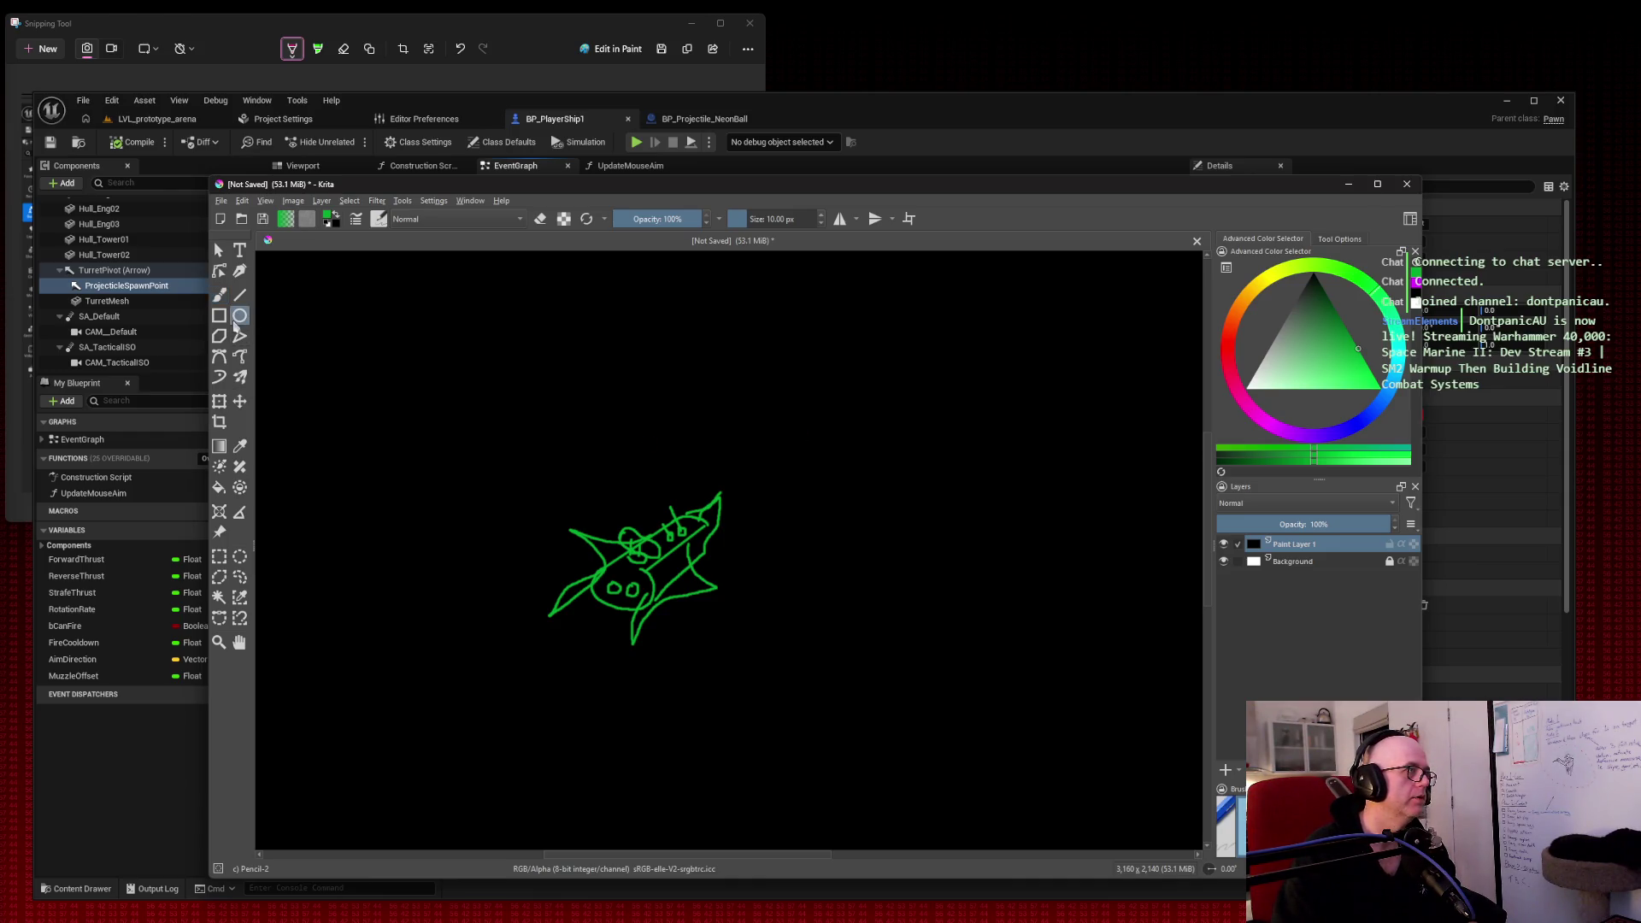
click(1287, 425)
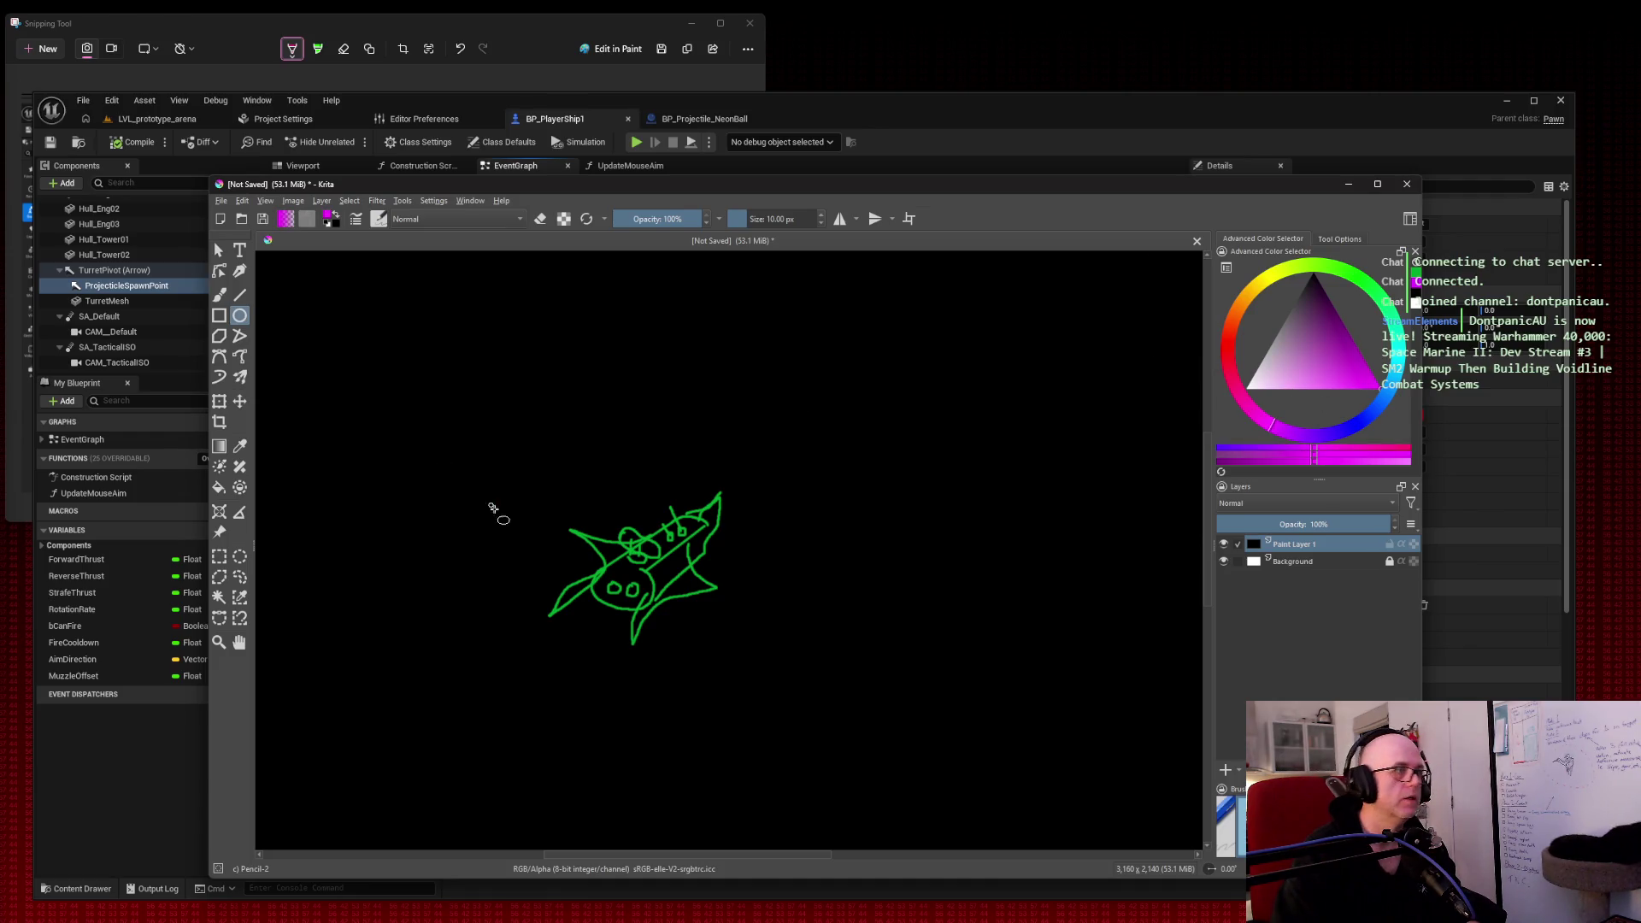
Step: Undo a trial ellipse, then draw a large magenta ellipse enclosing the ship
drag(370, 601, 922, 466)
key(ctrl+z)
mouse_move(297, 674)
mouse_down()
mouse_move(770, 483)
mouse_move(1029, 432)
mouse_move(1015, 462)
mouse_move(1040, 467)
mouse_move(1015, 464)
mouse_up()
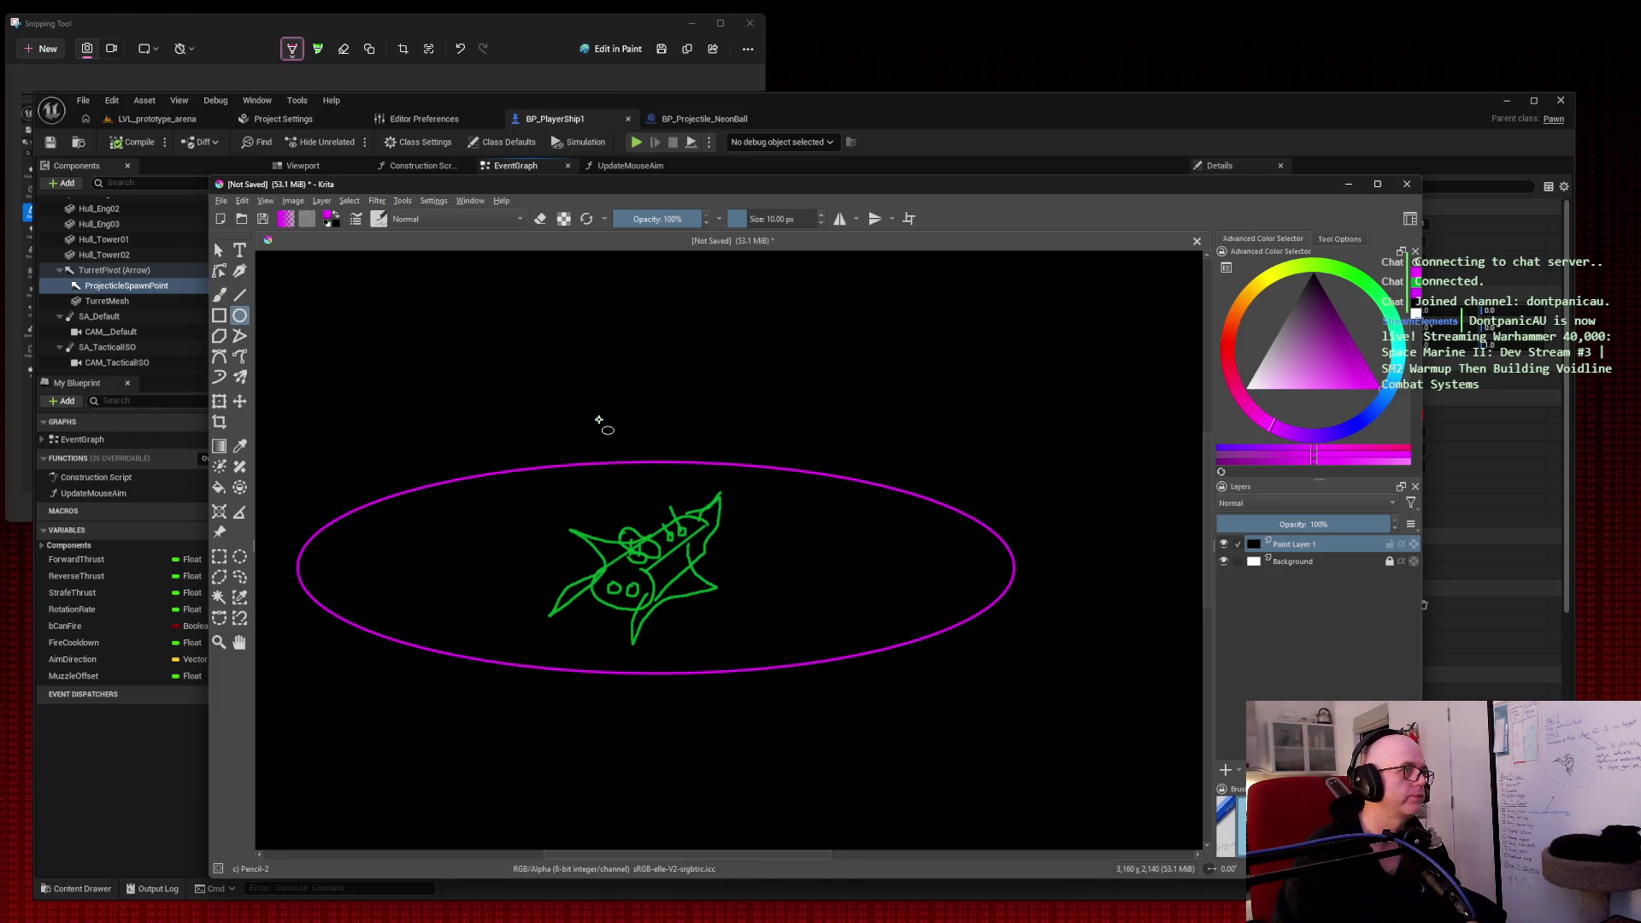
click(243, 296)
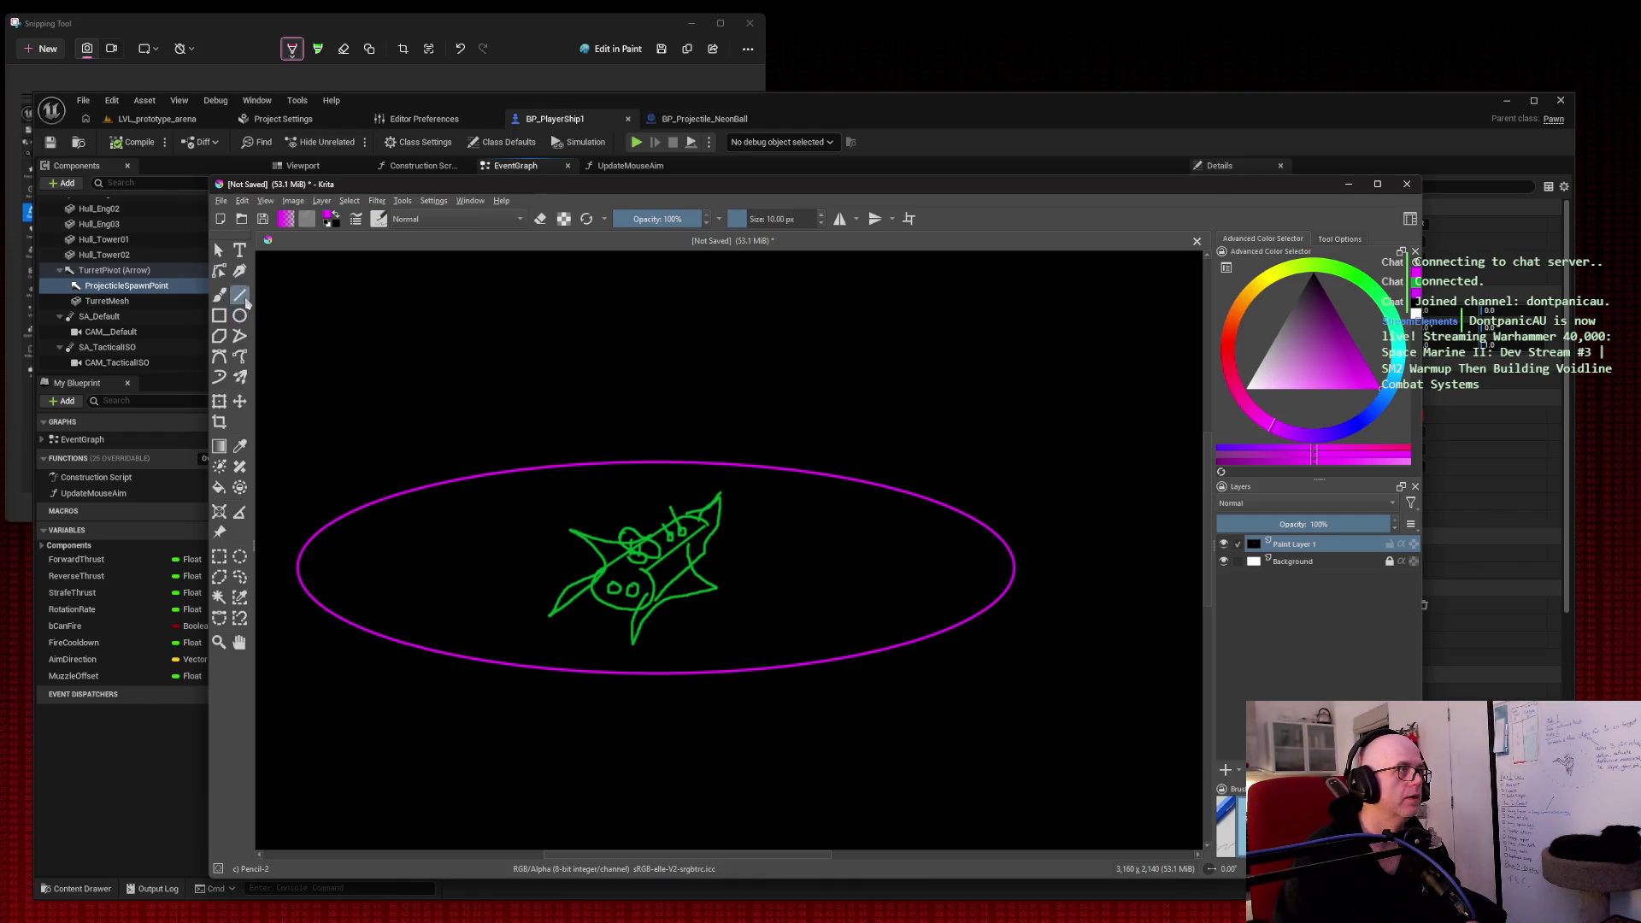
Step: Try brush sizes of 2.46, 6.91 and 10.97 px in the pop-up palette
right_click(824, 386)
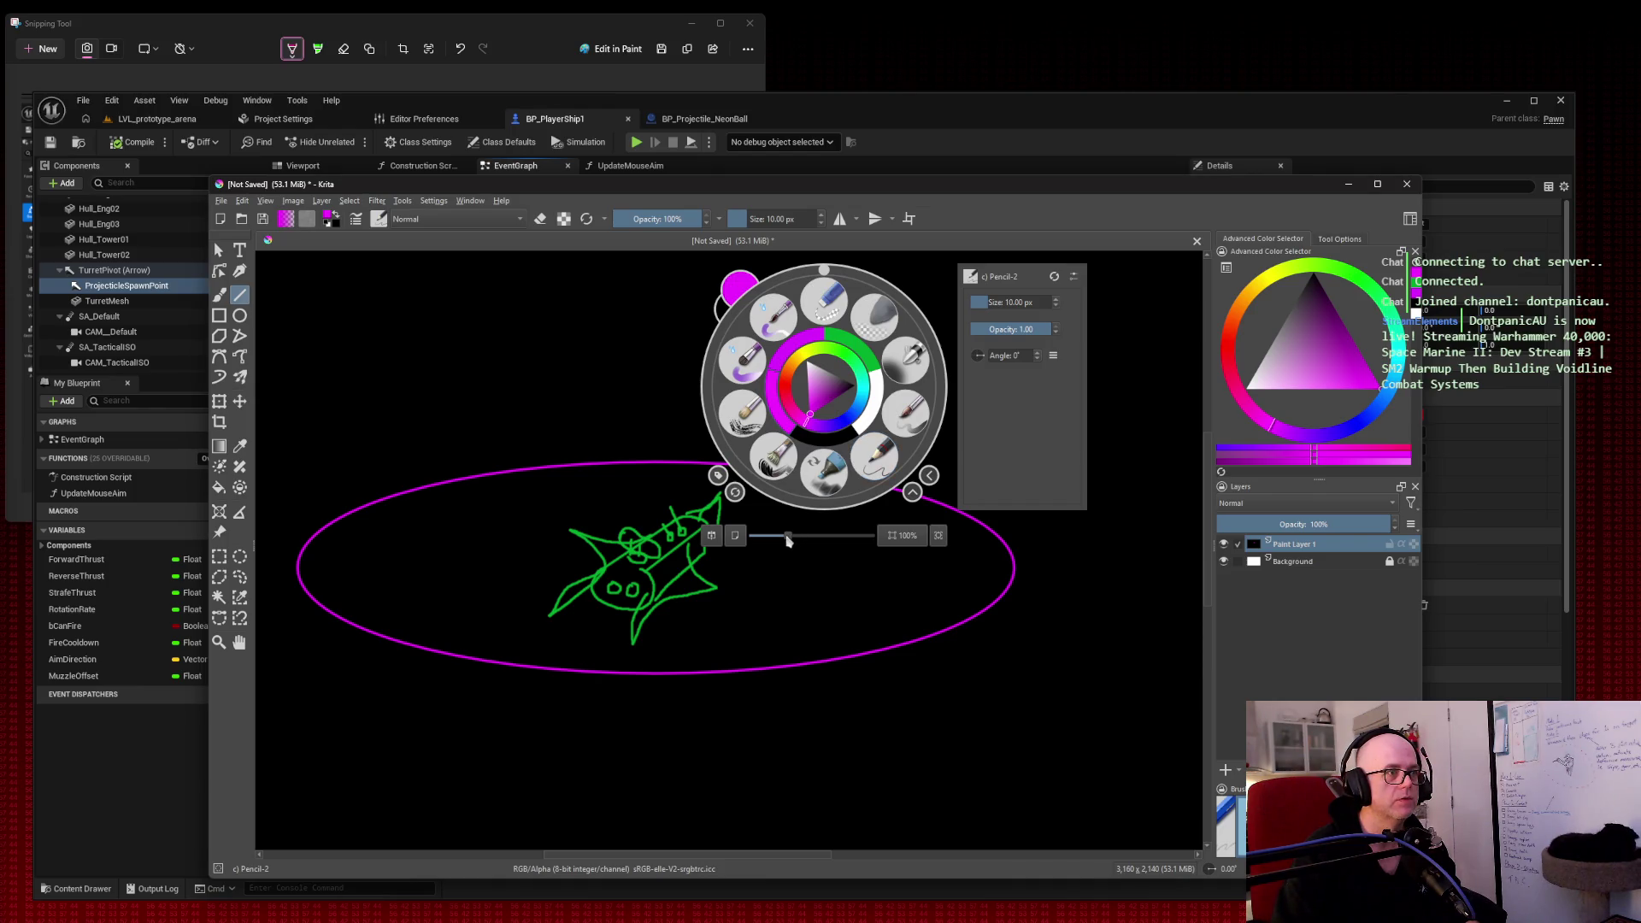
drag(788, 537, 784, 540)
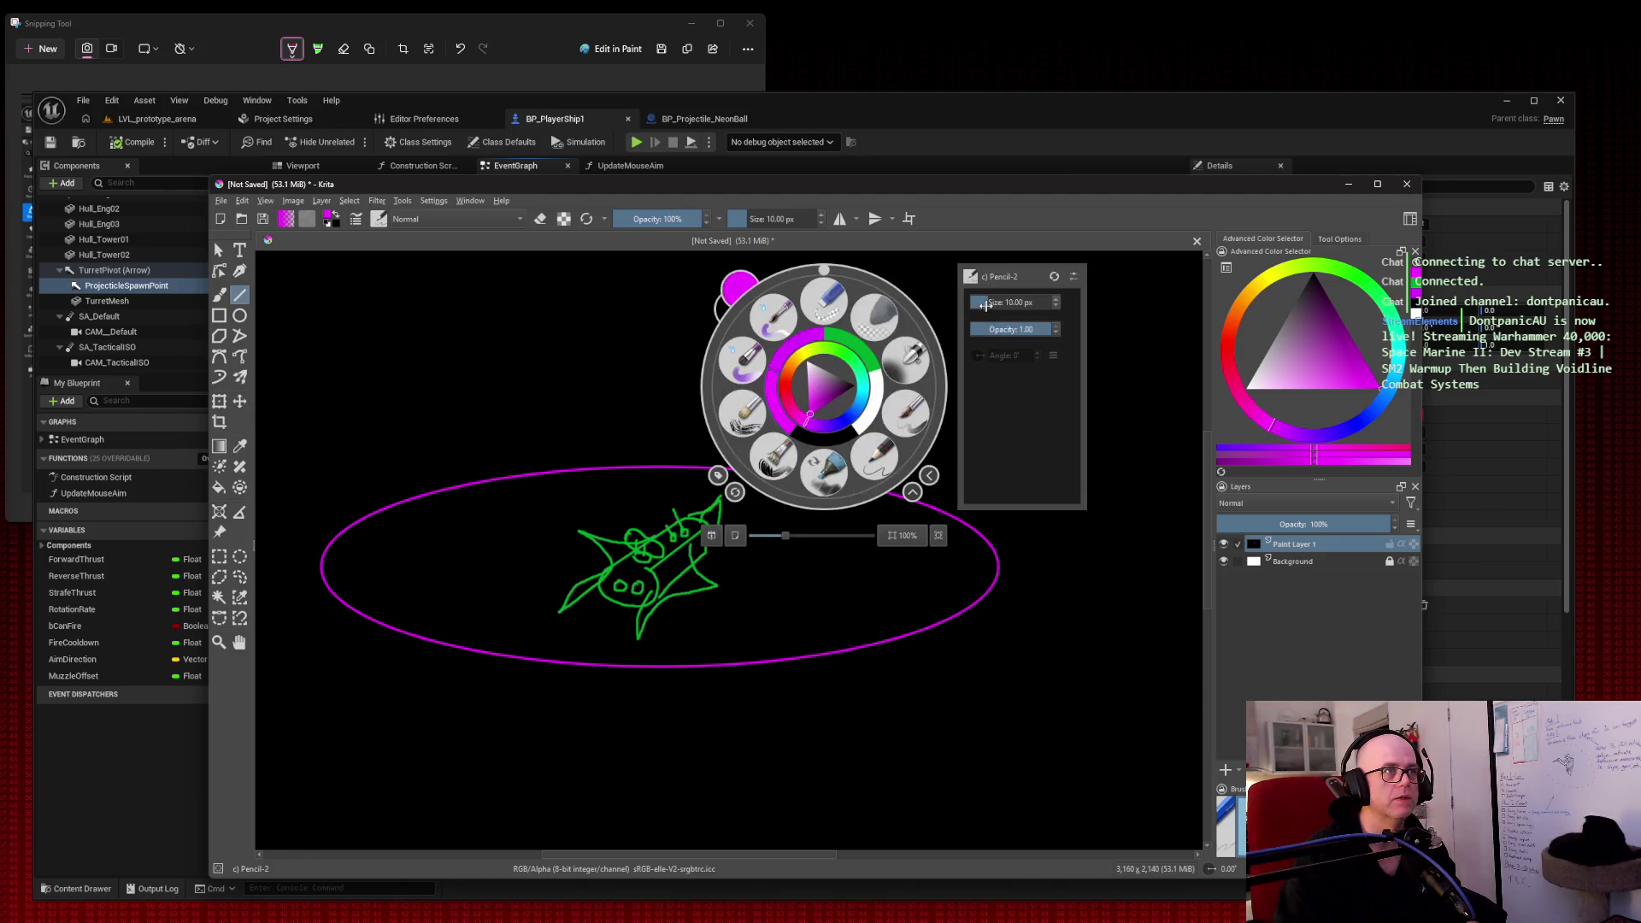
click(981, 305)
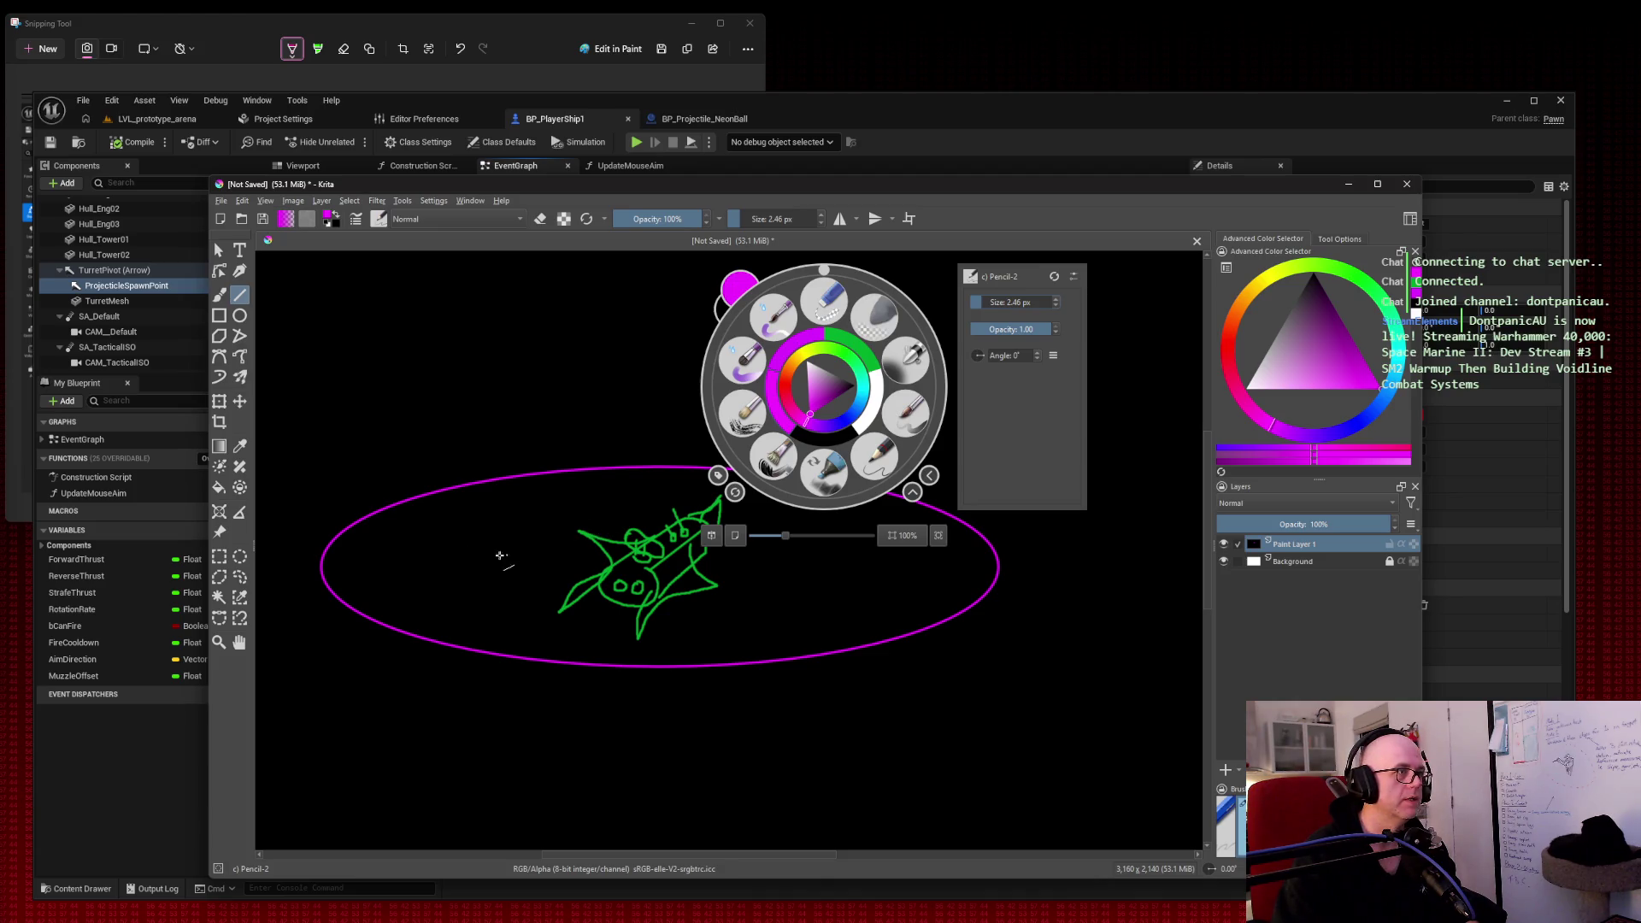
click(329, 560)
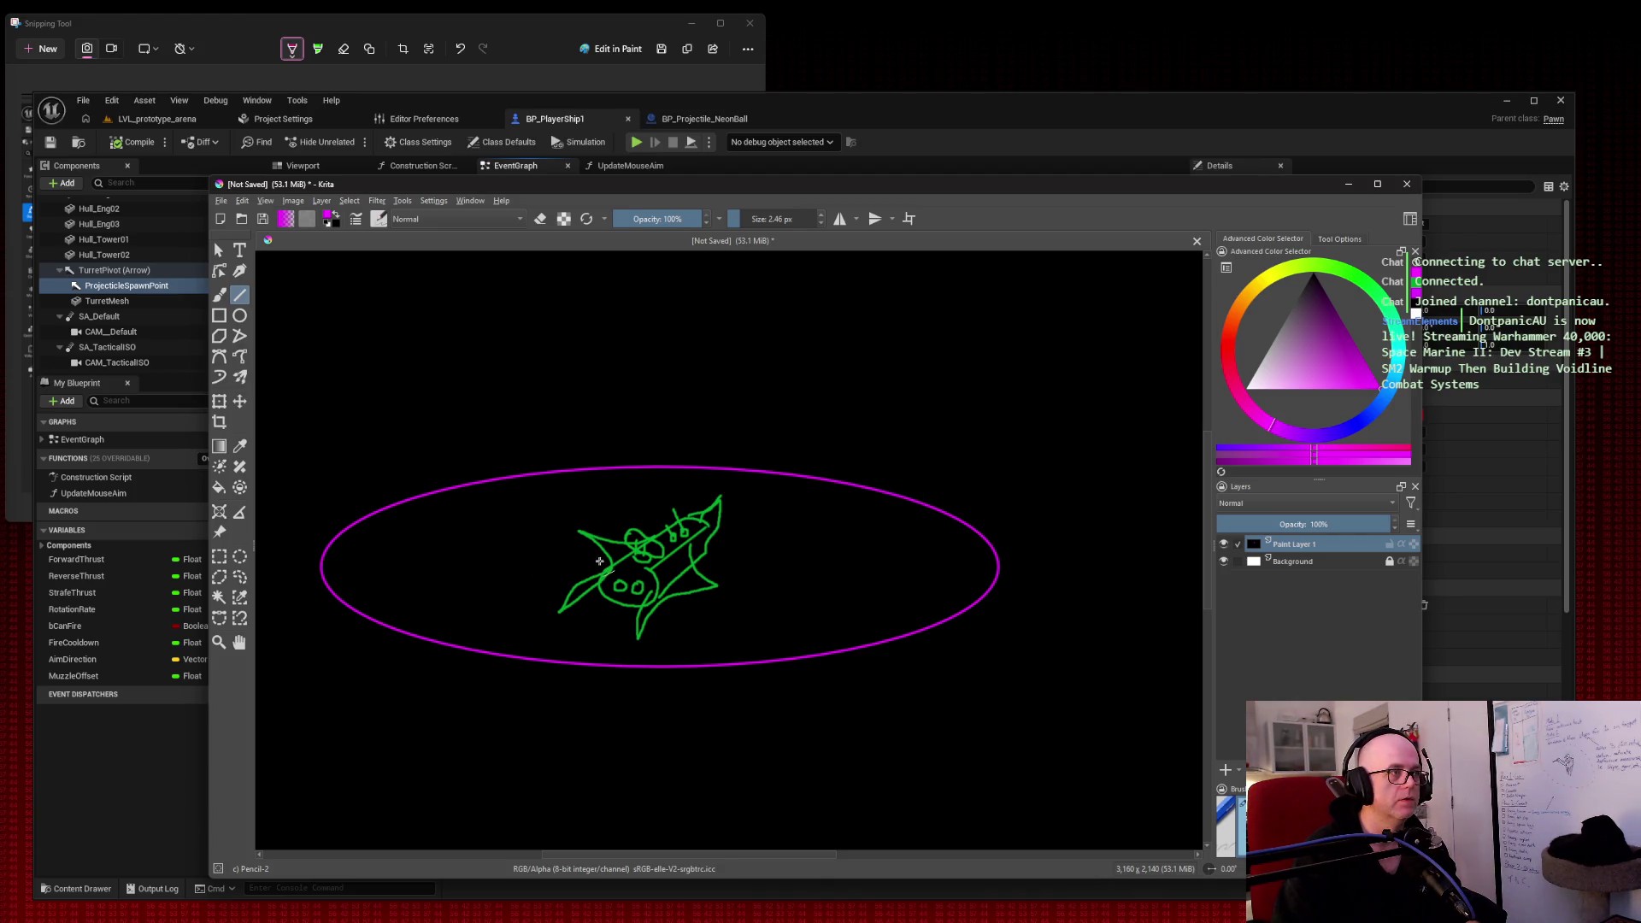
right_click(593, 494)
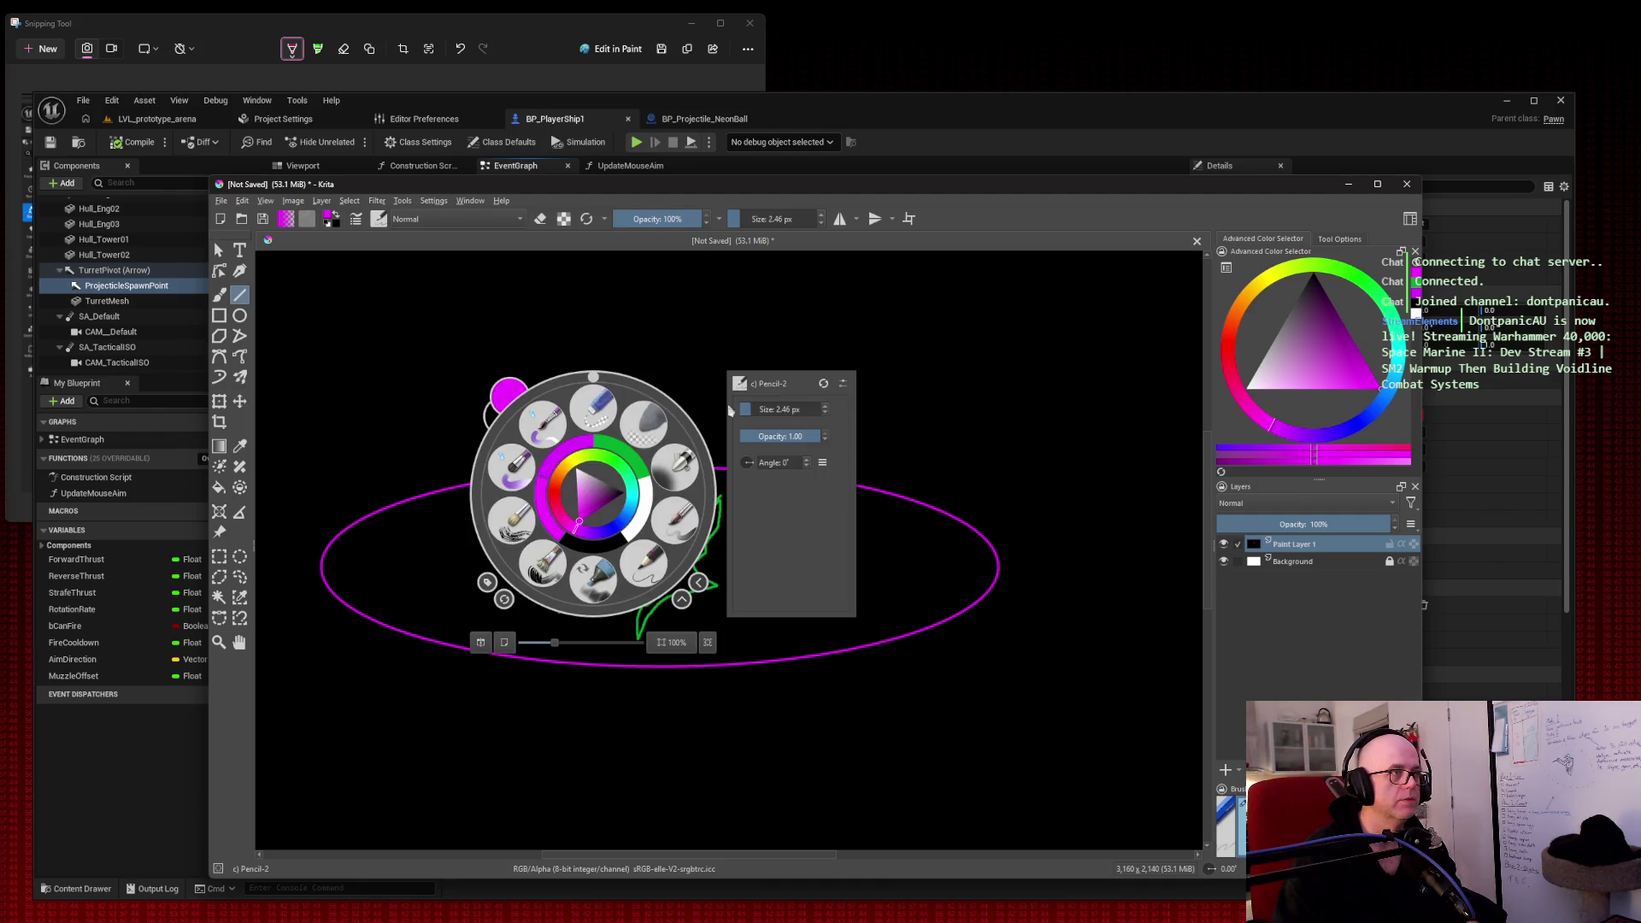
click(754, 408)
drag(755, 409, 763, 409)
click(421, 529)
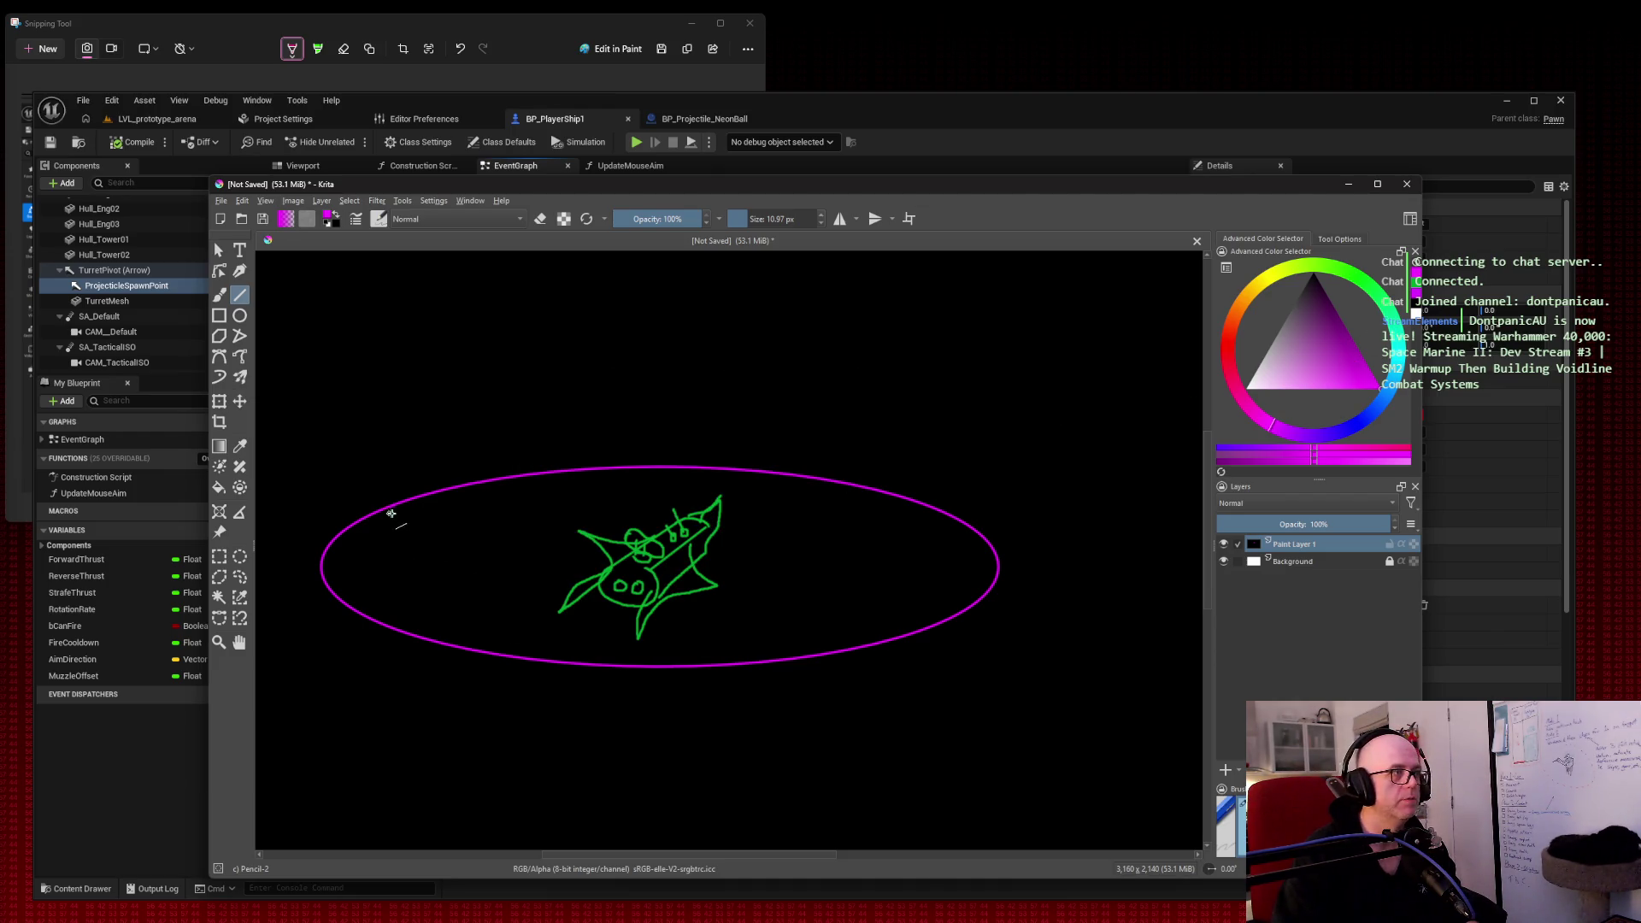
Step: Settle the brush size at 4.00 px and undo a misplaced test line
right_click(503, 401)
drag(674, 322, 663, 323)
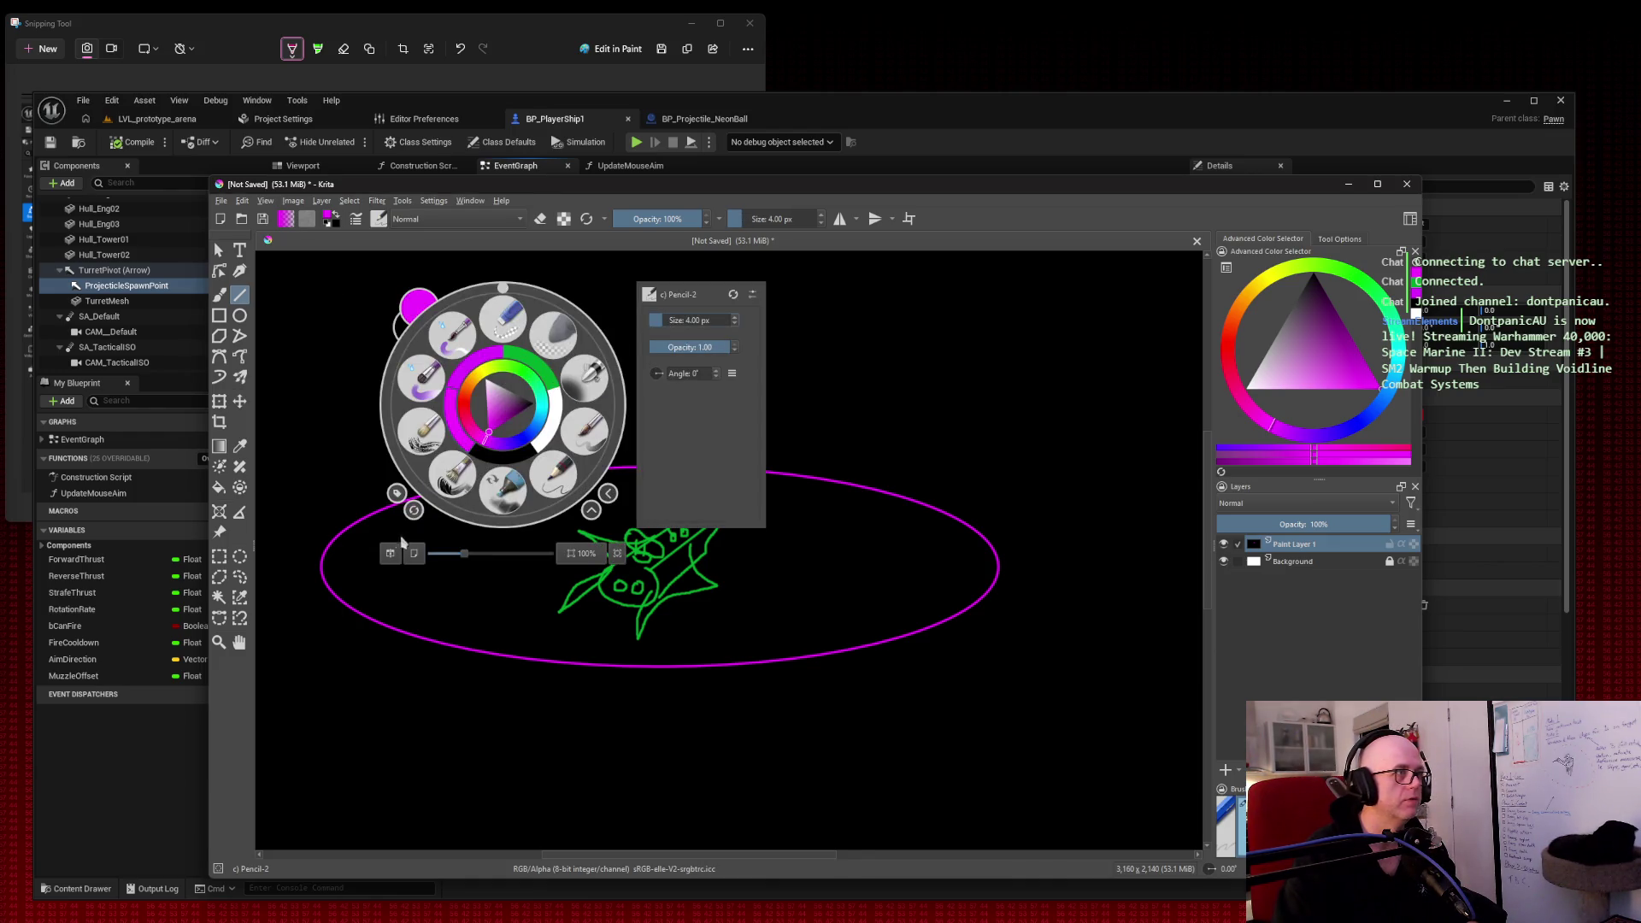
click(367, 582)
drag(402, 631, 530, 602)
key(ctrl+z)
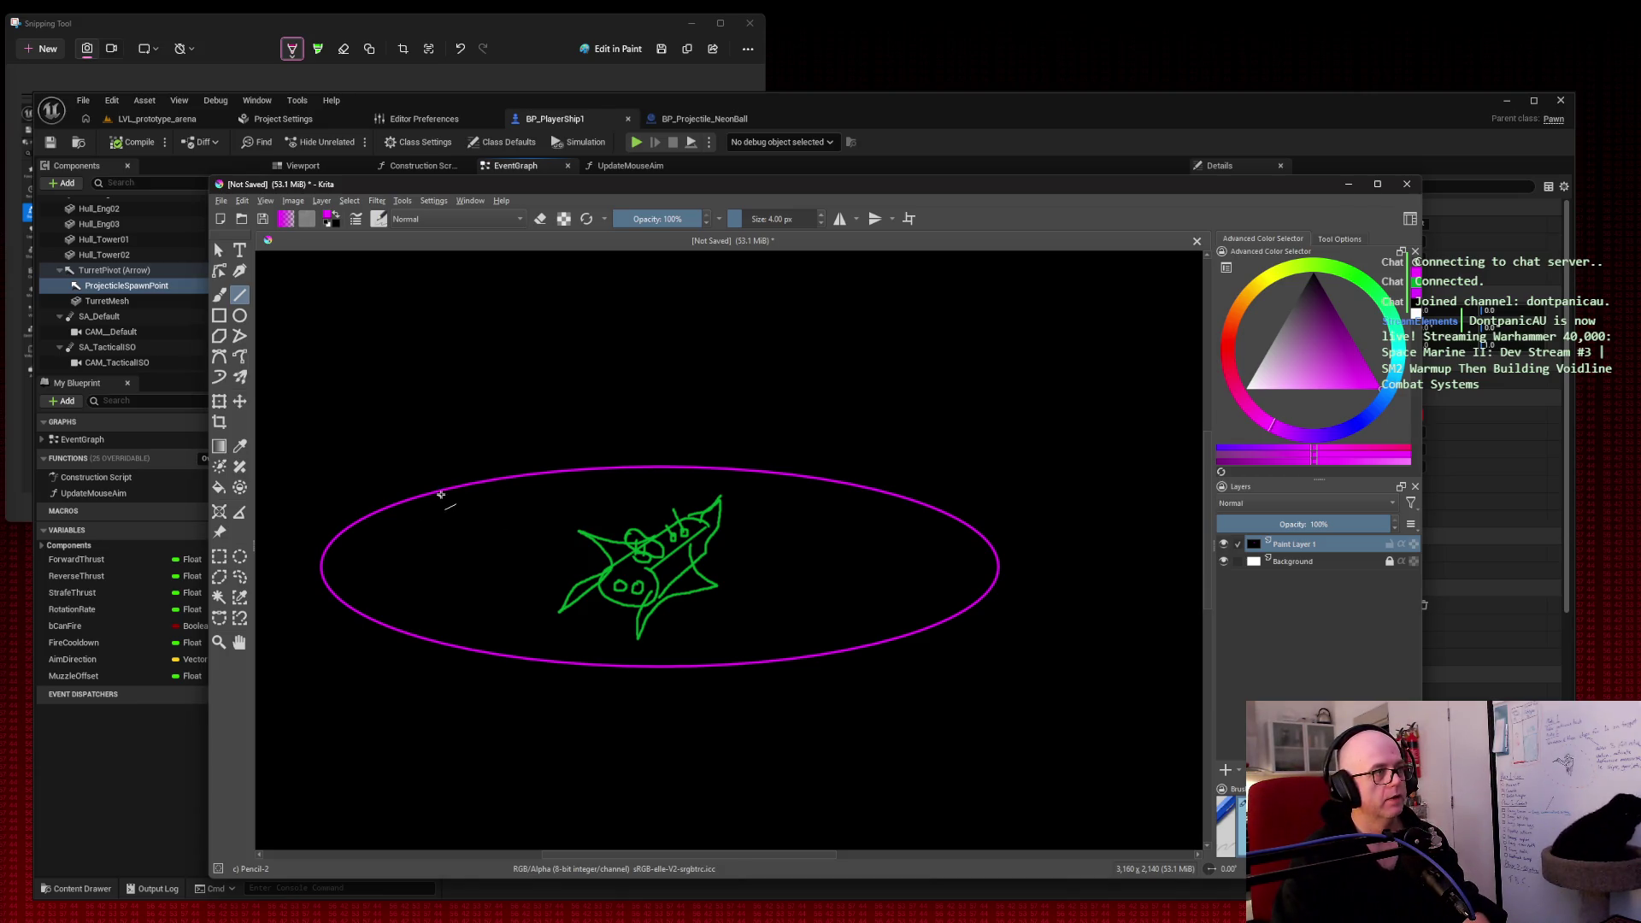
Step: Draw thin magenta radial guide lines through the ellipse and the ship
drag(446, 493, 930, 625)
drag(510, 655, 603, 597)
drag(722, 520, 796, 477)
drag(437, 484, 445, 488)
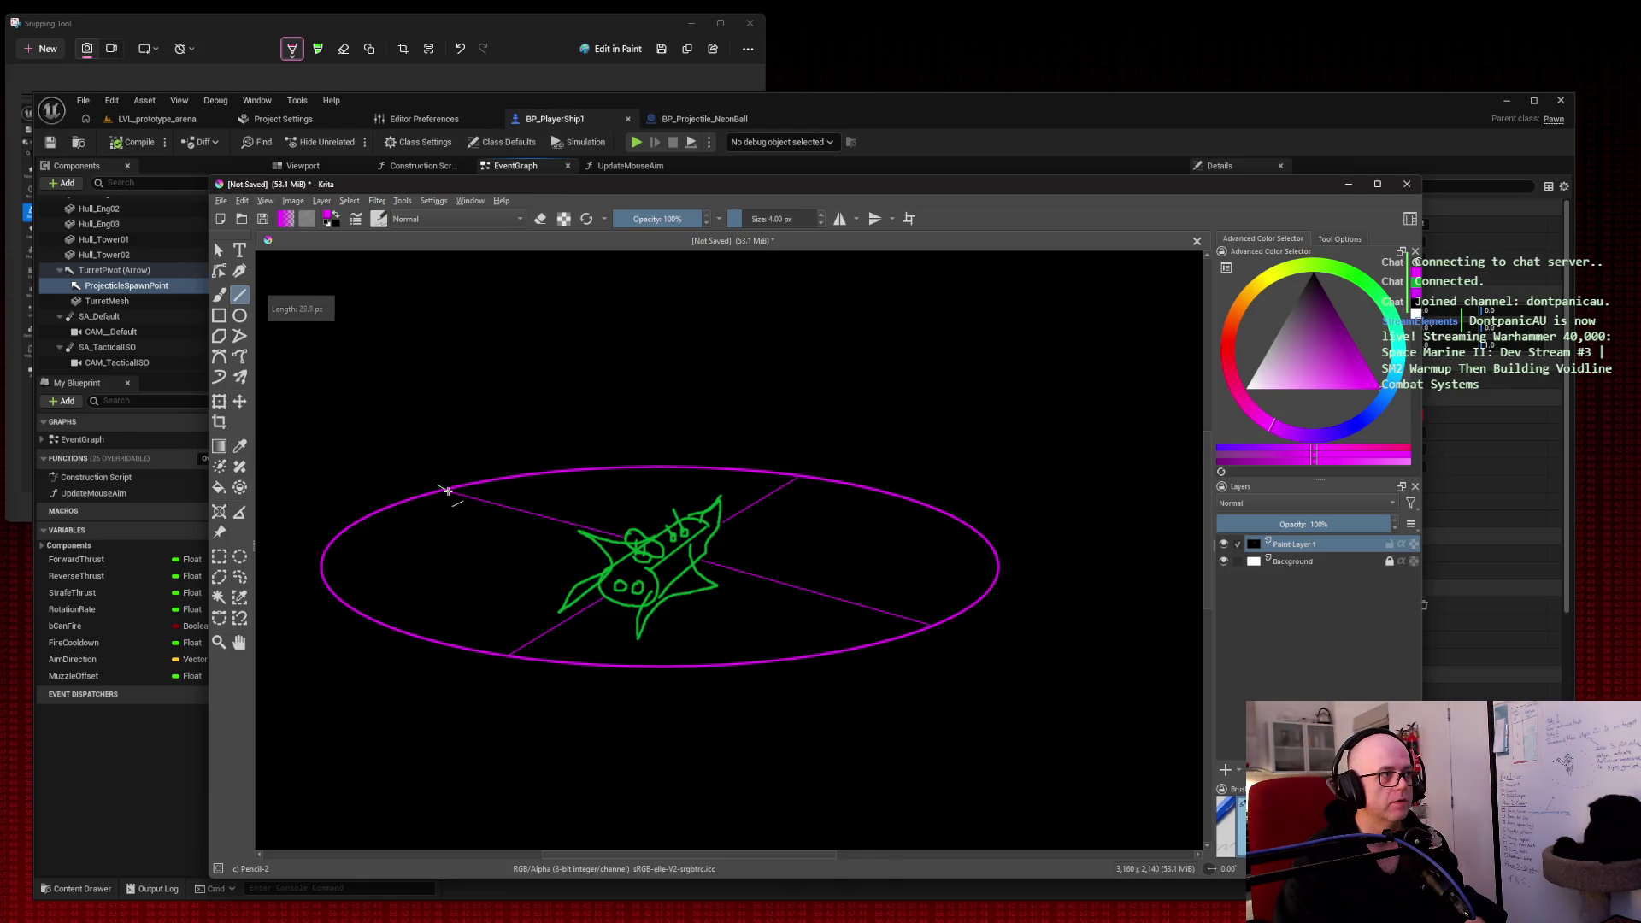
Step: Add short tick marks around the ellipse rim at the top, bottom, left and right
drag(795, 468, 793, 472)
drag(924, 623, 940, 634)
drag(548, 660, 500, 660)
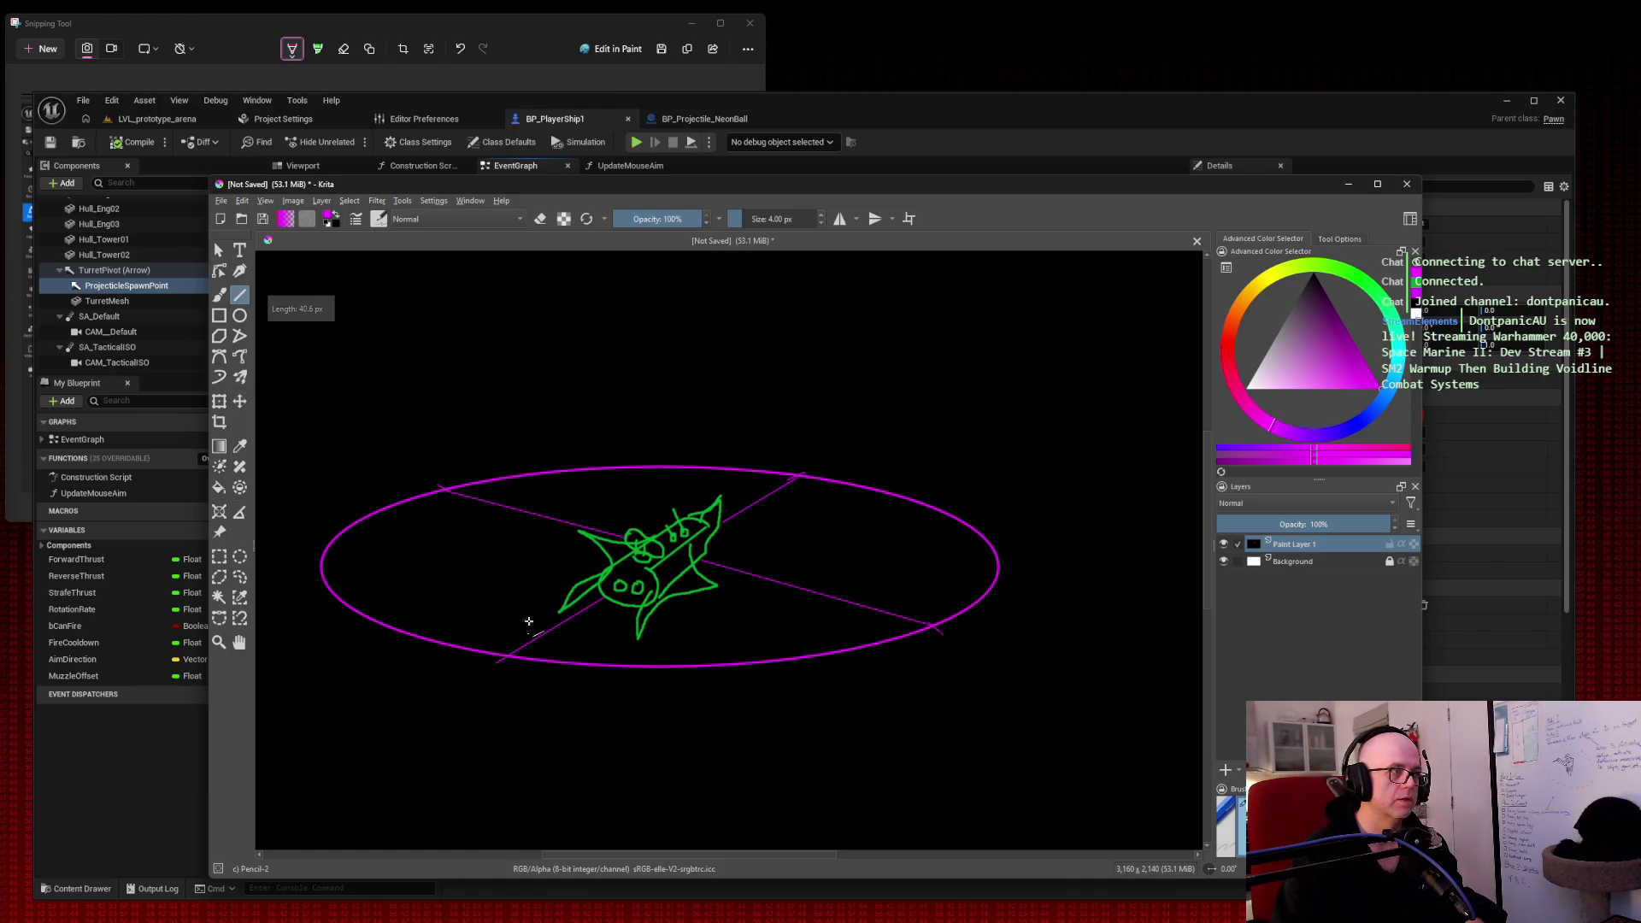
drag(359, 602, 341, 593)
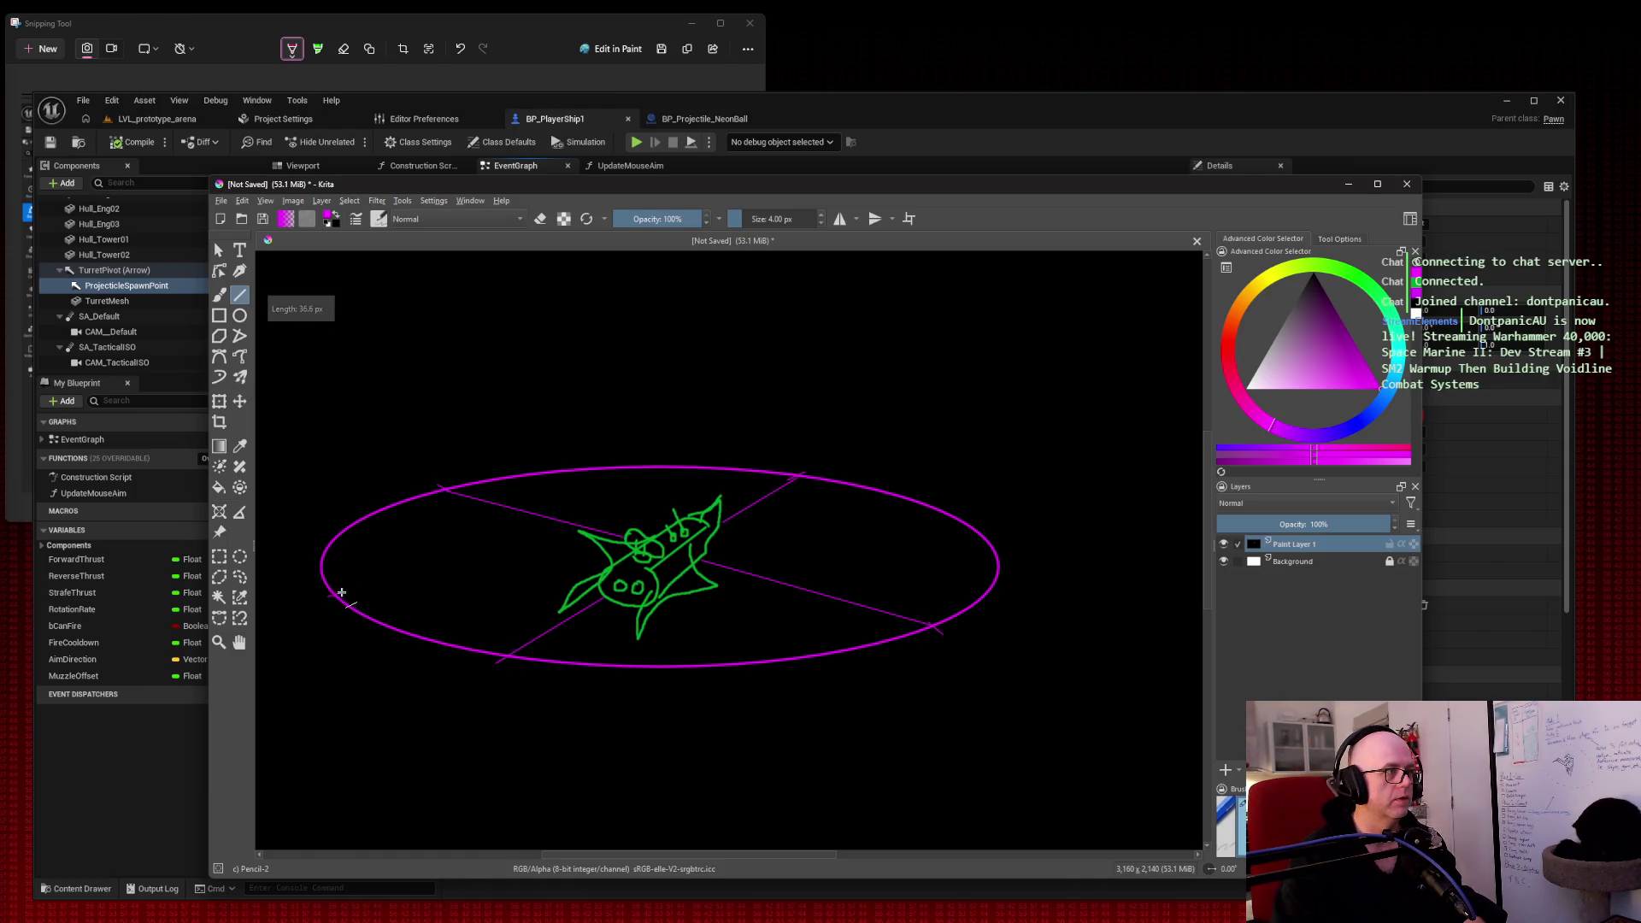
drag(618, 464, 620, 468)
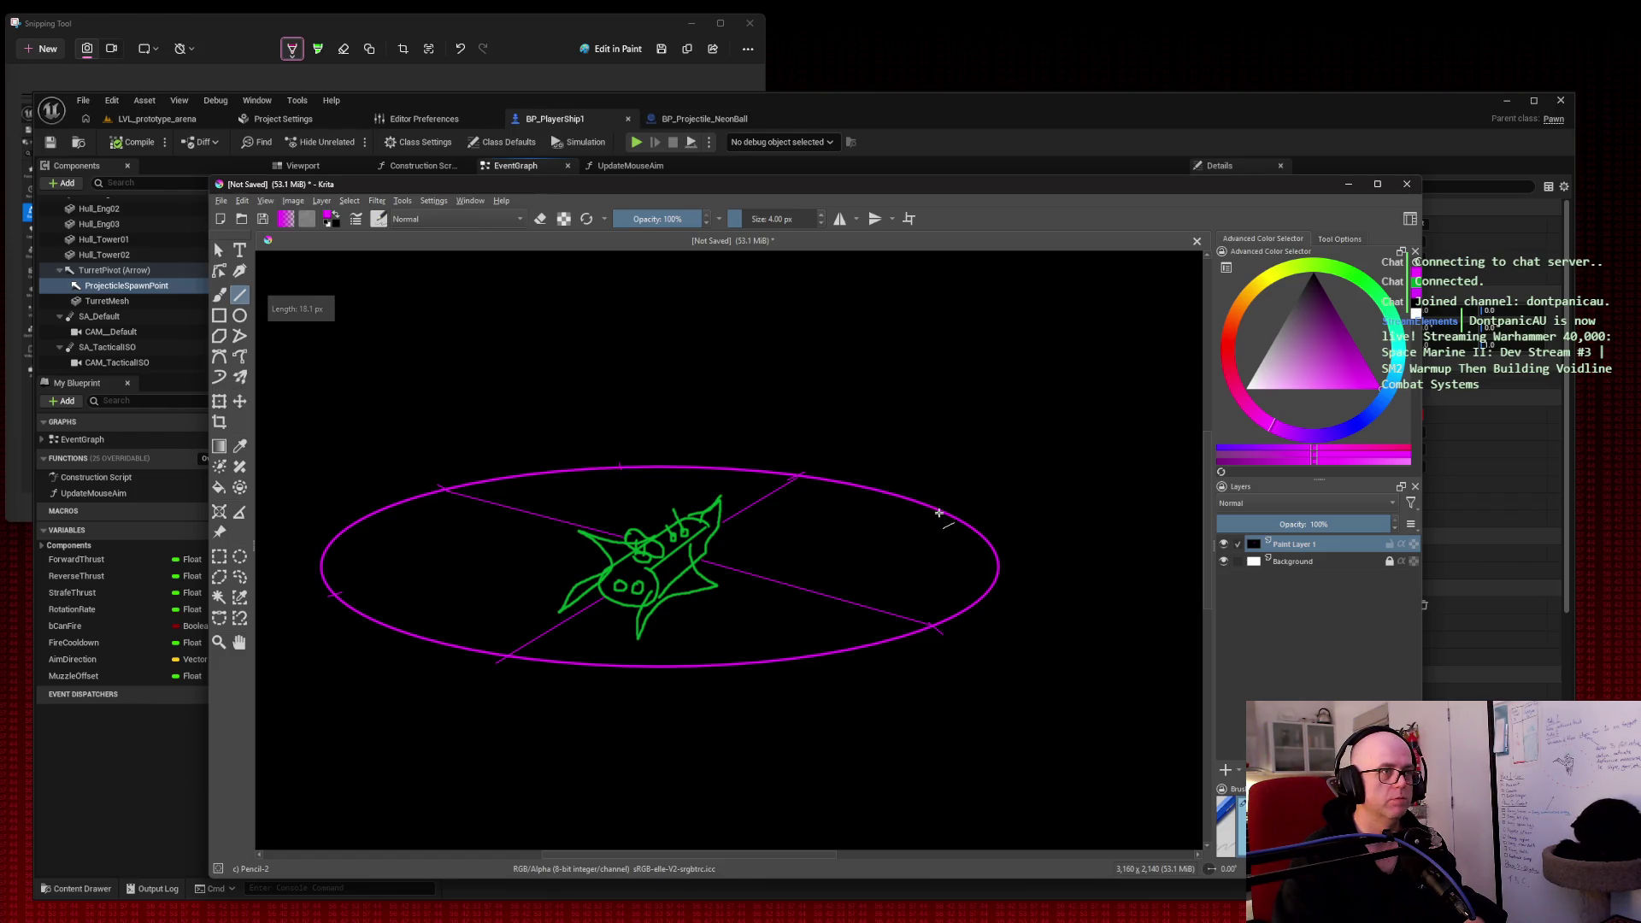
drag(963, 530, 989, 538)
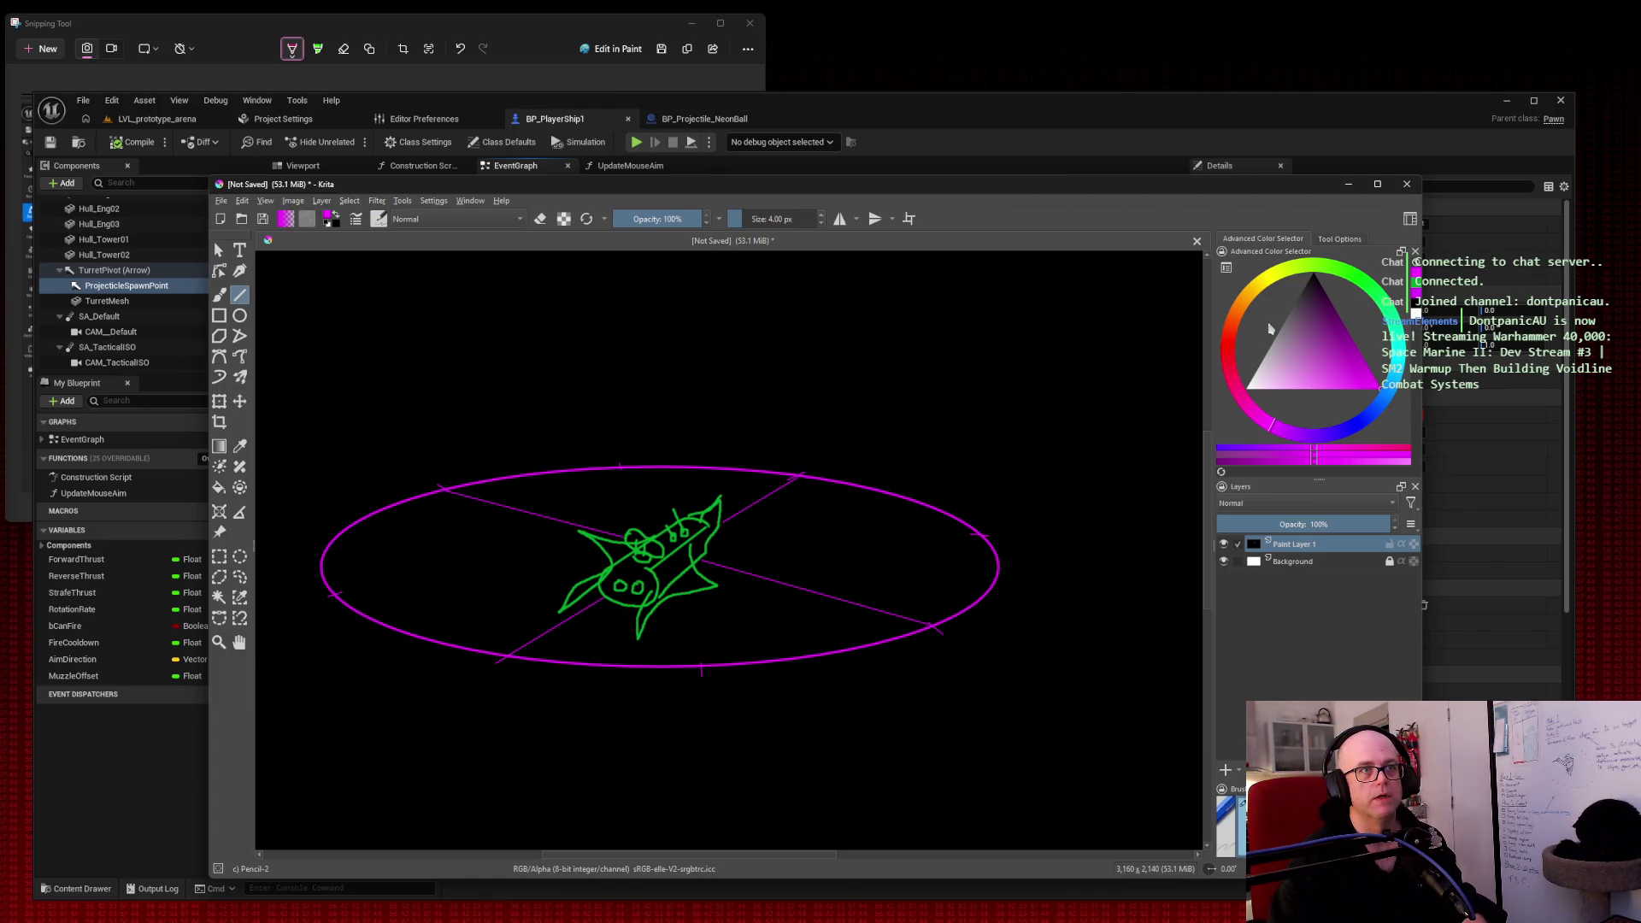
Step: Pick orange as the drawing colour and undo a short test line near the ellipse top
click(1244, 301)
click(1353, 374)
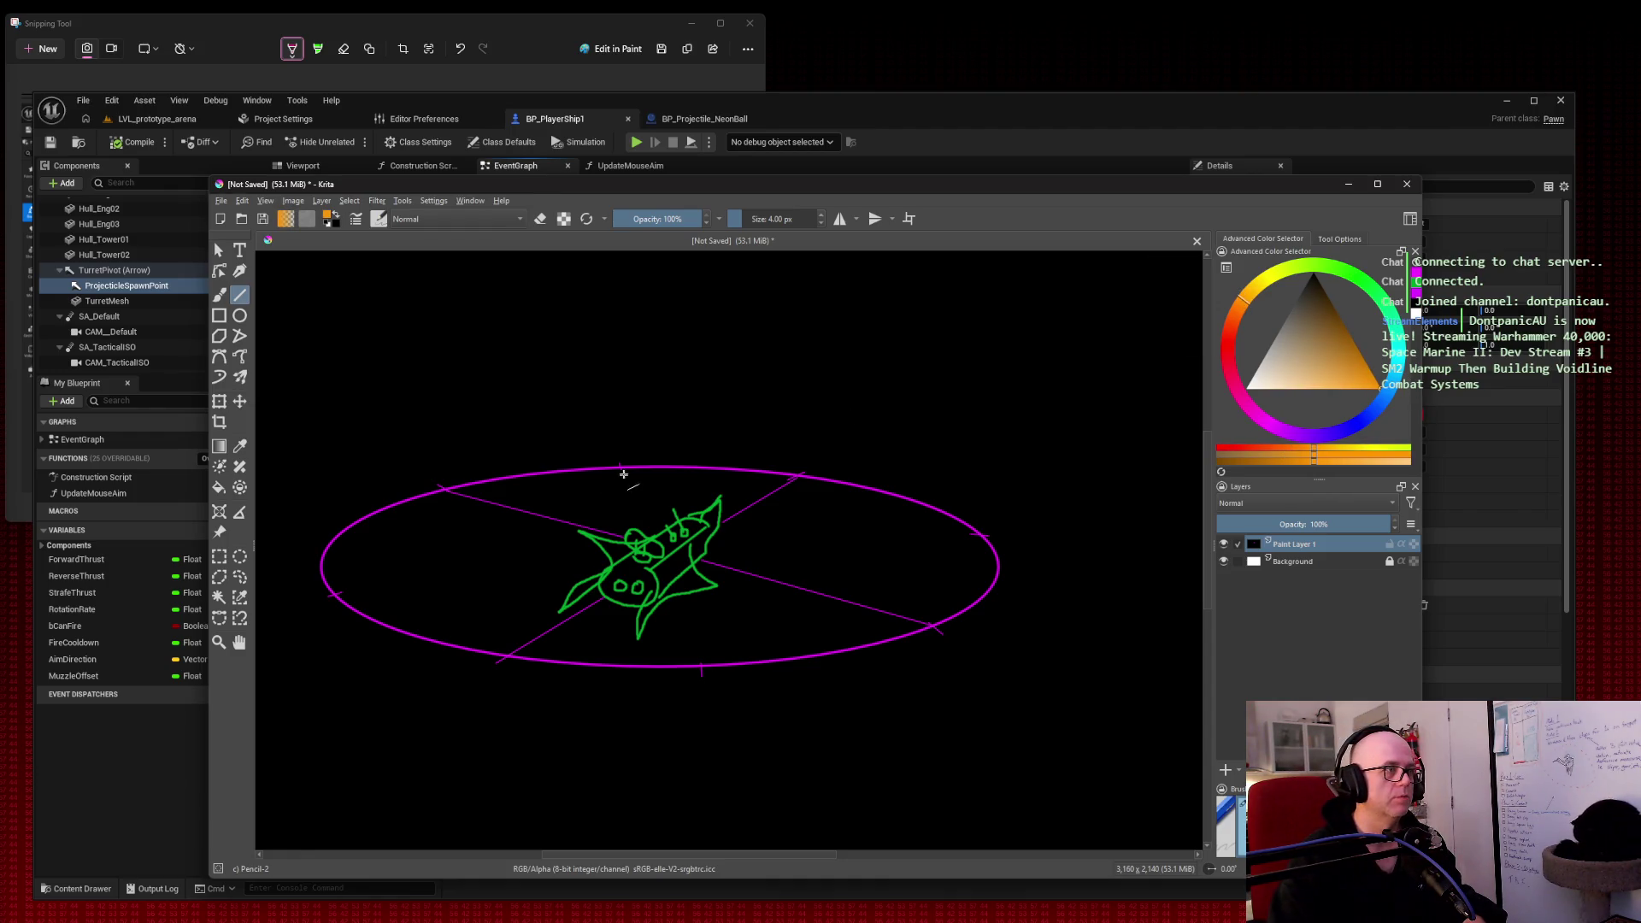
drag(630, 469, 622, 486)
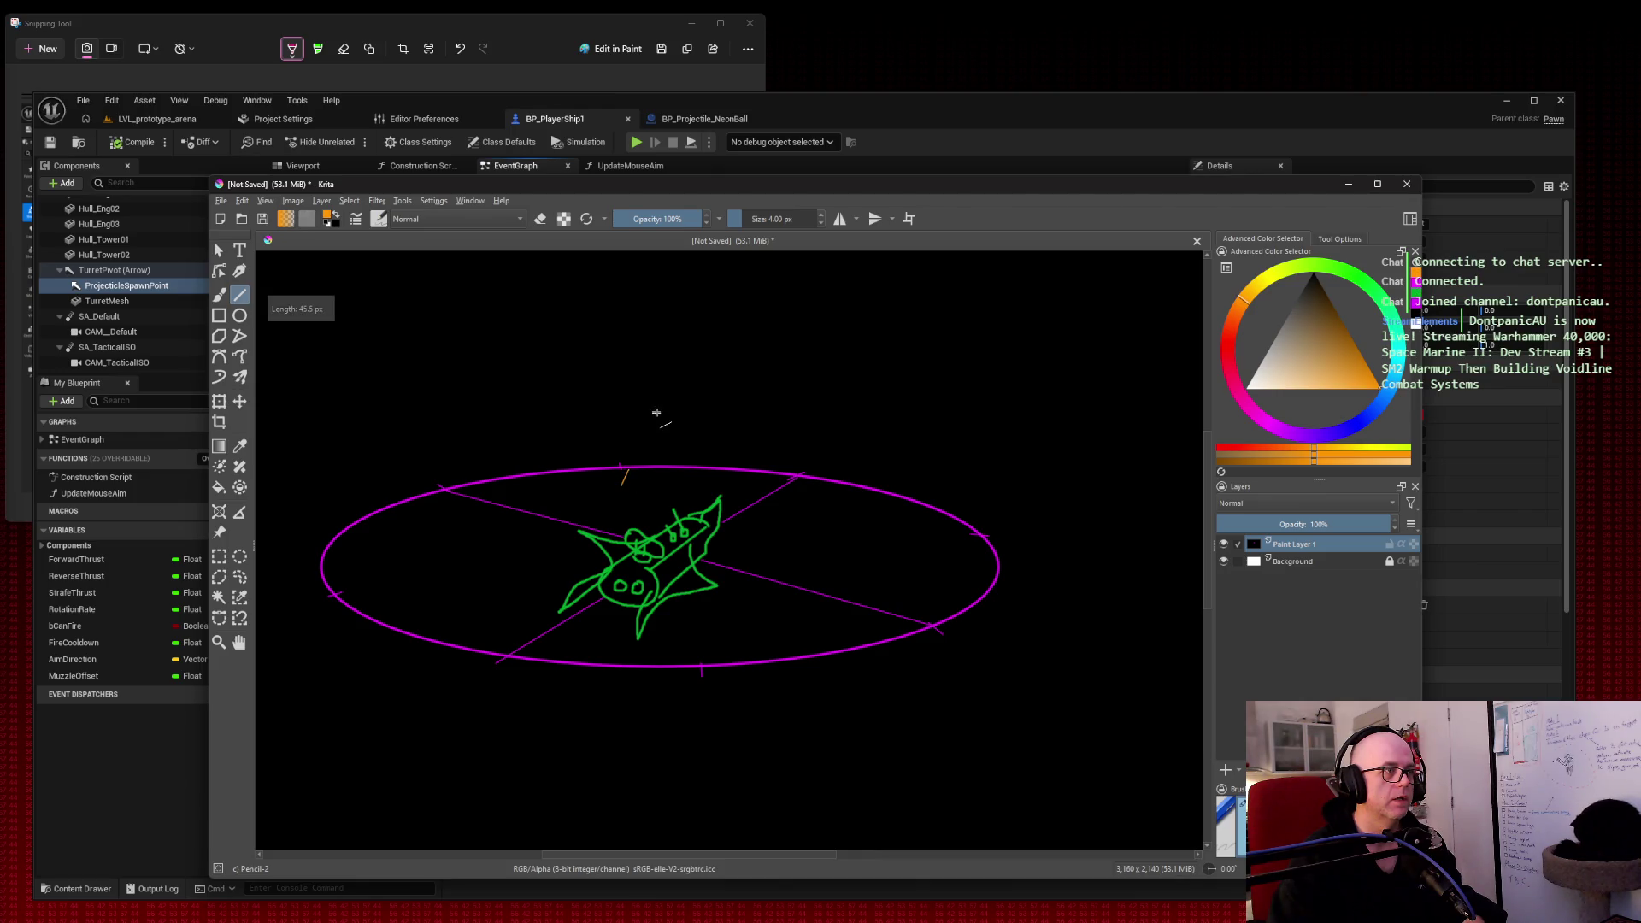
key(ctrl+z)
right_click(691, 450)
right_click(646, 480)
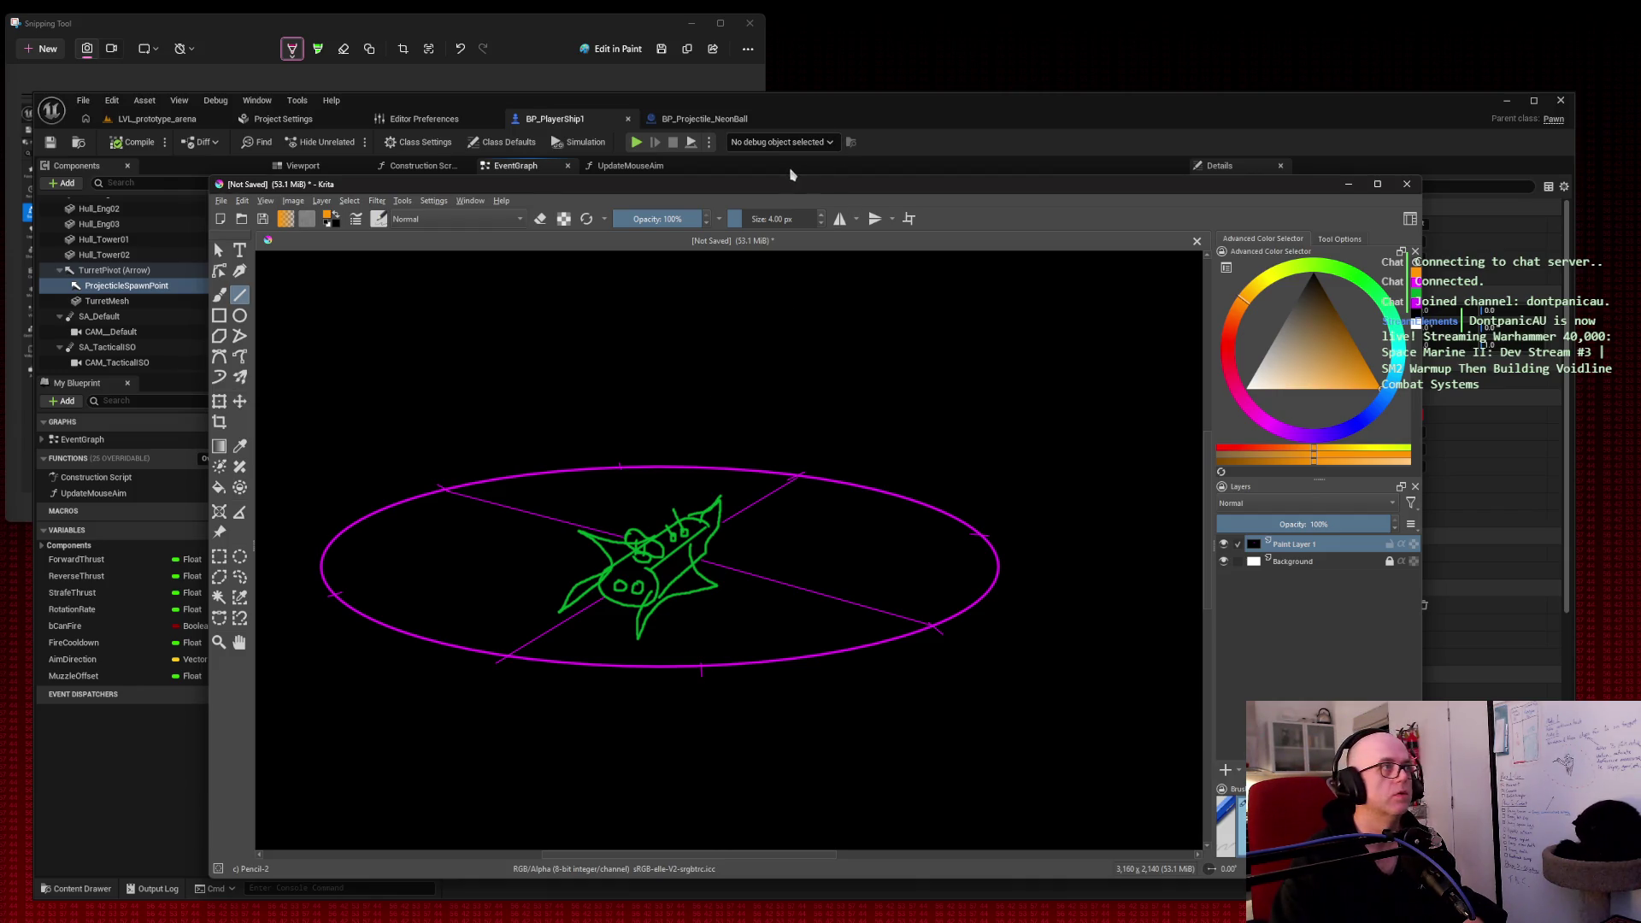
Step: Shift the Krita window right, test short orange lines, and undo the long one
drag(777, 190, 935, 194)
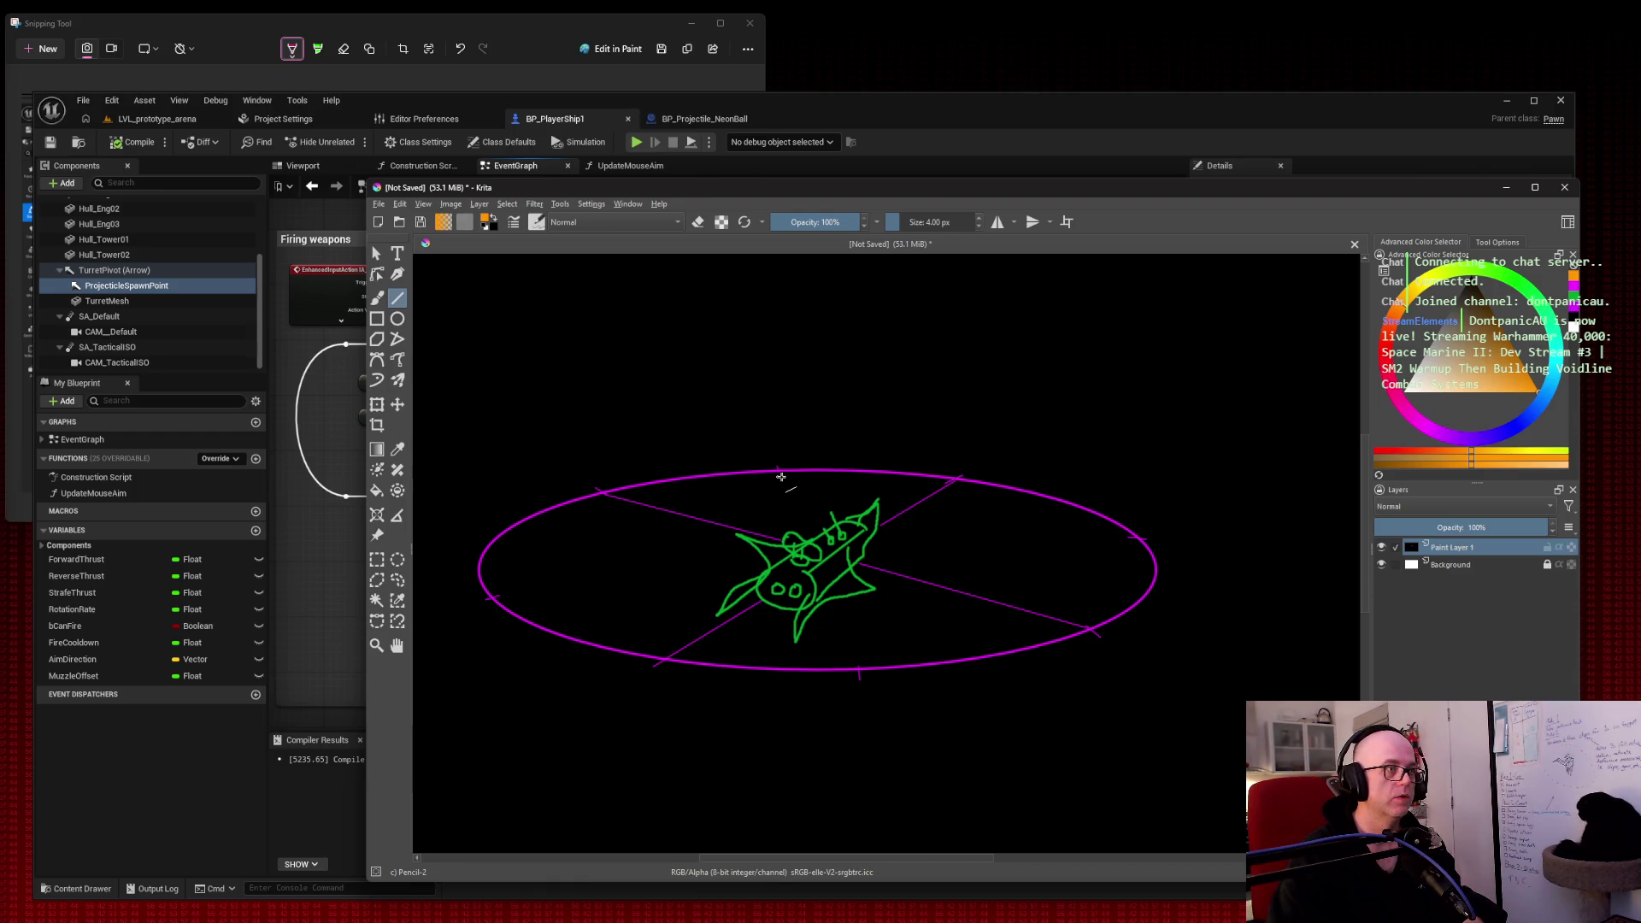
drag(779, 469, 781, 480)
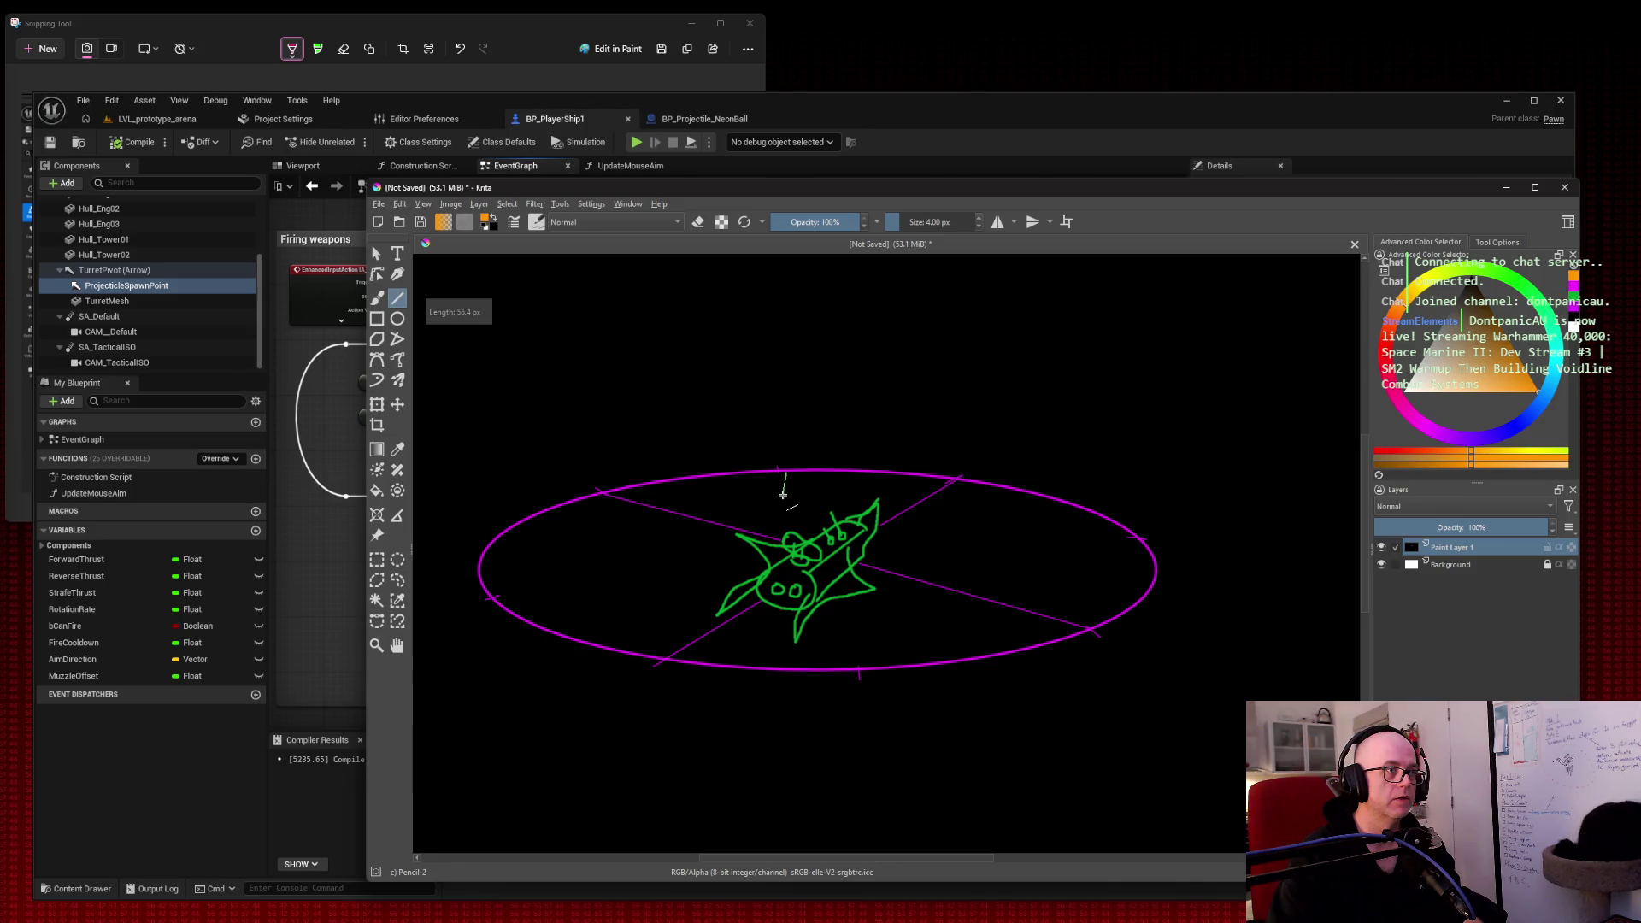
right_click(791, 423)
click(833, 511)
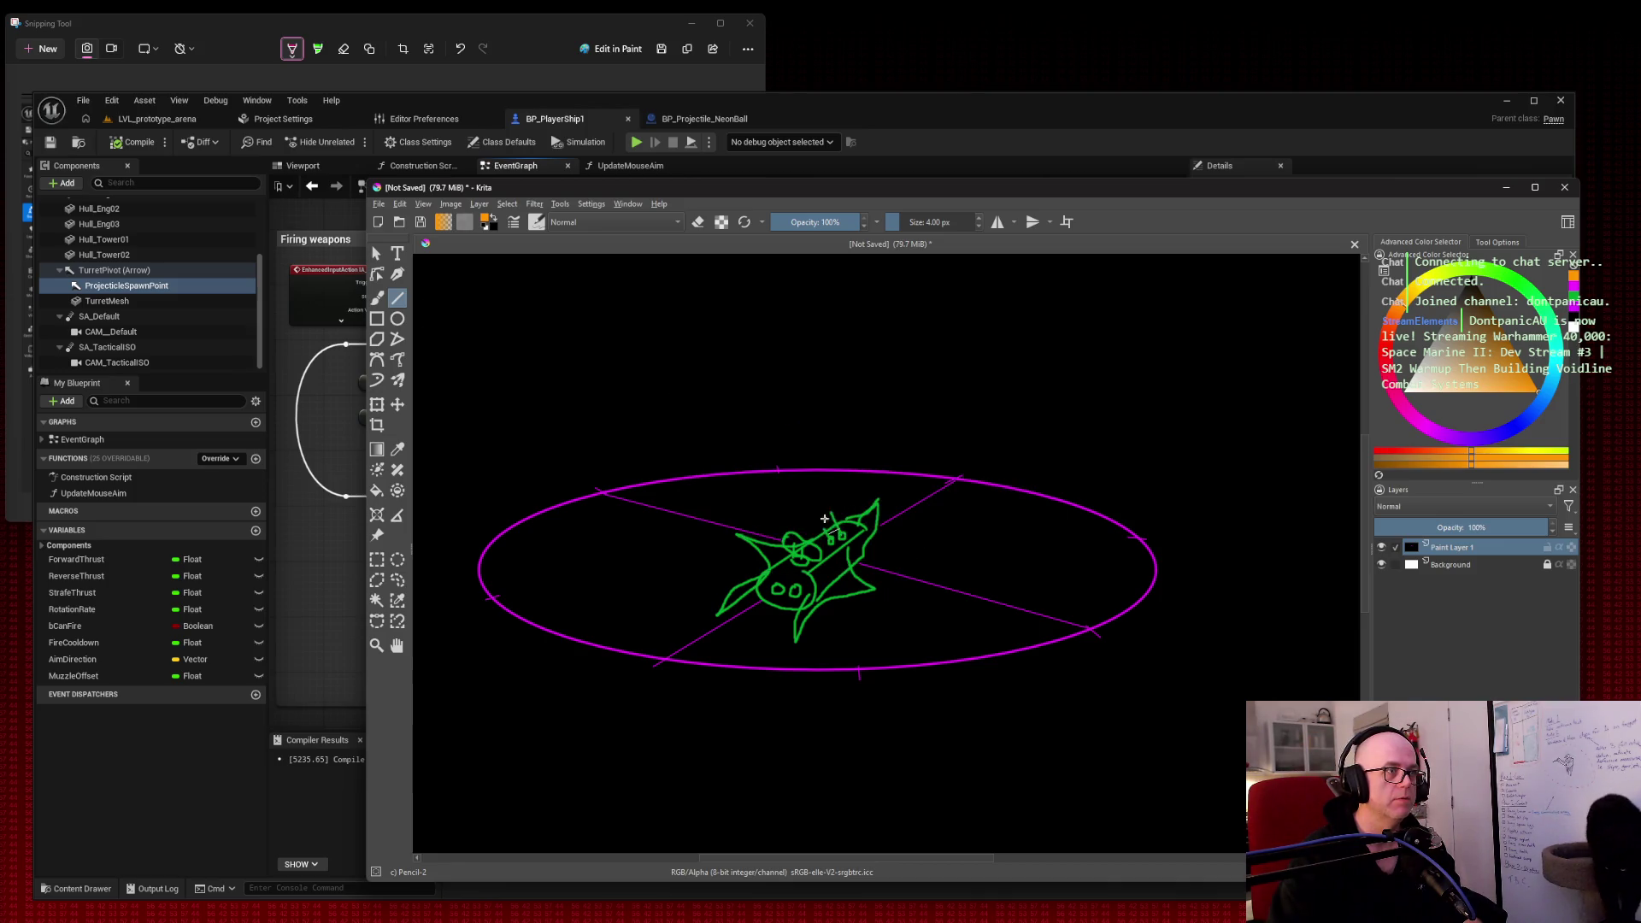
drag(789, 471, 792, 493)
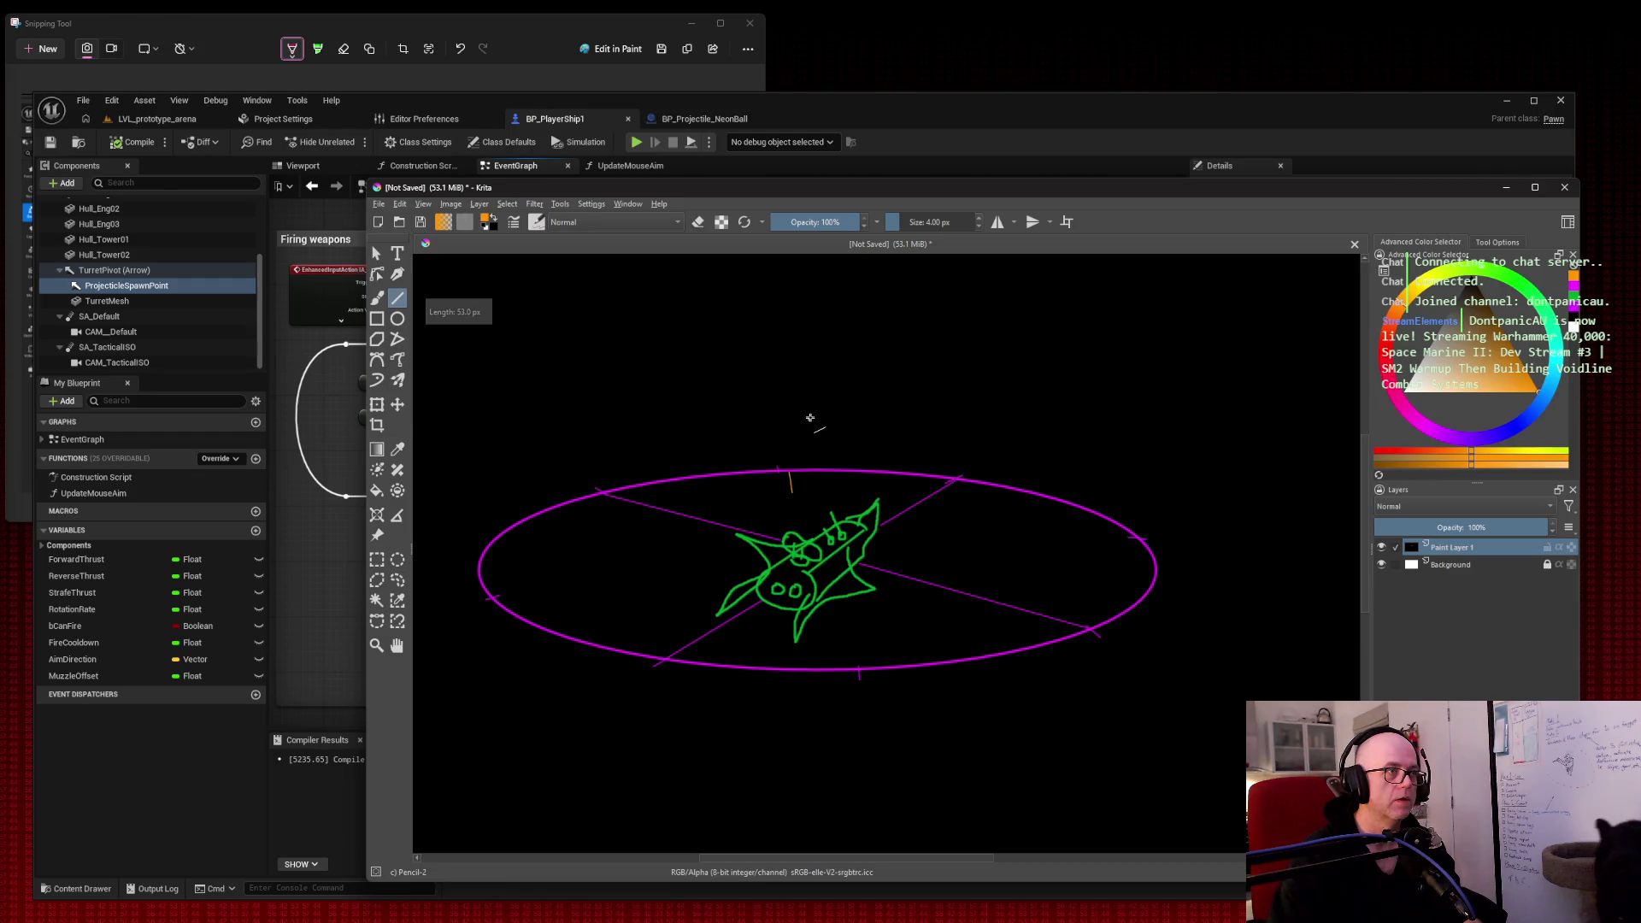
right_click(810, 417)
click(863, 476)
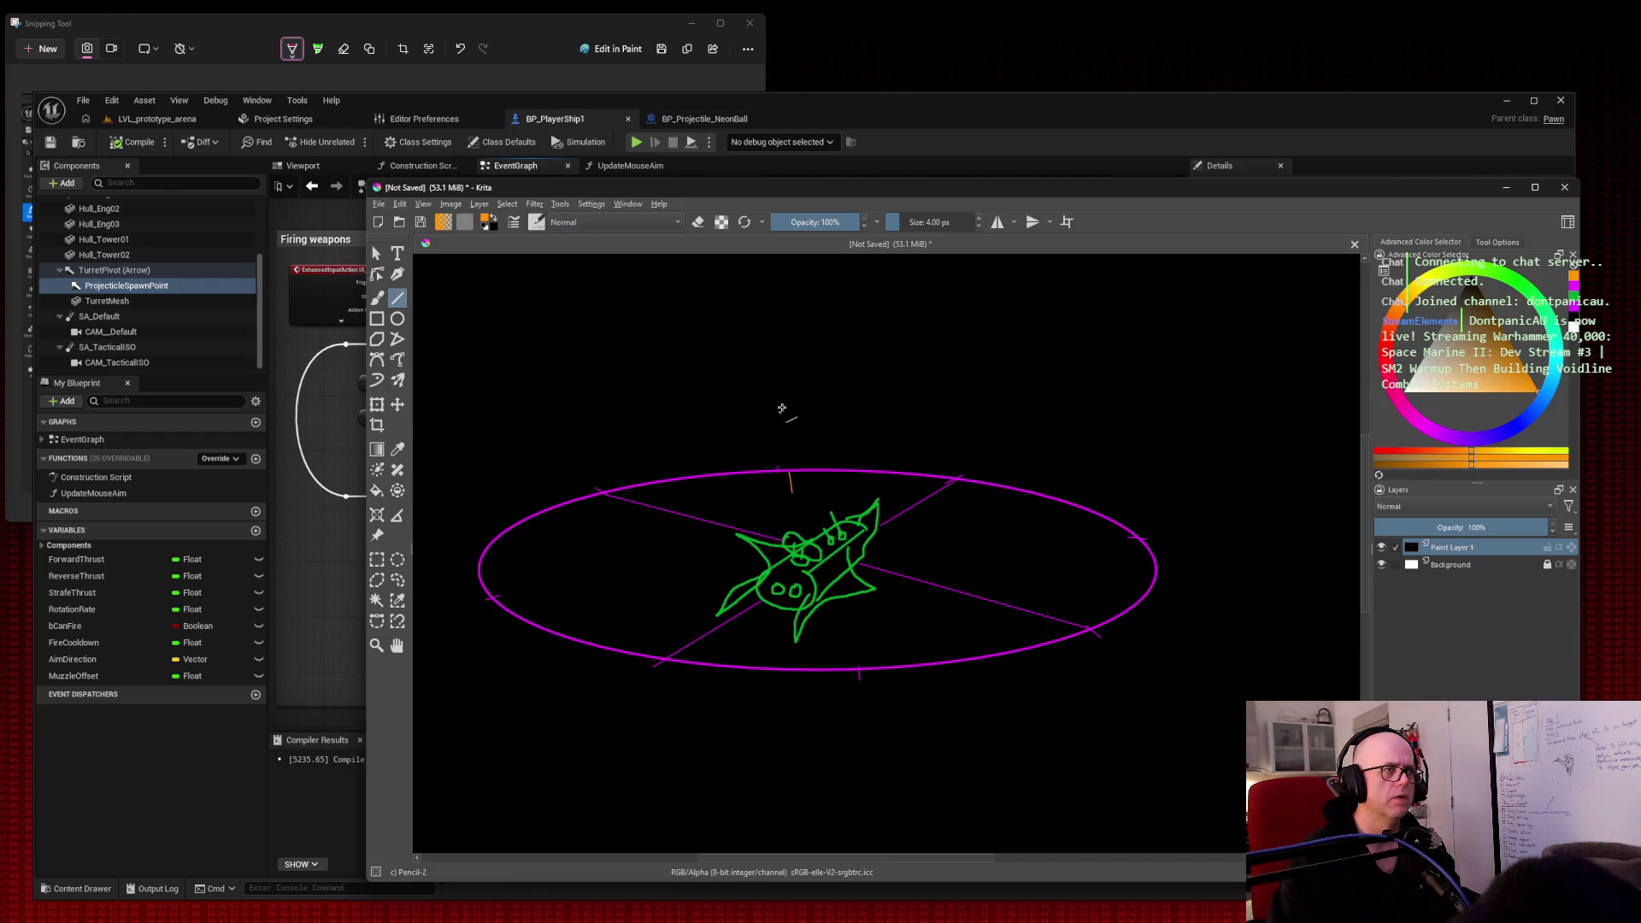
drag(784, 397, 850, 403)
click(376, 296)
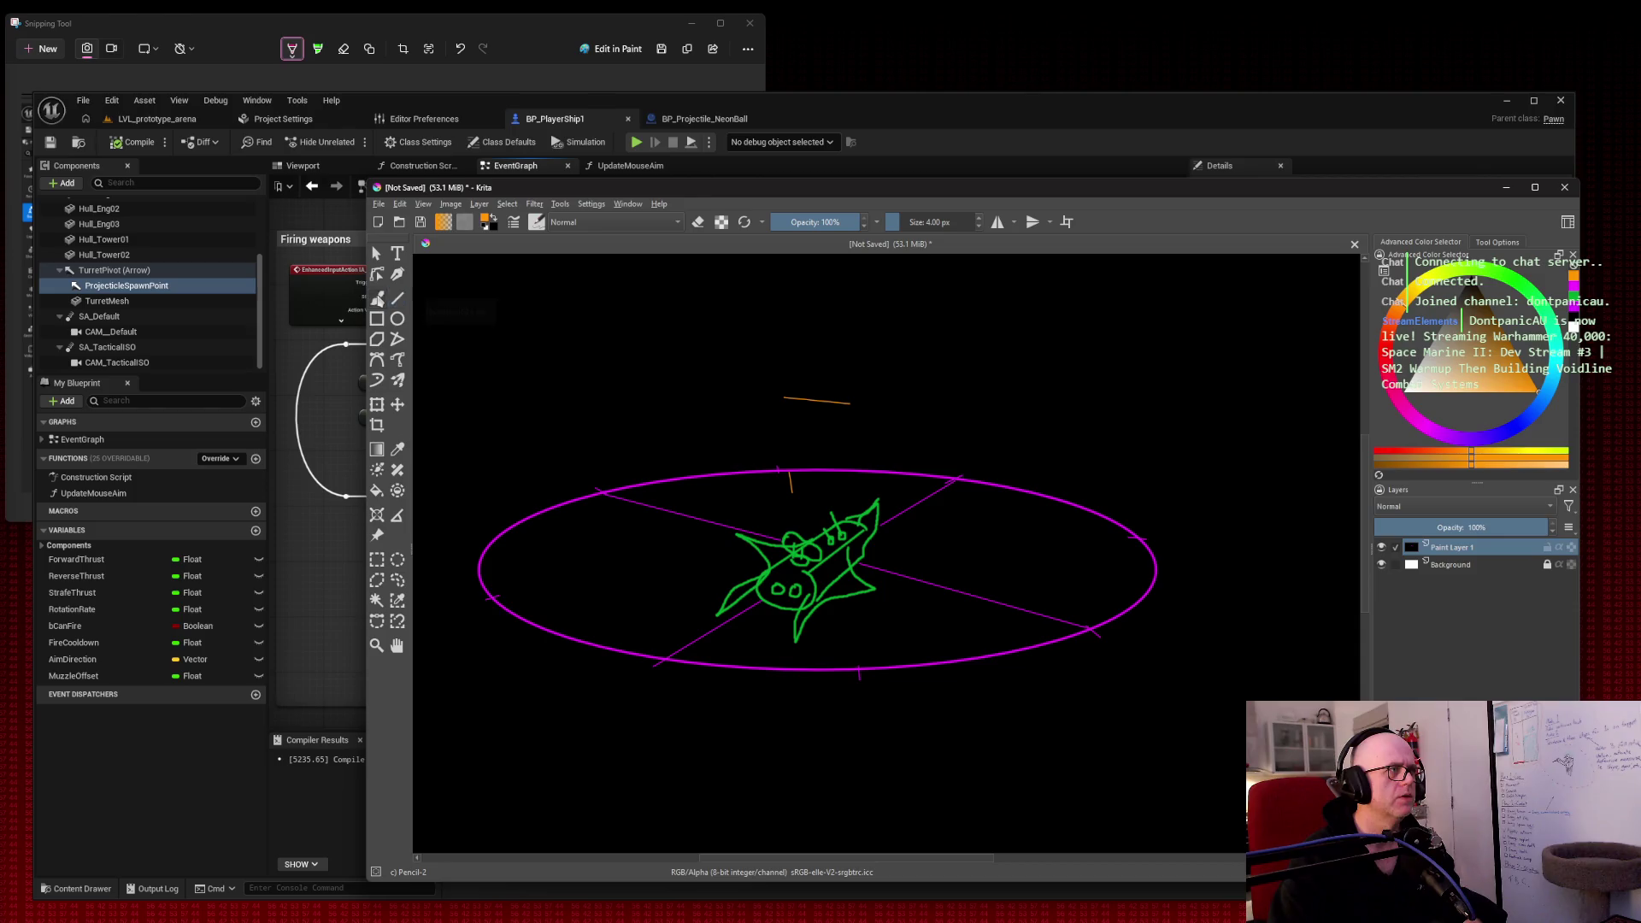
key(ctrl+z)
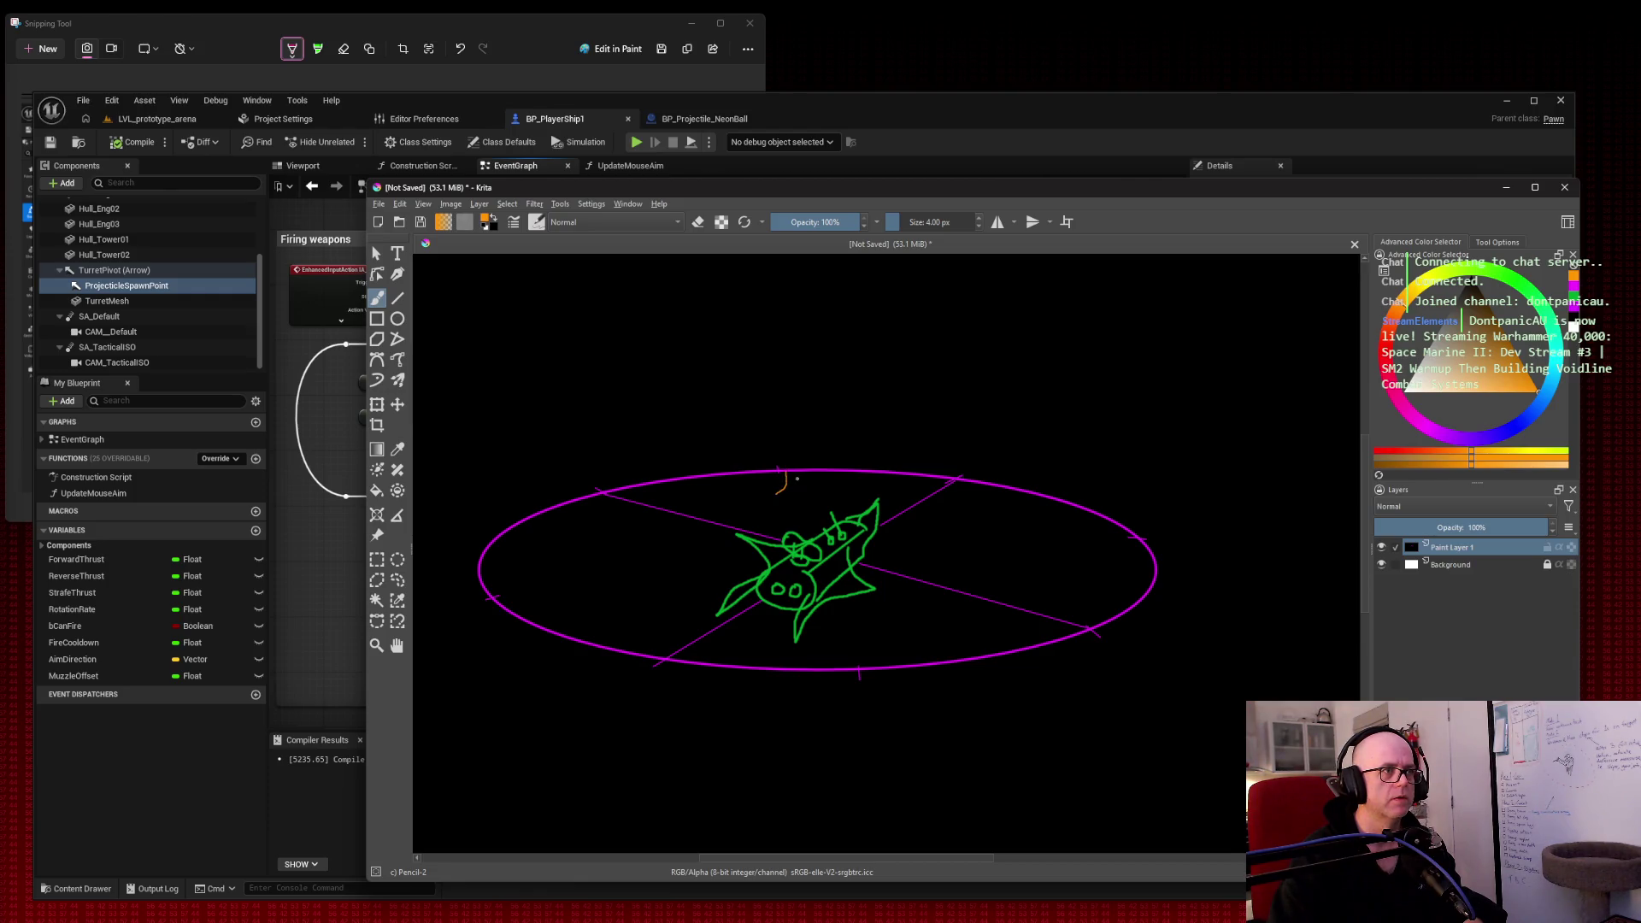
Step: Sketch the orange branching thruster flame at the ellipse top, screenshot it, and add an orange cross above
drag(787, 470, 798, 484)
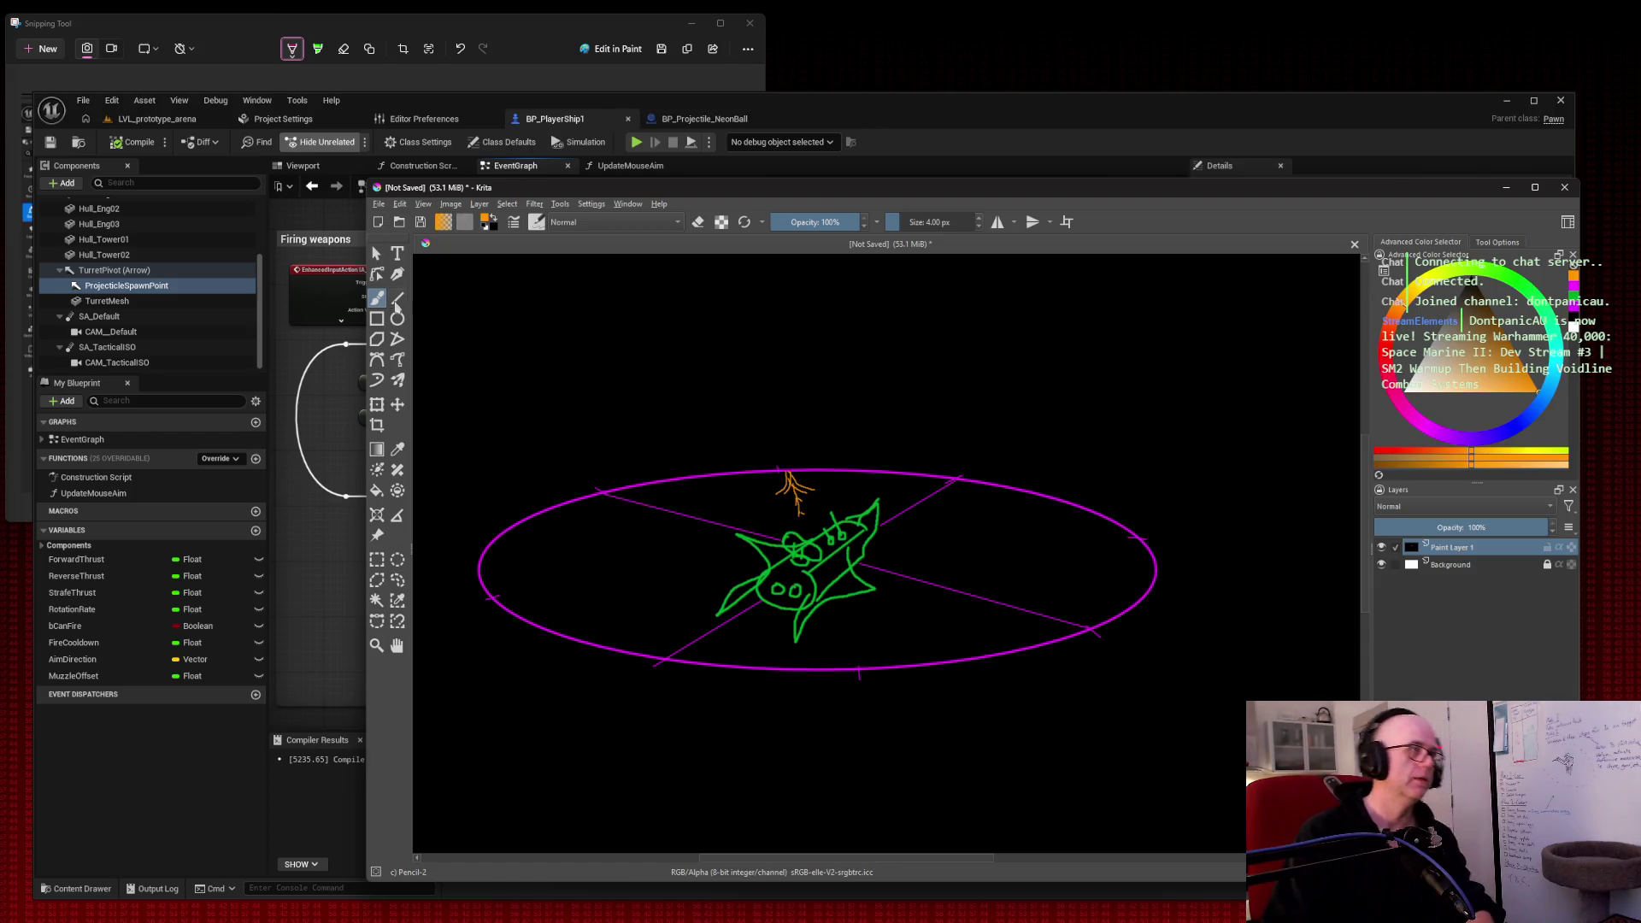
key(super+shift+s)
mouse_move(427, 286)
mouse_down()
mouse_move(1134, 718)
mouse_move(1246, 762)
mouse_up()
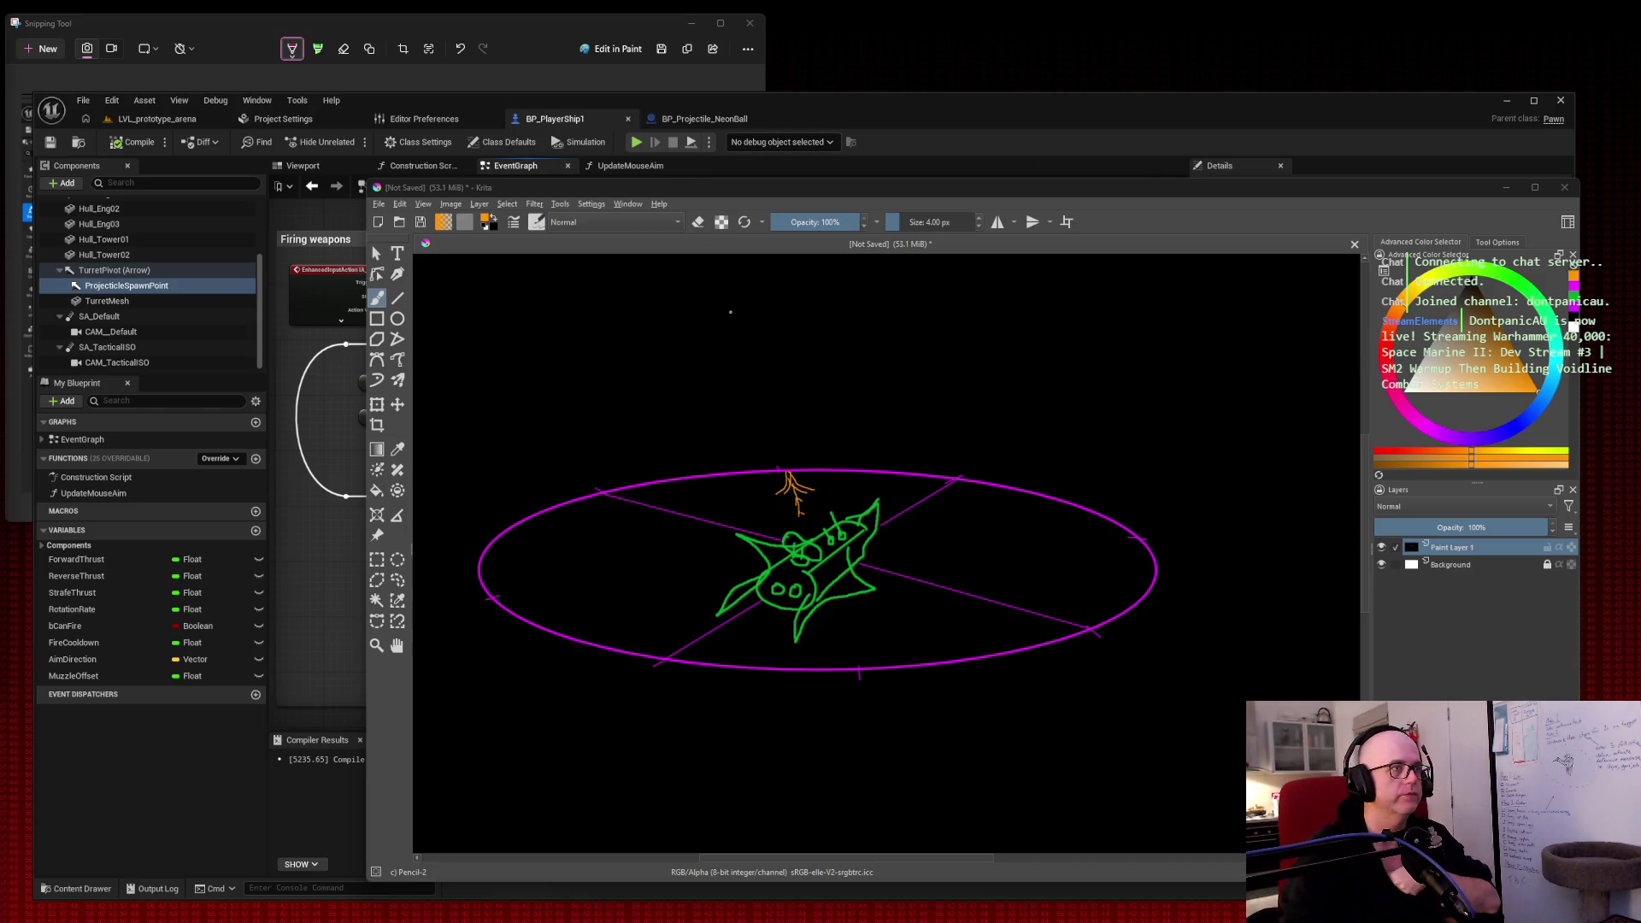
mouse_move(729, 287)
mouse_down()
mouse_move(741, 309)
mouse_move(757, 295)
mouse_up()
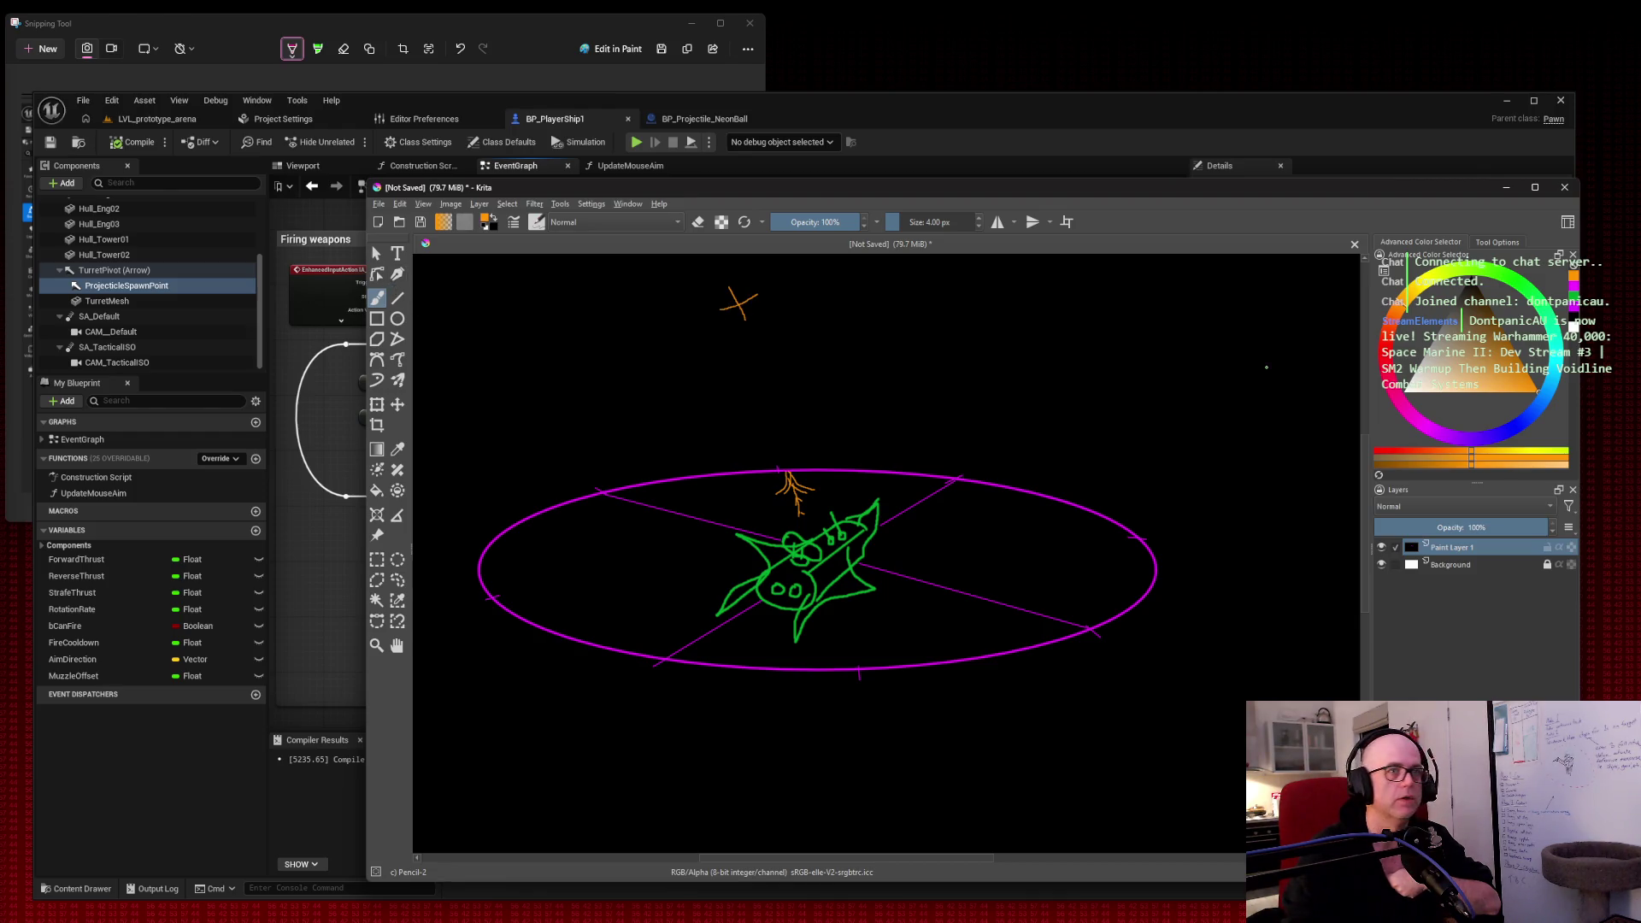
Step: Switch to green, sketch a small side-view ship near the canvas top, then select magenta
click(1573, 301)
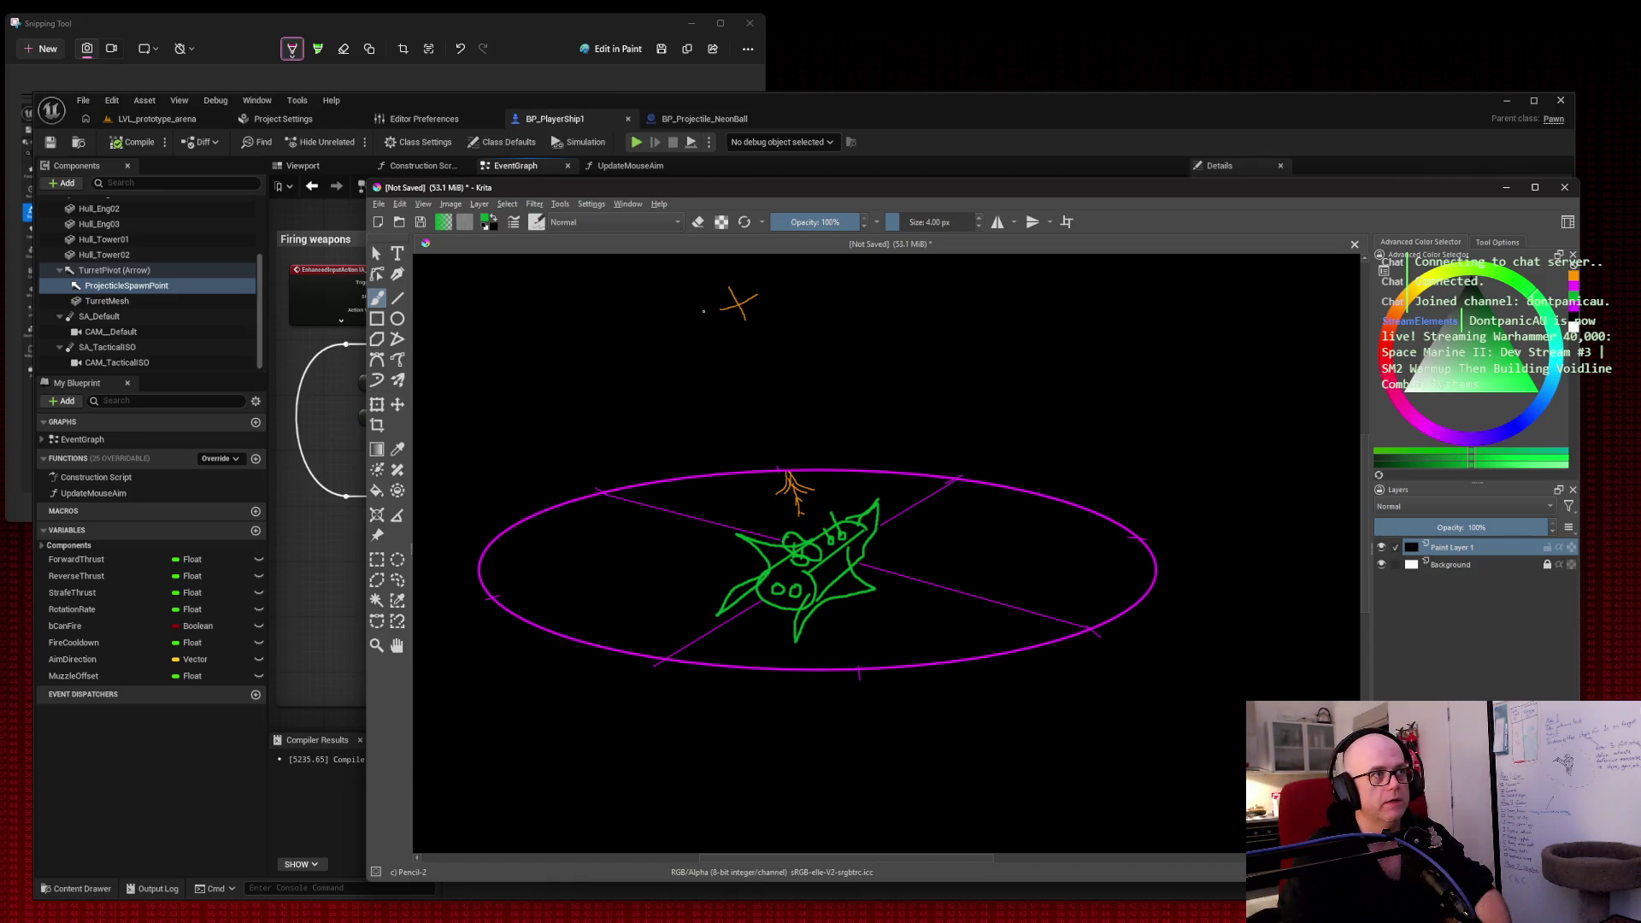
mouse_move(753, 304)
mouse_down()
mouse_move(774, 304)
mouse_move(760, 318)
mouse_up()
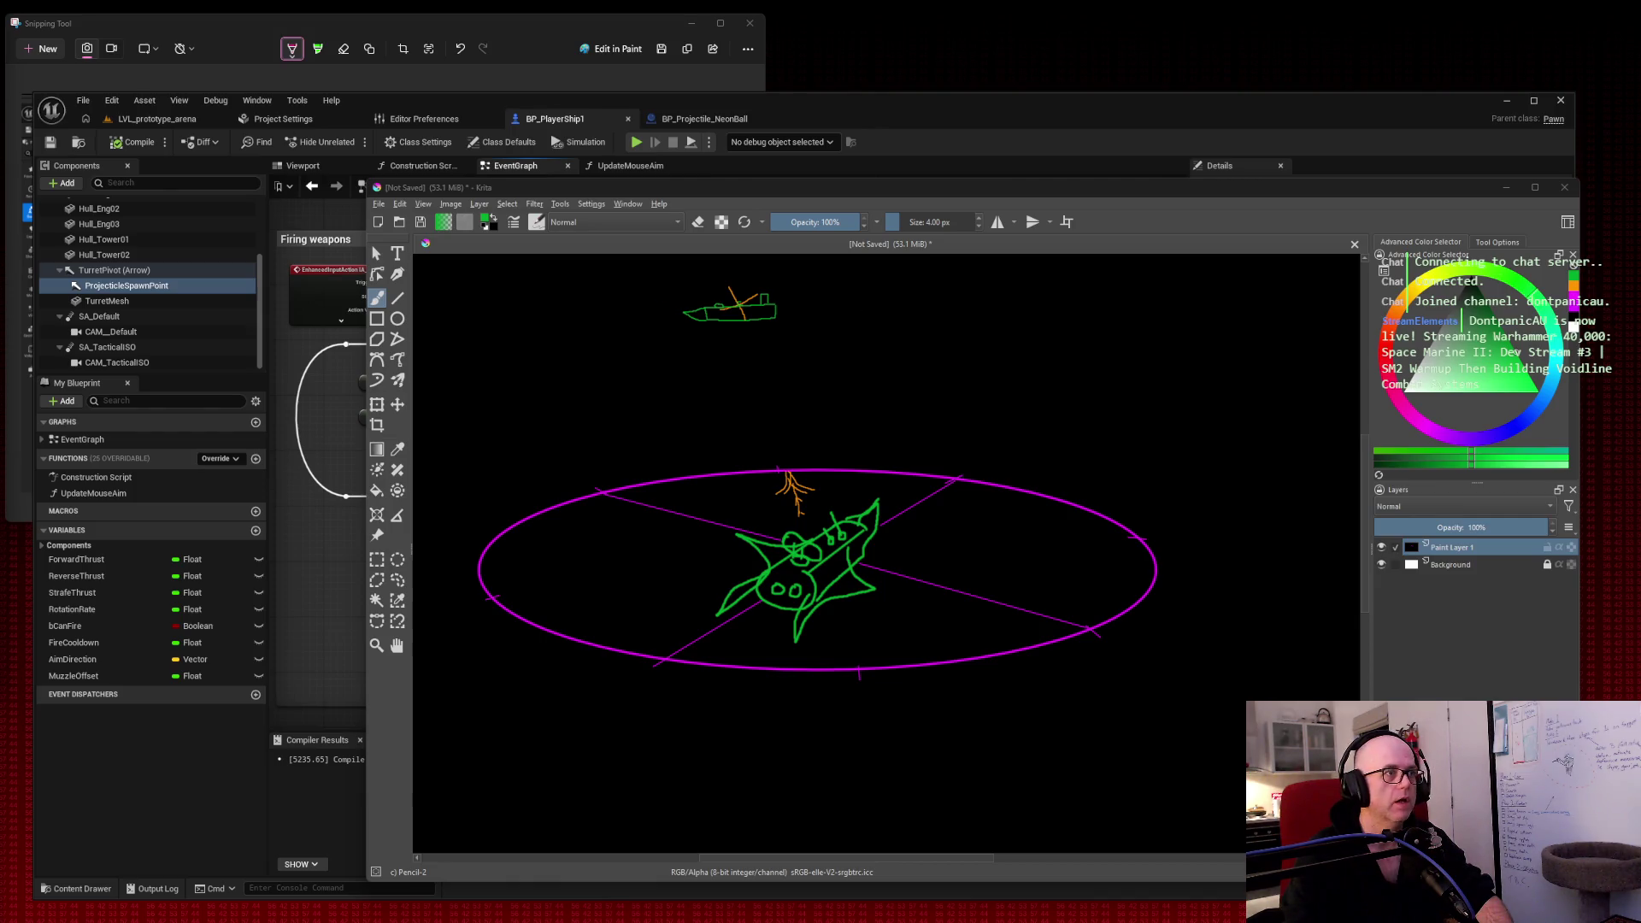
click(1577, 306)
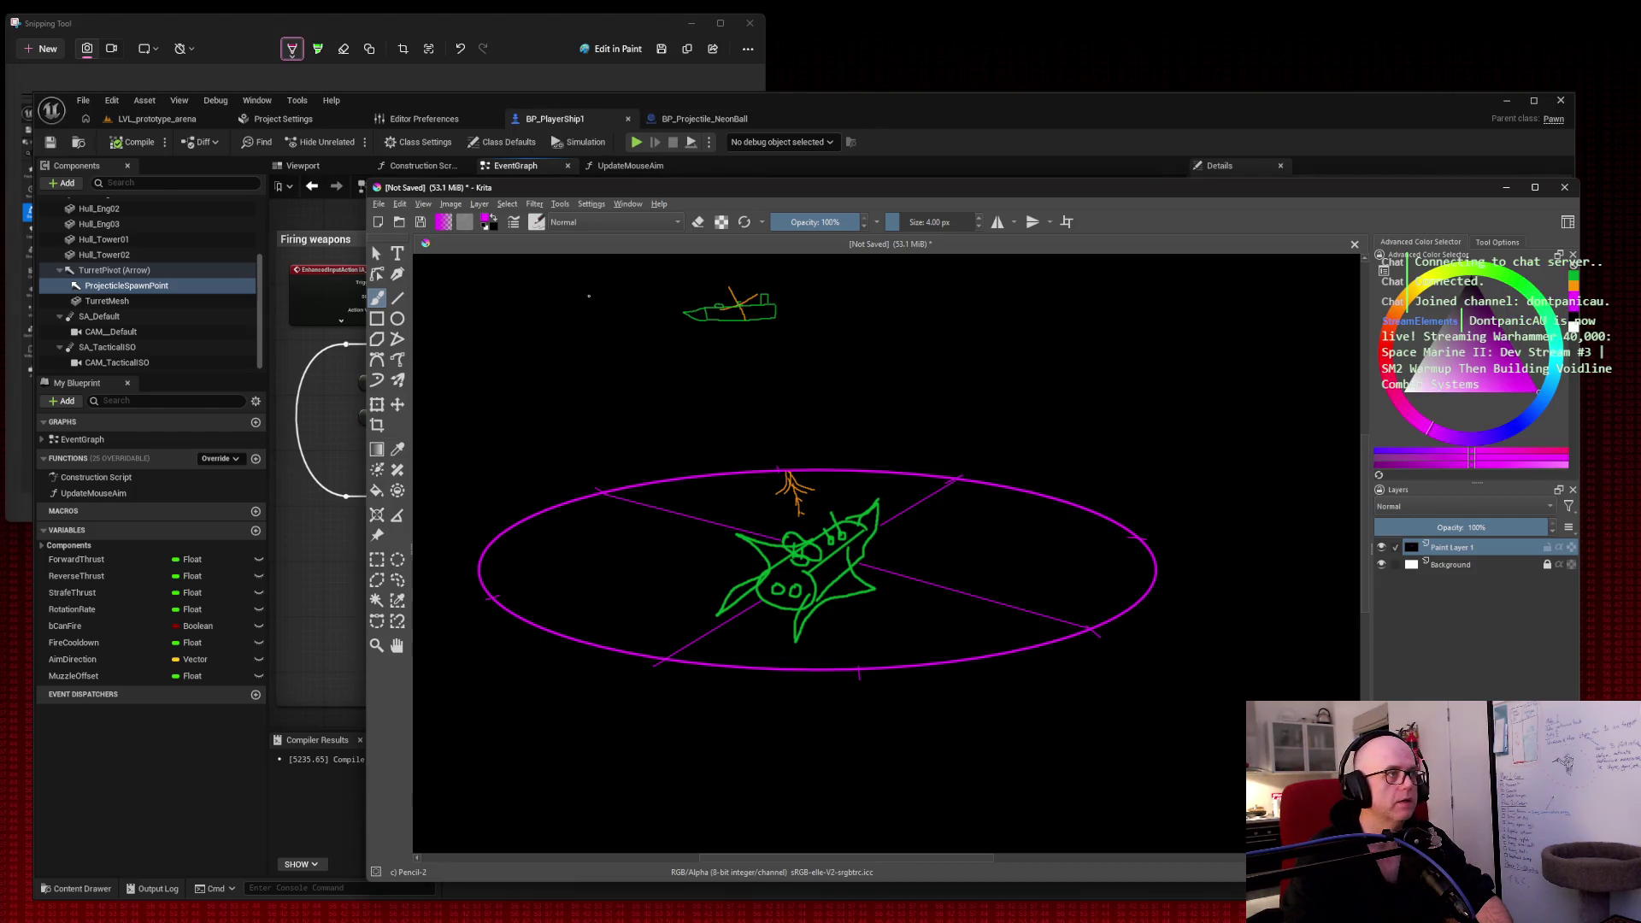
Step: With the Rectangle tool, try framing rectangles around the small ship at 25.32 px, undoing each
click(378, 320)
drag(664, 287, 793, 329)
key(ctrl+z)
right_click(794, 333)
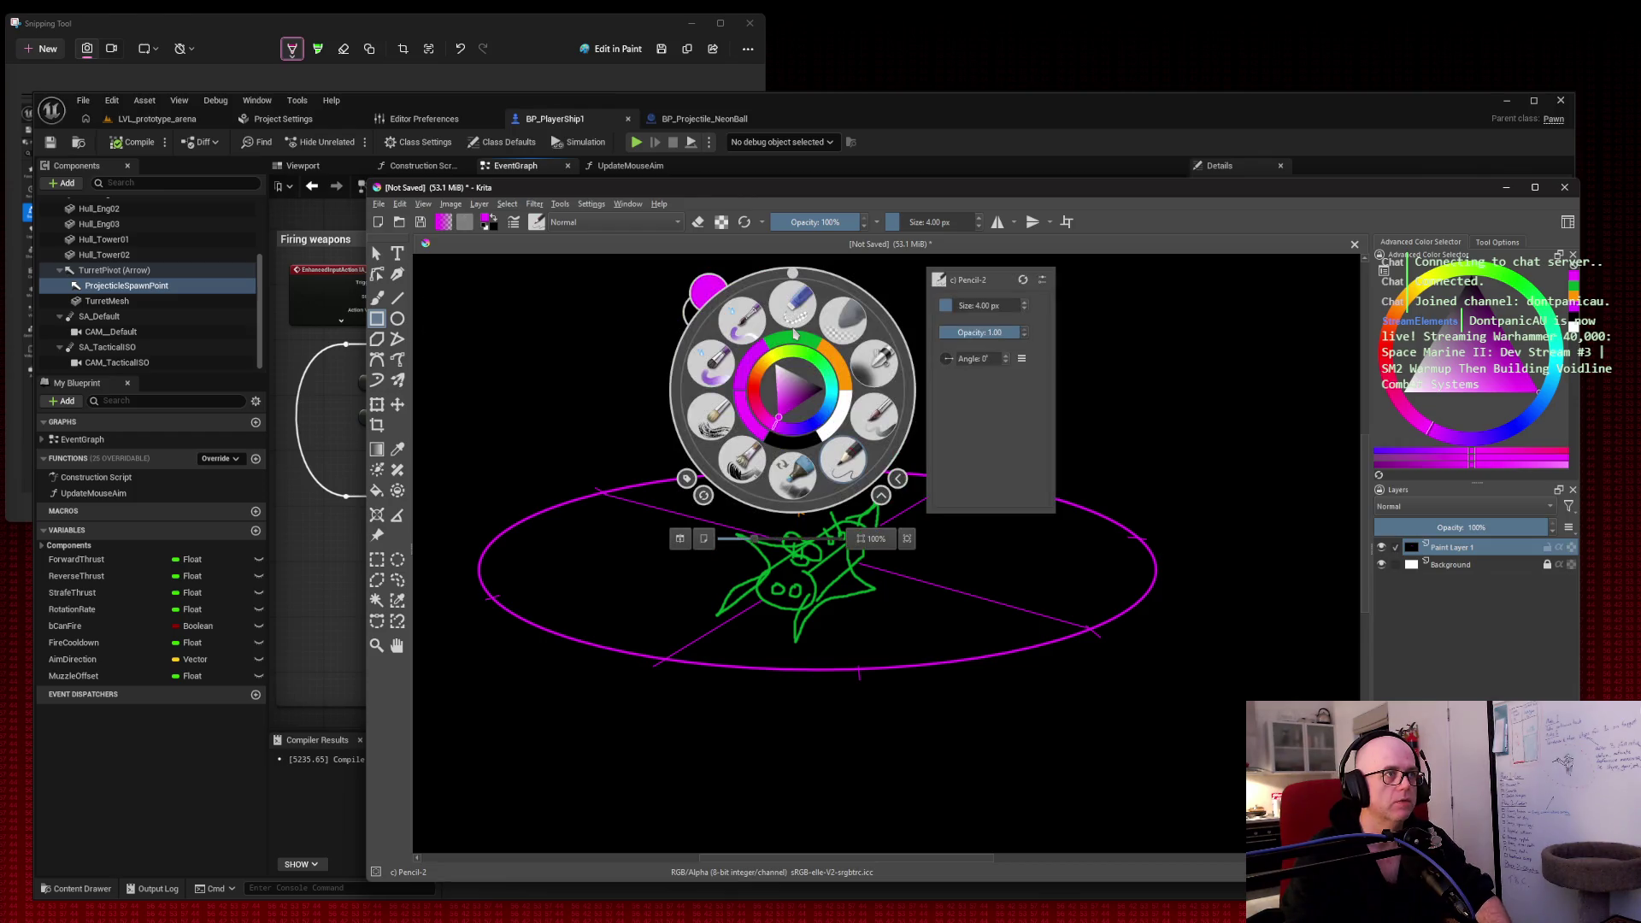
click(966, 306)
click(562, 318)
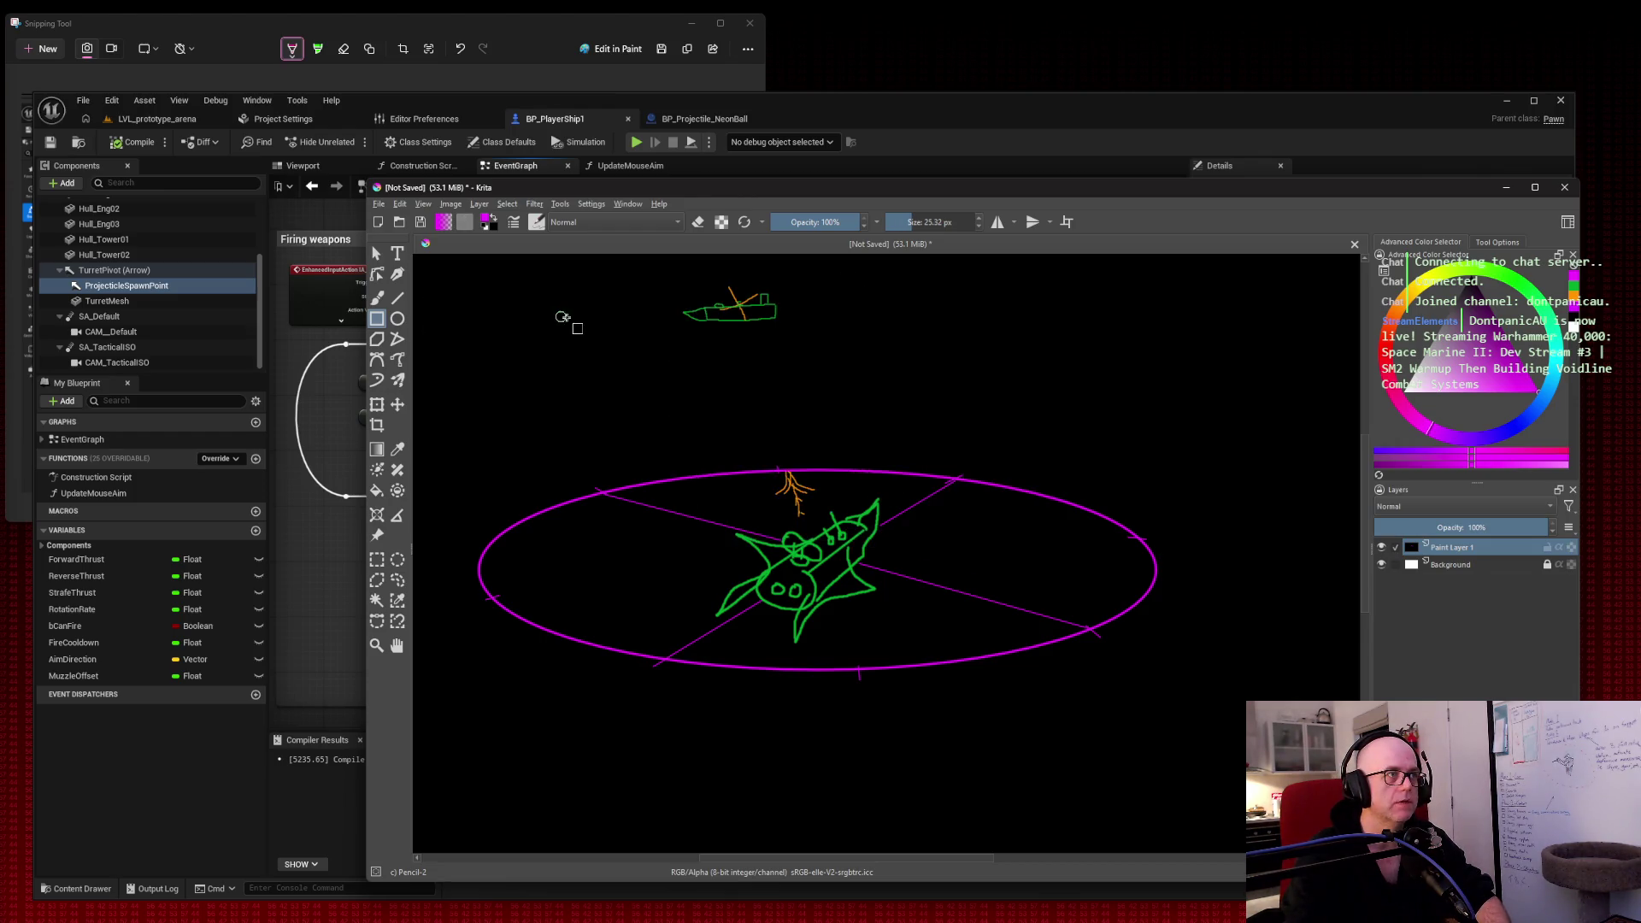
drag(664, 287, 798, 329)
key(ctrl+z)
drag(676, 287, 789, 329)
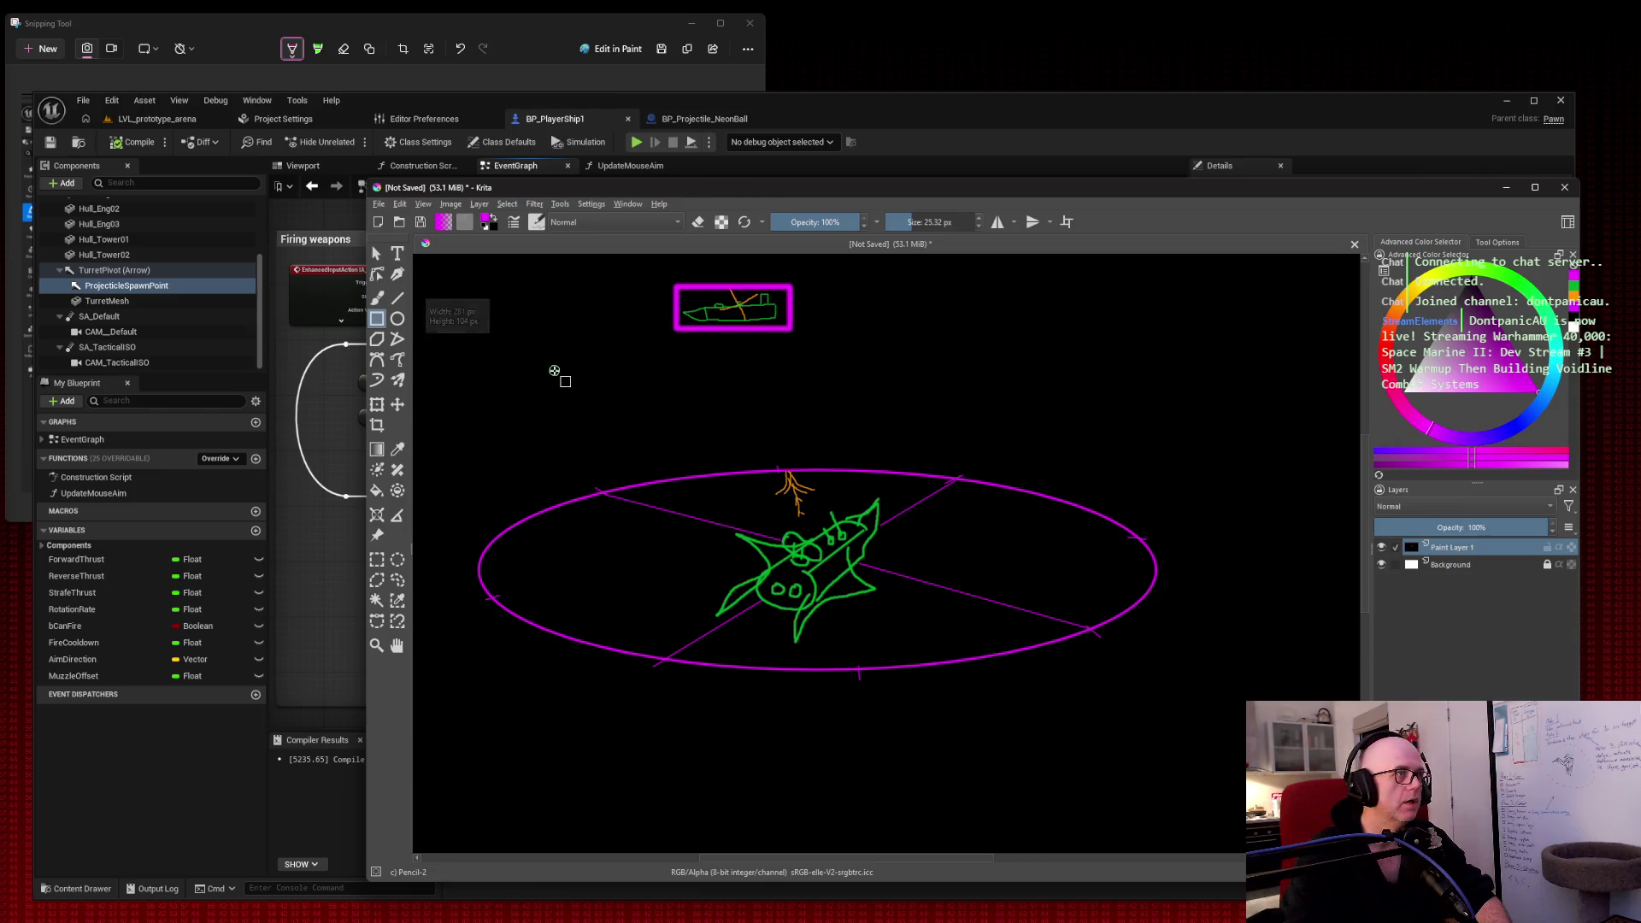
key(ctrl+z)
Step: Frame the small ship with a 14.89 px magenta rectangle and choose the Eraser Small preset
right_click(857, 312)
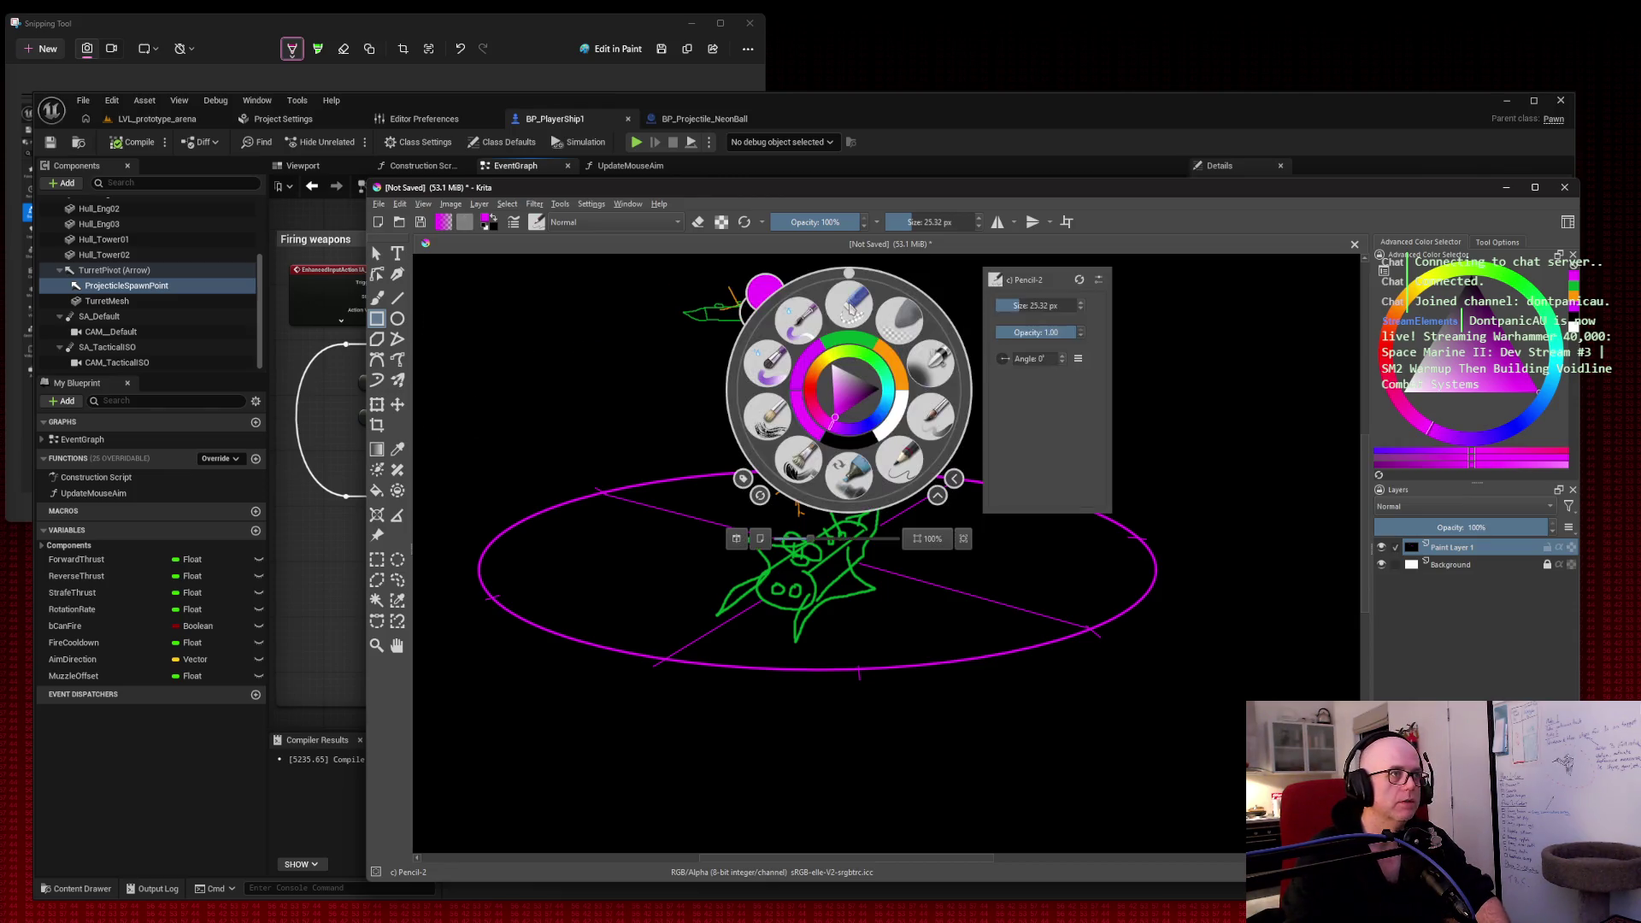
drag(1029, 304, 1012, 305)
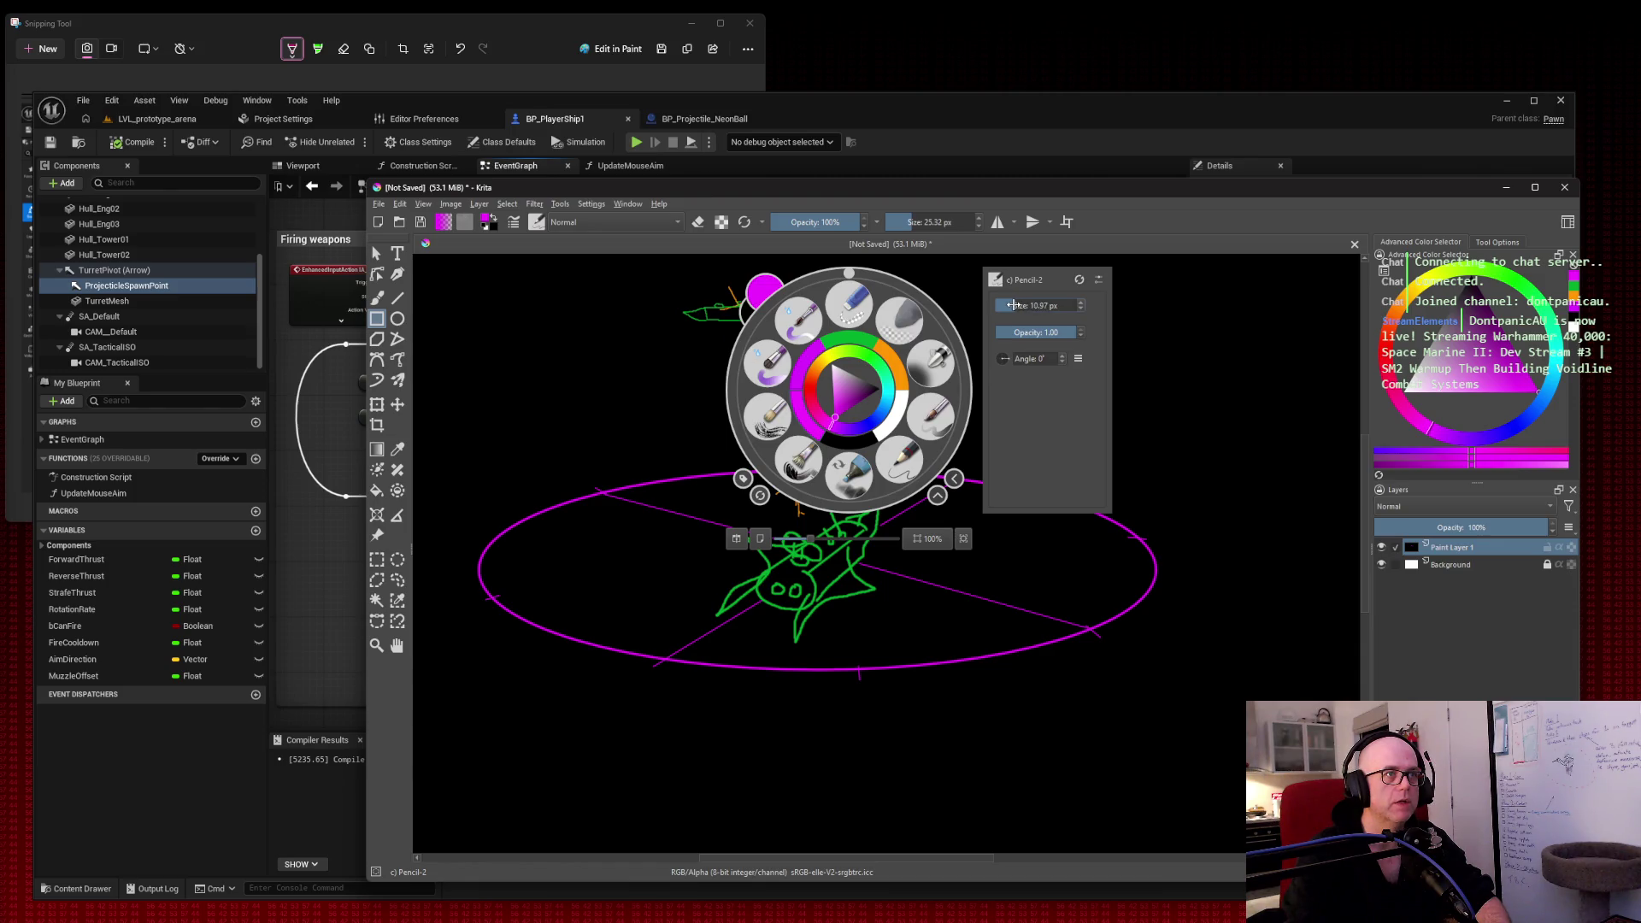
click(696, 346)
drag(673, 283, 792, 329)
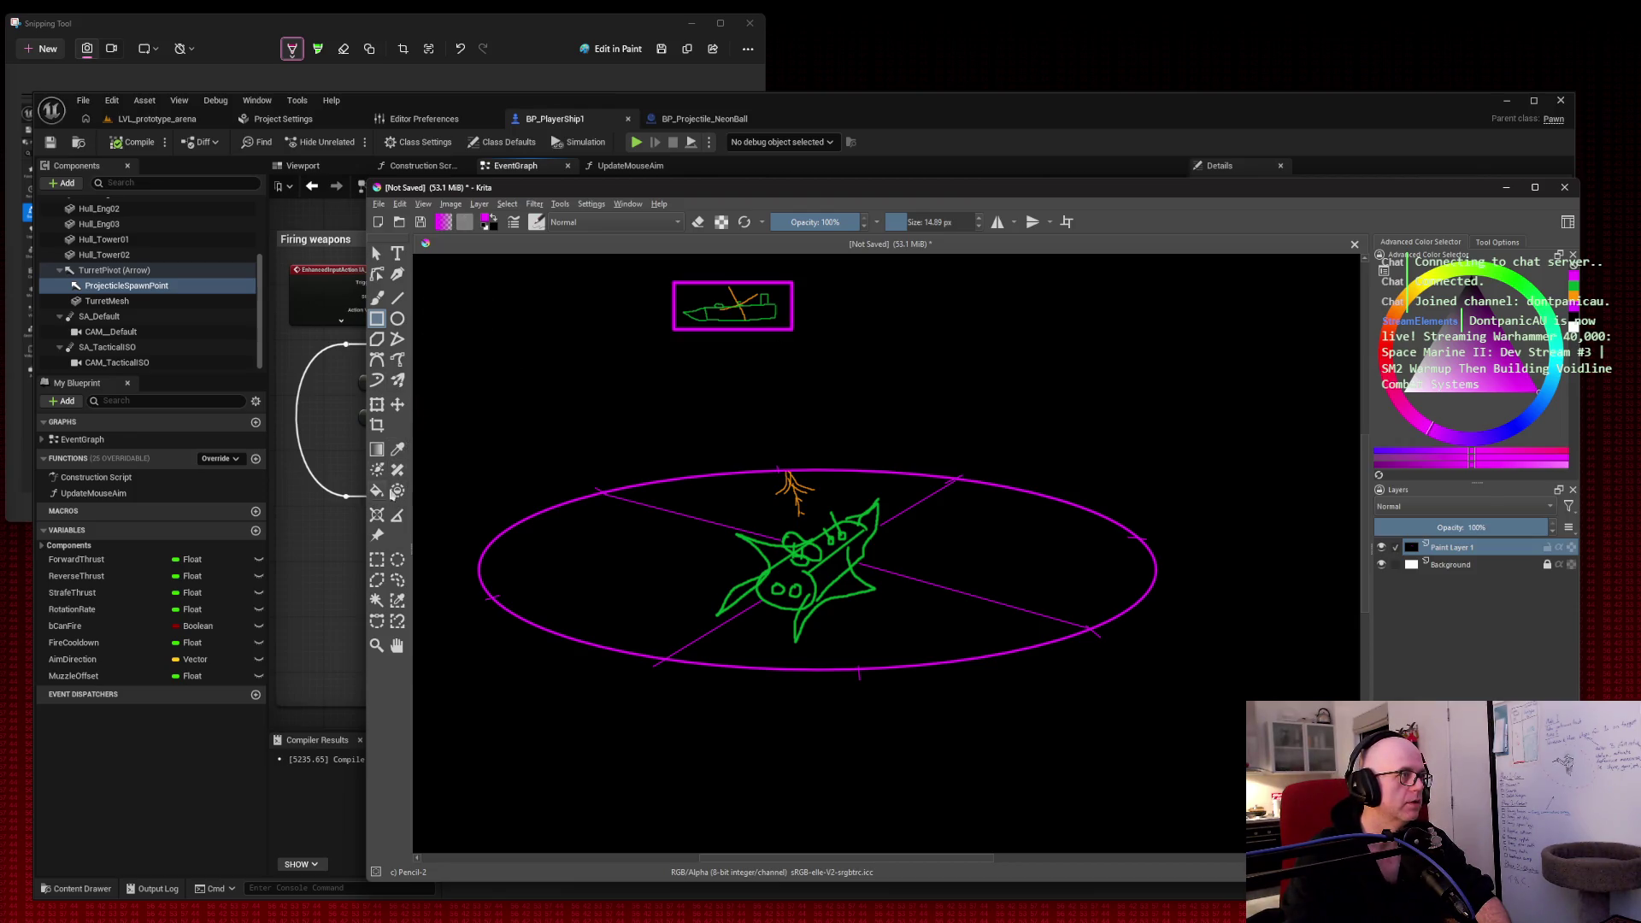
right_click(681, 388)
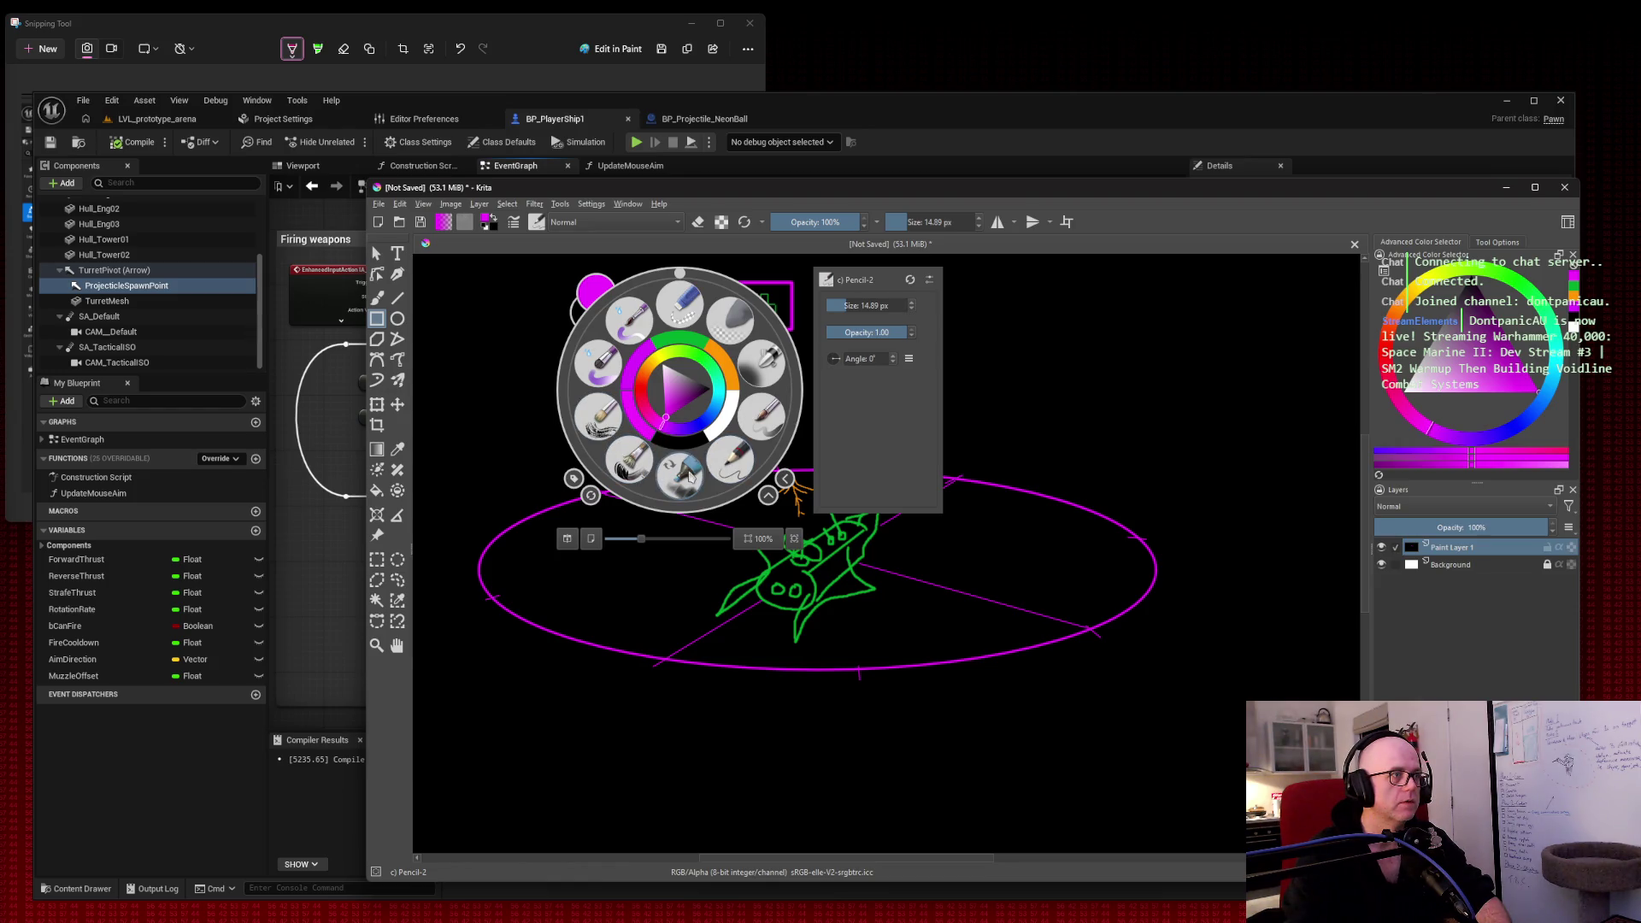
click(723, 319)
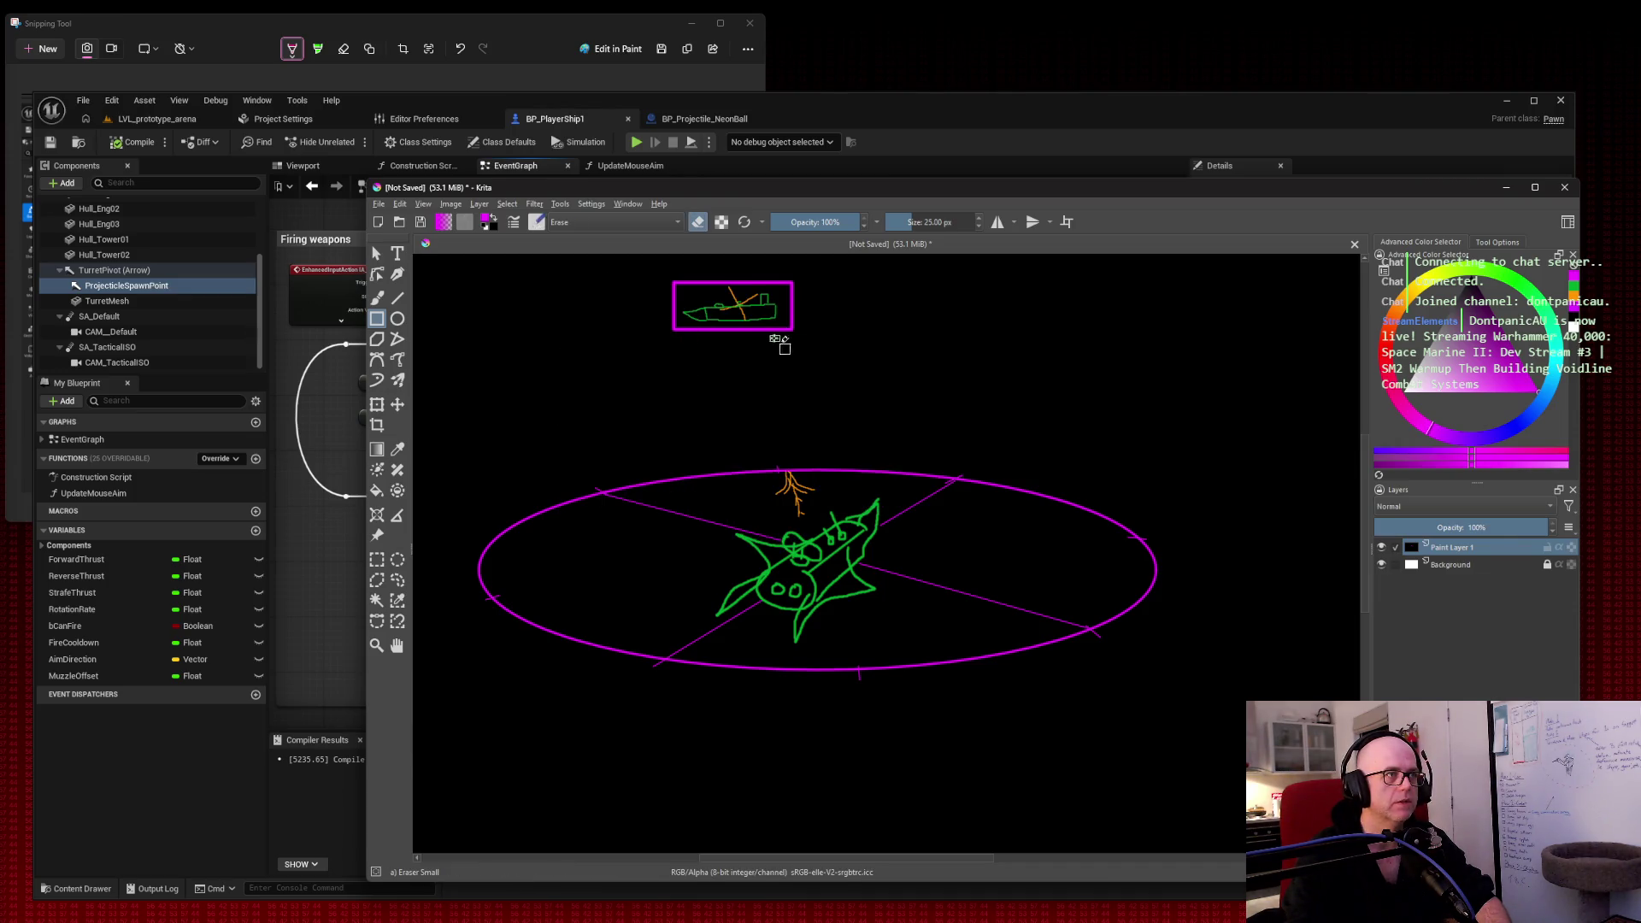
Step: Erase rectangular patches along the frame's bottom, top and top-right corner
drag(690, 330, 787, 330)
mouse_move(689, 279)
mouse_down()
mouse_move(781, 285)
mouse_move(673, 307)
mouse_move(684, 323)
mouse_up()
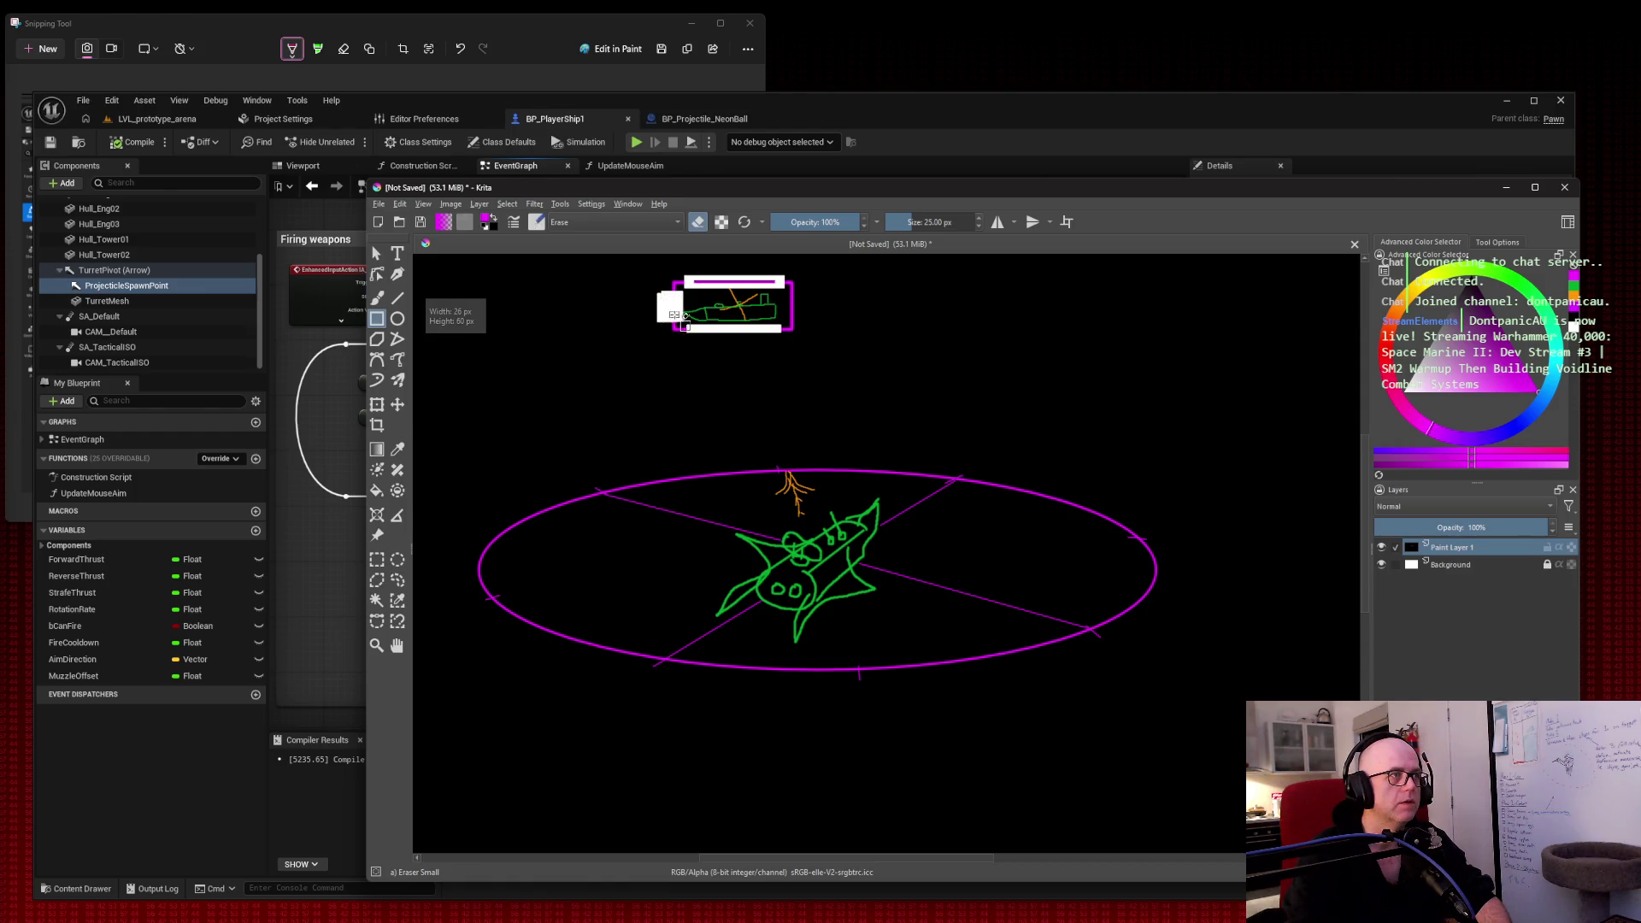
drag(782, 292, 813, 317)
drag(685, 276, 792, 289)
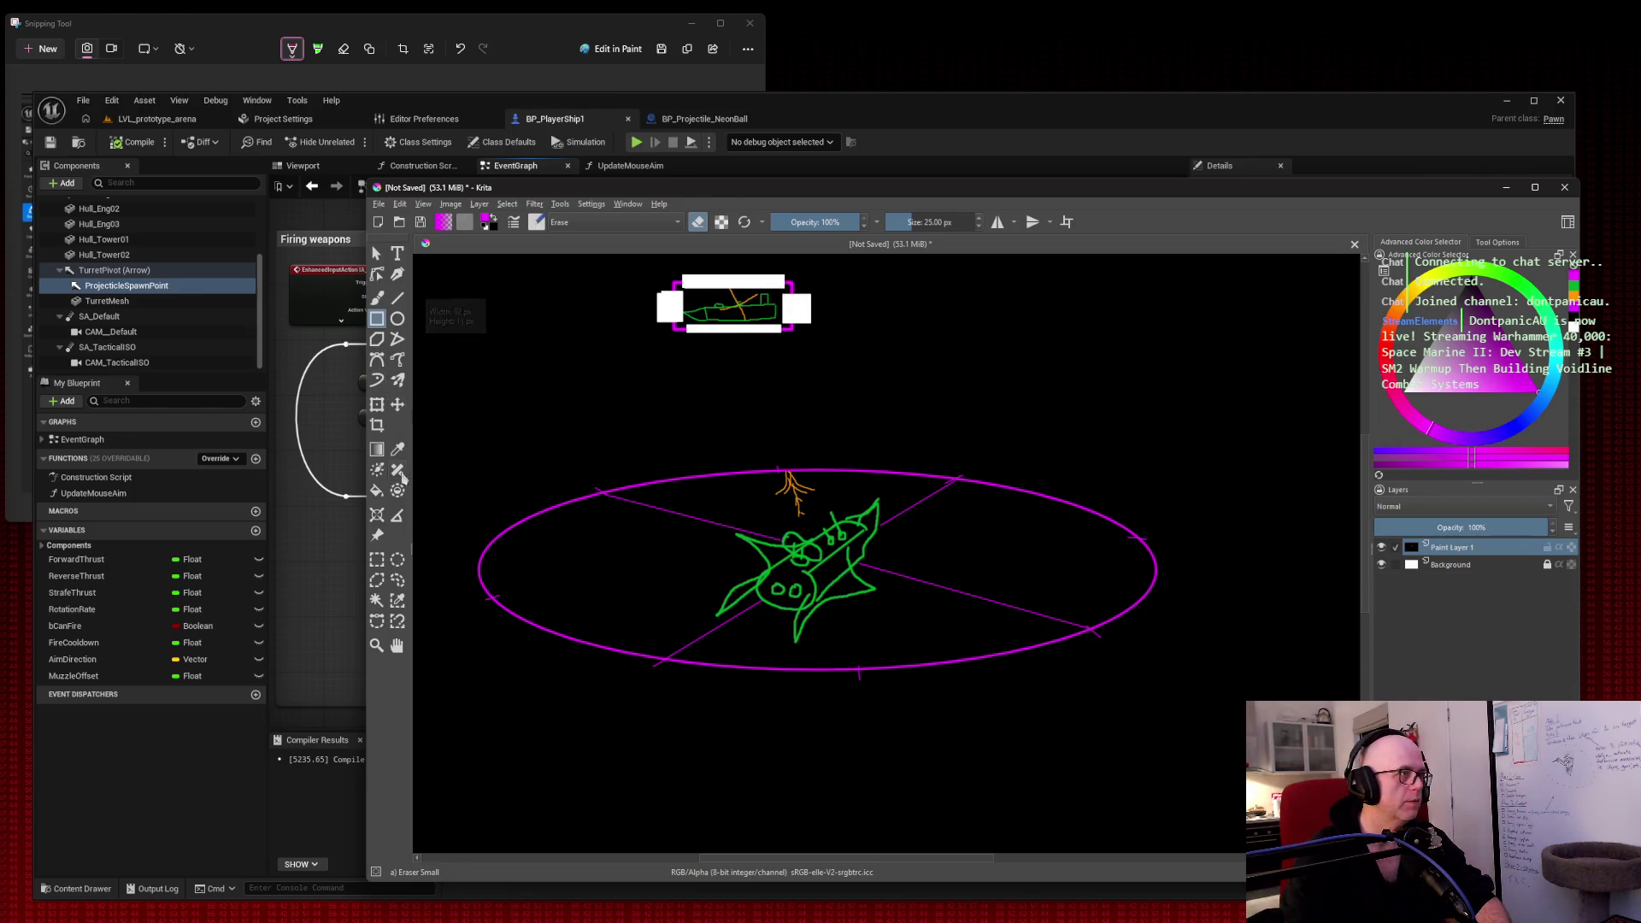